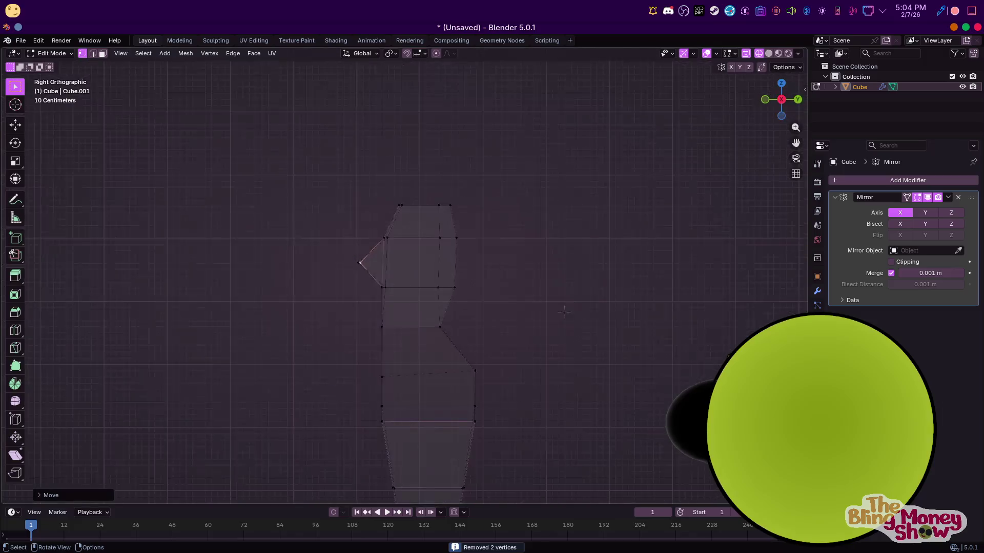
Pull the nose tip vertex down and forward in side view, then deselect and face front
{"action": "middle_click_drag", "start_coordinate": [421, 257], "coordinate": [384, 298]}
{"action": "key", "text": "g"}
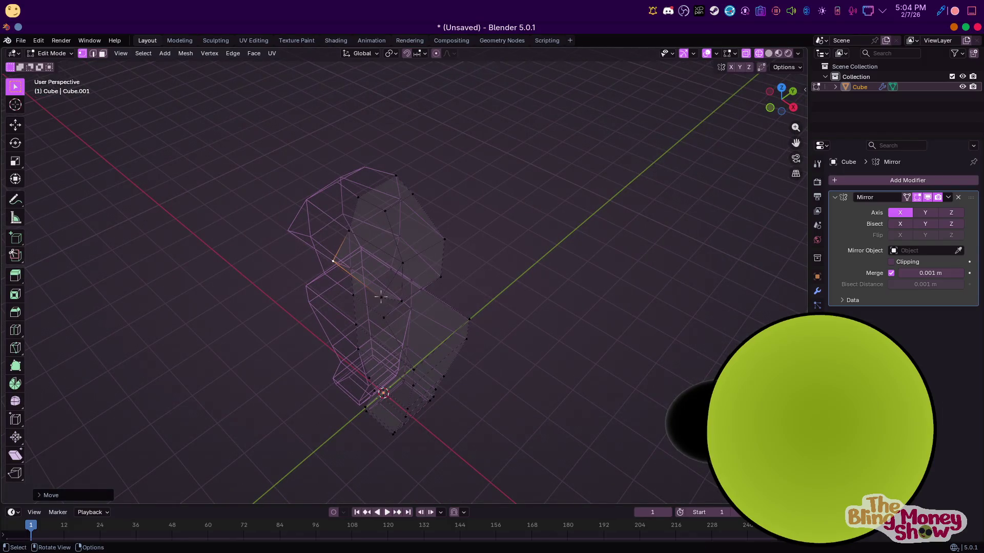
{"action": "left_click", "coordinate": [383, 298]}
{"action": "key", "text": "KP_3"}
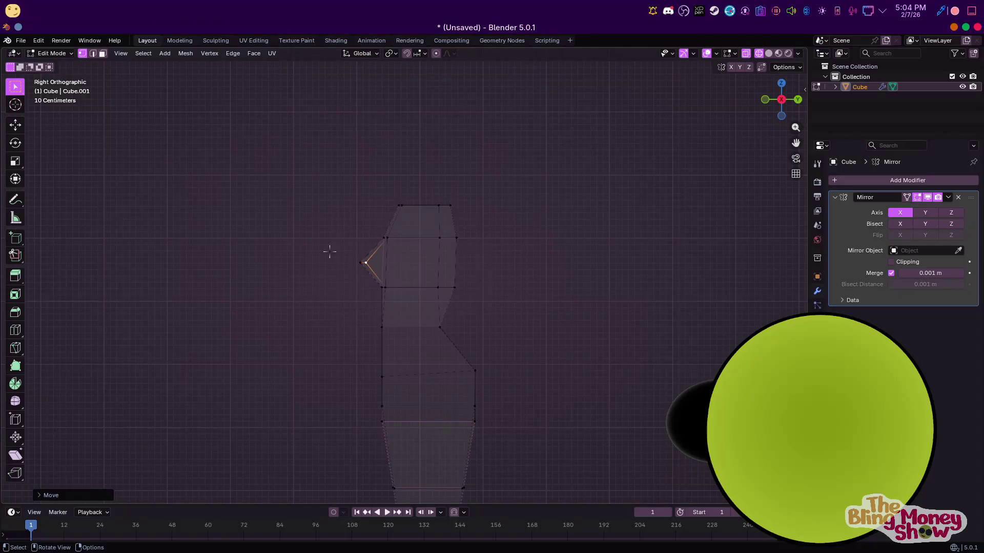
{"action": "key", "text": "g"}
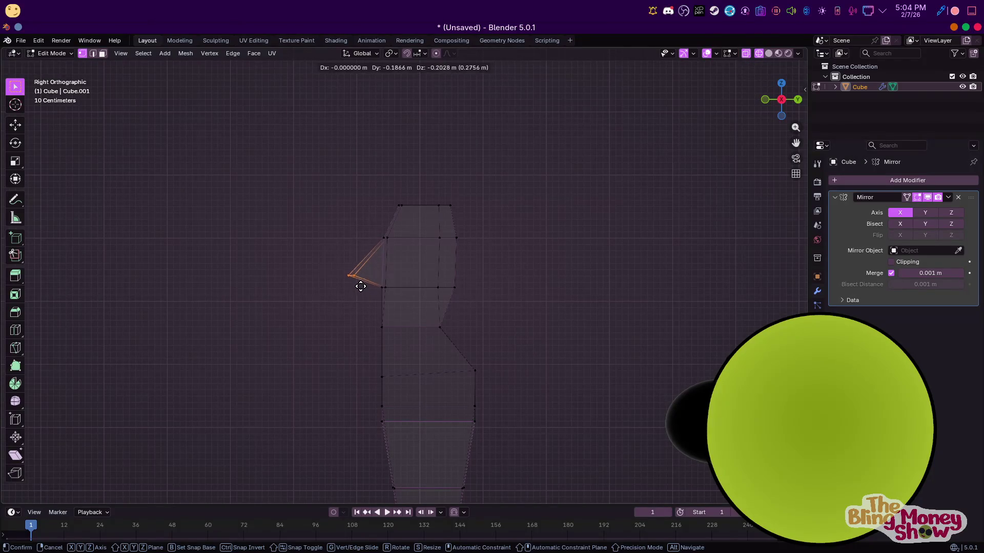
{"action": "left_click", "coordinate": [361, 281]}
{"action": "middle_click_drag", "start_coordinate": [361, 281], "coordinate": [413, 307]}
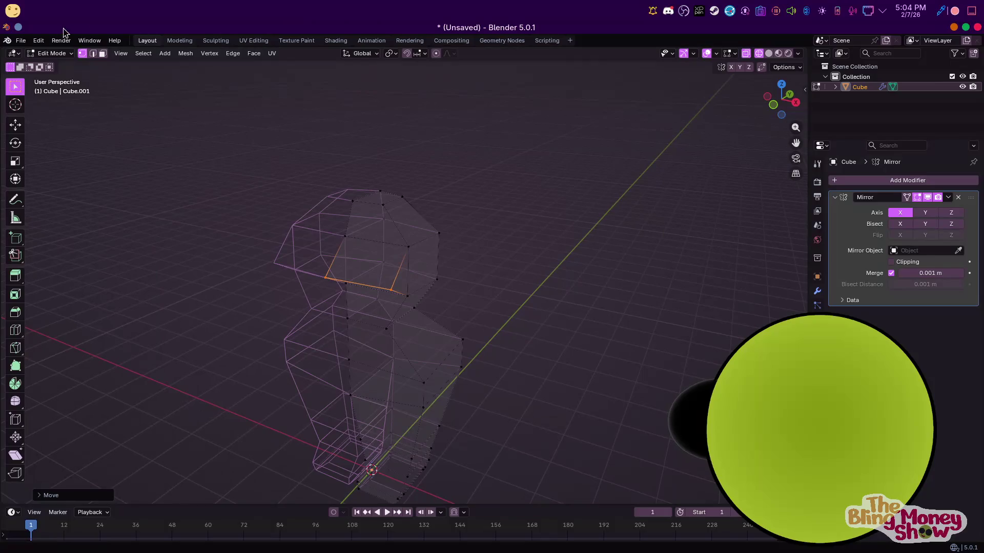
{"action": "left_click", "coordinate": [459, 268]}
{"action": "key", "text": "KP_1"}
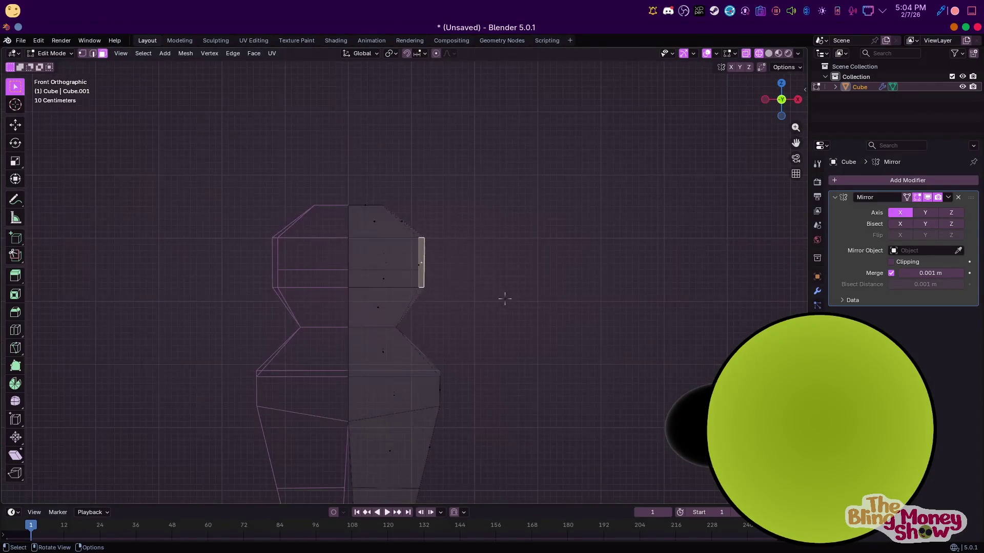
Extrude the shoulder face into a long arm, flattening the joint face to zero width on X
{"action": "key", "text": "e"}
{"action": "left_click", "coordinate": [591, 314]}
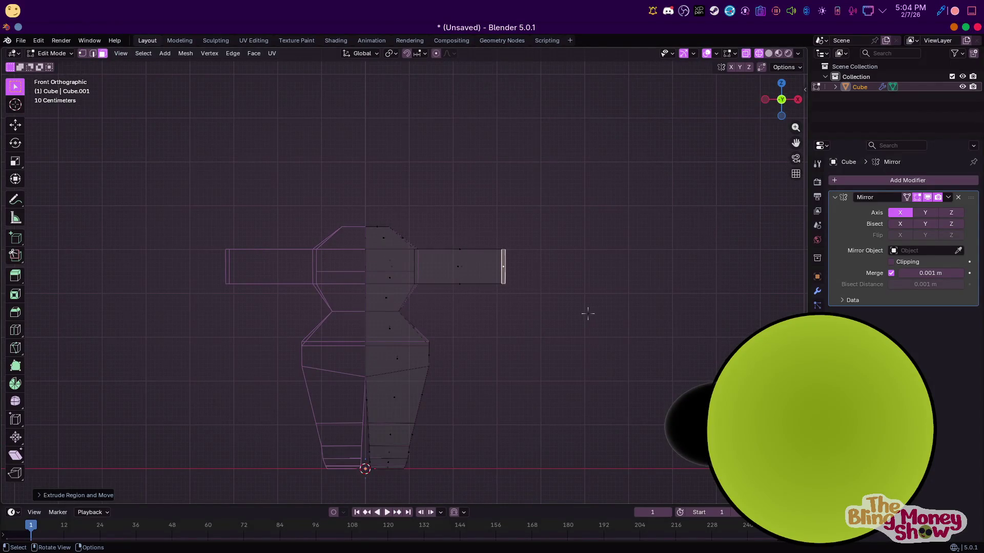
{"action": "key", "text": "s"}
{"action": "key", "text": "x"}
{"action": "key", "text": "0"}
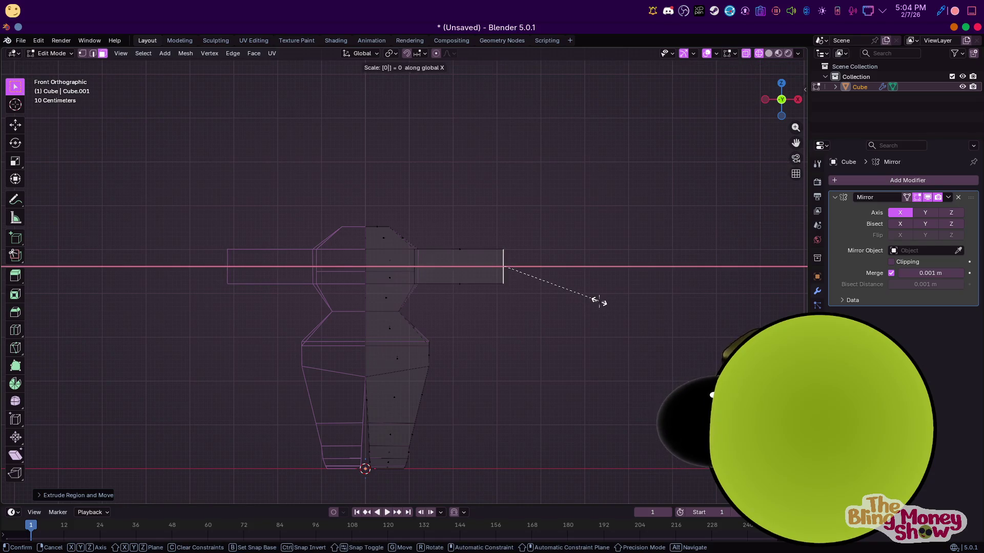
{"action": "key", "text": "Return"}
{"action": "key", "text": "e"}
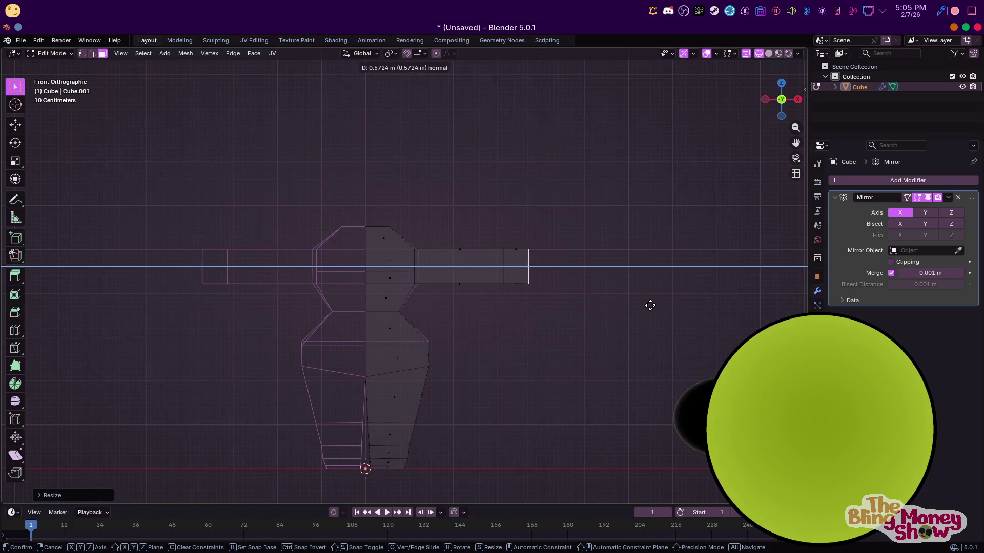
{"action": "left_click", "coordinate": [659, 294]}
{"action": "key", "text": "s"}
{"action": "left_click", "coordinate": [688, 289]}
Bevel and scale the arm end into a tapered hand and slide it along X
{"action": "key", "text": "ctrl+b"}
{"action": "left_click", "coordinate": [730, 281]}
{"action": "key", "text": "s"}
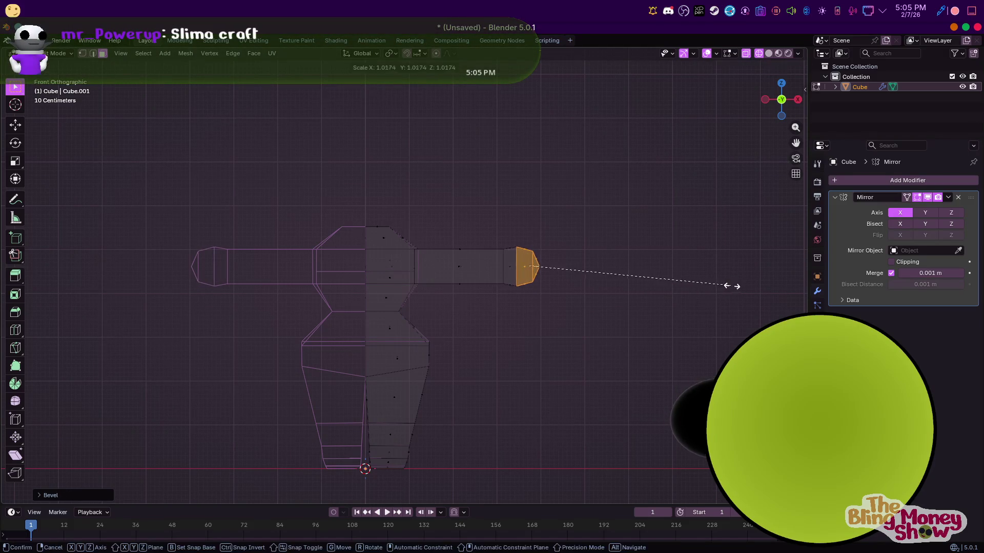
{"action": "left_click", "coordinate": [750, 283]}
{"action": "key", "text": "g"}
{"action": "key", "text": "x"}
{"action": "left_click", "coordinate": [12, 290]}
Cut two edge loops across the arm and slide them along X toward the elbow
{"action": "key", "text": "ctrl+r"}
{"action": "left_click", "coordinate": [458, 274]}
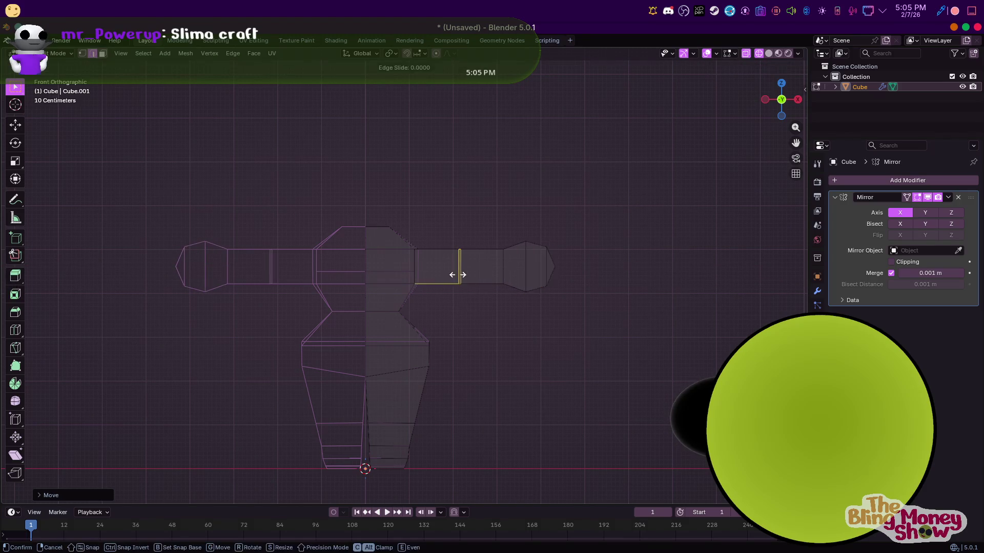
{"action": "key", "text": "ctrl+r"}
{"action": "left_click", "coordinate": [477, 276]}
{"action": "left_click", "coordinate": [459, 269], "text": "alt+shift"}
{"action": "key", "text": "3"}
{"action": "key", "text": "g"}
{"action": "key", "text": "x"}
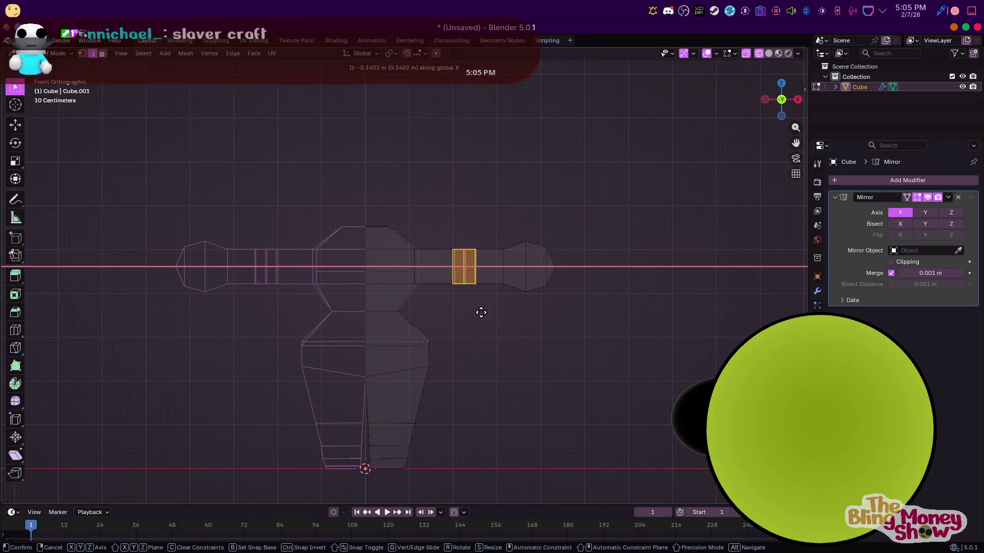
{"action": "left_click", "coordinate": [478, 315]}
{"action": "key", "text": "KP_3"}
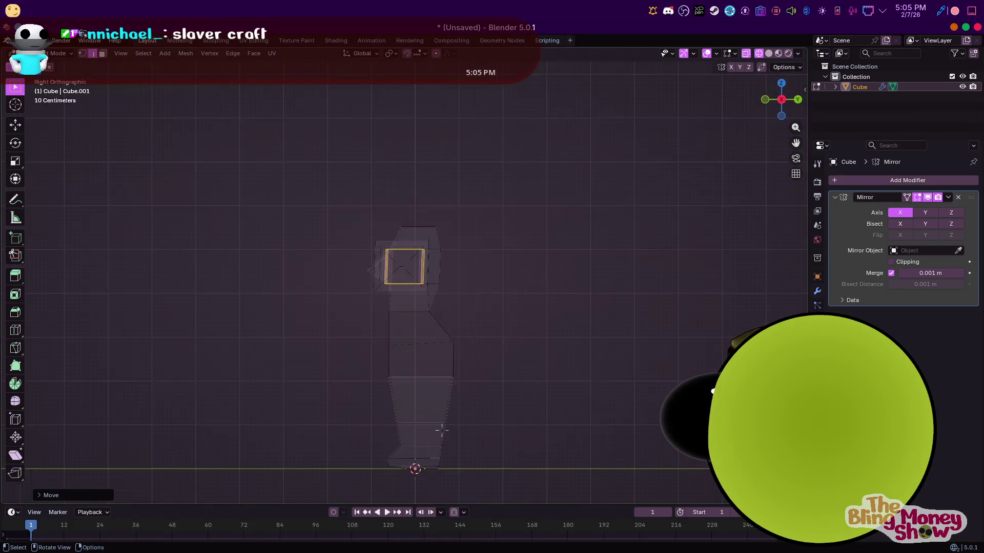
Cut two edge loops across the lower leg
{"action": "key", "text": "ctrl+r"}
{"action": "left_click", "coordinate": [411, 454]}
{"action": "left_click", "coordinate": [415, 423]}
{"action": "key", "text": "ctrl+r"}
{"action": "left_click", "coordinate": [415, 419]}
{"action": "middle_click_drag", "start_coordinate": [415, 419], "coordinate": [321, 390]}
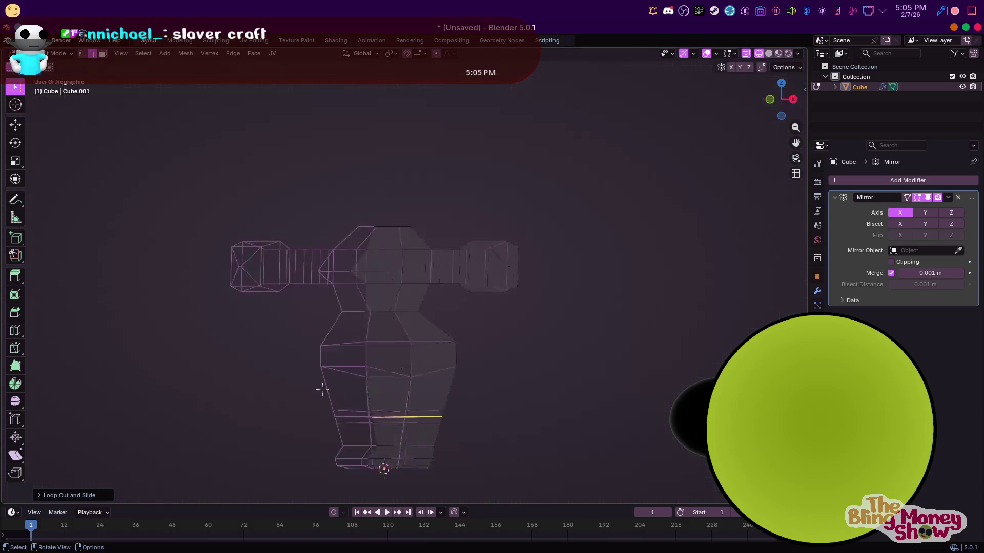
{"action": "key", "text": "KP_1"}
{"action": "middle_click_drag", "start_coordinate": [396, 345], "coordinate": [377, 378]}
{"action": "key", "text": "KP_3"}
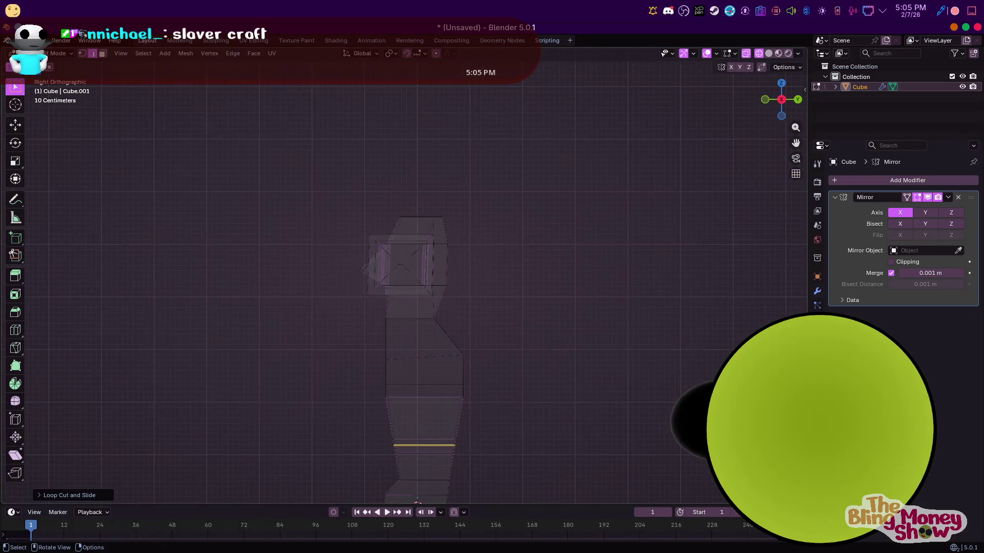
Lower the upper body and then the head along Z to shorten the torso
{"action": "key", "text": "1"}
{"action": "left_click_drag", "start_coordinate": [325, 200], "coordinate": [566, 304]}
{"action": "left_click_drag", "start_coordinate": [200, 113], "coordinate": [632, 377]}
{"action": "key", "text": "g"}
{"action": "key", "text": "z"}
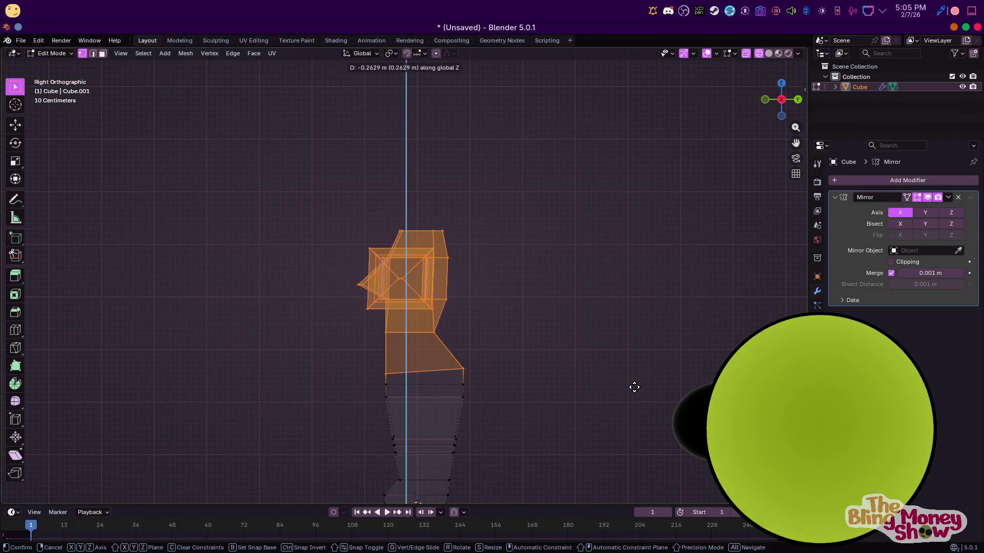
{"action": "left_click", "coordinate": [634, 387]}
{"action": "left_click_drag", "start_coordinate": [249, 177], "coordinate": [599, 347]}
{"action": "key", "text": "g"}
{"action": "key", "text": "z"}
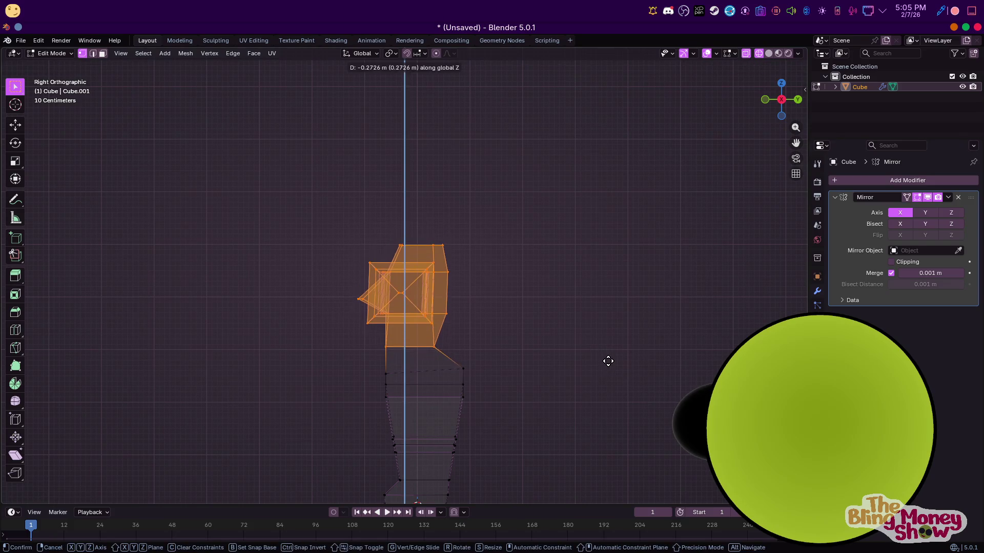
{"action": "left_click", "coordinate": [608, 361]}
Shift the right half of the figure horizontally along X in front view
{"action": "key", "text": "KP_1"}
{"action": "middle_click_drag", "start_coordinate": [510, 341], "coordinate": [477, 347]}
{"action": "key", "text": "KP_1"}
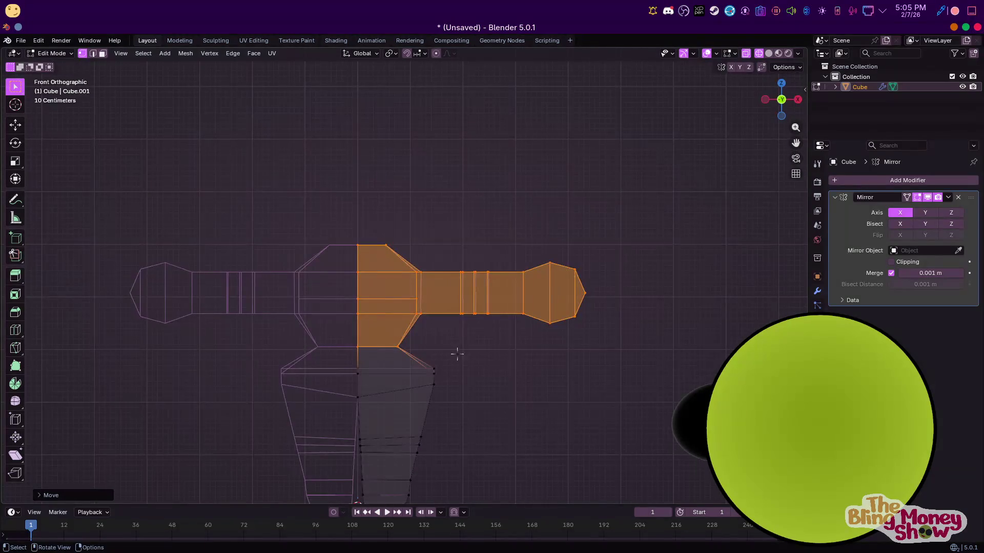
{"action": "scroll", "coordinate": [456, 353], "scroll_direction": "down", "scroll_amount": 4}
{"action": "left_click_drag", "start_coordinate": [384, 204], "coordinate": [596, 451]}
{"action": "key", "text": "g"}
{"action": "key", "text": "x"}
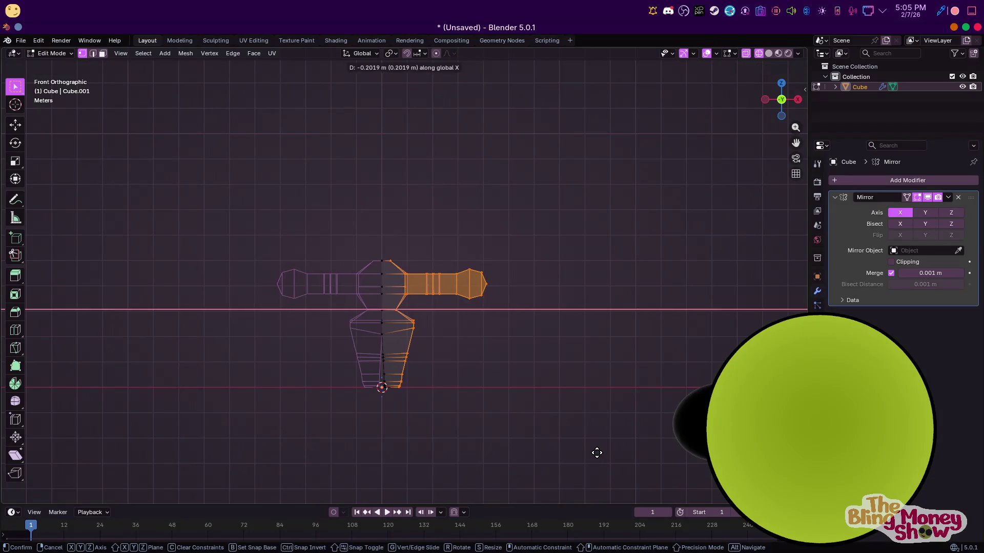
{"action": "left_click", "coordinate": [597, 452]}
{"action": "left_click_drag", "start_coordinate": [430, 230], "coordinate": [492, 314]}
{"action": "mouse_move", "coordinate": [514, 331]}
{"action": "middle_mouse_down"}
{"action": "mouse_move", "coordinate": [528, 320]}
{"action": "mouse_move", "coordinate": [486, 318]}
{"action": "middle_mouse_up"}
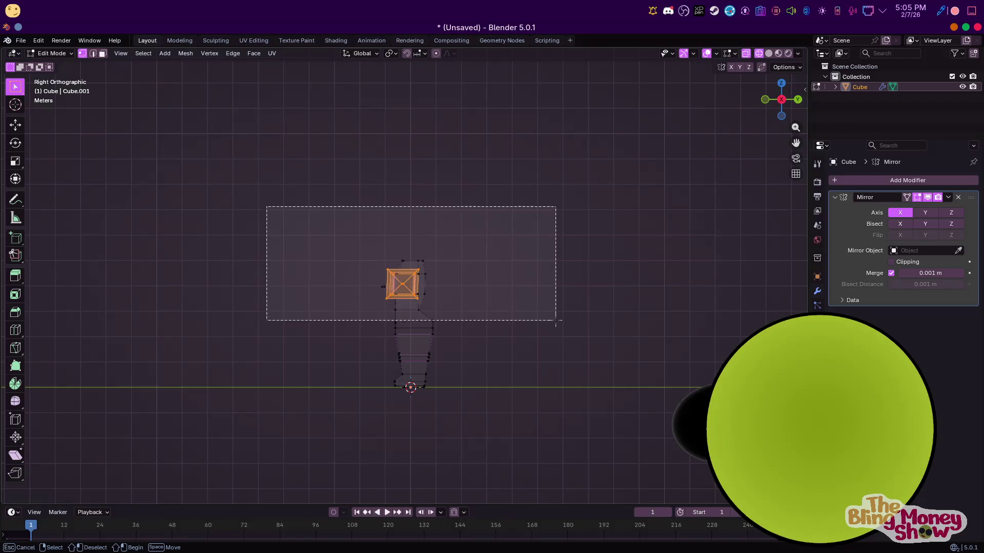
Move leg and upper-body vertices front-to-back along Y to refine the side profile
{"action": "left_click_drag", "start_coordinate": [324, 237], "coordinate": [556, 328]}
{"action": "scroll", "coordinate": [482, 288], "scroll_direction": "down", "scroll_amount": 1}
{"action": "scroll", "coordinate": [502, 376], "scroll_direction": "up", "scroll_amount": 4}
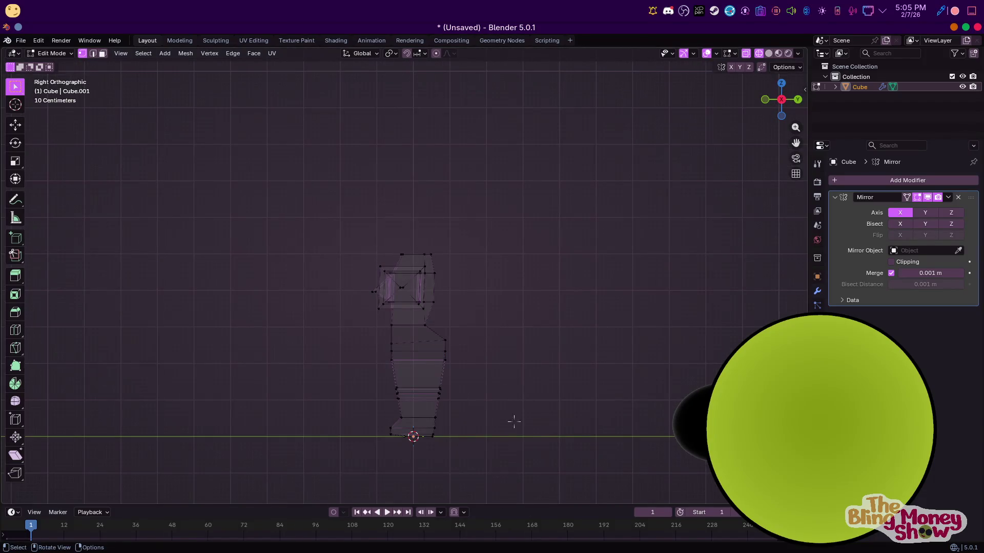
{"action": "left_click_drag", "start_coordinate": [552, 479], "coordinate": [431, 320]}
{"action": "key", "text": "g"}
{"action": "key", "text": "y"}
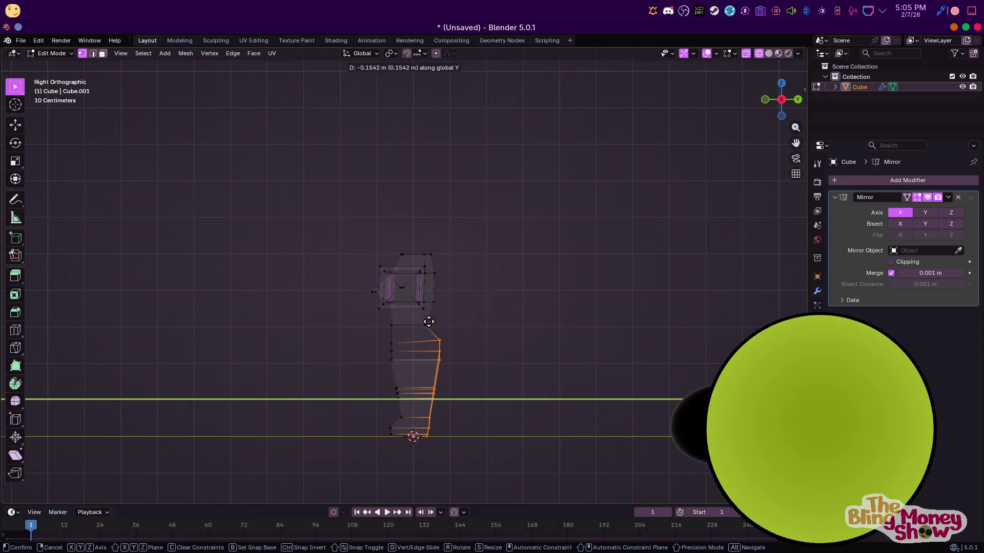
{"action": "left_click", "coordinate": [427, 320]}
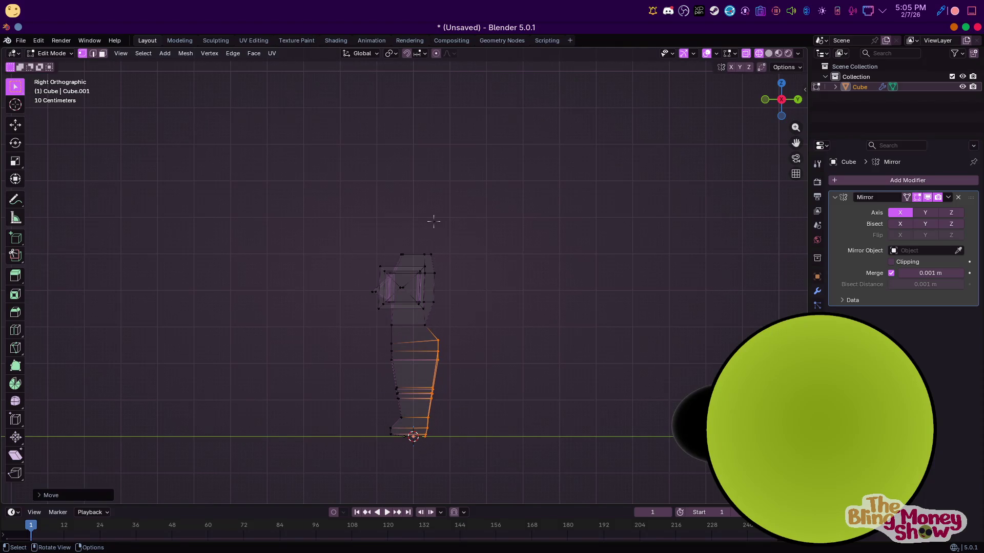
{"action": "left_click_drag", "start_coordinate": [428, 323], "coordinate": [495, 238]}
{"action": "key", "text": "g"}
{"action": "key", "text": "y"}
{"action": "left_click", "coordinate": [493, 317]}
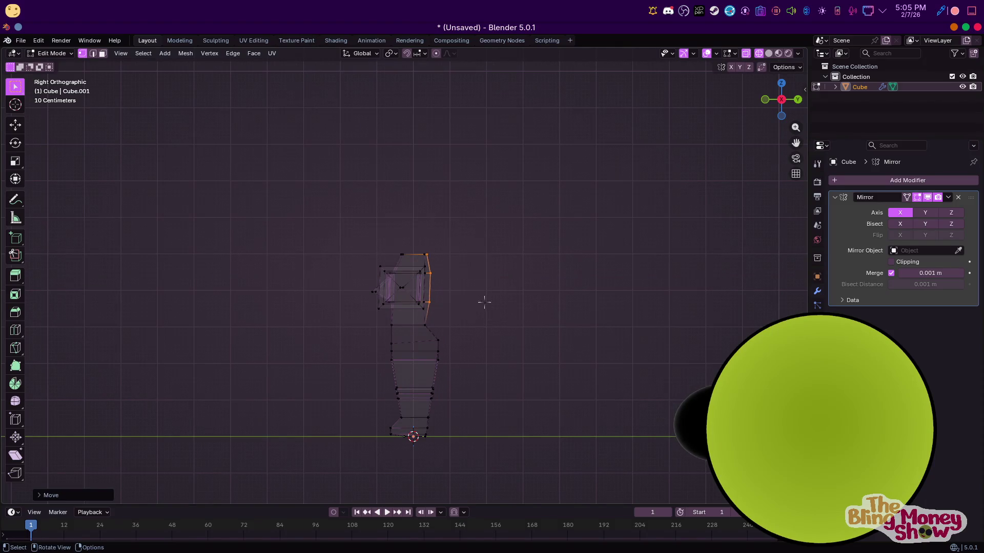
{"action": "key", "text": "g"}
{"action": "key", "text": "y"}
{"action": "left_click", "coordinate": [429, 256]}
{"action": "middle_click_drag", "start_coordinate": [429, 256], "coordinate": [485, 297]}
Raise the top shoulder vertices along Z in front view and inspect the result
{"action": "key", "text": "KP_1"}
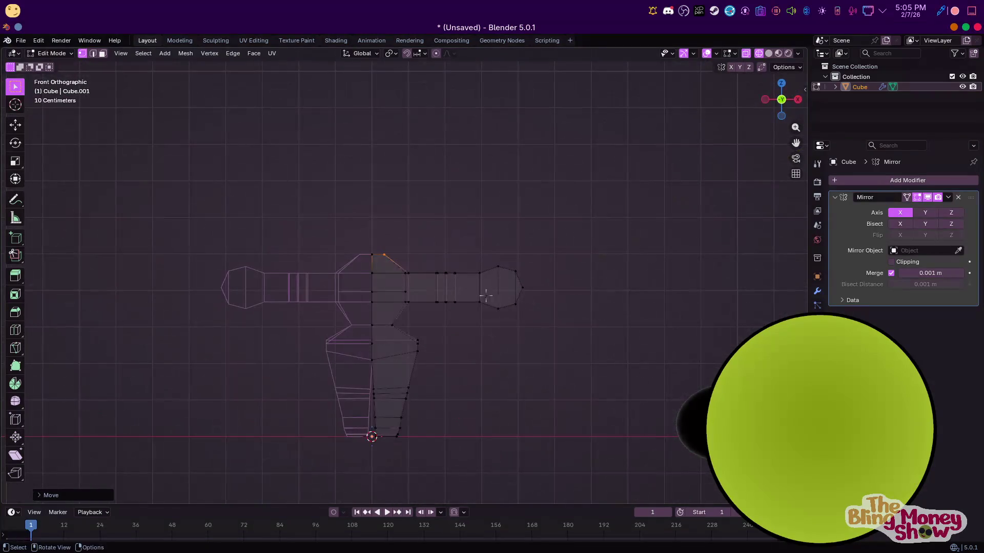
{"action": "left_click_drag", "start_coordinate": [398, 250], "coordinate": [401, 254]}
{"action": "key", "text": "g"}
{"action": "key", "text": "z"}
{"action": "left_click", "coordinate": [417, 274]}
{"action": "mouse_move", "coordinate": [417, 274]}
{"action": "middle_mouse_down"}
{"action": "mouse_move", "coordinate": [342, 295]}
{"action": "mouse_move", "coordinate": [377, 362]}
{"action": "mouse_move", "coordinate": [466, 270]}
{"action": "middle_mouse_up"}
{"action": "key", "text": "KP_1"}
{"action": "key", "text": "KP_1"}
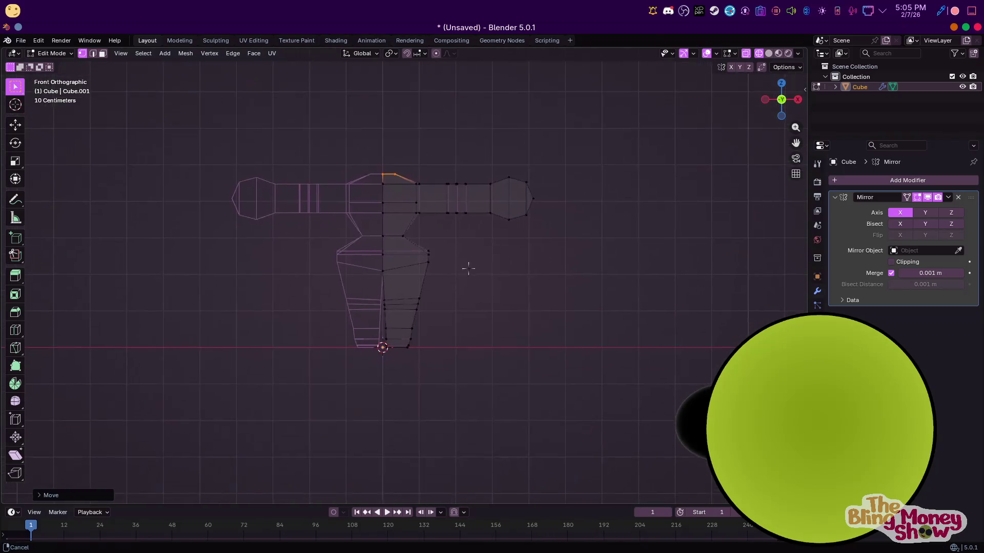
{"action": "scroll", "coordinate": [577, 383], "scroll_direction": "up", "scroll_amount": 5}
{"action": "middle_click_drag", "start_coordinate": [577, 383], "coordinate": [525, 411]}
{"action": "key", "text": "KP_3"}
{"action": "mouse_move", "coordinate": [373, 446]}
{"action": "middle_mouse_down"}
{"action": "mouse_move", "coordinate": [499, 430]}
{"action": "mouse_move", "coordinate": [499, 448]}
{"action": "mouse_move", "coordinate": [325, 418]}
{"action": "middle_mouse_up"}
{"action": "key", "text": "KP_1"}
{"action": "scroll", "coordinate": [326, 417], "scroll_direction": "down", "scroll_amount": 5}
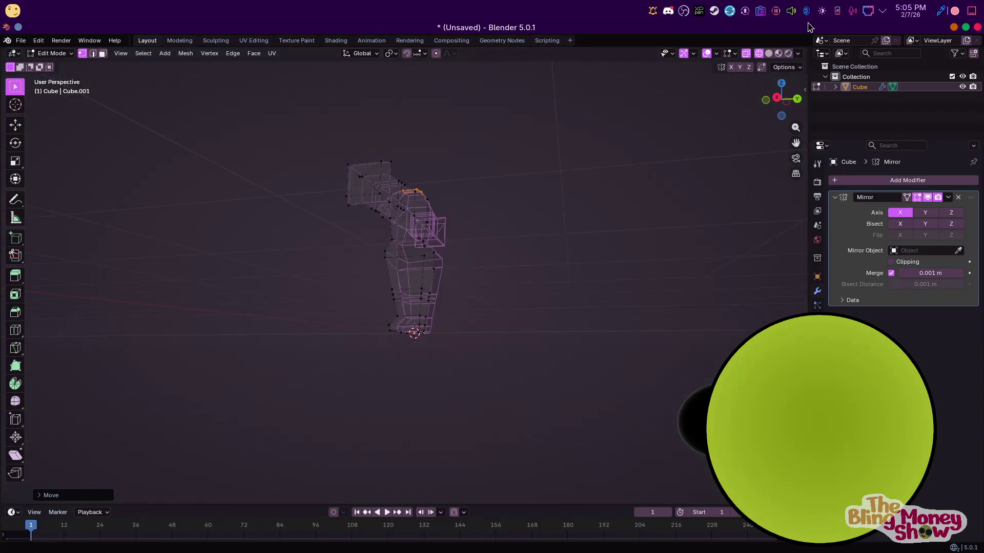
Switch the viewport to solid shading and view the model from the front
{"action": "left_click", "coordinate": [779, 53]}
{"action": "middle_click_drag", "start_coordinate": [508, 262], "coordinate": [538, 268]}
{"action": "key", "text": "KP_1"}
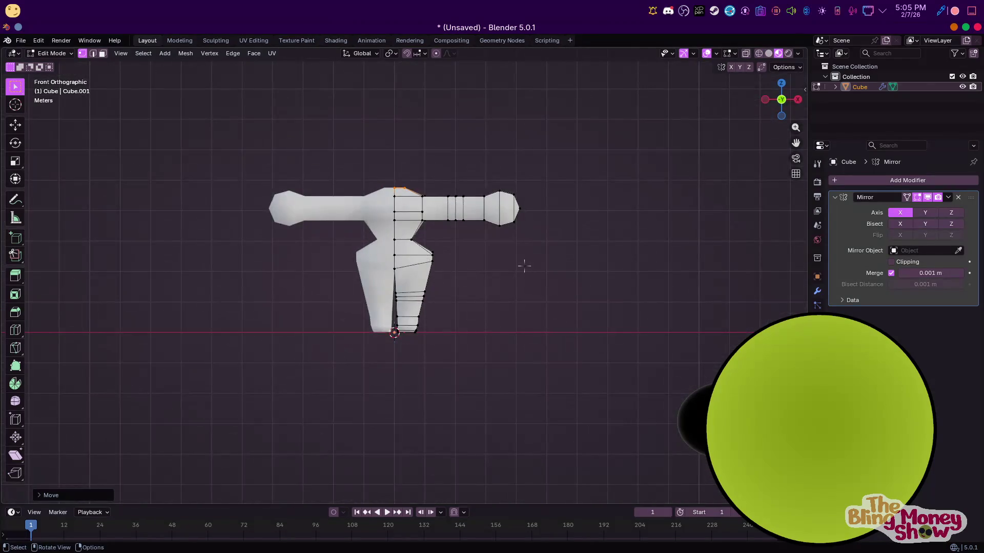
Shrink the right arm's outer end in wireframe and pull it inward along X
{"action": "left_click", "coordinate": [768, 53]}
{"action": "left_click_drag", "start_coordinate": [430, 158], "coordinate": [604, 281]}
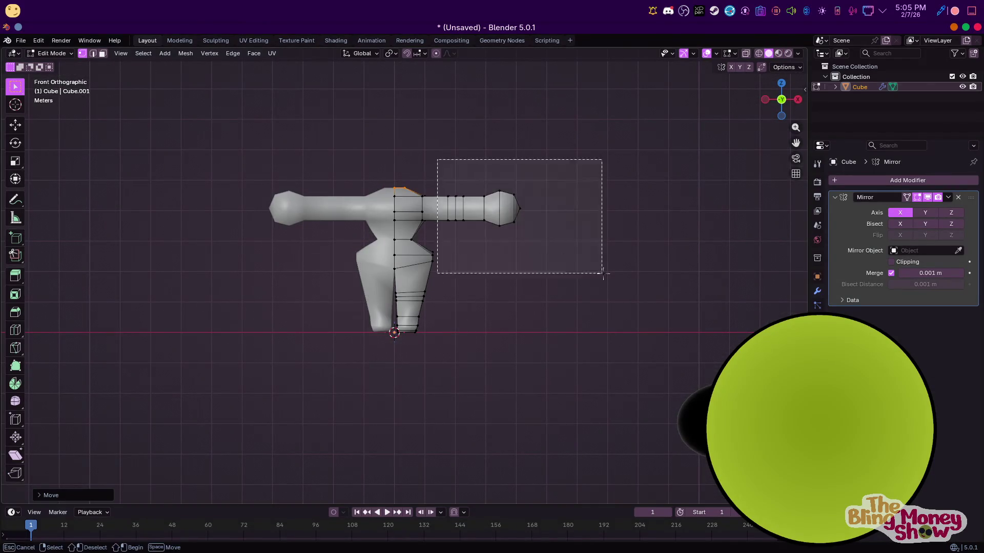
{"action": "left_click", "coordinate": [759, 54]}
{"action": "left_click_drag", "start_coordinate": [410, 171], "coordinate": [558, 229], "text": "ctrl"}
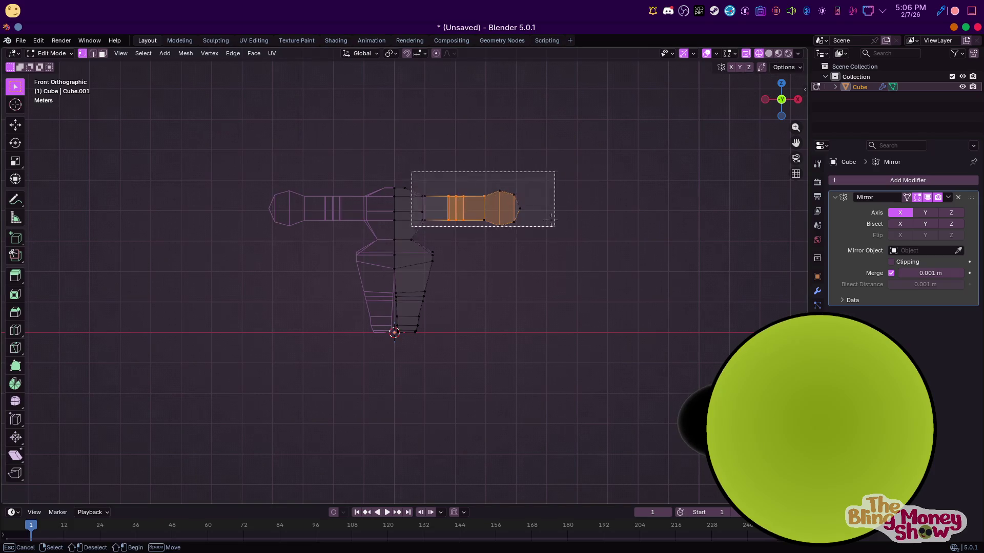
{"action": "left_click_drag", "start_coordinate": [429, 176], "coordinate": [593, 238]}
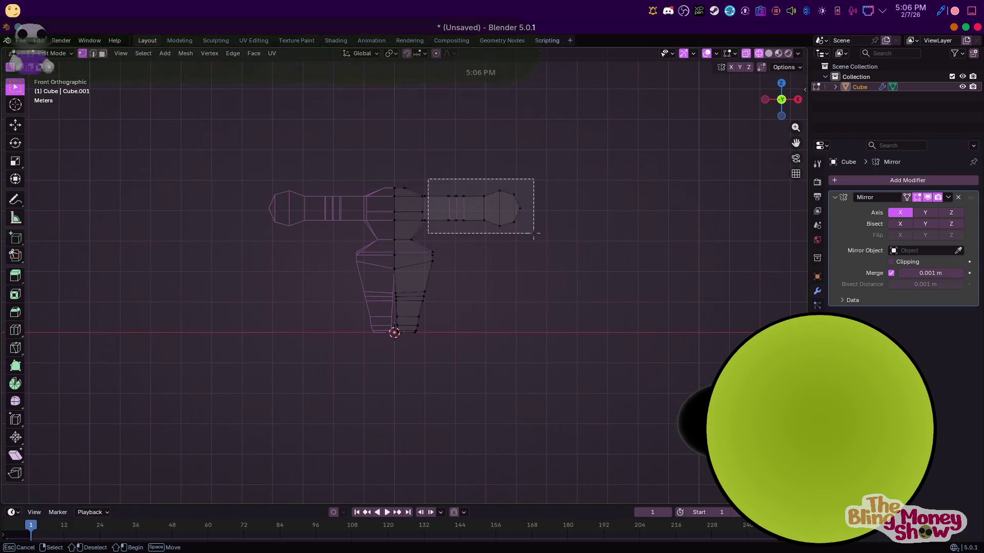
{"action": "key", "text": "s"}
{"action": "left_click", "coordinate": [587, 236]}
{"action": "key", "text": "g"}
{"action": "key", "text": "x"}
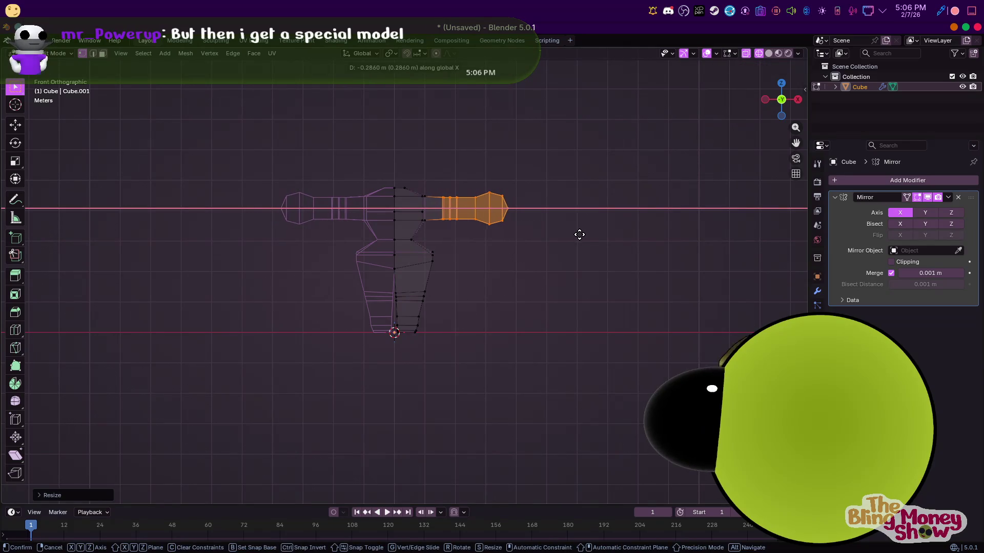
{"action": "left_click", "coordinate": [581, 234]}
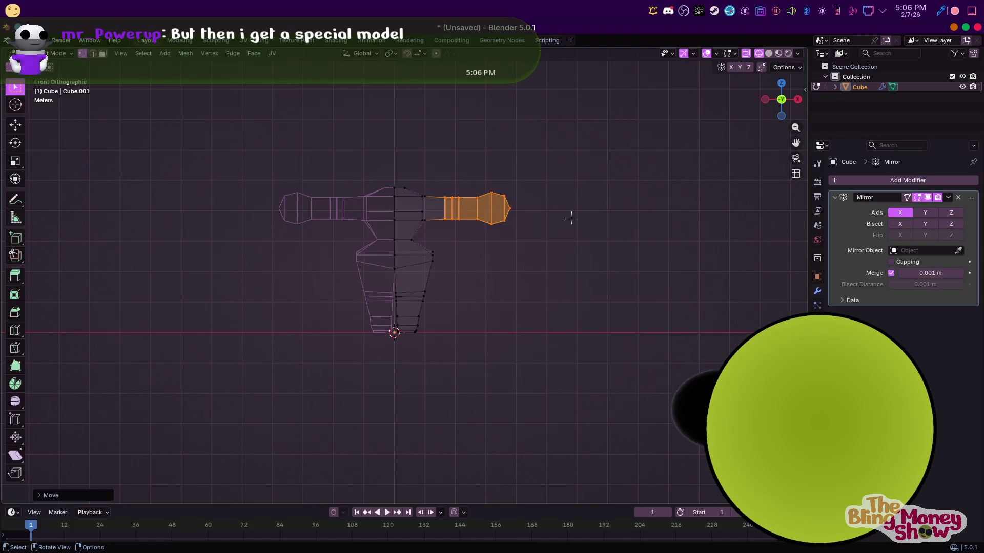
Leave Edit Mode for Object Mode and bring up the Add Mesh menu
{"action": "left_click", "coordinate": [62, 52]}
{"action": "left_click", "coordinate": [138, 54]}
{"action": "mouse_move", "coordinate": [153, 64]}
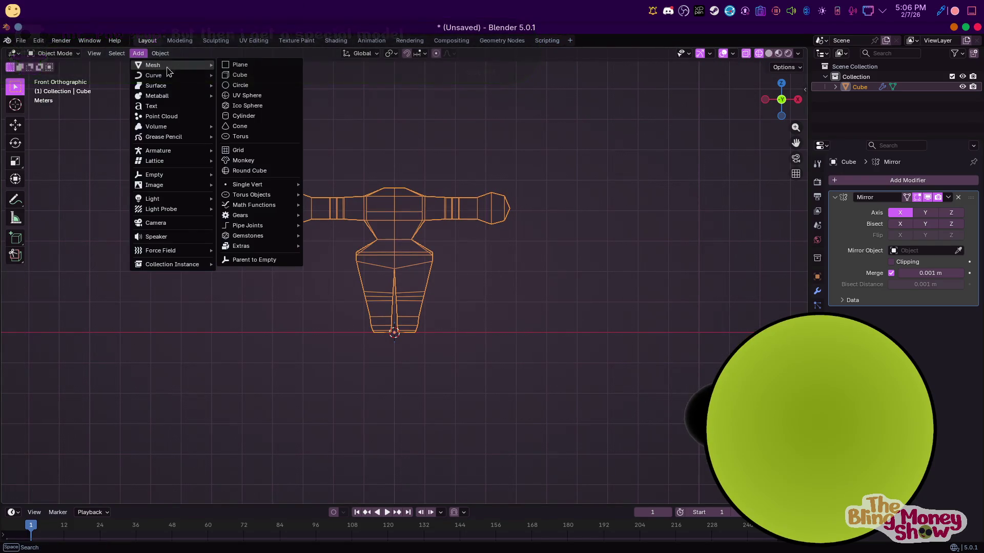
Add a UV sphere, raise it to head height and scale it up
{"action": "left_click", "coordinate": [250, 95]}
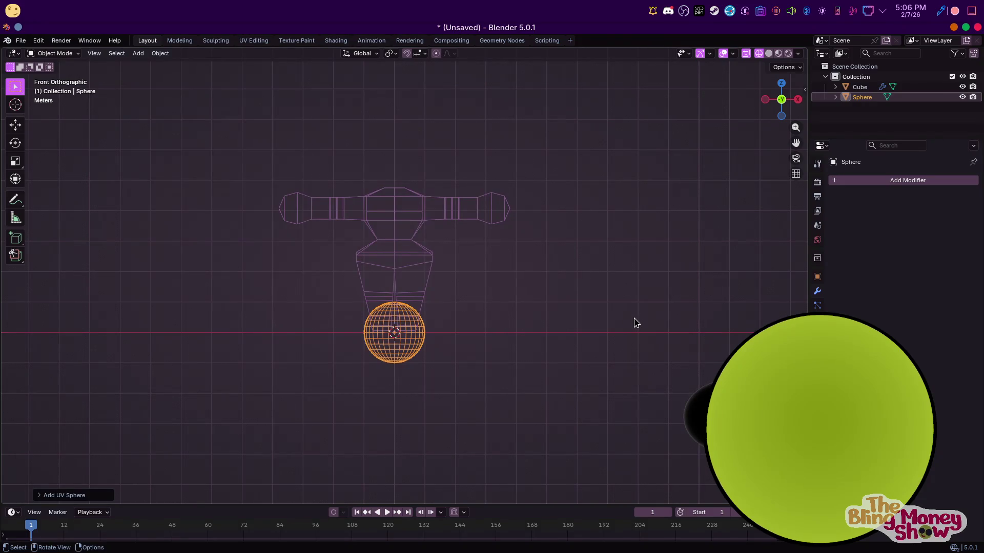
{"action": "key", "text": "g"}
{"action": "key", "text": "z"}
{"action": "left_click", "coordinate": [609, 146]}
{"action": "key", "text": "s"}
{"action": "left_click", "coordinate": [752, 169]}
Flatten the sphere's bottom with proportional editing and reposition it vertically on the body
{"action": "key", "text": "Tab"}
{"action": "left_click", "coordinate": [393, 217]}
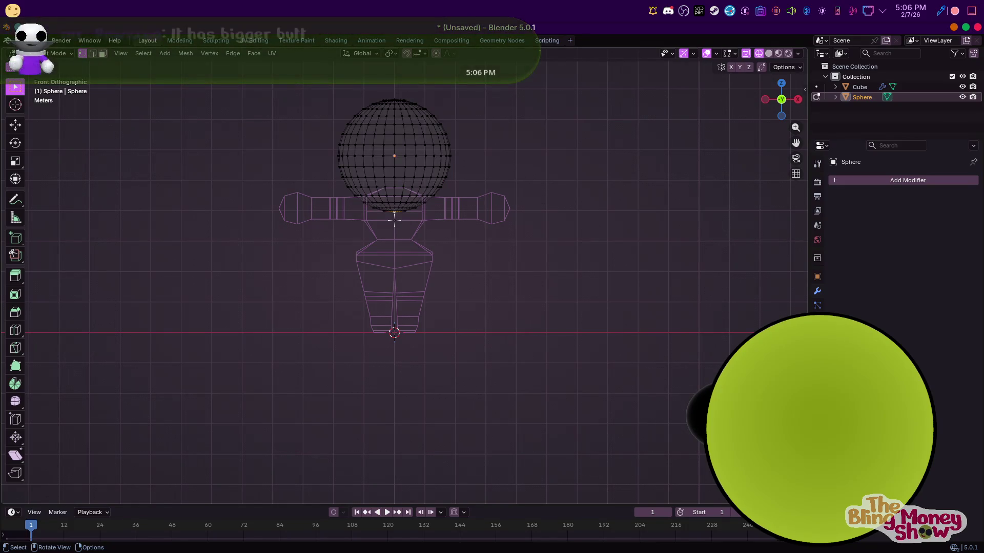
{"action": "left_click", "coordinate": [449, 54]}
{"action": "left_click", "coordinate": [431, 99]}
{"action": "key", "text": "g"}
{"action": "key", "text": "z"}
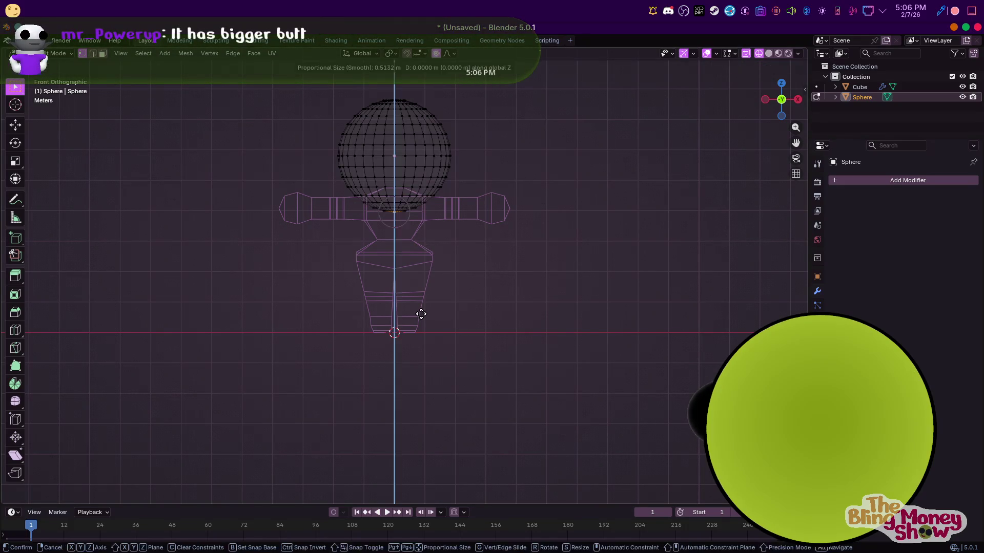
{"action": "scroll", "coordinate": [409, 287], "scroll_direction": "down", "scroll_amount": 6}
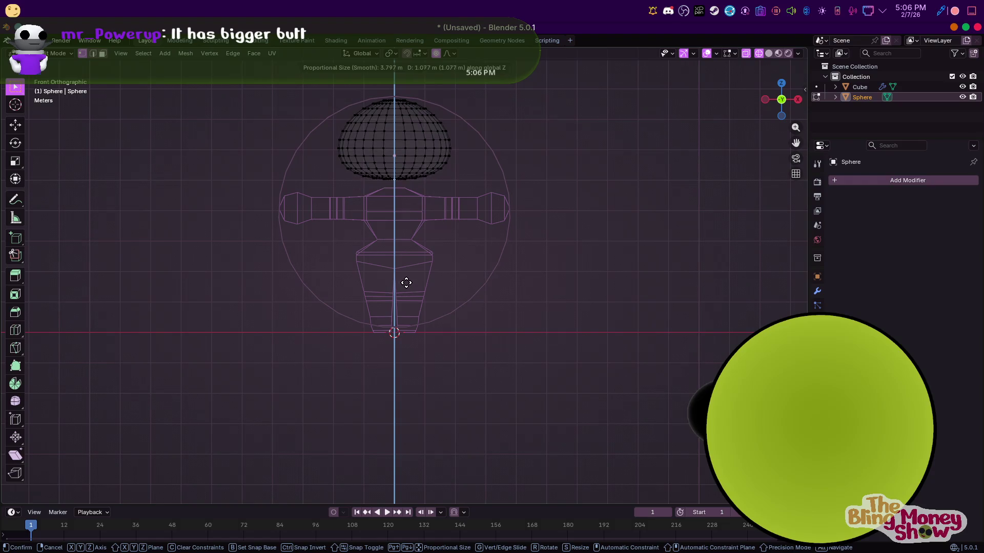
{"action": "left_click", "coordinate": [407, 280]}
{"action": "key", "text": "a"}
{"action": "key", "text": "g"}
{"action": "key", "text": "z"}
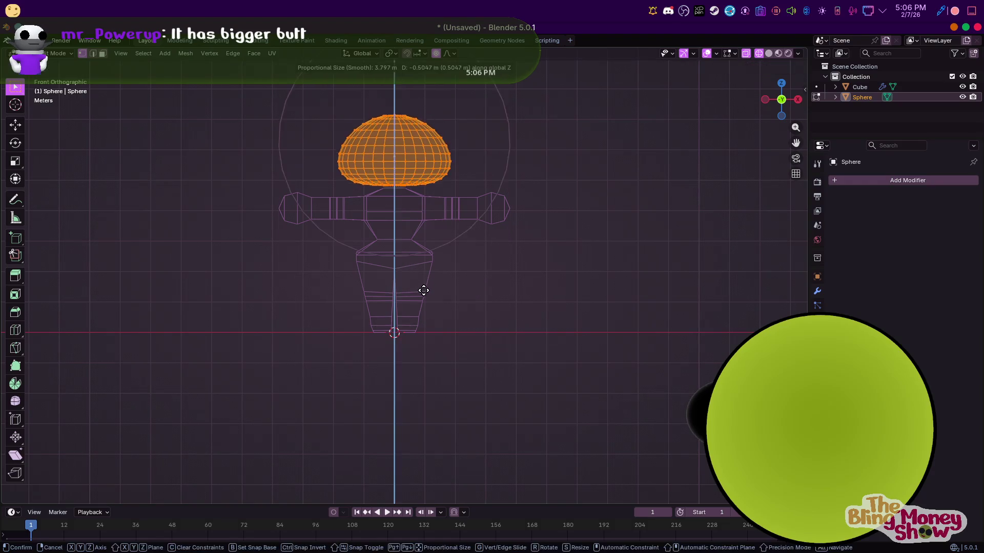
{"action": "left_click", "coordinate": [423, 295]}
Squash the head front-to-back along Y, nudge its position, and leave Edit Mode
{"action": "key", "text": "KP_3"}
{"action": "scroll", "coordinate": [538, 294], "scroll_direction": "up", "scroll_amount": 3}
{"action": "key", "text": "s"}
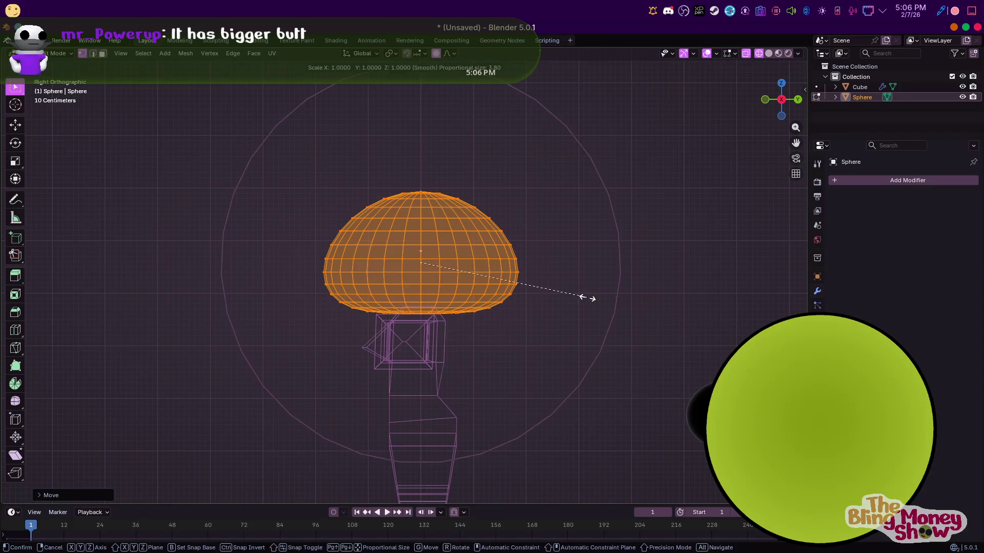
{"action": "key", "text": "y"}
{"action": "left_click", "coordinate": [561, 297]}
{"action": "middle_click_drag", "start_coordinate": [558, 303], "coordinate": [455, 287]}
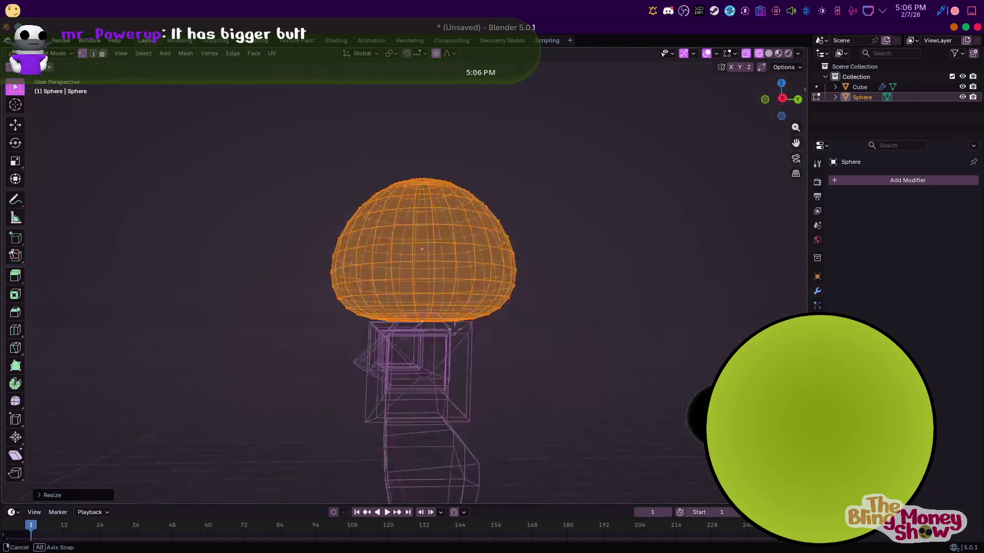
{"action": "key", "text": "alt+a"}
{"action": "middle_click_drag", "start_coordinate": [420, 329], "coordinate": [422, 323]}
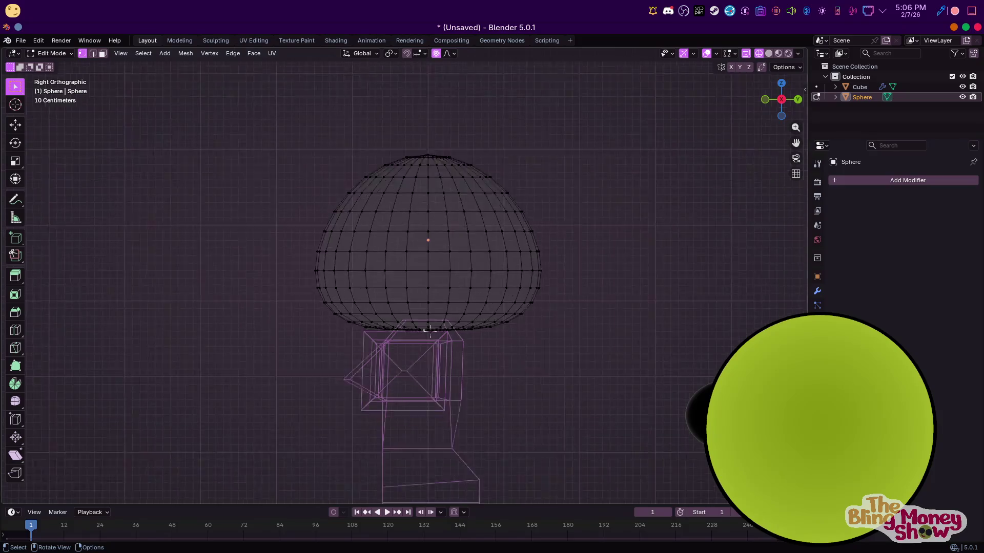
{"action": "key", "text": "KP_3"}
{"action": "key", "text": "g"}
{"action": "key", "text": "y"}
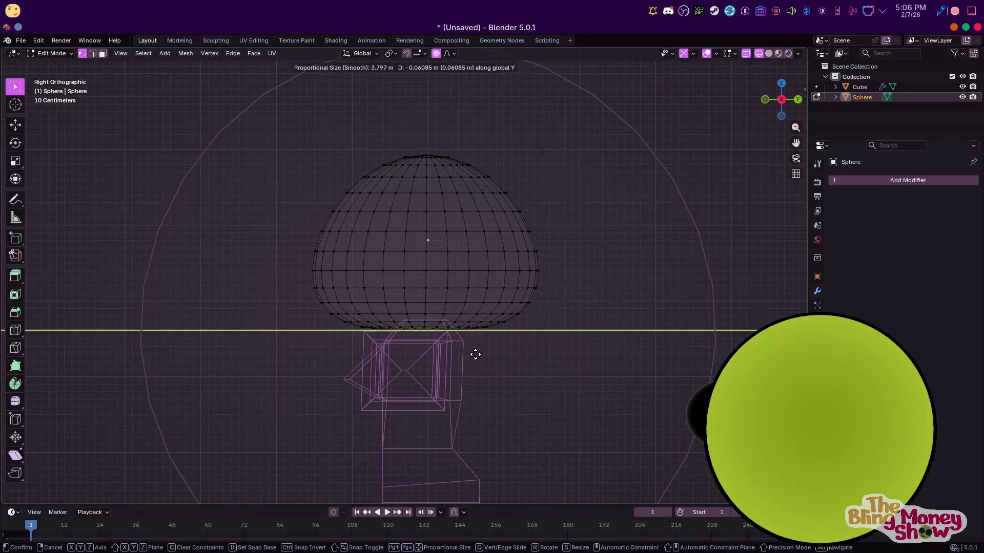
{"action": "left_click", "coordinate": [461, 351]}
{"action": "key", "text": "a"}
{"action": "key", "text": "g"}
{"action": "left_click", "coordinate": [450, 243]}
{"action": "key", "text": "Tab"}
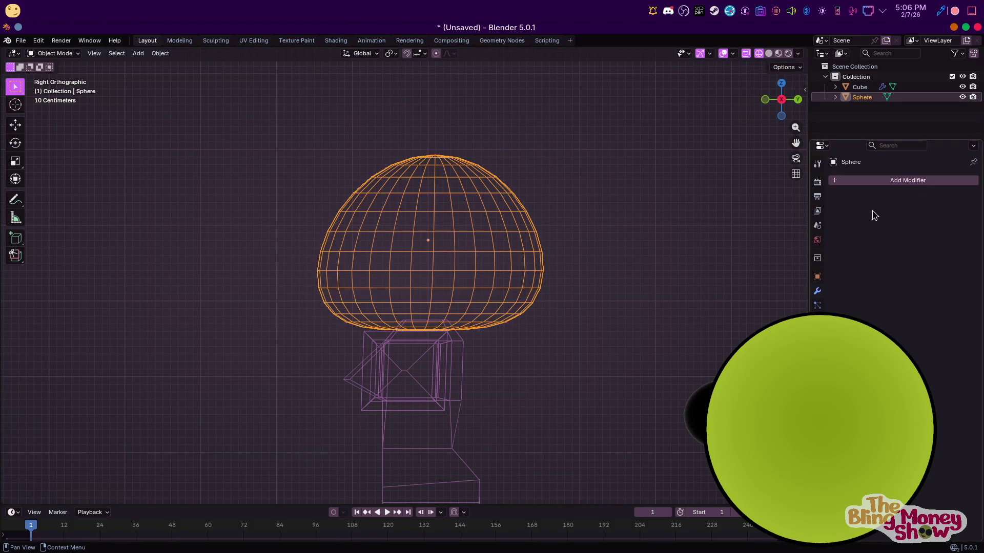
Add a Decimate modifier in Un-Subdivide mode with 2 iterations and apply it
{"action": "left_click", "coordinate": [875, 182]}
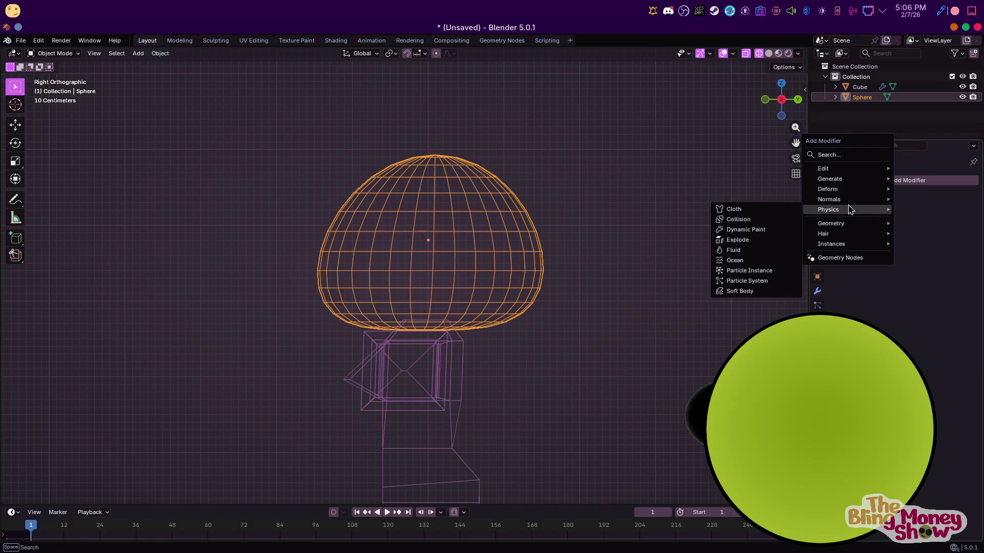
{"action": "mouse_move", "coordinate": [830, 178]}
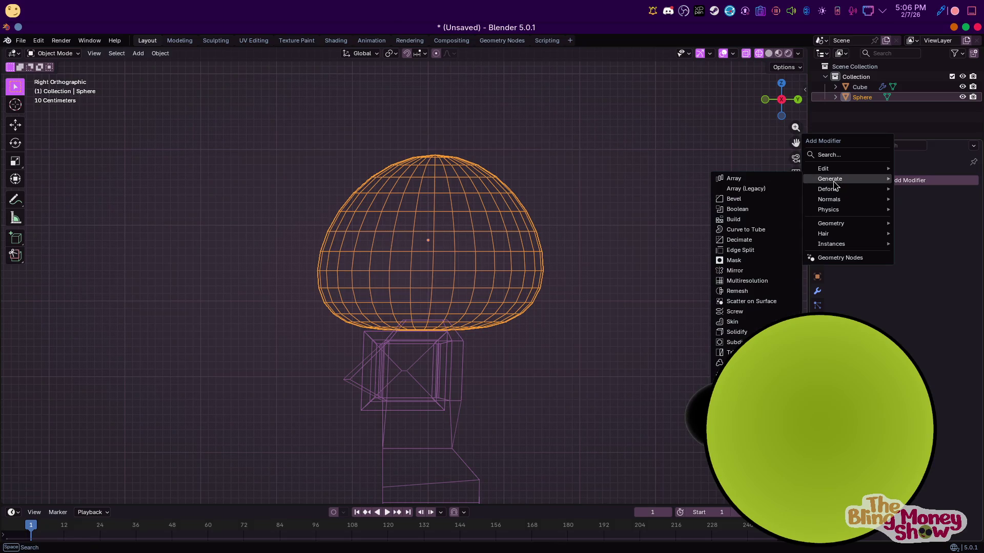
{"action": "left_click", "coordinate": [739, 239]}
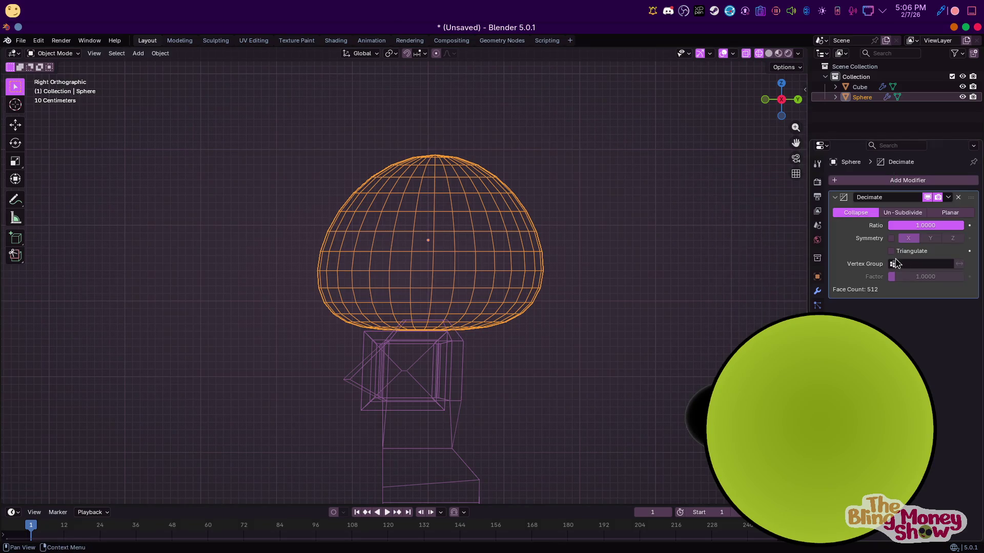
{"action": "left_click", "coordinate": [920, 214]}
{"action": "double_click", "coordinate": [959, 226]}
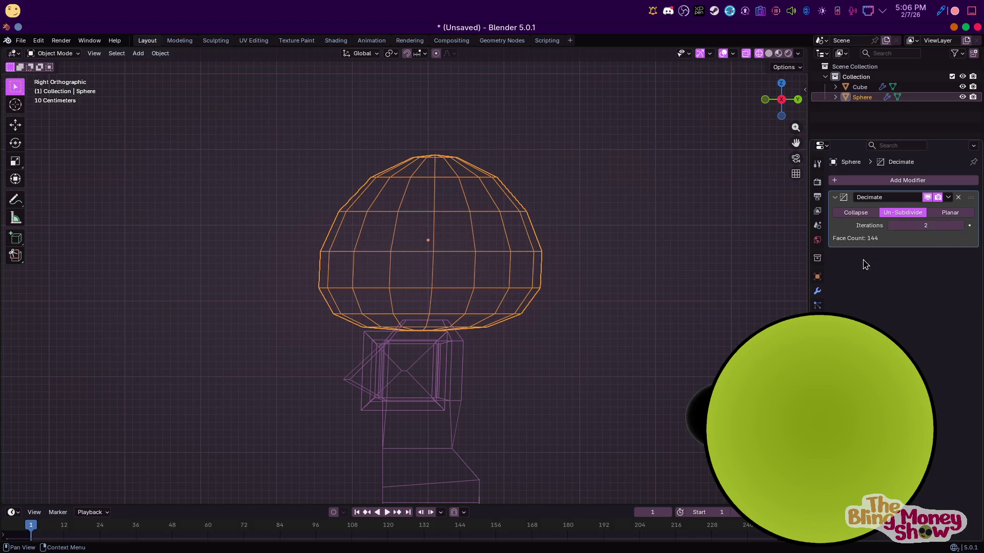
{"action": "key", "text": "ctrl+a"}
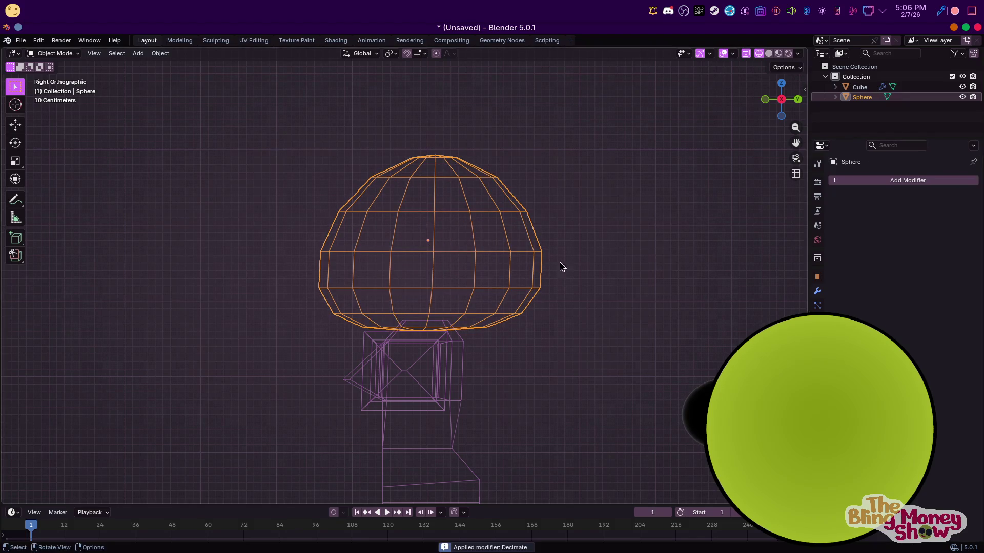
Lower the head's top vertex along Z with proportional editing to flatten the top
{"action": "key", "text": "Tab"}
{"action": "middle_click_drag", "start_coordinate": [460, 275], "coordinate": [622, 292]}
{"action": "key", "text": "KP_3"}
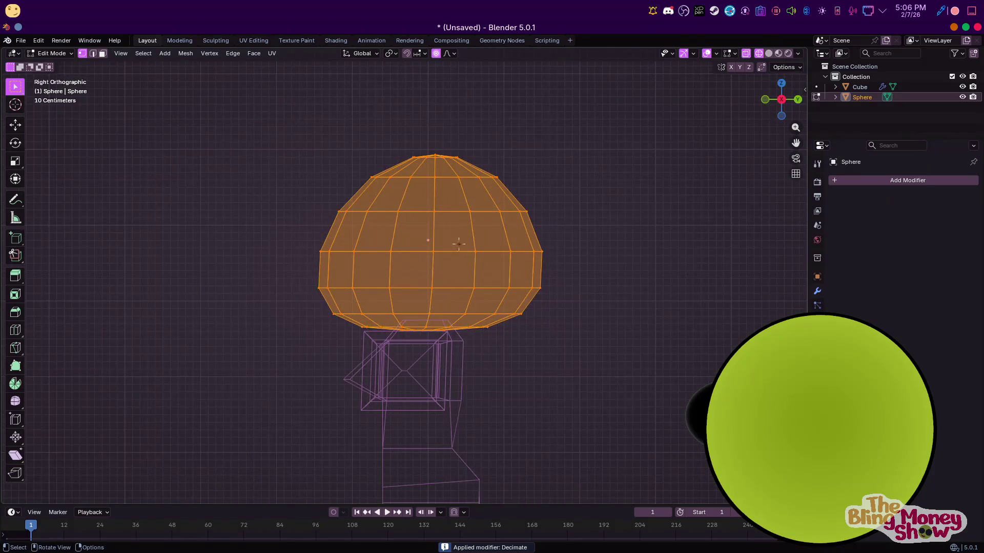
{"action": "left_click", "coordinate": [436, 157]}
{"action": "key", "text": "g"}
{"action": "key", "text": "z"}
{"action": "scroll", "coordinate": [444, 157], "scroll_direction": "down", "scroll_amount": 3}
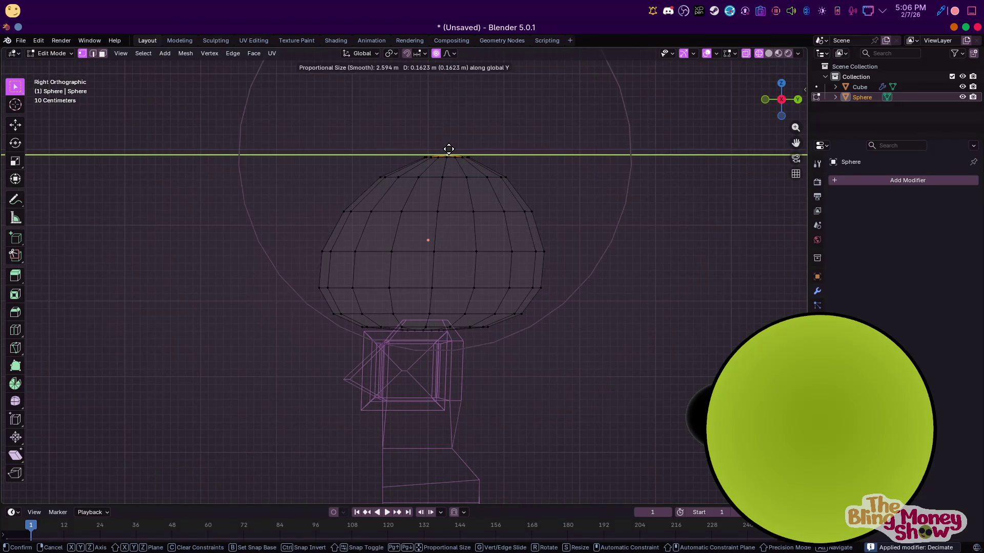
{"action": "left_click", "coordinate": [441, 171]}
{"action": "mouse_move", "coordinate": [442, 171]}
{"action": "middle_mouse_down"}
{"action": "mouse_move", "coordinate": [415, 201]}
{"action": "mouse_move", "coordinate": [439, 248]}
{"action": "middle_mouse_up"}
{"action": "key", "text": "KP_3"}
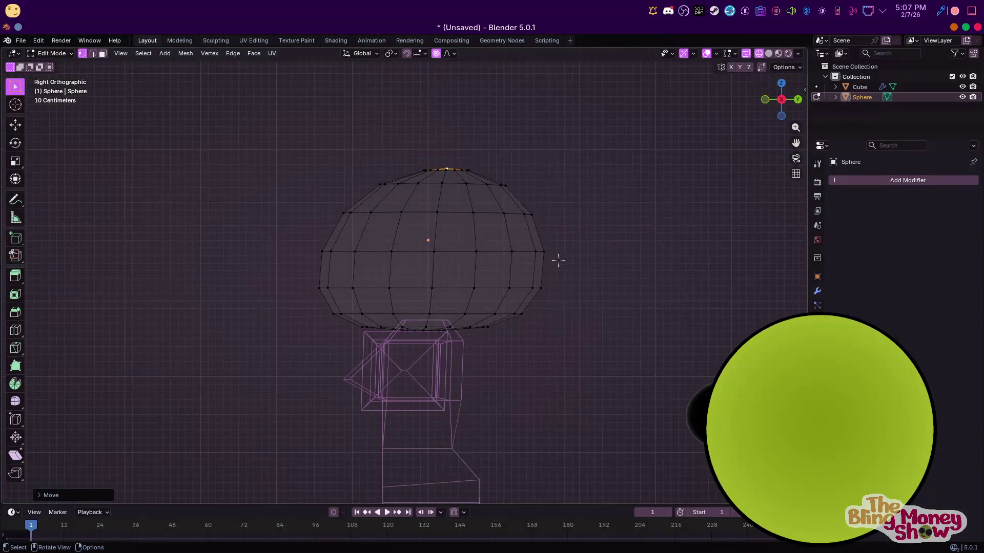
Scale all head vertices along X to narrow the head side to side
{"action": "key", "text": "a"}
{"action": "key", "text": "KP_1"}
{"action": "key", "text": "s"}
{"action": "key", "text": "x"}
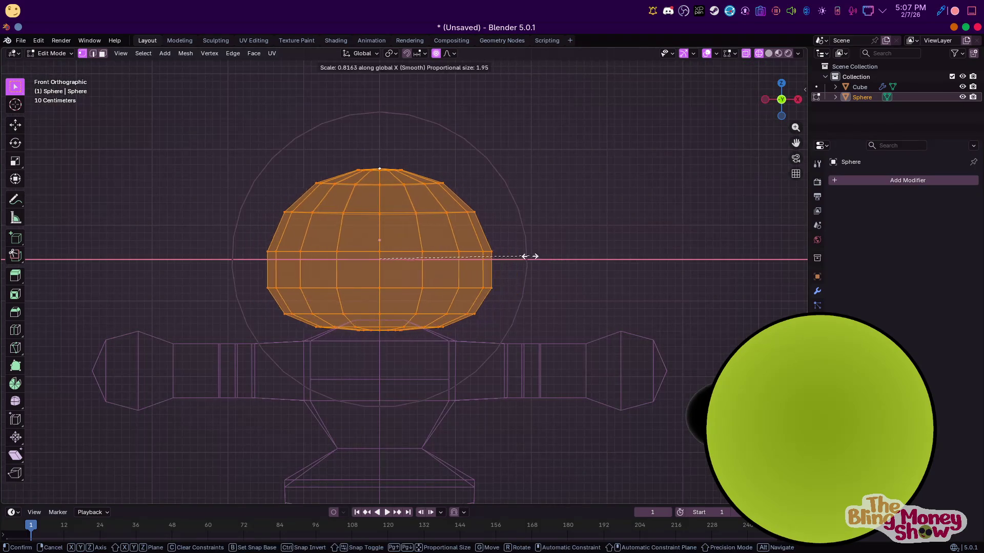
{"action": "left_click", "coordinate": [528, 257]}
{"action": "key", "text": "KP_3"}
{"action": "scroll", "coordinate": [559, 273], "scroll_direction": "down", "scroll_amount": 6}
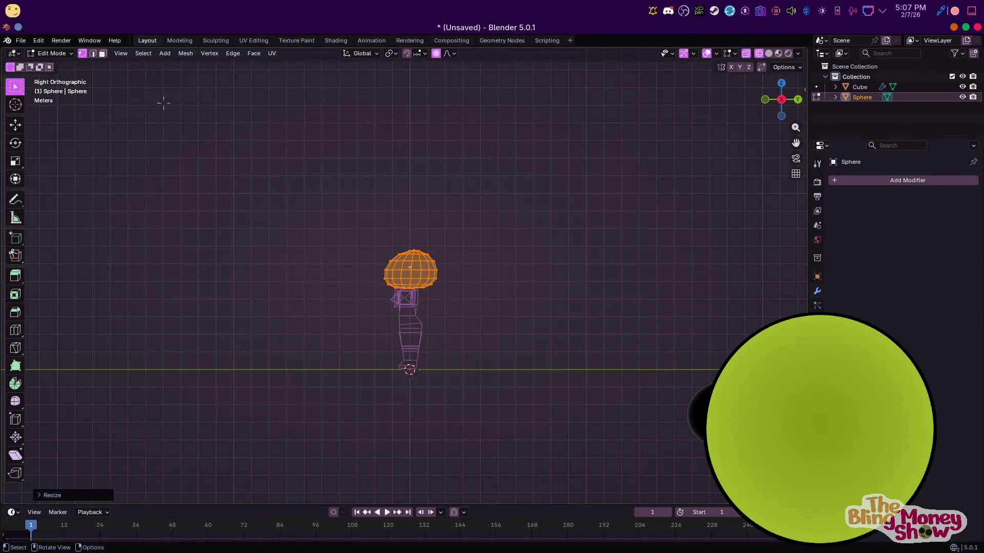
Add a cube to the head mesh, lower it along Z over the lower body, and select head plus body
{"action": "left_click", "coordinate": [164, 53]}
{"action": "left_click", "coordinate": [181, 77]}
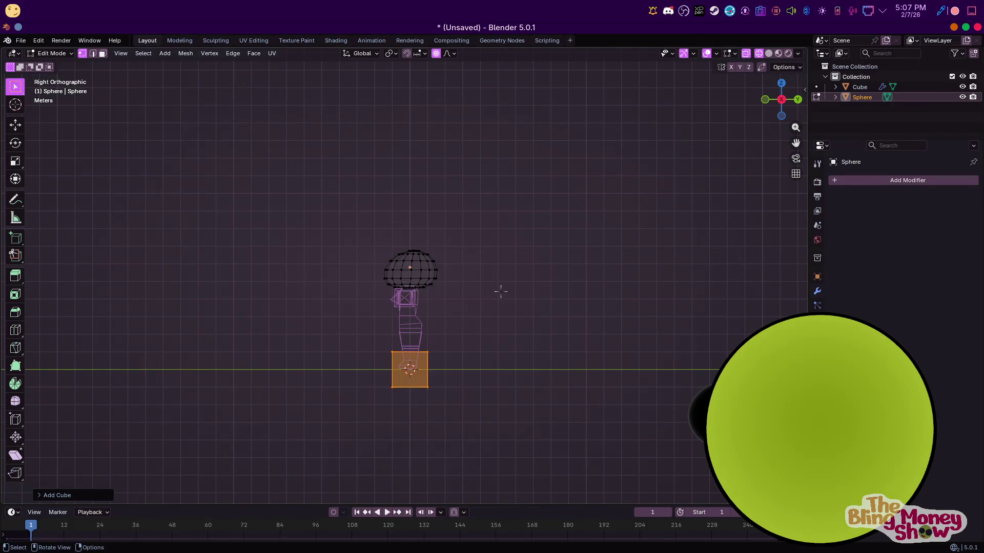
{"action": "key", "text": "g"}
{"action": "key", "text": "z"}
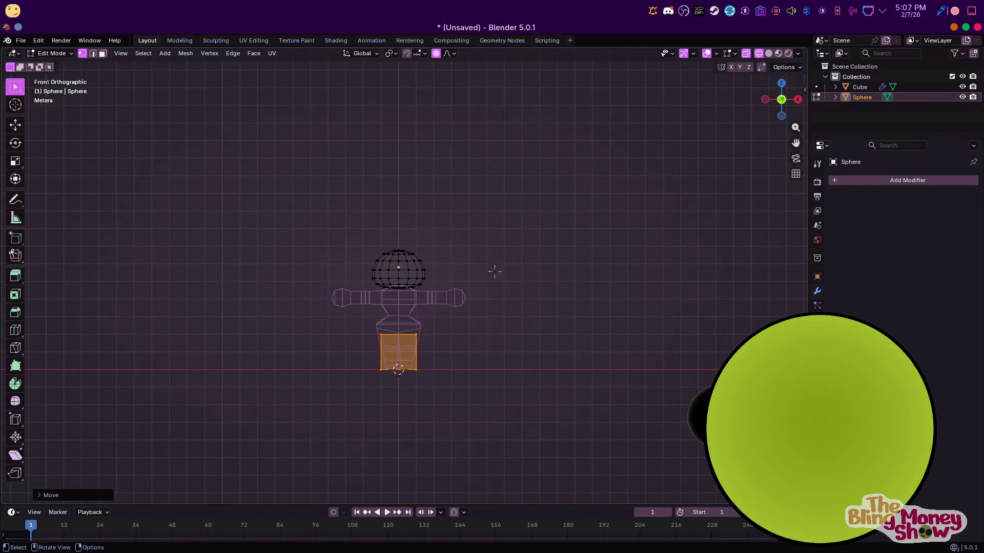
{"action": "left_click", "coordinate": [396, 272], "text": "shift"}
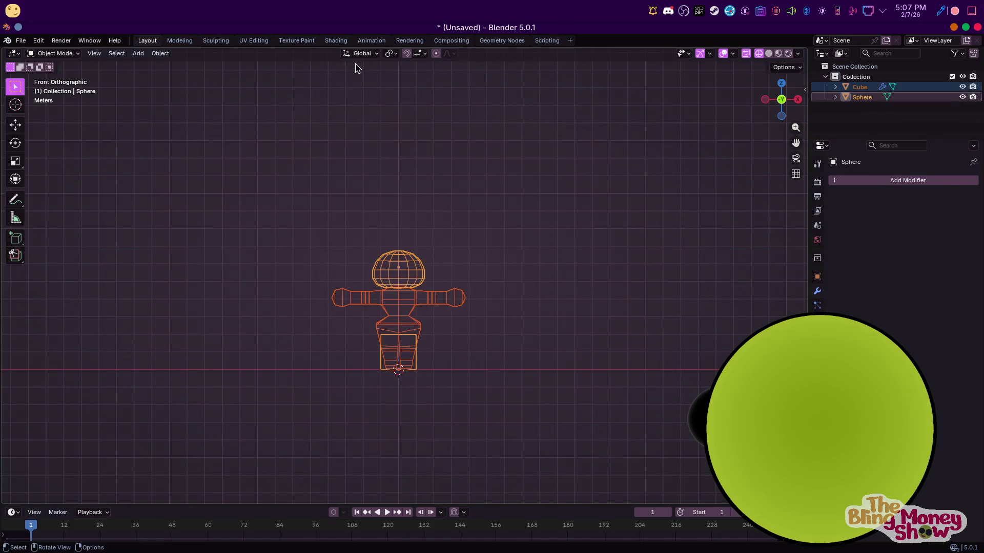
Delete the stray box piece's linked faces in Edit Mode and return to Object Mode
{"action": "left_click", "coordinate": [437, 300], "text": "shift"}
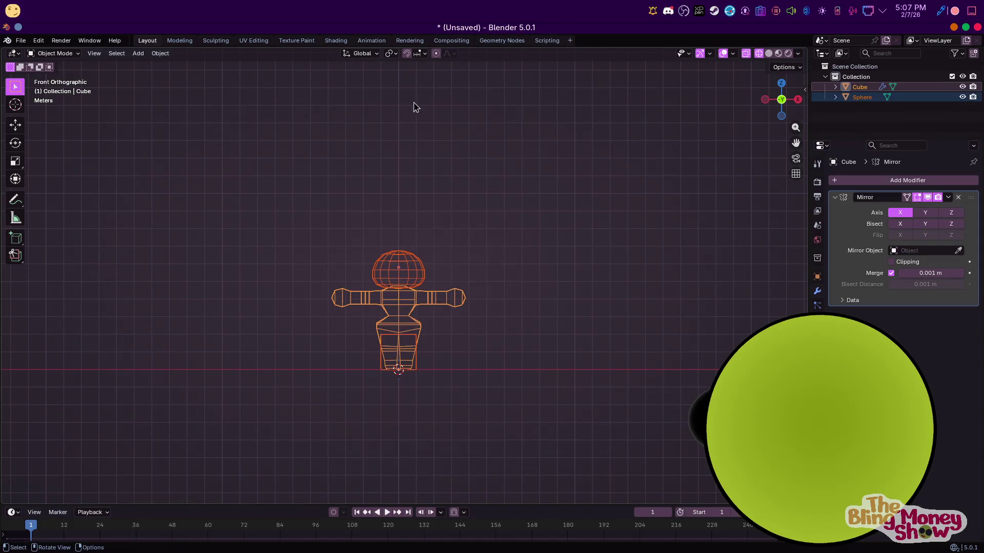
{"action": "left_click", "coordinate": [419, 361], "text": "shift"}
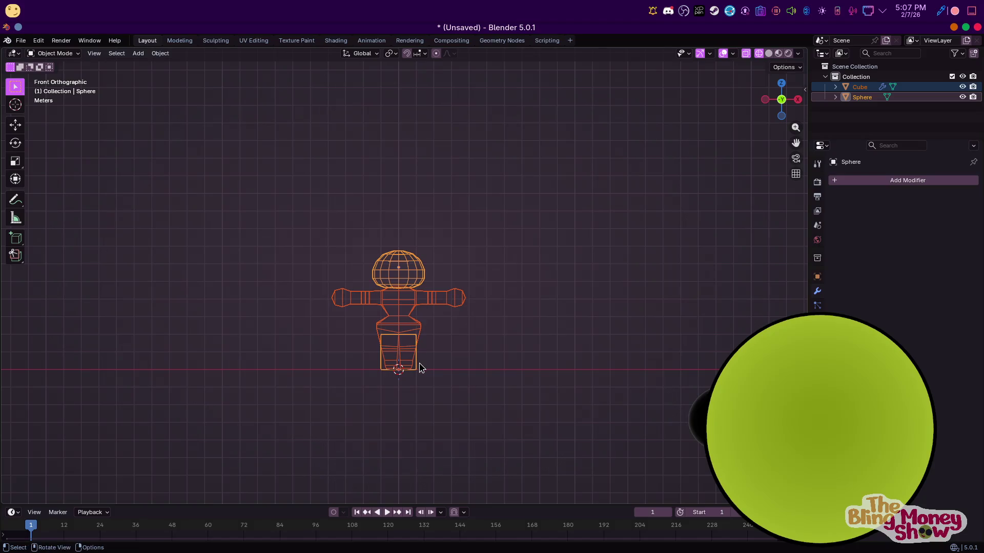
{"action": "key", "text": "Tab"}
{"action": "key", "text": "ctrl+l"}
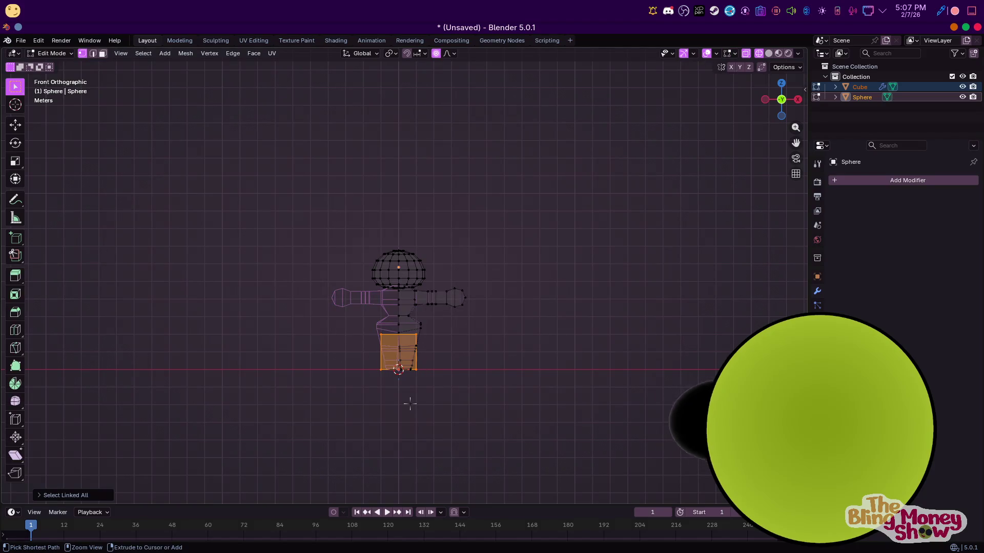
{"action": "key", "text": "x"}
{"action": "left_click", "coordinate": [411, 405]}
{"action": "left_click", "coordinate": [52, 53]}
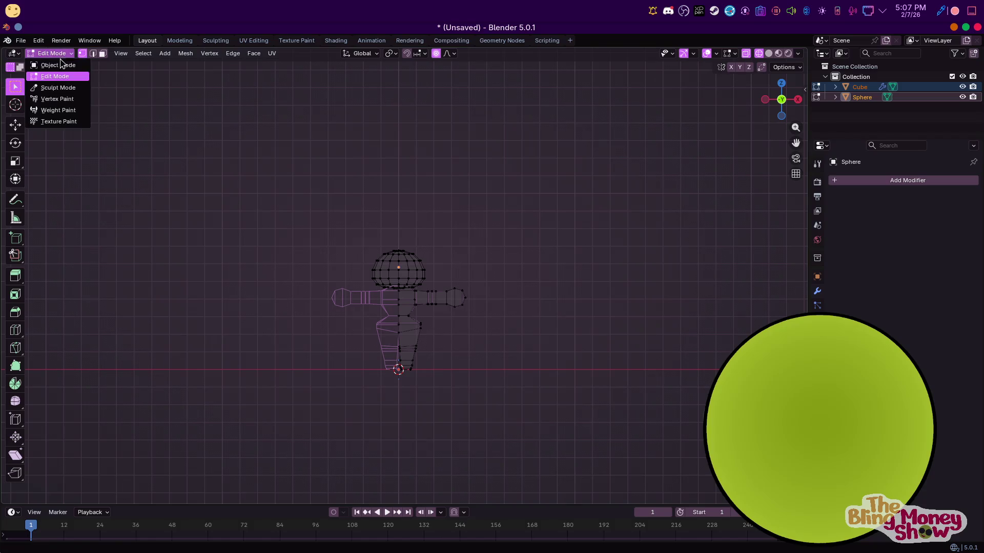
{"action": "left_click", "coordinate": [139, 53]}
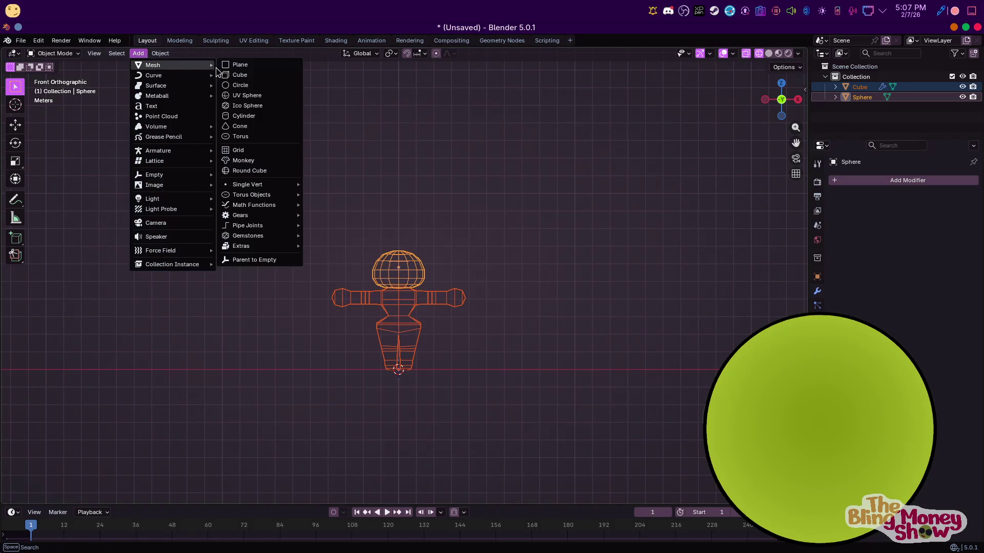
Add a one-metre reference cube and move it up 1 m along Z
{"action": "left_click", "coordinate": [231, 76]}
{"action": "type", "text": "gz1"}
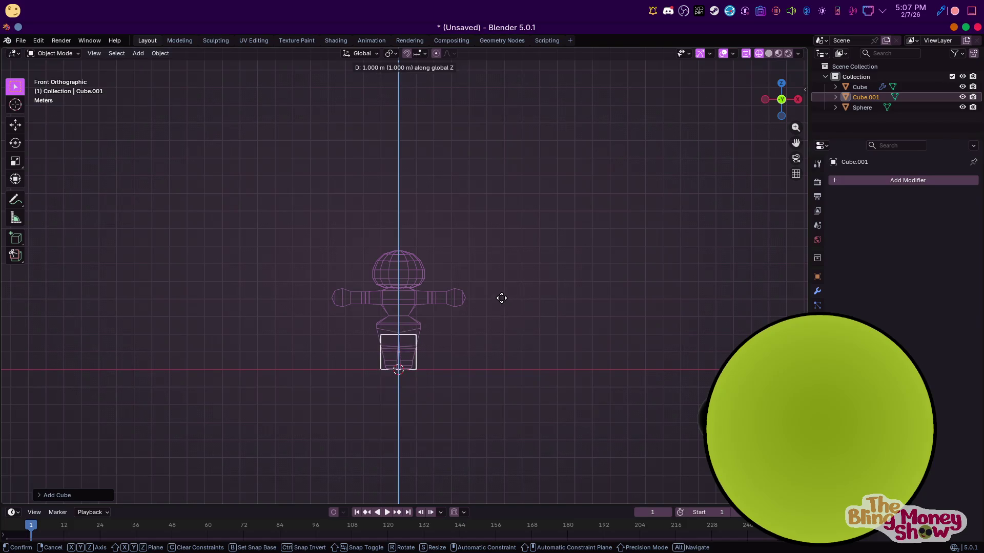
{"action": "key", "text": "Return"}
{"action": "scroll", "coordinate": [473, 377], "scroll_direction": "up", "scroll_amount": 4}
{"action": "middle_click_drag", "start_coordinate": [472, 376], "coordinate": [463, 204], "text": "shift"}
{"action": "scroll", "coordinate": [463, 205], "scroll_direction": "up", "scroll_amount": 3}
{"action": "middle_click_drag", "start_coordinate": [459, 241], "coordinate": [385, 260]}
{"action": "scroll", "coordinate": [384, 259], "scroll_direction": "down", "scroll_amount": 3}
{"action": "key", "text": "KP_1"}
{"action": "scroll", "coordinate": [509, 266], "scroll_direction": "down", "scroll_amount": 1}
{"action": "middle_click_drag", "start_coordinate": [509, 266], "coordinate": [520, 392]}
{"action": "key", "text": "KP_1"}
{"action": "scroll", "coordinate": [444, 289], "scroll_direction": "down", "scroll_amount": 2}
{"action": "scroll", "coordinate": [429, 339], "scroll_direction": "up", "scroll_amount": 3}
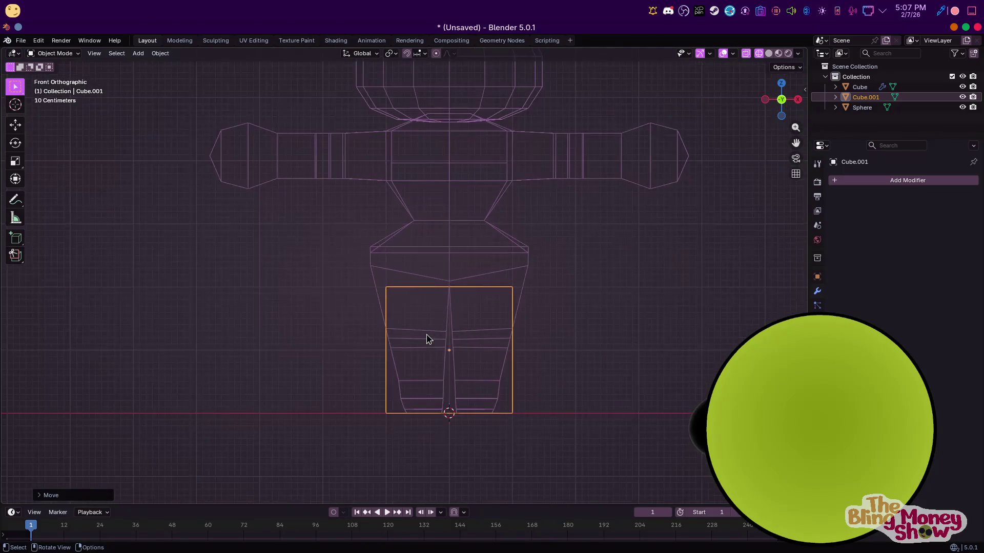
{"action": "scroll", "coordinate": [492, 173], "scroll_direction": "down", "scroll_amount": 2}
Scale every object to 0.3 about the 3D cursor to shrink the character
{"action": "key", "text": "a"}
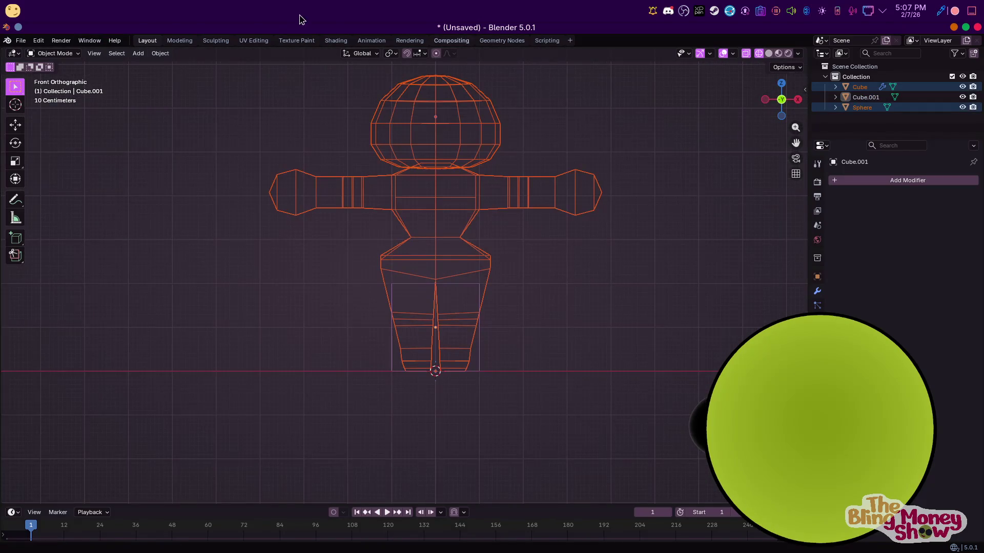
{"action": "left_click", "coordinate": [389, 55]}
{"action": "left_click", "coordinate": [433, 90]}
{"action": "key", "text": "s"}
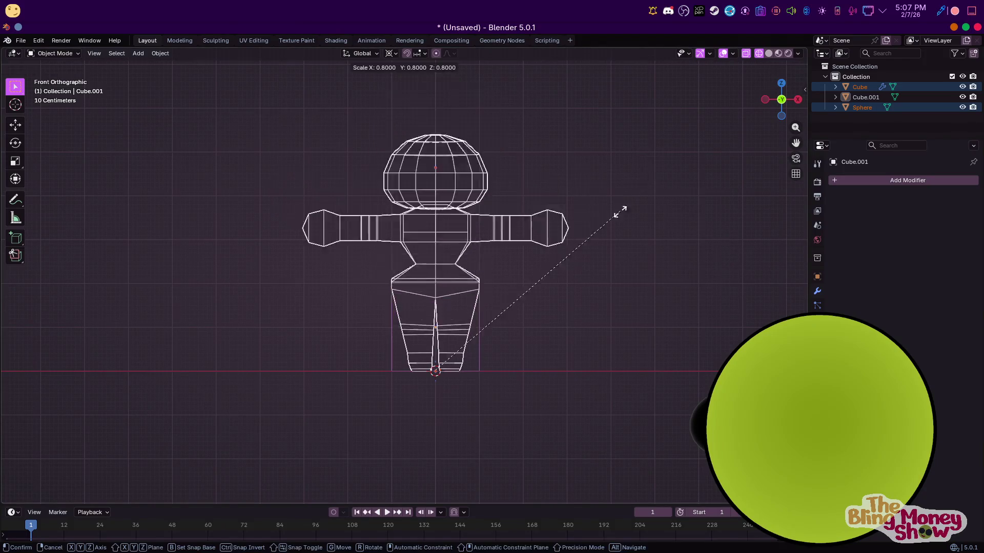
{"action": "left_click", "coordinate": [501, 331]}
{"action": "scroll", "coordinate": [585, 387], "scroll_direction": "up", "scroll_amount": 5}
Delete the reference cube and select the body mesh
{"action": "mouse_move", "coordinate": [584, 387]}
{"action": "middle_mouse_down", "text": "shift"}
{"action": "mouse_move", "coordinate": [539, 233]}
{"action": "mouse_move", "coordinate": [407, 247]}
{"action": "middle_mouse_up", "text": "shift"}
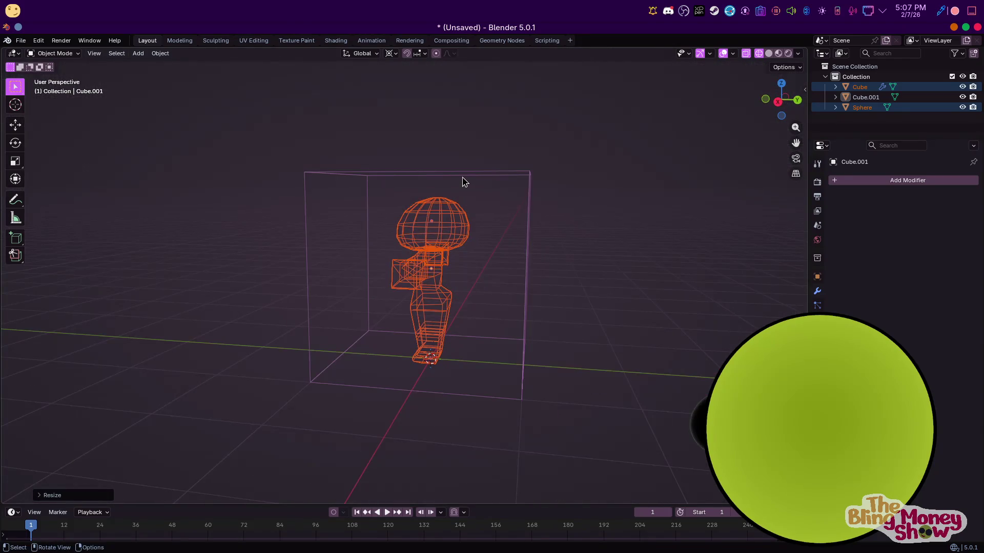
{"action": "left_click", "coordinate": [461, 182]}
{"action": "key", "text": "x"}
{"action": "left_click", "coordinate": [442, 275], "text": "shift"}
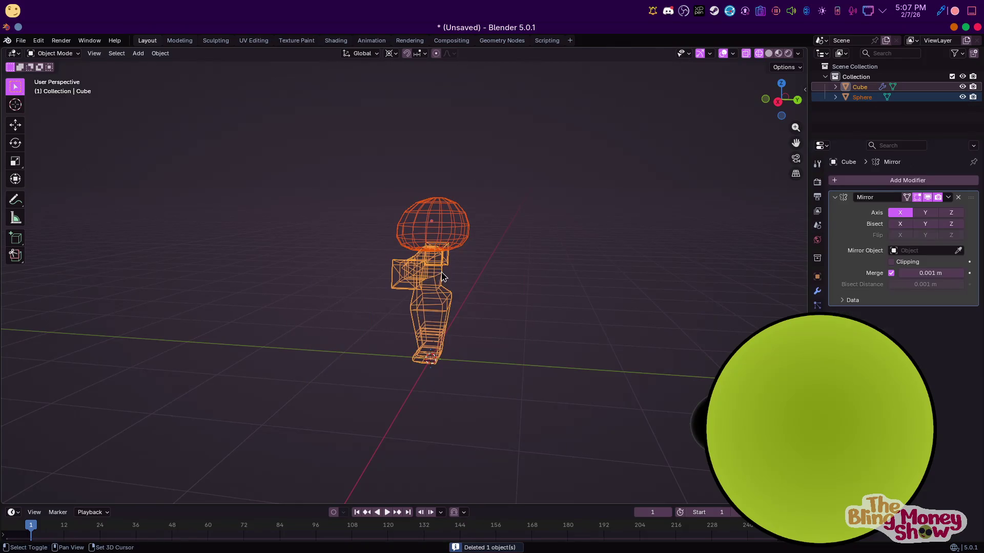
Apply the scale transform to the body and keep only the body selected
{"action": "left_click", "coordinate": [158, 56]}
{"action": "mouse_move", "coordinate": [173, 106]}
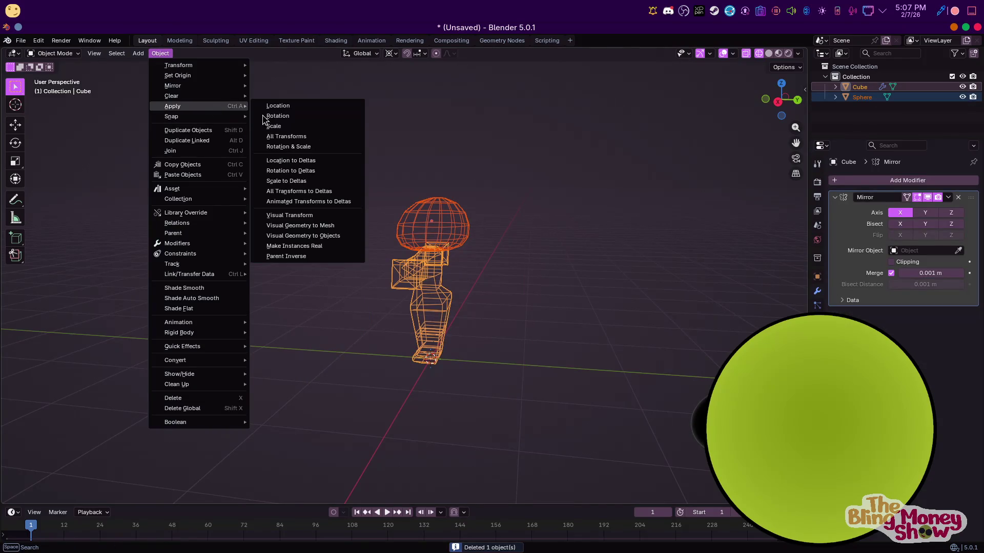
{"action": "left_click", "coordinate": [316, 126]}
{"action": "left_click", "coordinate": [446, 327]}
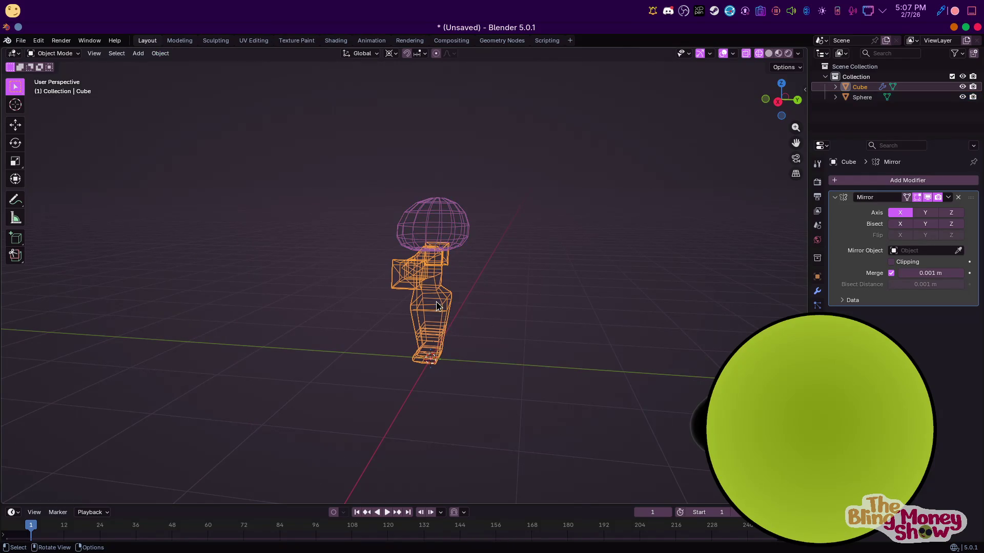
Add a Subdivision Surface modifier to the body and review it in solid shading
{"action": "left_click", "coordinate": [911, 185]}
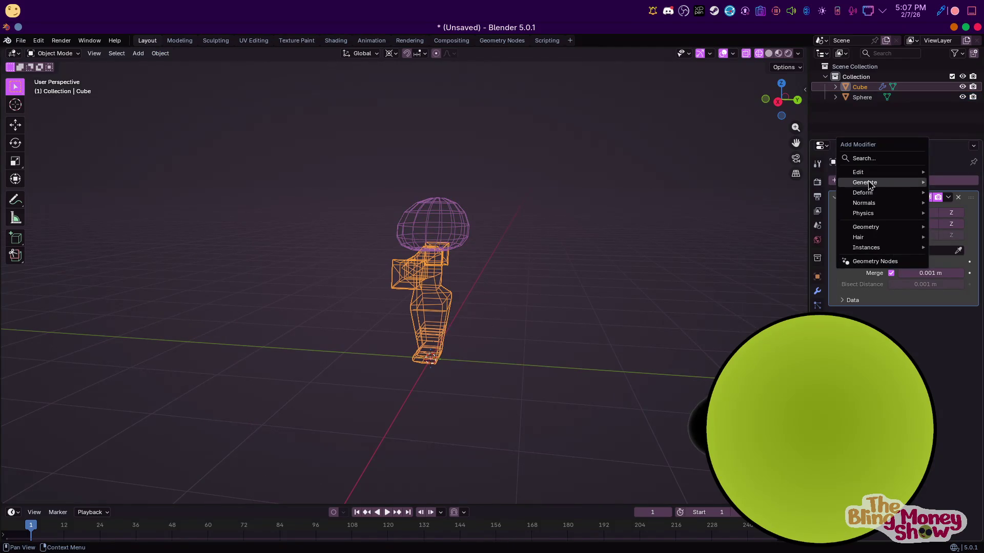
{"action": "left_click", "coordinate": [776, 346]}
{"action": "key", "text": "KP_1"}
{"action": "key", "text": "KP_3"}
{"action": "scroll", "coordinate": [468, 382], "scroll_direction": "up", "scroll_amount": 5}
{"action": "middle_click_drag", "start_coordinate": [468, 382], "coordinate": [231, 242]}
{"action": "scroll", "coordinate": [230, 241], "scroll_direction": "down", "scroll_amount": 2}
{"action": "left_click", "coordinate": [767, 54]}
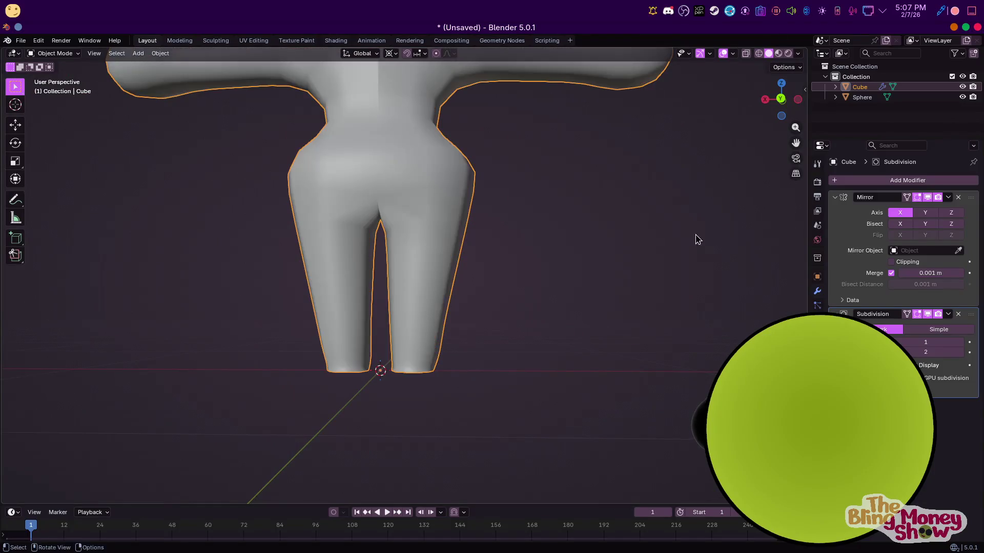
{"action": "scroll", "coordinate": [448, 247], "scroll_direction": "up", "scroll_amount": 2}
Inspect the smoothed body in Edit Mode, remove the Subdivision modifier, and return to Object Mode
{"action": "key", "text": "Tab"}
{"action": "middle_click_drag", "start_coordinate": [459, 324], "coordinate": [400, 308]}
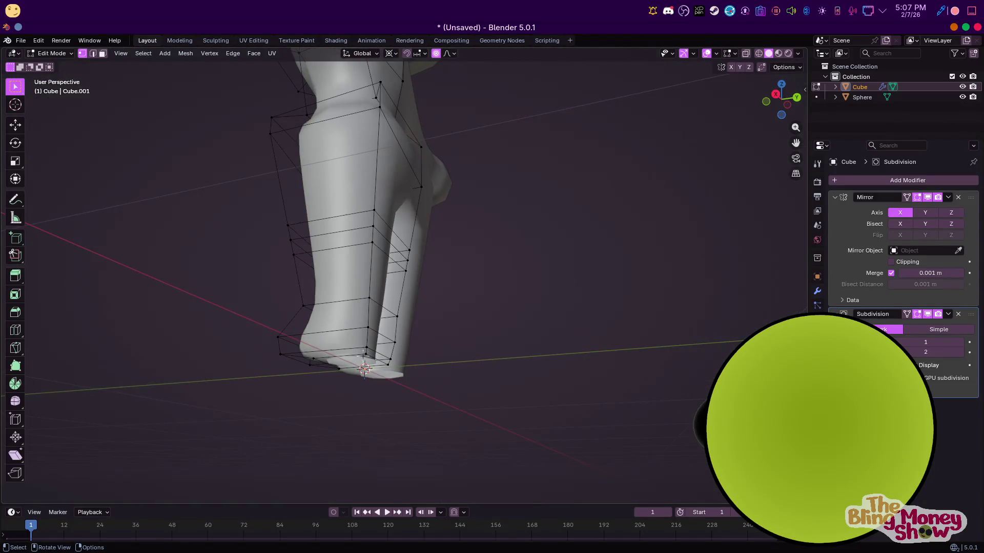
{"action": "middle_click_drag", "start_coordinate": [364, 367], "coordinate": [532, 284]}
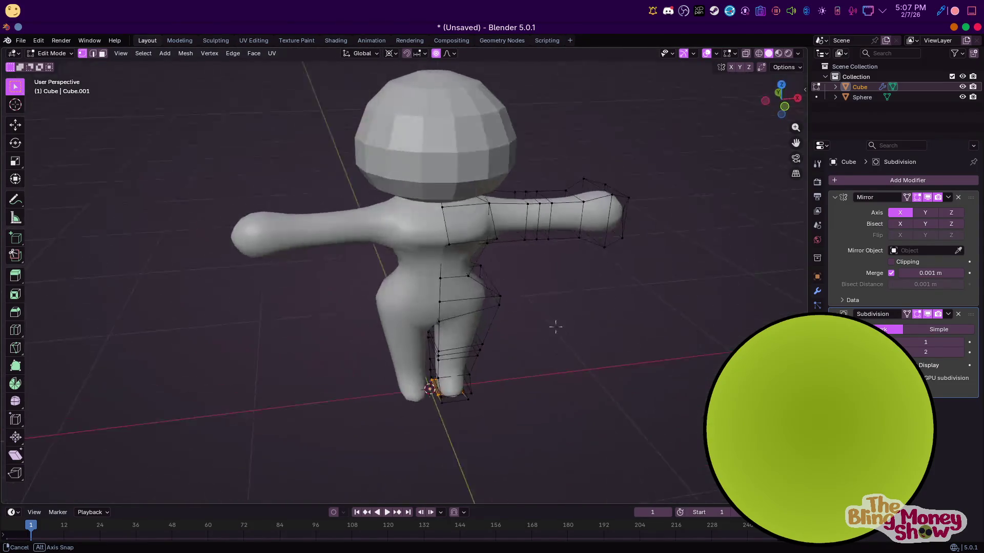
{"action": "middle_click_drag", "start_coordinate": [533, 284], "coordinate": [622, 279]}
{"action": "left_click", "coordinate": [958, 315]}
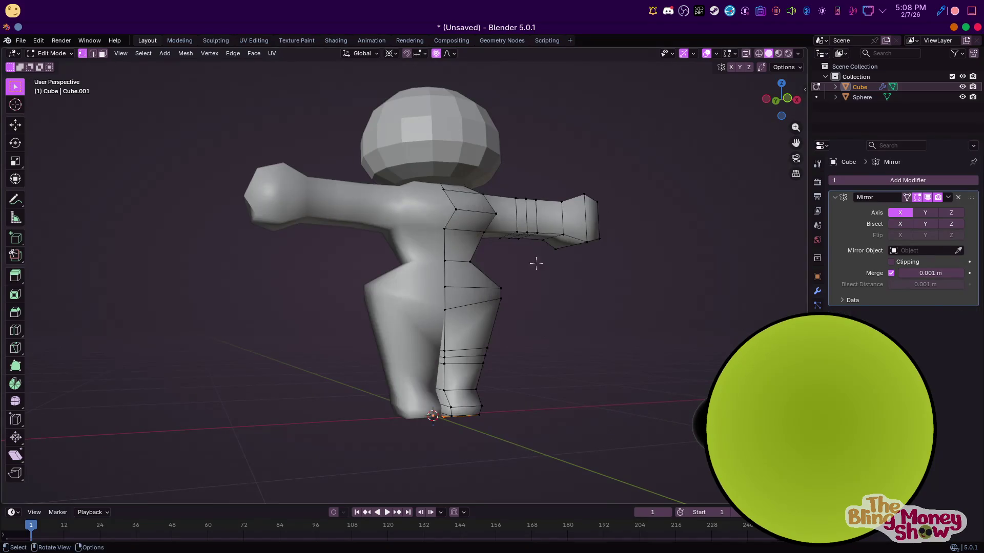
{"action": "middle_click_drag", "start_coordinate": [692, 292], "coordinate": [730, 279]}
{"action": "key", "text": "Tab"}
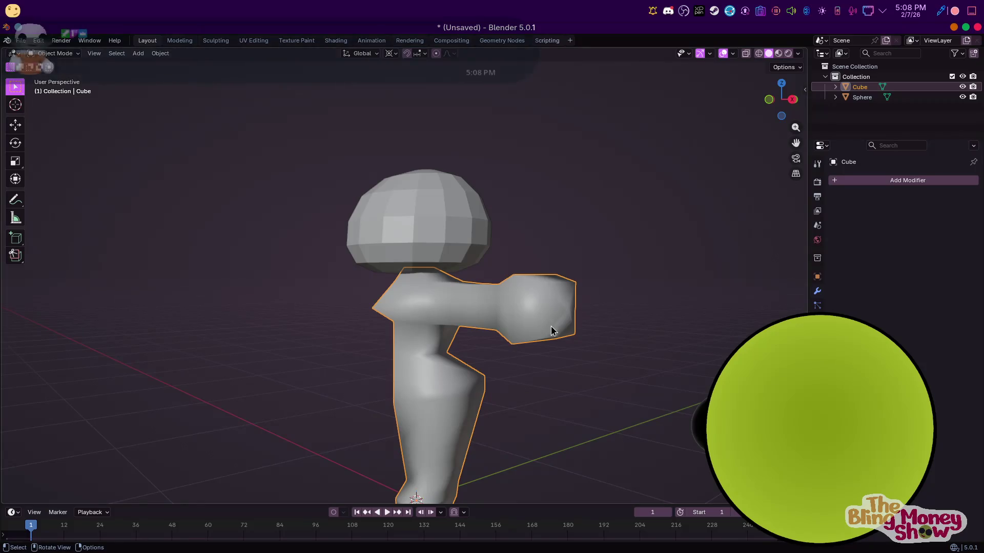
Apply the Mirror modifier, enter Edit Mode and view the body in X-ray wireframe from the side
{"action": "key", "text": "ctrl+m"}
{"action": "key", "text": "ctrl+a"}
{"action": "key", "text": "Tab"}
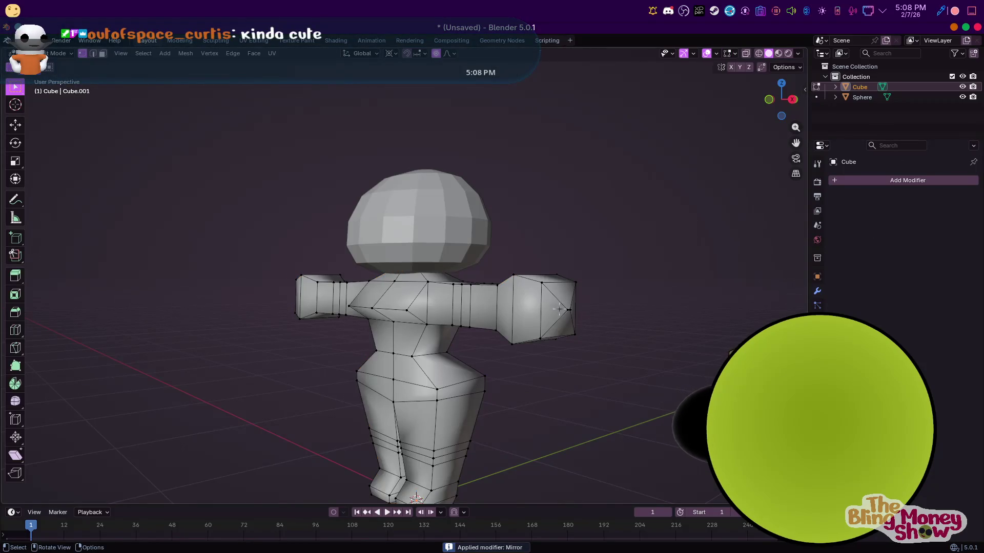
{"action": "middle_click_drag", "start_coordinate": [585, 304], "coordinate": [501, 306]}
{"action": "key", "text": "z"}
{"action": "key", "text": "shift+z"}
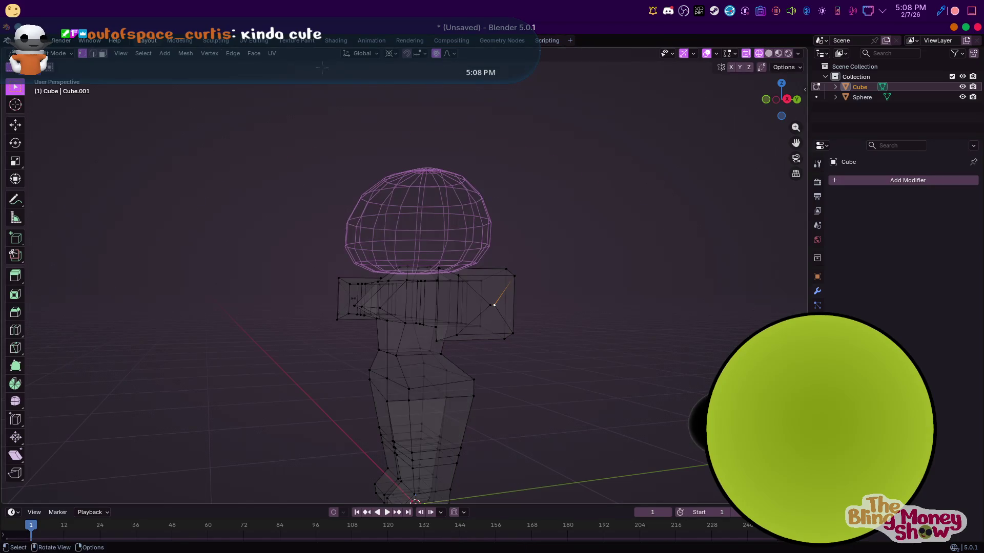
{"action": "key", "text": "KP_3"}
{"action": "scroll", "coordinate": [391, 363], "scroll_direction": "up", "scroll_amount": 2}
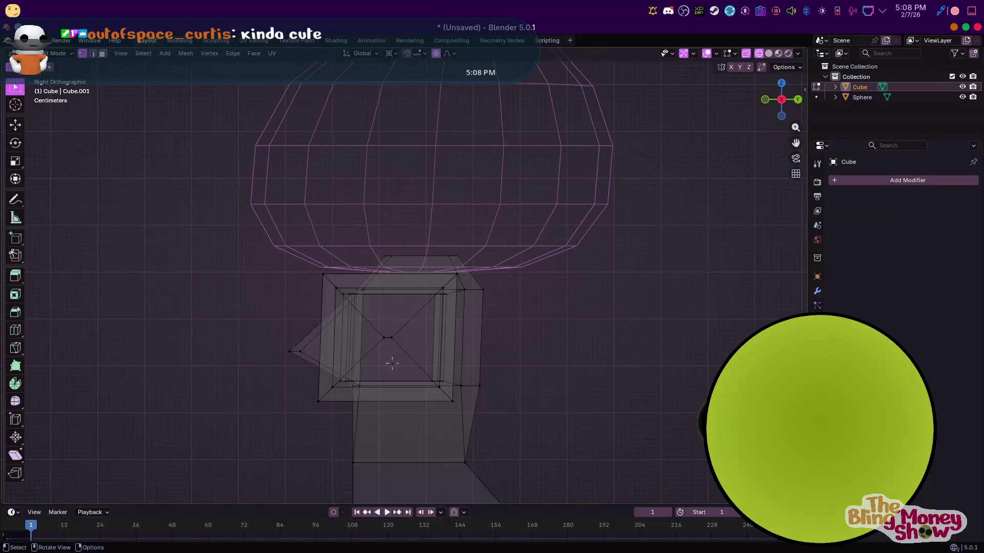
Flatten the selected hand-tip vertices along Y with a first scale pass
{"action": "key", "text": "m"}
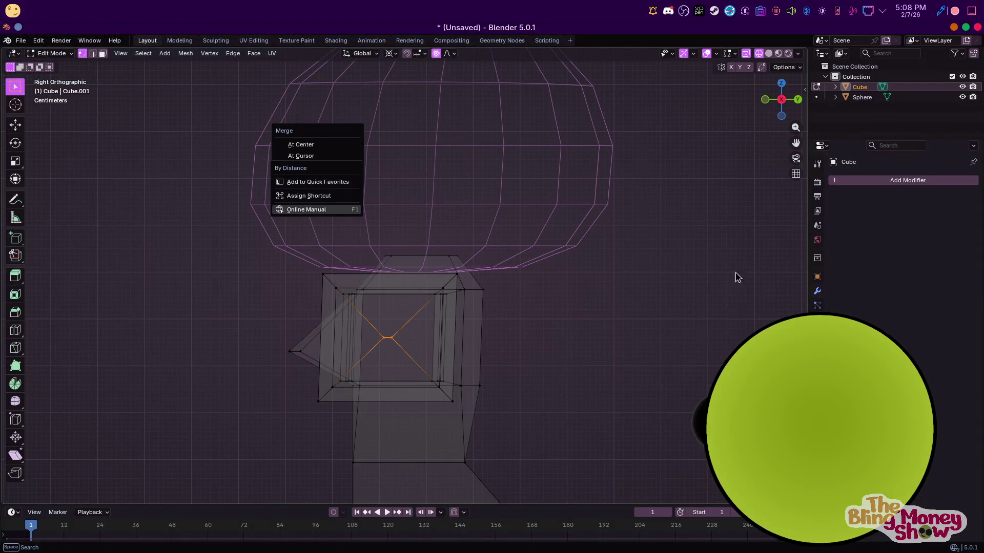
{"action": "key", "text": "m"}
{"action": "key", "text": "Escape"}
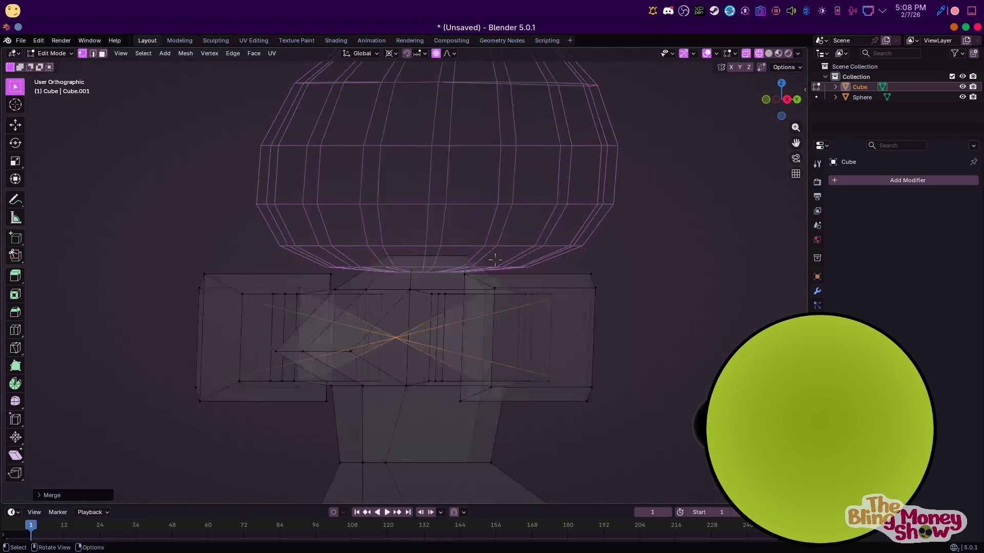
{"action": "key", "text": "KP_1"}
{"action": "scroll", "coordinate": [519, 294], "scroll_direction": "down", "scroll_amount": 2}
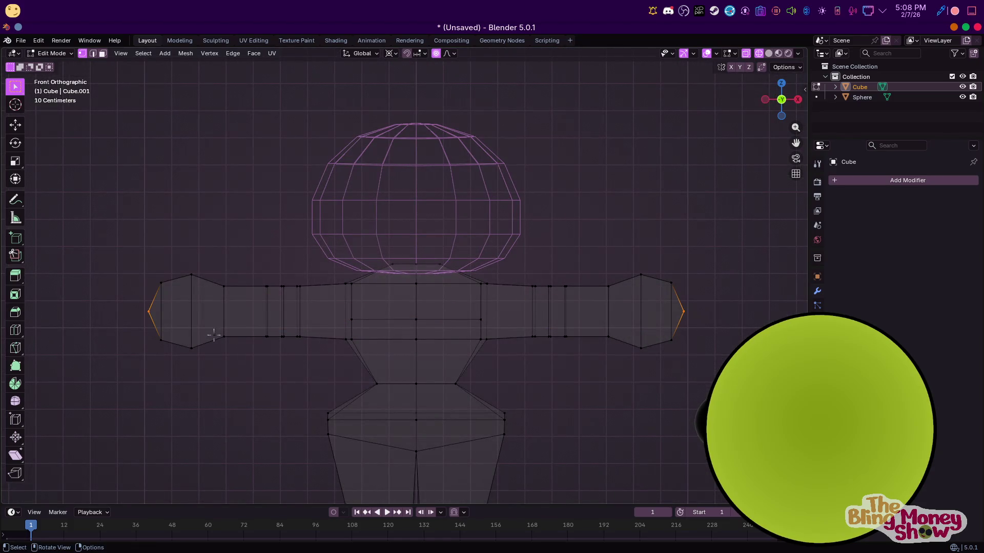
{"action": "middle_click_drag", "start_coordinate": [213, 334], "coordinate": [617, 355]}
{"action": "key", "text": "s"}
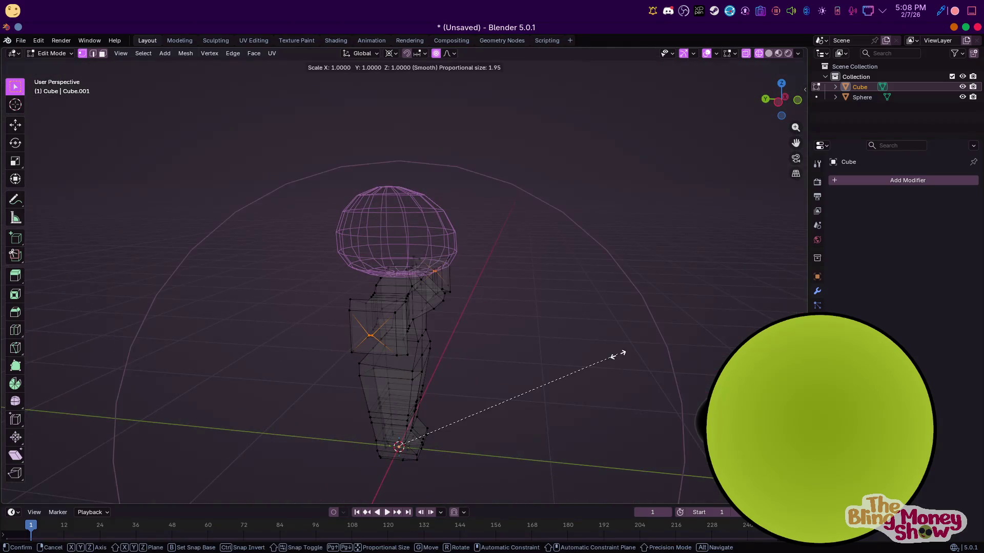
{"action": "key", "text": "Escape"}
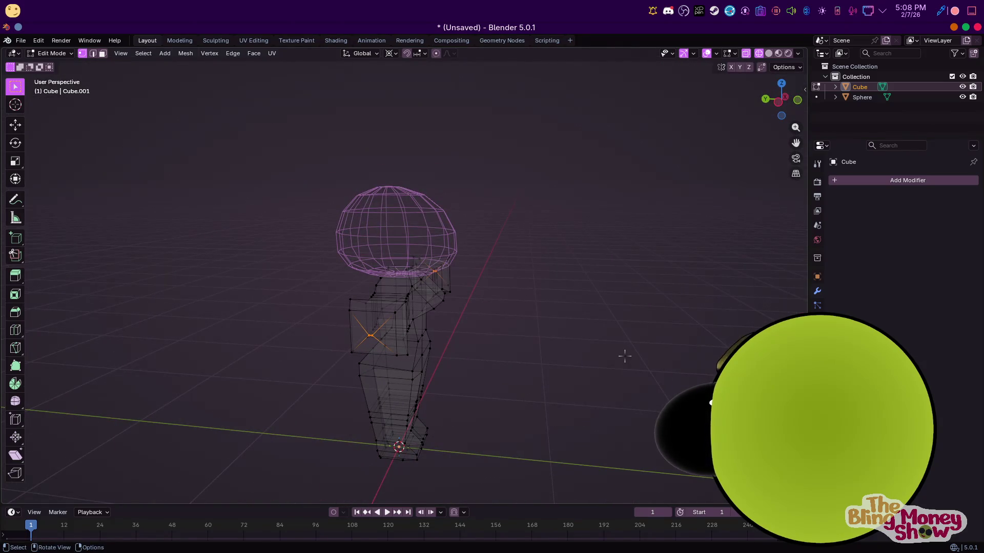
{"action": "key", "text": "s"}
{"action": "key", "text": "y"}
{"action": "key", "text": "Return"}
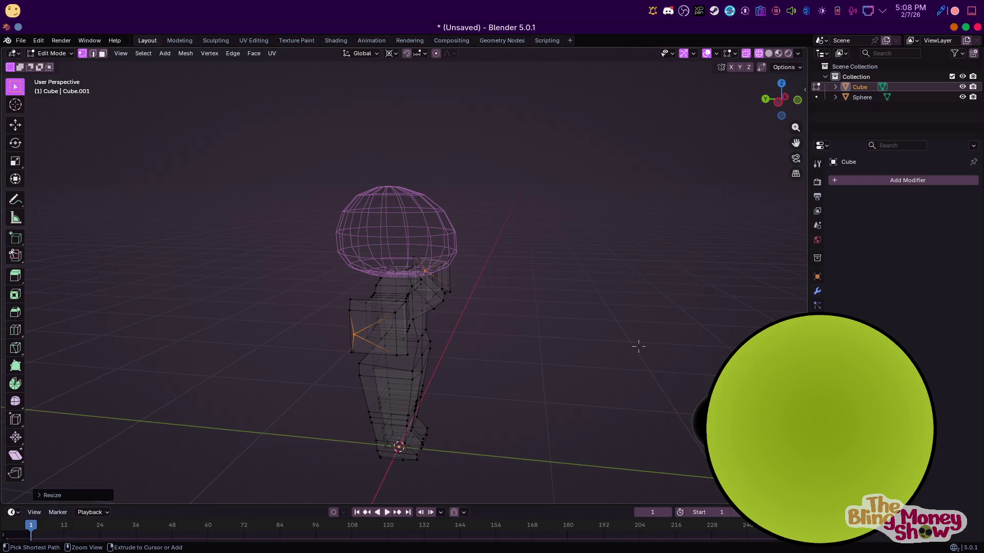
Scale the hand tips to Y 0 about the median point and merge by distance, removing six duplicate vertices
{"action": "left_click", "coordinate": [390, 53]}
{"action": "left_click", "coordinate": [414, 113]}
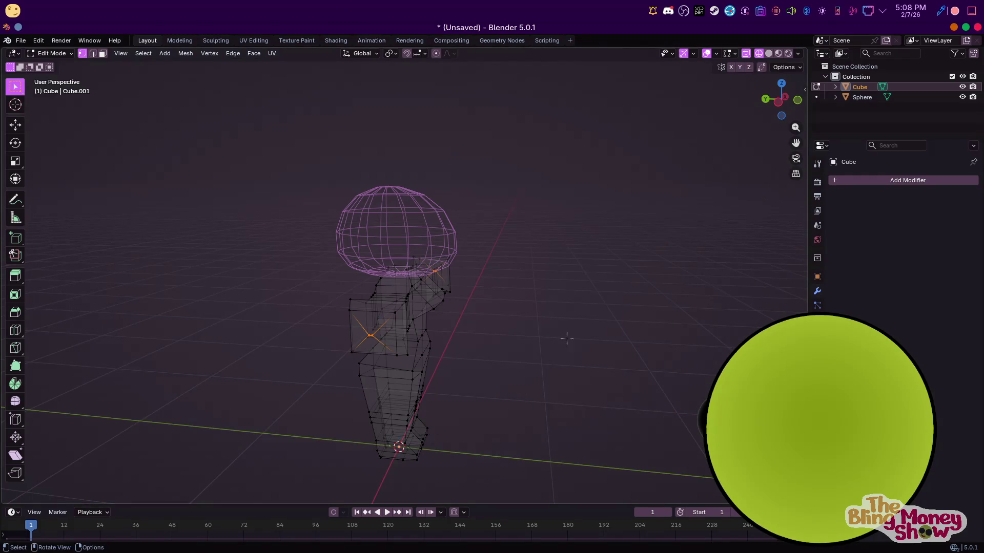
{"action": "key", "text": "s"}
{"action": "key", "text": "y"}
{"action": "key", "text": "Return"}
{"action": "key", "text": "m"}
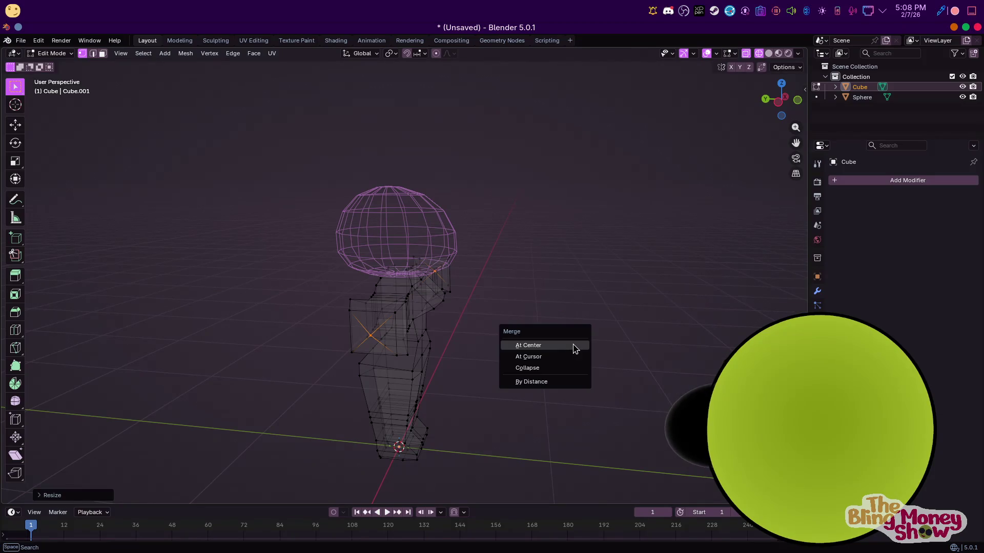
{"action": "left_click", "coordinate": [540, 385]}
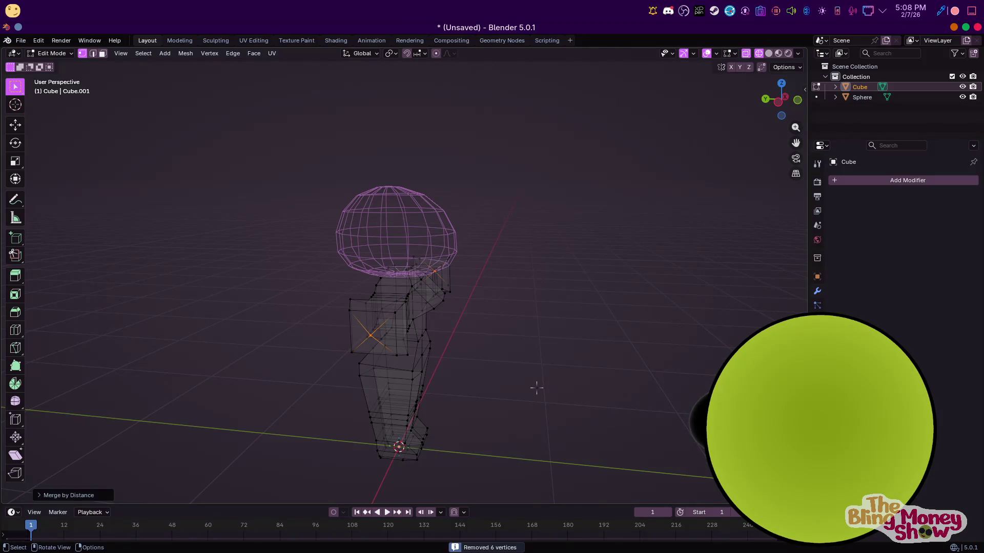
{"action": "key", "text": "Tab"}
{"action": "key", "text": "KP_Decimal"}
{"action": "key", "text": "KP_3"}
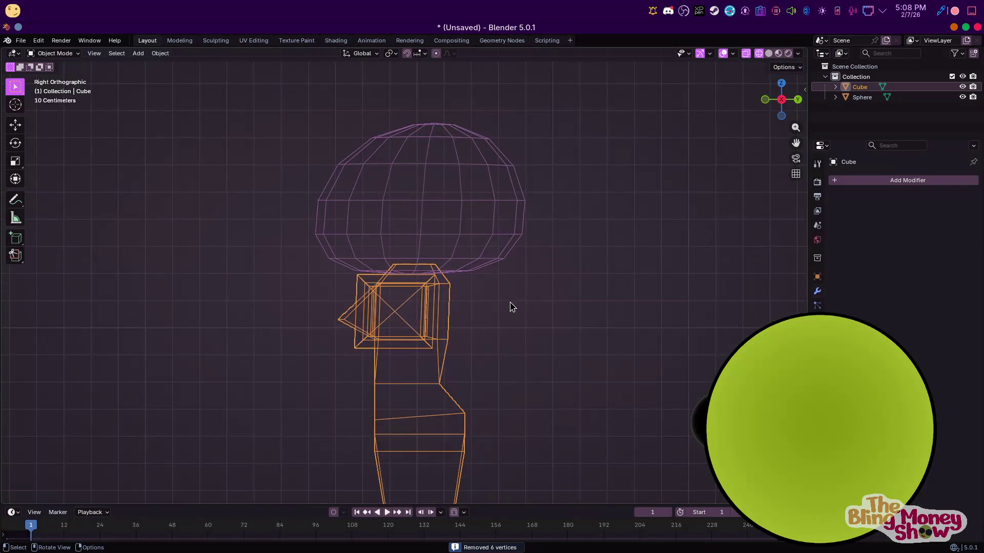
Grow the selection over the arm faces and move them along Y
{"action": "key", "text": "Tab"}
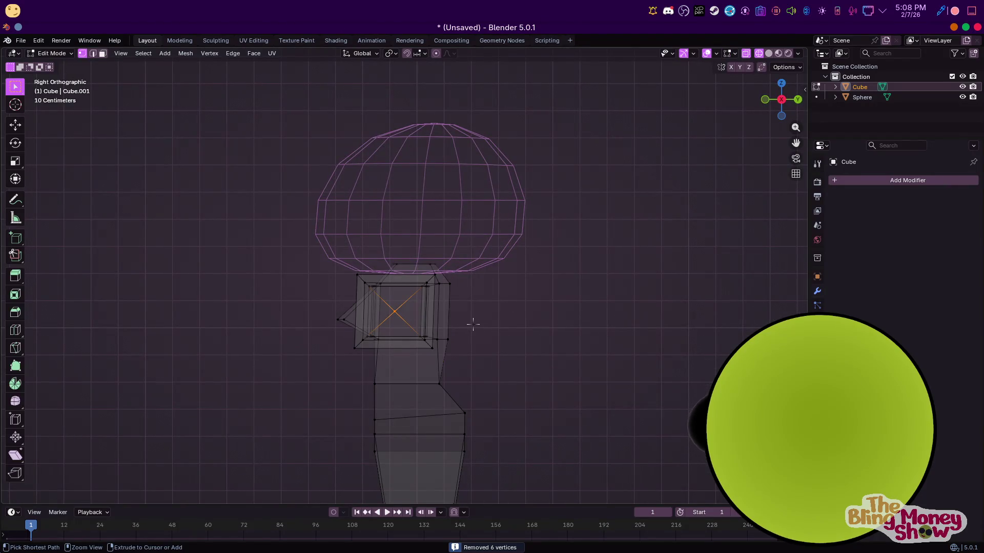
{"action": "key", "text": "ctrl+KP_Add"}
{"action": "key", "text": "ctrl+KP_Add"}
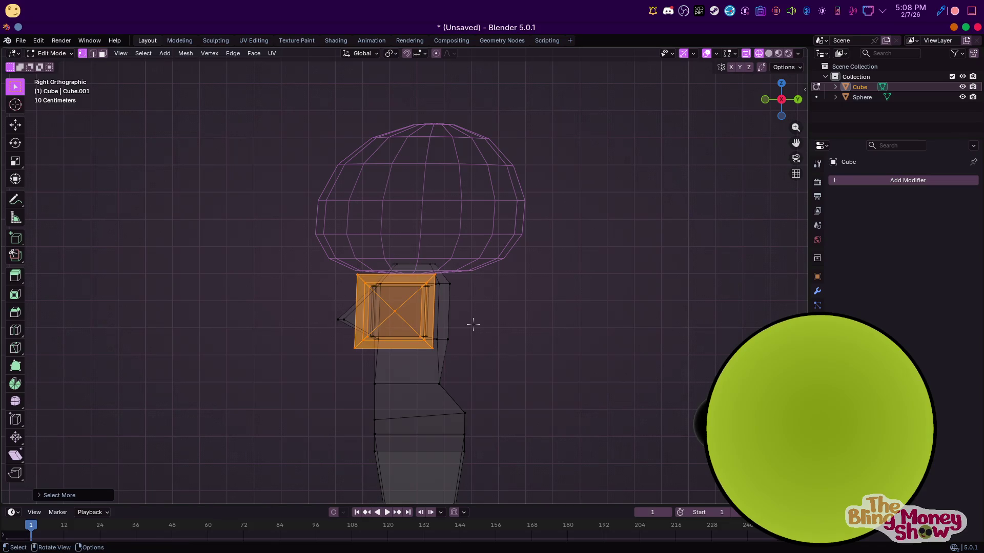
{"action": "key", "text": "g"}
{"action": "key", "text": "y"}
{"action": "key", "text": "Escape"}
{"action": "middle_click_drag", "start_coordinate": [487, 279], "coordinate": [604, 354]}
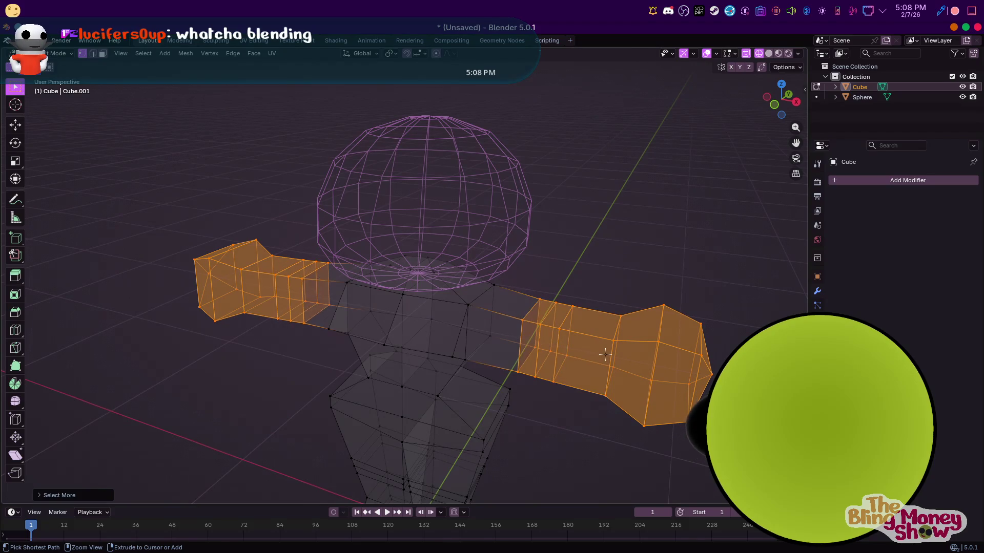
{"action": "key", "text": "KP_3"}
{"action": "key", "text": "g"}
{"action": "key", "text": "y"}
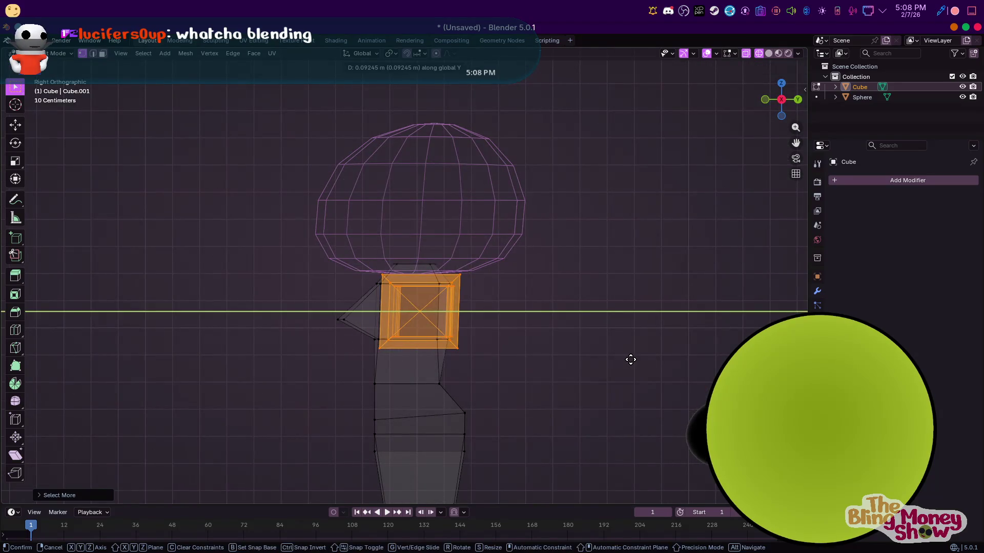
{"action": "left_click", "coordinate": [631, 358]}
{"action": "mouse_move", "coordinate": [631, 358]}
{"action": "middle_mouse_down"}
{"action": "mouse_move", "coordinate": [461, 307]}
{"action": "mouse_move", "coordinate": [572, 260]}
{"action": "mouse_move", "coordinate": [603, 271]}
{"action": "middle_mouse_up"}
{"action": "key", "text": "Tab"}
{"action": "key", "text": "Tab"}
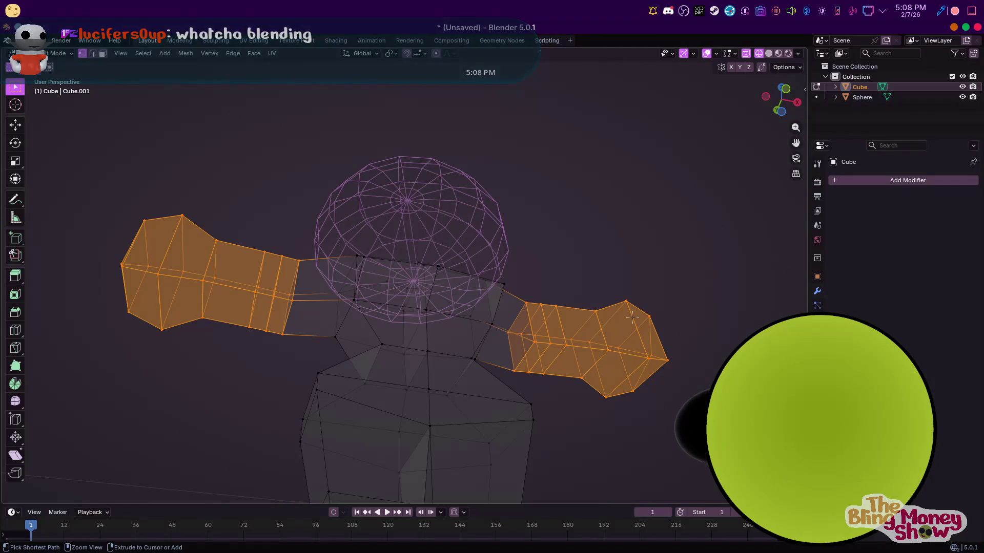
Shrink the selection to just the hands and move them along Y into chunky ends
{"action": "key", "text": "ctrl+KP_Subtract"}
{"action": "key", "text": "ctrl+KP_Subtract"}
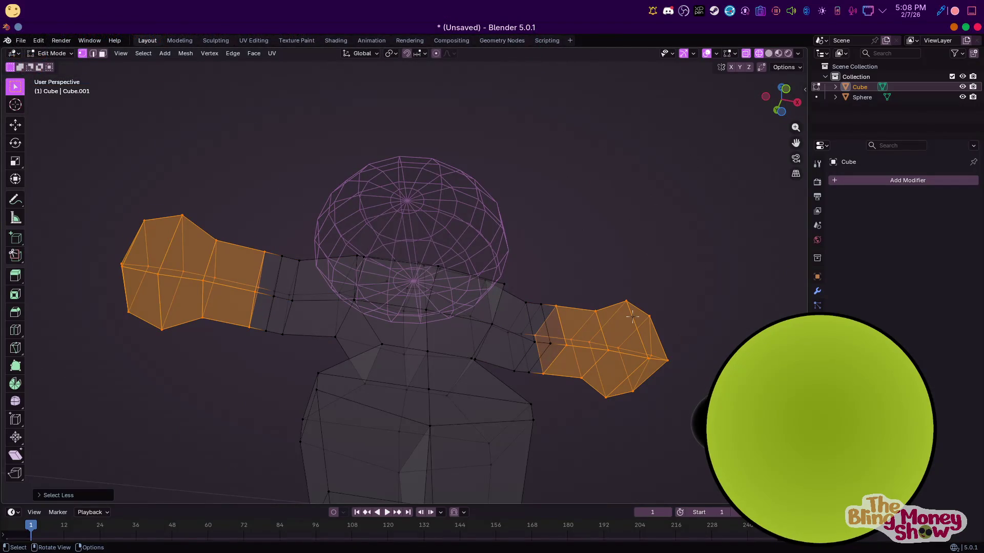
{"action": "key", "text": "ctrl+KP_Subtract"}
{"action": "key", "text": "g"}
{"action": "key", "text": "z"}
{"action": "key", "text": "y"}
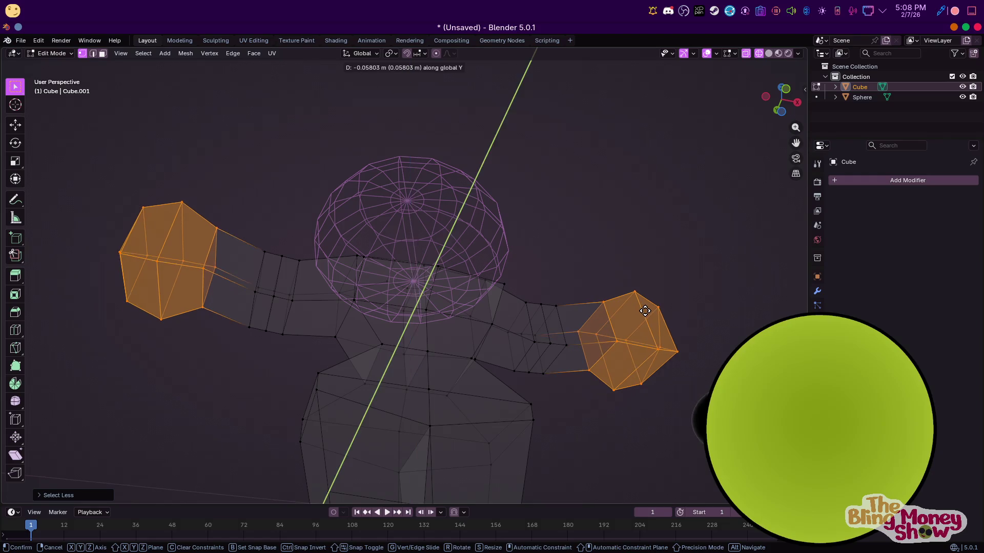
{"action": "left_click", "coordinate": [645, 311]}
Deselect the left hand and rotate the right hand slightly around Z
{"action": "middle_click_drag", "start_coordinate": [638, 317], "coordinate": [686, 322]}
{"action": "key", "text": "r"}
{"action": "key", "text": "z"}
{"action": "key", "text": "Escape"}
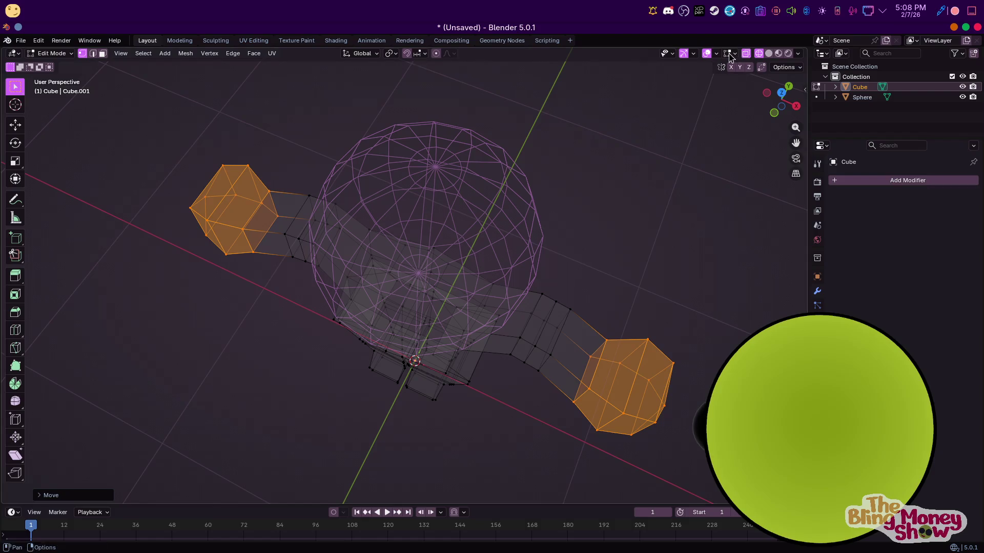
{"action": "key", "text": "c"}
{"action": "scroll", "coordinate": [220, 186], "scroll_direction": "down", "scroll_amount": 3}
{"action": "middle_click_drag", "start_coordinate": [219, 187], "coordinate": [192, 220]}
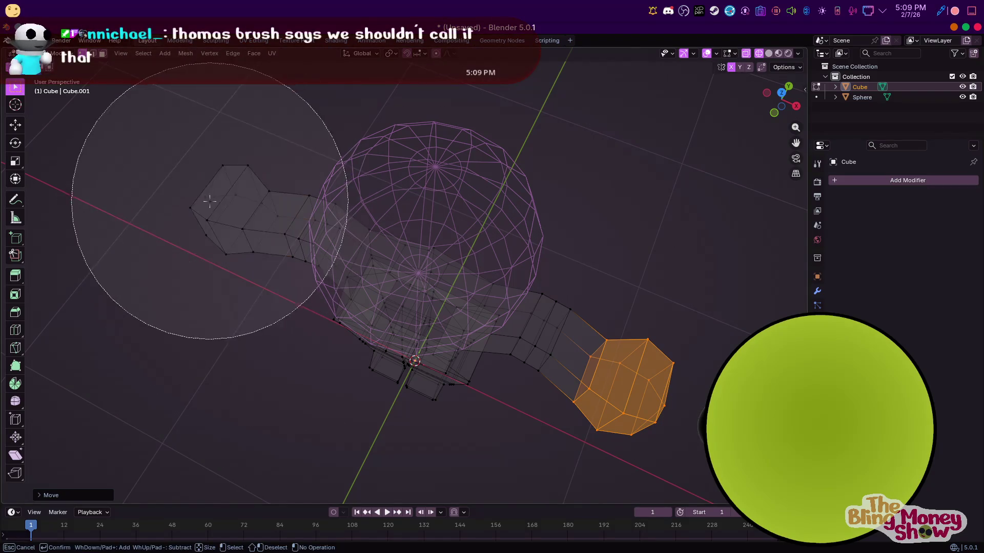
{"action": "key", "text": "Escape"}
{"action": "key", "text": "r"}
{"action": "key", "text": "z"}
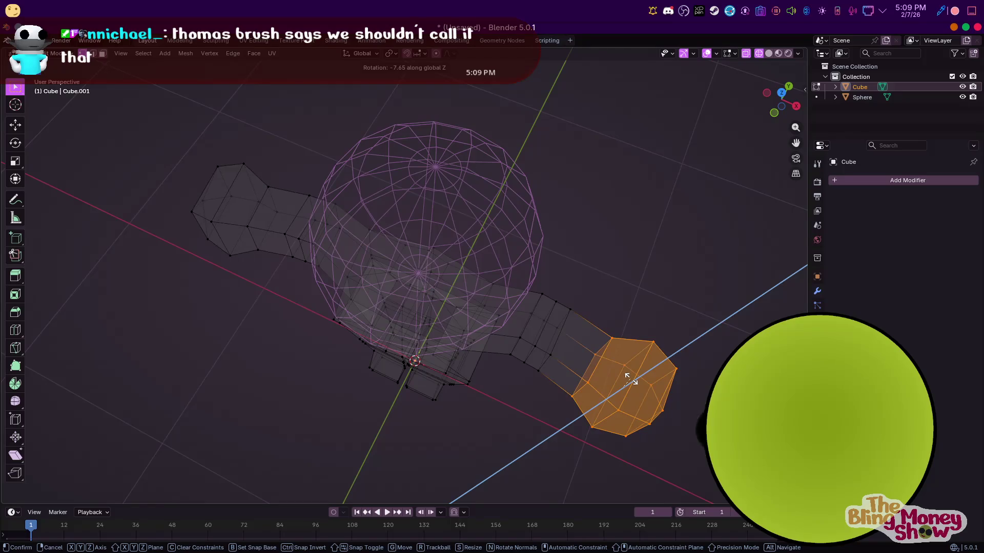
{"action": "left_click", "coordinate": [629, 378]}
Review the hands in solid shading and leave Edit Mode
{"action": "key", "text": "KP_1"}
{"action": "middle_click_drag", "start_coordinate": [606, 271], "coordinate": [769, 54]}
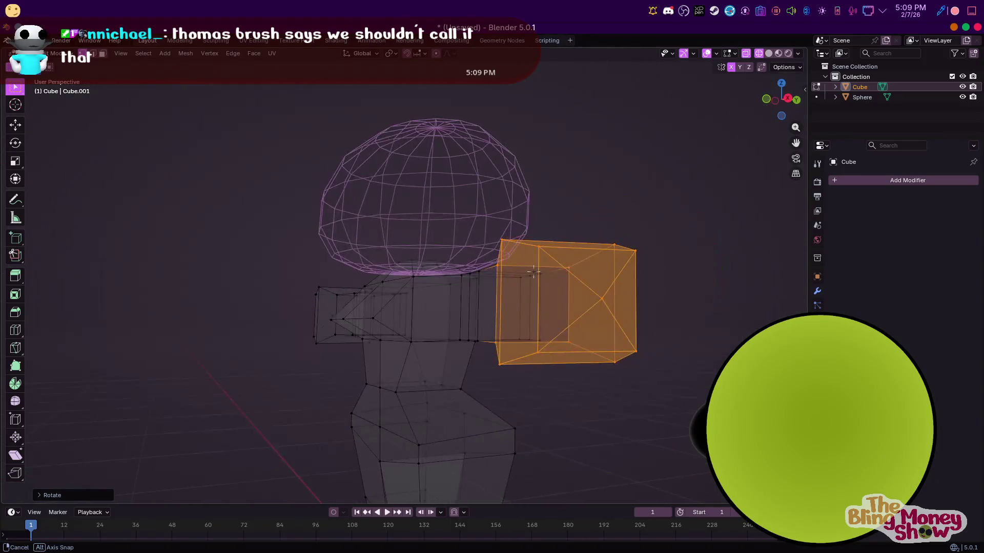
{"action": "left_click", "coordinate": [768, 53]}
{"action": "scroll", "coordinate": [484, 324], "scroll_direction": "down", "scroll_amount": 5}
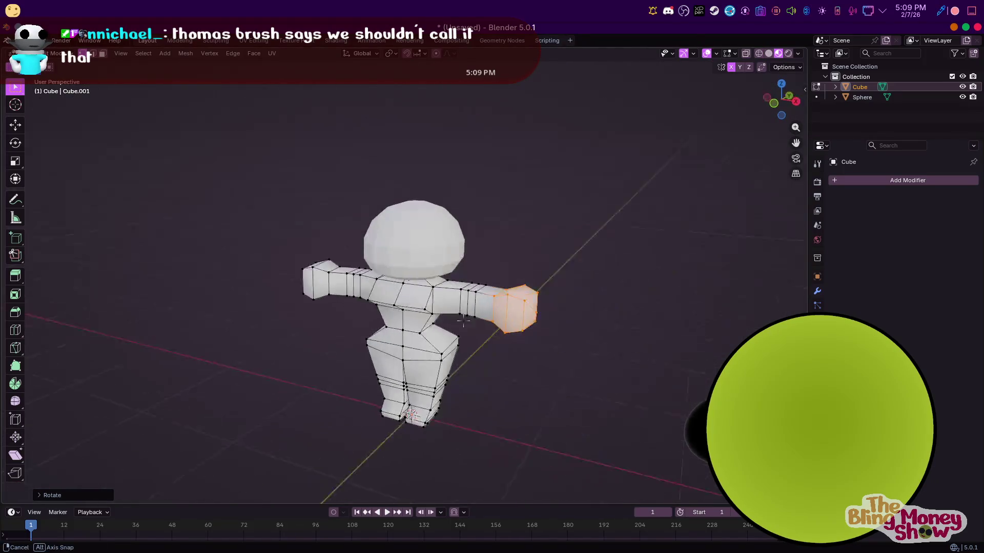
{"action": "key", "text": "Tab"}
{"action": "mouse_move", "coordinate": [483, 323]}
{"action": "middle_mouse_down"}
{"action": "mouse_move", "coordinate": [450, 327]}
{"action": "mouse_move", "coordinate": [503, 351]}
{"action": "mouse_move", "coordinate": [515, 334]}
{"action": "middle_mouse_up"}
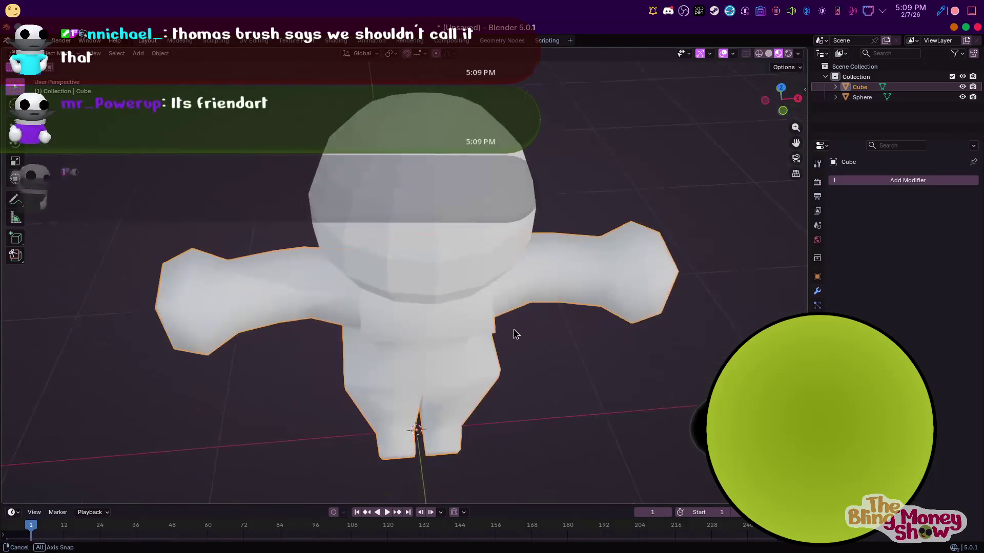
Give the head sphere smooth shading and slide it along Y to sit on the body
{"action": "left_click", "coordinate": [404, 183]}
{"action": "right_click", "coordinate": [410, 192]}
{"action": "key", "text": "Escape"}
{"action": "key", "text": "KP_3"}
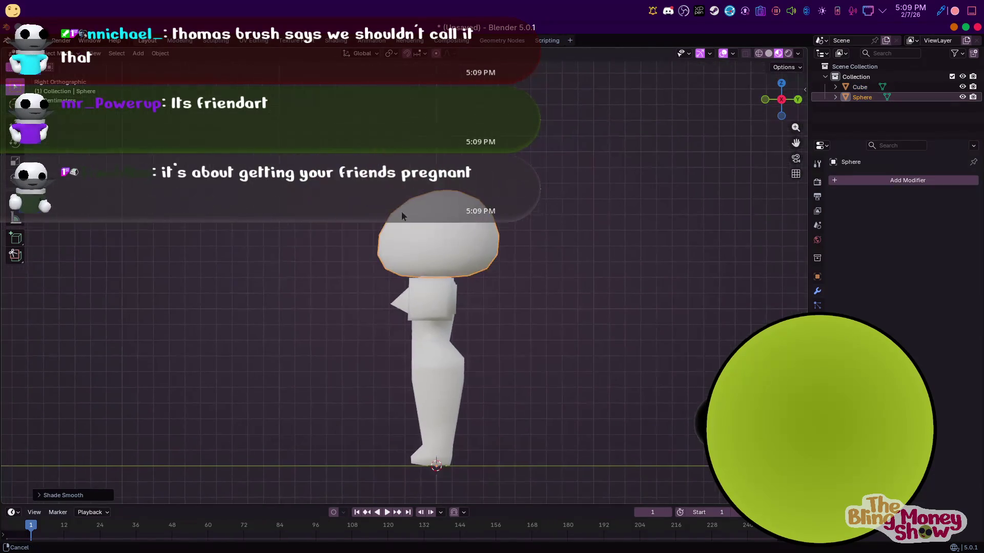
{"action": "key", "text": "g"}
{"action": "key", "text": "y"}
{"action": "left_click", "coordinate": [412, 222]}
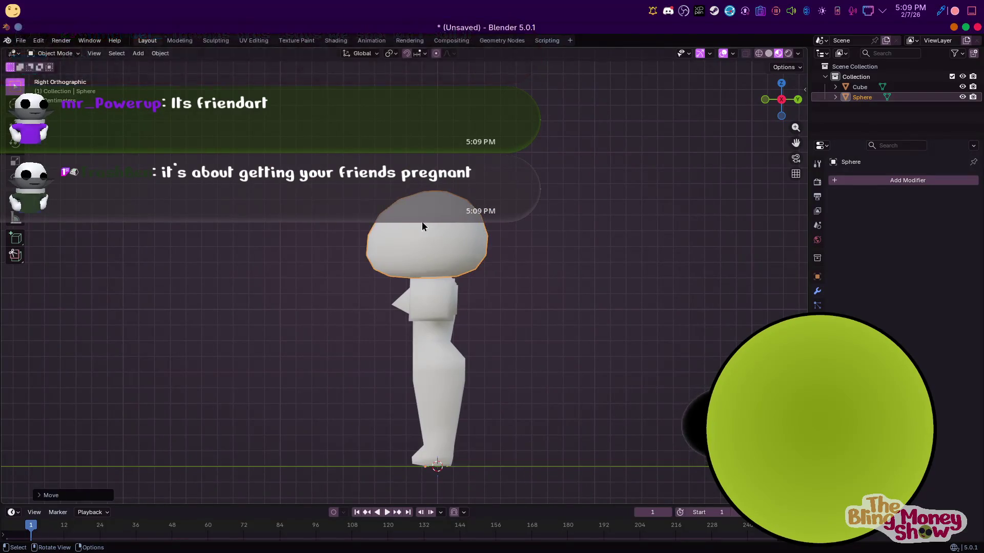
Proportionally pull the head's front vertices along Y to round out the face side
{"action": "key", "text": "Tab"}
{"action": "scroll", "coordinate": [422, 222], "scroll_direction": "up", "scroll_amount": 4}
{"action": "mouse_move", "coordinate": [422, 221]}
{"action": "middle_mouse_down"}
{"action": "mouse_move", "coordinate": [596, 139]}
{"action": "mouse_move", "coordinate": [450, 282]}
{"action": "middle_mouse_up"}
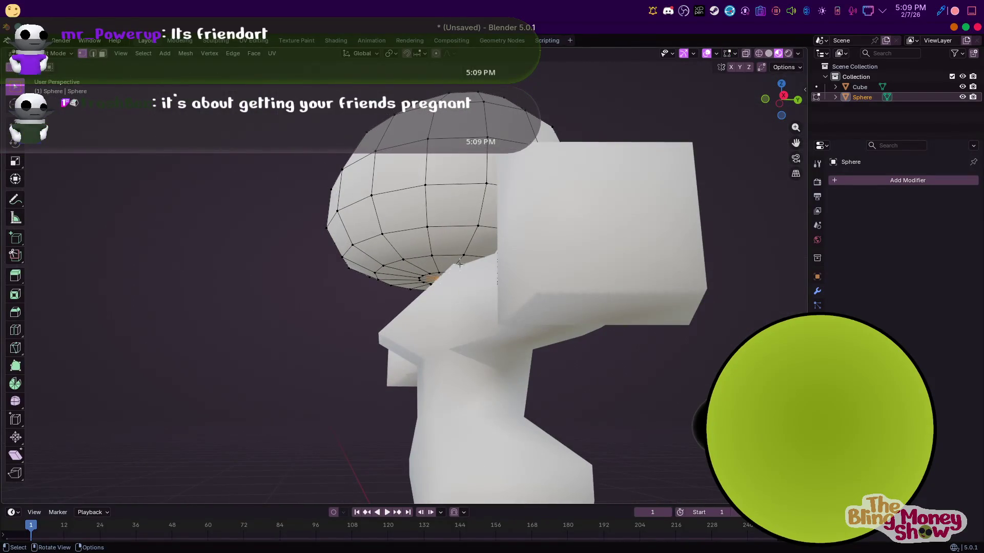
{"action": "key", "text": "KP_3"}
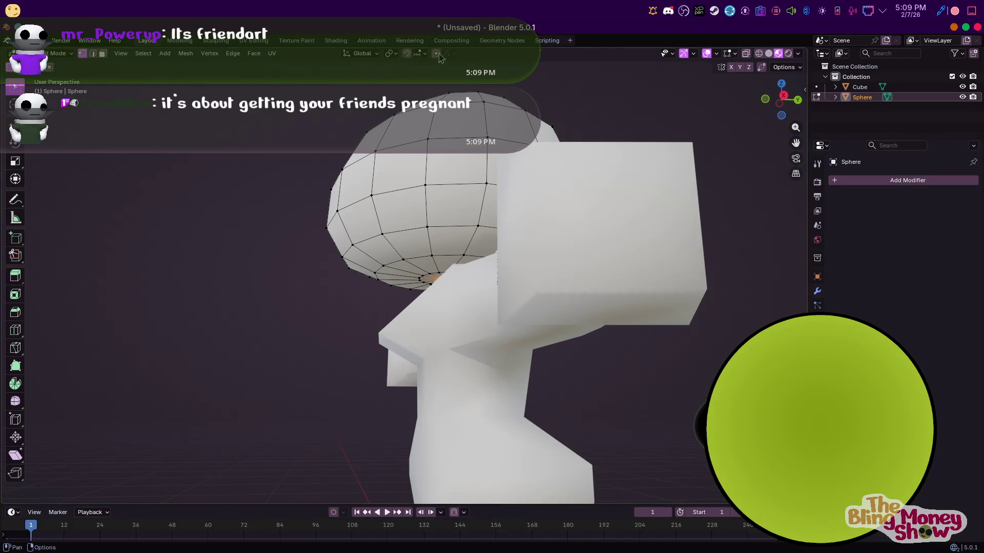
{"action": "key", "text": "g"}
{"action": "key", "text": "y"}
{"action": "left_click", "coordinate": [491, 170]}
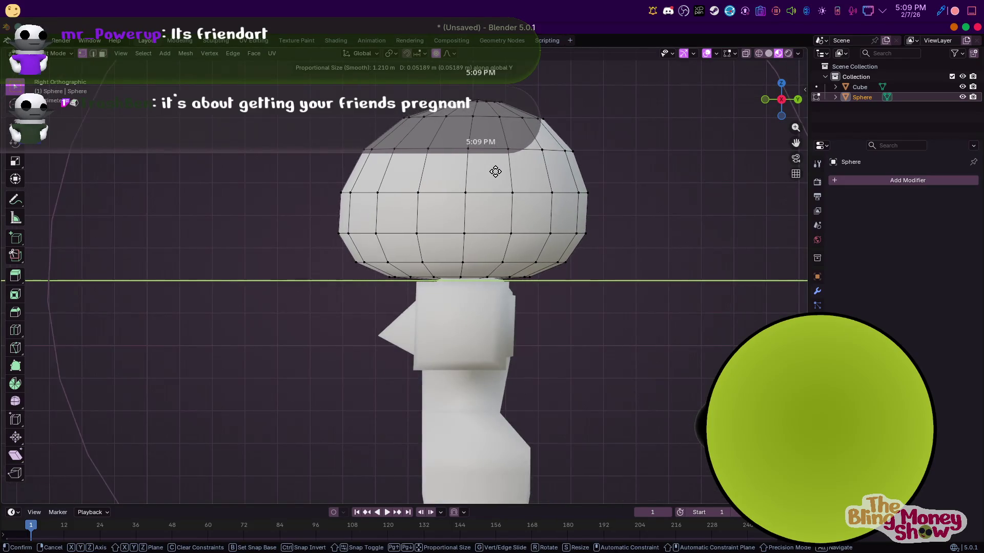
{"action": "key", "text": "Tab"}
{"action": "scroll", "coordinate": [483, 187], "scroll_direction": "down", "scroll_amount": 5}
{"action": "mouse_move", "coordinate": [483, 186]}
{"action": "middle_mouse_down"}
{"action": "mouse_move", "coordinate": [542, 251]}
{"action": "mouse_move", "coordinate": [482, 265]}
{"action": "middle_mouse_up"}
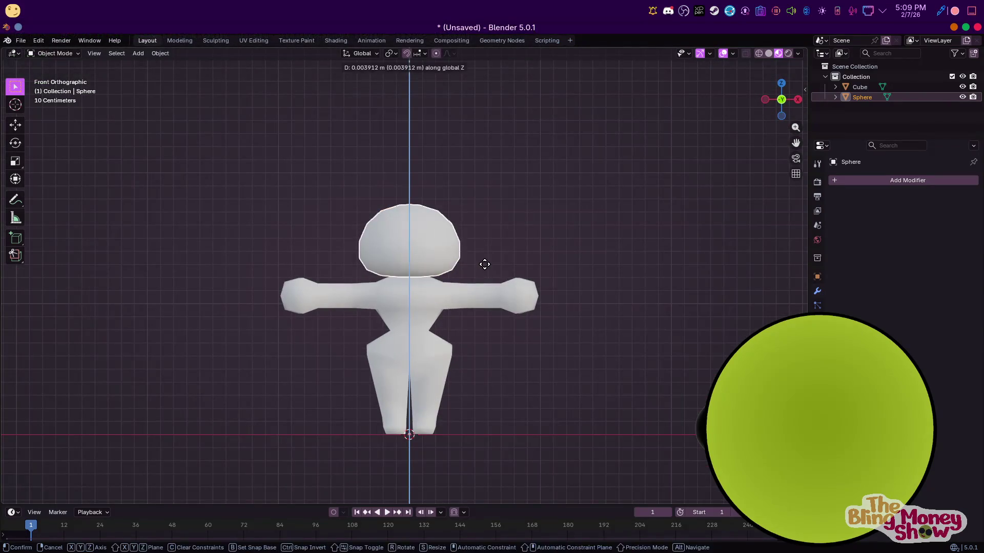
In wireframe, flatten the head top along Z and round the back along Y, then return to solid view
{"action": "key", "text": "Tab"}
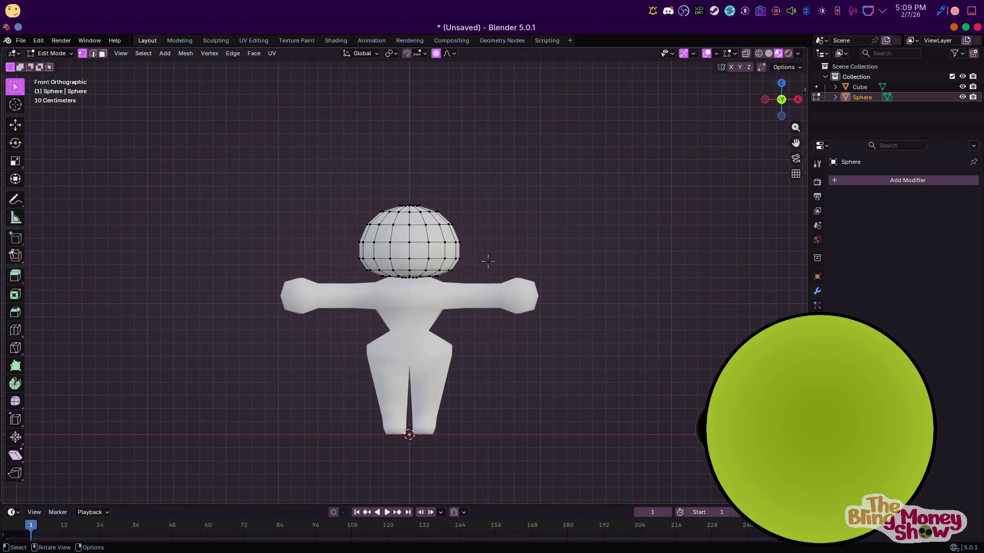
{"action": "scroll", "coordinate": [443, 303], "scroll_direction": "up", "scroll_amount": 6}
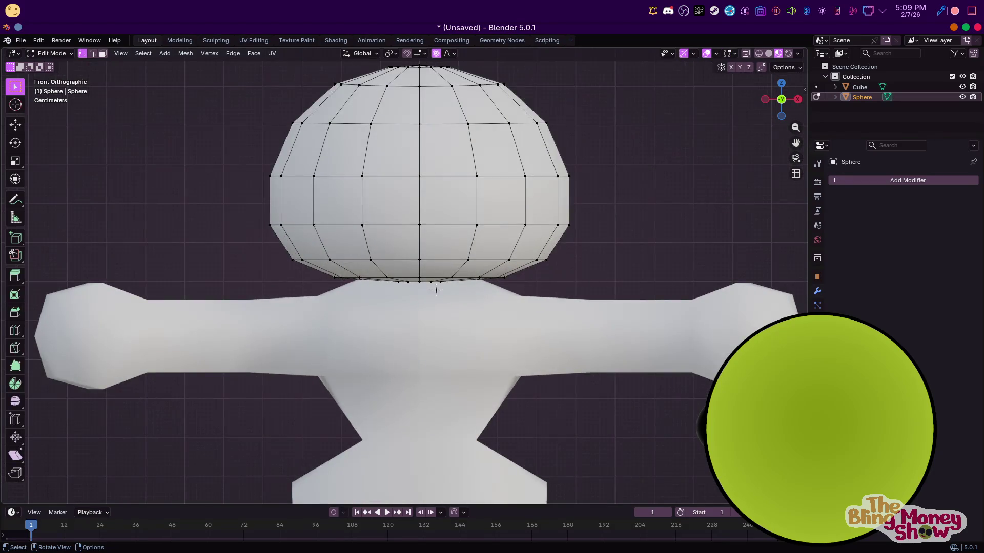
{"action": "middle_click_drag", "start_coordinate": [435, 290], "coordinate": [432, 224]}
{"action": "left_click", "coordinate": [758, 53]}
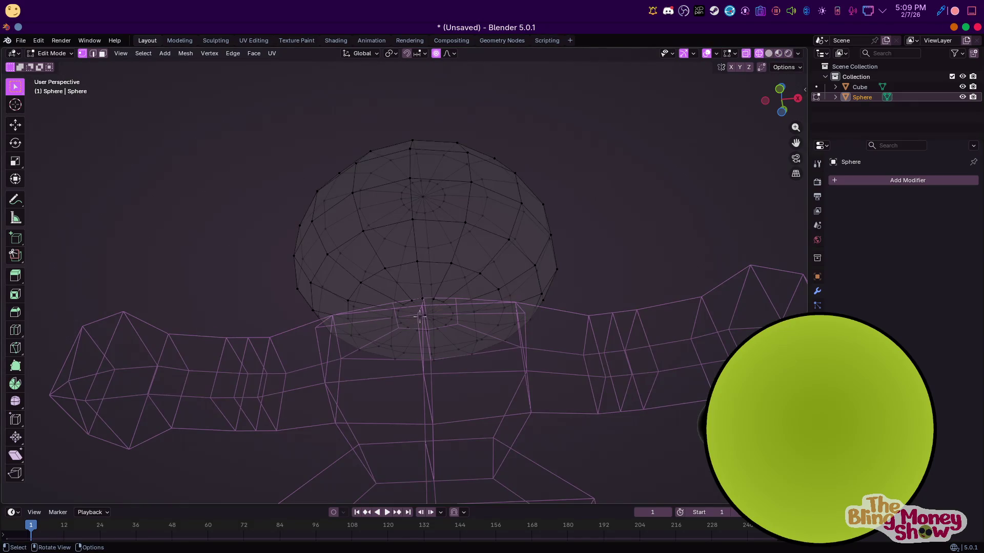
{"action": "key", "text": "KP_3"}
{"action": "key", "text": "s"}
{"action": "key", "text": "z"}
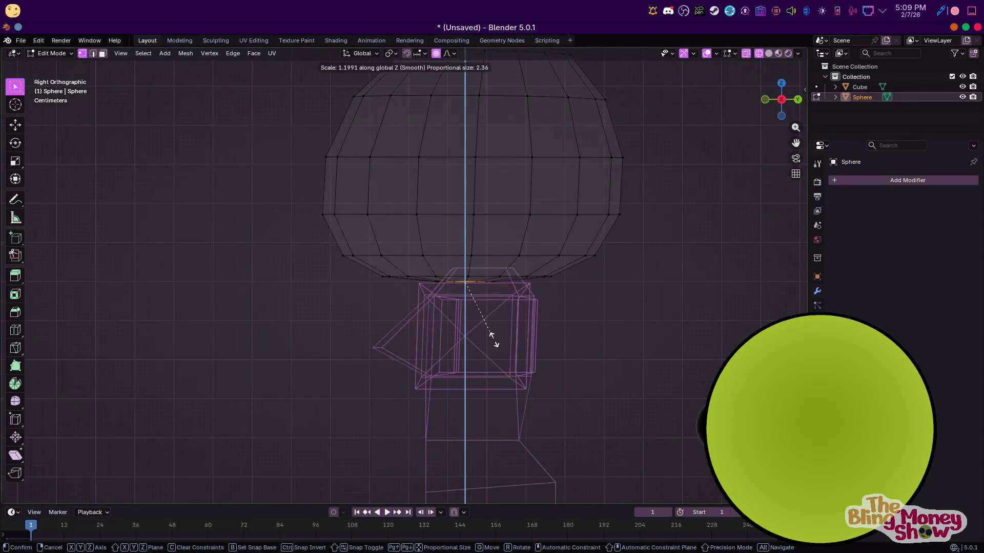
{"action": "left_click", "coordinate": [489, 337]}
{"action": "scroll", "coordinate": [489, 336], "scroll_direction": "down", "scroll_amount": 3}
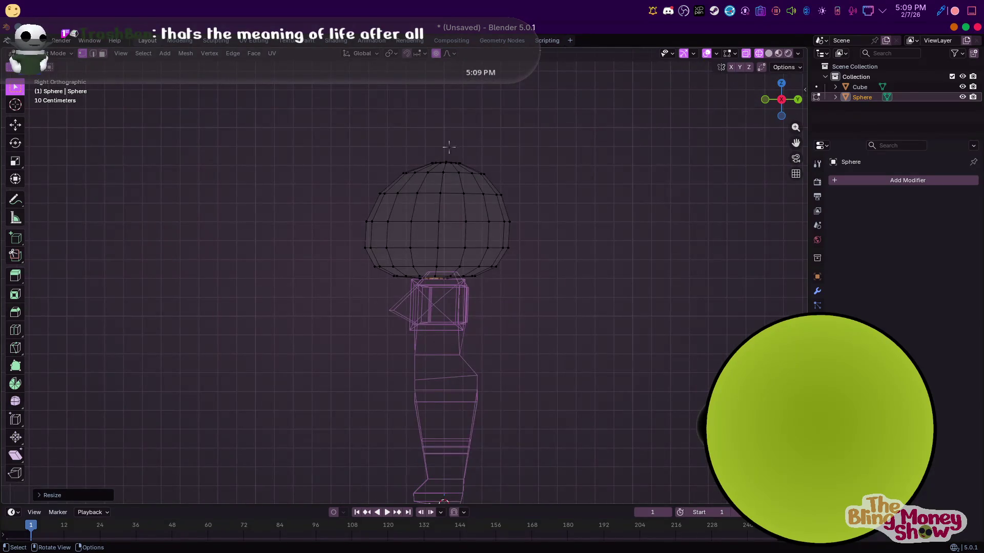
{"action": "key", "text": "g"}
{"action": "key", "text": "y"}
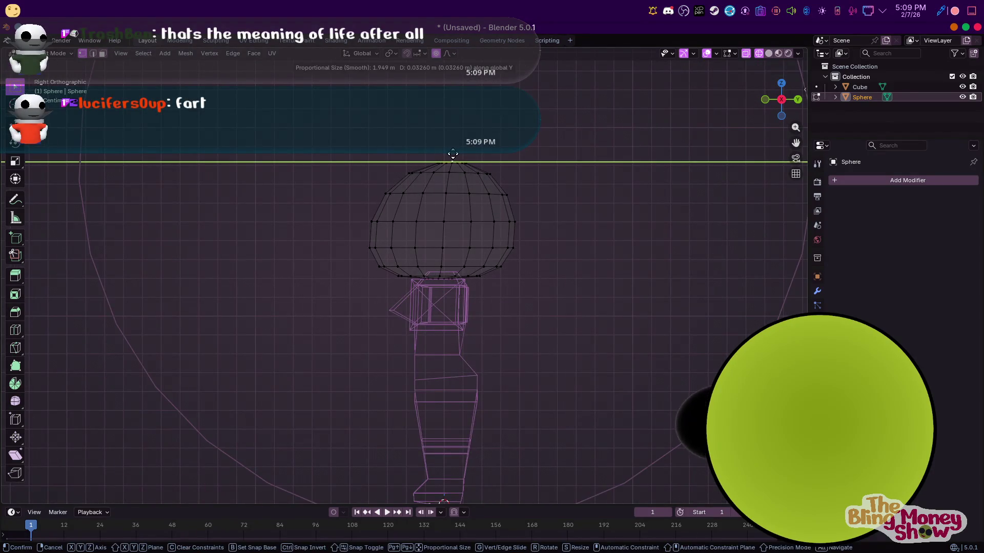
{"action": "left_click", "coordinate": [452, 154]}
{"action": "key", "text": "Tab"}
{"action": "key", "text": "shift+z"}
{"action": "middle_click_drag", "start_coordinate": [453, 154], "coordinate": [514, 306]}
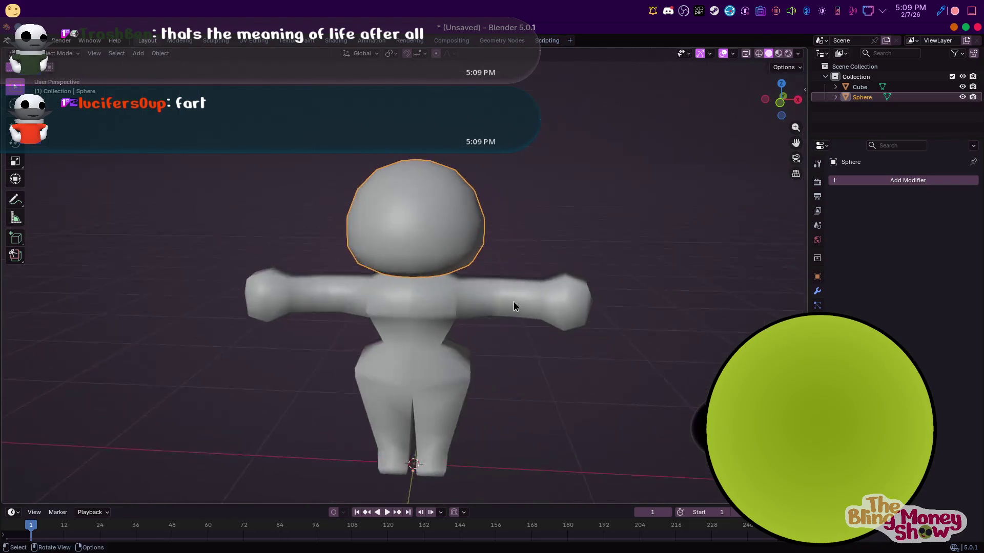
{"action": "left_click", "coordinate": [472, 283]}
{"action": "key", "text": "Tab"}
{"action": "scroll", "coordinate": [461, 299], "scroll_direction": "up", "scroll_amount": 2}
{"action": "scroll", "coordinate": [461, 300], "scroll_direction": "up", "scroll_amount": 2}
Widen the body along X by scaling around its vertical centre loop
{"action": "left_click", "coordinate": [415, 311], "text": "alt"}
{"action": "key", "text": "s"}
{"action": "key", "text": "Escape"}
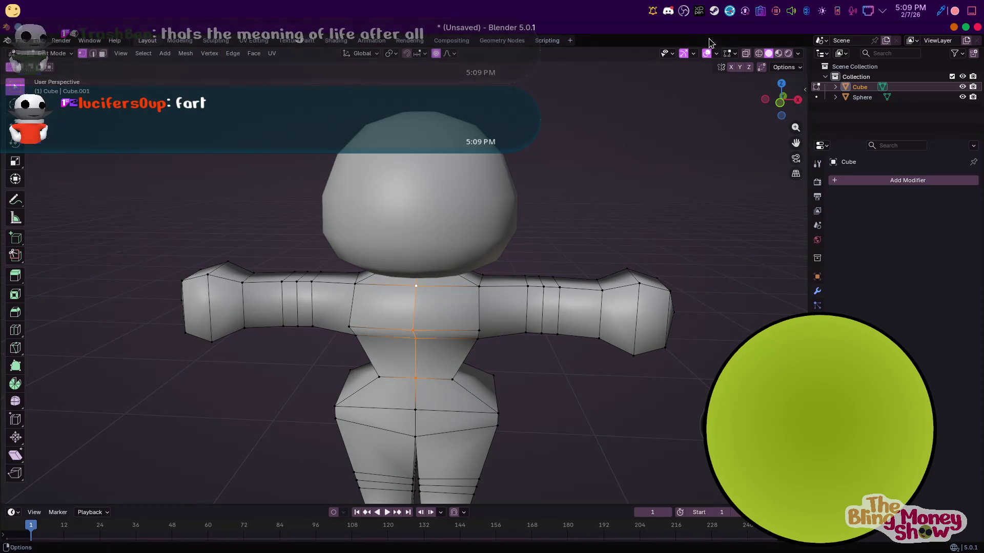
{"action": "key", "text": "s"}
{"action": "key", "text": "x"}
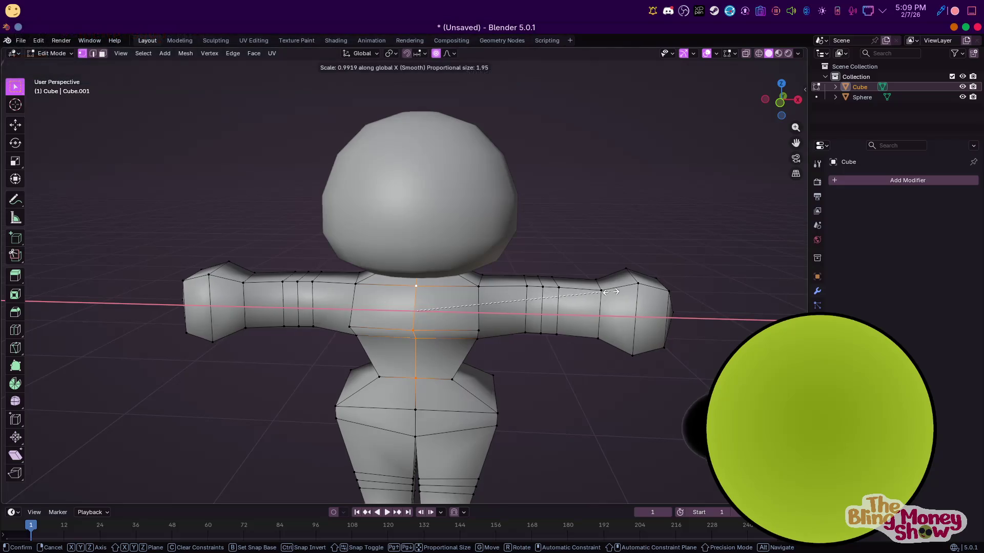
{"action": "left_click", "coordinate": [336, 78]}
In front X-ray view, circle-select the centre vertices and scale them to X 0 with proportional editing off
{"action": "key", "text": "KP_1"}
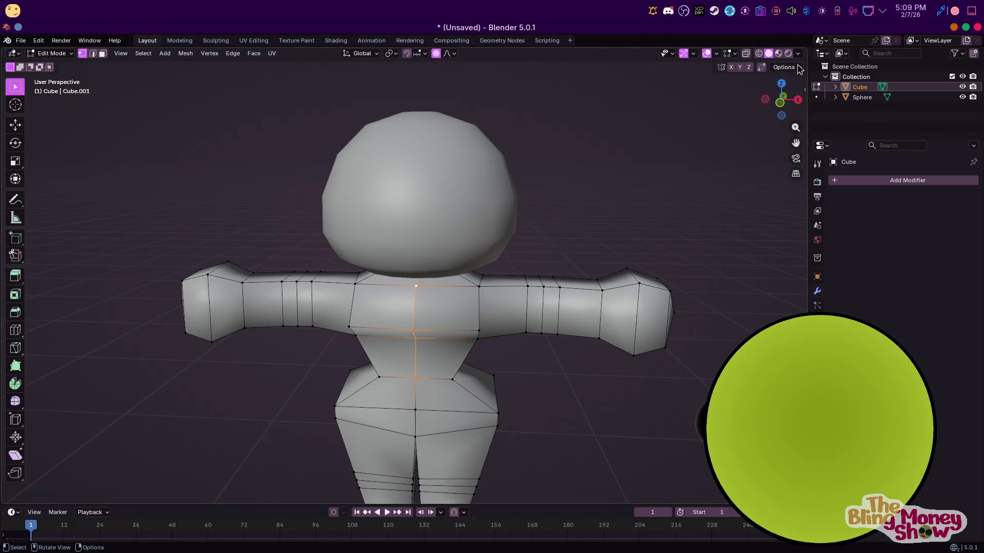
{"action": "key", "text": "alt+z"}
{"action": "scroll", "coordinate": [469, 361], "scroll_direction": "down", "scroll_amount": 2}
{"action": "key", "text": "alt+a"}
{"action": "key", "text": "c"}
{"action": "scroll", "coordinate": [415, 371], "scroll_direction": "up", "scroll_amount": 5}
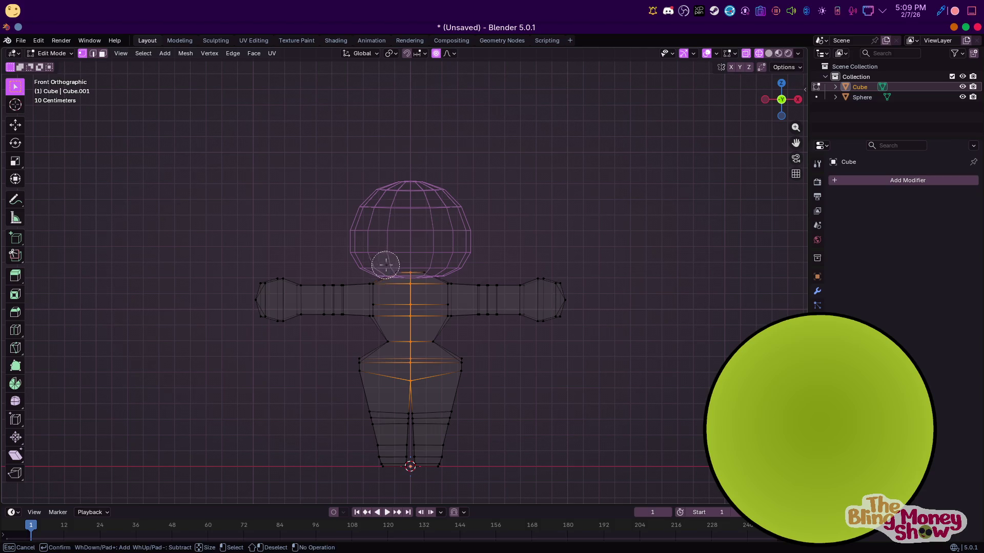
{"action": "key", "text": "s"}
{"action": "key", "text": "x"}
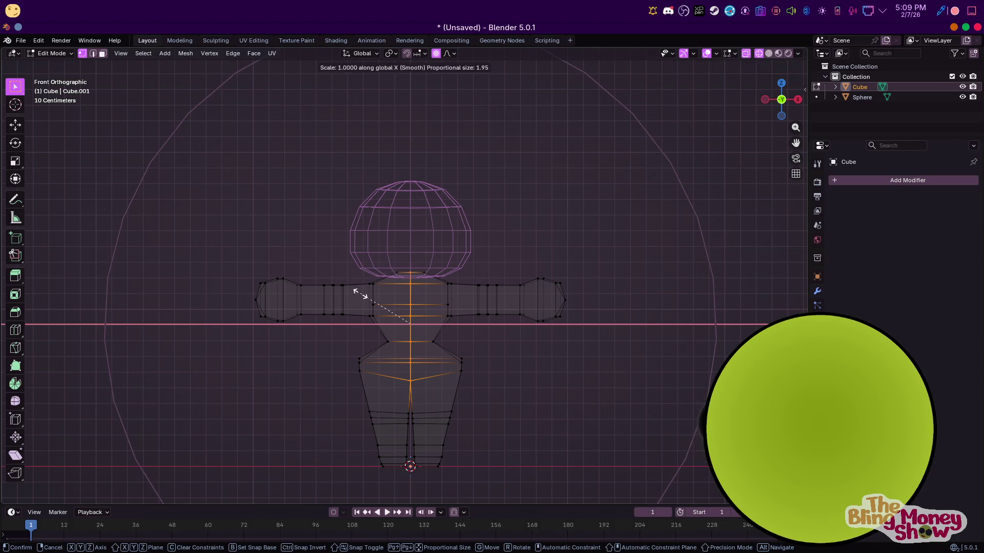
{"action": "key", "text": "o"}
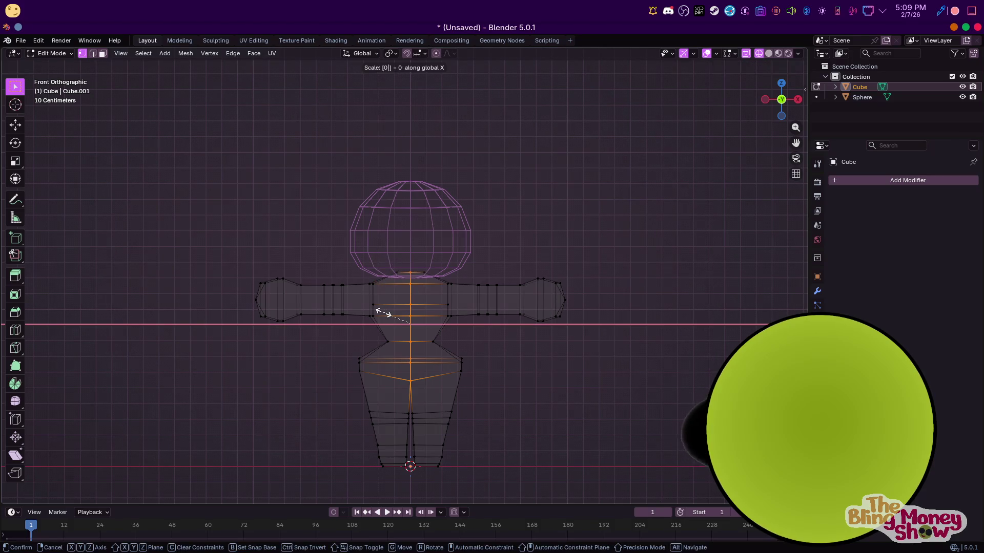
{"action": "key", "text": "Return"}
Merge overlapping body vertices by distance and check the result in perspective
{"action": "key", "text": "m"}
{"action": "left_click", "coordinate": [385, 312]}
{"action": "mouse_move", "coordinate": [384, 312]}
{"action": "middle_mouse_down"}
{"action": "mouse_move", "coordinate": [454, 319]}
{"action": "mouse_move", "coordinate": [346, 293]}
{"action": "middle_mouse_up"}
{"action": "left_click", "coordinate": [453, 319]}
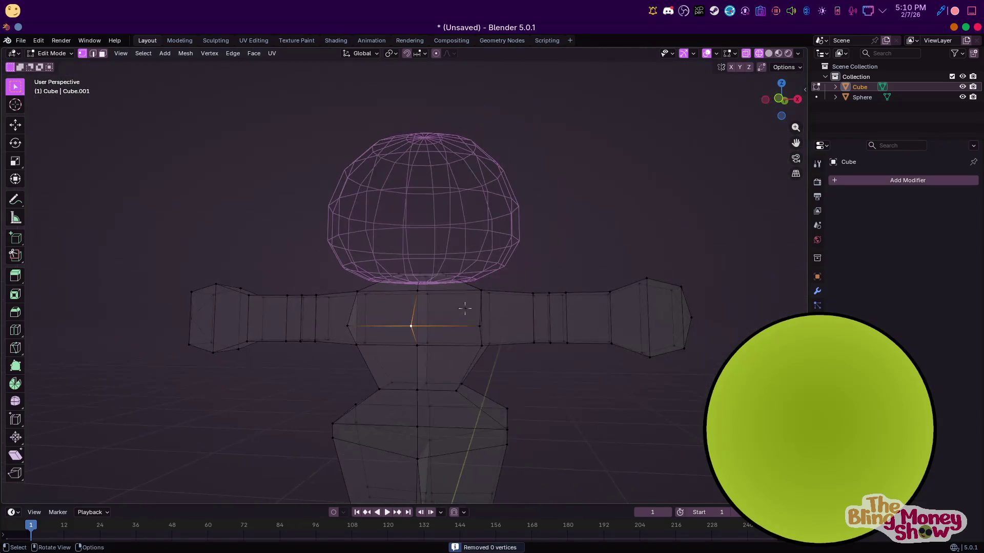
In face select mode, delete a stray face and a triangular face from the body
{"action": "left_click", "coordinate": [100, 56]}
{"action": "scroll", "coordinate": [417, 180], "scroll_direction": "up", "scroll_amount": 5}
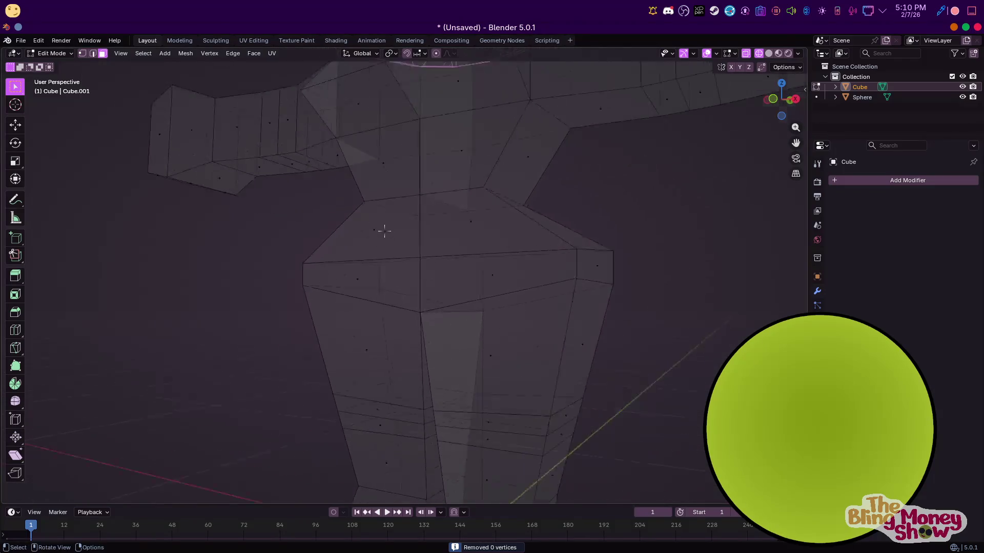
{"action": "mouse_move", "coordinate": [430, 180]}
{"action": "middle_mouse_down"}
{"action": "mouse_move", "coordinate": [434, 288]}
{"action": "mouse_move", "coordinate": [492, 279]}
{"action": "mouse_move", "coordinate": [475, 137]}
{"action": "mouse_move", "coordinate": [468, 217]}
{"action": "middle_mouse_up"}
{"action": "left_click", "coordinate": [501, 254]}
{"action": "key", "text": "x"}
{"action": "left_click", "coordinate": [468, 217]}
{"action": "key", "text": "x"}
{"action": "left_click", "coordinate": [365, 205]}
{"action": "key", "text": "x"}
{"action": "left_click", "coordinate": [373, 210]}
{"action": "mouse_move", "coordinate": [374, 210]}
{"action": "middle_mouse_down"}
{"action": "mouse_move", "coordinate": [477, 325]}
{"action": "mouse_move", "coordinate": [438, 252]}
{"action": "middle_mouse_up"}
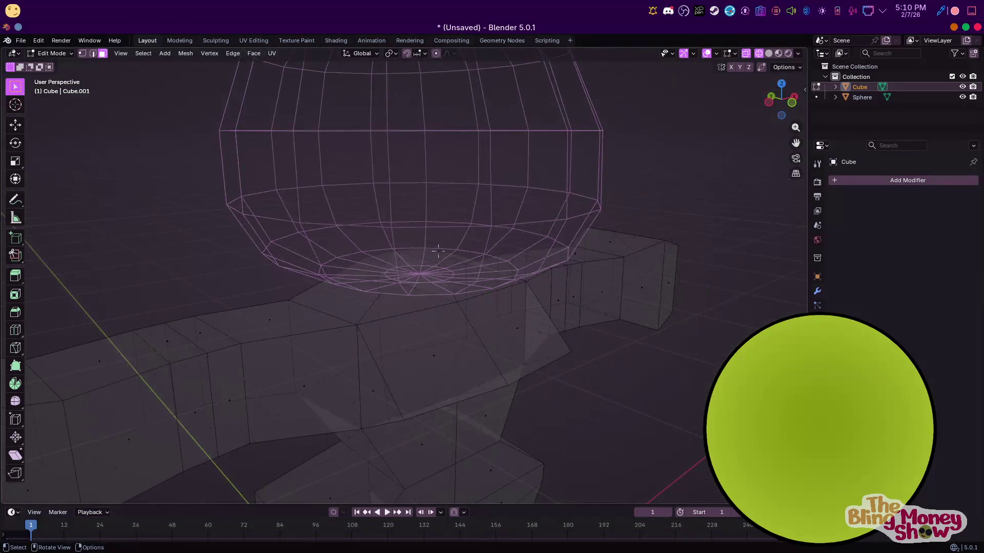
Shrink the body's top face and raise it to sit beneath the head
{"action": "key", "text": "KP_3"}
{"action": "key", "text": "s"}
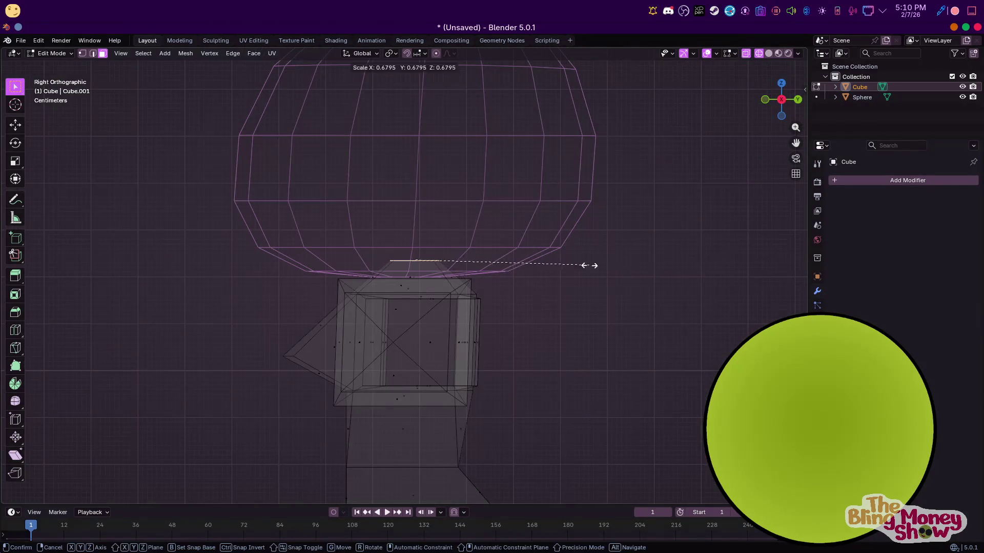
{"action": "left_click", "coordinate": [580, 263]}
{"action": "key", "text": "g"}
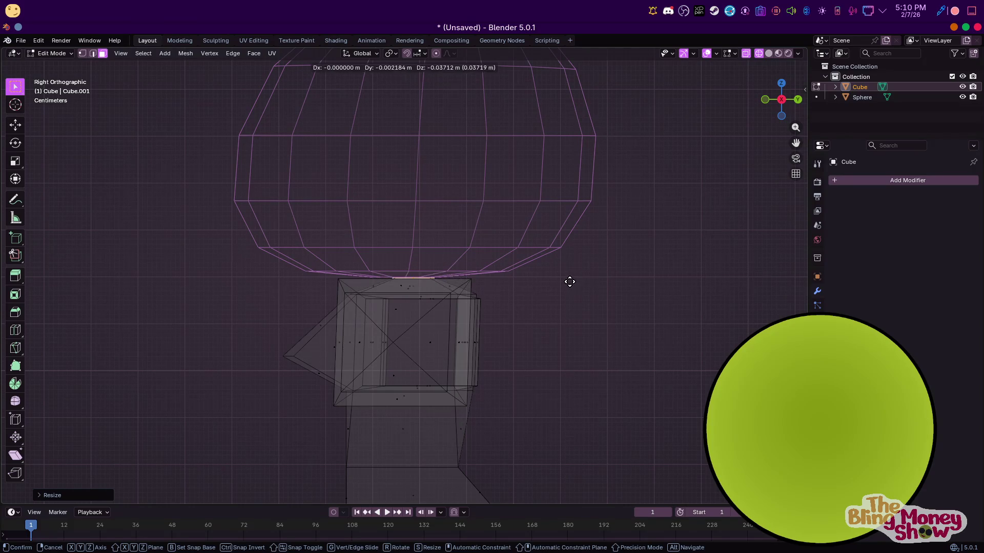
{"action": "left_click", "coordinate": [569, 282]}
{"action": "key", "text": "KP_1"}
{"action": "middle_click_drag", "start_coordinate": [543, 342], "coordinate": [377, 345]}
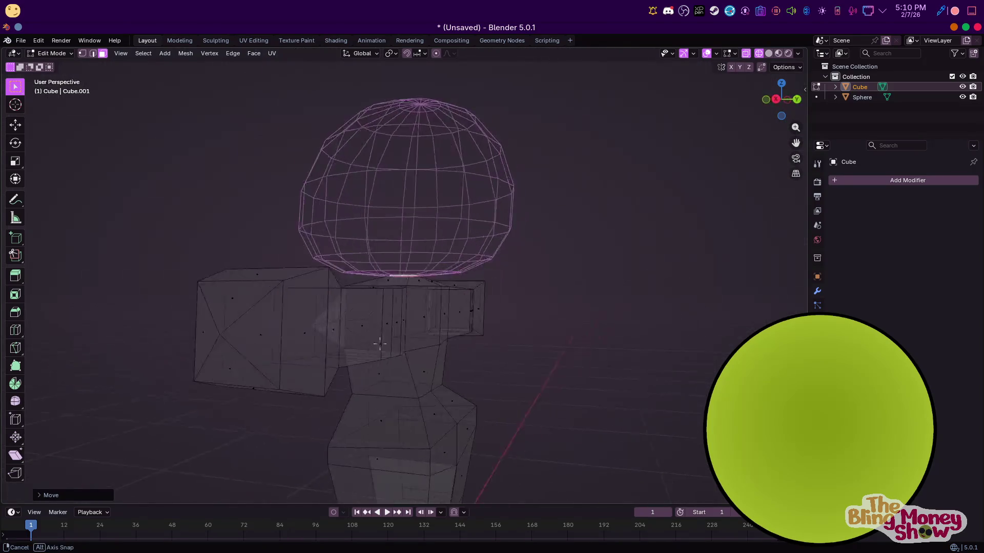
{"action": "key", "text": "KP_3"}
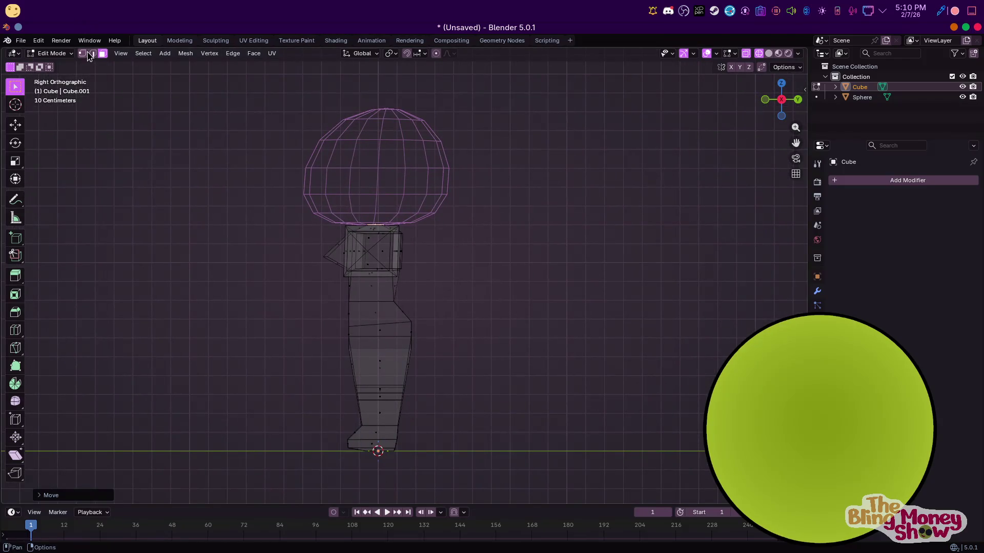
{"action": "middle_click_drag", "start_coordinate": [410, 292], "coordinate": [367, 265]}
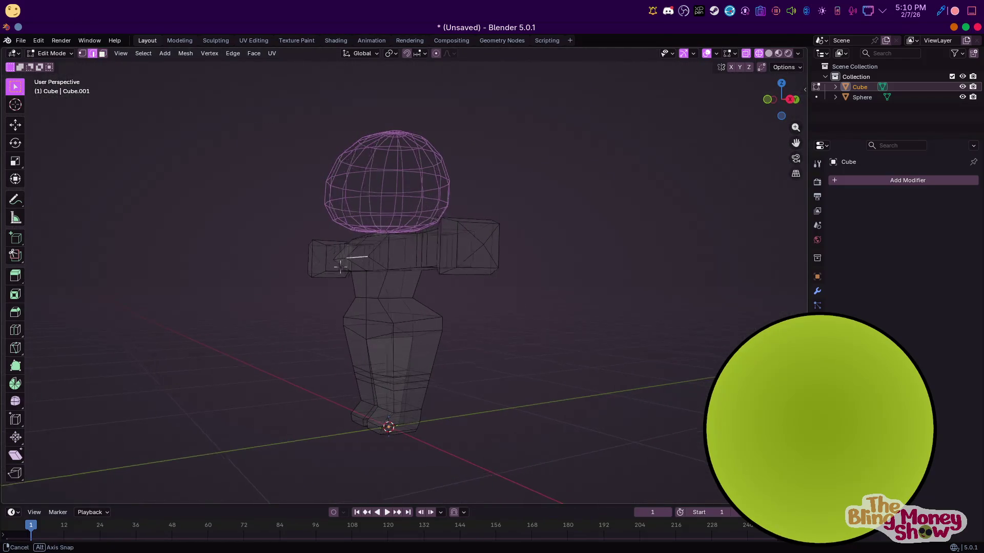
Bevel the upper-chest edges, then scale and move the new faces forward
{"action": "key", "text": "ctrl+b"}
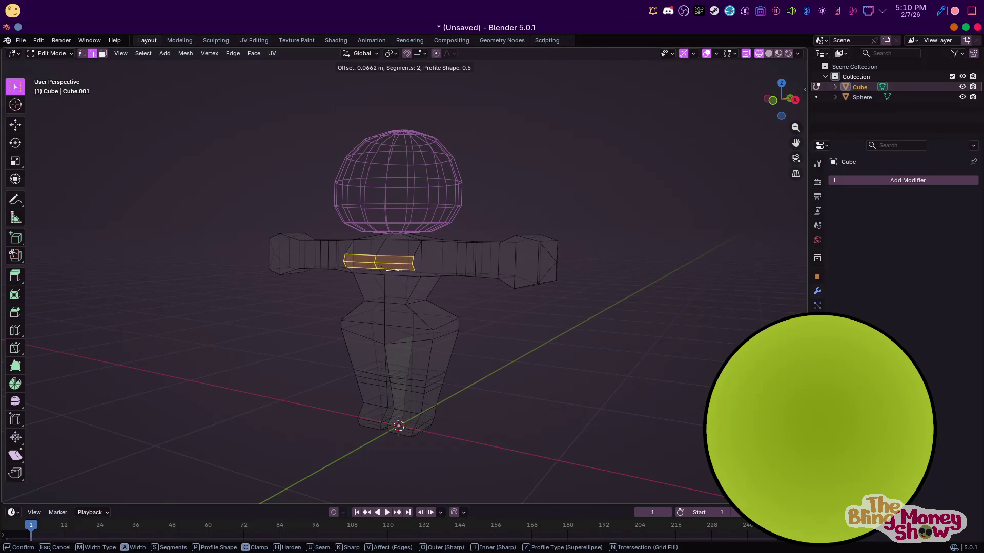
{"action": "left_click", "coordinate": [393, 272]}
{"action": "key", "text": "KP_3"}
{"action": "key", "text": "s"}
{"action": "left_click", "coordinate": [460, 270]}
{"action": "key", "text": "g"}
{"action": "mouse_move", "coordinate": [451, 270]}
{"action": "middle_mouse_down"}
{"action": "mouse_move", "coordinate": [514, 336]}
{"action": "mouse_move", "coordinate": [356, 279]}
{"action": "middle_mouse_up"}
Narrow the bevelled chest faces along X into a pointed shape
{"action": "key", "text": "s"}
{"action": "key", "text": "x"}
{"action": "left_click", "coordinate": [488, 318]}
{"action": "middle_click_drag", "start_coordinate": [193, 137], "coordinate": [308, 231]}
{"action": "key", "text": "KP_3"}
{"action": "scroll", "coordinate": [436, 359], "scroll_direction": "up", "scroll_amount": 5}
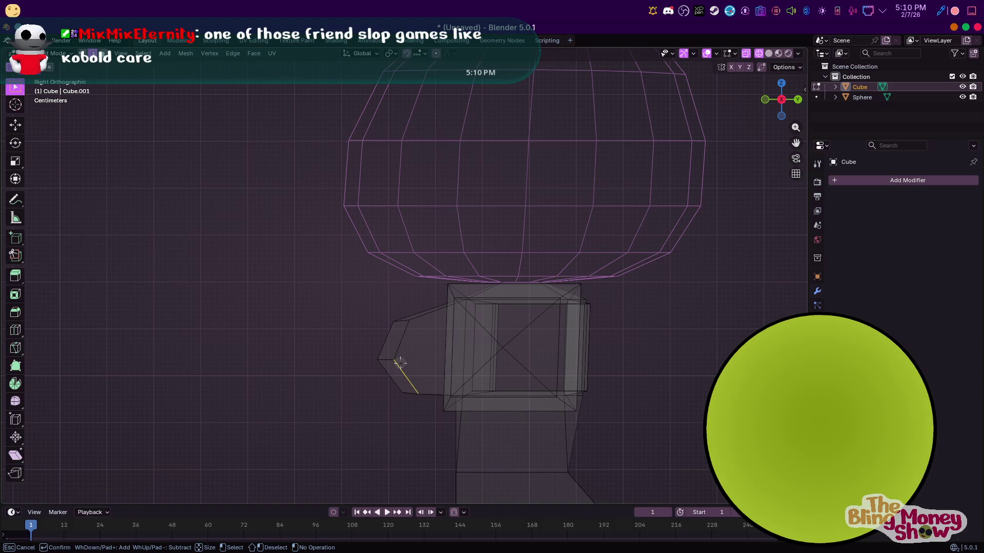
Move the selected chest side edge along Y
{"action": "key", "text": "Escape"}
{"action": "key", "text": "g"}
{"action": "key", "text": "y"}
{"action": "left_click", "coordinate": [423, 343]}
{"action": "mouse_move", "coordinate": [424, 343]}
{"action": "middle_mouse_down"}
{"action": "mouse_move", "coordinate": [479, 405]}
{"action": "mouse_move", "coordinate": [495, 354]}
{"action": "mouse_move", "coordinate": [451, 365]}
{"action": "middle_mouse_up"}
Select the lower chest edge and tilt it around Z, undoing and redoing the rotation
{"action": "left_click", "coordinate": [494, 354]}
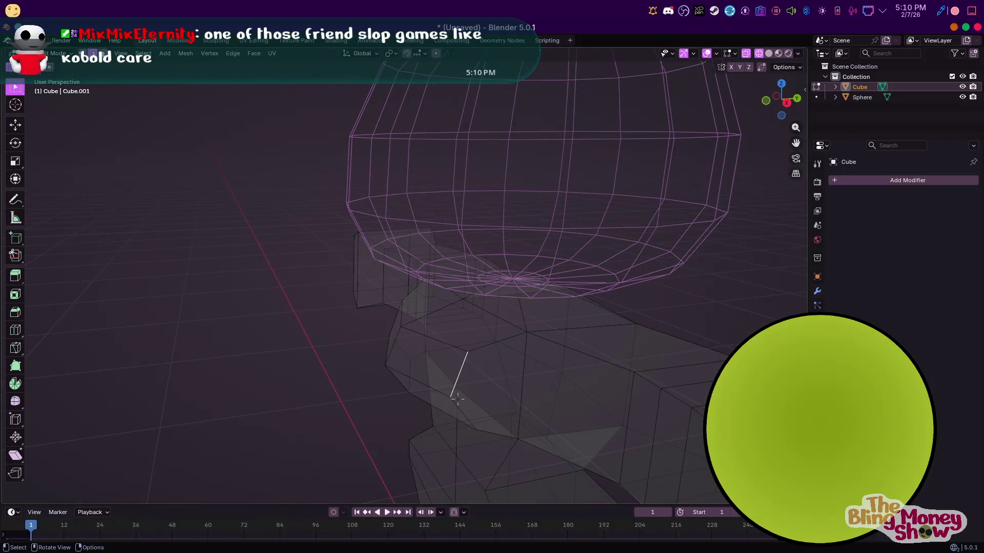
{"action": "left_click", "coordinate": [462, 369], "text": "shift"}
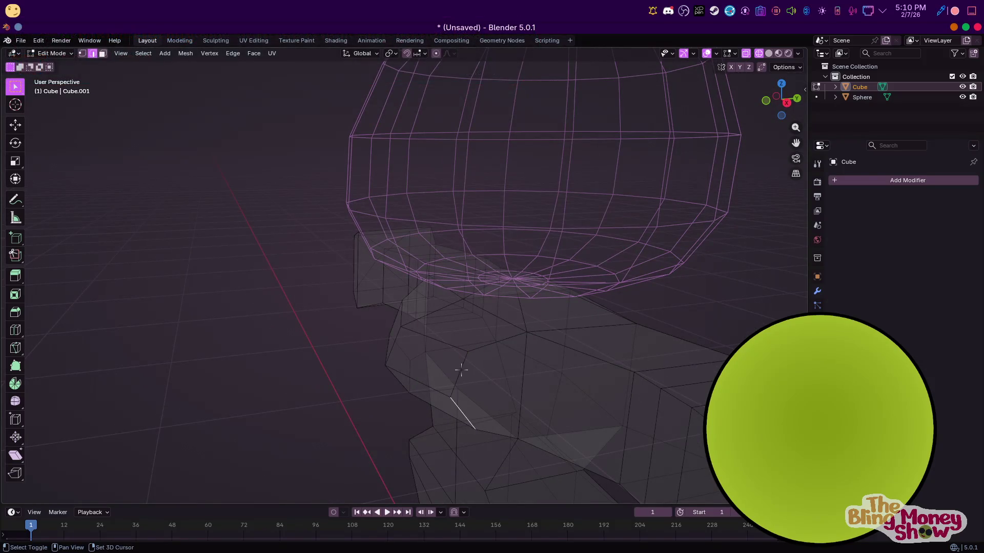
{"action": "key", "text": "r"}
{"action": "key", "text": "z"}
{"action": "left_click", "coordinate": [510, 375]}
{"action": "key", "text": "KP_1"}
{"action": "key", "text": "r"}
{"action": "key", "text": "x"}
{"action": "key", "text": "Escape"}
{"action": "key", "text": "ctrl+z"}
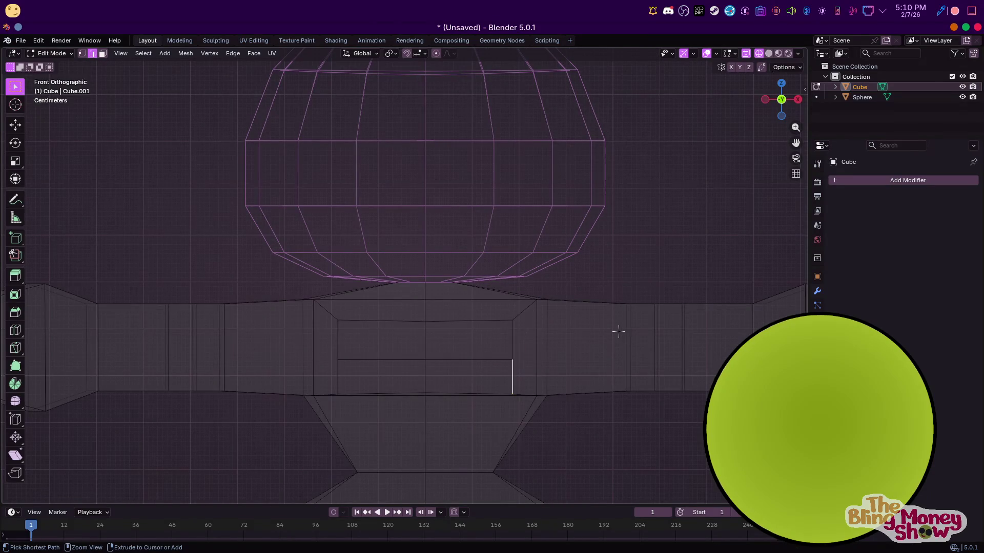
{"action": "key", "text": "r"}
{"action": "key", "text": "z"}
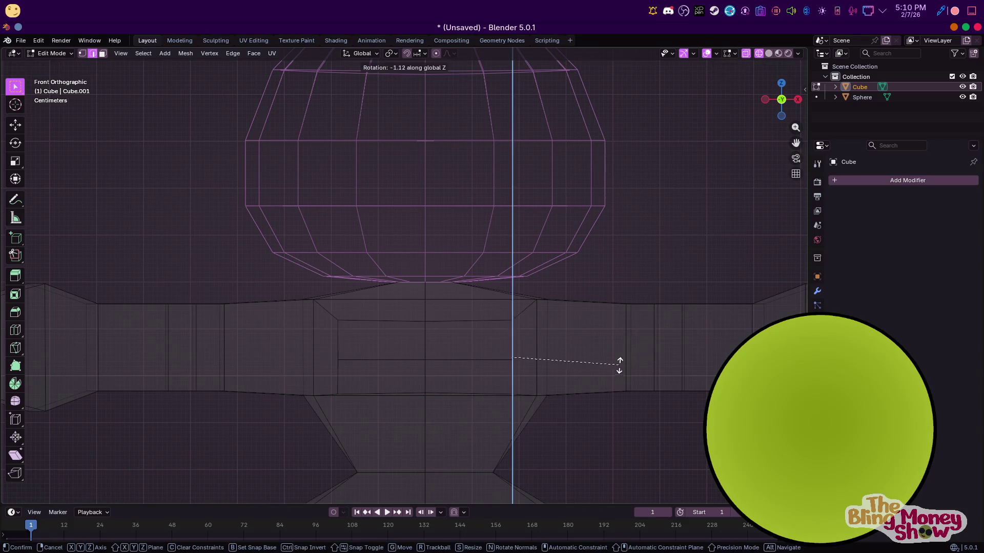
{"action": "left_click", "coordinate": [588, 384]}
Shift the tilted edge along X and review it, ending in vertex select mode
{"action": "key", "text": "g"}
{"action": "key", "text": "x"}
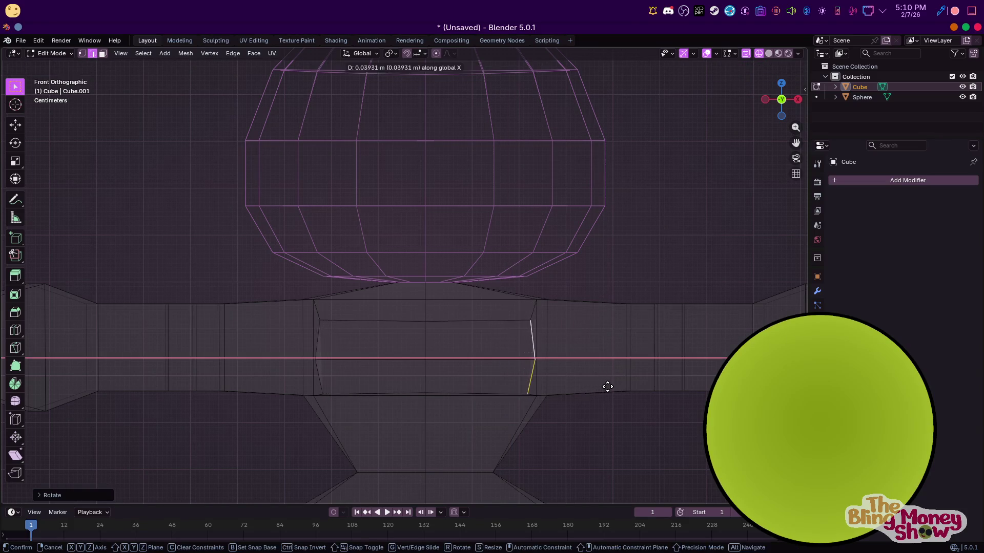
{"action": "left_click", "coordinate": [607, 387]}
{"action": "mouse_move", "coordinate": [617, 384]}
{"action": "middle_mouse_down"}
{"action": "mouse_move", "coordinate": [524, 425]}
{"action": "mouse_move", "coordinate": [429, 378]}
{"action": "middle_mouse_up"}
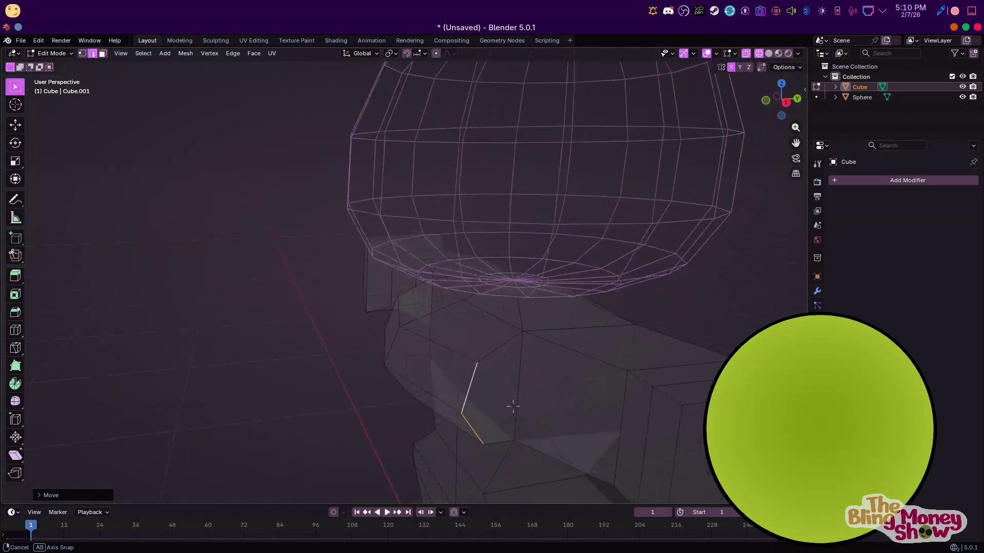
{"action": "key", "text": "Tab"}
{"action": "key", "text": "Tab"}
{"action": "middle_click_drag", "start_coordinate": [399, 333], "coordinate": [421, 326]}
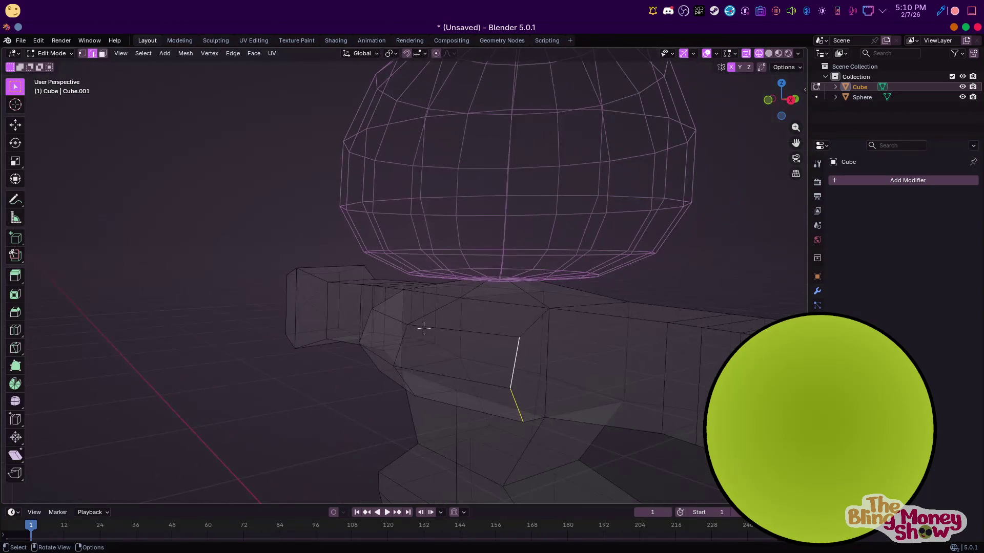
{"action": "left_click", "coordinate": [87, 55], "text": "shift"}
{"action": "key", "text": "KP_3"}
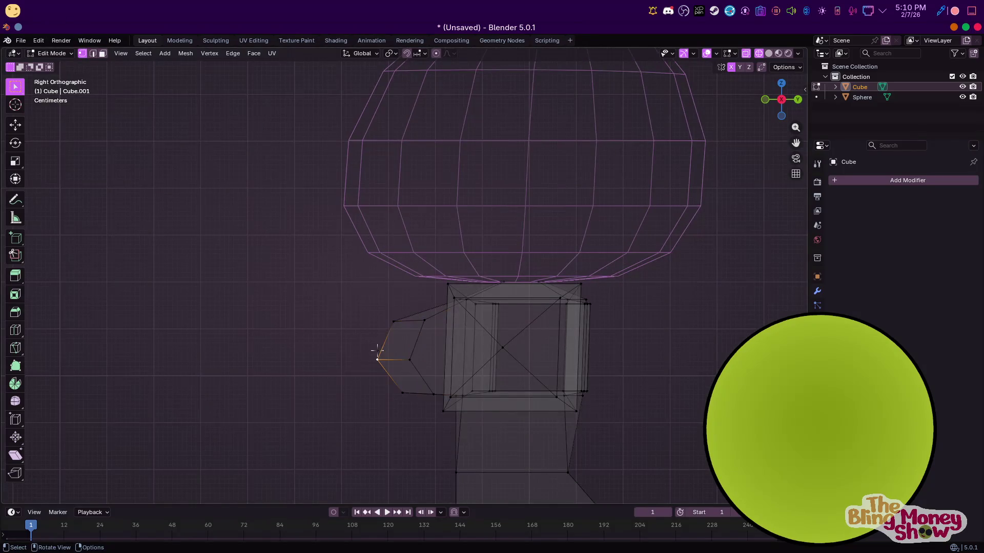
Nudge the front and bottom chest vertices into place and inspect the figure in perspective
{"action": "left_click_drag", "start_coordinate": [387, 317], "coordinate": [414, 324]}
{"action": "key", "text": "g"}
{"action": "key", "text": "Escape"}
{"action": "left_click_drag", "start_coordinate": [408, 393], "coordinate": [417, 397]}
{"action": "key", "text": "Tab"}
{"action": "mouse_move", "coordinate": [366, 387]}
{"action": "middle_mouse_down"}
{"action": "mouse_move", "coordinate": [575, 392]}
{"action": "mouse_move", "coordinate": [711, 149]}
{"action": "middle_mouse_up"}
{"action": "key", "text": "Tab"}
{"action": "middle_click_drag", "start_coordinate": [572, 264], "coordinate": [493, 306]}
{"action": "key", "text": "Tab"}
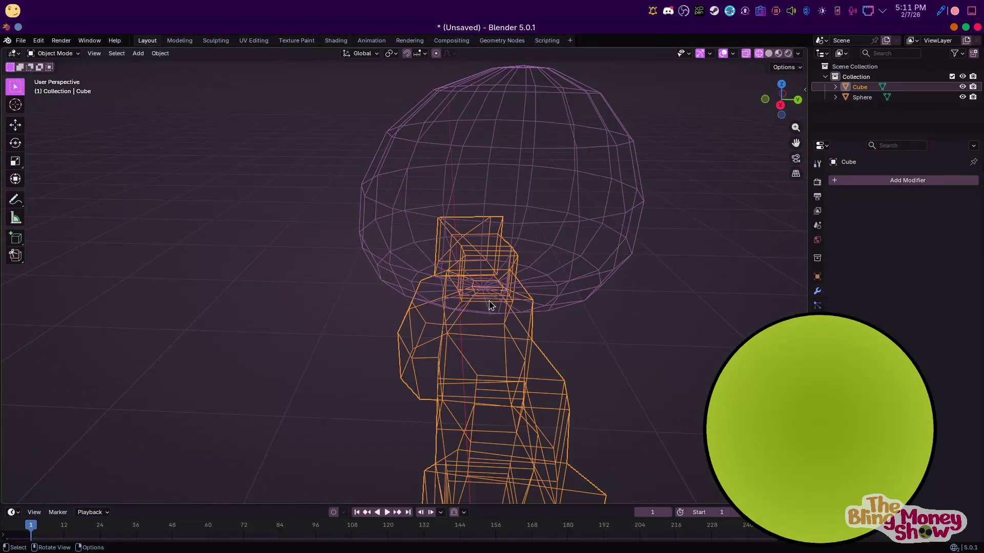
{"action": "key", "text": "KP_3"}
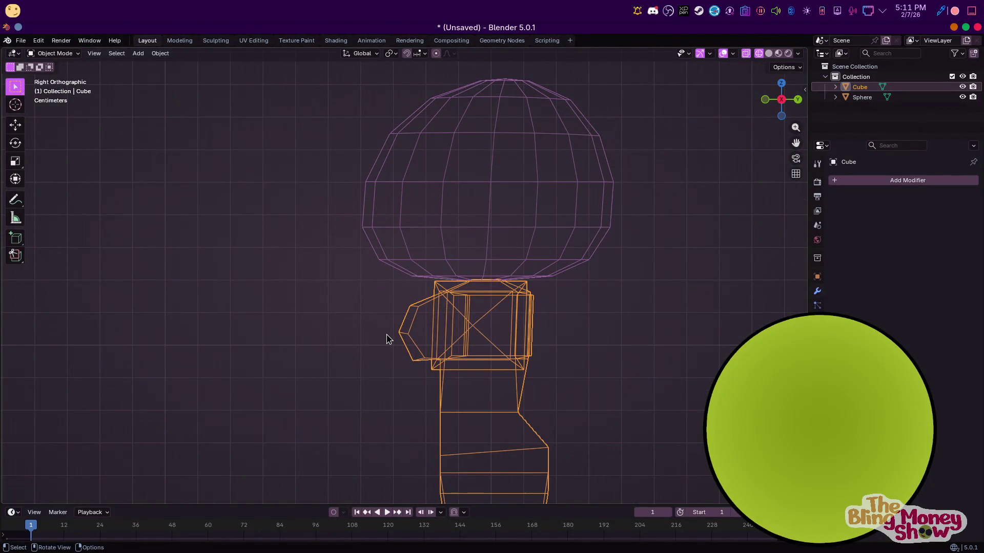
{"action": "key", "text": "Tab"}
Box-select the chest's front face, move it along Y, and view the model in solid shading
{"action": "left_click_drag", "start_coordinate": [424, 367], "coordinate": [423, 372]}
{"action": "key", "text": "g"}
{"action": "key", "text": "y"}
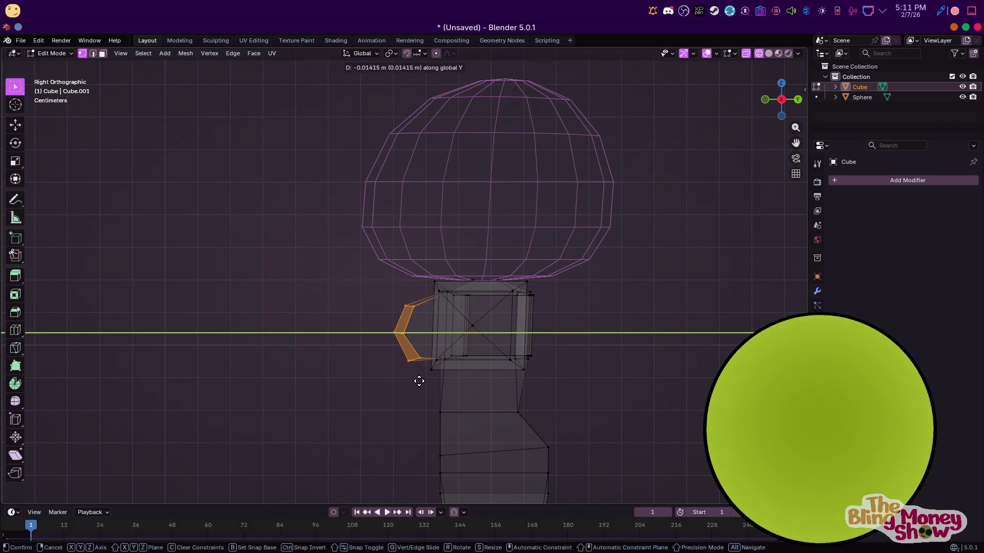
{"action": "left_click", "coordinate": [418, 378]}
{"action": "key", "text": "Tab"}
{"action": "left_click", "coordinate": [778, 53]}
{"action": "scroll", "coordinate": [491, 292], "scroll_direction": "down", "scroll_amount": 3}
{"action": "mouse_move", "coordinate": [493, 292]}
{"action": "middle_mouse_down"}
{"action": "mouse_move", "coordinate": [567, 358]}
{"action": "mouse_move", "coordinate": [439, 314]}
{"action": "middle_mouse_up"}
Move further chest edges along Y to smooth the protrusion's underside profile
{"action": "key", "text": "Tab"}
{"action": "scroll", "coordinate": [448, 326], "scroll_direction": "up", "scroll_amount": 3}
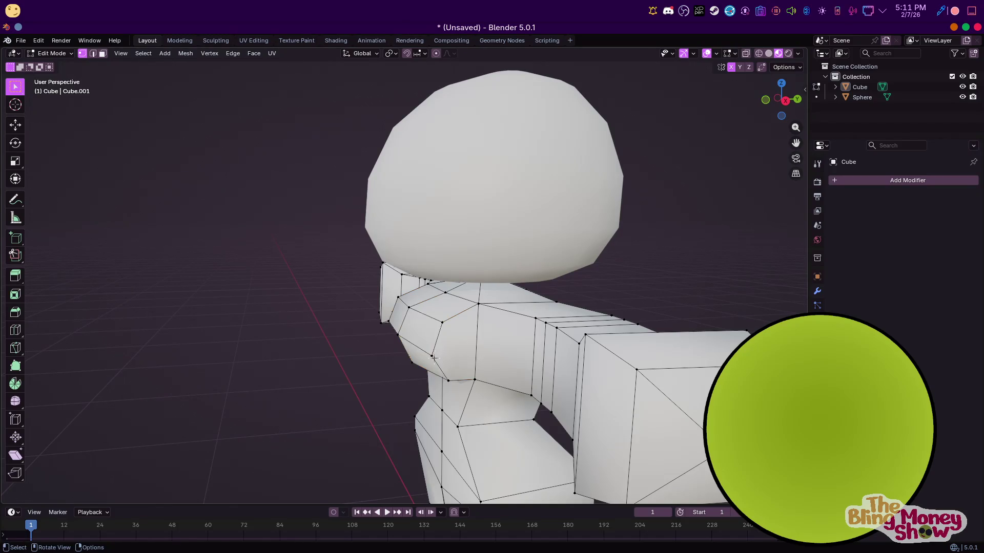
{"action": "key", "text": "g"}
{"action": "key", "text": "y"}
{"action": "left_click", "coordinate": [444, 358]}
{"action": "left_click", "coordinate": [446, 319]}
{"action": "key", "text": "g"}
{"action": "key", "text": "y"}
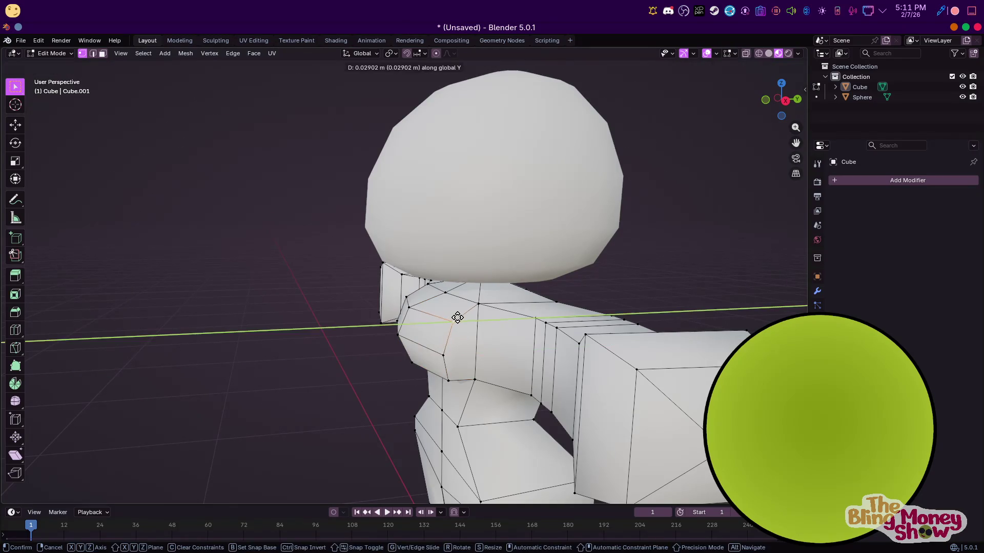
{"action": "mouse_move", "coordinate": [458, 317]}
{"action": "middle_mouse_down"}
{"action": "mouse_move", "coordinate": [387, 327]}
{"action": "mouse_move", "coordinate": [300, 269]}
{"action": "middle_mouse_up"}
{"action": "mouse_move", "coordinate": [227, 221]}
{"action": "middle_mouse_down"}
{"action": "mouse_move", "coordinate": [415, 350]}
{"action": "mouse_move", "coordinate": [508, 347]}
{"action": "mouse_move", "coordinate": [410, 319]}
{"action": "middle_mouse_up"}
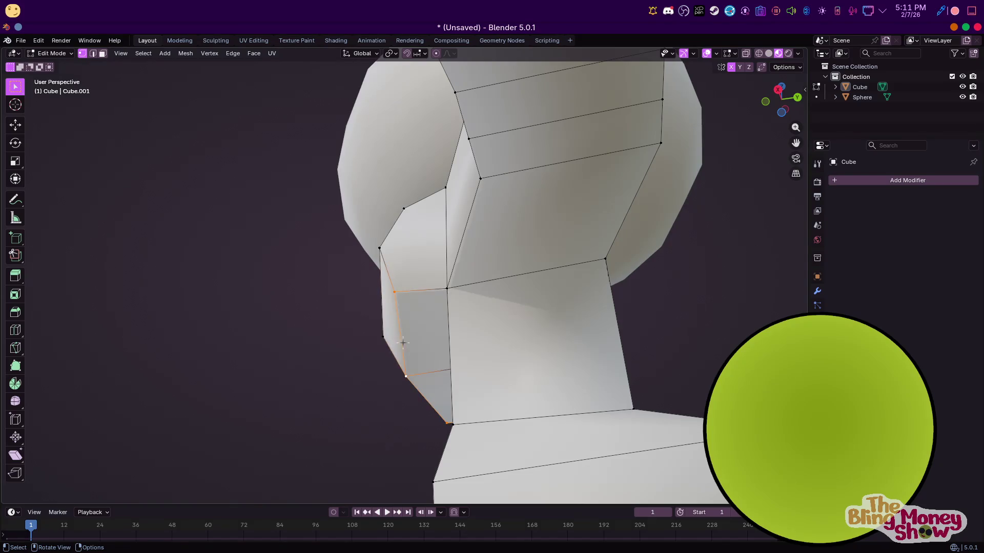
{"action": "key", "text": "g"}
{"action": "key", "text": "y"}
{"action": "left_click", "coordinate": [446, 407]}
Add the arm-side edges to the selection for refining the shoulder-chest loop
{"action": "key", "text": "KP_3"}
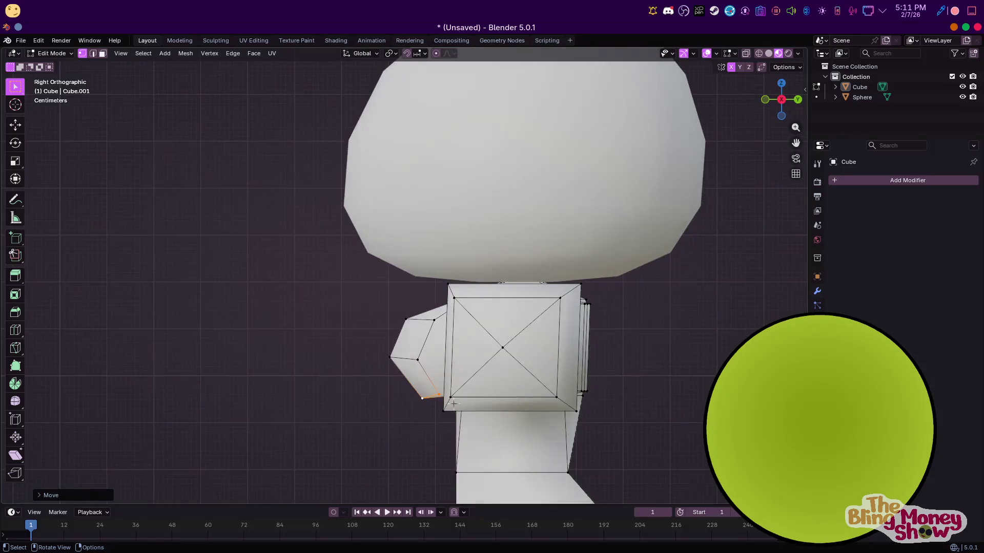
{"action": "left_click", "coordinate": [420, 332], "text": "ctrl"}
{"action": "mouse_move", "coordinate": [421, 332]}
{"action": "middle_mouse_down"}
{"action": "mouse_move", "coordinate": [563, 345]}
{"action": "mouse_move", "coordinate": [529, 300]}
{"action": "middle_mouse_up"}
{"action": "key", "text": "KP_3"}
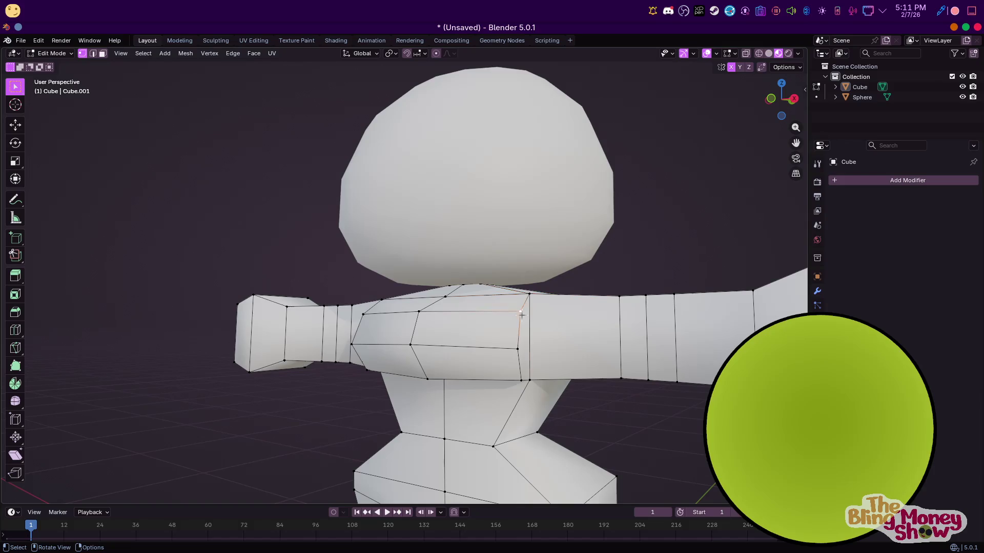
Scale the upper shoulder edge loop inward along the X axis
{"action": "left_click", "coordinate": [378, 308], "text": "alt"}
{"action": "key", "text": "s"}
{"action": "key", "text": "x"}
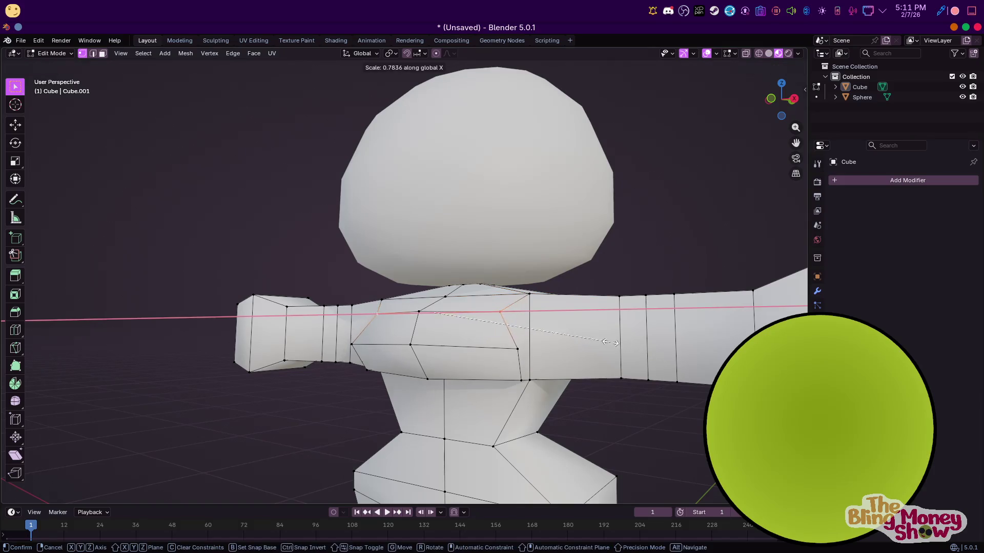
{"action": "left_click", "coordinate": [507, 330]}
Scale the lower shoulder edge inward along X in two passes
{"action": "left_click", "coordinate": [514, 348]}
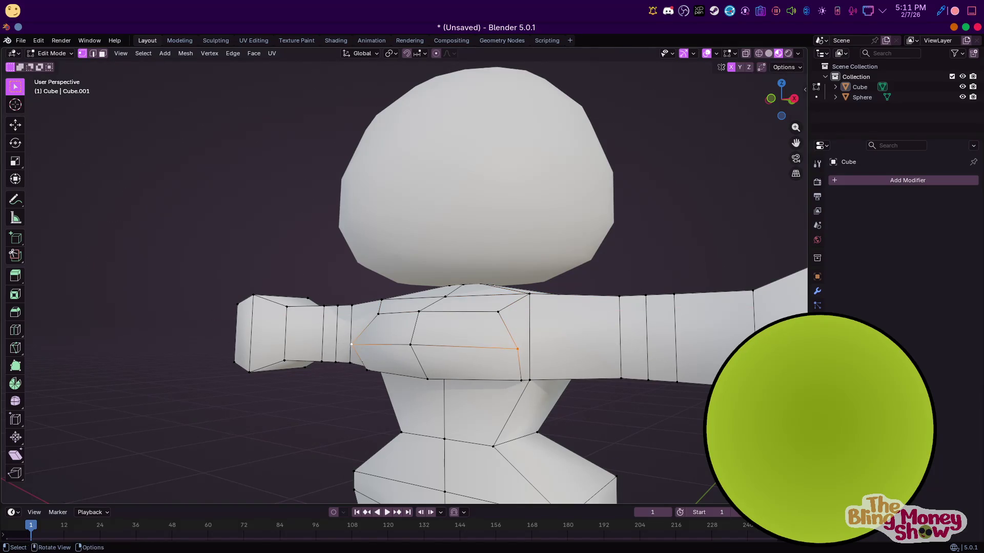
{"action": "key", "text": "s"}
{"action": "key", "text": "x"}
{"action": "key", "text": "Escape"}
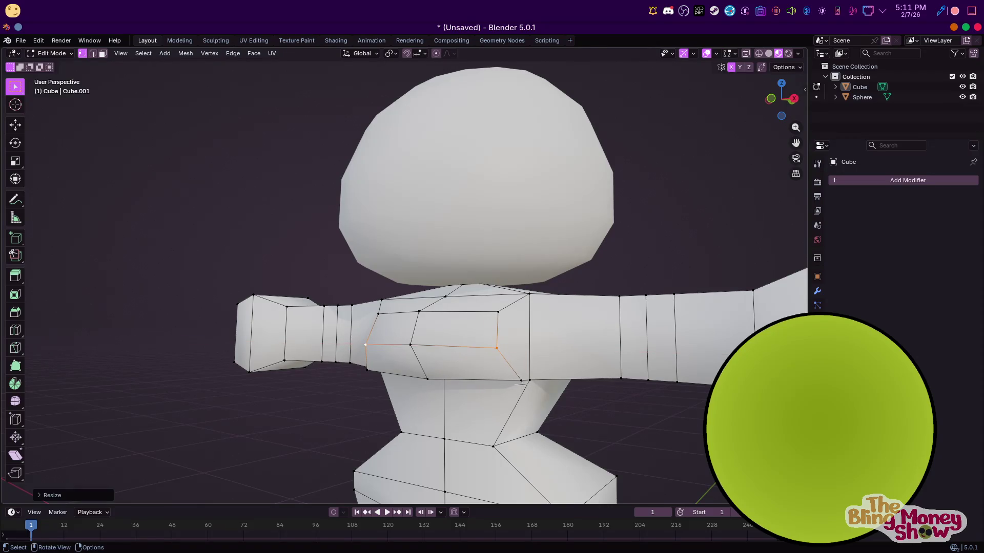
{"action": "key", "text": "s"}
{"action": "key", "text": "x"}
{"action": "key", "text": "Escape"}
Shift the shoulder edge along X into place and return to Object Mode
{"action": "key", "text": "g"}
{"action": "key", "text": "x"}
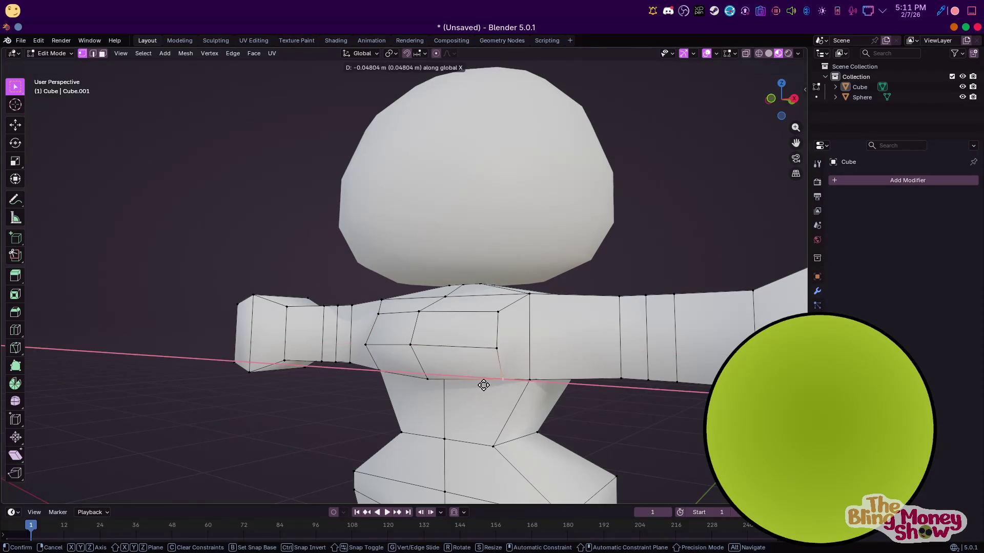
{"action": "left_click", "coordinate": [492, 384]}
{"action": "mouse_move", "coordinate": [492, 385]}
{"action": "middle_mouse_down"}
{"action": "mouse_move", "coordinate": [601, 364]}
{"action": "mouse_move", "coordinate": [439, 375]}
{"action": "mouse_move", "coordinate": [394, 365]}
{"action": "middle_mouse_up"}
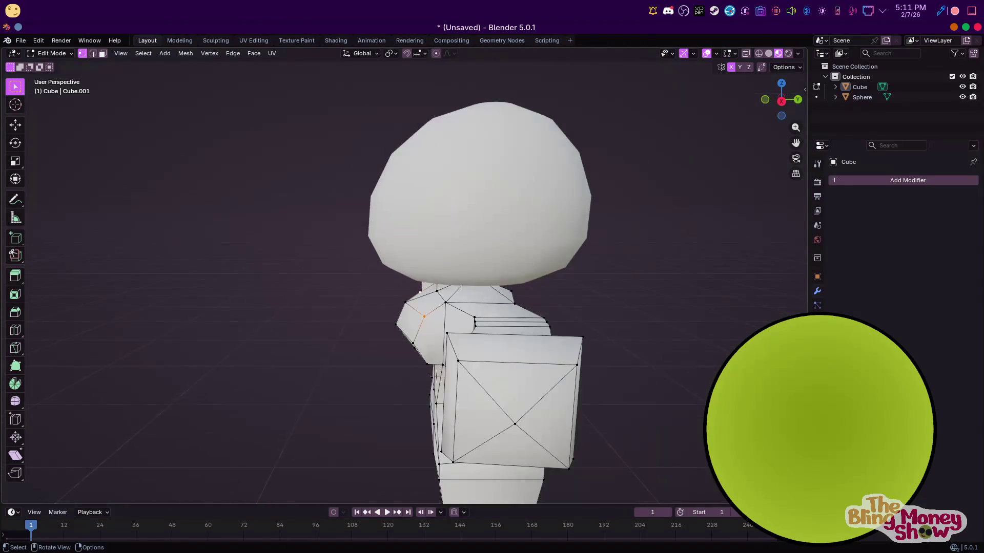
{"action": "key", "text": "Tab"}
{"action": "mouse_move", "coordinate": [394, 364]}
{"action": "middle_mouse_down"}
{"action": "mouse_move", "coordinate": [415, 332]}
{"action": "mouse_move", "coordinate": [414, 353]}
{"action": "middle_mouse_up"}
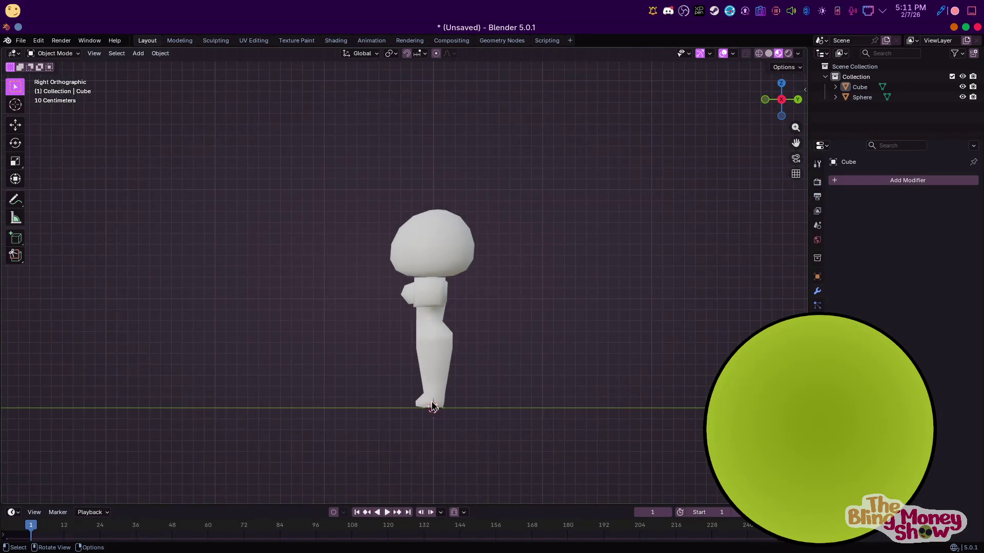
Edit the body mesh with X-ray on and select the foot's bottom edge
{"action": "left_click", "coordinate": [433, 407]}
{"action": "scroll", "coordinate": [441, 328], "scroll_direction": "up", "scroll_amount": 2}
{"action": "key", "text": "Tab"}
{"action": "scroll", "coordinate": [423, 340], "scroll_direction": "up", "scroll_amount": 3}
{"action": "scroll", "coordinate": [462, 423], "scroll_direction": "up", "scroll_amount": 3}
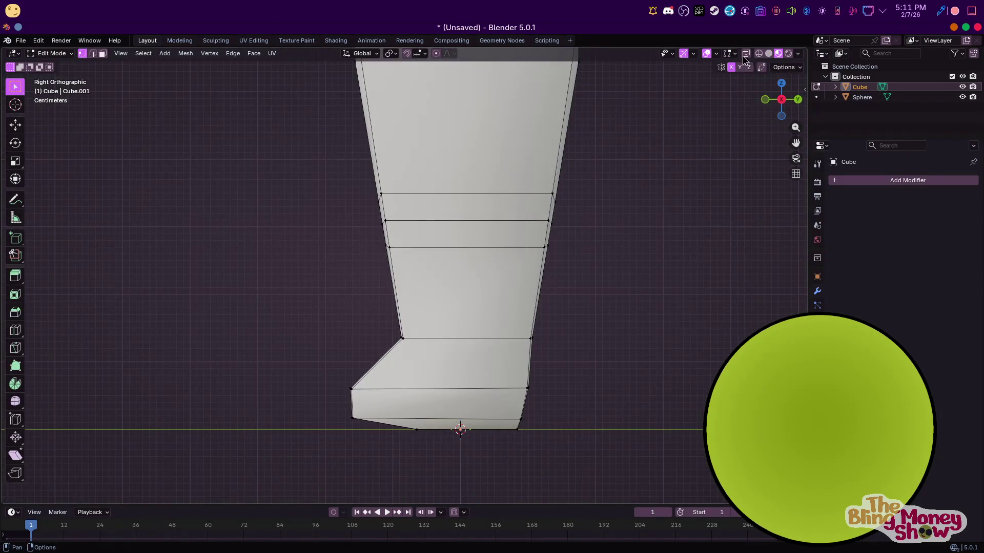
{"action": "left_click", "coordinate": [745, 55]}
{"action": "left_click_drag", "start_coordinate": [437, 434], "coordinate": [436, 434]}
{"action": "key", "text": "g"}
{"action": "key", "text": "y"}
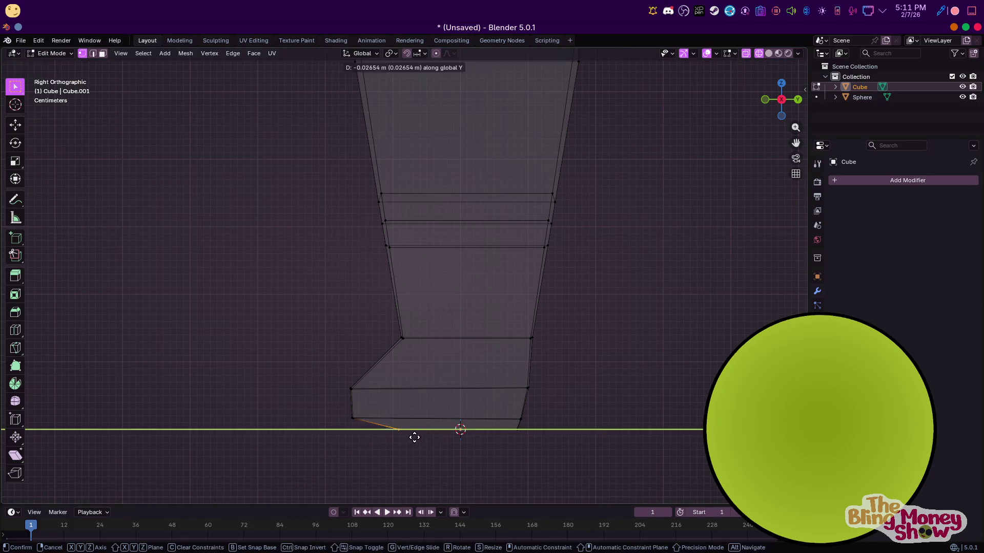
{"action": "right_click", "coordinate": [392, 434]}
Box-select the sole edge, flatten it by scaling on Z, and leave Edit Mode
{"action": "left_click_drag", "start_coordinate": [323, 401], "coordinate": [570, 442]}
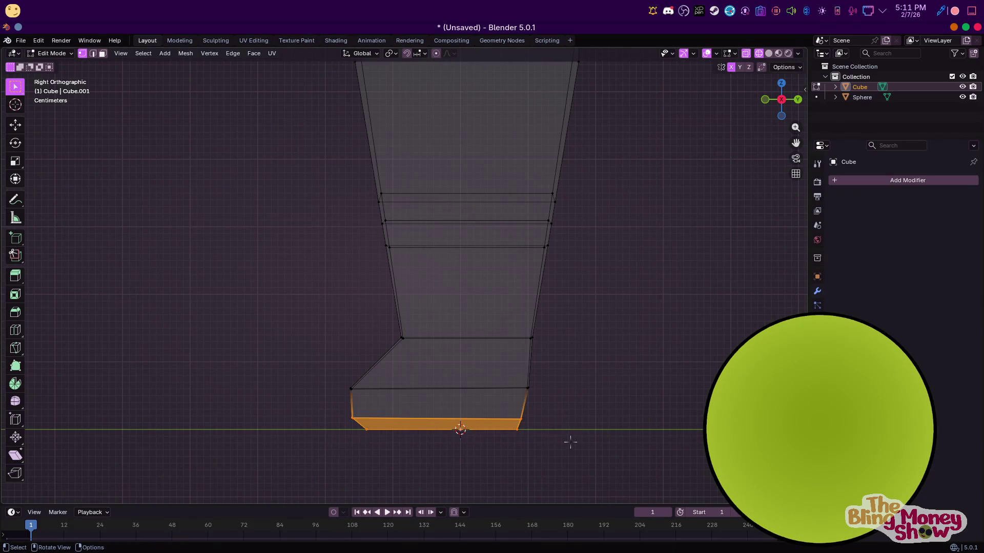
{"action": "left_click_drag", "start_coordinate": [350, 423], "coordinate": [652, 479]}
{"action": "key", "text": "s"}
{"action": "key", "text": "z"}
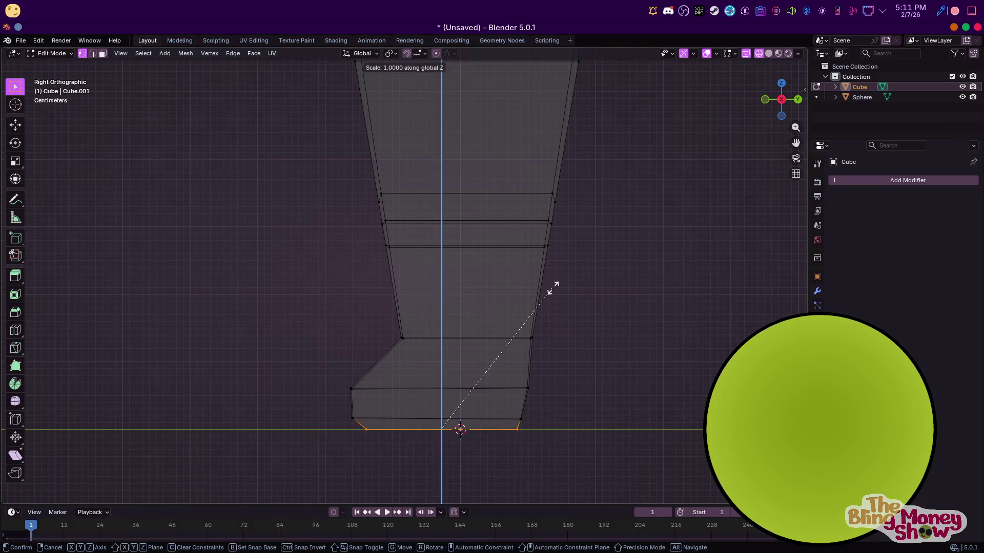
{"action": "left_click", "coordinate": [552, 289]}
{"action": "key", "text": "KP_1"}
{"action": "key", "text": "Tab"}
{"action": "scroll", "coordinate": [538, 254], "scroll_direction": "down", "scroll_amount": 5}
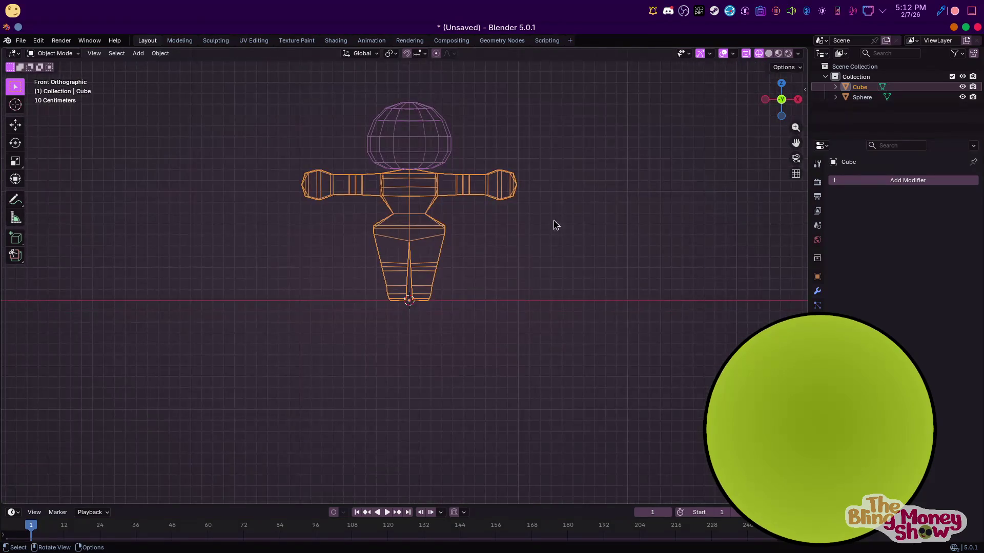
Select the sphere head and cube body and join them with Ctrl+J
{"action": "left_click", "coordinate": [160, 53]}
{"action": "left_click", "coordinate": [56, 53]}
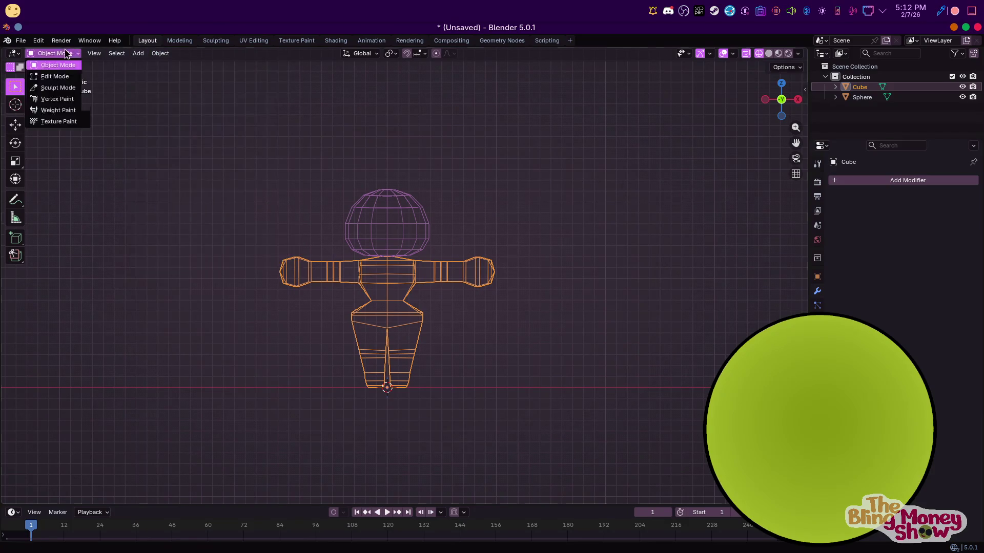
{"action": "left_click", "coordinate": [474, 314]}
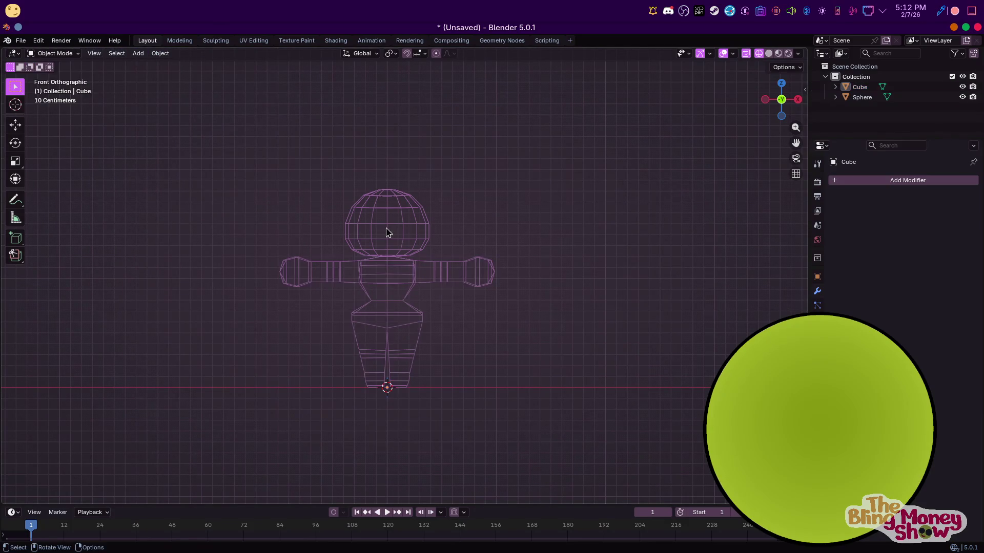
{"action": "left_click", "coordinate": [389, 231]}
{"action": "left_click", "coordinate": [416, 272], "text": "shift"}
{"action": "key", "text": "ctrl+j"}
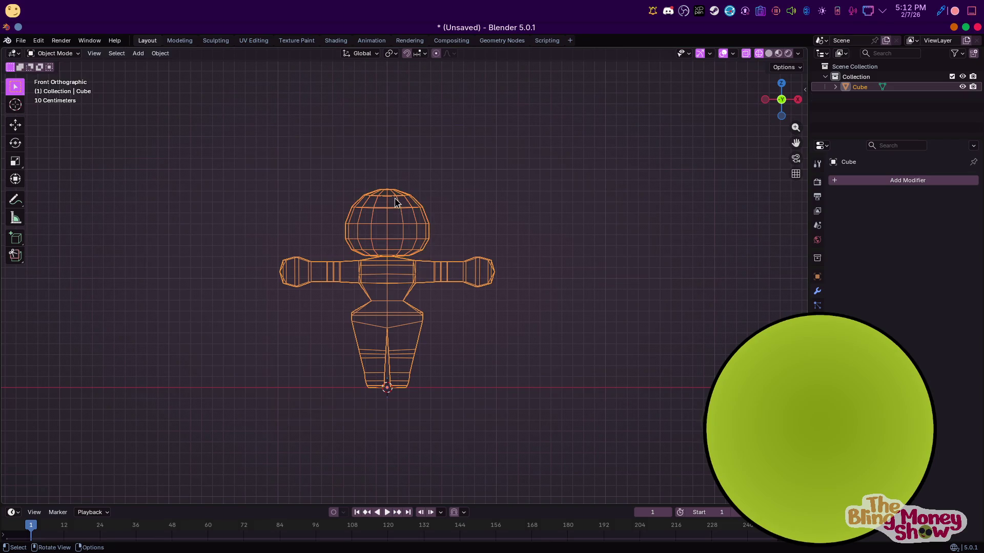
{"action": "key", "text": "KP_3"}
{"action": "scroll", "coordinate": [428, 256], "scroll_direction": "down", "scroll_amount": 2}
{"action": "scroll", "coordinate": [575, 367], "scroll_direction": "up", "scroll_amount": 7}
{"action": "scroll", "coordinate": [570, 368], "scroll_direction": "down", "scroll_amount": 1}
{"action": "scroll", "coordinate": [570, 368], "scroll_direction": "down", "scroll_amount": 3}
Review the joined character's Object Data and Material properties in solid shading
{"action": "left_click", "coordinate": [657, 413]}
{"action": "key", "text": "Tab"}
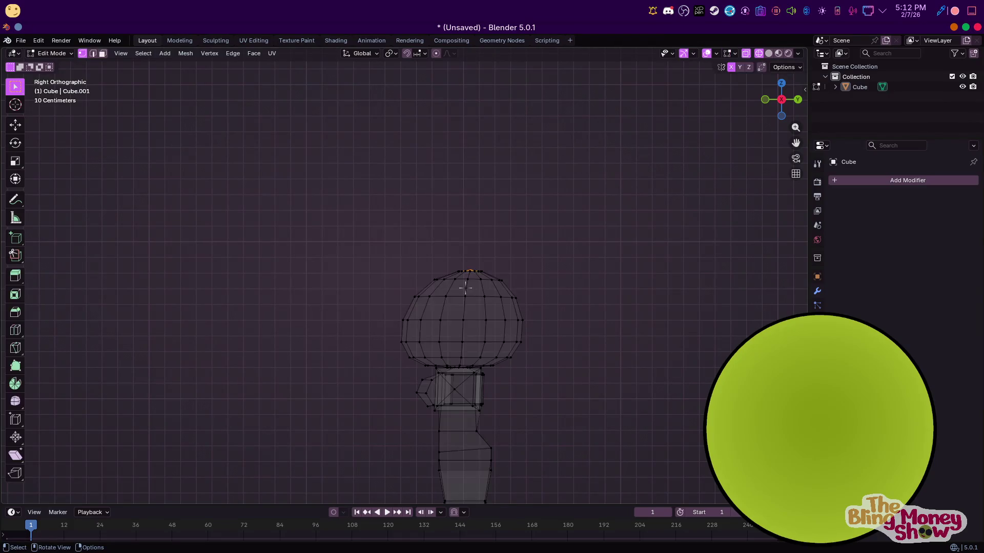
{"action": "scroll", "coordinate": [718, 331], "scroll_direction": "down", "scroll_amount": 1}
{"action": "left_click", "coordinate": [817, 349]}
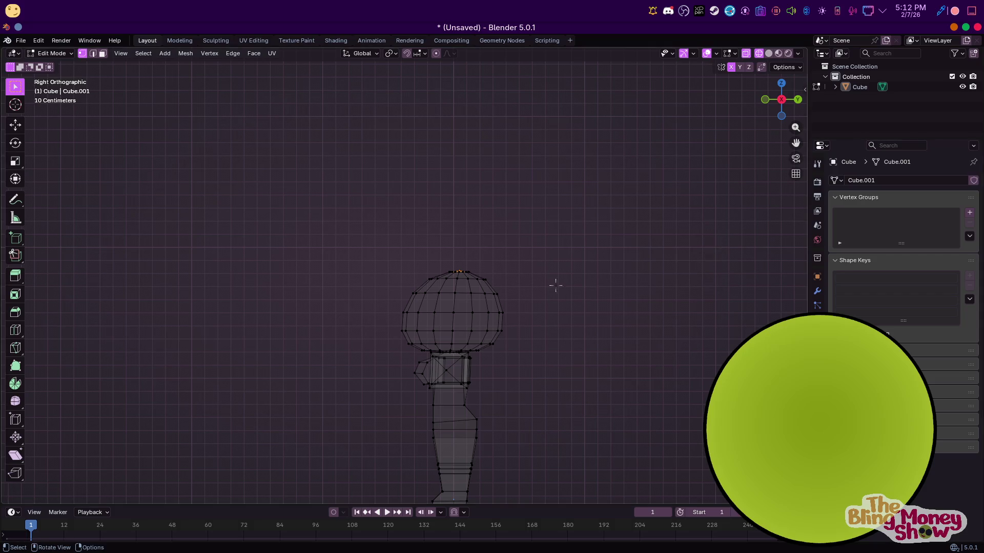
{"action": "key", "text": "Tab"}
{"action": "middle_click_drag", "start_coordinate": [757, 351], "coordinate": [650, 236], "text": "shift"}
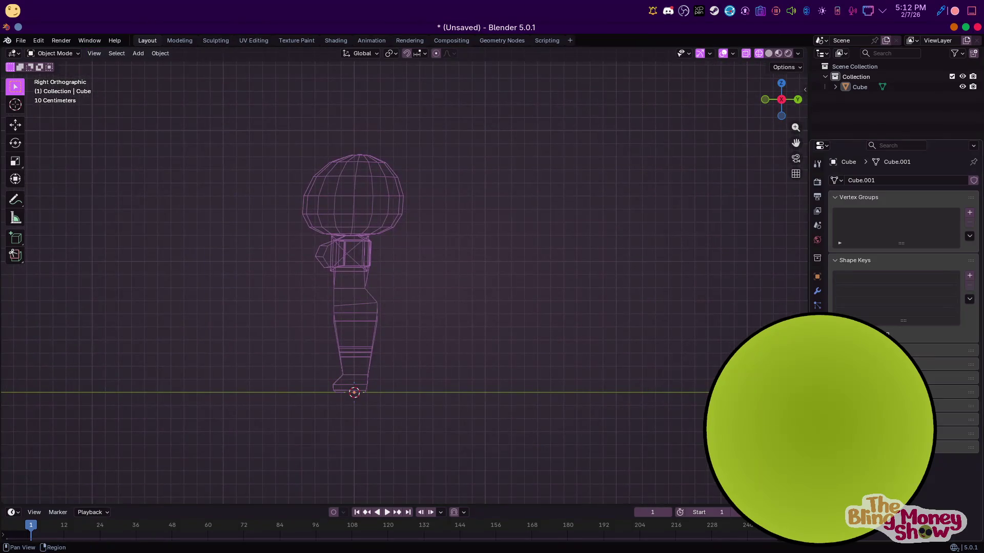
{"action": "left_click", "coordinate": [816, 323]}
{"action": "key", "text": "Tab"}
{"action": "key", "text": "Tab"}
{"action": "left_click_drag", "start_coordinate": [781, 98], "coordinate": [779, 91]}
{"action": "left_click", "coordinate": [768, 54]}
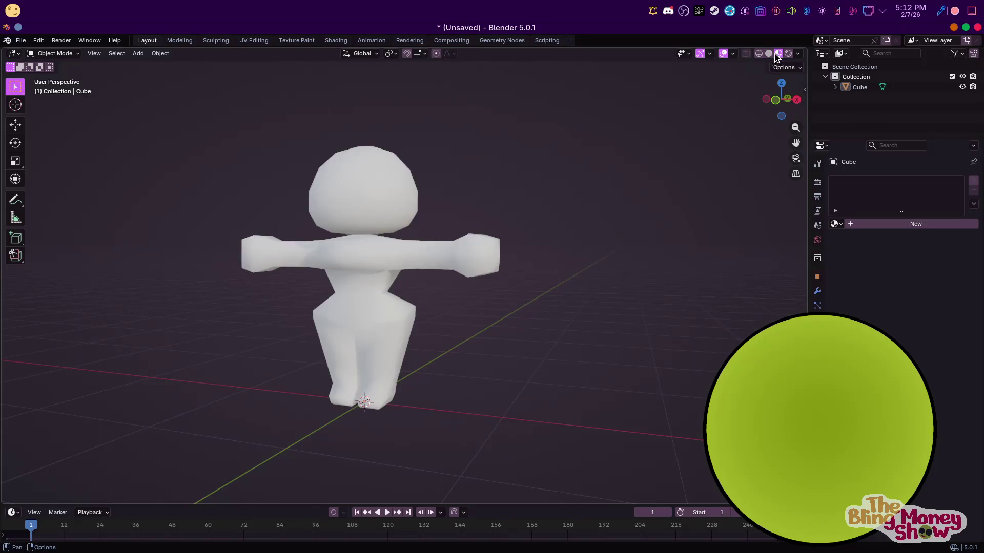
{"action": "key", "text": "Tab"}
Create a new material on the joined character
{"action": "left_click", "coordinate": [895, 224]}
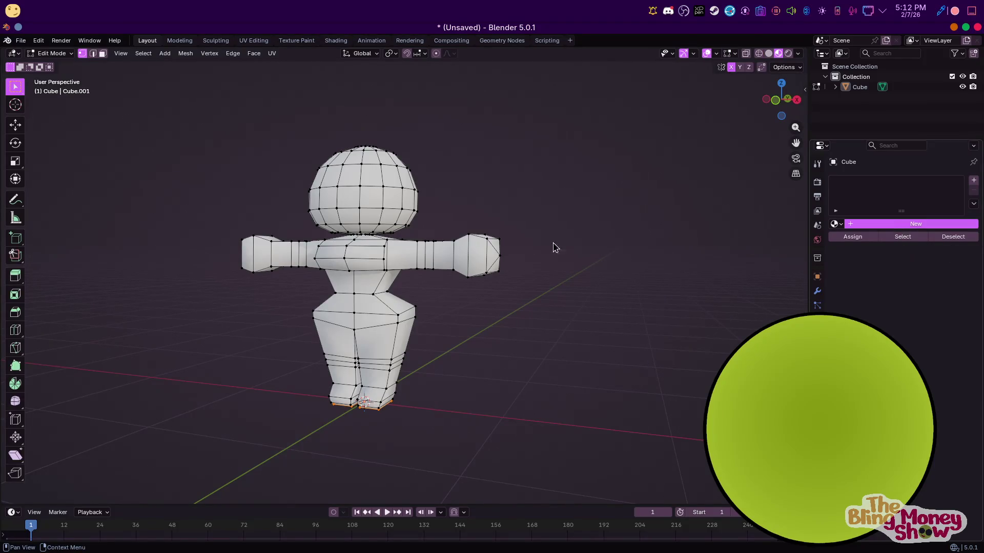
{"action": "middle_click_drag", "start_coordinate": [259, 171], "coordinate": [414, 165], "text": "ctrl"}
{"action": "key", "text": "KP_1"}
{"action": "key", "text": "KP_3"}
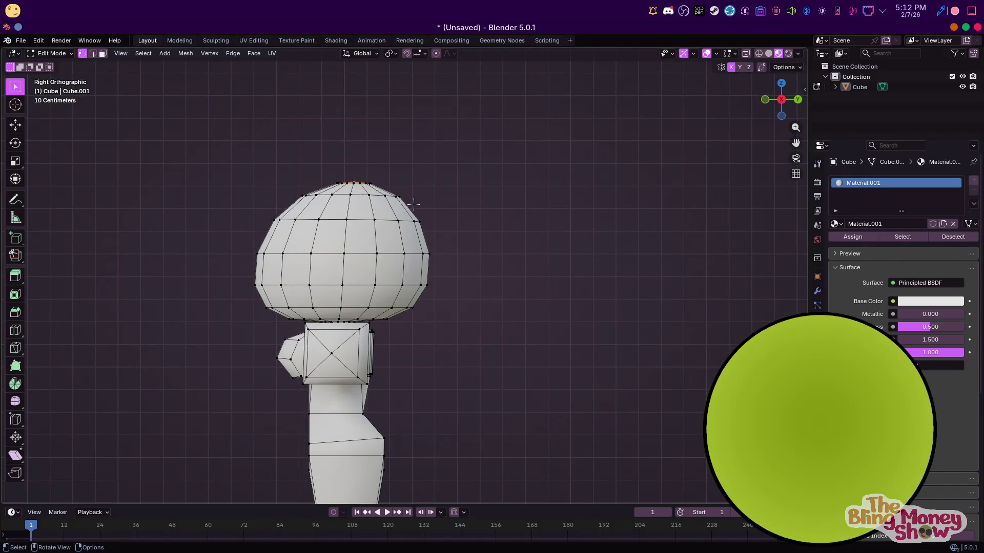
{"action": "key", "text": "Tab"}
{"action": "scroll", "coordinate": [926, 267], "scroll_direction": "down", "scroll_amount": 1}
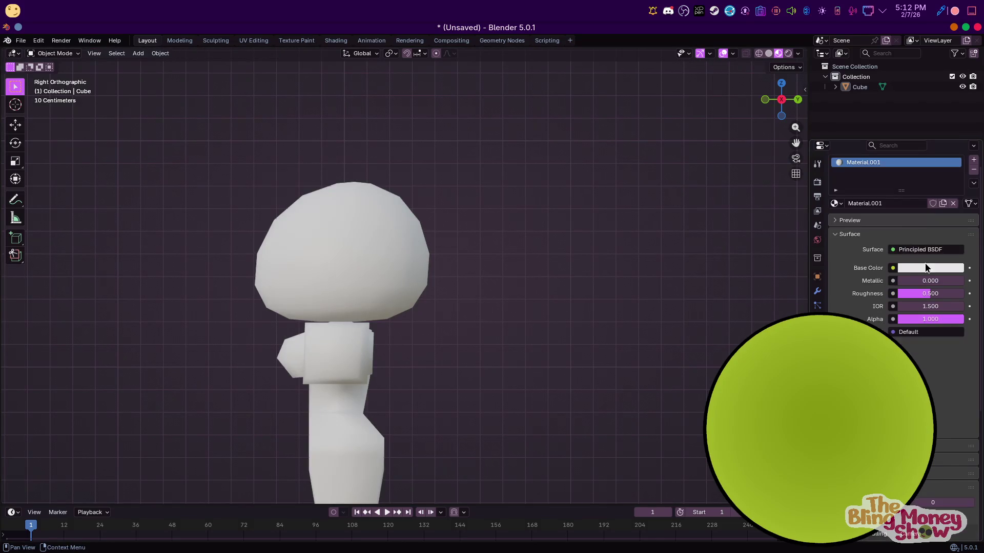
Set the base colour to bright green and lower roughness to 0.346
{"action": "left_click", "coordinate": [919, 268]}
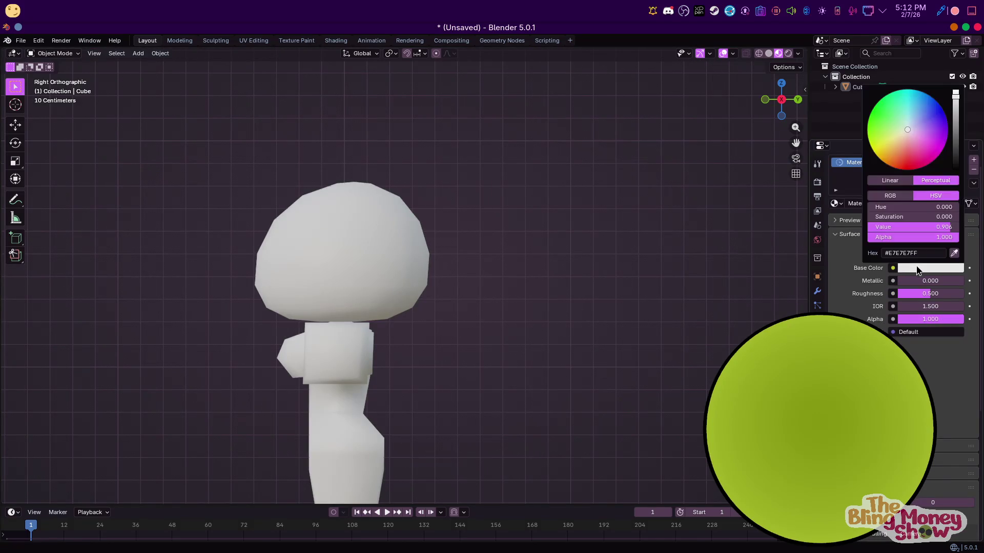
{"action": "left_click_drag", "start_coordinate": [908, 143], "coordinate": [876, 125]}
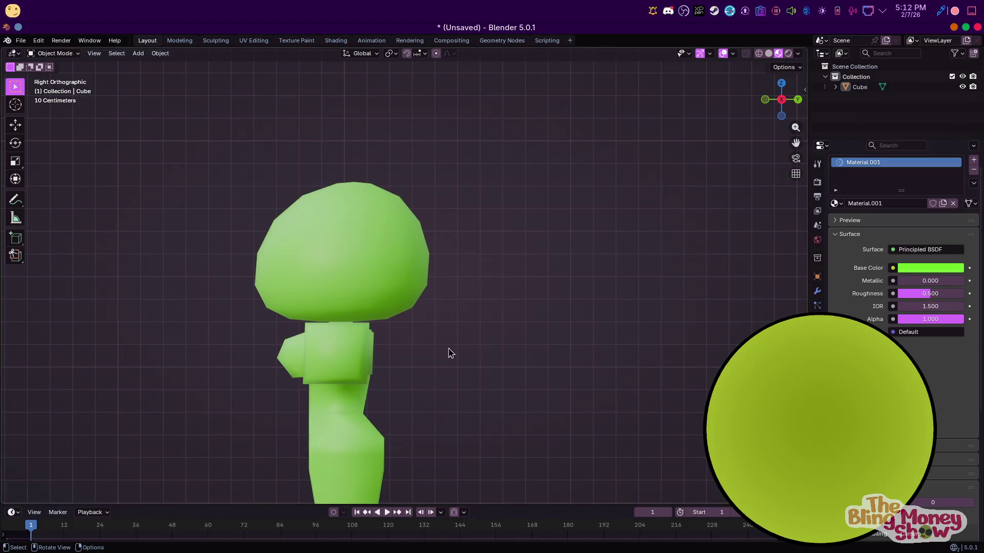
{"action": "scroll", "coordinate": [448, 351], "scroll_direction": "down", "scroll_amount": 3}
{"action": "left_click_drag", "start_coordinate": [930, 292], "coordinate": [902, 293]}
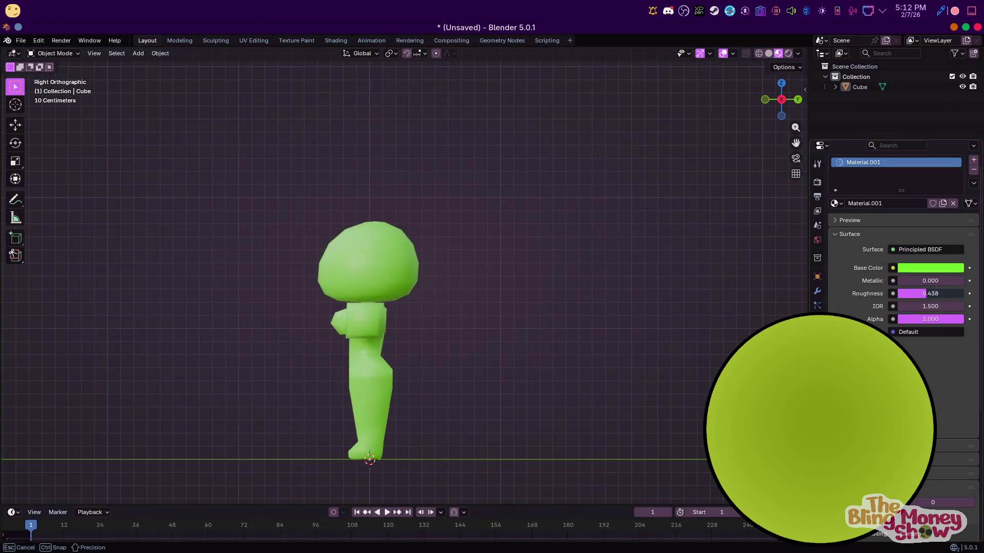
{"action": "middle_click_drag", "start_coordinate": [455, 323], "coordinate": [510, 314]}
{"action": "scroll", "coordinate": [492, 356], "scroll_direction": "up", "scroll_amount": 3}
{"action": "mouse_move", "coordinate": [492, 356]}
{"action": "middle_mouse_down"}
{"action": "mouse_move", "coordinate": [405, 234]}
{"action": "mouse_move", "coordinate": [441, 278]}
{"action": "middle_mouse_up"}
{"action": "scroll", "coordinate": [441, 279], "scroll_direction": "down", "scroll_amount": 5}
{"action": "mouse_move", "coordinate": [571, 292]}
{"action": "middle_mouse_down"}
{"action": "mouse_move", "coordinate": [467, 285]}
{"action": "mouse_move", "coordinate": [481, 292]}
{"action": "middle_mouse_up"}
{"action": "key", "text": "KP_1"}
{"action": "scroll", "coordinate": [387, 239], "scroll_direction": "up", "scroll_amount": 4}
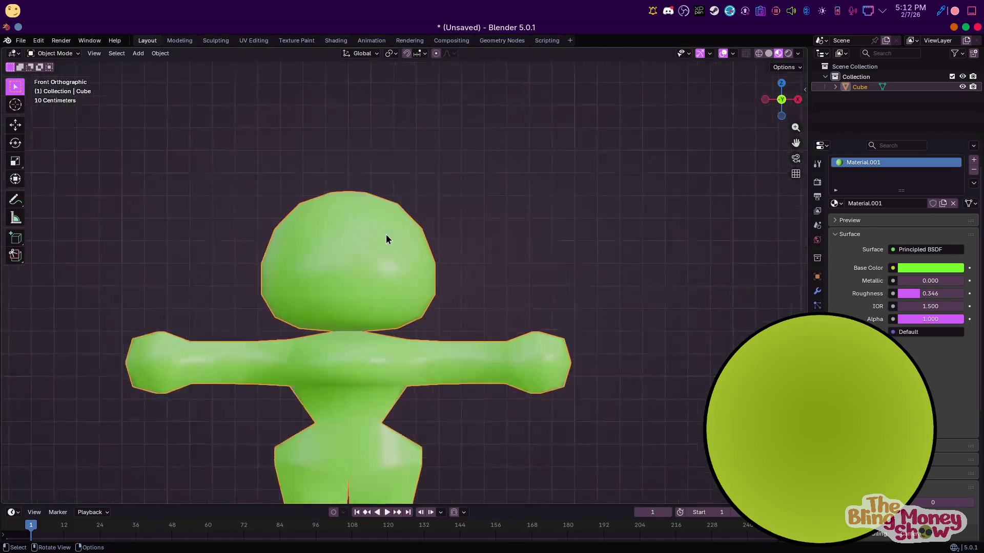
{"action": "scroll", "coordinate": [387, 239], "scroll_direction": "up", "scroll_amount": 1}
Add a plane to the scene rotated 90°
{"action": "left_click", "coordinate": [137, 53]}
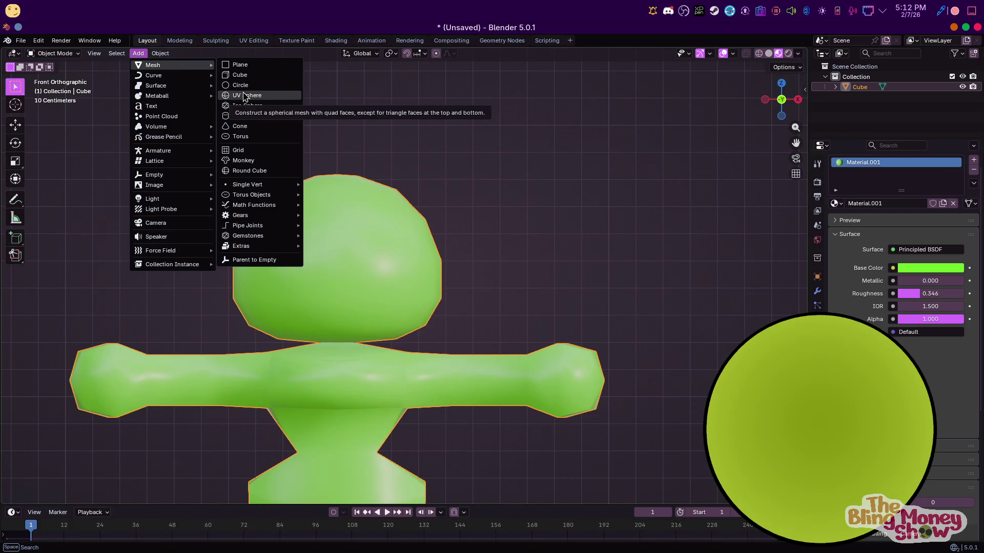
{"action": "left_click", "coordinate": [239, 65]}
{"action": "scroll", "coordinate": [398, 212], "scroll_direction": "down", "scroll_amount": 8}
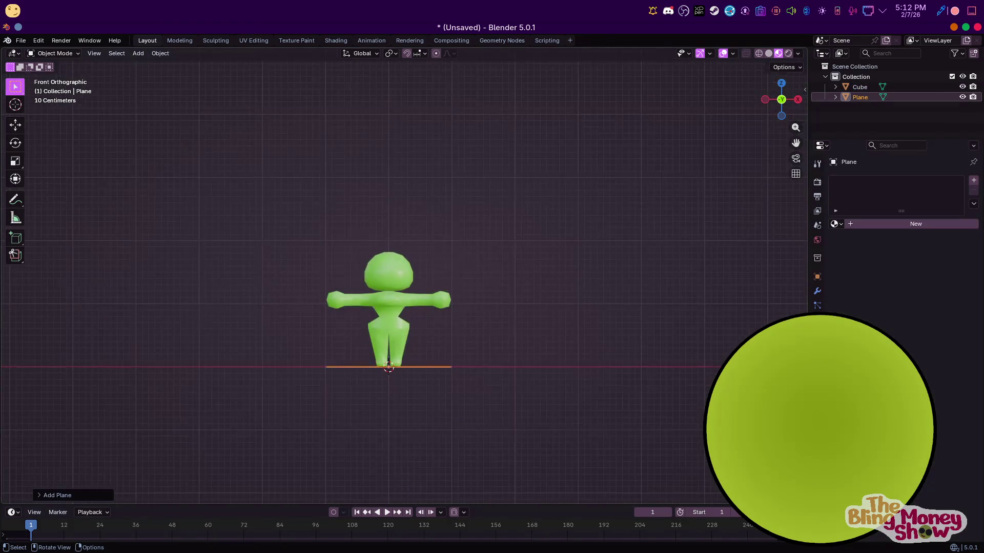
{"action": "type", "text": "rx90"}
{"action": "key", "text": "Return"}
{"action": "key", "text": "Tab"}
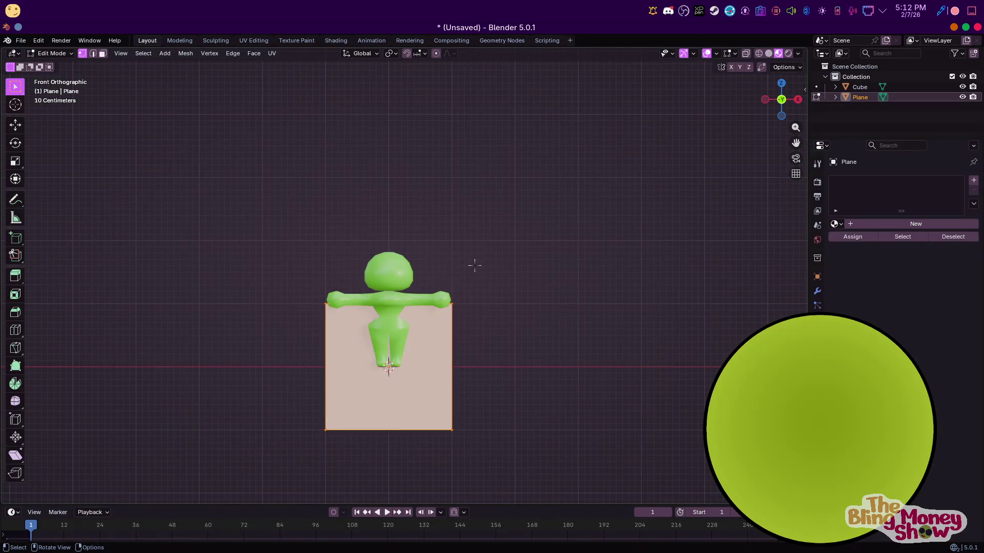
{"action": "key", "text": "Tab"}
Add a Subdivision Surface modifier to the plane and apply it into an octagon
{"action": "left_click", "coordinate": [818, 290]}
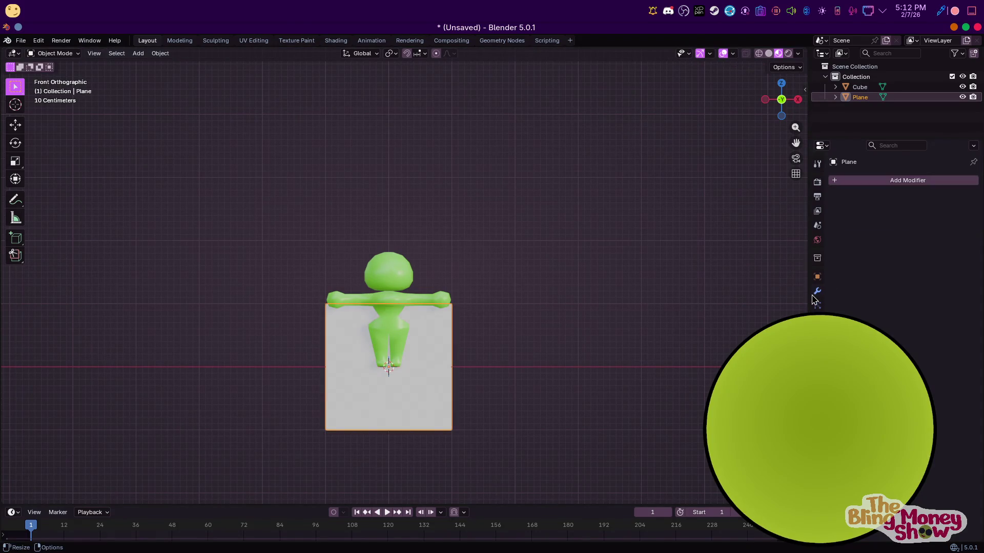
{"action": "left_click", "coordinate": [867, 180]}
{"action": "mouse_move", "coordinate": [820, 178]}
{"action": "left_click", "coordinate": [947, 341]}
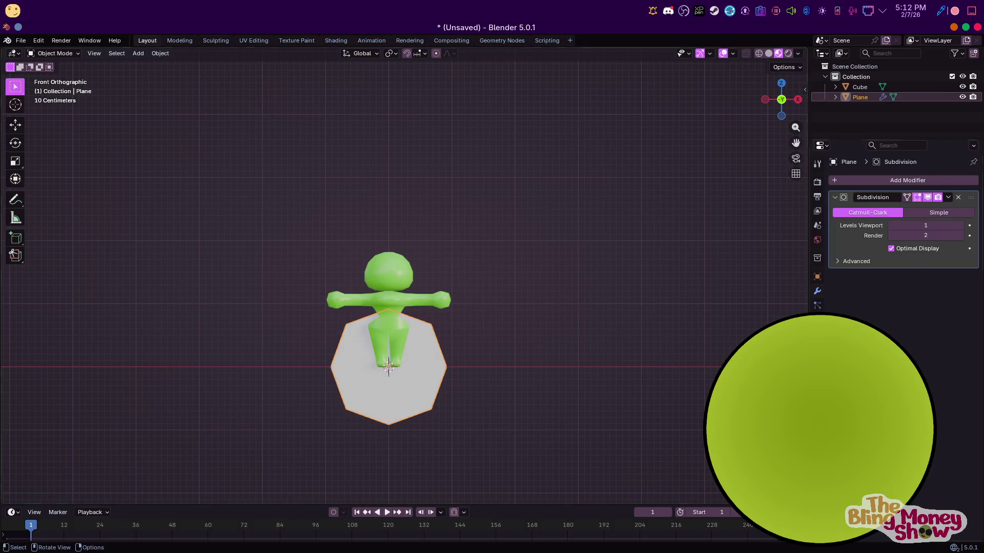
{"action": "key", "text": "ctrl+a"}
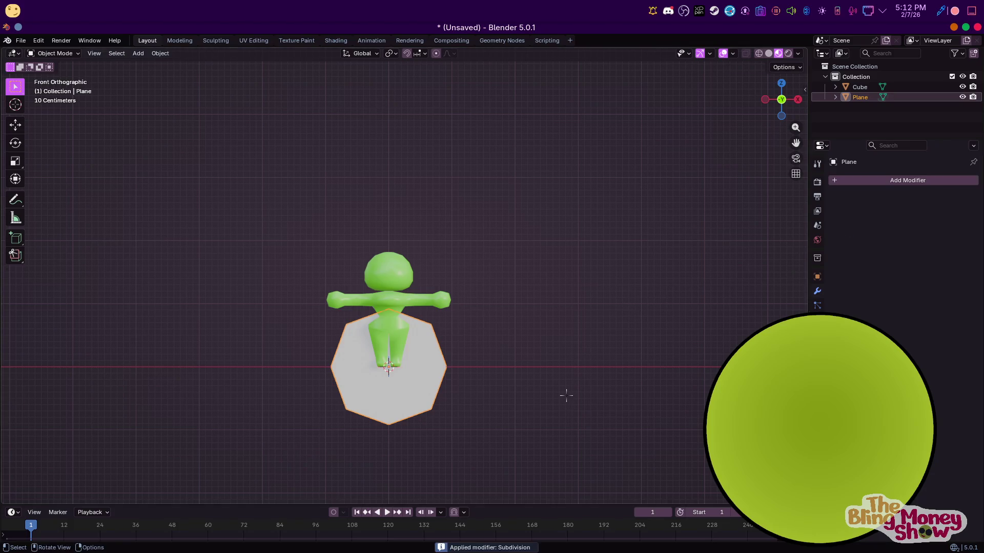
Shrink the octagon on X and Z and move it up along Z to the head
{"action": "key", "text": "Tab"}
{"action": "key", "text": "s"}
{"action": "key", "text": "x"}
{"action": "left_click", "coordinate": [511, 387]}
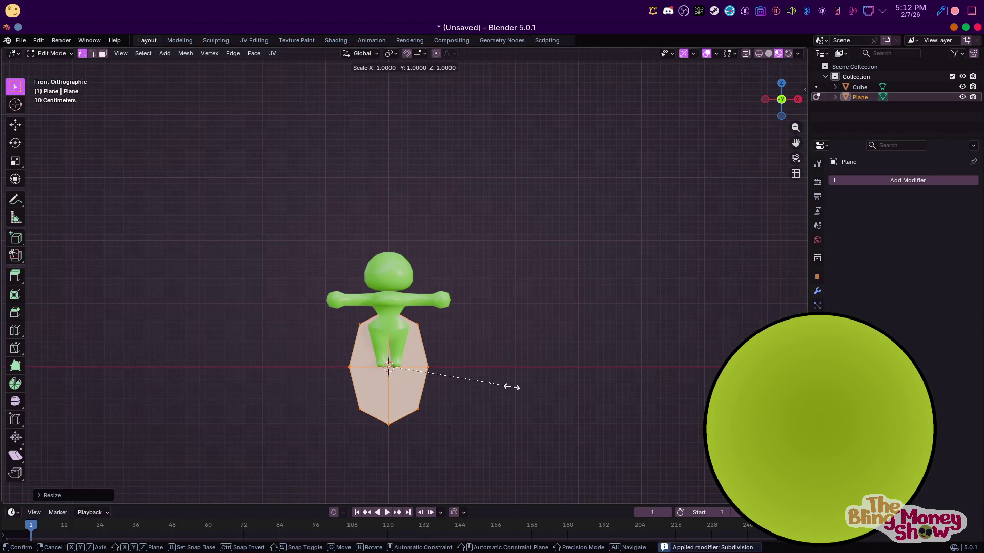
{"action": "key", "text": "s"}
{"action": "key", "text": "z"}
{"action": "left_click", "coordinate": [441, 369]}
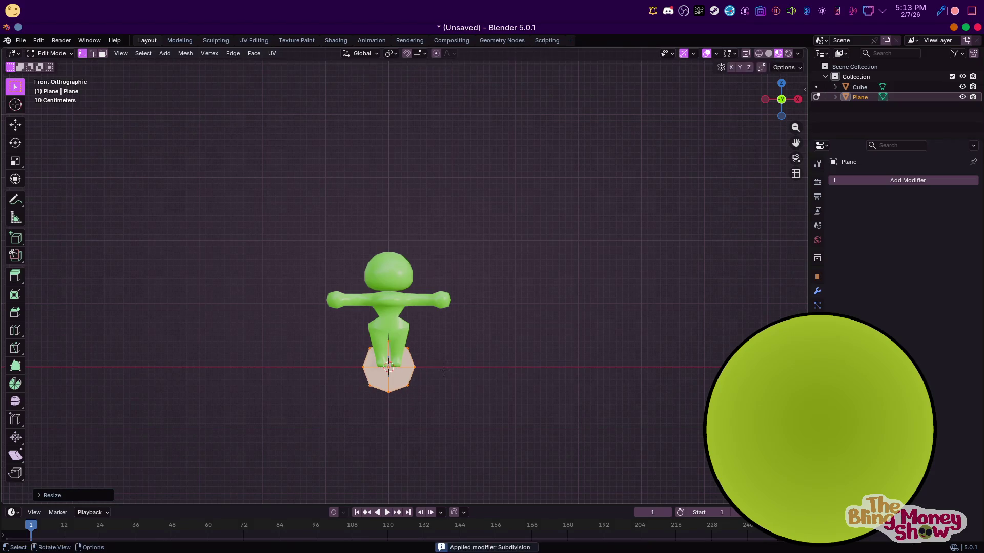
{"action": "key", "text": "g"}
{"action": "key", "text": "z"}
{"action": "left_click", "coordinate": [429, 277]}
In wireframe, shrink the octagon to eye size and move it aside on the head
{"action": "key", "text": "shift+z"}
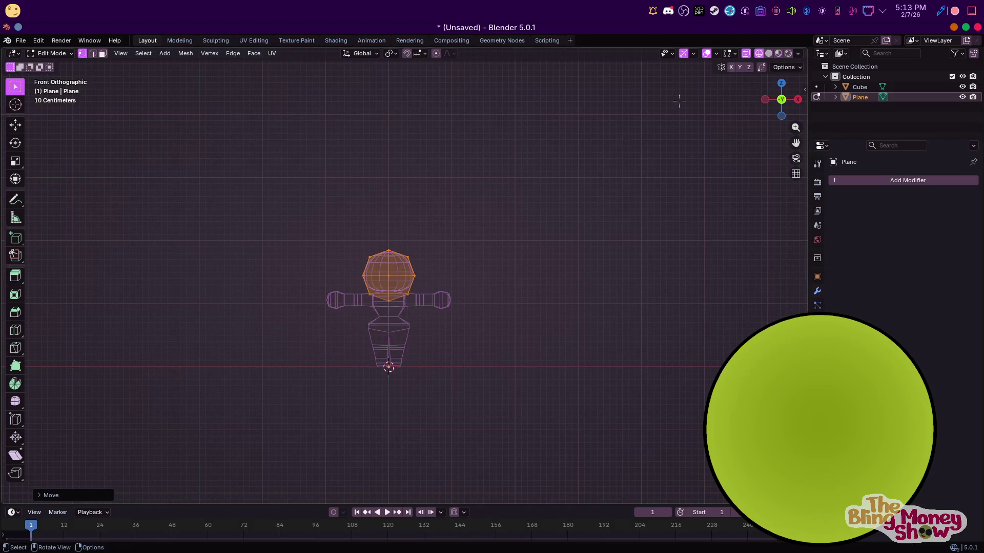
{"action": "scroll", "coordinate": [676, 99], "scroll_direction": "up", "scroll_amount": 5}
{"action": "key", "text": "s"}
{"action": "left_click", "coordinate": [473, 308]}
{"action": "key", "text": "g"}
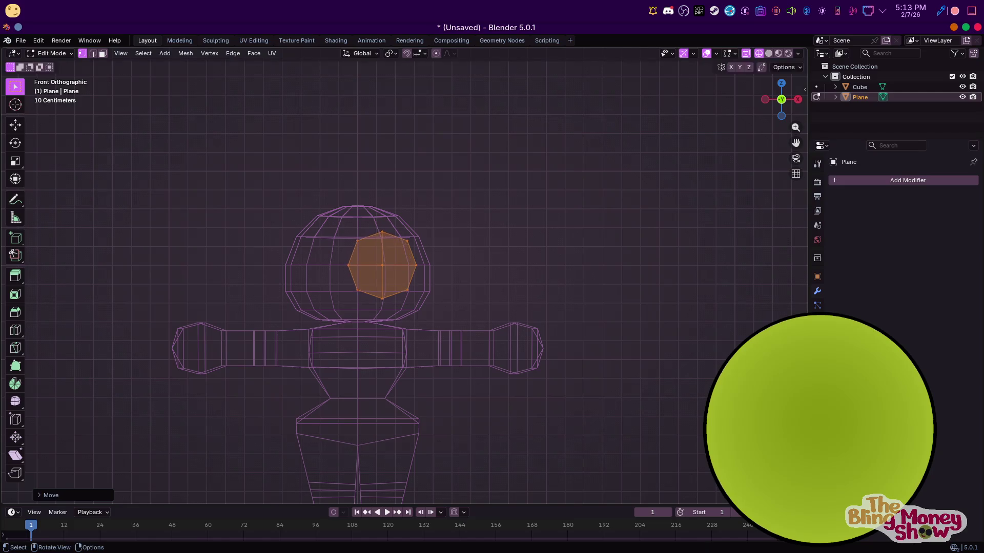
{"action": "key", "text": "s"}
{"action": "left_click", "coordinate": [453, 280]}
{"action": "key", "text": "g"}
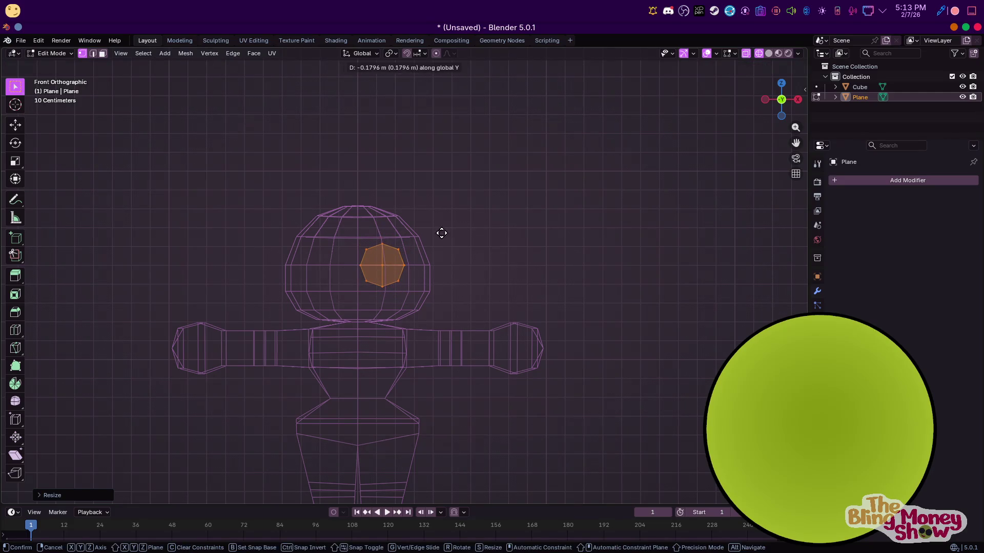
{"action": "left_click", "coordinate": [439, 197]}
Add a Mirror modifier, move the eye right and shrink the mirrored pair
{"action": "left_click", "coordinate": [906, 185]}
{"action": "mouse_move", "coordinate": [855, 183]}
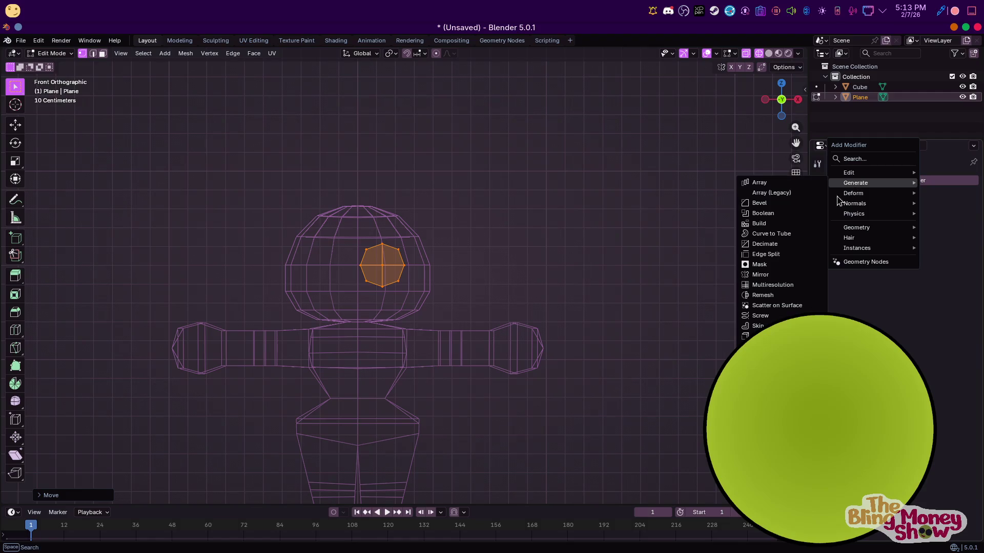
{"action": "left_click", "coordinate": [759, 274]}
{"action": "key", "text": "g"}
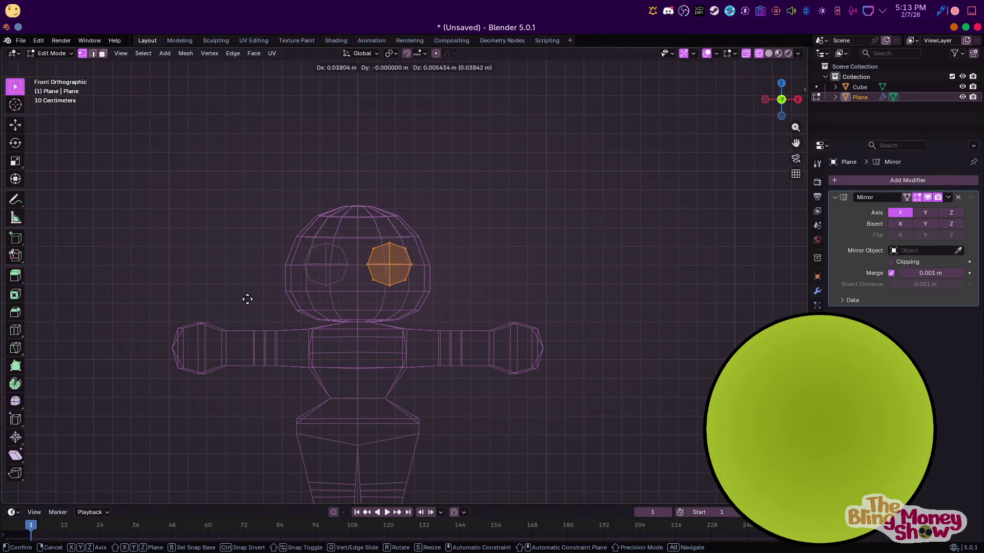
{"action": "left_click", "coordinate": [297, 302]}
{"action": "key", "text": "s"}
{"action": "left_click", "coordinate": [467, 274]}
Push the eyes back along Y and rotate them around Z to follow the head
{"action": "middle_click_drag", "start_coordinate": [468, 275], "coordinate": [375, 274]}
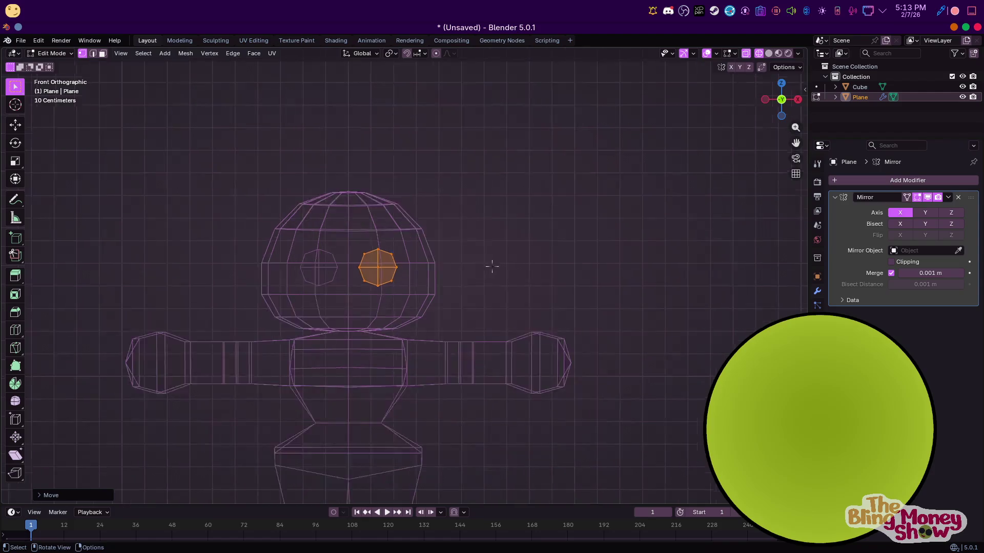
{"action": "key", "text": "g"}
{"action": "key", "text": "y"}
{"action": "left_click", "coordinate": [464, 269]}
{"action": "middle_click_drag", "start_coordinate": [463, 269], "coordinate": [362, 465]}
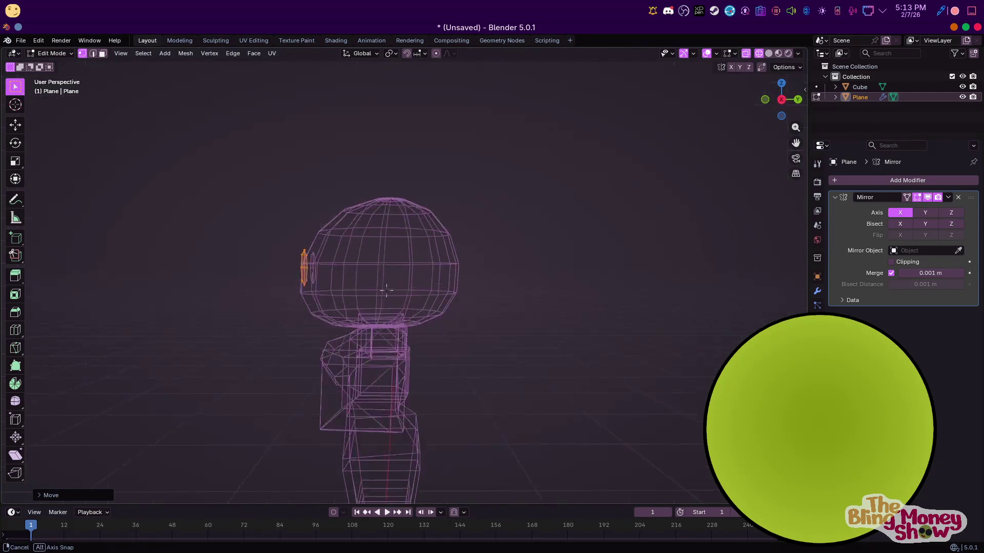
{"action": "key", "text": "r"}
{"action": "key", "text": "z"}
{"action": "left_click", "coordinate": [463, 307]}
From the side view, resize the eyes and seat them on the head surface
{"action": "key", "text": "KP_3"}
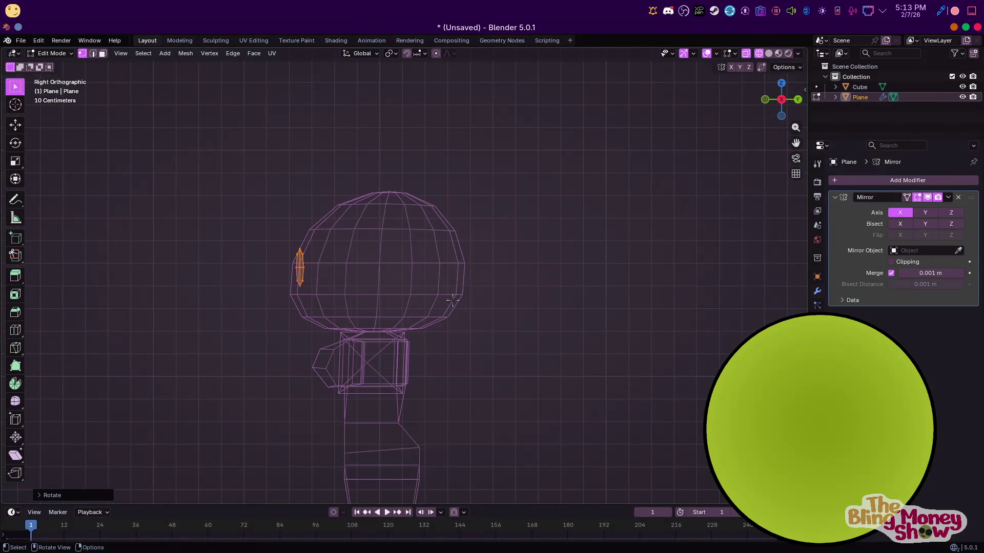
{"action": "key", "text": "s"}
{"action": "left_click", "coordinate": [465, 294]}
{"action": "key", "text": "g"}
{"action": "key", "text": "y"}
{"action": "key", "text": "g"}
{"action": "left_click", "coordinate": [486, 304]}
Refine the eyes' depth along Y with small moves checked from the front
{"action": "key", "text": "r"}
{"action": "left_click", "coordinate": [488, 325]}
{"action": "key", "text": "KP_1"}
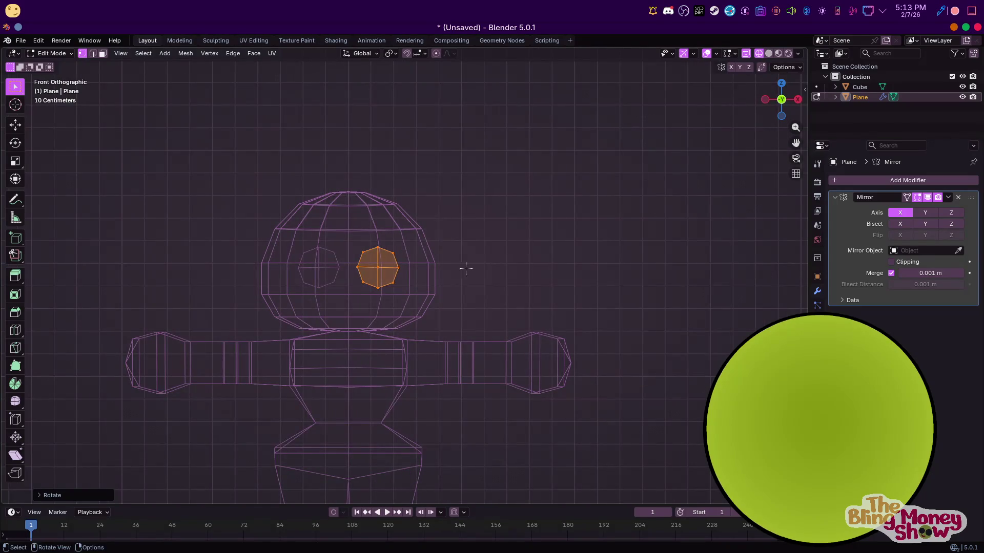
{"action": "key", "text": "g"}
{"action": "key", "text": "x"}
{"action": "key", "text": "Escape"}
{"action": "middle_click_drag", "start_coordinate": [510, 266], "coordinate": [489, 335]}
{"action": "key", "text": "g"}
{"action": "key", "text": "z"}
{"action": "key", "text": "y"}
{"action": "left_click", "coordinate": [566, 255]}
{"action": "key", "text": "g"}
{"action": "key", "text": "y"}
{"action": "left_click", "coordinate": [556, 269]}
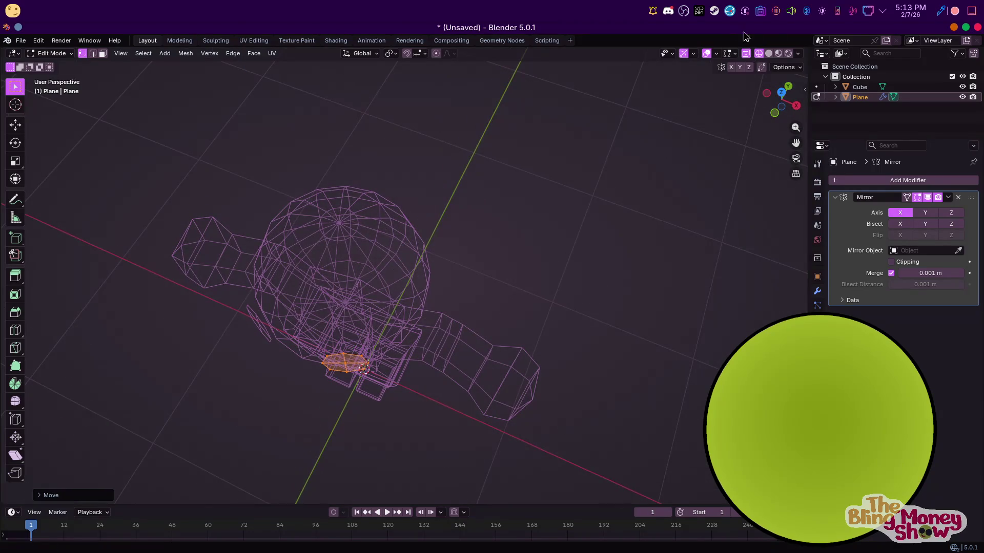
Return to solid shading and Object Mode and create a new material for the eyes
{"action": "left_click", "coordinate": [780, 56]}
{"action": "key", "text": "KP_1"}
{"action": "scroll", "coordinate": [492, 279], "scroll_direction": "up", "scroll_amount": 5}
{"action": "key", "text": "Tab"}
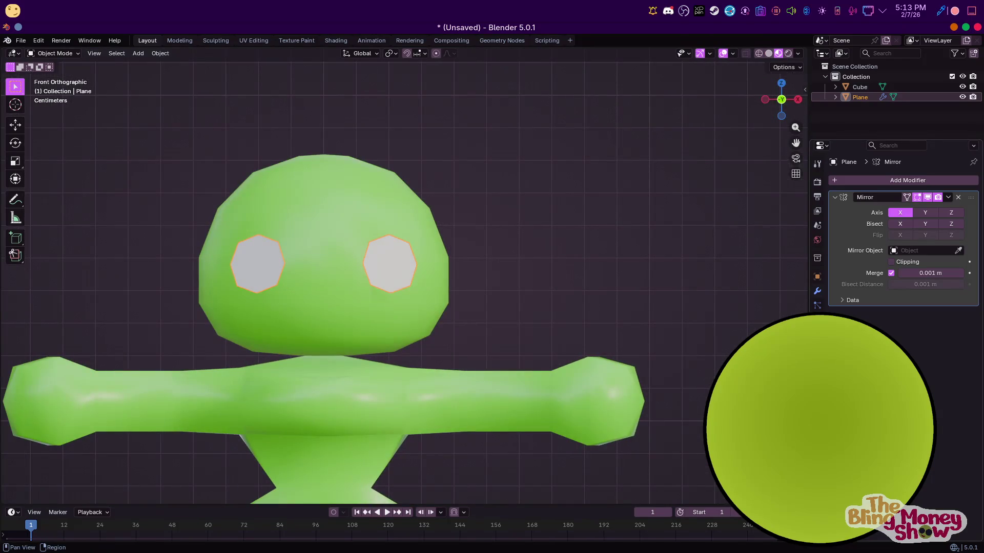
{"action": "left_click", "coordinate": [817, 364]}
{"action": "left_click", "coordinate": [913, 223]}
Rename the material to 'eye' and darken its base colour toward black
{"action": "double_click", "coordinate": [878, 183]}
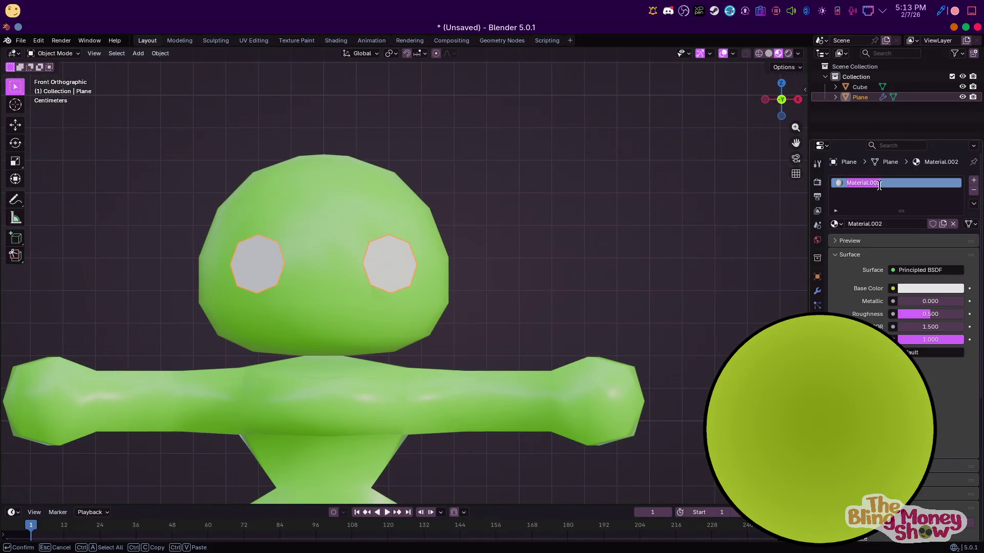
{"action": "type", "text": "eye"}
{"action": "key", "text": "Return"}
{"action": "left_click", "coordinate": [934, 288]}
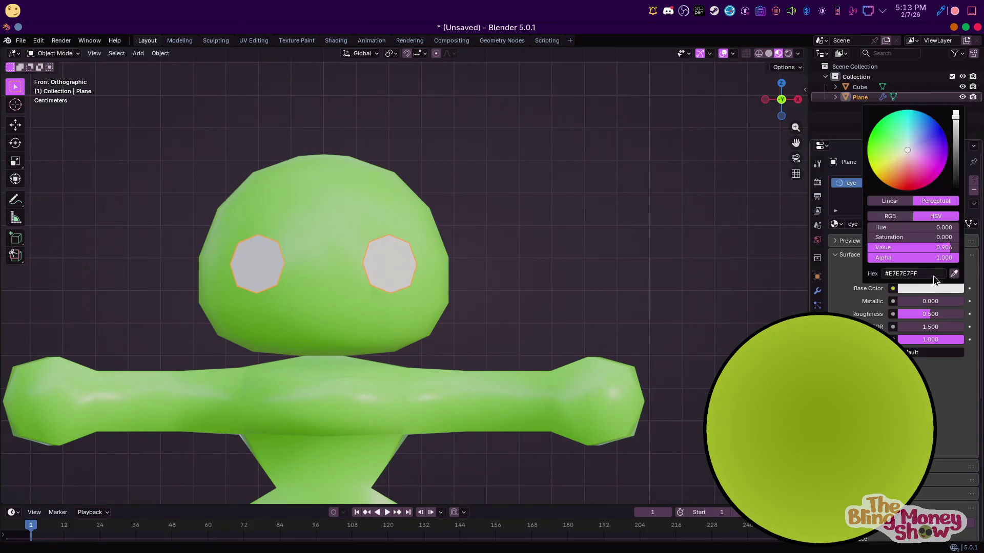
{"action": "left_click_drag", "start_coordinate": [952, 171], "coordinate": [954, 188]}
Switch the surface to an Emission shader with black emission colour
{"action": "left_click", "coordinate": [940, 270]}
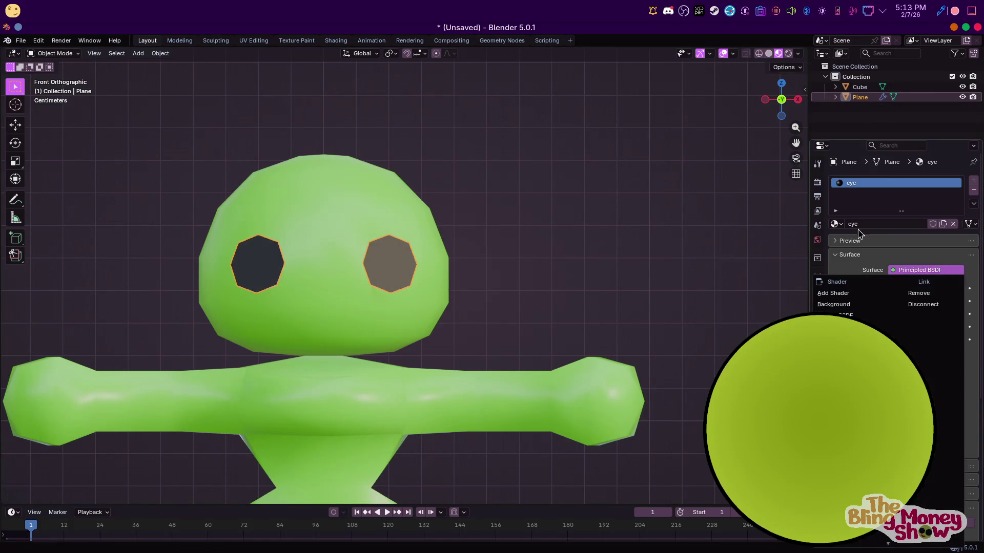
{"action": "left_click", "coordinate": [838, 327]}
{"action": "scroll", "coordinate": [774, 296], "scroll_direction": "down", "scroll_amount": 3}
{"action": "left_click", "coordinate": [928, 301]}
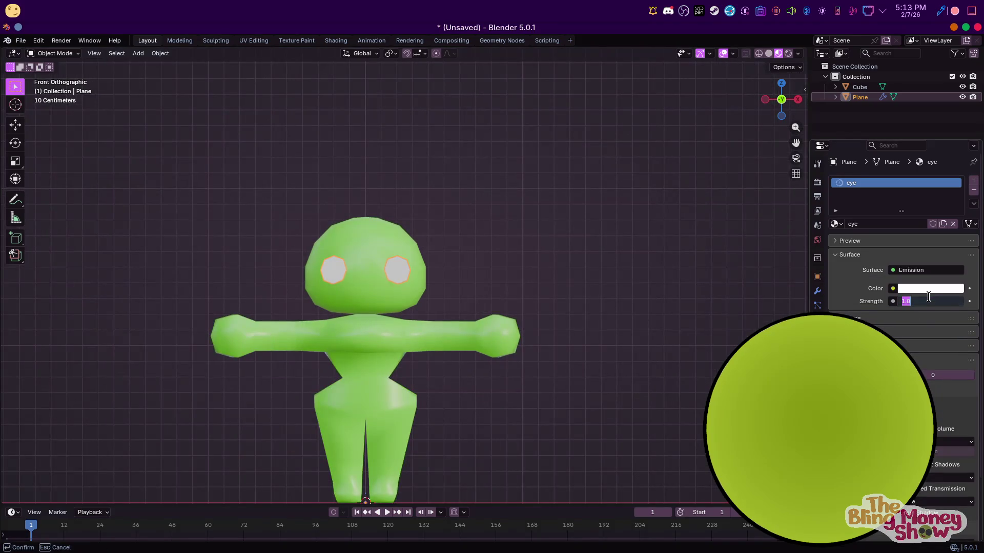
{"action": "left_click", "coordinate": [912, 285]}
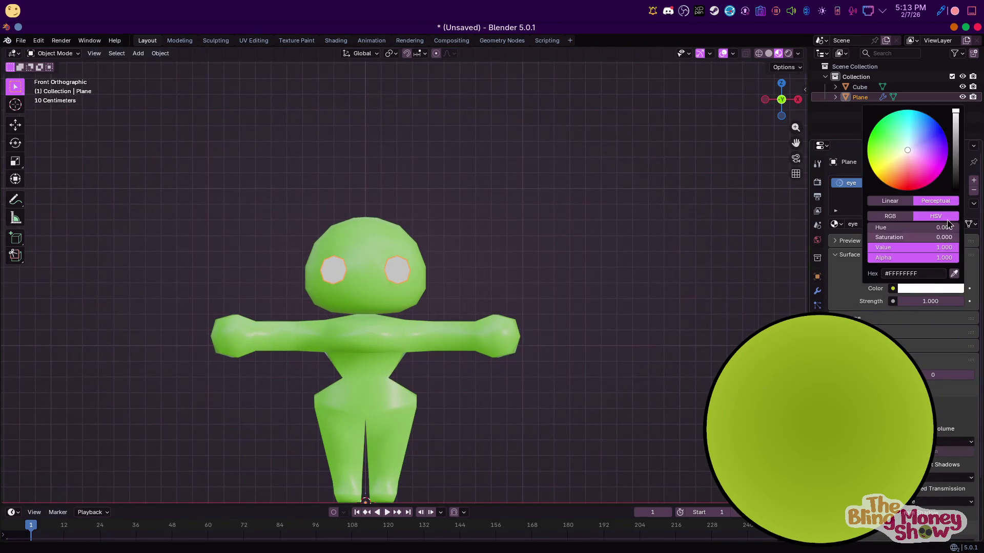
{"action": "left_click_drag", "start_coordinate": [953, 116], "coordinate": [954, 190]}
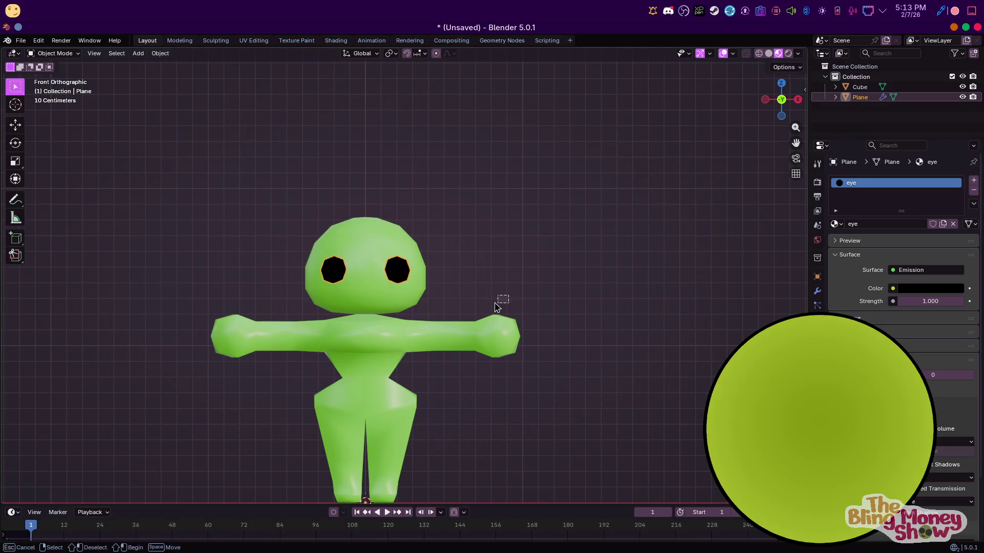
{"action": "middle_click_drag", "start_coordinate": [546, 266], "coordinate": [519, 277]}
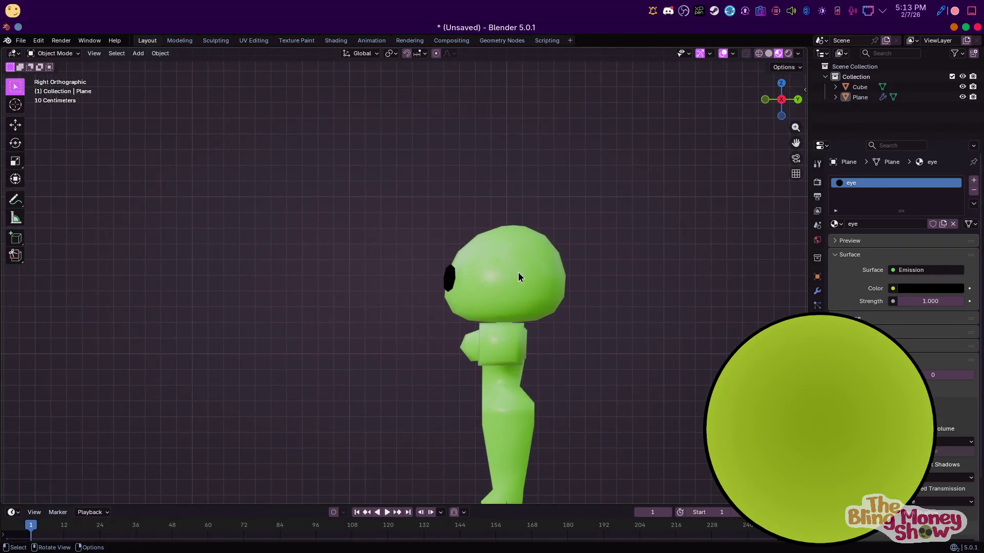
{"action": "left_click", "coordinate": [519, 272]}
Apply the eyes' Mirror modifier and join the eyes into the body mesh
{"action": "left_click", "coordinate": [450, 279]}
{"action": "left_click", "coordinate": [484, 270], "text": "shift"}
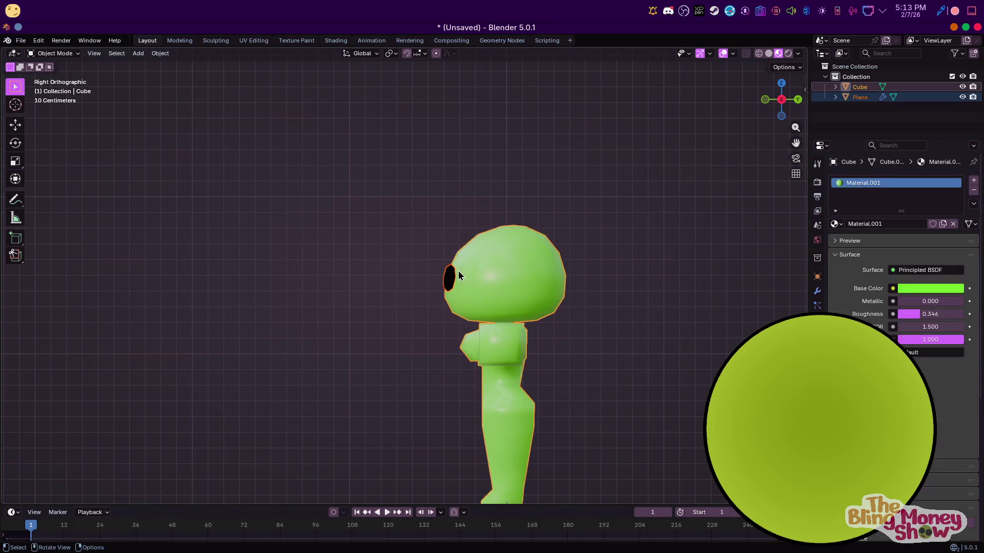
{"action": "left_click", "coordinate": [817, 290]}
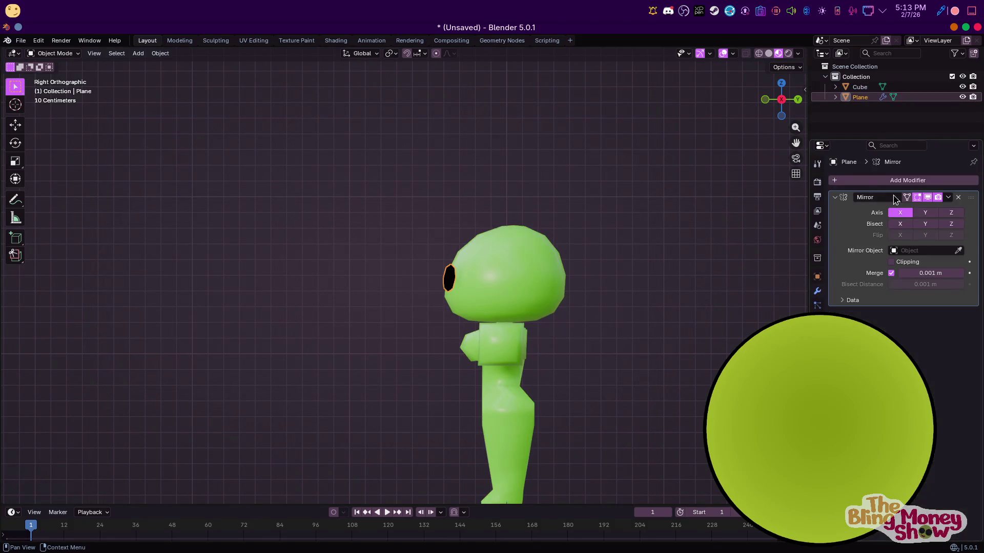
{"action": "key", "text": "ctrl+a"}
{"action": "left_click", "coordinate": [496, 272]}
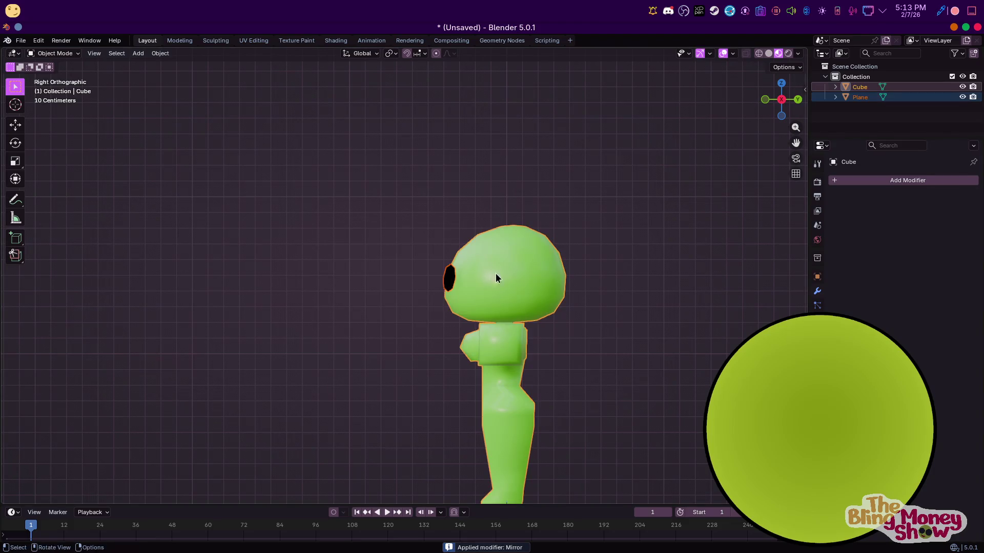
{"action": "key", "text": "ctrl+j"}
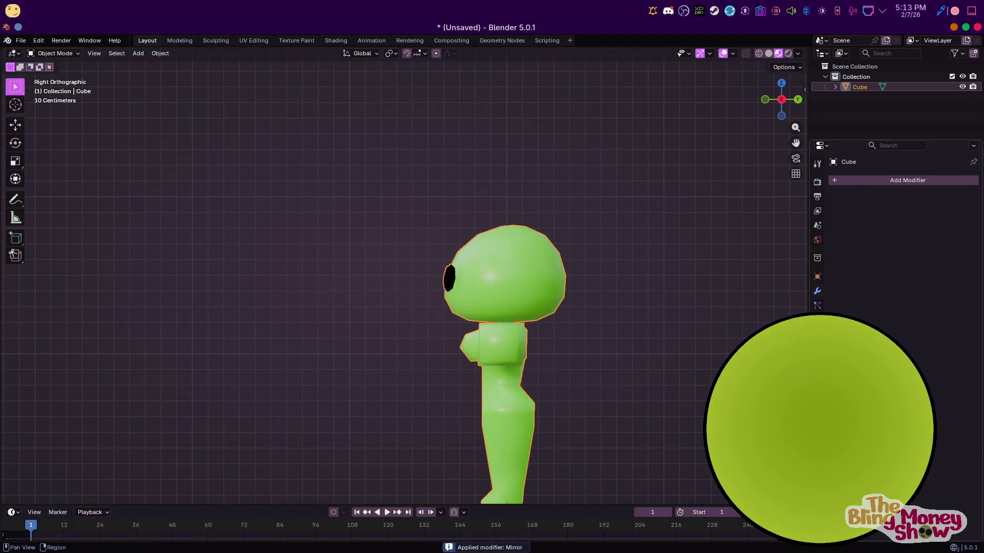
Add a Basis shape key and a second shape key, starting its rename
{"action": "left_click", "coordinate": [817, 305]}
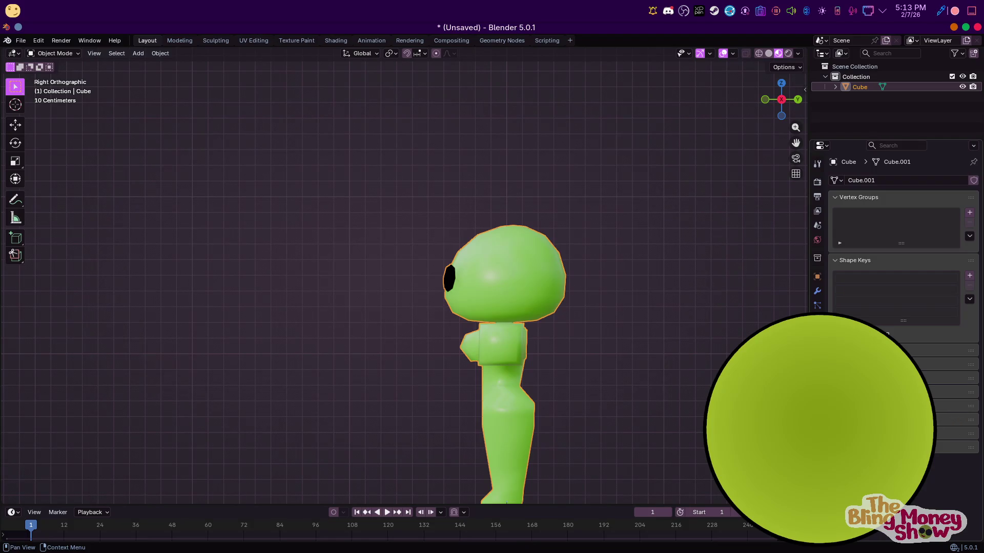
{"action": "left_click", "coordinate": [969, 276]}
{"action": "left_click", "coordinate": [970, 275]}
{"action": "double_click", "coordinate": [860, 289]}
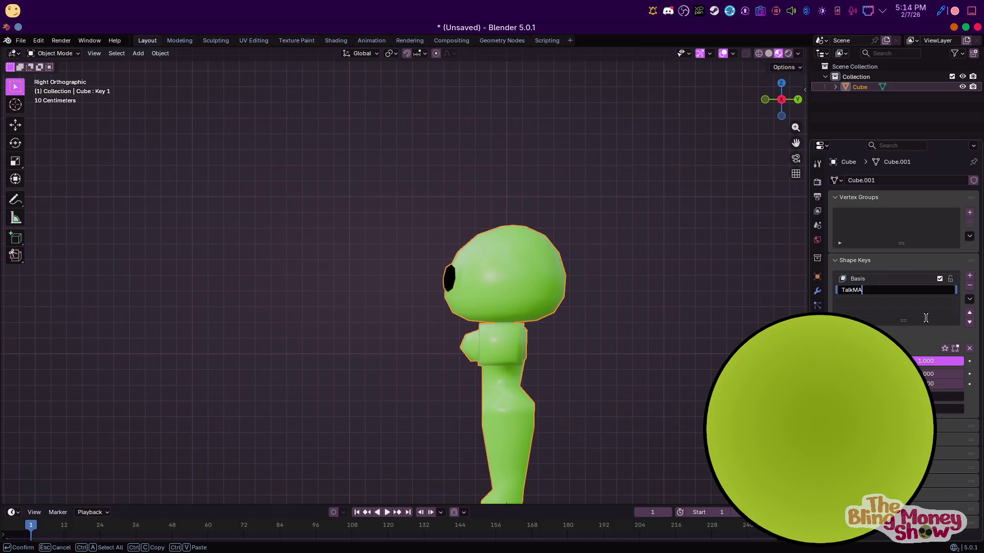
{"action": "type", "text": "X"}
Name the key TalkMAX, hide the body vertices and enable proportional editing on the head
{"action": "key", "text": "Return"}
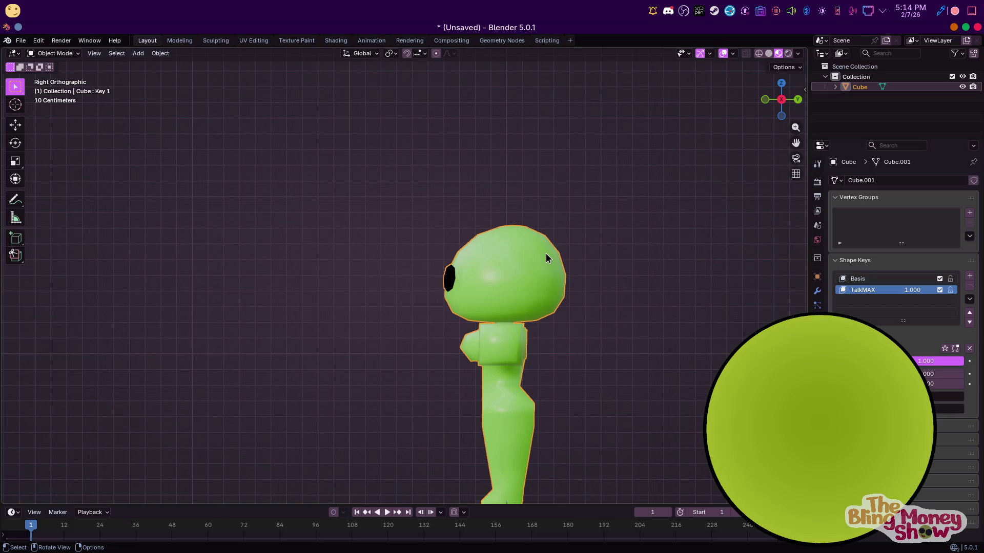
{"action": "key", "text": "Tab"}
{"action": "left_click", "coordinate": [758, 54]}
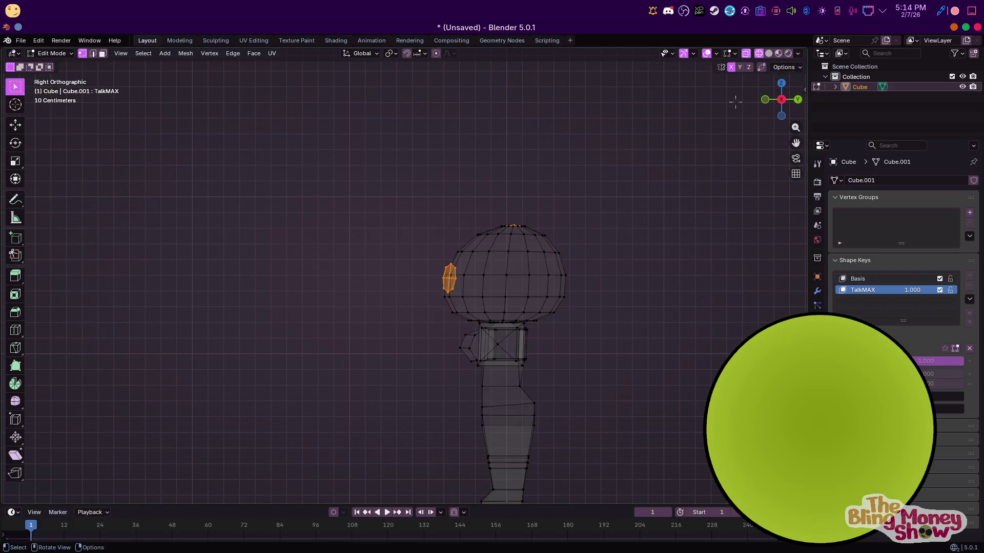
{"action": "scroll", "coordinate": [558, 272], "scroll_direction": "up", "scroll_amount": 3}
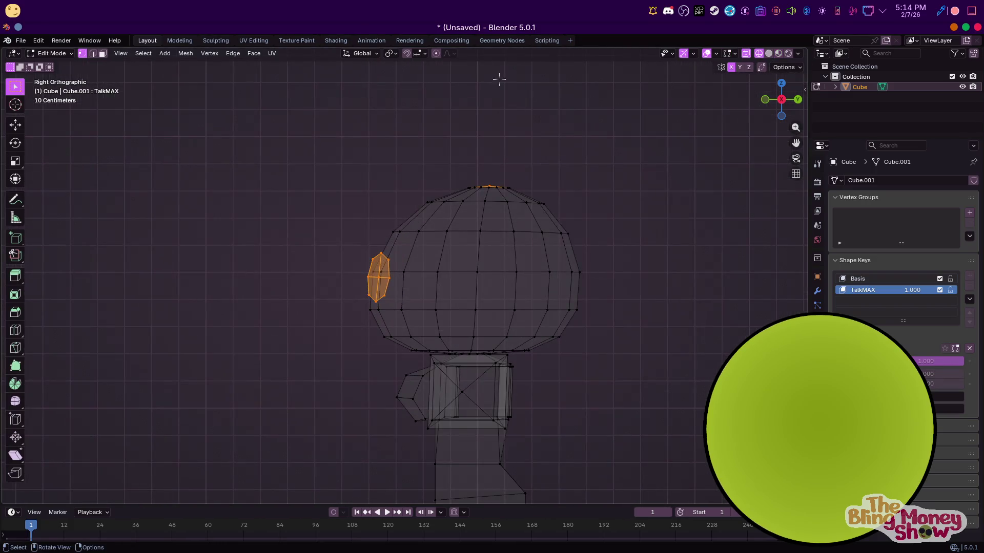
{"action": "left_click", "coordinate": [451, 54]}
{"action": "scroll", "coordinate": [610, 325], "scroll_direction": "down", "scroll_amount": 3}
{"action": "left_click_drag", "start_coordinate": [332, 308], "coordinate": [524, 408]}
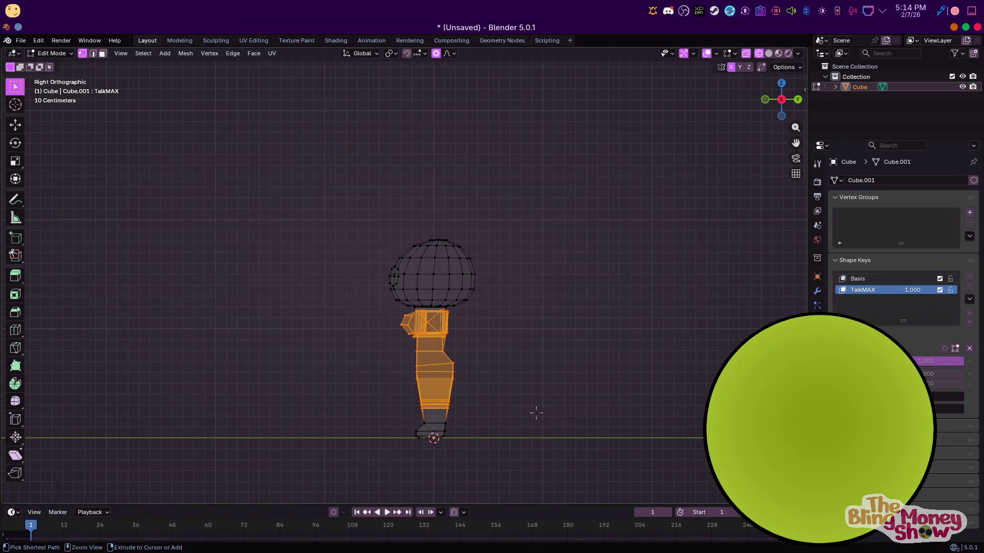
{"action": "key", "text": "h"}
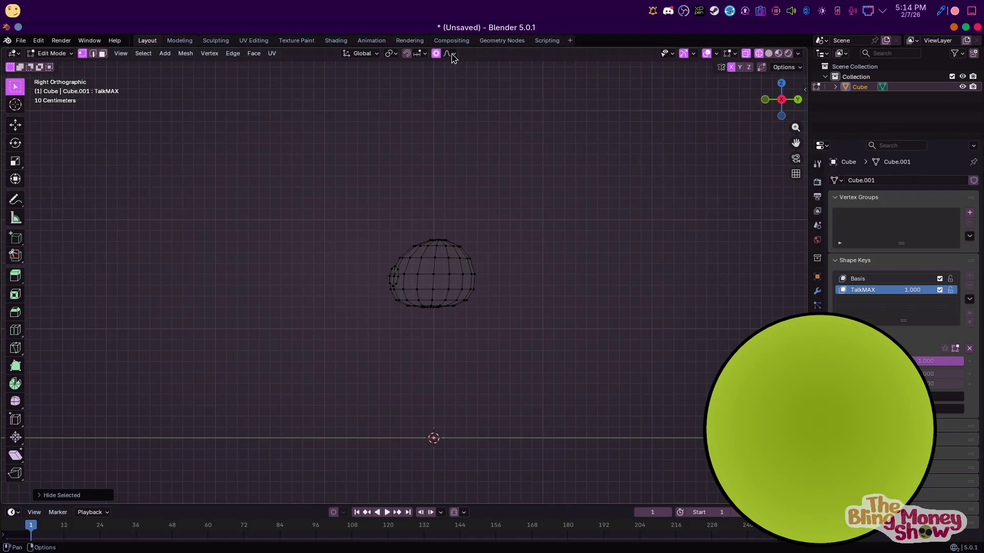
{"action": "left_click", "coordinate": [450, 55]}
{"action": "left_click", "coordinate": [436, 235]}
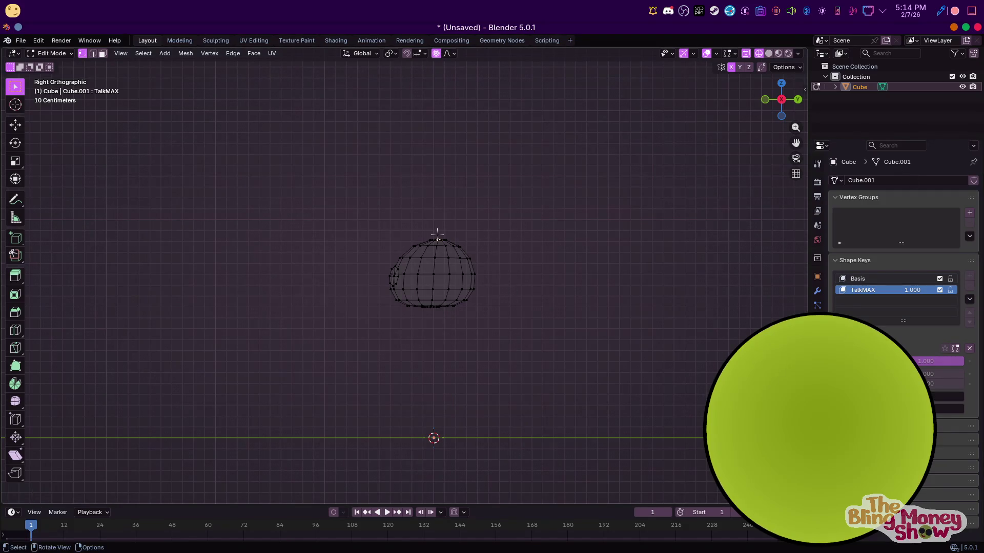
{"action": "key", "text": "g"}
{"action": "key", "text": "z"}
{"action": "scroll", "coordinate": [437, 223], "scroll_direction": "up", "scroll_amount": 4}
{"action": "scroll", "coordinate": [434, 215], "scroll_direction": "up", "scroll_amount": 3}
{"action": "scroll", "coordinate": [434, 215], "scroll_direction": "down", "scroll_amount": 3}
{"action": "key", "text": "Escape"}
Hide the head's bottom rings, then raise and flatten the top of the head with falloff
{"action": "middle_click_drag", "start_coordinate": [439, 325], "coordinate": [437, 316]}
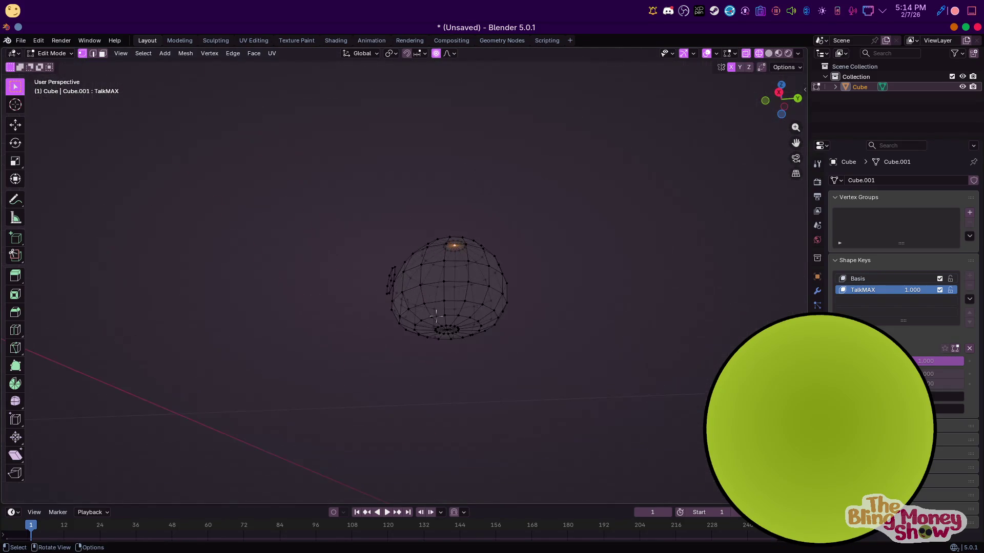
{"action": "key", "text": "ctrl+KP_Add"}
{"action": "key", "text": "ctrl+KP_Add"}
{"action": "key", "text": "h"}
{"action": "scroll", "coordinate": [469, 326], "scroll_direction": "up", "scroll_amount": 2}
{"action": "key", "text": "KP_1"}
{"action": "key", "text": "KP_3"}
{"action": "scroll", "coordinate": [483, 213], "scroll_direction": "down", "scroll_amount": 2}
{"action": "left_click", "coordinate": [464, 211]}
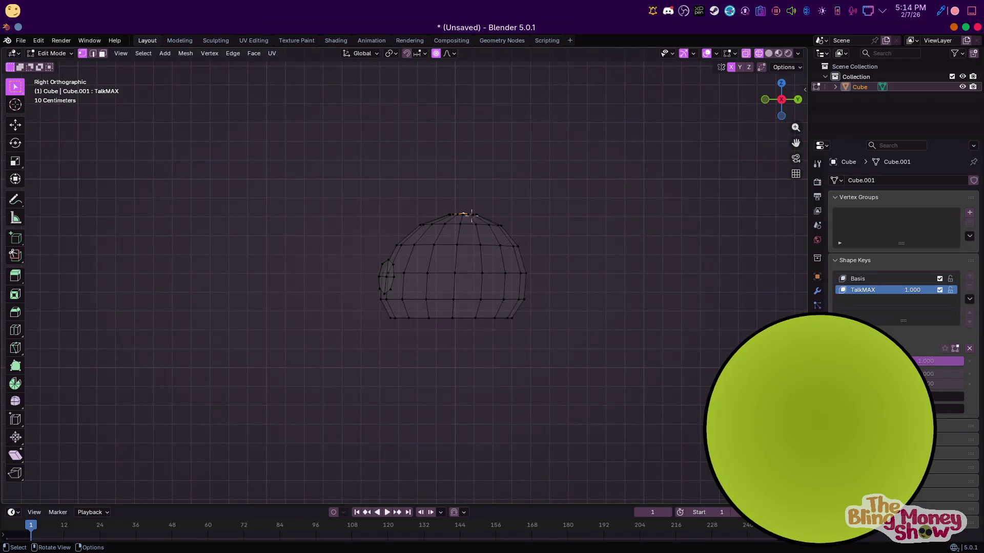
{"action": "key", "text": "g"}
{"action": "key", "text": "z"}
{"action": "scroll", "coordinate": [472, 182], "scroll_direction": "up", "scroll_amount": 3}
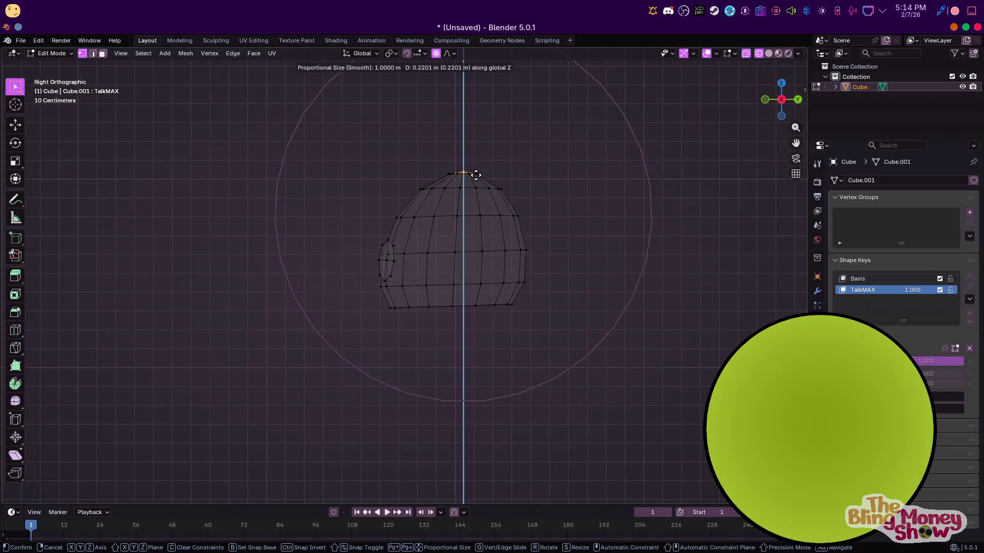
{"action": "left_click", "coordinate": [482, 130]}
{"action": "key", "text": "s"}
{"action": "key", "text": "z"}
{"action": "scroll", "coordinate": [510, 154], "scroll_direction": "up", "scroll_amount": 4}
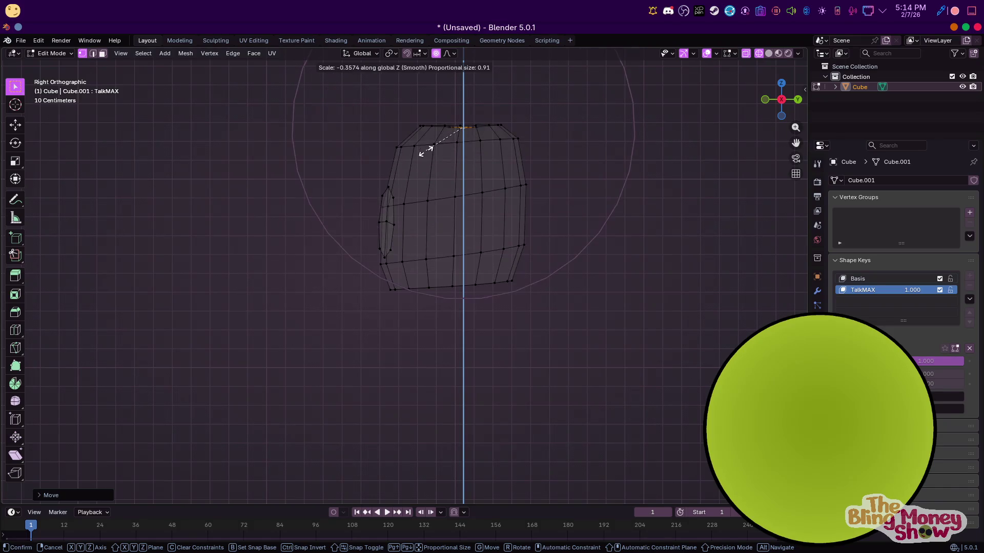
{"action": "left_click", "coordinate": [426, 148]}
Try widening the head sideways, undo it, and slide the top edge loop down instead
{"action": "left_click", "coordinate": [778, 53]}
{"action": "middle_click_drag", "start_coordinate": [768, 154], "coordinate": [553, 195]}
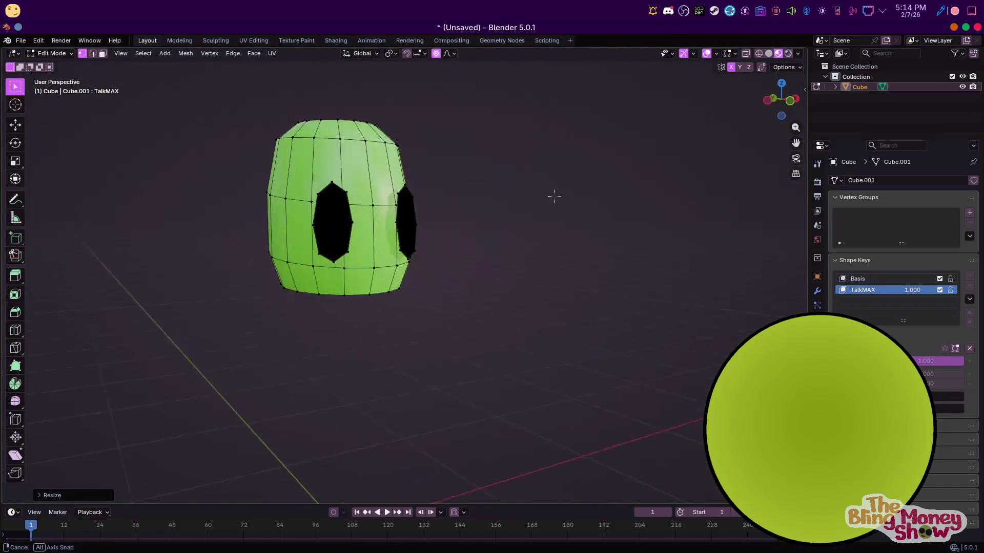
{"action": "scroll", "coordinate": [502, 202], "scroll_direction": "up", "scroll_amount": 2}
{"action": "key", "text": "KP_1"}
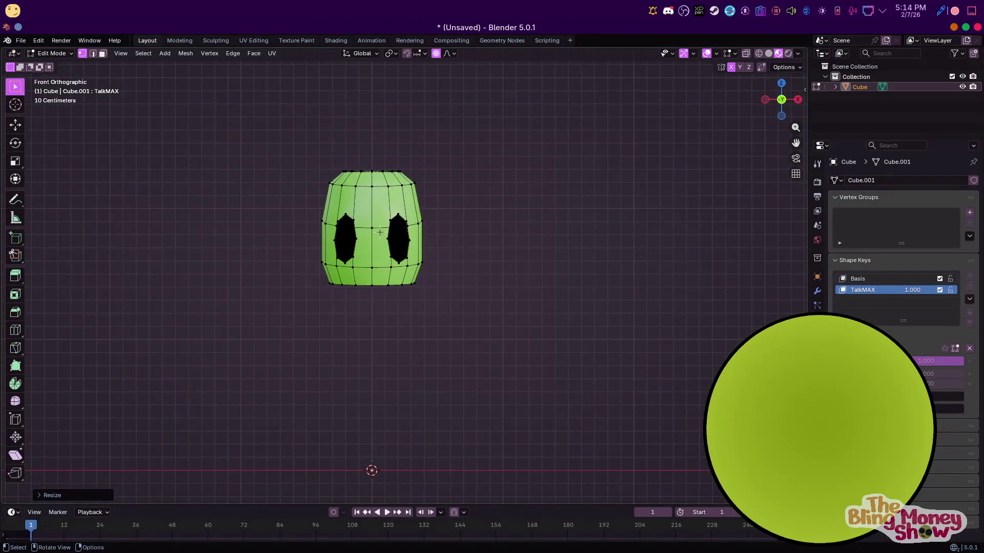
{"action": "key", "text": "s"}
{"action": "key", "text": "shift+z"}
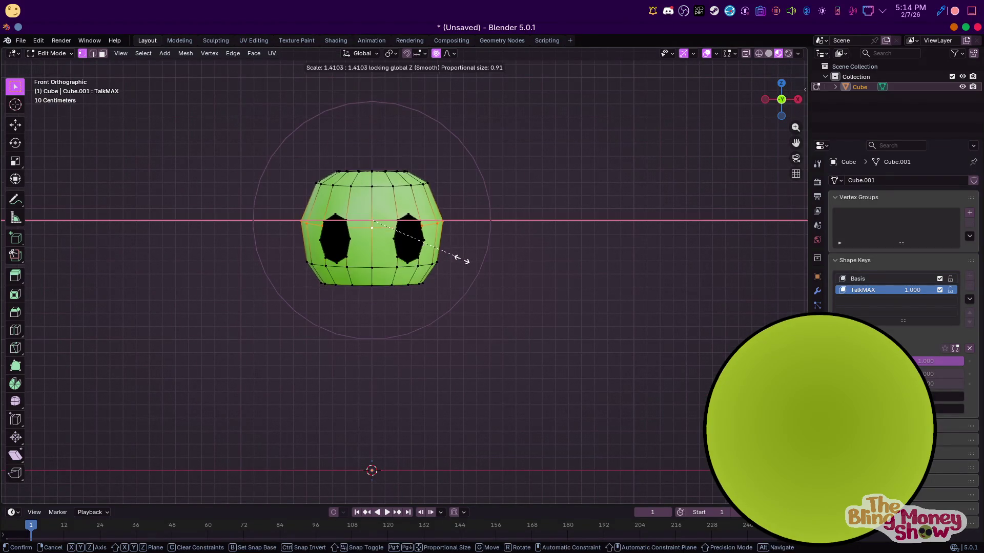
{"action": "left_click", "coordinate": [501, 257]}
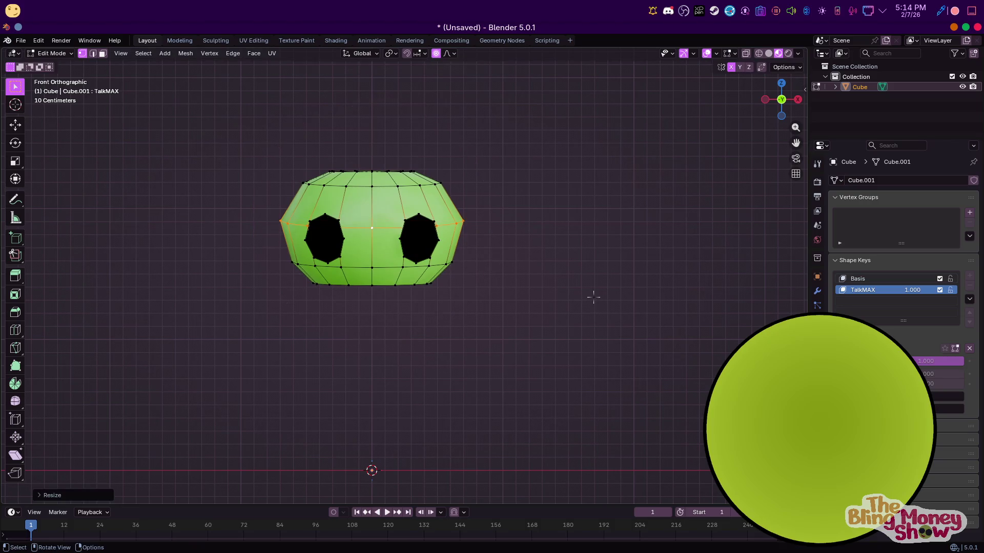
{"action": "key", "text": "ctrl+z"}
{"action": "middle_click_drag", "start_coordinate": [593, 297], "coordinate": [478, 252]}
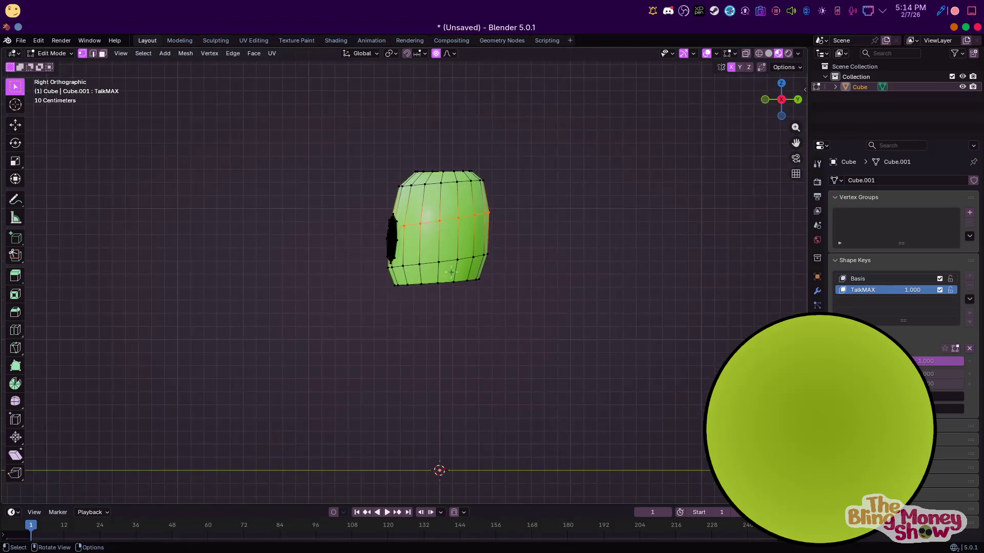
{"action": "left_click", "coordinate": [448, 187], "text": "alt"}
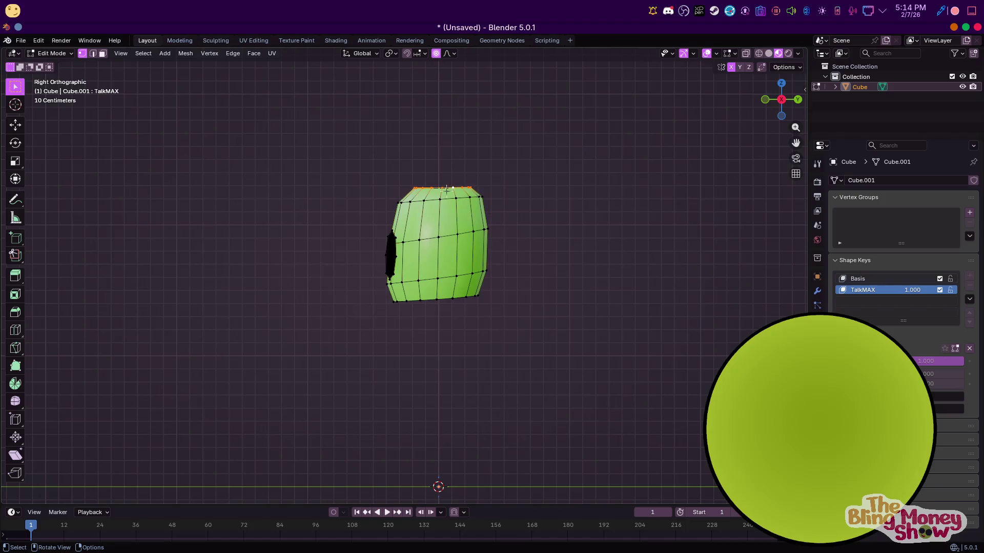
{"action": "key", "text": "g"}
{"action": "key", "text": "g"}
{"action": "left_click", "coordinate": [448, 212]}
{"action": "middle_click_drag", "start_coordinate": [449, 213], "coordinate": [599, 275]}
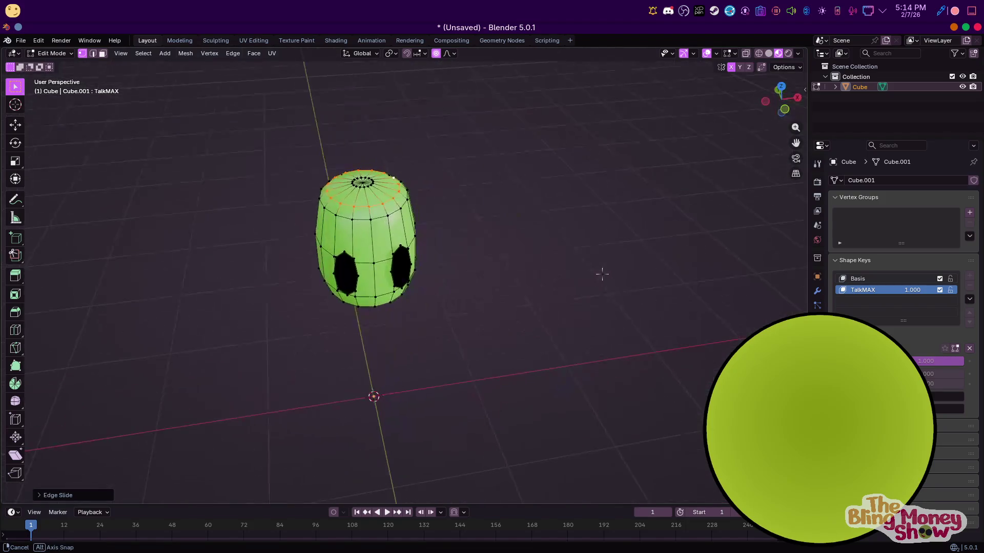
Leave Edit Mode and set the TalkMAX shape key value back to zero
{"action": "key", "text": "Tab"}
{"action": "left_click_drag", "start_coordinate": [925, 361], "coordinate": [883, 360]}
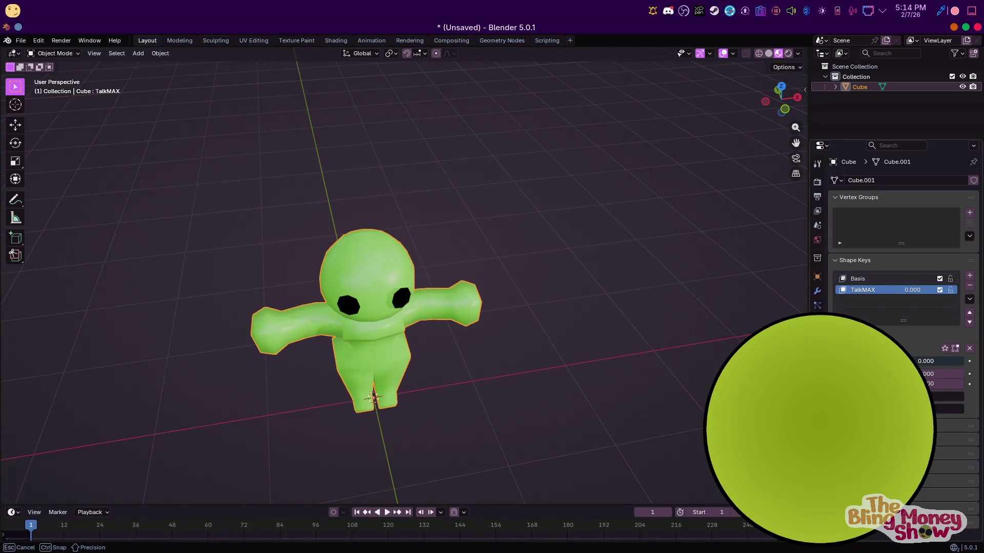
{"action": "key", "text": "KP_1"}
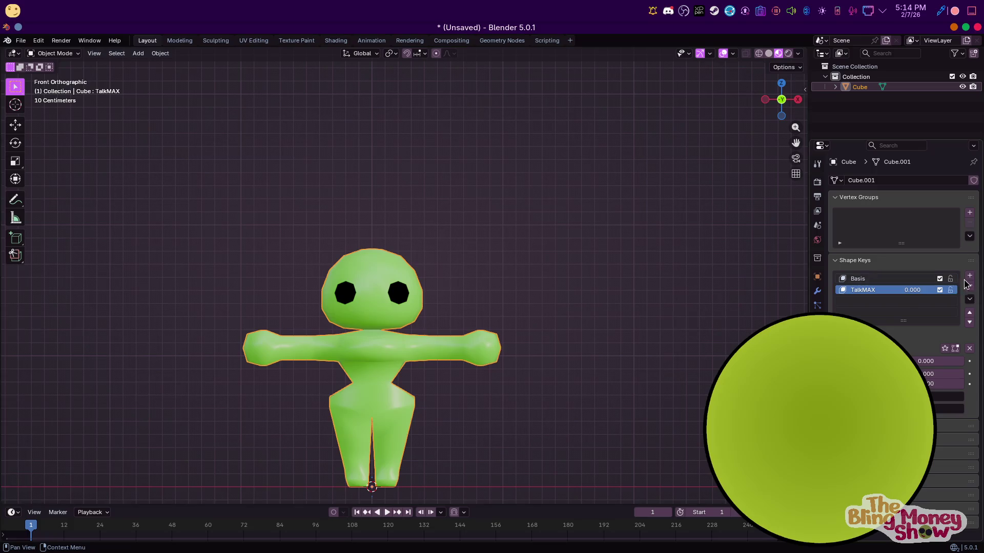
Add a new shape key and rename it TalkMIN
{"action": "left_click", "coordinate": [969, 277]}
{"action": "double_click", "coordinate": [866, 301]}
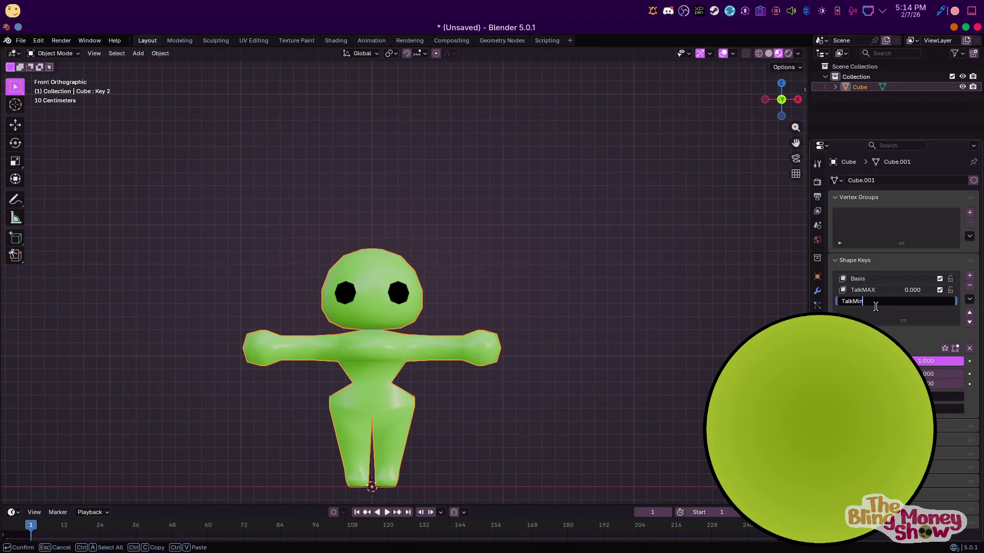
{"action": "key", "text": "Return"}
{"action": "double_click", "coordinate": [871, 301]}
{"action": "key", "text": "Return"}
In Edit Mode, lower the top of the head along Z with proportional falloff
{"action": "key", "text": "KP_3"}
{"action": "key", "text": "Tab"}
{"action": "left_click", "coordinate": [447, 236], "text": "alt"}
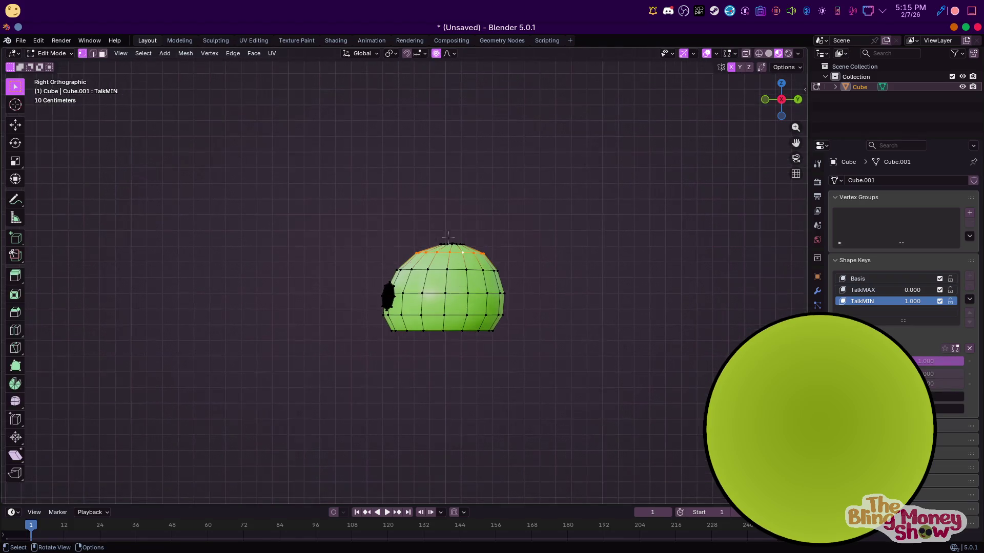
{"action": "scroll", "coordinate": [447, 236], "scroll_direction": "up", "scroll_amount": 1}
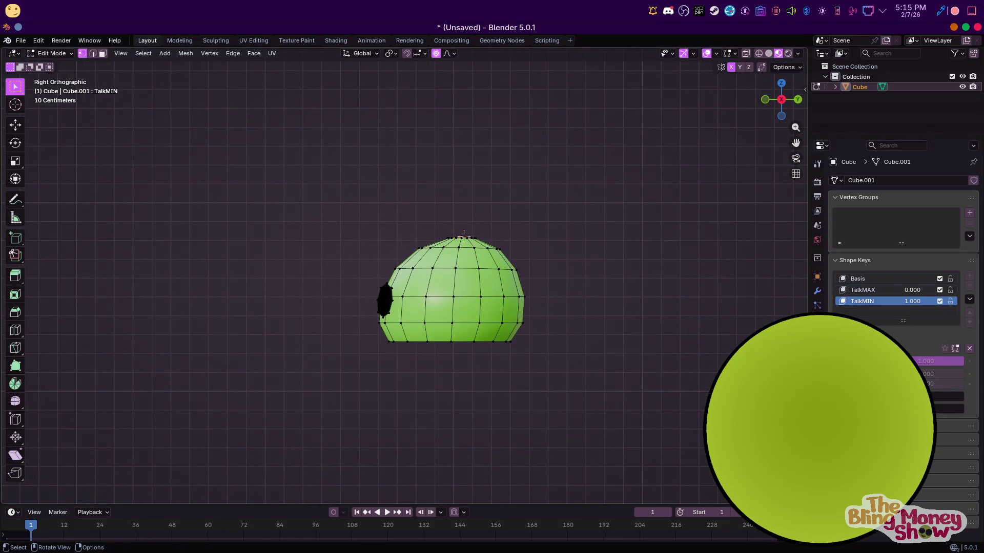
{"action": "middle_click_drag", "start_coordinate": [443, 121], "coordinate": [507, 292]}
{"action": "key", "text": "g"}
{"action": "key", "text": "z"}
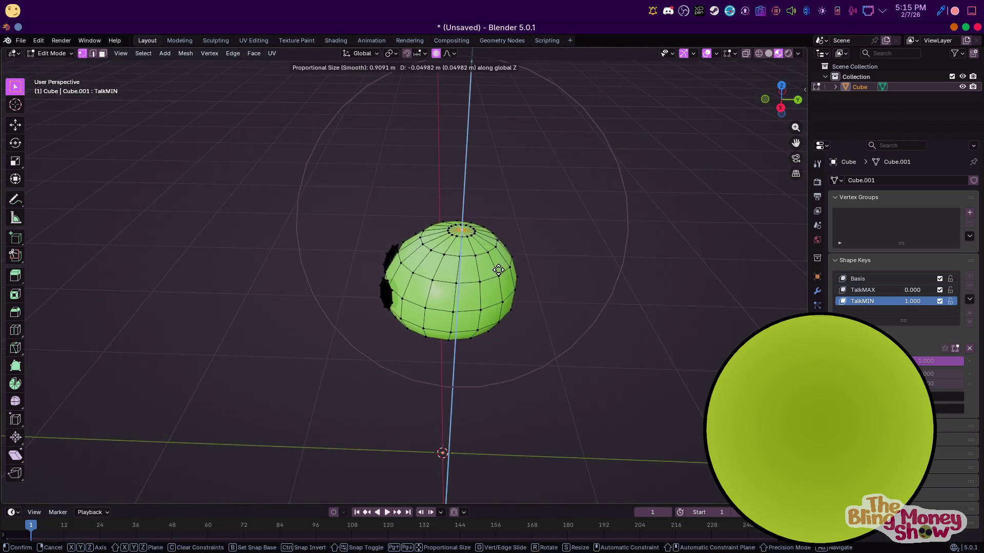
{"action": "scroll", "coordinate": [480, 292], "scroll_direction": "up", "scroll_amount": 1}
{"action": "scroll", "coordinate": [476, 300], "scroll_direction": "up", "scroll_amount": 1}
{"action": "left_click", "coordinate": [476, 301]}
Scale the head wider without changing its height, then leave Edit Mode
{"action": "key", "text": "KP_3"}
{"action": "key", "text": "s"}
{"action": "key", "text": "z"}
{"action": "key", "text": "shift+z"}
{"action": "scroll", "coordinate": [492, 295], "scroll_direction": "down", "scroll_amount": 1}
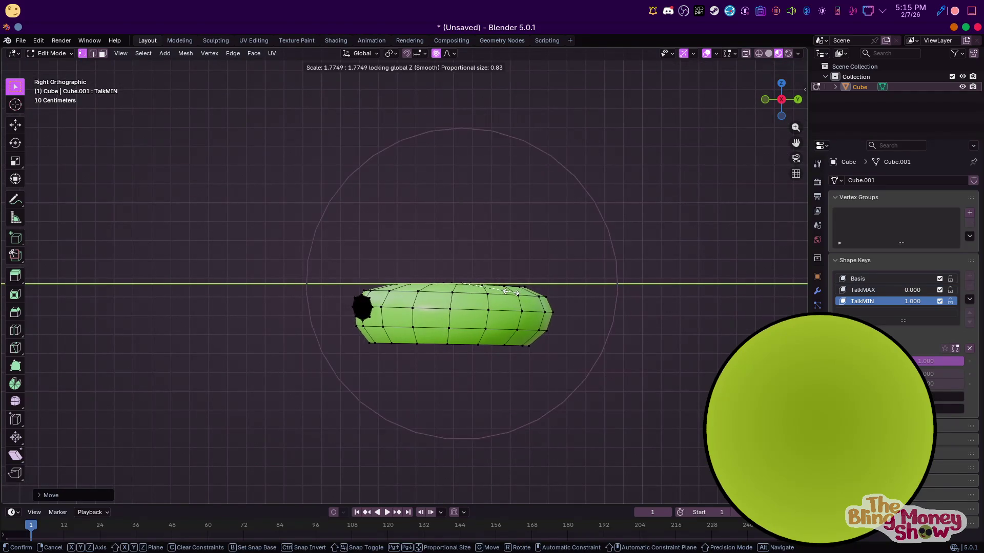
{"action": "left_click", "coordinate": [341, 274]}
{"action": "middle_click_drag", "start_coordinate": [341, 274], "coordinate": [467, 286]}
{"action": "key", "text": "Tab"}
{"action": "scroll", "coordinate": [471, 286], "scroll_direction": "up", "scroll_amount": 3}
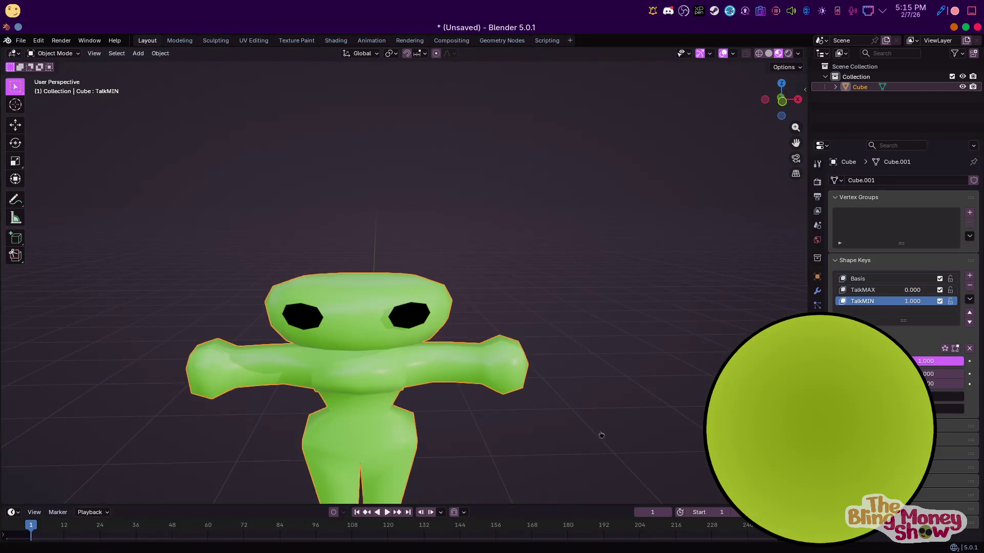
Set the TalkMIN value to 0.000 and check the round head from the front
{"action": "mouse_move", "coordinate": [925, 361]}
{"action": "left_mouse_down"}
{"action": "mouse_move", "coordinate": [883, 361]}
{"action": "mouse_move", "coordinate": [945, 361]}
{"action": "mouse_move", "coordinate": [885, 360]}
{"action": "left_mouse_up"}
{"action": "middle_click_drag", "start_coordinate": [681, 369], "coordinate": [526, 339]}
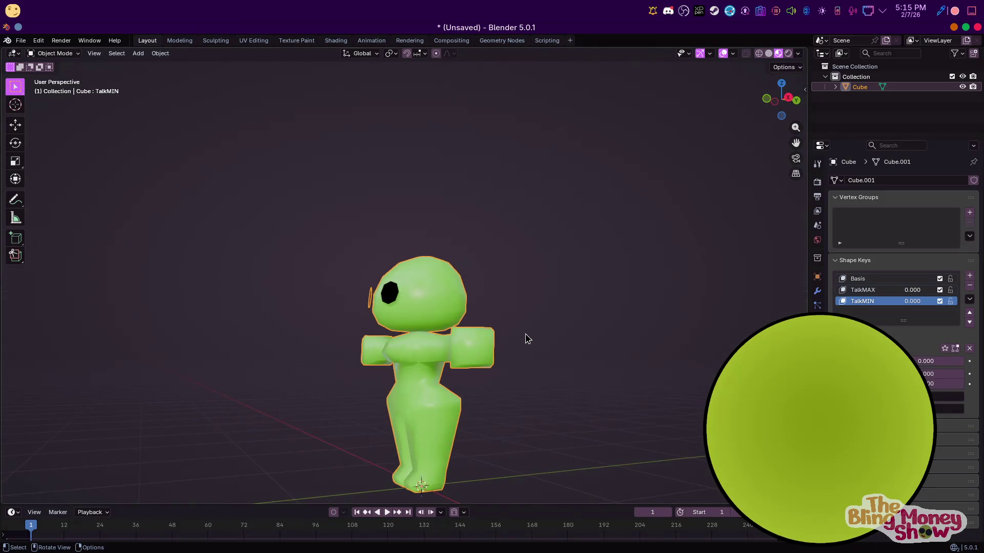
{"action": "key", "text": "KP_1"}
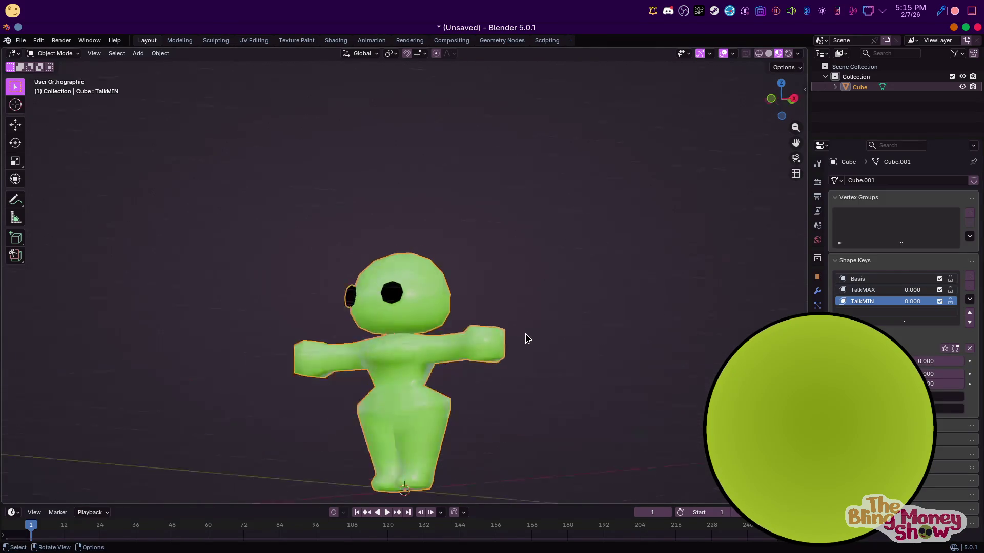
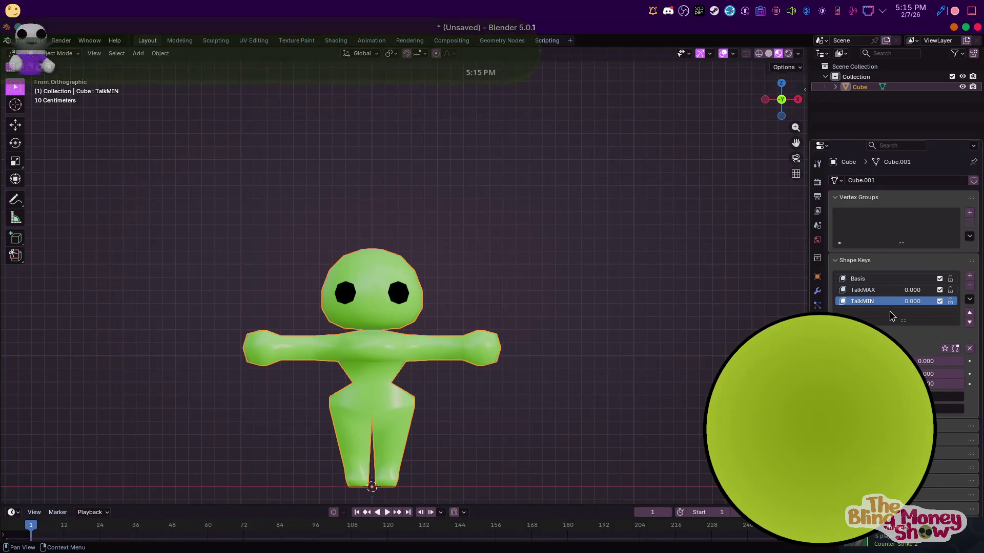
Add a new shape key named Key to the slime and start saving the file
{"action": "left_click", "coordinate": [969, 275]}
{"action": "double_click", "coordinate": [875, 313]}
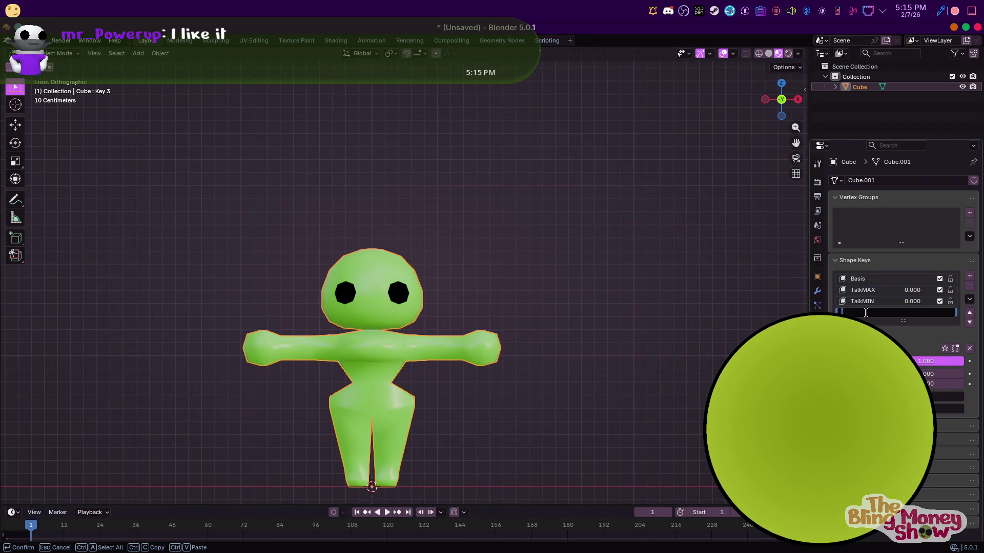
{"action": "key", "text": "Return"}
{"action": "key", "text": "ctrl+s"}
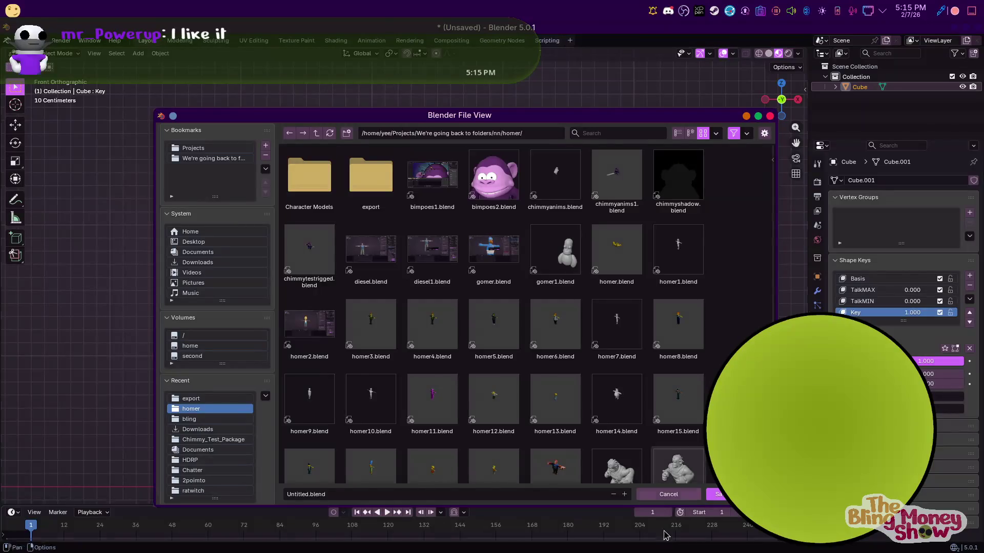
Create a new friendslop folder under the Projects bookmark and enter it
{"action": "left_click", "coordinate": [321, 137]}
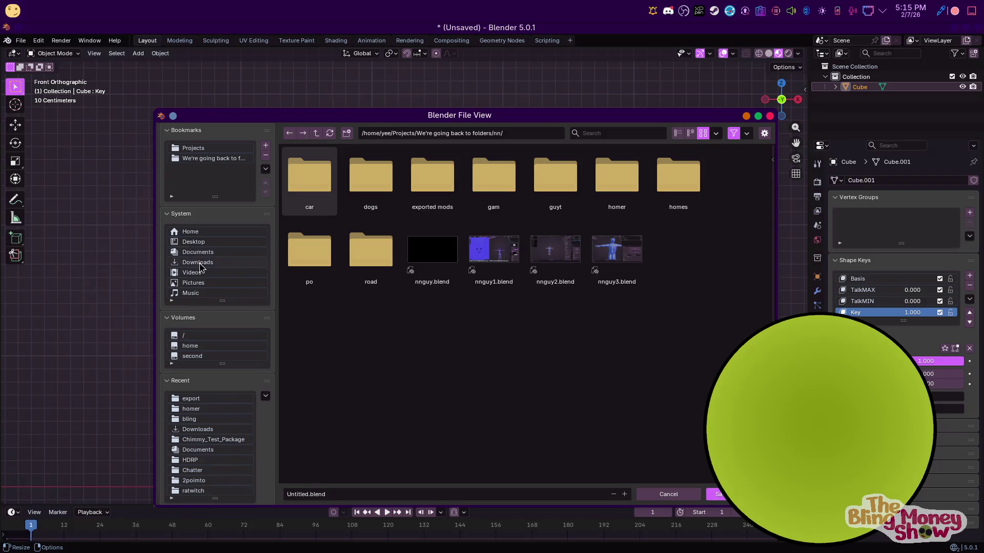
{"action": "left_click", "coordinate": [212, 149]}
{"action": "type", "text": "friendslop"}
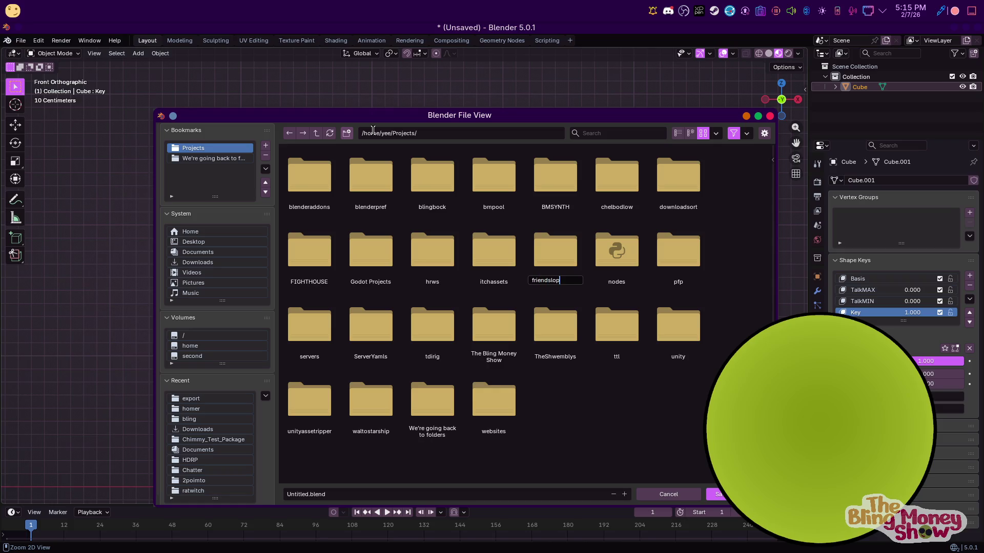
{"action": "key", "text": "Return"}
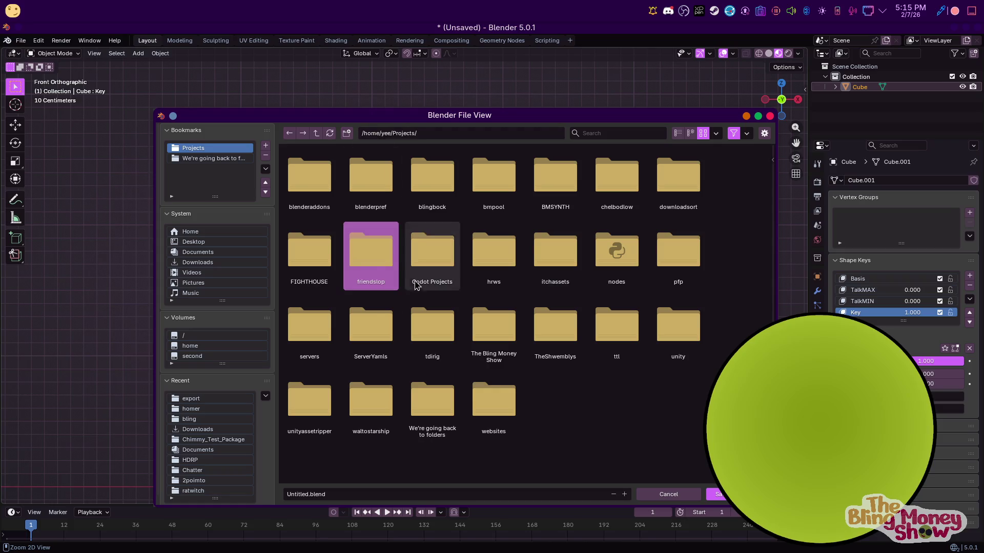
{"action": "double_click", "coordinate": [384, 255]}
Save the file there as ew.blend
{"action": "left_click", "coordinate": [300, 492]}
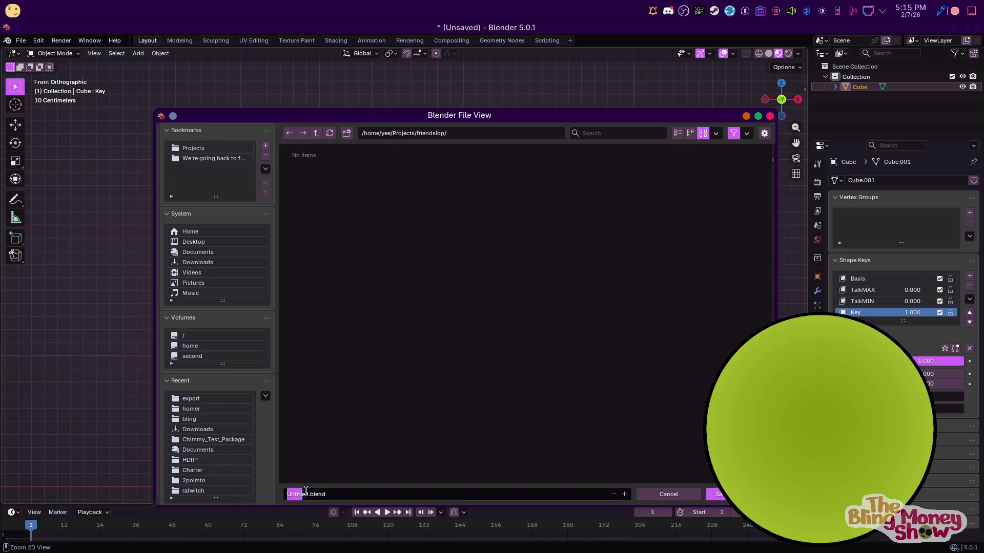
{"action": "type", "text": "e"}
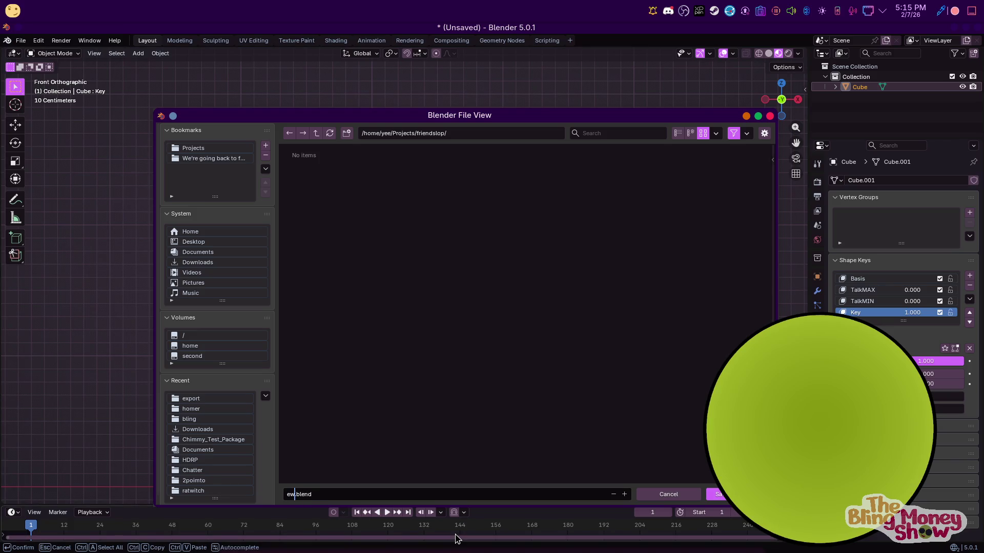
{"action": "left_click", "coordinate": [718, 493]}
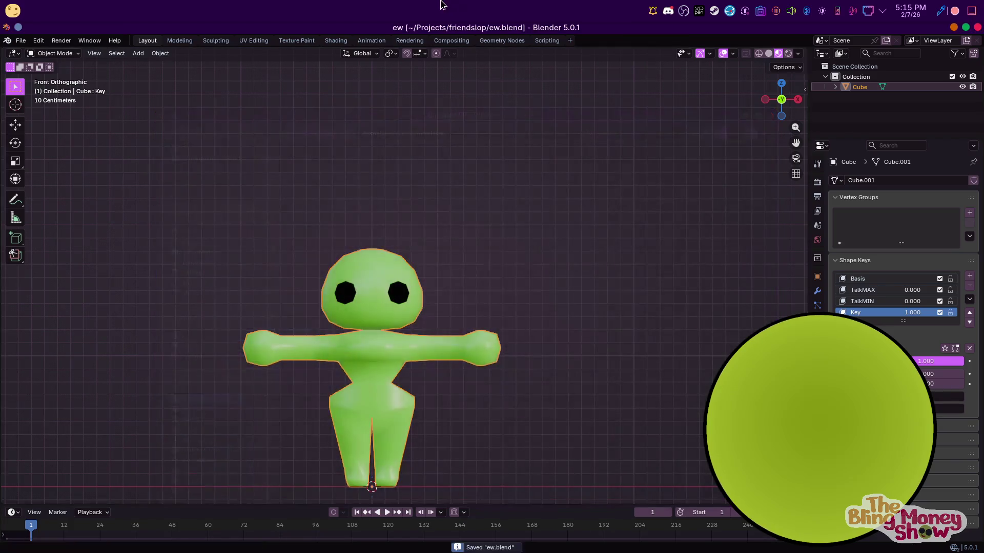
{"action": "key", "text": "KP_Decimal"}
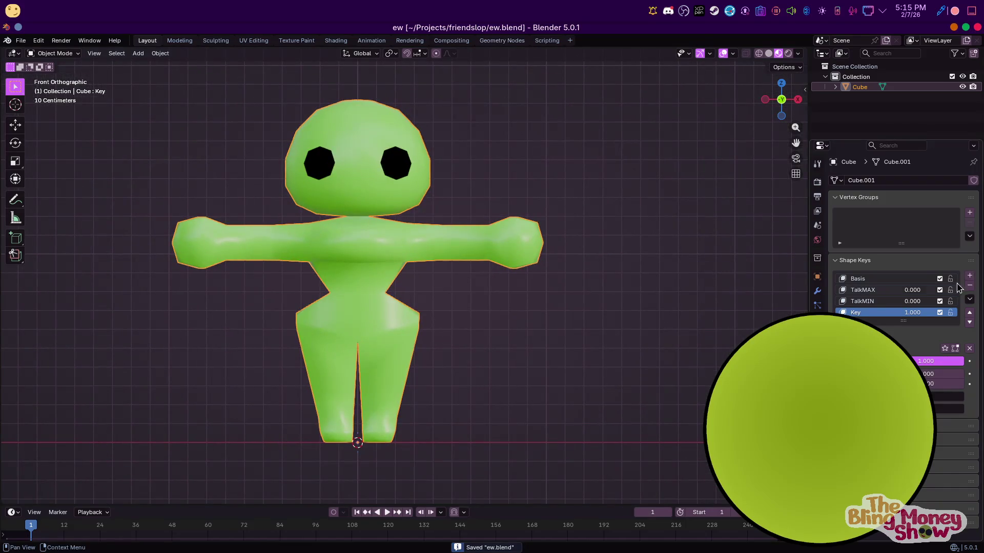
Delete the extra Key shape key and save the file again
{"action": "left_click", "coordinate": [970, 285]}
{"action": "key", "text": "ctrl+s"}
{"action": "scroll", "coordinate": [443, 310], "scroll_direction": "down", "scroll_amount": 3}
{"action": "key", "text": "KP_3"}
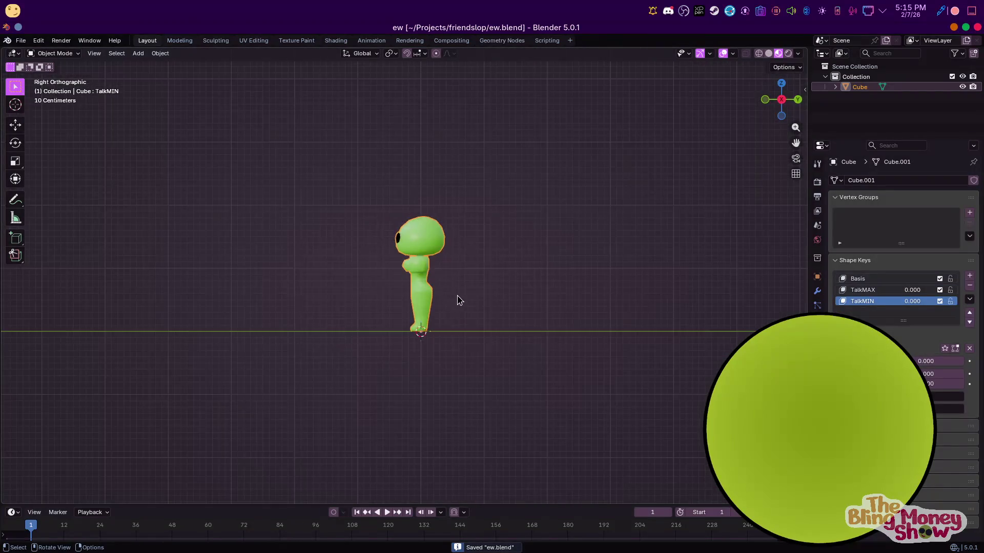
{"action": "scroll", "coordinate": [457, 300], "scroll_direction": "up", "scroll_amount": 3}
Add a Rigify Basic Human metarig (after undoing the full human rig) and edit its bones in wireframe
{"action": "left_click", "coordinate": [137, 53]}
{"action": "mouse_move", "coordinate": [158, 150]}
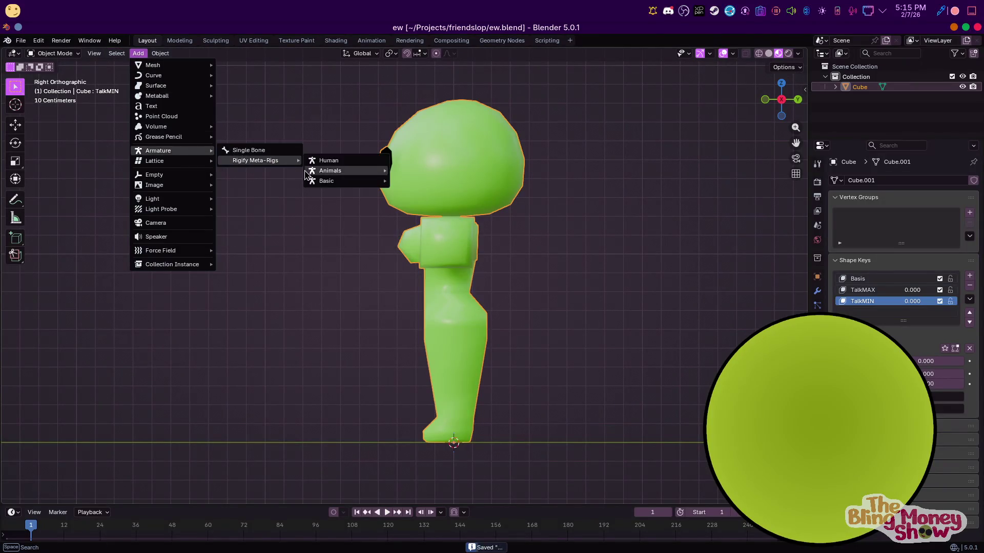
{"action": "mouse_move", "coordinate": [256, 160]}
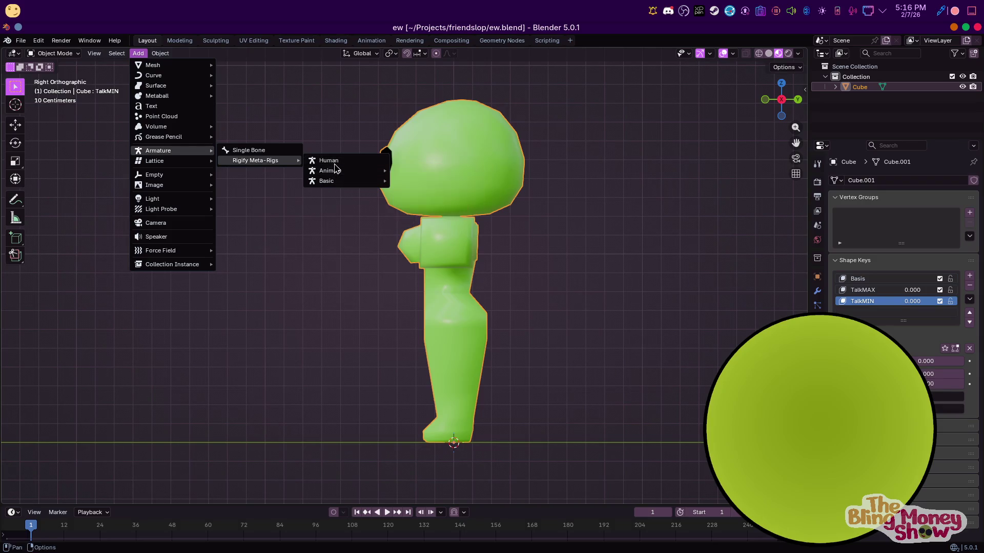
{"action": "left_click", "coordinate": [329, 161]}
{"action": "key", "text": "KP_1"}
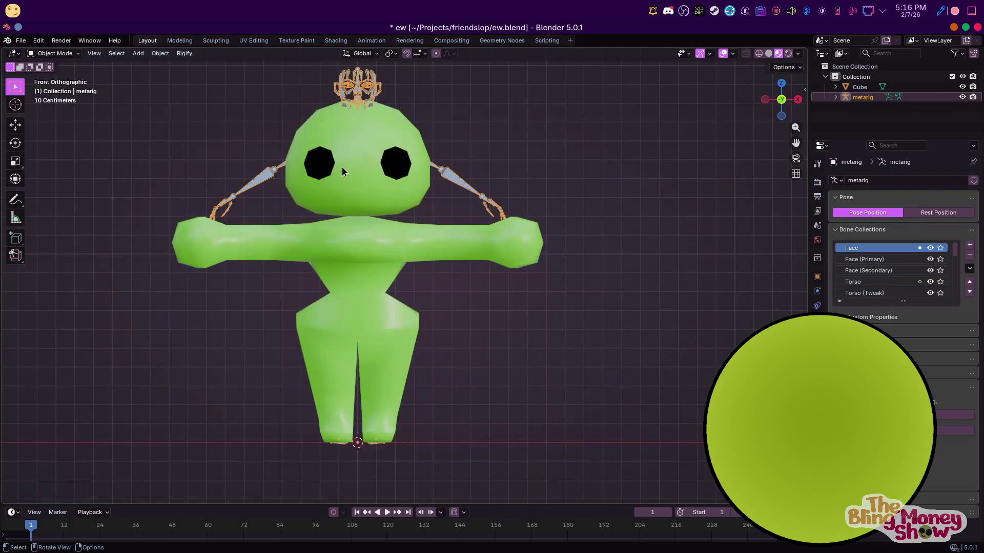
{"action": "key", "text": "ctrl+z"}
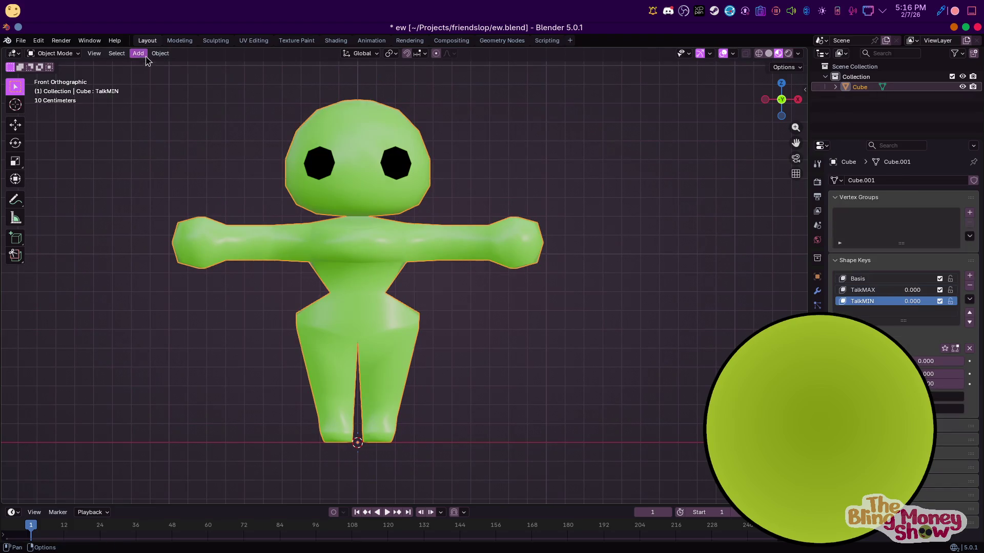
{"action": "left_click", "coordinate": [137, 53]}
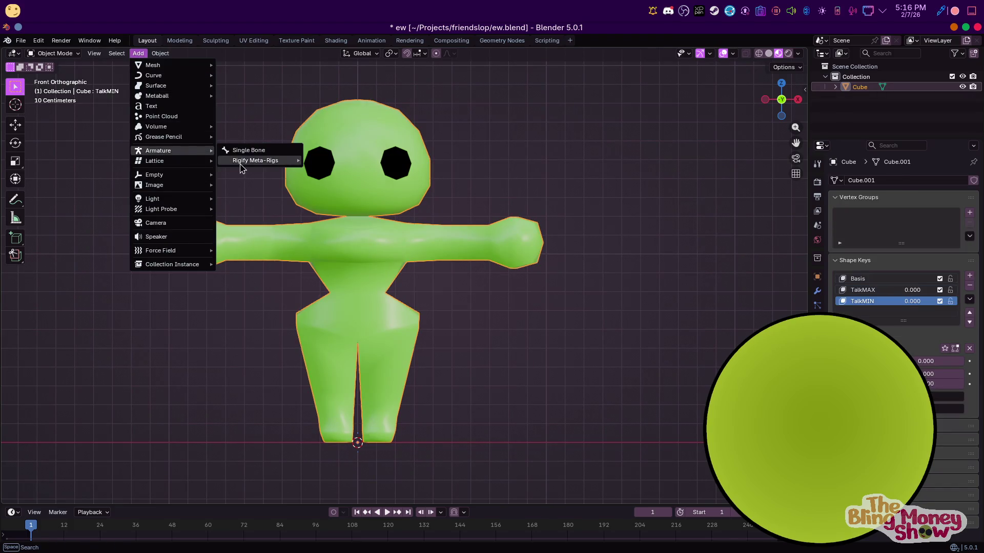
{"action": "mouse_move", "coordinate": [256, 160]}
{"action": "left_click", "coordinate": [423, 191]}
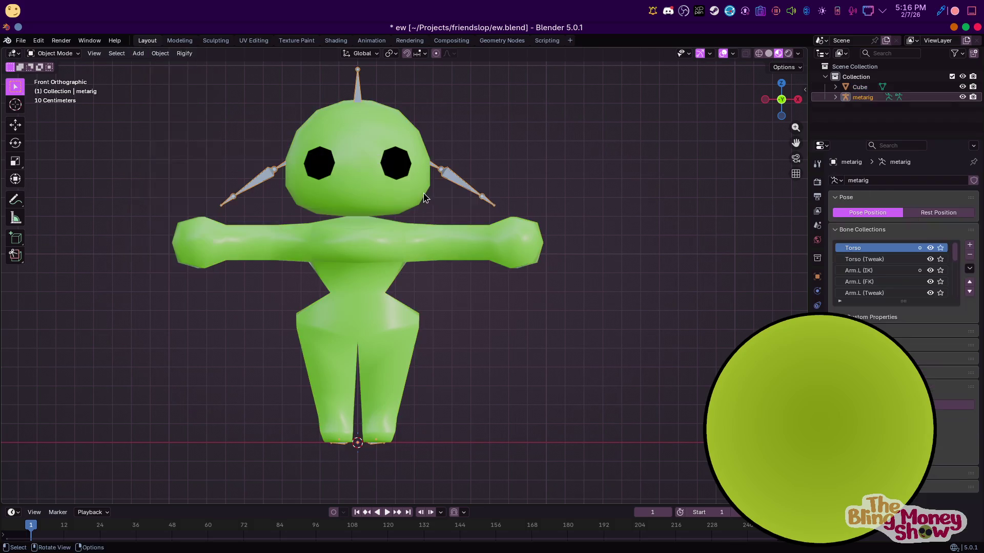
{"action": "left_click", "coordinate": [759, 54]}
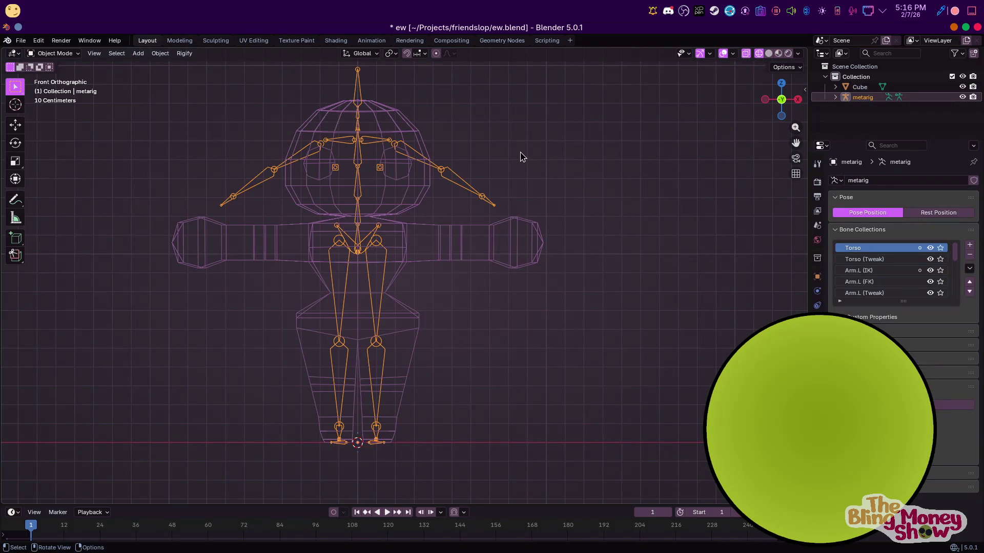
{"action": "key", "text": "Tab"}
{"action": "scroll", "coordinate": [450, 182], "scroll_direction": "down", "scroll_amount": 3}
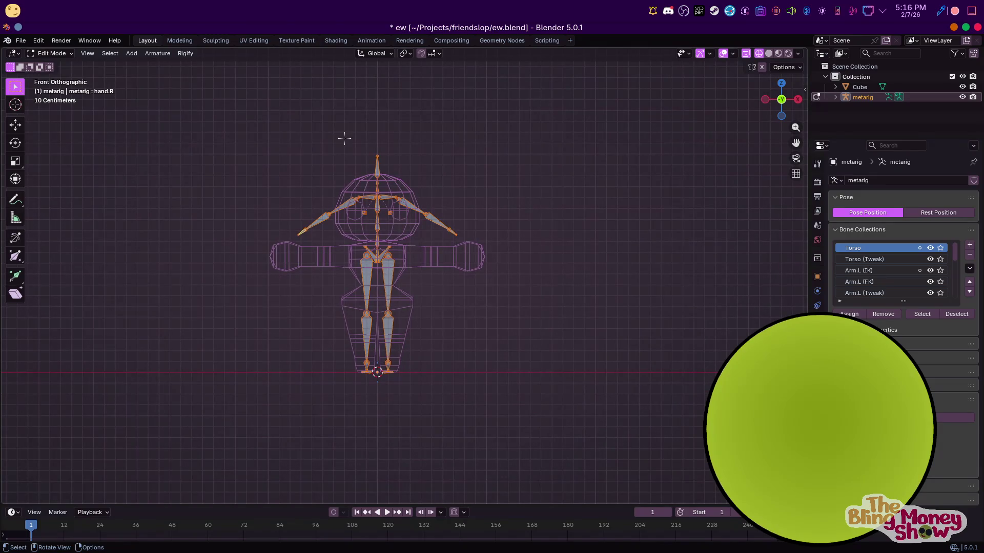
Shrink the whole metarig around the 3D cursor to fit the slime's size
{"action": "key", "text": "s"}
{"action": "key", "text": "z"}
{"action": "key", "text": "Escape"}
{"action": "left_click", "coordinate": [405, 53]}
{"action": "left_click", "coordinate": [429, 90]}
{"action": "key", "text": "s"}
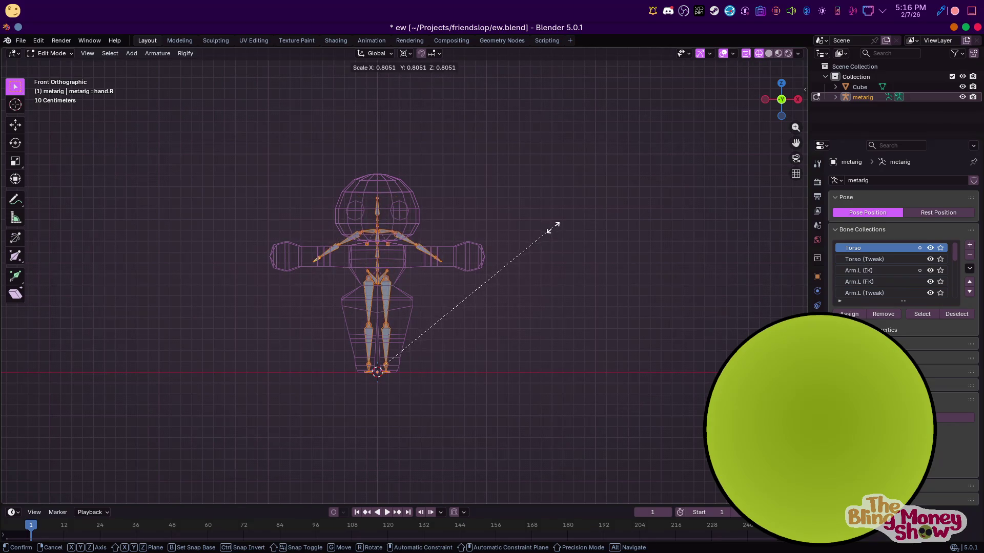
{"action": "left_click", "coordinate": [523, 243]}
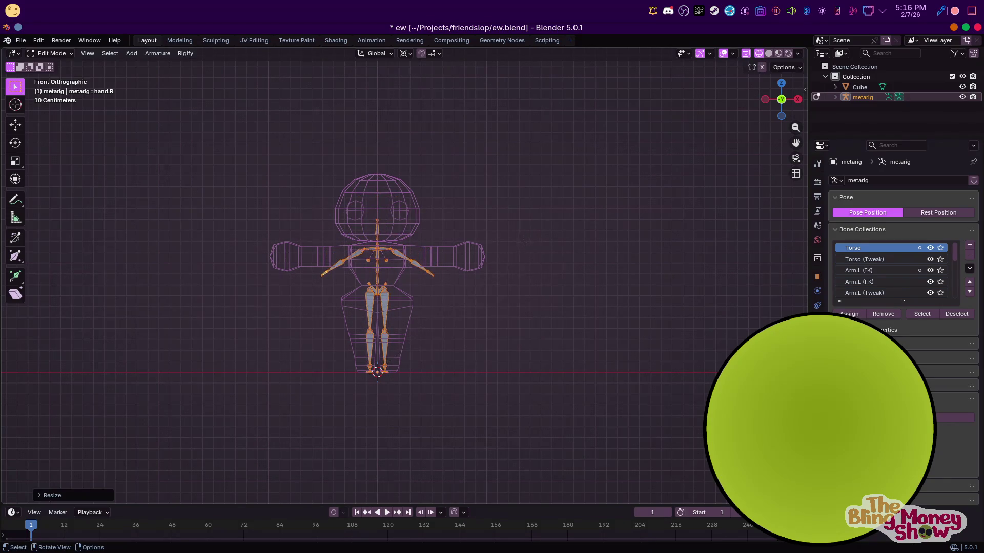
{"action": "scroll", "coordinate": [422, 435], "scroll_direction": "up", "scroll_amount": 4}
{"action": "middle_click_drag", "start_coordinate": [421, 435], "coordinate": [461, 325], "text": "shift"}
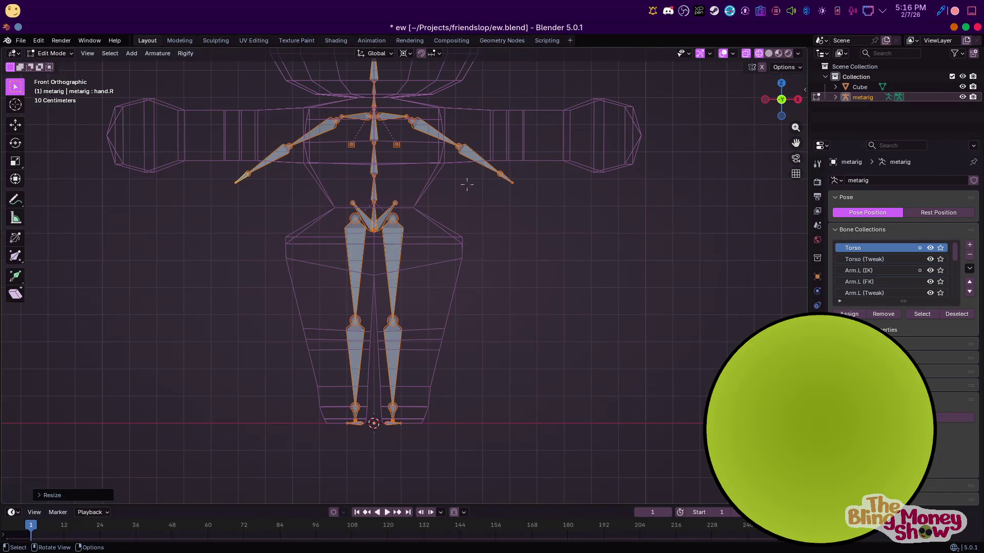
Lower the left hip tip, knee joint and foot tip to match the character's leg
{"action": "left_click", "coordinate": [390, 212]}
{"action": "key", "text": "g"}
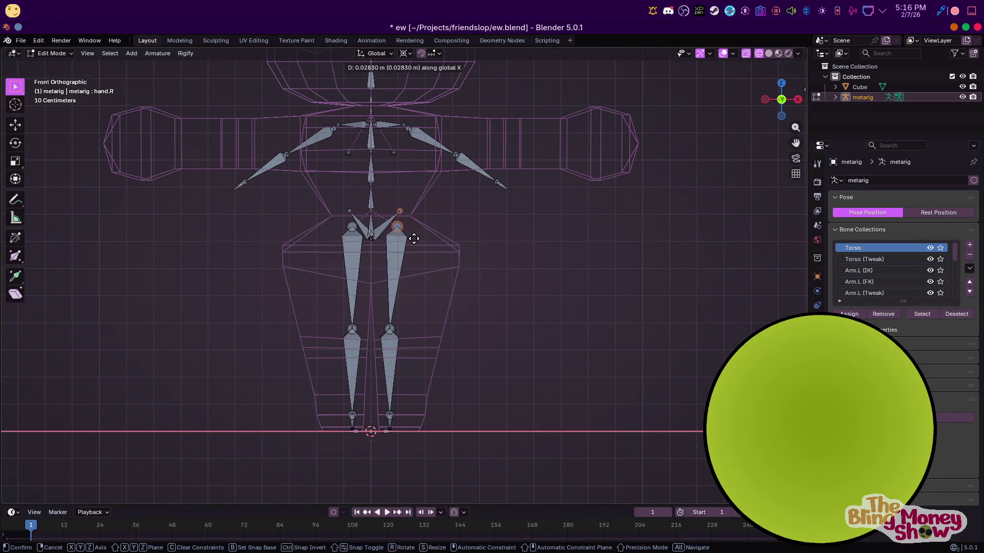
{"action": "key", "text": "Escape"}
{"action": "key", "text": "g"}
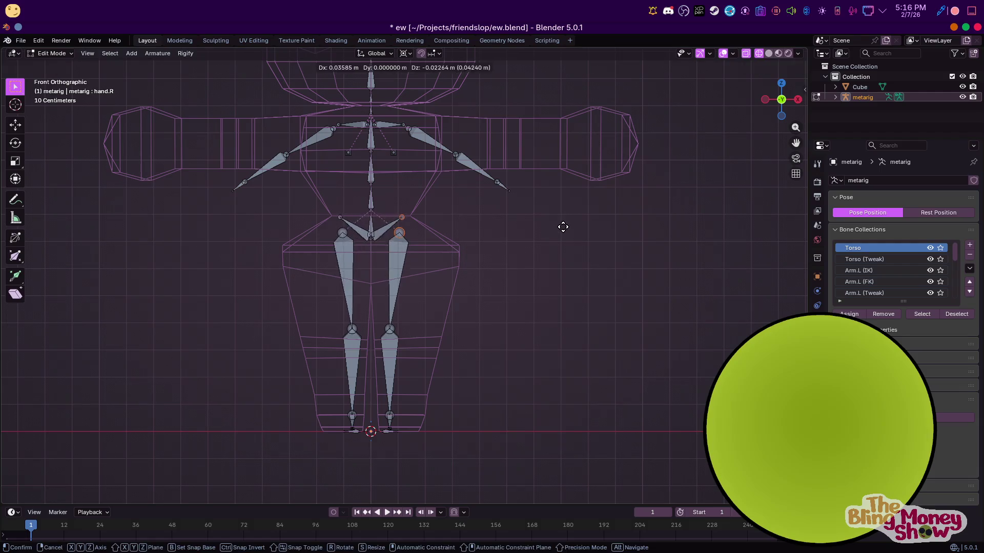
{"action": "left_click", "coordinate": [569, 241]}
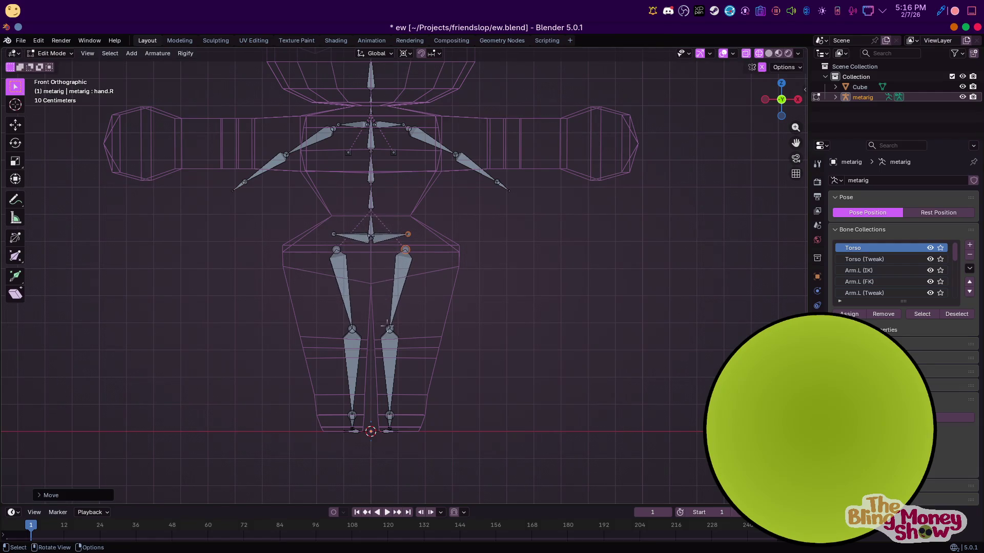
{"action": "left_click", "coordinate": [389, 329]}
{"action": "key", "text": "g"}
{"action": "left_click", "coordinate": [396, 347]}
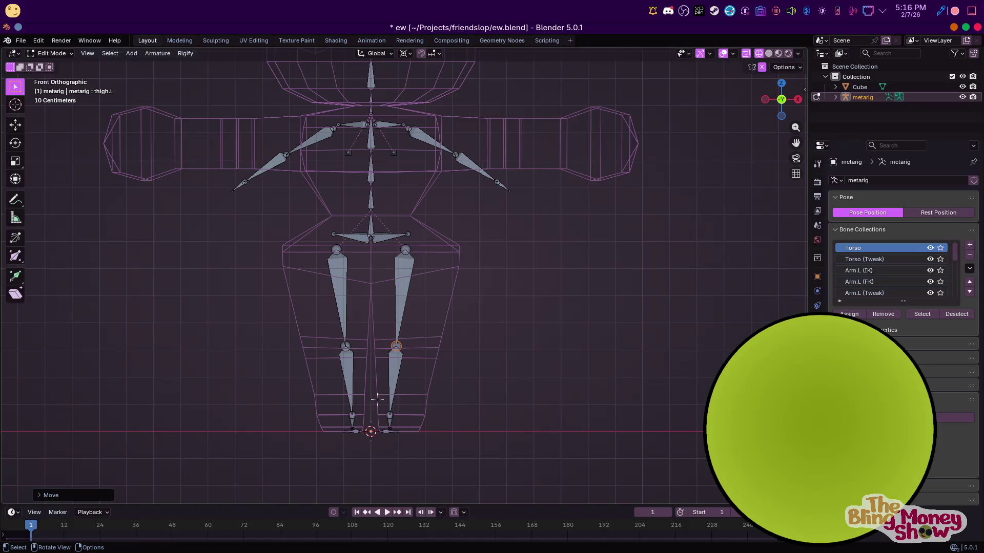
{"action": "left_click", "coordinate": [390, 419]}
{"action": "key", "text": "g"}
{"action": "left_click", "coordinate": [421, 458]}
Move the left knee outward and slide the thigh head sideways into the leg
{"action": "left_click", "coordinate": [397, 348]}
{"action": "key", "text": "g"}
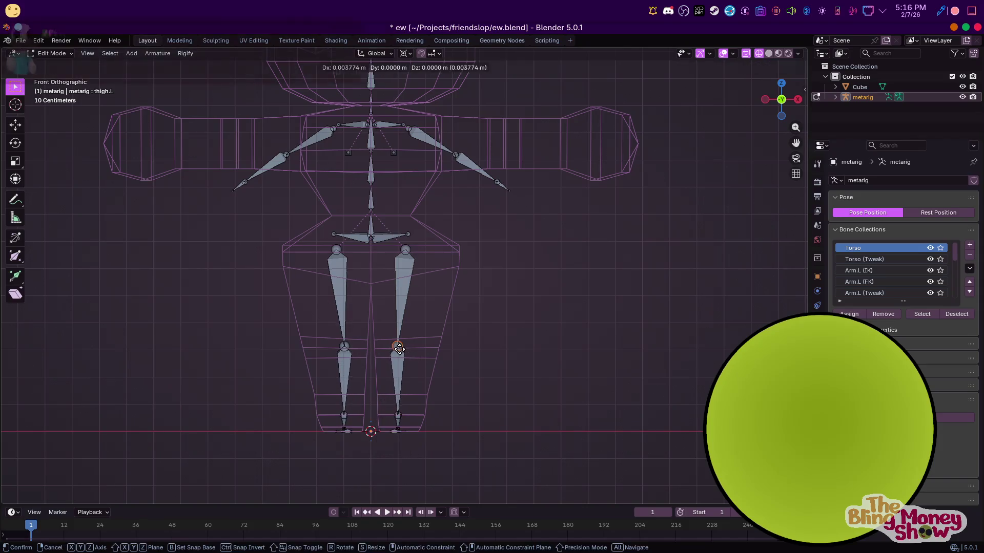
{"action": "left_click", "coordinate": [405, 250]}
{"action": "key", "text": "g"}
{"action": "key", "text": "x"}
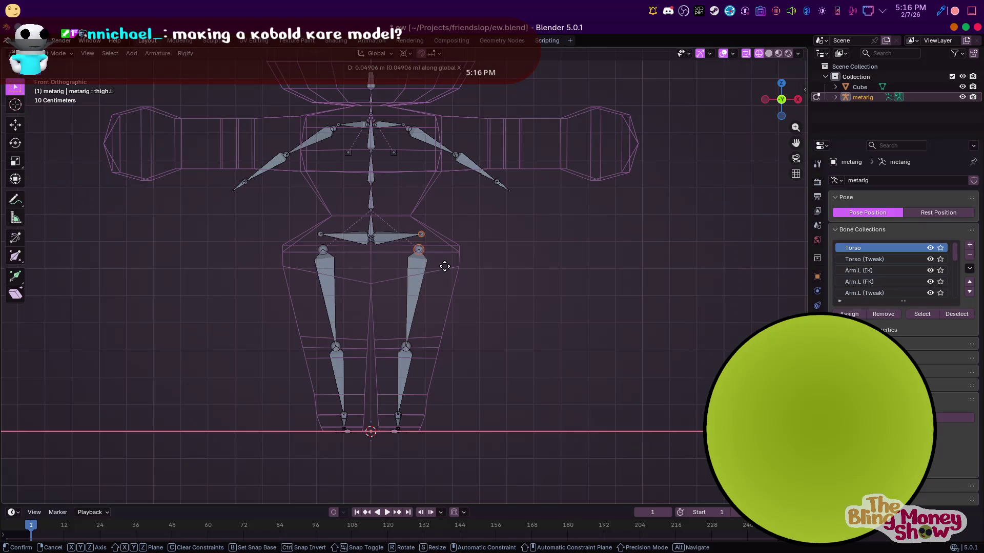
{"action": "left_click", "coordinate": [442, 266]}
Lower the left shoulder bone to the character's arm height
{"action": "middle_click_drag", "start_coordinate": [361, 103], "coordinate": [394, 256], "text": "shift"}
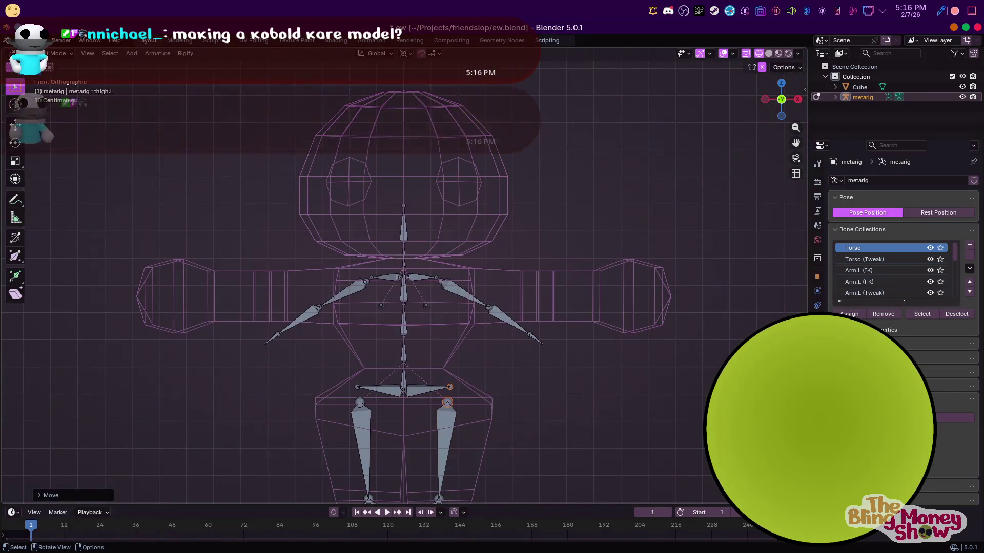
{"action": "left_click", "coordinate": [436, 278]}
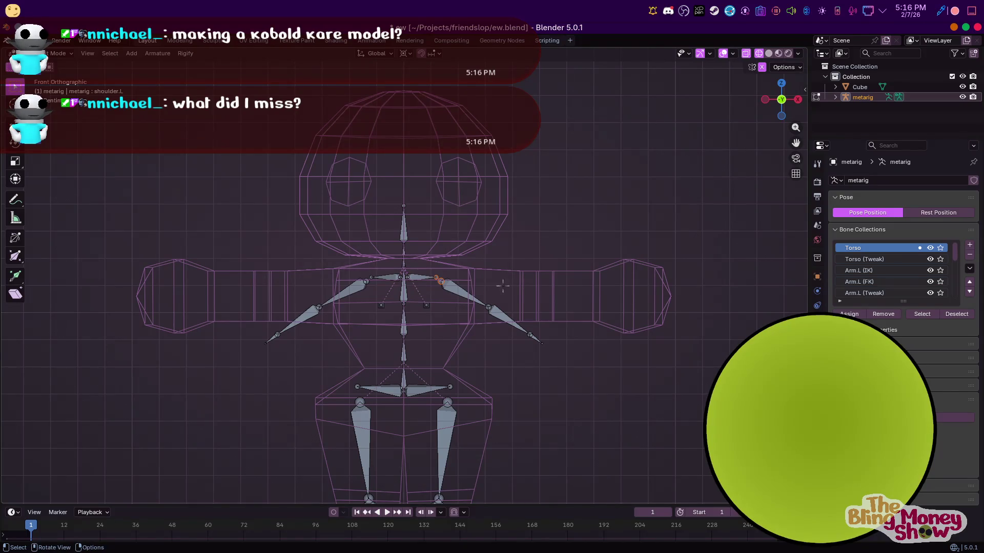
{"action": "key", "text": "g"}
{"action": "left_click", "coordinate": [483, 292]}
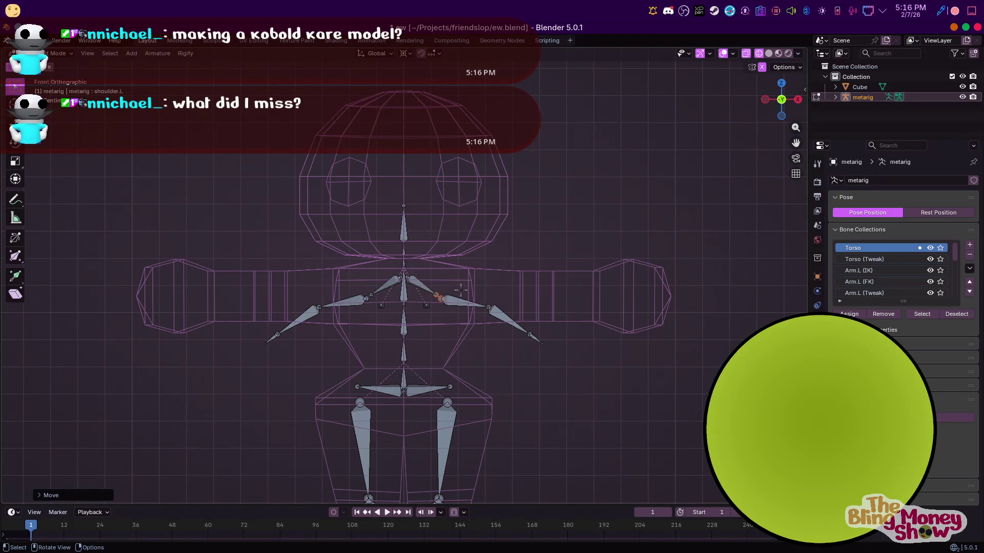
Scale the selected left arm bones vertically to flatten the arm chain
{"action": "left_click_drag", "start_coordinate": [438, 296], "coordinate": [638, 375]}
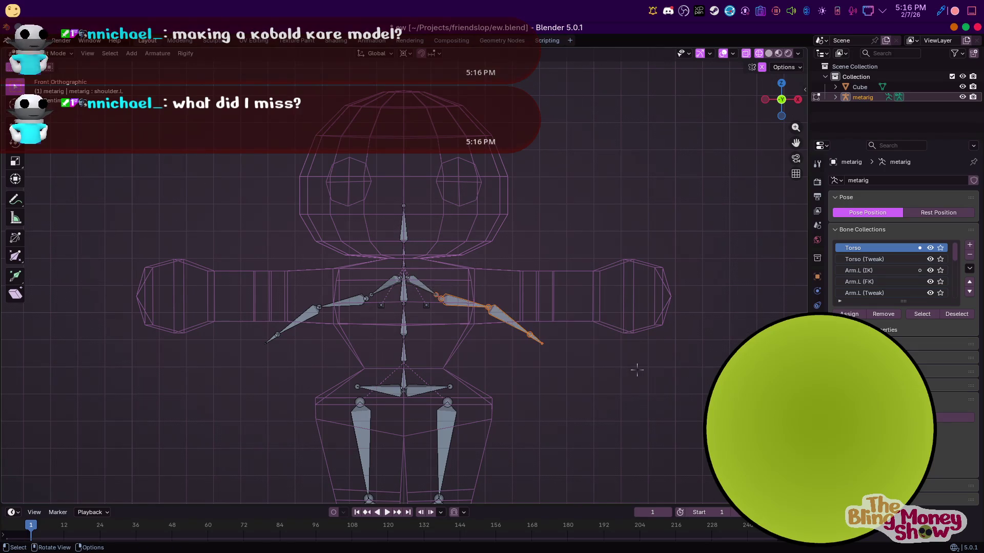
{"action": "key", "text": "s"}
{"action": "key", "text": "z"}
{"action": "left_click", "coordinate": [344, 99]}
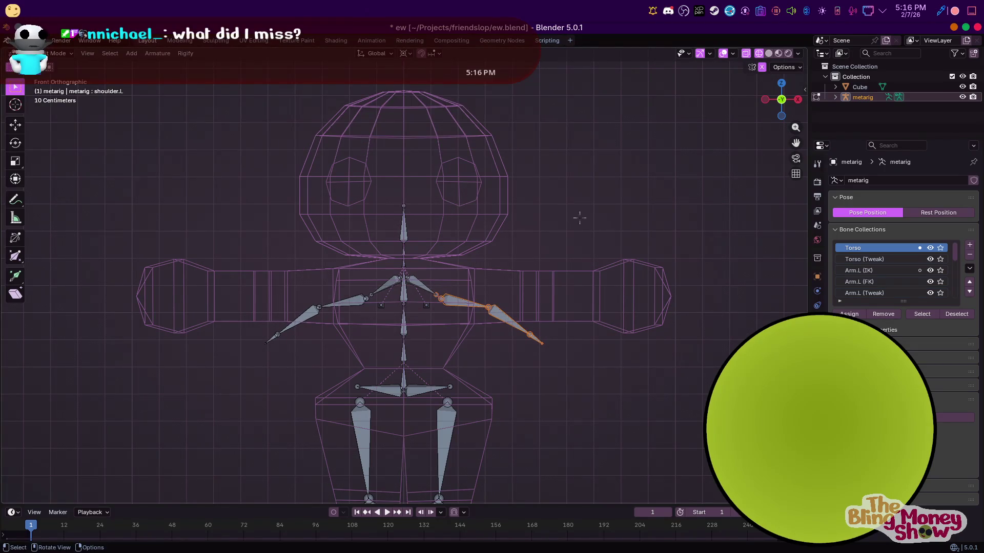
{"action": "left_click", "coordinate": [406, 53]}
With Individual Origins pivot, flatten the left arm bones to Z scale 0 and slide them along X
{"action": "left_click", "coordinate": [432, 102]}
{"action": "type", "text": "sz"}
{"action": "type", "text": "0"}
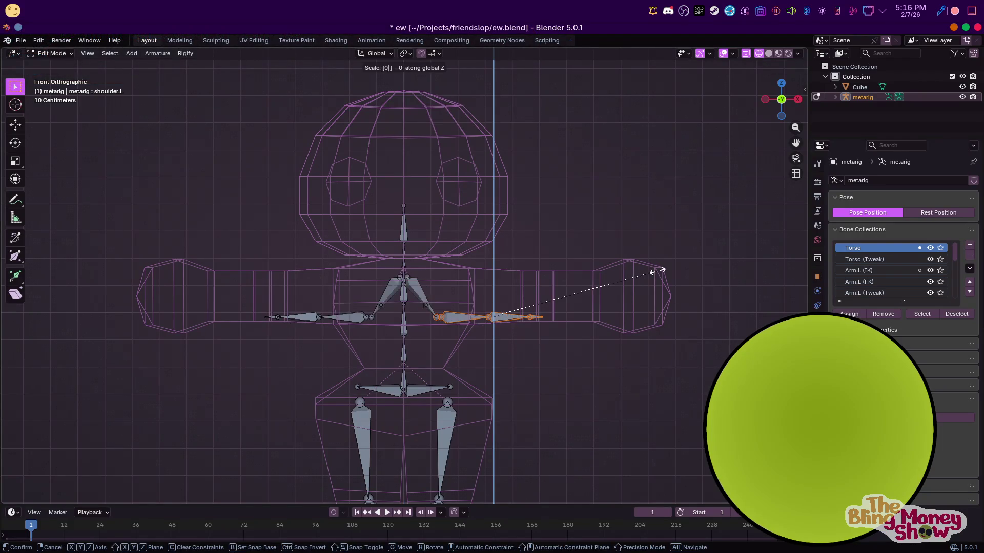
{"action": "key", "text": "Return"}
{"action": "key", "text": "g"}
{"action": "key", "text": "z"}
{"action": "key", "text": "x"}
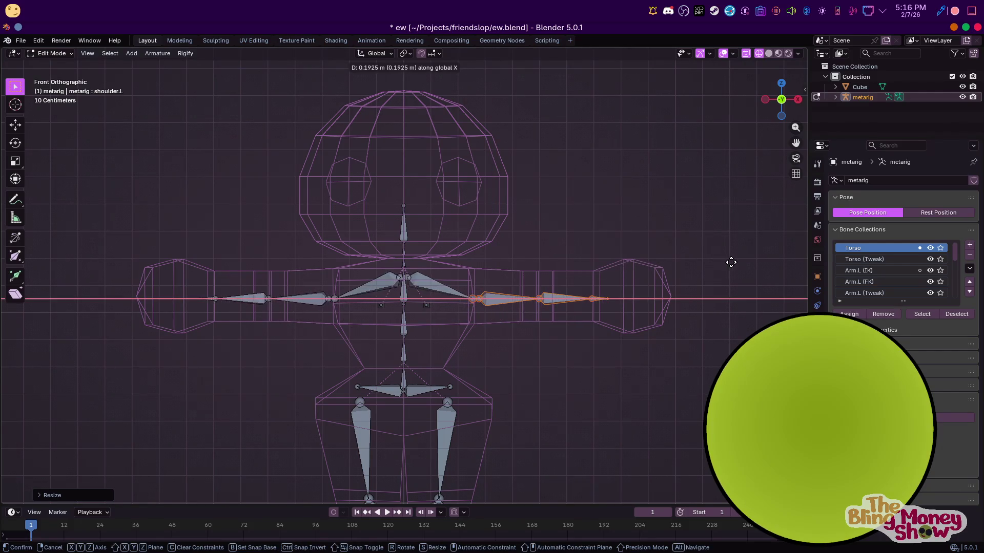
{"action": "key", "text": "Return"}
Extend the arm's end joint along X out to the character's arm tip
{"action": "left_click", "coordinate": [599, 298]}
{"action": "key", "text": "g"}
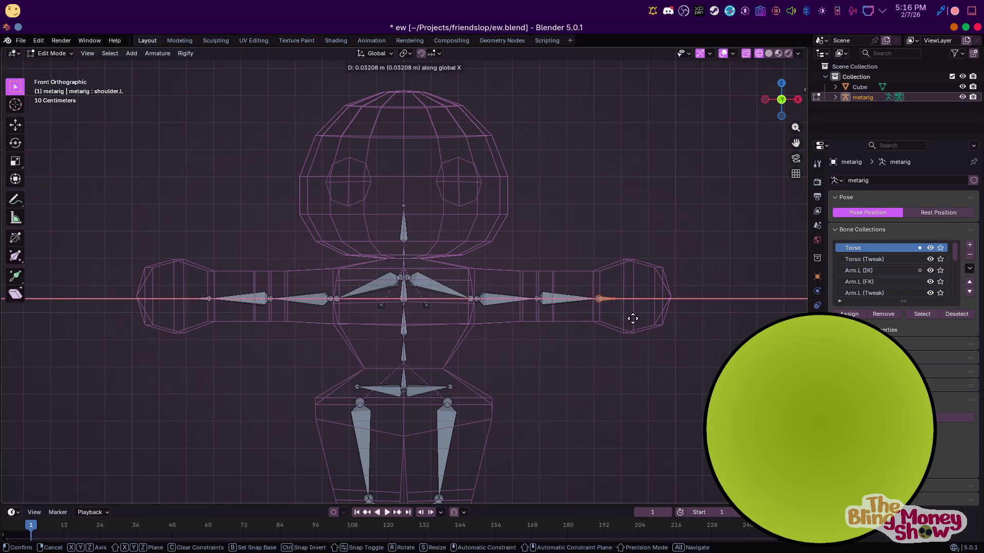
{"action": "key", "text": "x"}
{"action": "key", "text": "Return"}
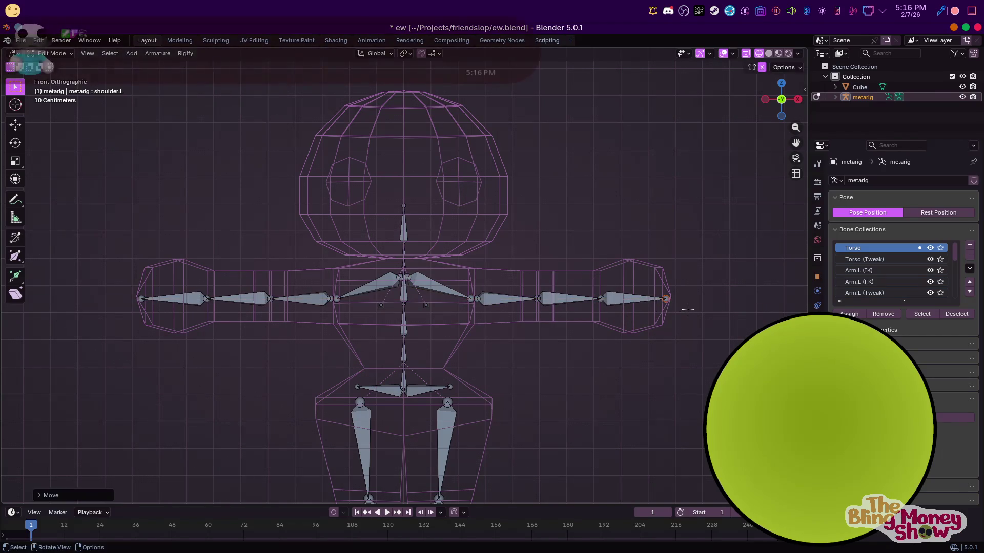
{"action": "middle_click_drag", "start_coordinate": [683, 308], "coordinate": [656, 424]}
{"action": "key", "text": "KP_7"}
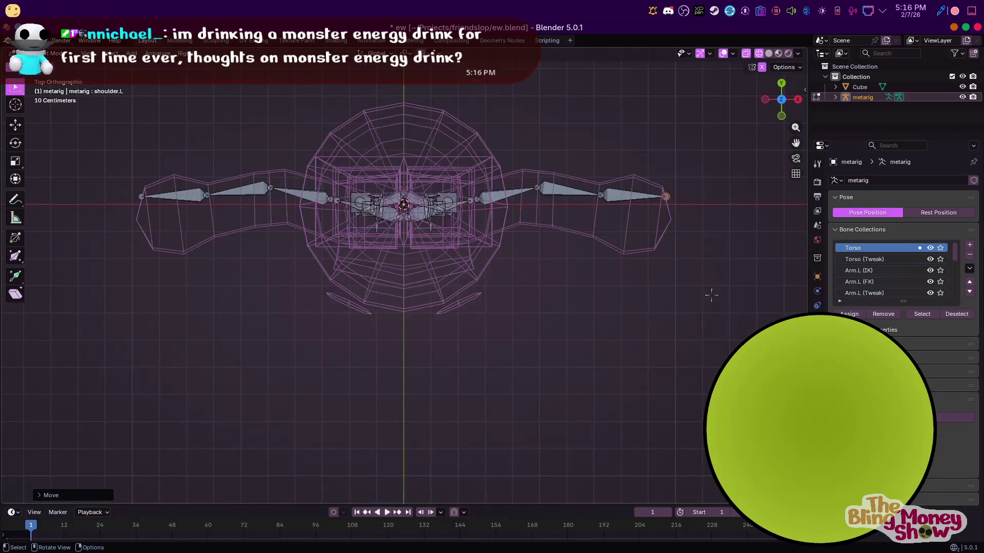
{"action": "scroll", "coordinate": [505, 330], "scroll_direction": "up", "scroll_amount": 2}
{"action": "scroll", "coordinate": [416, 234], "scroll_direction": "up", "scroll_amount": 3}
From the top view, line up the shoulder, upper arm, forearm tip and hand joints with the arm
{"action": "left_click", "coordinate": [336, 204]}
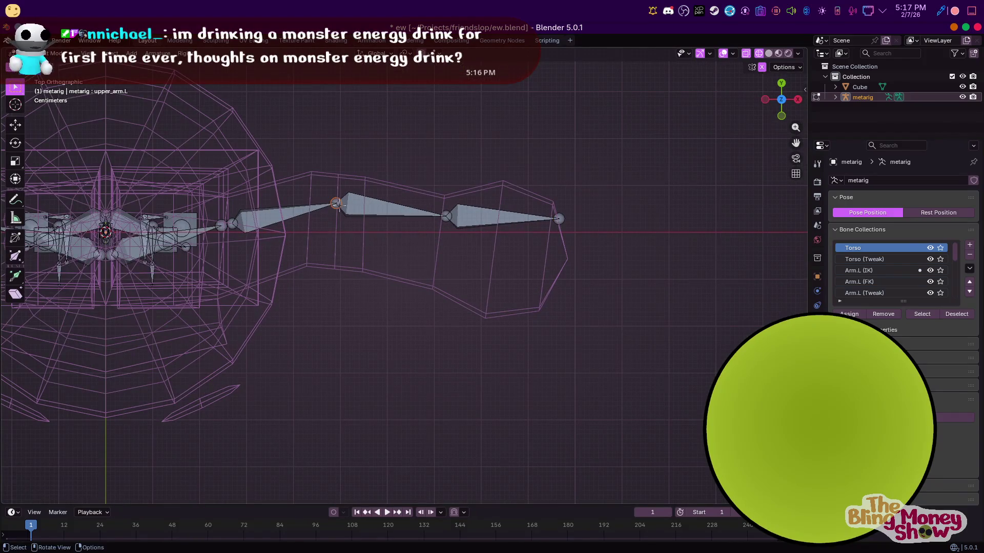
{"action": "key", "text": "g"}
{"action": "left_click", "coordinate": [223, 224]}
{"action": "key", "text": "g"}
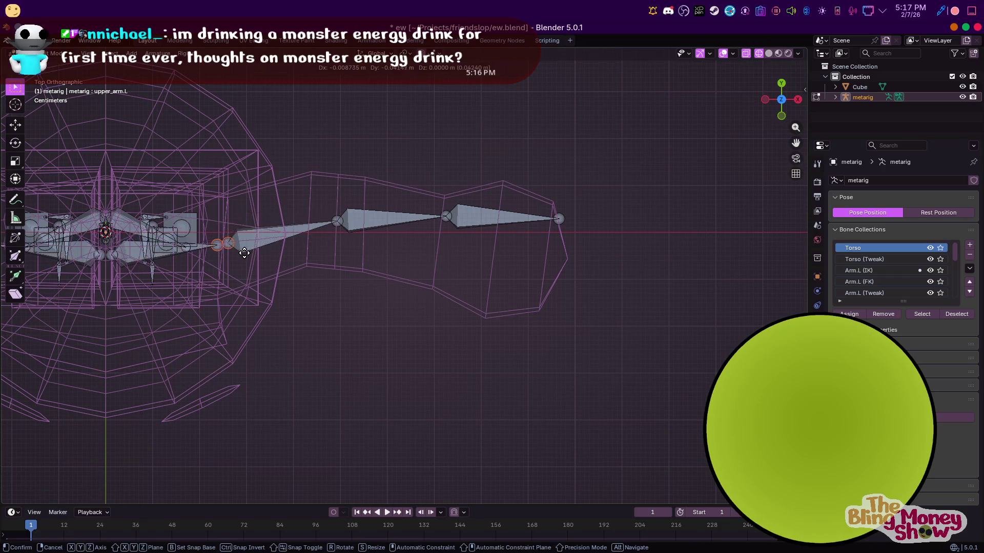
{"action": "left_click", "coordinate": [534, 245]}
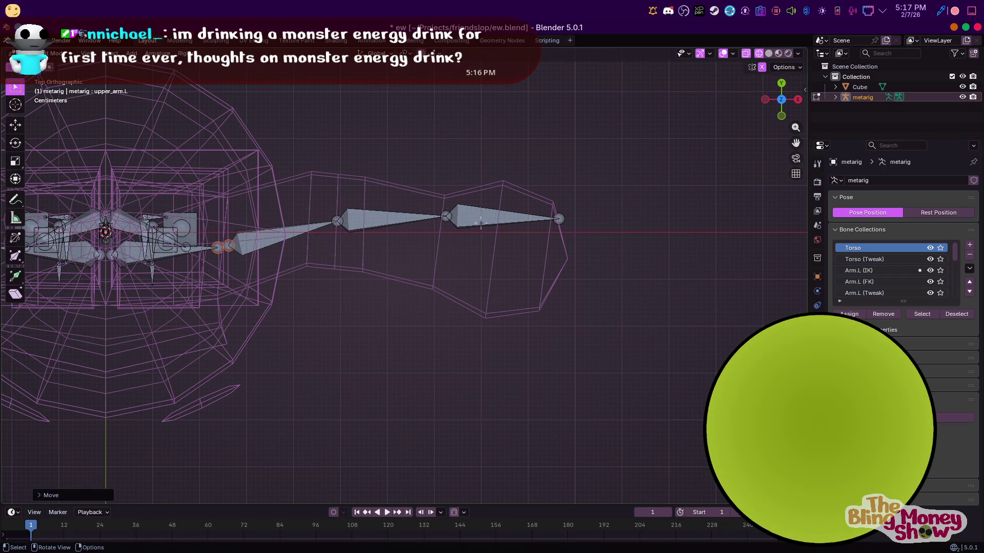
{"action": "left_click", "coordinate": [557, 219]}
{"action": "key", "text": "g"}
{"action": "left_click", "coordinate": [550, 250]}
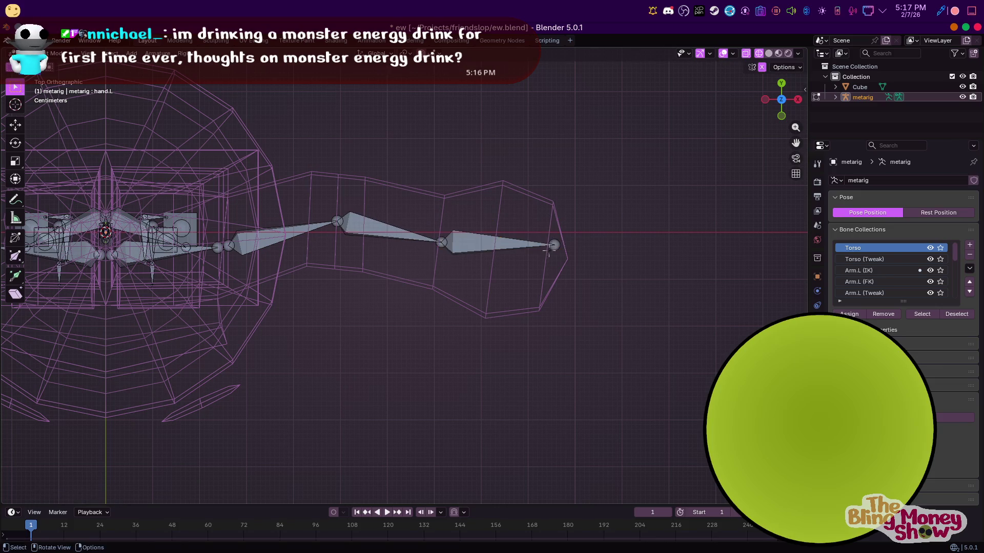
{"action": "key", "text": "g"}
{"action": "left_click", "coordinate": [554, 246]}
{"action": "scroll", "coordinate": [386, 223], "scroll_direction": "down", "scroll_amount": 3}
From the front, lower both inner shoulder joints level and adjust the spine joint
{"action": "key", "text": "KP_1"}
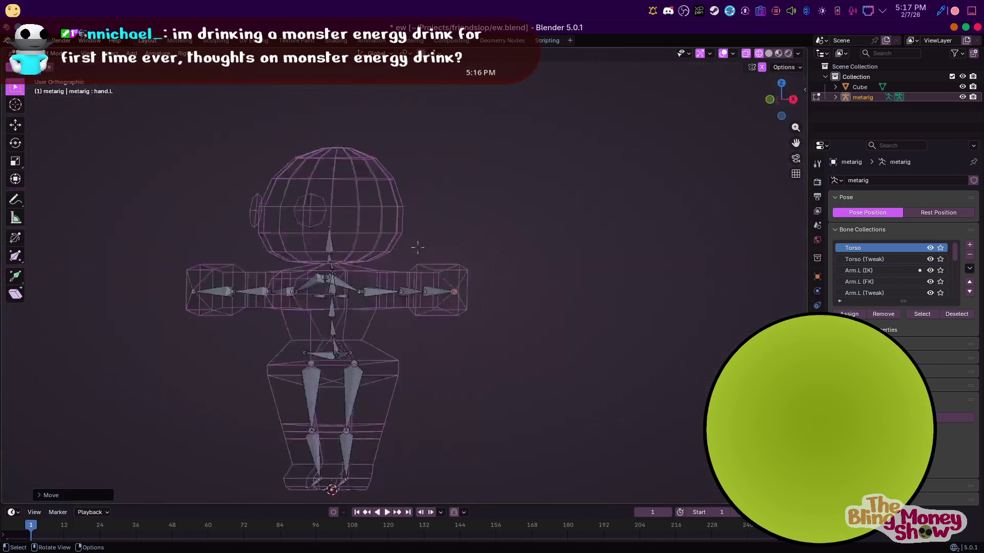
{"action": "scroll", "coordinate": [387, 224], "scroll_direction": "up", "scroll_amount": 3}
{"action": "key", "text": "KP_3"}
{"action": "key", "text": "KP_1"}
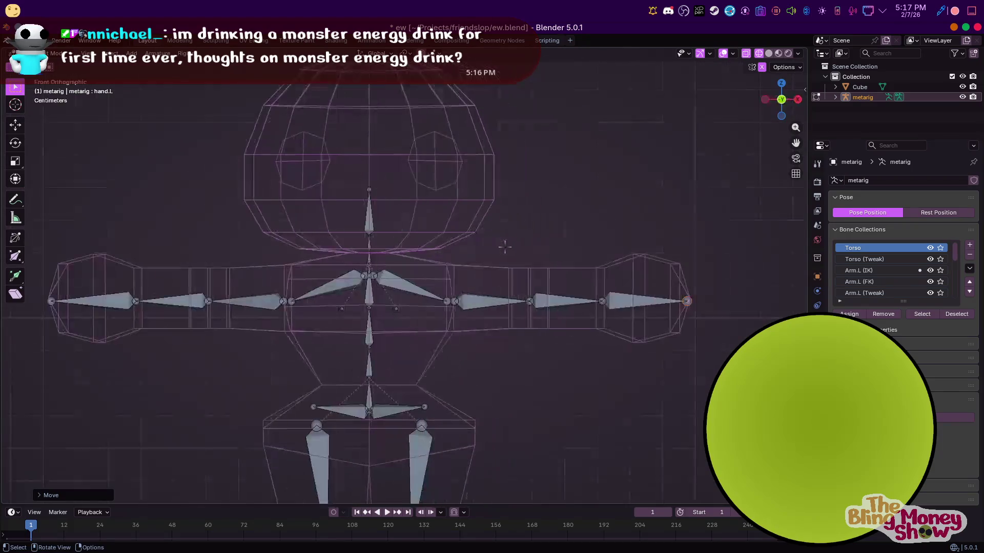
{"action": "left_click", "coordinate": [369, 275]}
{"action": "key", "text": "g"}
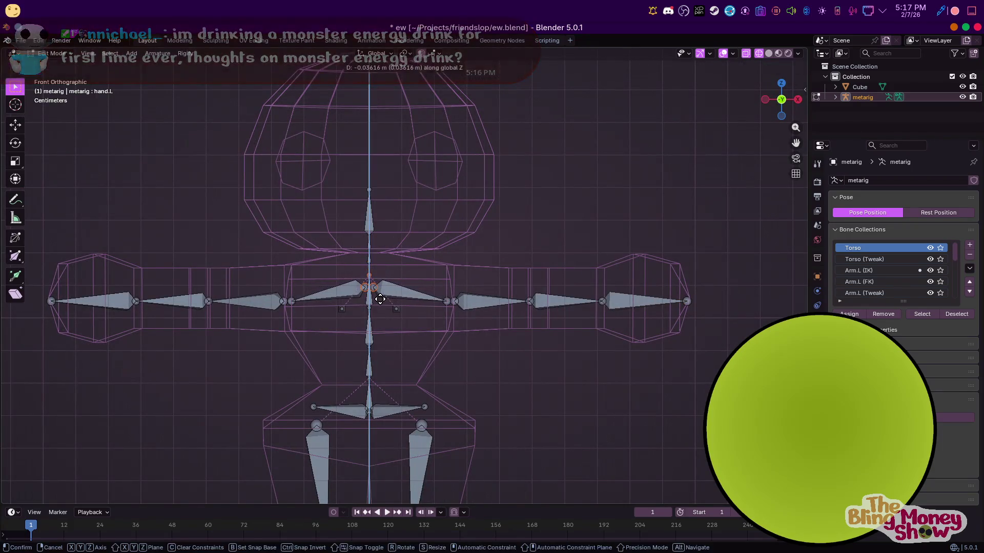
{"action": "left_click", "coordinate": [367, 302]}
{"action": "left_click_drag", "start_coordinate": [390, 346], "coordinate": [380, 351]}
{"action": "key", "text": "g"}
{"action": "left_click", "coordinate": [380, 354]}
{"action": "key", "text": "g"}
{"action": "left_click", "coordinate": [380, 320]}
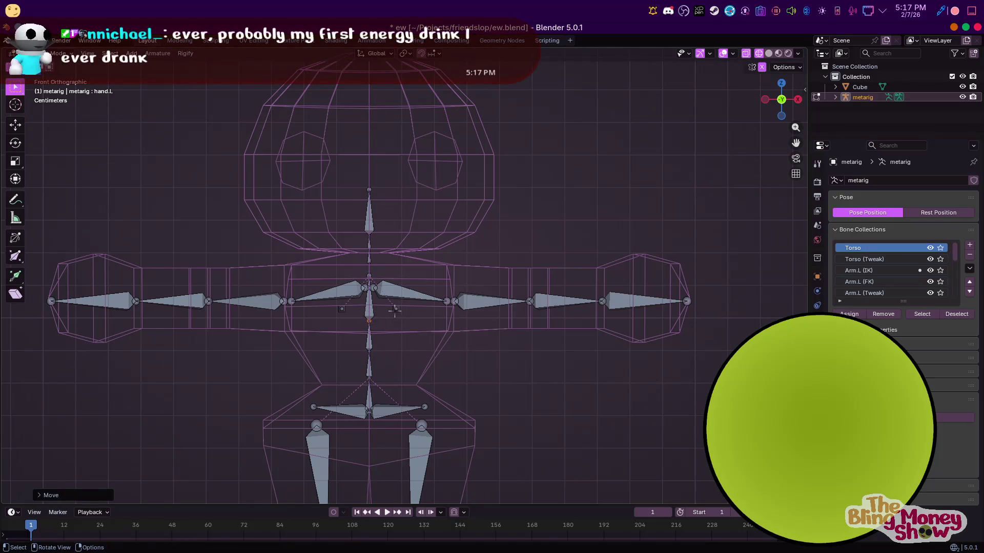
Move the left breast bone back along Y into the torso and narrow it along X
{"action": "left_click", "coordinate": [396, 310]}
{"action": "key", "text": "KP_3"}
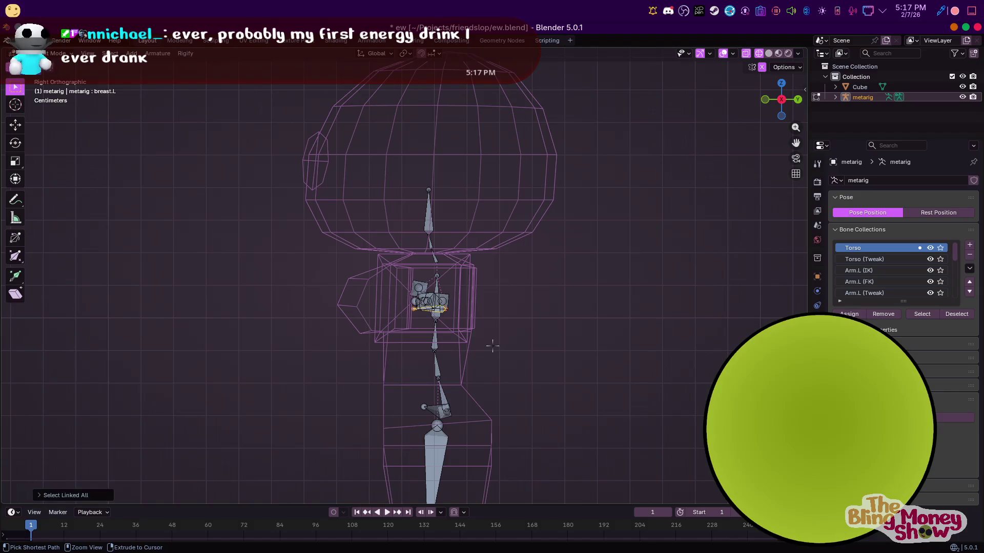
{"action": "key", "text": "g"}
{"action": "key", "text": "y"}
{"action": "left_click", "coordinate": [461, 348]}
{"action": "middle_click_drag", "start_coordinate": [461, 348], "coordinate": [480, 375]}
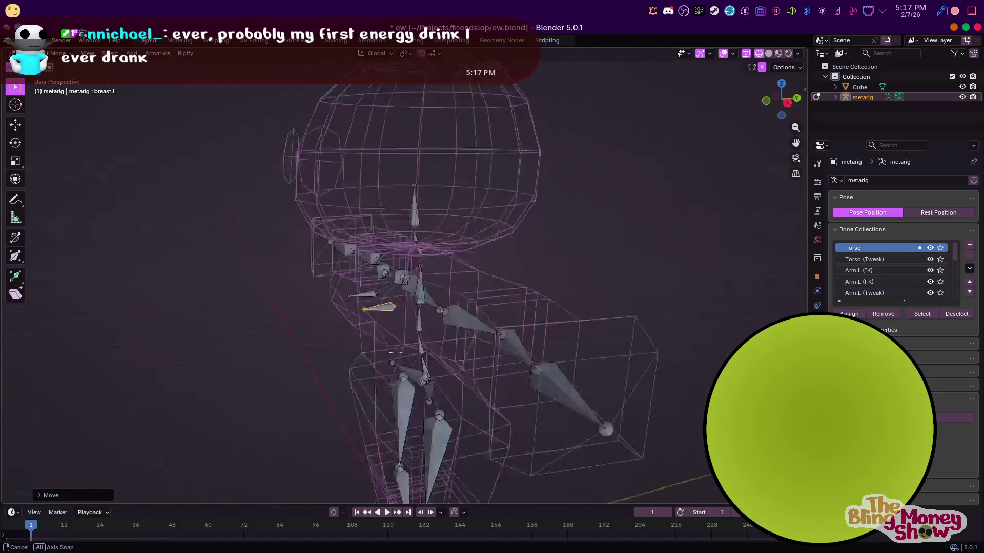
{"action": "key", "text": "s"}
{"action": "key", "text": "x"}
{"action": "left_click", "coordinate": [413, 316]}
{"action": "key", "text": "g"}
{"action": "left_click", "coordinate": [420, 334]}
Fine-tune the breast bone and its tip from the front and side views
{"action": "key", "text": "KP_1"}
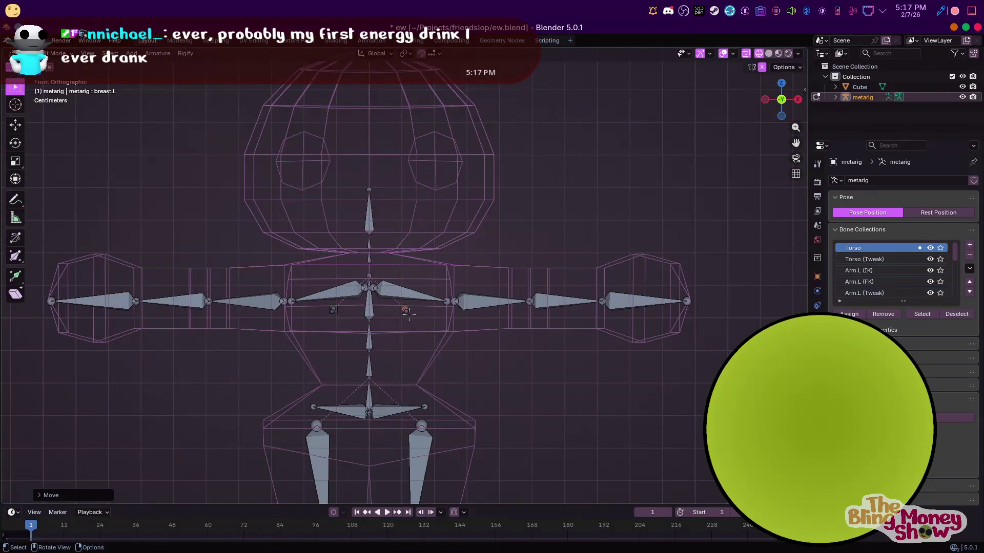
{"action": "key", "text": "g"}
{"action": "left_click", "coordinate": [418, 315]}
{"action": "key", "text": "KP_3"}
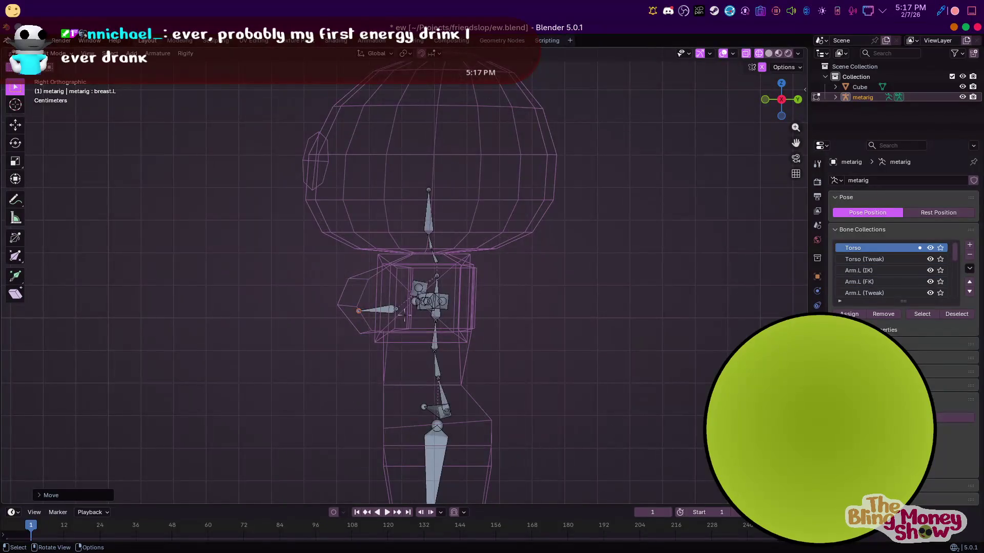
{"action": "key", "text": "g"}
{"action": "left_click", "coordinate": [395, 304]}
{"action": "middle_click_drag", "start_coordinate": [394, 304], "coordinate": [461, 308]}
{"action": "key", "text": "KP_3"}
Reposition the left shoulder bone, then select the bone at the base of the head
{"action": "left_click", "coordinate": [436, 306]}
{"action": "key", "text": "g"}
{"action": "mouse_move", "coordinate": [399, 307]}
{"action": "middle_mouse_down"}
{"action": "mouse_move", "coordinate": [435, 306]}
{"action": "mouse_move", "coordinate": [575, 407]}
{"action": "mouse_move", "coordinate": [577, 423]}
{"action": "mouse_move", "coordinate": [452, 352]}
{"action": "middle_mouse_up"}
{"action": "left_click", "coordinate": [453, 312]}
{"action": "key", "text": "KP_1"}
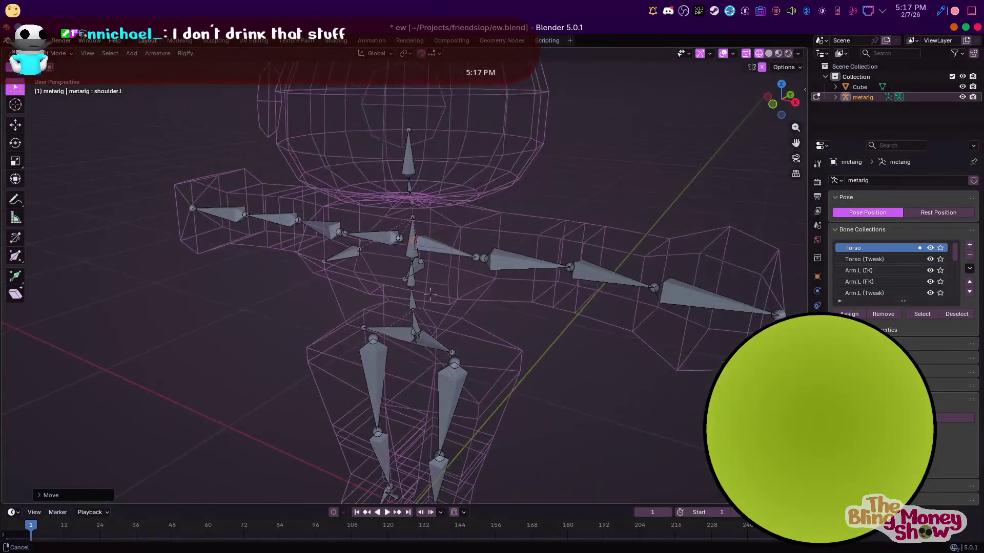
{"action": "key", "text": "KP_3"}
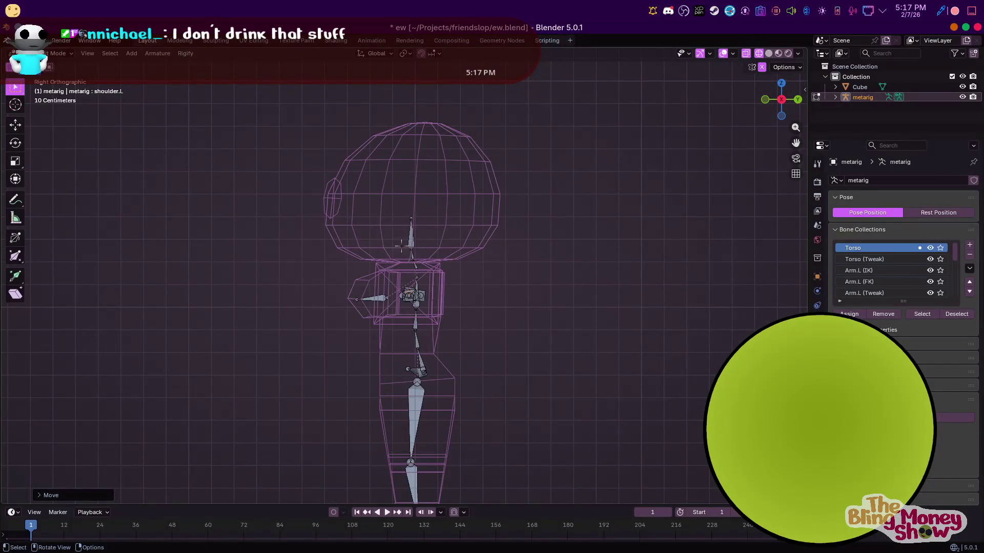
{"action": "scroll", "coordinate": [408, 231], "scroll_direction": "up", "scroll_amount": 3}
{"action": "scroll", "coordinate": [396, 184], "scroll_direction": "up", "scroll_amount": 1}
{"action": "scroll", "coordinate": [387, 156], "scroll_direction": "up", "scroll_amount": 1}
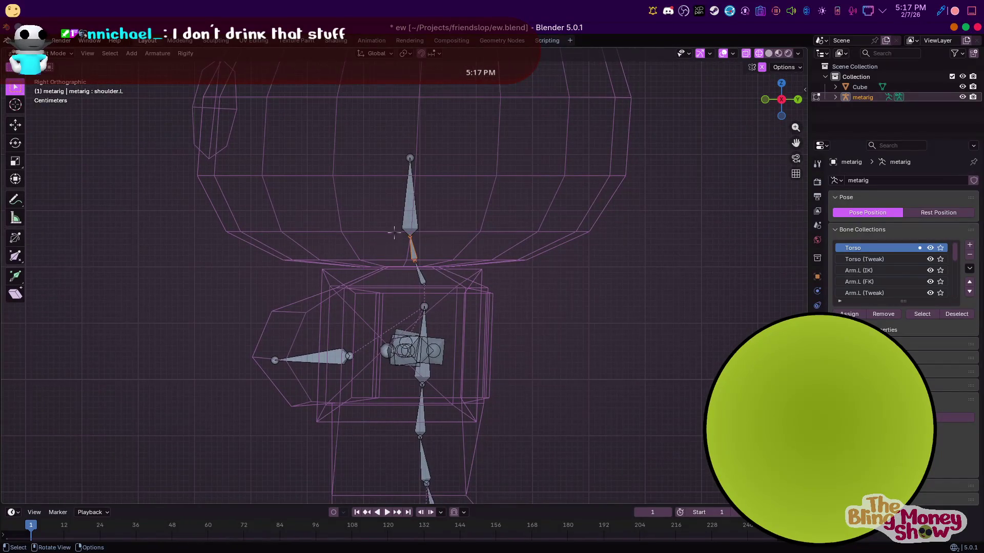
{"action": "left_click_drag", "start_coordinate": [385, 151], "coordinate": [517, 285]}
Lower the head bone vertically and reposition the upper spine joints inside the torso
{"action": "key", "text": "g"}
{"action": "key", "text": "z"}
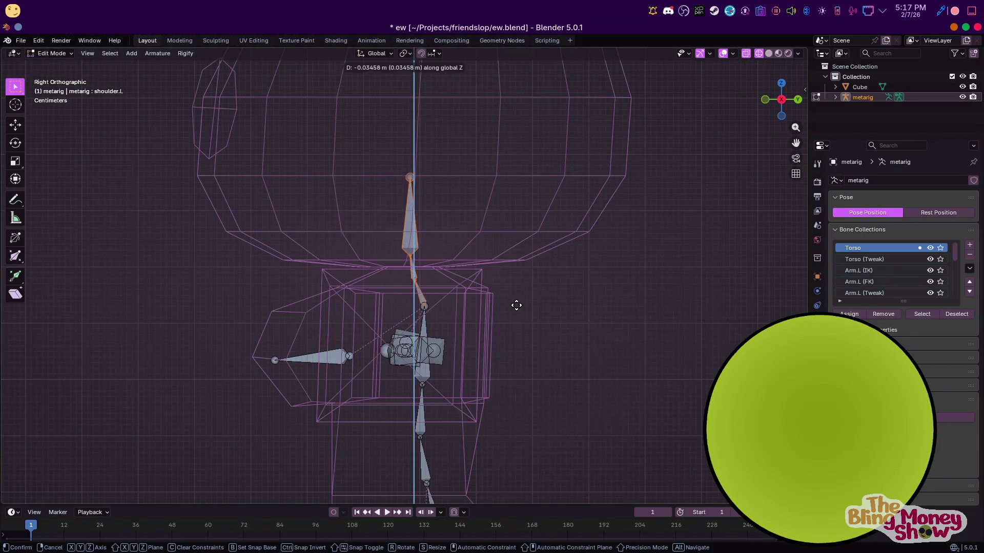
{"action": "left_click", "coordinate": [516, 302]}
{"action": "left_click", "coordinate": [424, 306]}
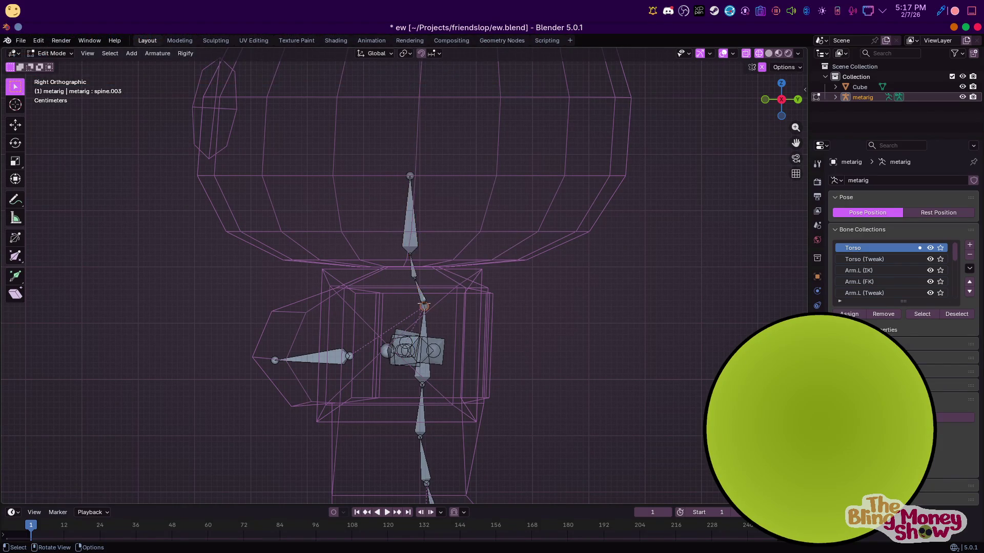
{"action": "key", "text": "g"}
{"action": "left_click", "coordinate": [396, 255]}
{"action": "key", "text": "g"}
{"action": "left_click", "coordinate": [412, 277]}
{"action": "key", "text": "g"}
{"action": "left_click", "coordinate": [414, 286]}
Scale and move the mid-spine joint into place, then check the pelvis bone from front and side views
{"action": "key", "text": "g"}
{"action": "key", "text": "s"}
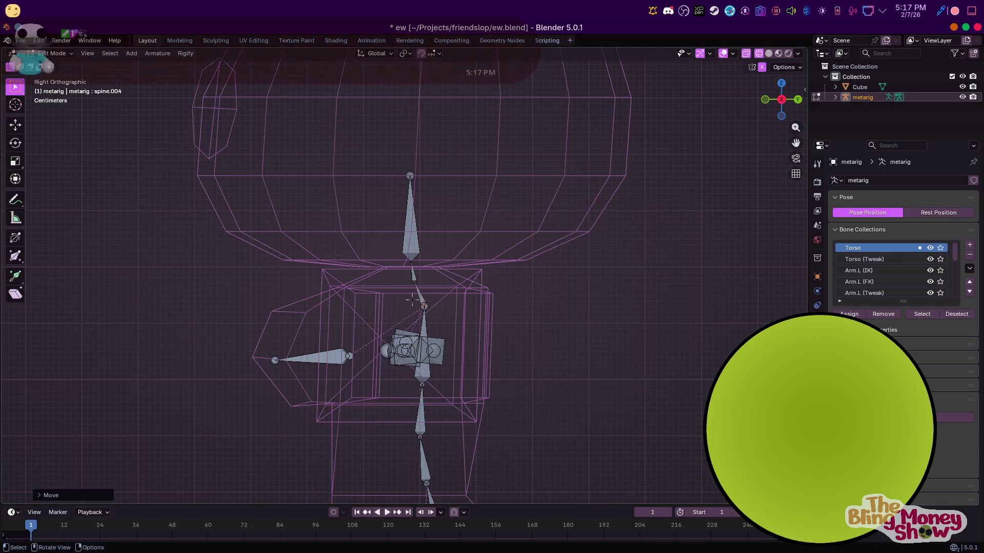
{"action": "left_click", "coordinate": [451, 307]}
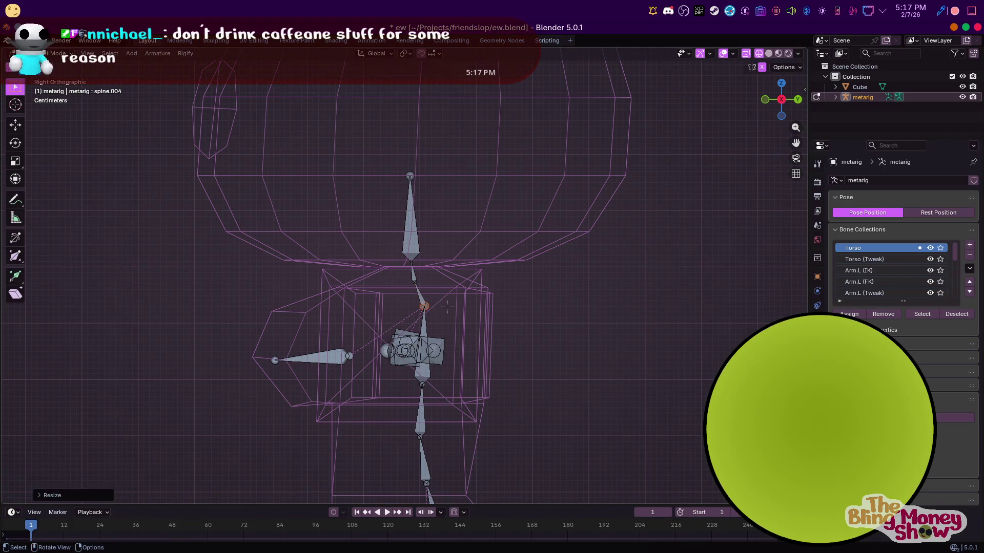
{"action": "key", "text": "g"}
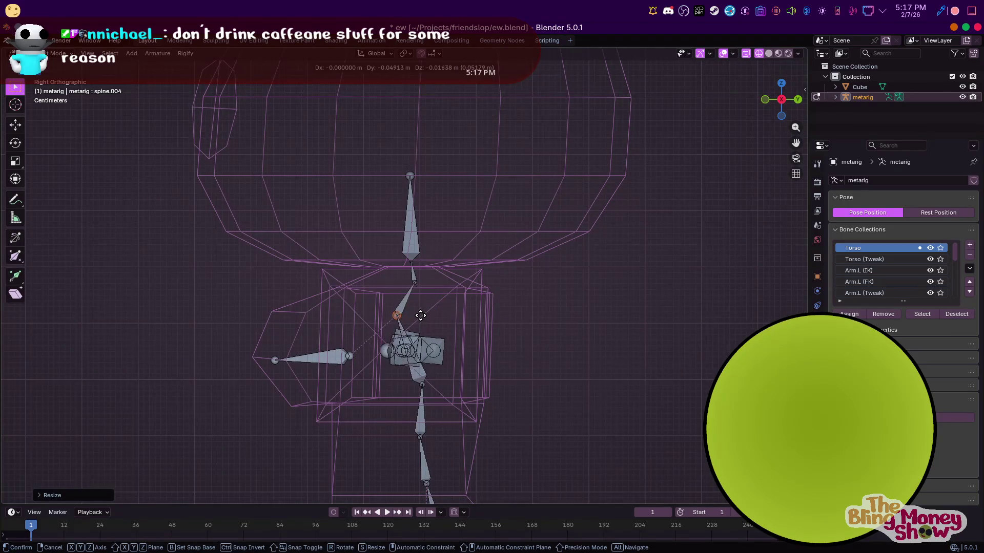
{"action": "left_click", "coordinate": [430, 315]}
{"action": "left_click", "coordinate": [421, 383]}
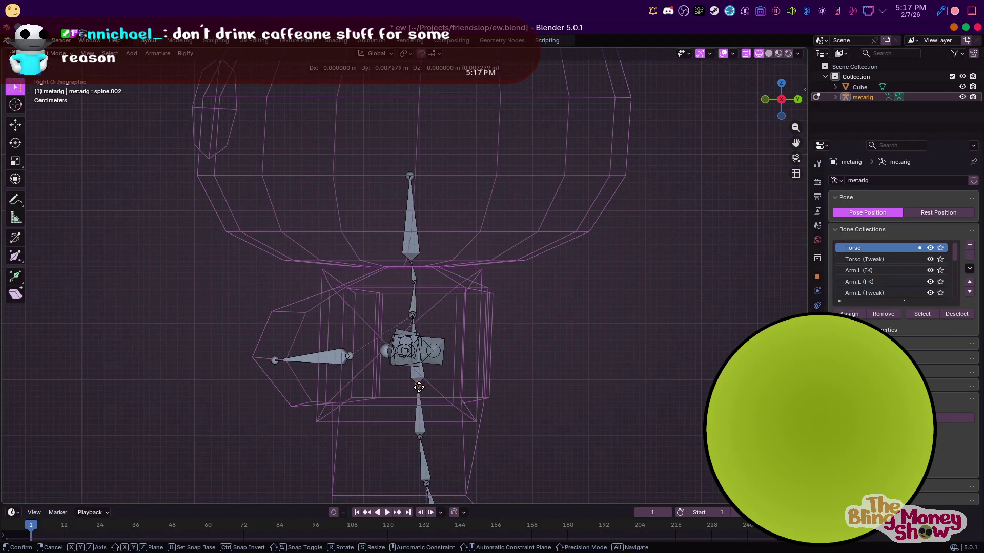
{"action": "scroll", "coordinate": [421, 384], "scroll_direction": "down", "scroll_amount": 2}
{"action": "scroll", "coordinate": [410, 383], "scroll_direction": "down", "scroll_amount": 1}
{"action": "middle_click_drag", "start_coordinate": [410, 383], "coordinate": [392, 352], "text": "shift"}
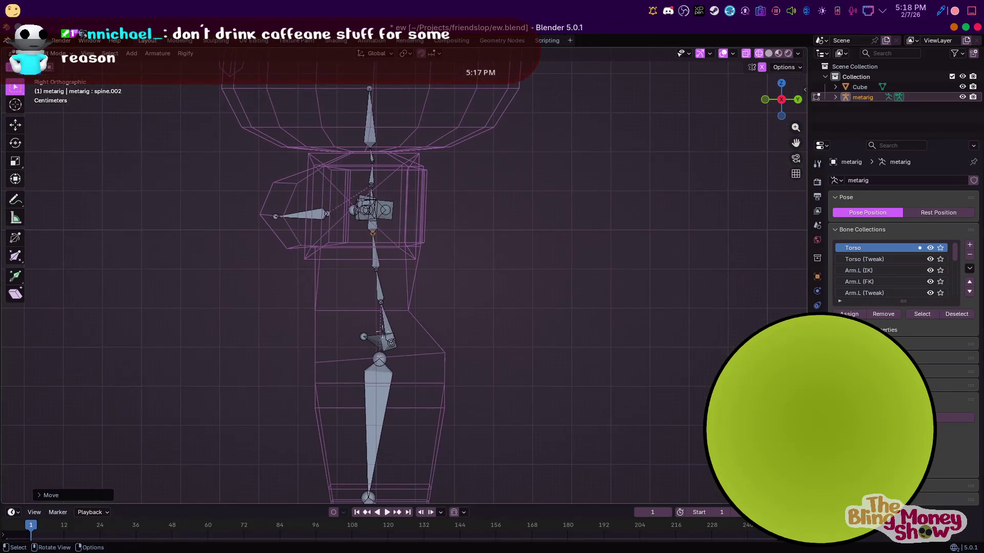
{"action": "left_click", "coordinate": [369, 344]}
{"action": "key", "text": "KP_1"}
{"action": "scroll", "coordinate": [384, 270], "scroll_direction": "up", "scroll_amount": 3}
{"action": "key", "text": "KP_3"}
Extend the head bone's tip up into the head, then generate the Rigify control rig from the metarig
{"action": "left_click_drag", "start_coordinate": [400, 307], "coordinate": [405, 240]}
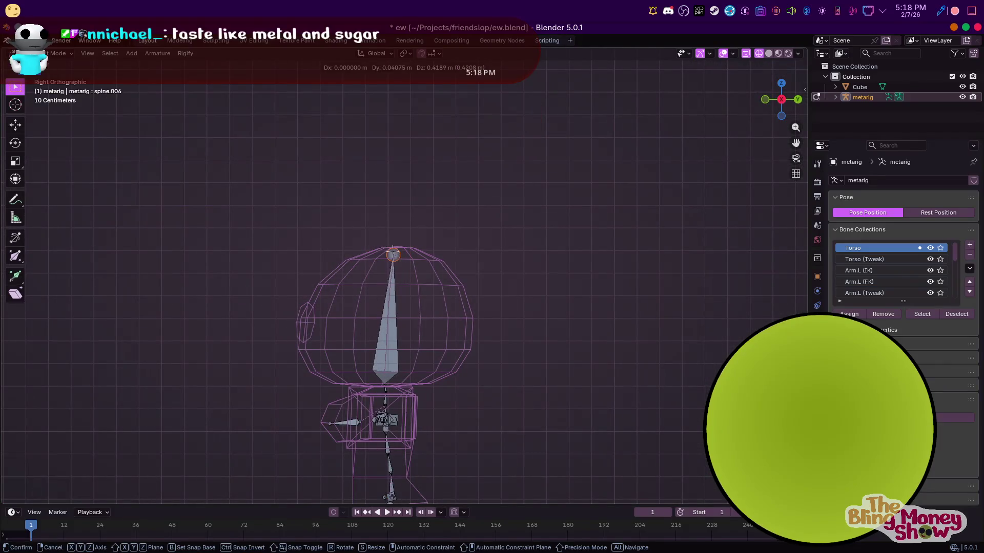
{"action": "left_click", "coordinate": [392, 254]}
{"action": "middle_click_drag", "start_coordinate": [392, 254], "coordinate": [346, 331]}
{"action": "scroll", "coordinate": [346, 331], "scroll_direction": "down", "scroll_amount": 4}
{"action": "scroll", "coordinate": [319, 363], "scroll_direction": "up", "scroll_amount": 5}
{"action": "mouse_move", "coordinate": [318, 363]}
{"action": "middle_mouse_down"}
{"action": "mouse_move", "coordinate": [446, 335]}
{"action": "mouse_move", "coordinate": [518, 347]}
{"action": "mouse_move", "coordinate": [559, 264]}
{"action": "middle_mouse_up"}
{"action": "key", "text": "KP_3"}
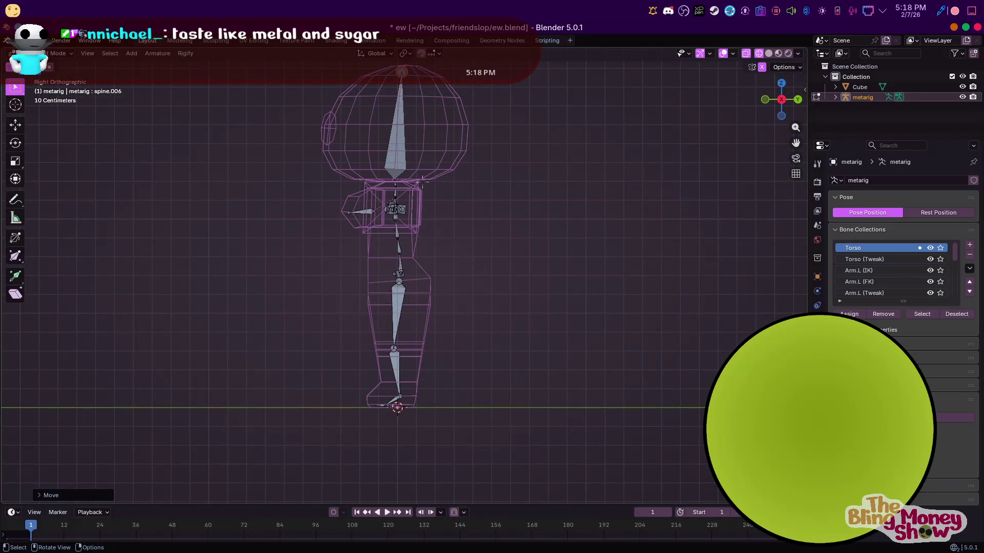
{"action": "key", "text": "ctrl+Tab"}
{"action": "left_click", "coordinate": [206, 65]}
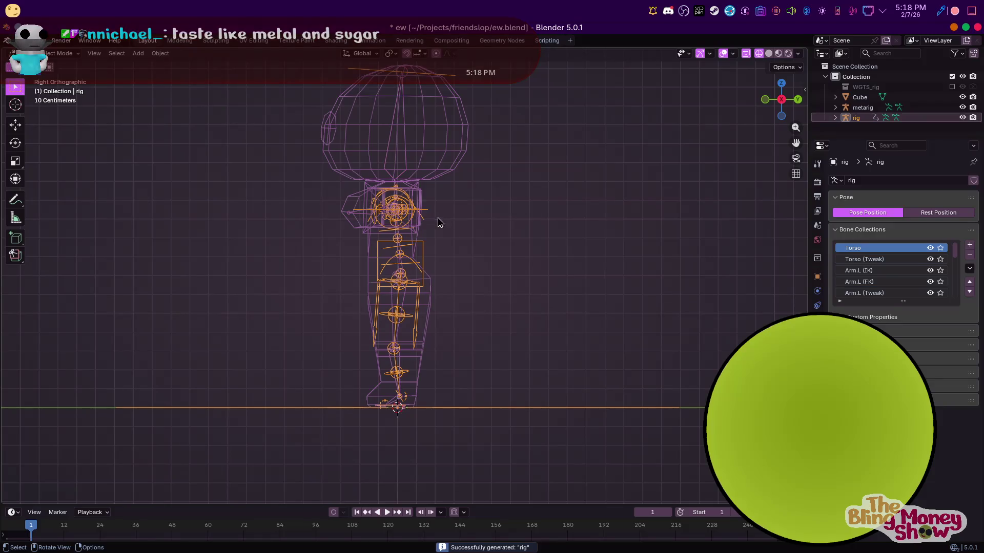
Delete the metarig now that the control rig exists
{"action": "mouse_move", "coordinate": [437, 220]}
{"action": "middle_mouse_down"}
{"action": "mouse_move", "coordinate": [500, 364]}
{"action": "mouse_move", "coordinate": [458, 298]}
{"action": "middle_mouse_up"}
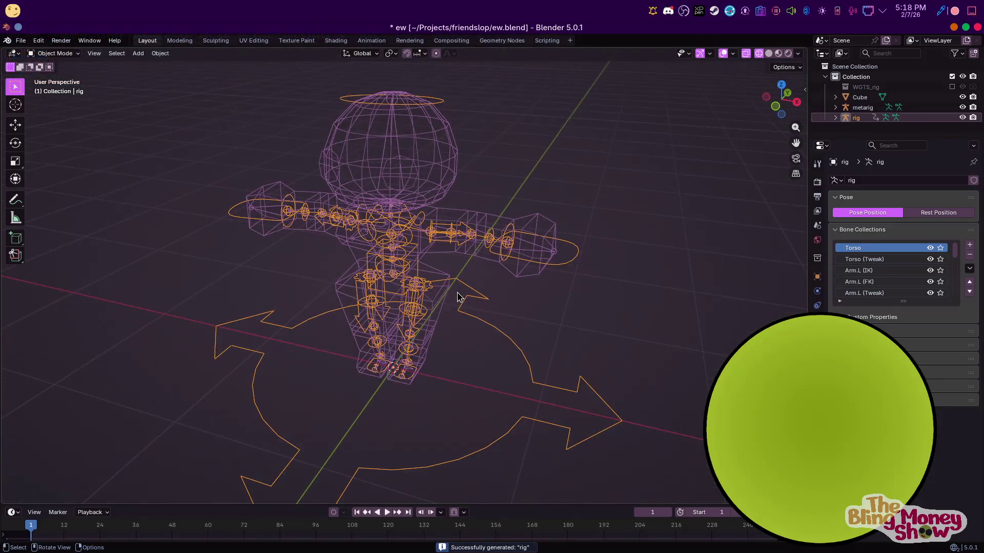
{"action": "left_click", "coordinate": [409, 279]}
{"action": "key", "text": "x"}
{"action": "left_click", "coordinate": [411, 280]}
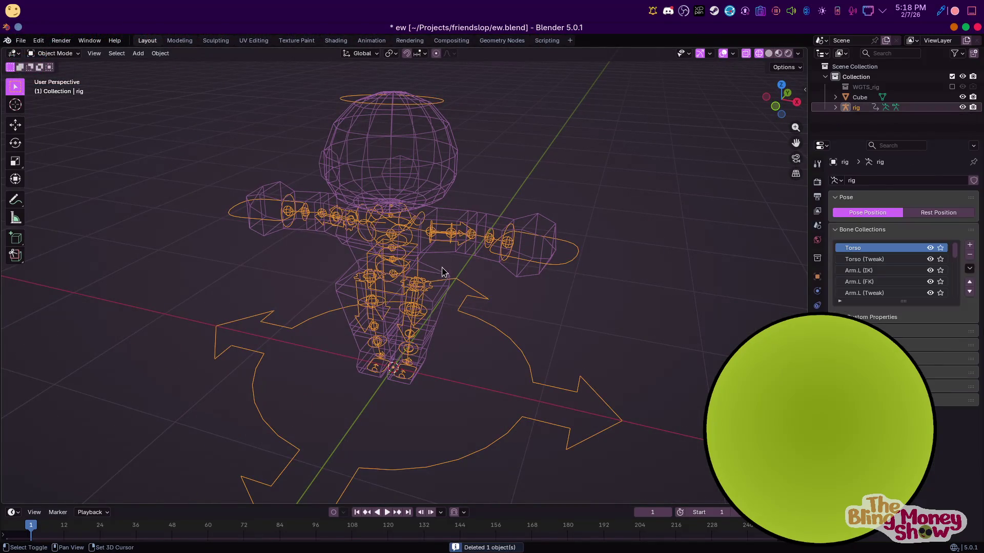
Parent the slime Cube mesh to the rig with Automatic Weights
{"action": "left_click", "coordinate": [520, 275], "text": "shift"}
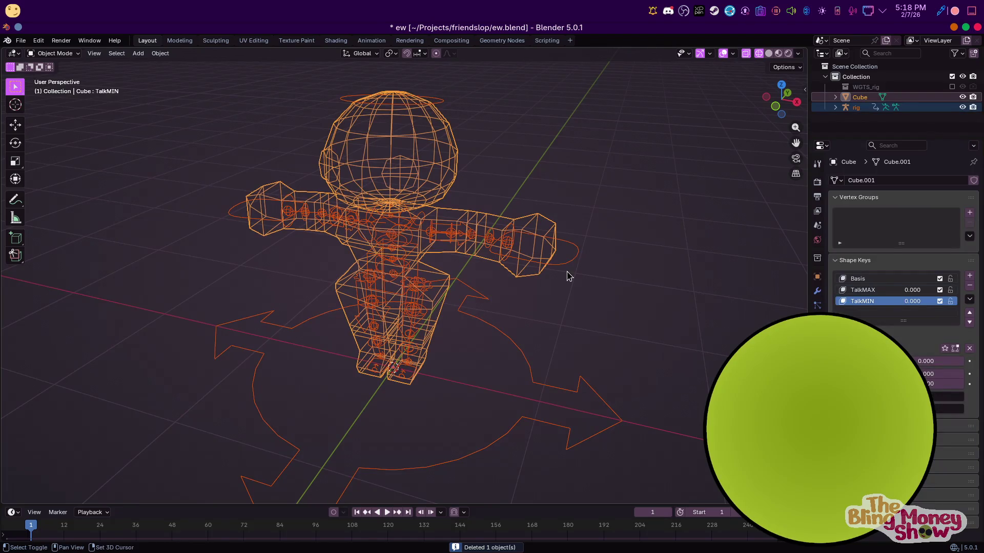
{"action": "left_click", "coordinate": [571, 263], "text": "shift"}
{"action": "key", "text": "ctrl+p"}
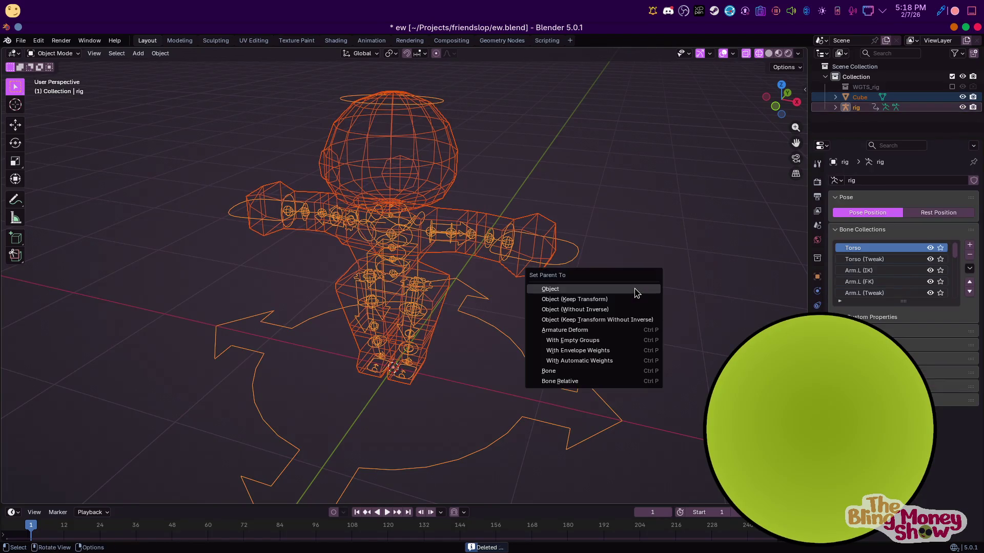
{"action": "left_click", "coordinate": [602, 361]}
Put the rig in Pose Mode and grab the hips bone from the front view
{"action": "left_click", "coordinate": [27, 53]}
{"action": "left_click", "coordinate": [92, 100]}
{"action": "key", "text": "KP_1"}
{"action": "left_click", "coordinate": [409, 279]}
{"action": "key", "text": "g"}
Trial-rotate the hips bone from front and side views, cancelling each rotation
{"action": "key", "text": "r"}
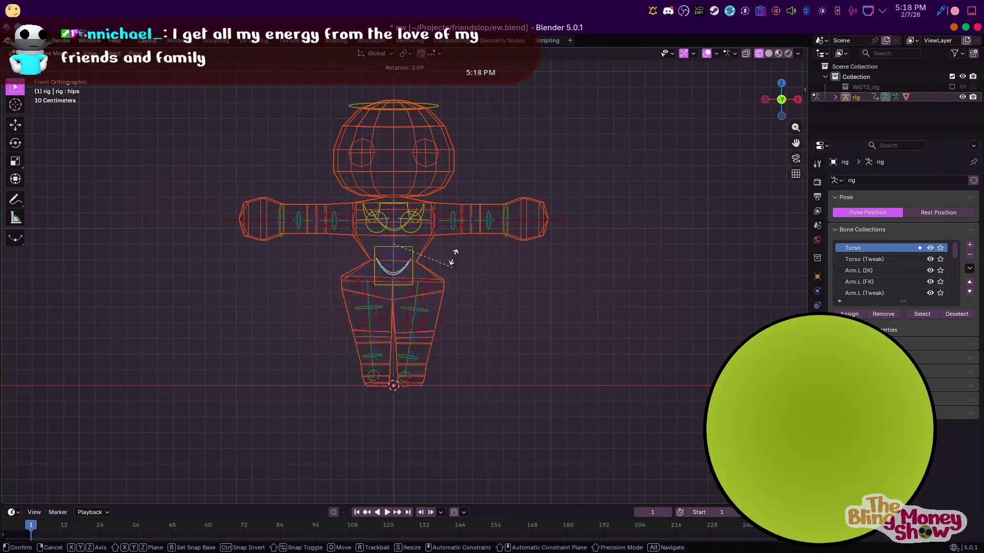
{"action": "key", "text": "Escape"}
{"action": "key", "text": "KP_3"}
{"action": "key", "text": "r"}
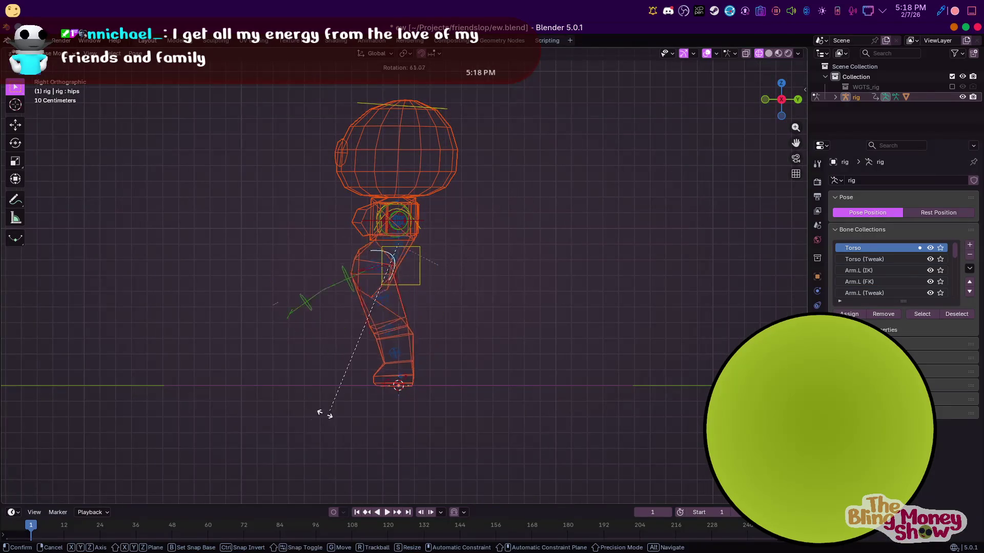
{"action": "key", "text": "Escape"}
{"action": "key", "text": "KP_1"}
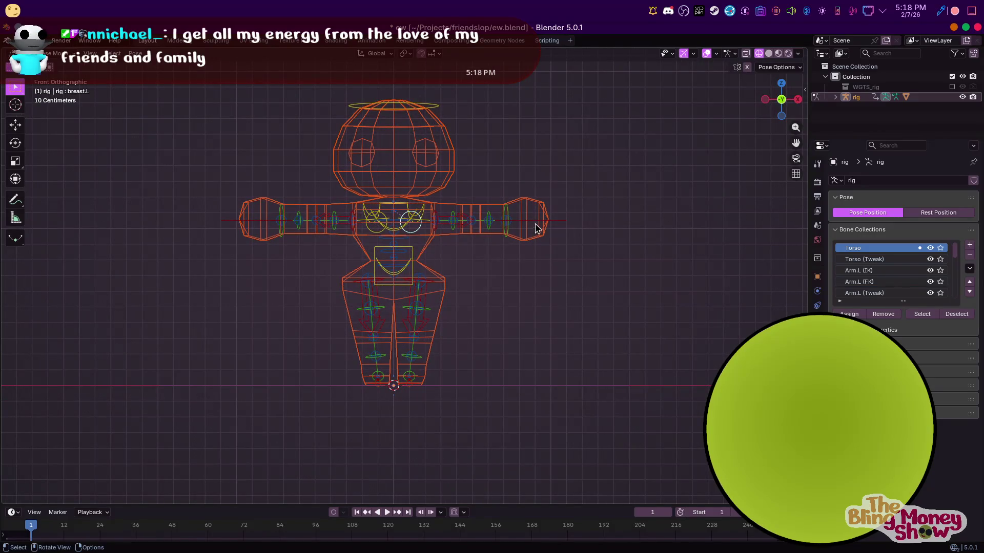
Bend the left arm inward via its hand control in solid shading, then angle the right arm by rotating its hand
{"action": "left_click_drag", "start_coordinate": [536, 228], "coordinate": [535, 269]}
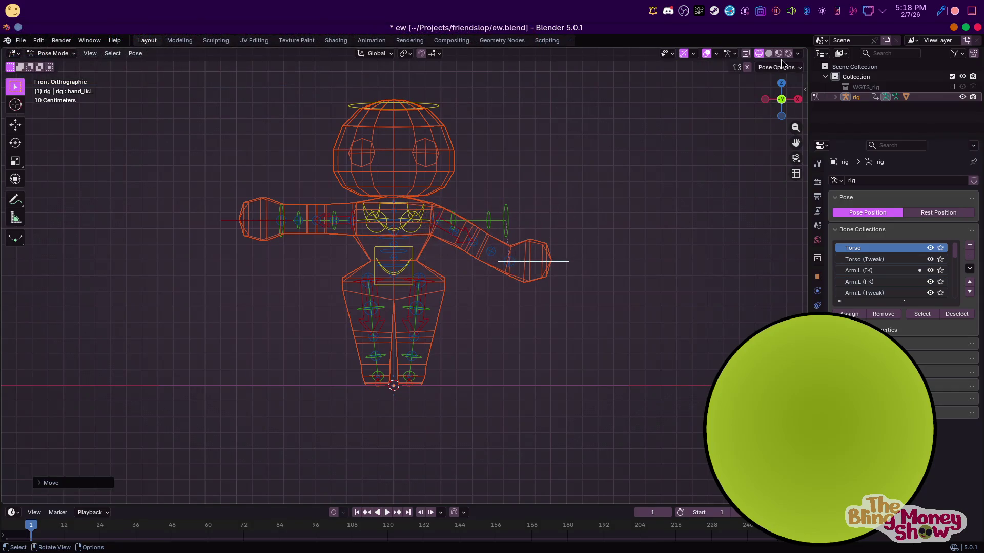
{"action": "left_click", "coordinate": [778, 53]}
{"action": "key", "text": "g"}
{"action": "left_click", "coordinate": [523, 266]}
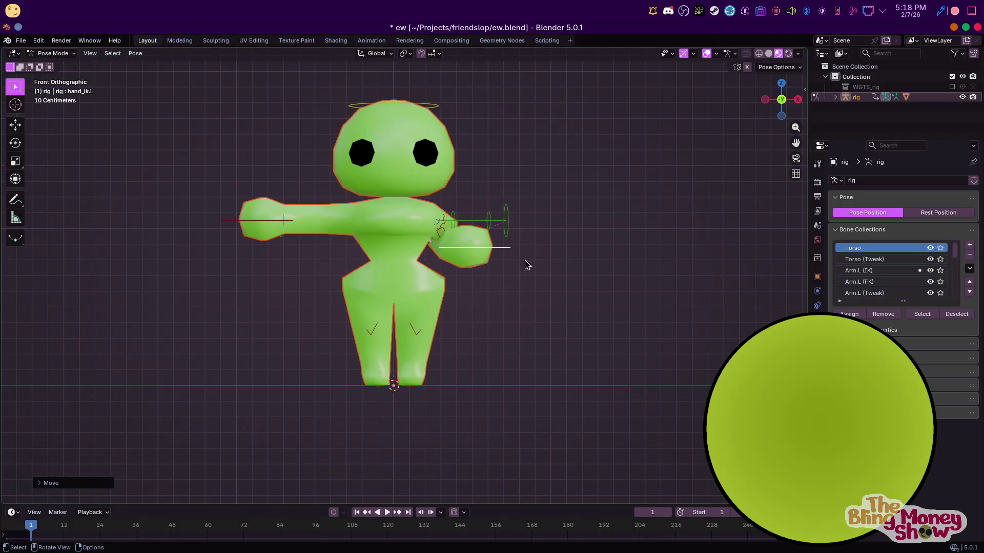
{"action": "left_click", "coordinate": [255, 223]}
{"action": "key", "text": "g"}
{"action": "key", "text": "r"}
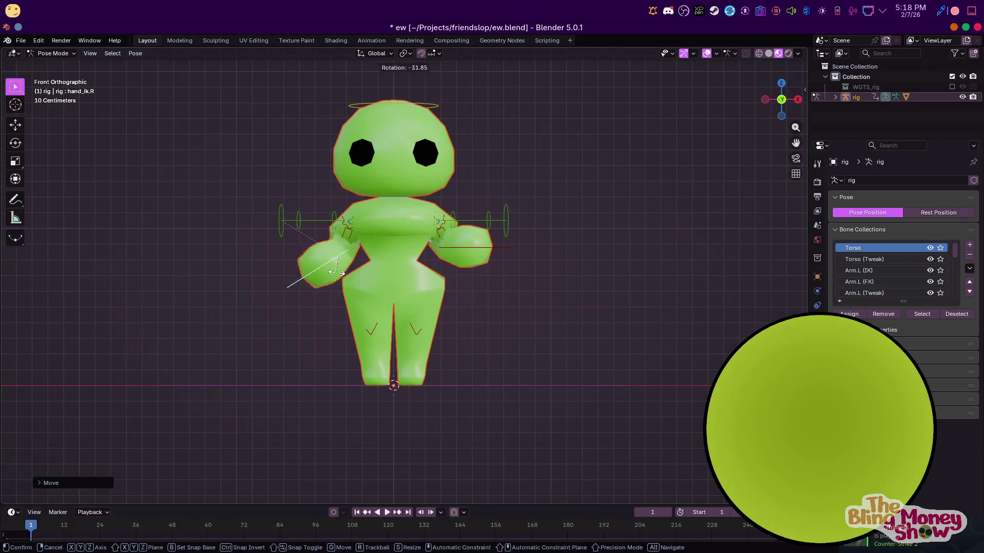
{"action": "left_click", "coordinate": [385, 94]}
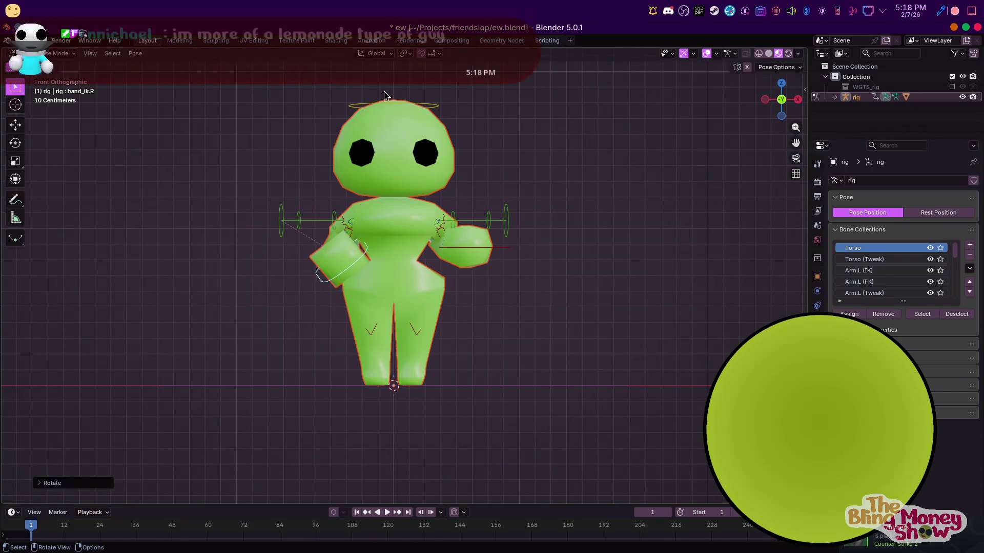
Test-rotate the head bone, return the rig to Object Mode and select the head mesh
{"action": "left_click", "coordinate": [388, 102]}
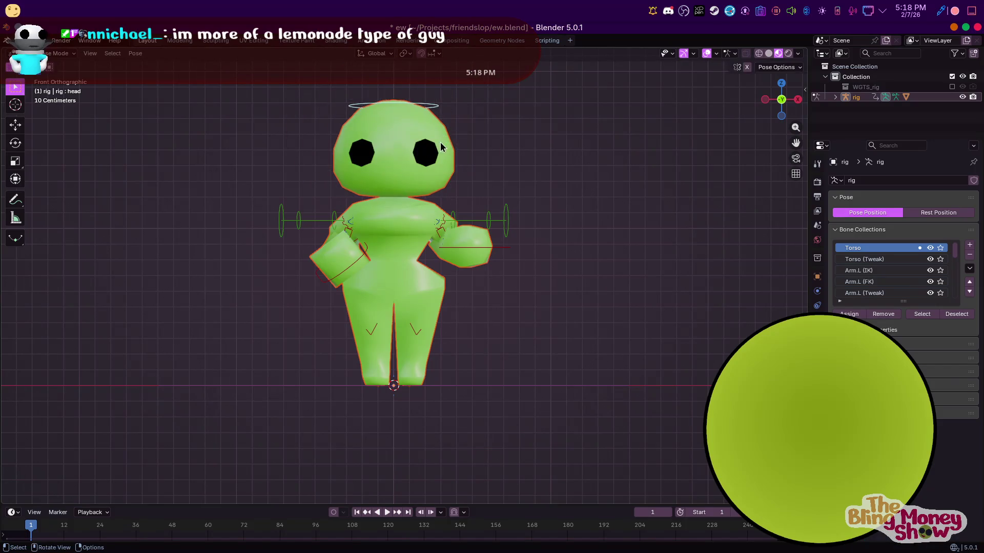
{"action": "key", "text": "r"}
{"action": "key", "text": "Escape"}
{"action": "key", "text": "Tab"}
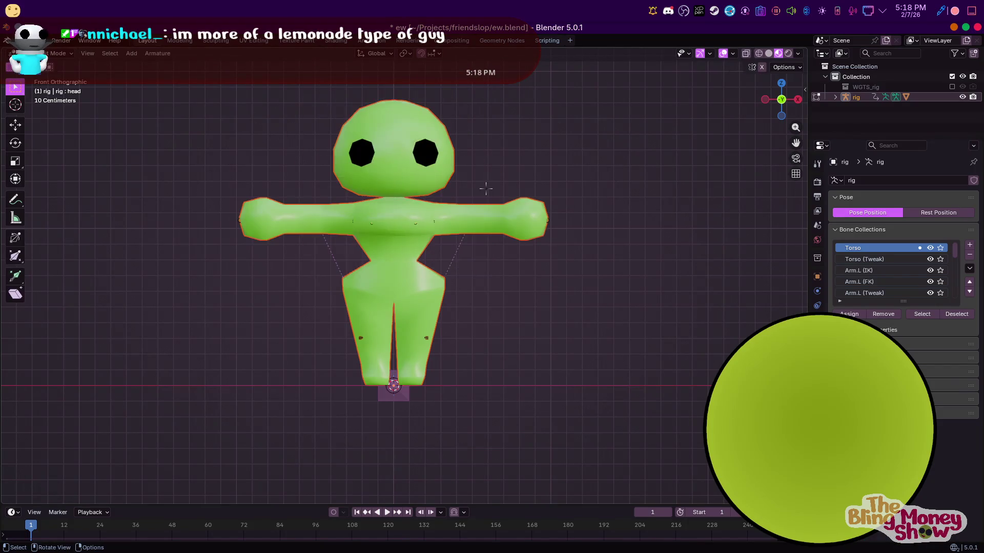
{"action": "key", "text": "Tab"}
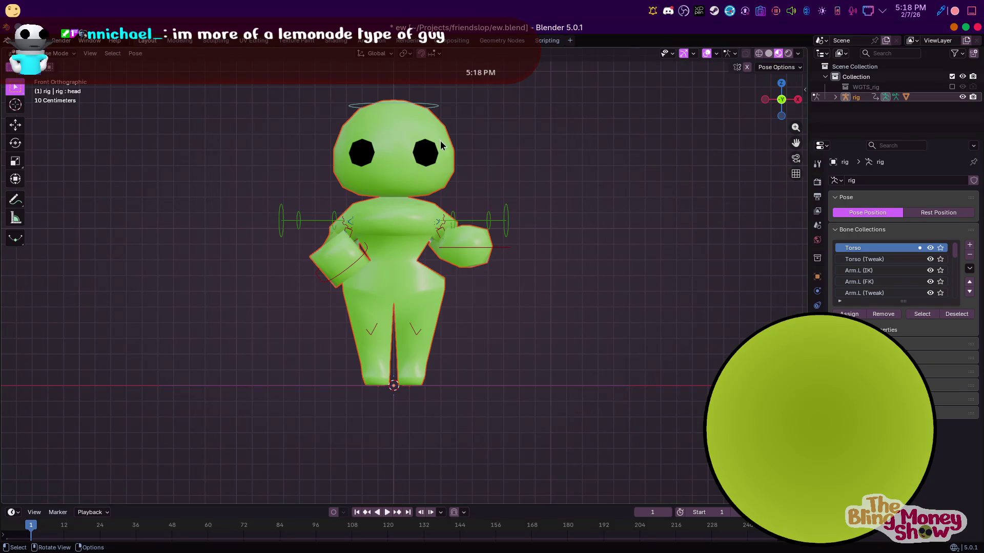
{"action": "key", "text": "ctrl+Tab"}
{"action": "left_click", "coordinate": [434, 159]}
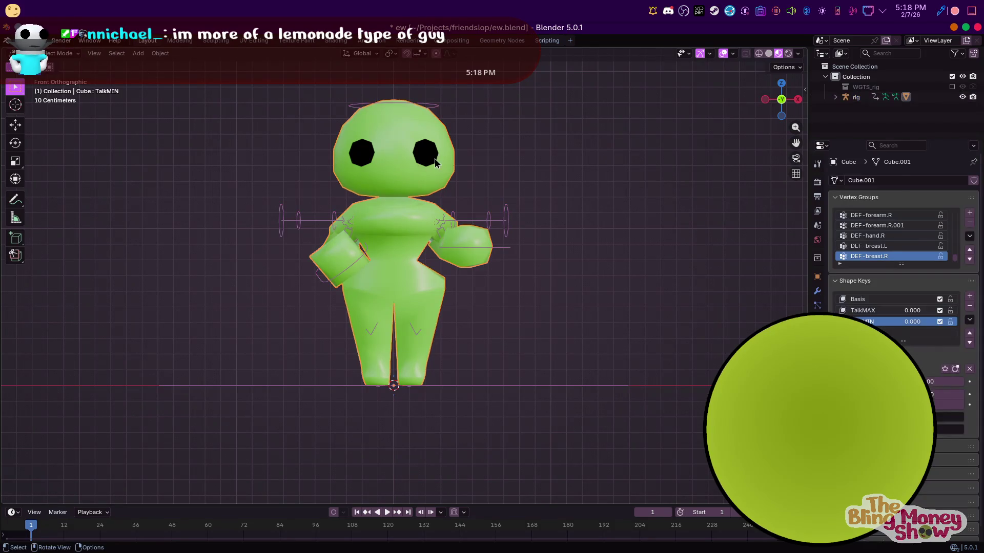
Select both linked eye regions with Ctrl+L, assign them to the DEF spine vertex group, and reselect the rig
{"action": "key", "text": "Tab"}
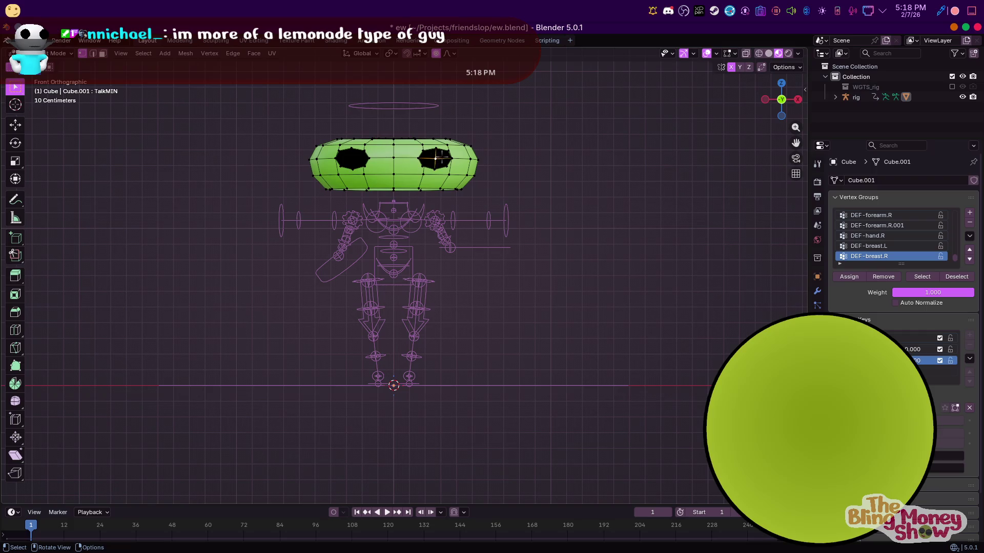
{"action": "key", "text": "ctrl+l"}
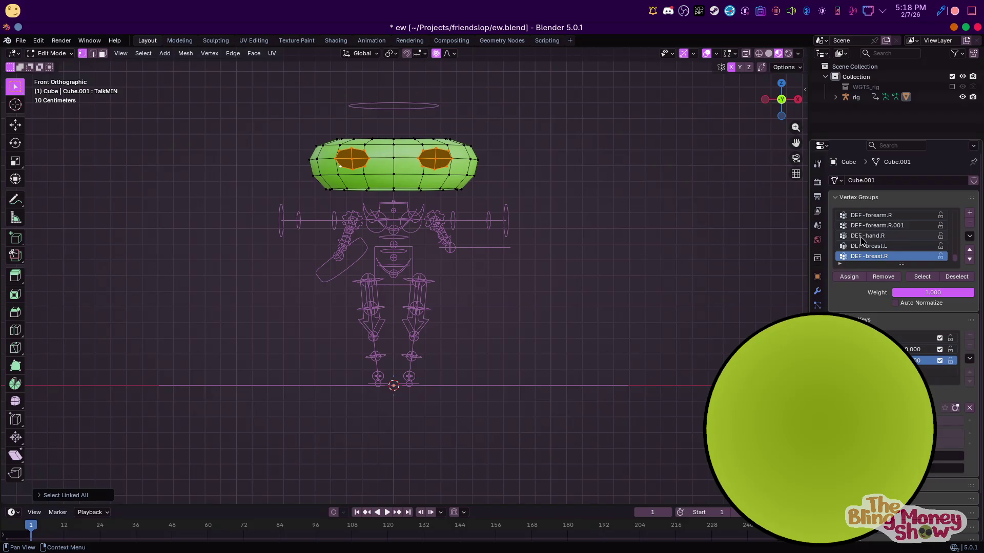
{"action": "scroll", "coordinate": [877, 247], "scroll_direction": "up", "scroll_amount": 5}
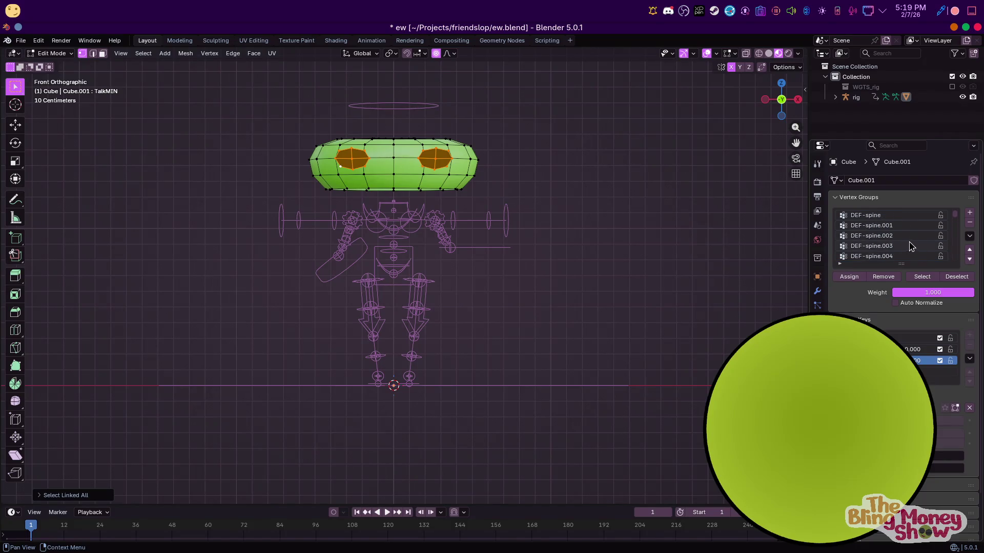
{"action": "left_click", "coordinate": [850, 277]}
{"action": "key", "text": "Tab"}
{"action": "left_click", "coordinate": [360, 90]}
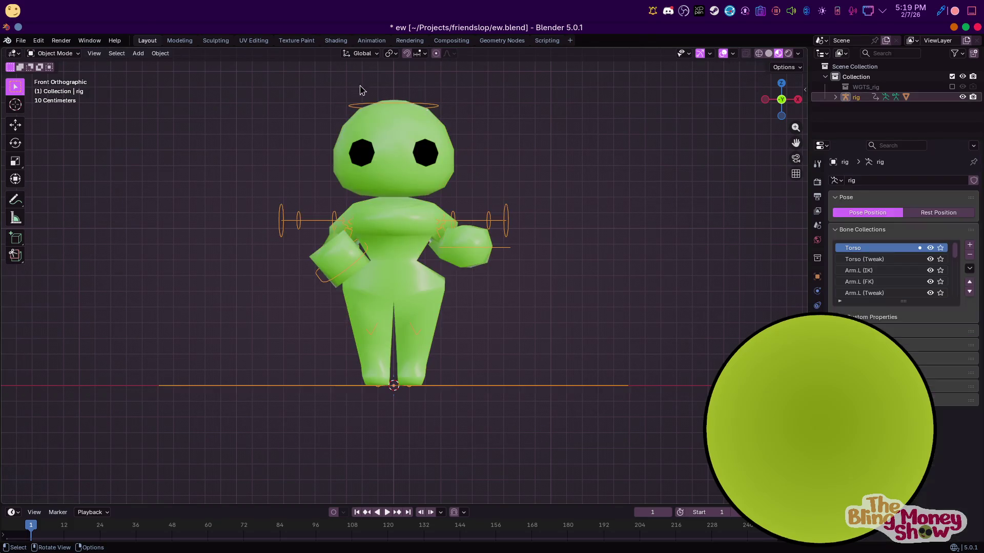
In Pose Mode tumble the head bone to confirm it follows, then clear all bone rotations with Alt+R
{"action": "left_click", "coordinate": [55, 53]}
{"action": "left_click", "coordinate": [59, 84]}
{"action": "left_click", "coordinate": [437, 108]}
{"action": "key", "text": "r"}
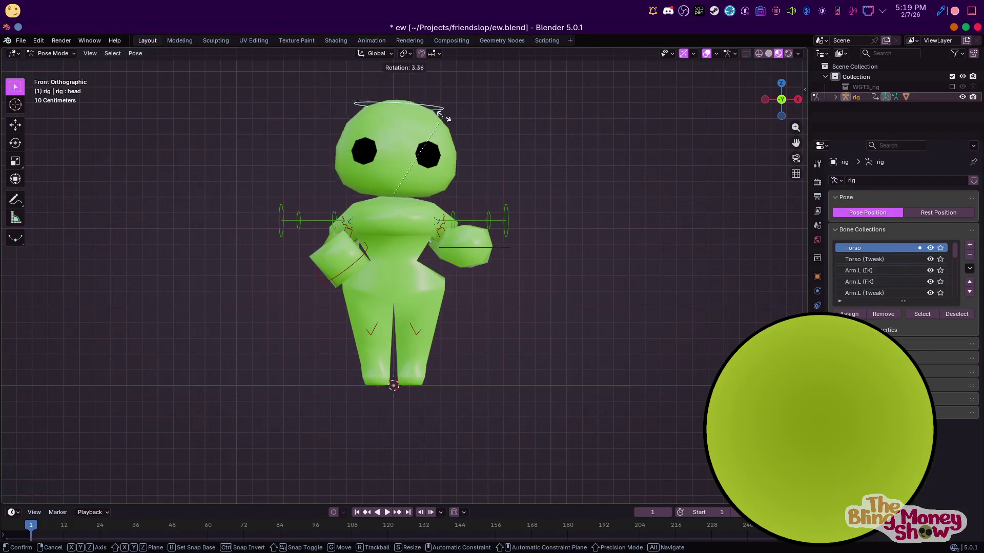
{"action": "key", "text": "r"}
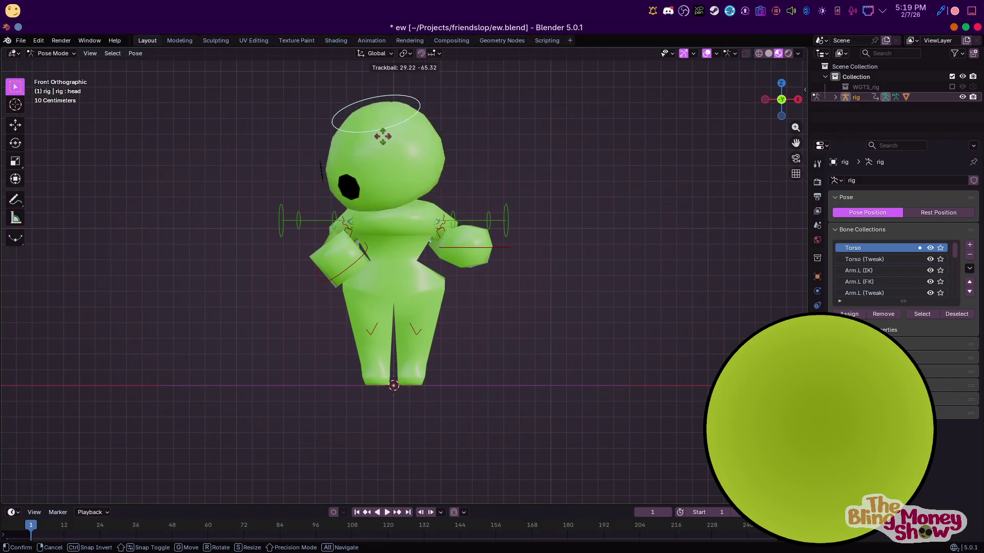
{"action": "key", "text": "Escape"}
{"action": "key", "text": "a"}
{"action": "key", "text": "alt+r"}
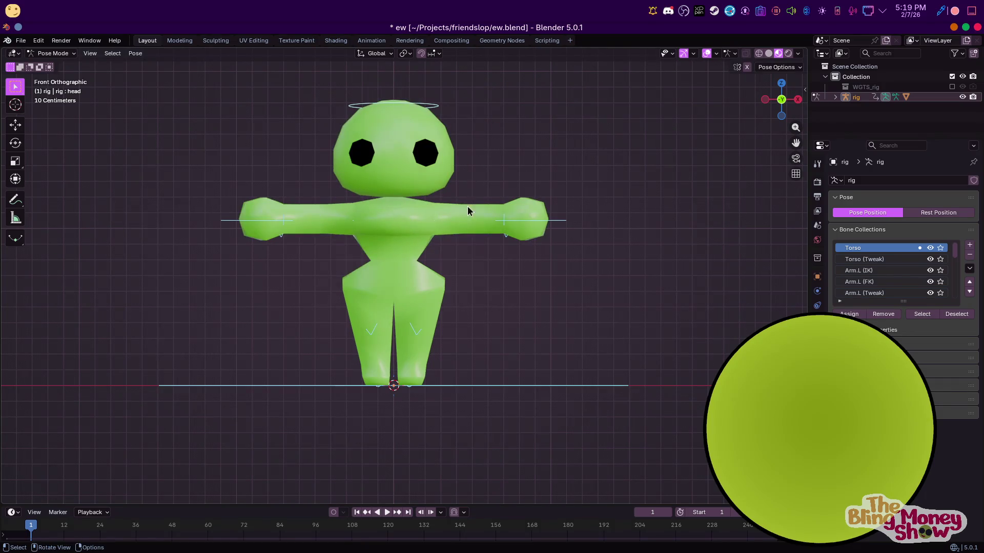
{"action": "key", "text": "KP_3"}
{"action": "scroll", "coordinate": [410, 391], "scroll_direction": "up", "scroll_amount": 3}
Lift the left foot control up and back, checking the deformation in wireframe and solid shading
{"action": "left_click", "coordinate": [758, 53]}
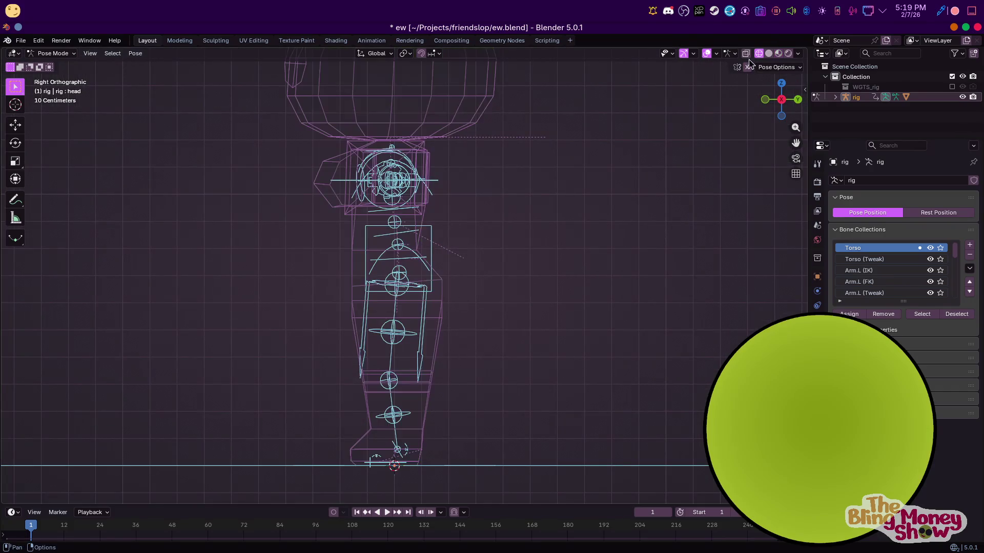
{"action": "left_click", "coordinate": [390, 461]}
{"action": "key", "text": "g"}
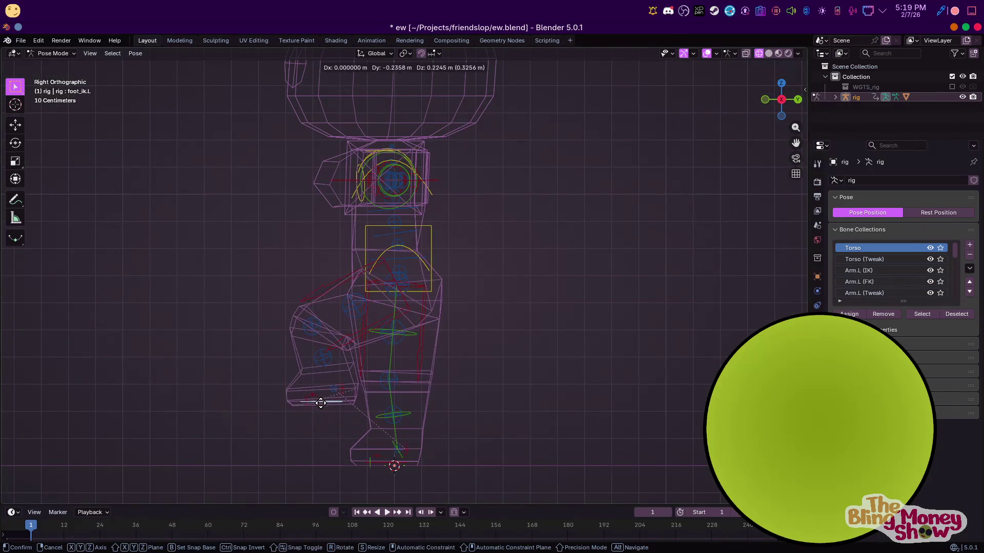
{"action": "left_click", "coordinate": [429, 377]}
{"action": "mouse_move", "coordinate": [430, 377]}
{"action": "middle_mouse_down"}
{"action": "mouse_move", "coordinate": [593, 321]}
{"action": "mouse_move", "coordinate": [530, 265]}
{"action": "middle_mouse_up"}
{"action": "key", "text": "shift+z"}
{"action": "key", "text": "KP_3"}
{"action": "key", "text": "g"}
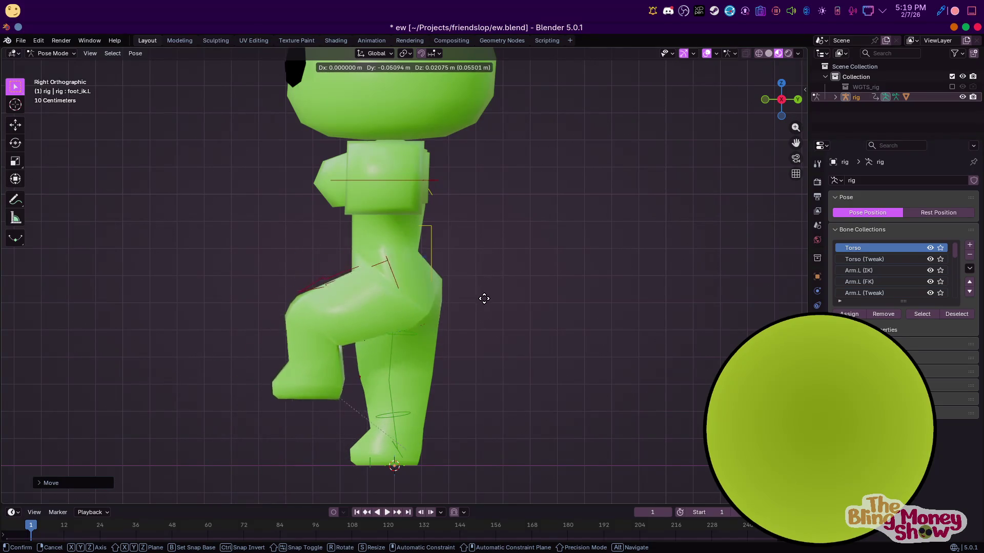
{"action": "left_click", "coordinate": [457, 324]}
{"action": "middle_click_drag", "start_coordinate": [456, 323], "coordinate": [417, 284]}
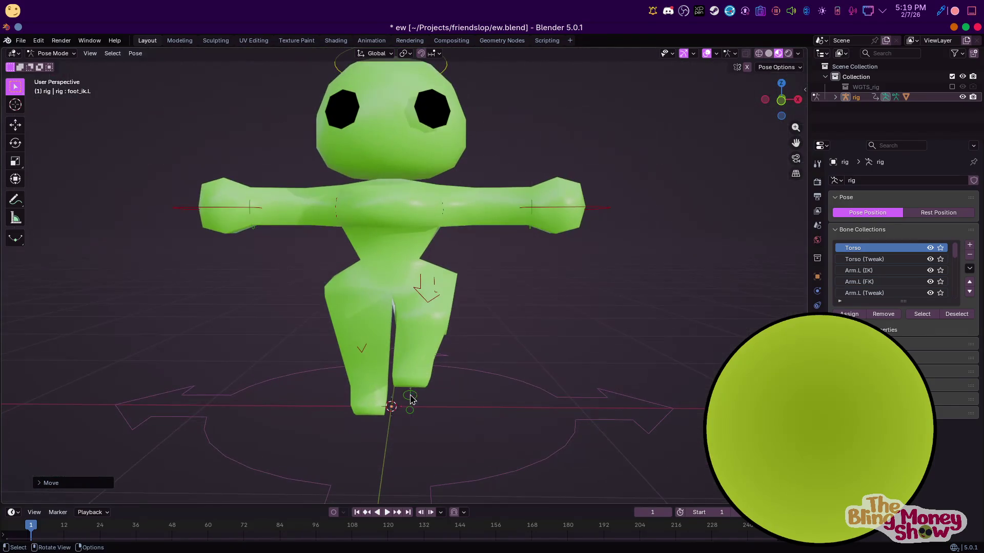
Swing the right foot control forward and up, then reset its location with Alt+G
{"action": "left_click", "coordinate": [384, 405]}
{"action": "key", "text": "shift"}
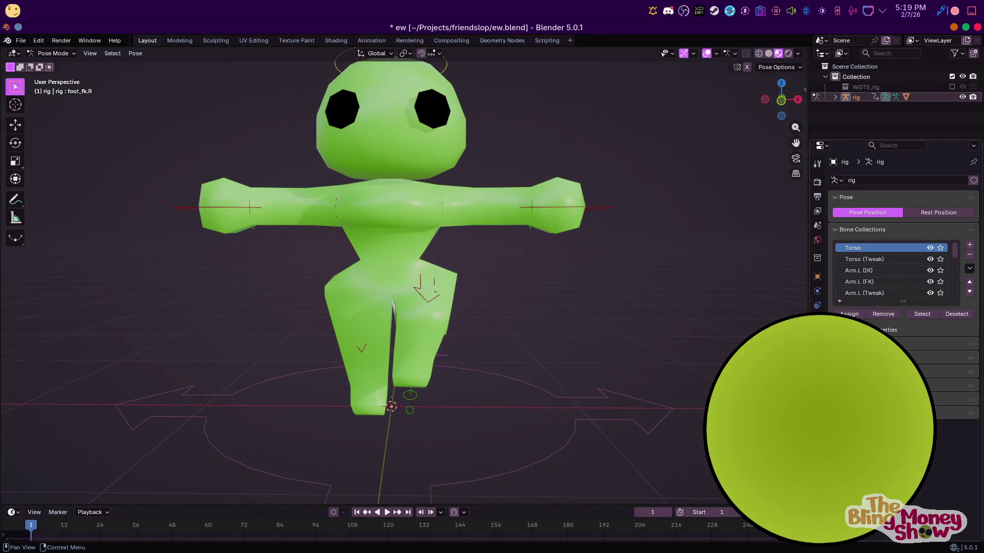
{"action": "key", "text": "alt+h"}
{"action": "key", "text": "KP_3"}
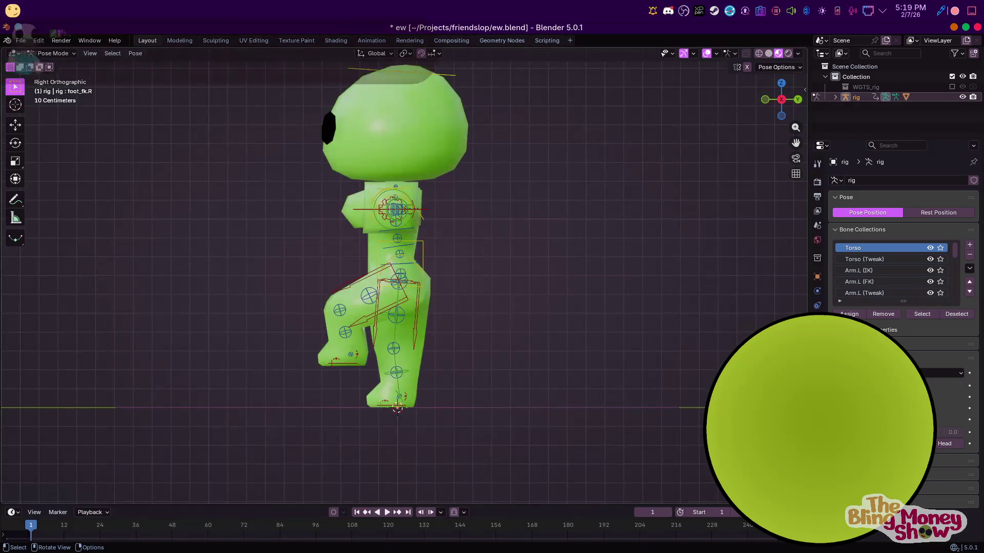
{"action": "key", "text": "g"}
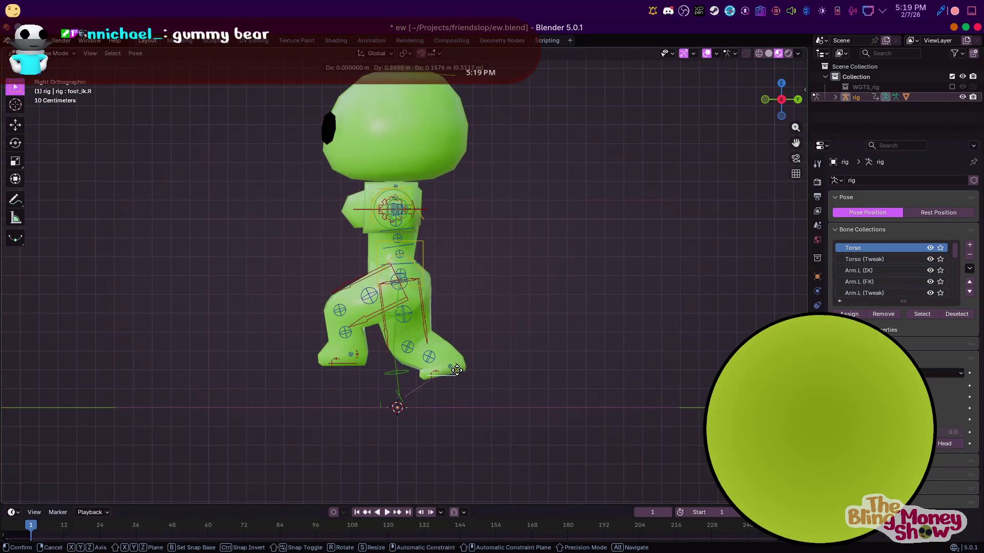
{"action": "left_click", "coordinate": [479, 373]}
{"action": "key", "text": "g"}
{"action": "key", "text": "Escape"}
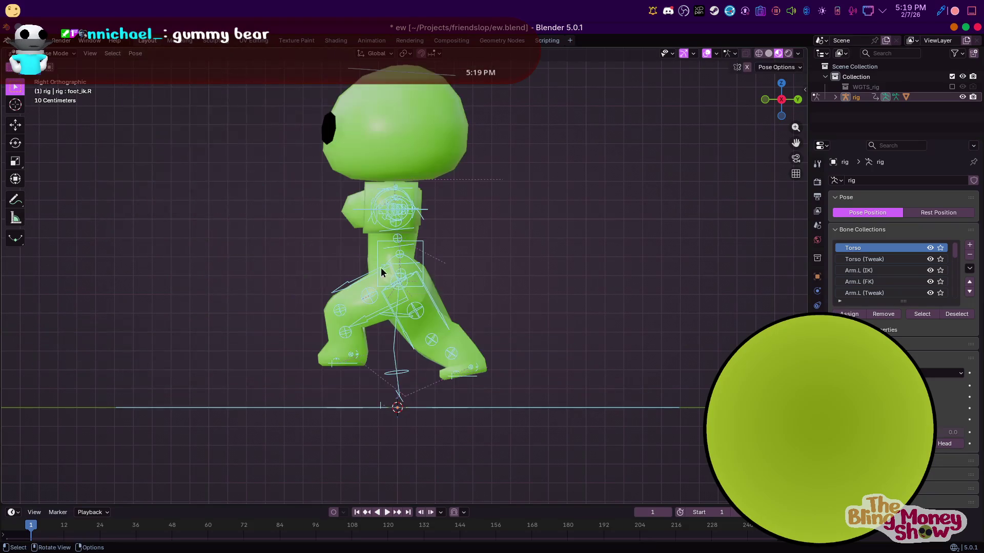
{"action": "key", "text": "alt+g"}
{"action": "middle_click_drag", "start_coordinate": [448, 307], "coordinate": [484, 321], "text": "alt"}
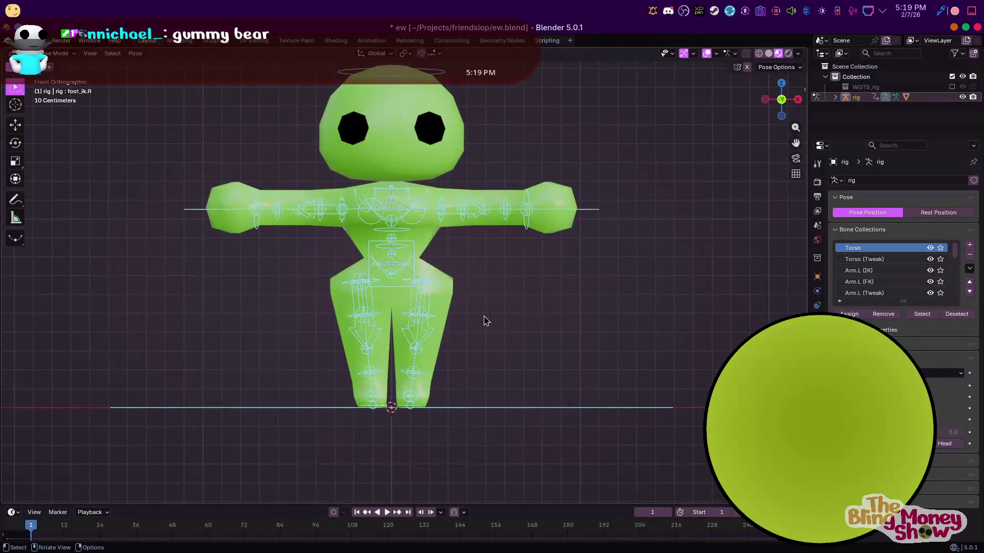
Grab the torso control to see the whole slime follow, cancel the move, and save ew.blend
{"action": "left_click", "coordinate": [400, 261]}
{"action": "key", "text": "g"}
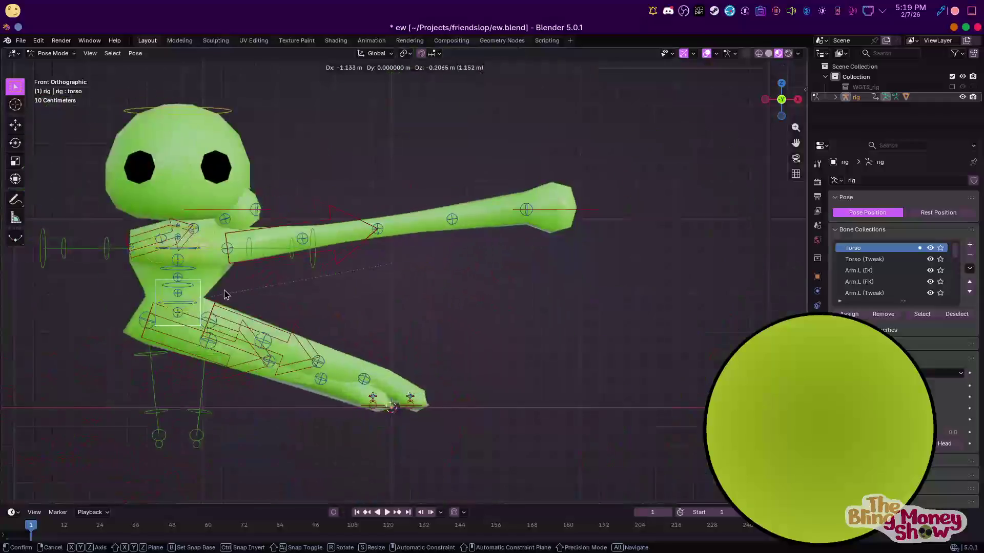
{"action": "key", "text": "Escape"}
{"action": "scroll", "coordinate": [582, 215], "scroll_direction": "down", "scroll_amount": 3}
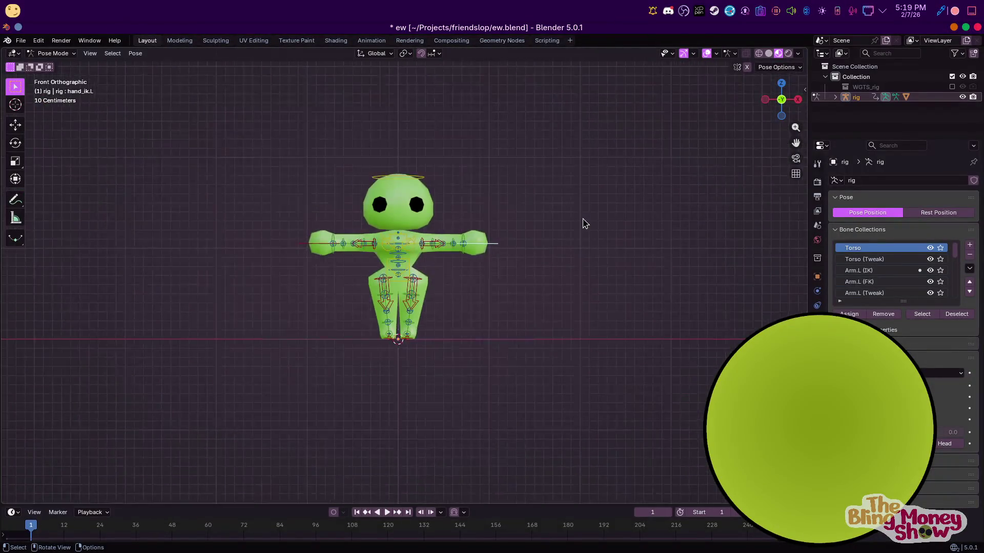
{"action": "scroll", "coordinate": [431, 115], "scroll_direction": "up", "scroll_amount": 6}
{"action": "scroll", "coordinate": [357, 96], "scroll_direction": "down", "scroll_amount": 2}
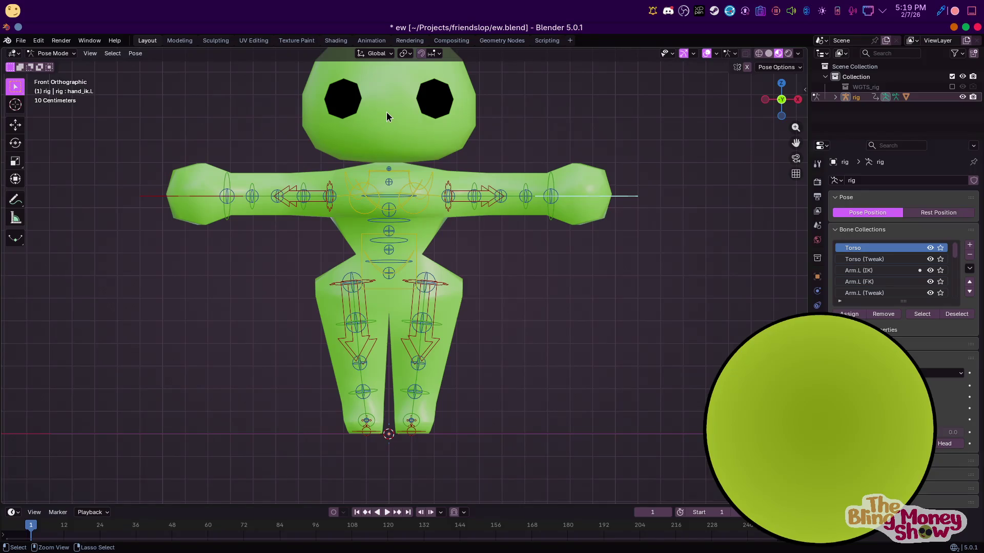
{"action": "key", "text": "ctrl+s"}
{"action": "scroll", "coordinate": [454, 182], "scroll_direction": "down", "scroll_amount": 2}
{"action": "scroll", "coordinate": [454, 183], "scroll_direction": "up", "scroll_amount": 2}
Rename the character object in the Outliner to slime
{"action": "double_click", "coordinate": [856, 97]}
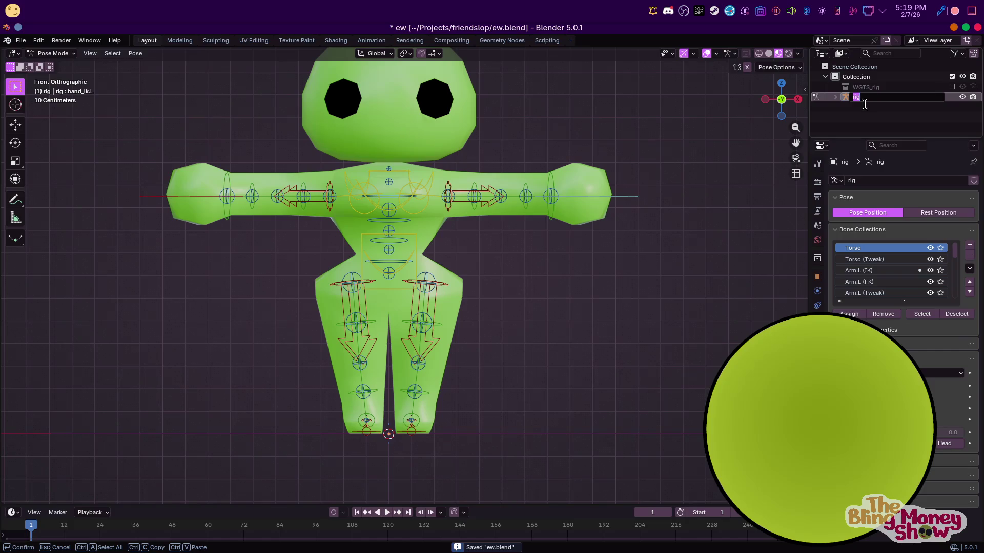
{"action": "key", "text": "Escape"}
{"action": "scroll", "coordinate": [844, 101], "scroll_direction": "down", "scroll_amount": 1}
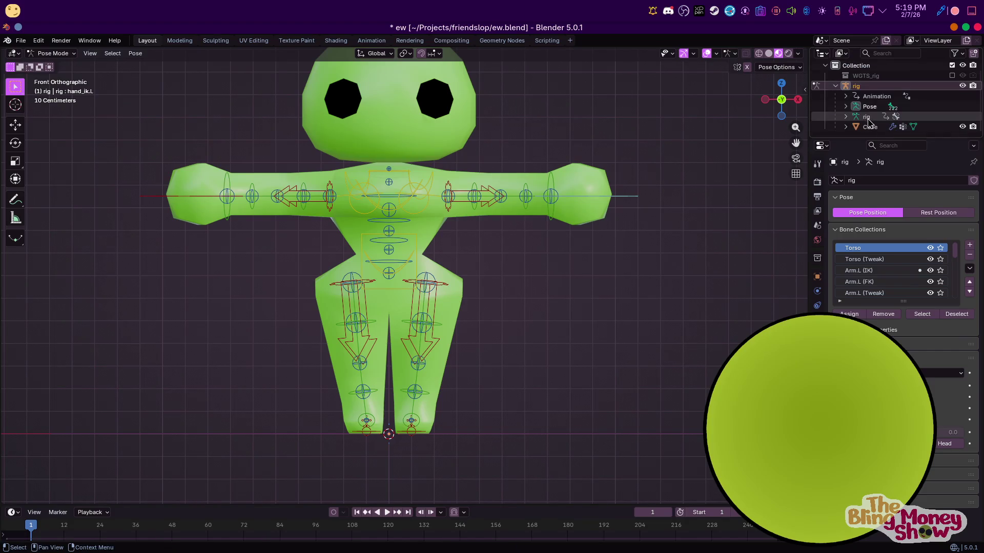
{"action": "double_click", "coordinate": [872, 128]}
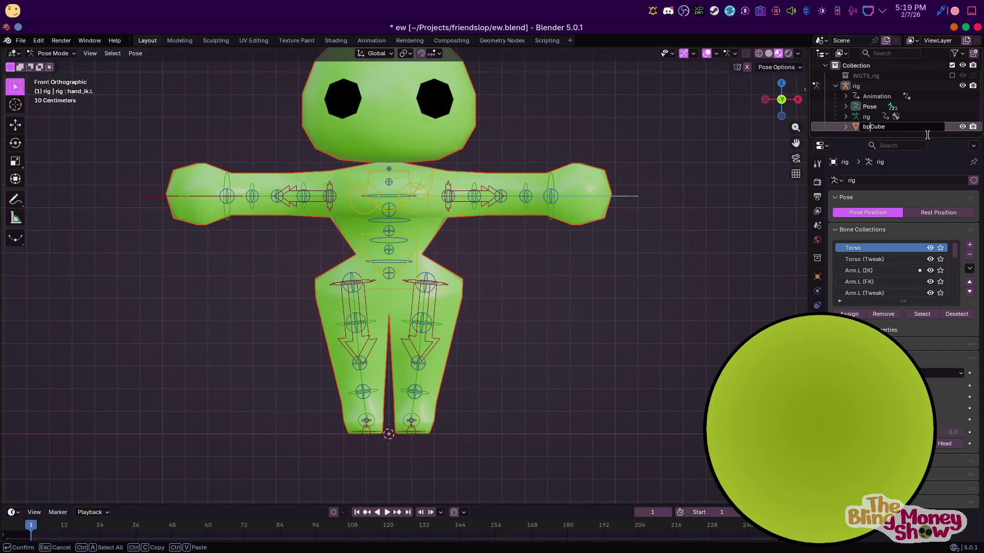
{"action": "key", "text": "Return"}
{"action": "scroll", "coordinate": [412, 425], "scroll_direction": "down", "scroll_amount": 3}
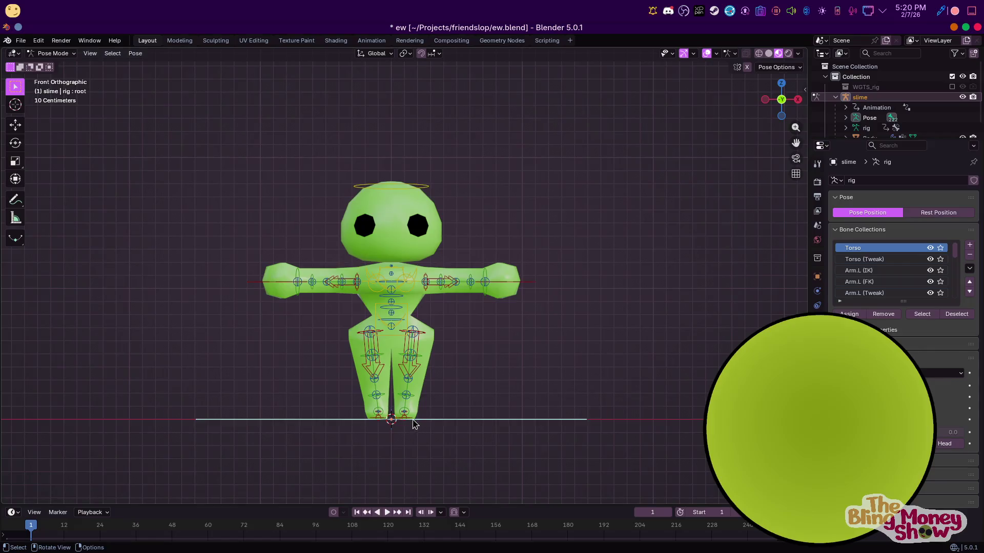
{"action": "key", "text": "g"}
Cancel the accidental leg stretch, then lower the arm to the slime's side via its hand control
{"action": "key", "text": "Escape"}
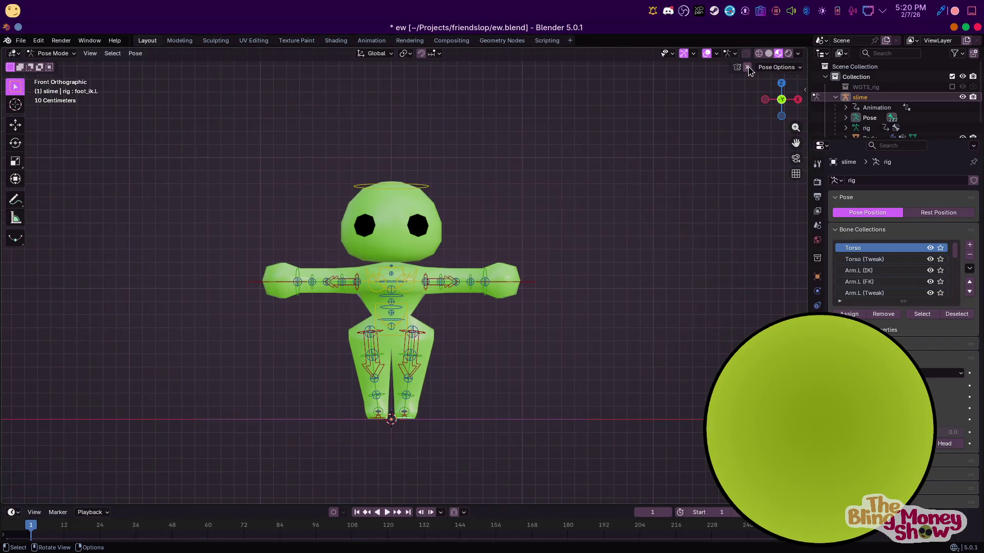
{"action": "key", "text": "g"}
{"action": "left_click", "coordinate": [577, 332]}
{"action": "middle_click_drag", "start_coordinate": [577, 331], "coordinate": [560, 325]}
{"action": "key", "text": "KP_1"}
{"action": "key", "text": "g"}
{"action": "left_click", "coordinate": [521, 338]}
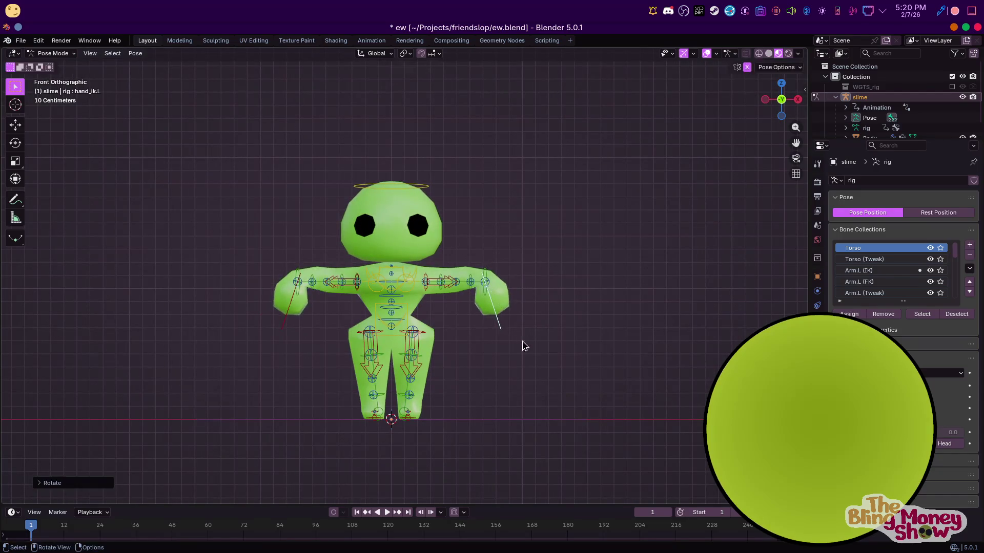
{"action": "key", "text": "g"}
{"action": "left_click", "coordinate": [477, 395]}
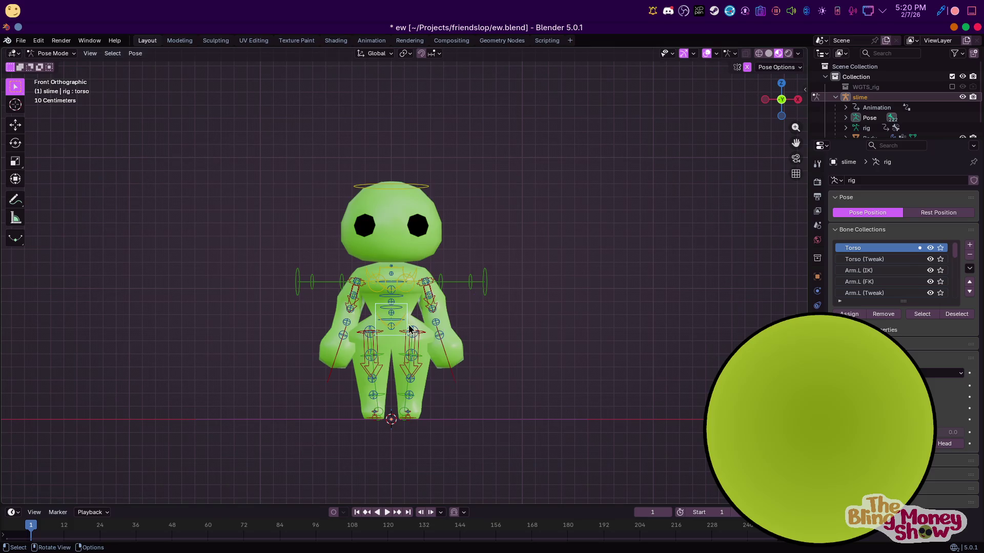
Reposition the torso bone, undo a stray nudge, and shift the torso straight down along Z
{"action": "key", "text": "g"}
{"action": "left_click", "coordinate": [412, 332]}
{"action": "key", "text": "KP_3"}
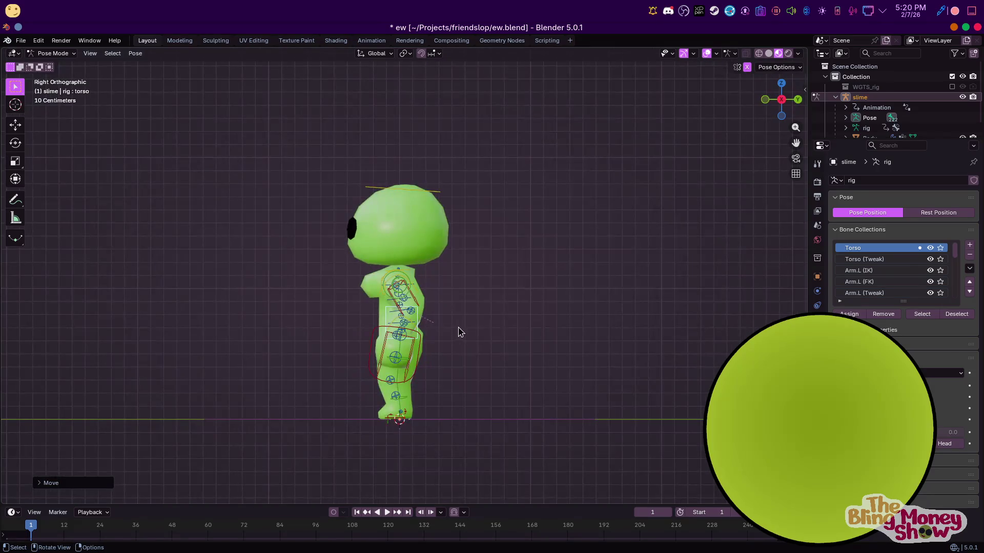
{"action": "key", "text": "ctrl+z"}
{"action": "key", "text": "KP_1"}
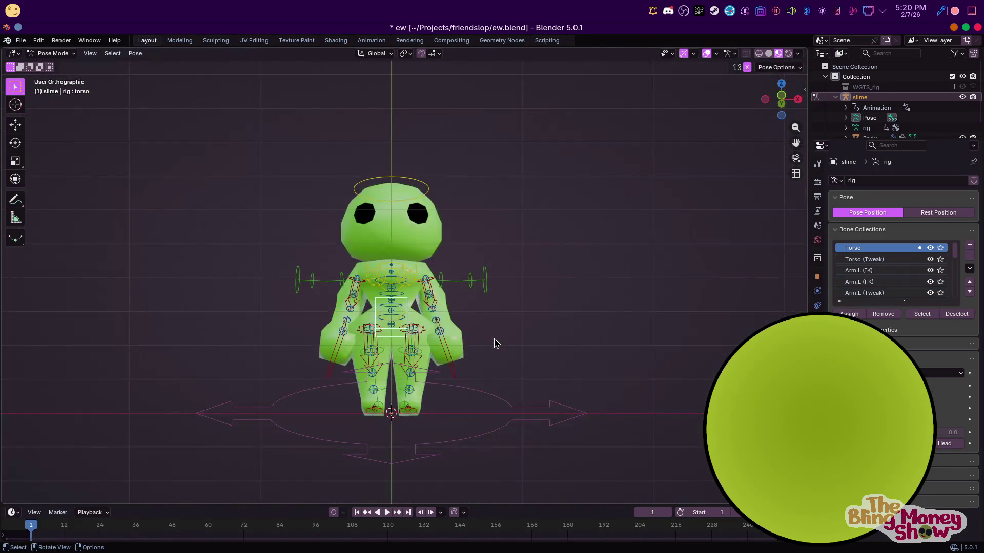
{"action": "key", "text": "g"}
{"action": "key", "text": "z"}
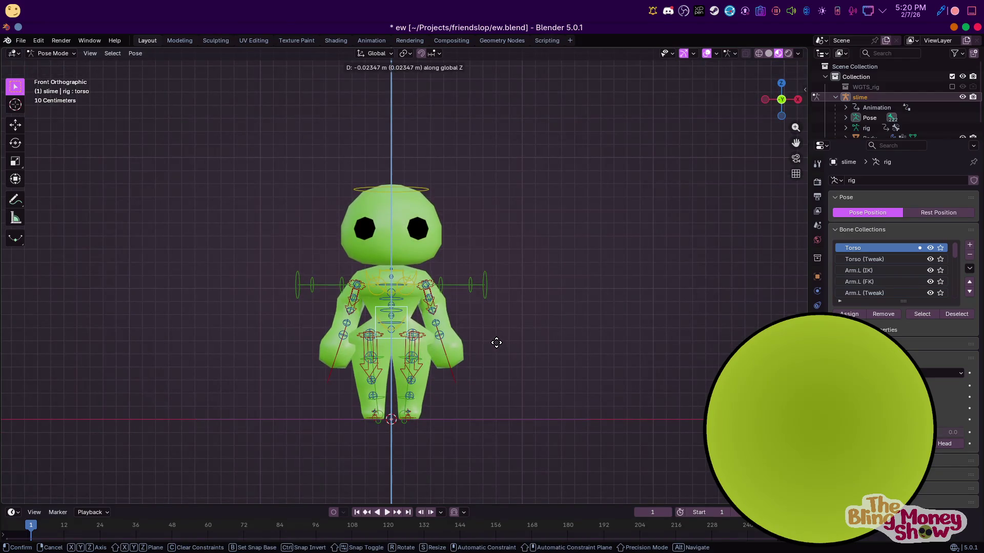
{"action": "left_click", "coordinate": [497, 340]}
{"action": "key", "text": "KP_3"}
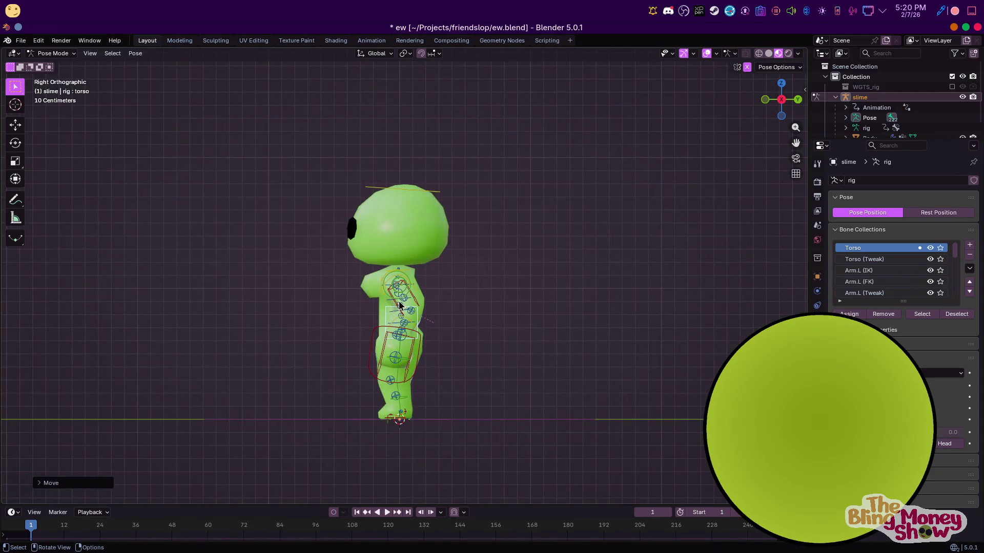
{"action": "scroll", "coordinate": [394, 311], "scroll_direction": "up", "scroll_amount": 5}
Tilt the chest bone and move the hand_ik.L control to bend the left arm downward
{"action": "left_click", "coordinate": [420, 289]}
{"action": "key", "text": "r"}
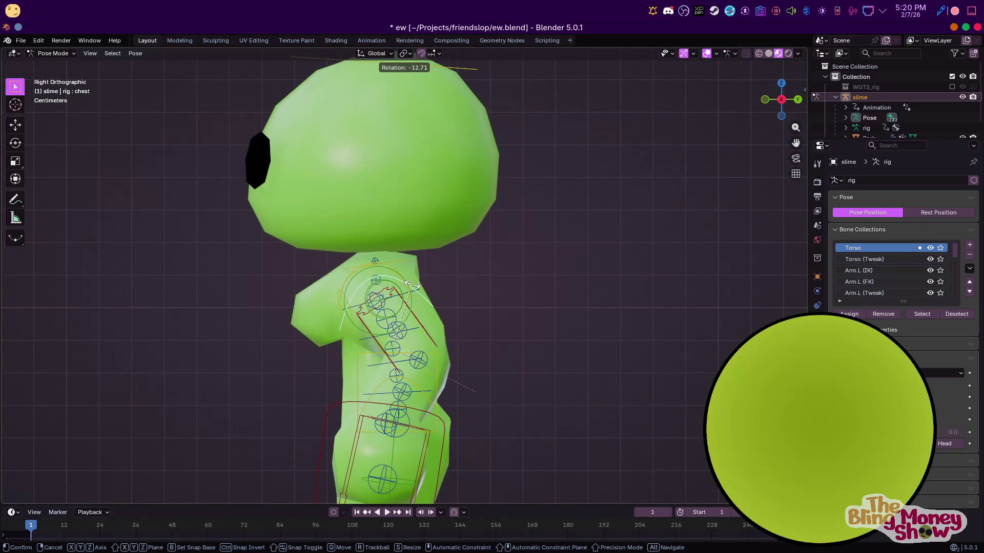
{"action": "left_click", "coordinate": [419, 380]}
{"action": "left_click", "coordinate": [430, 421]}
{"action": "key", "text": "g"}
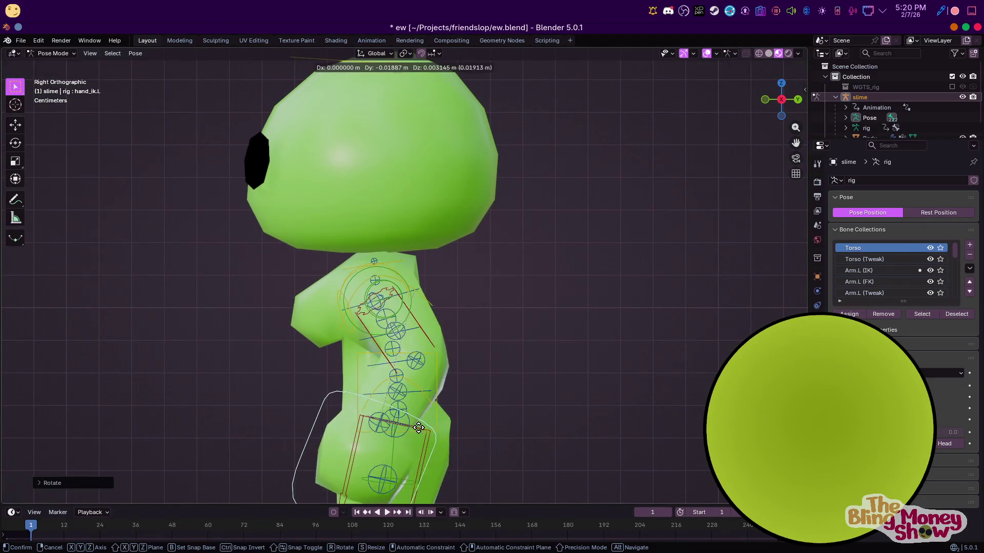
{"action": "left_click", "coordinate": [399, 429]}
{"action": "scroll", "coordinate": [398, 429], "scroll_direction": "down", "scroll_amount": 3}
Rotate the hand control freely, tip the head bone forward, and select all bones
{"action": "mouse_move", "coordinate": [398, 429]}
{"action": "middle_mouse_down"}
{"action": "mouse_move", "coordinate": [461, 395]}
{"action": "mouse_move", "coordinate": [587, 368]}
{"action": "mouse_move", "coordinate": [391, 386]}
{"action": "middle_mouse_up"}
{"action": "key", "text": "r"}
{"action": "left_click", "coordinate": [496, 387]}
{"action": "key", "text": "r"}
{"action": "key", "text": "r"}
{"action": "left_click", "coordinate": [579, 363]}
{"action": "left_click", "coordinate": [428, 155]}
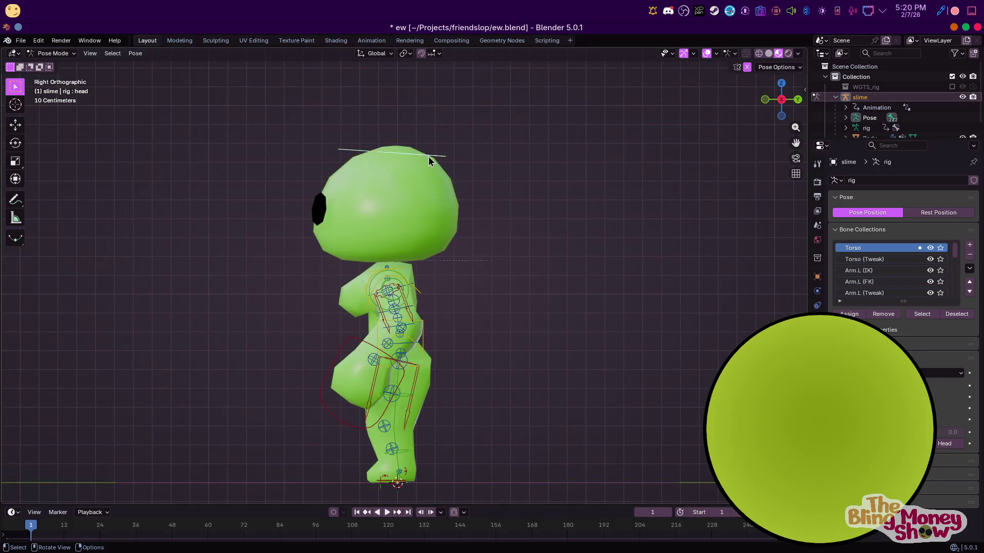
{"action": "key", "text": "r"}
{"action": "left_click", "coordinate": [457, 186]}
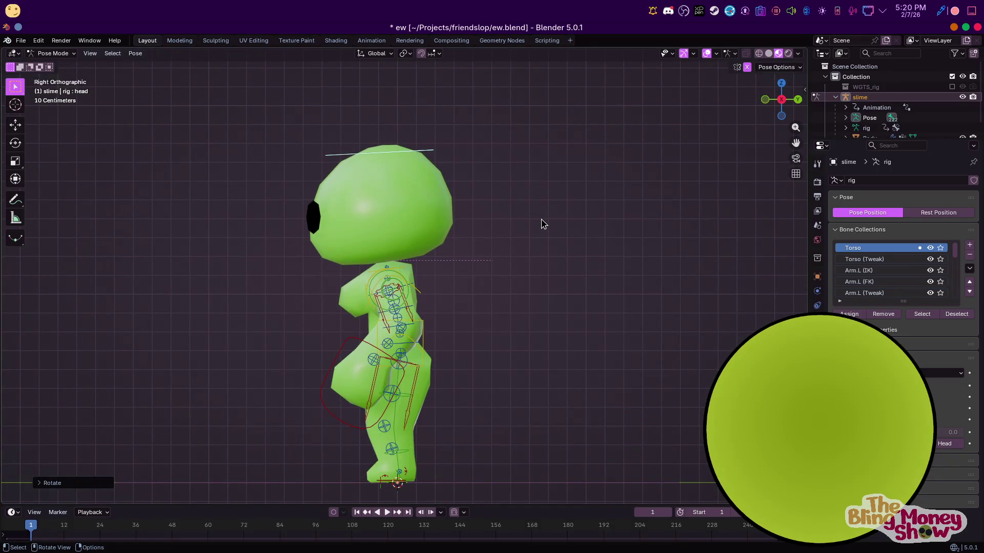
{"action": "key", "text": "a"}
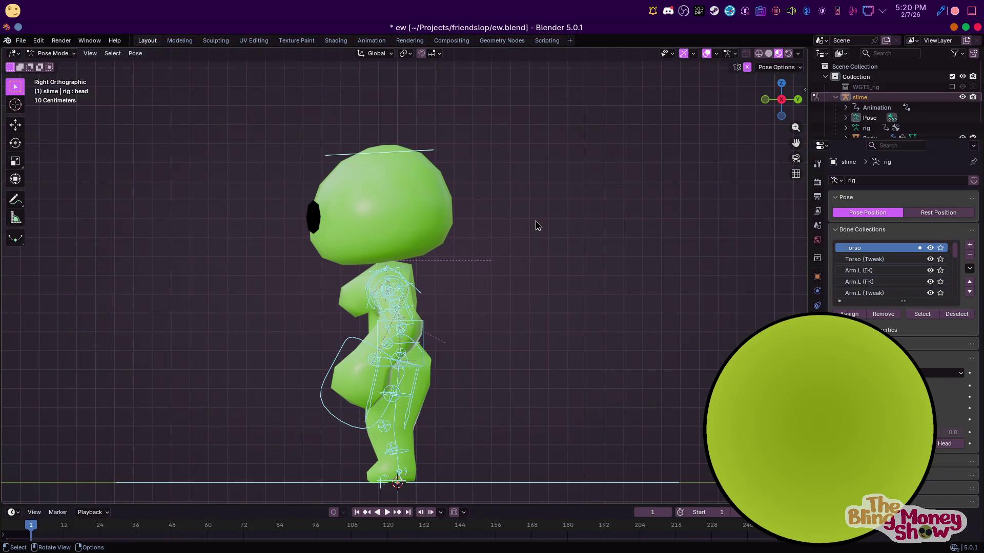
{"action": "mouse_move", "coordinate": [702, 512]}
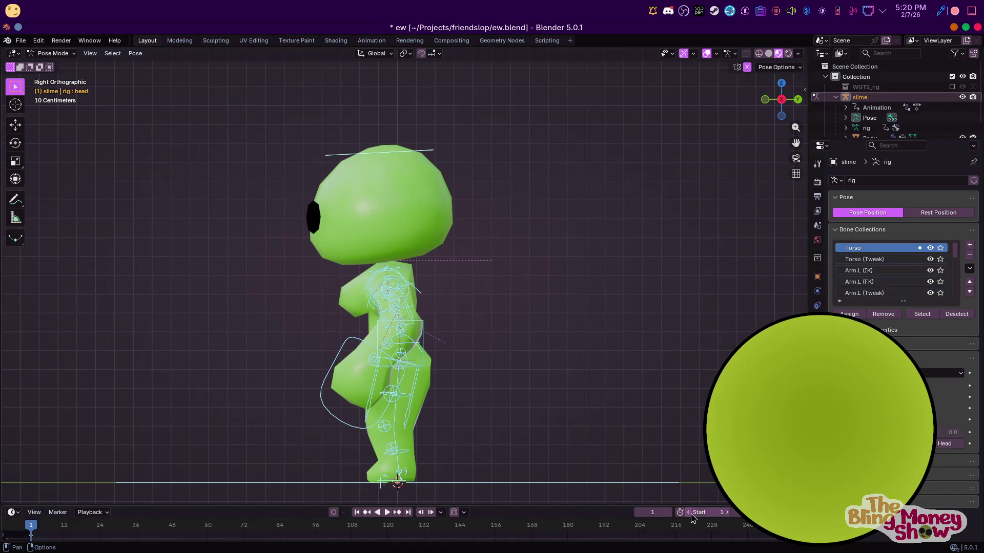
Return to frame 0 and set the scene frame rate to 60 fps in the Output settings
{"action": "left_click", "coordinate": [27, 525]}
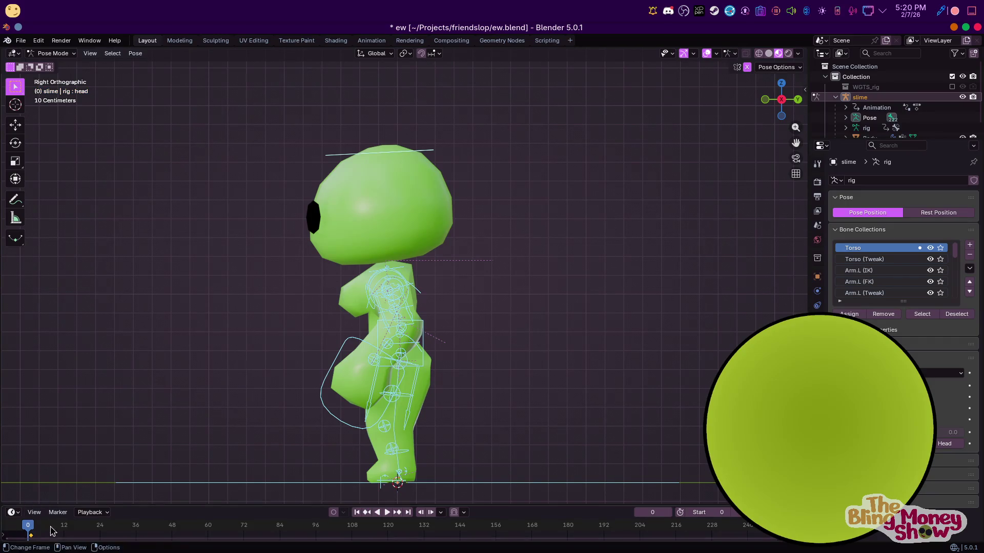
{"action": "key", "text": "g"}
{"action": "left_click", "coordinate": [55, 531]}
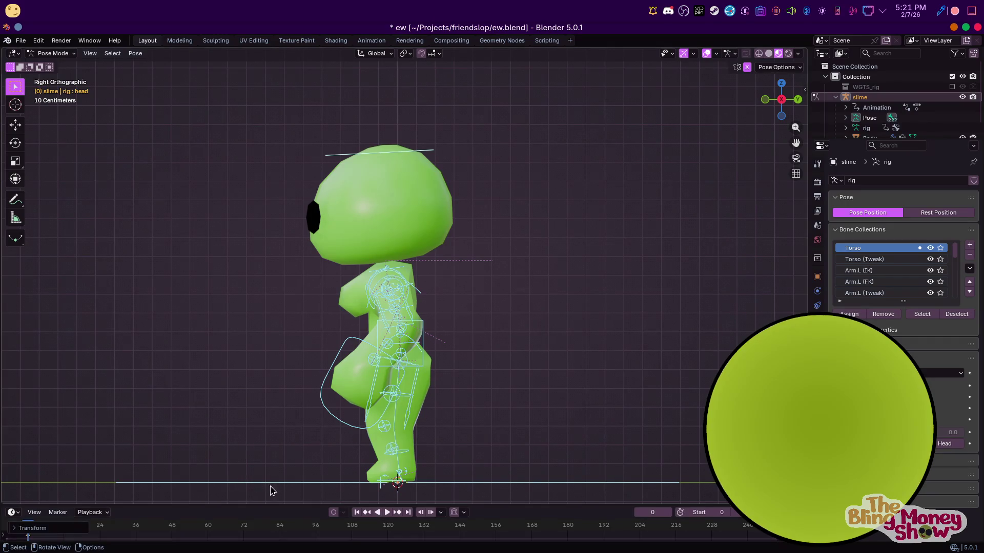
{"action": "left_click_drag", "start_coordinate": [279, 504], "coordinate": [289, 350]}
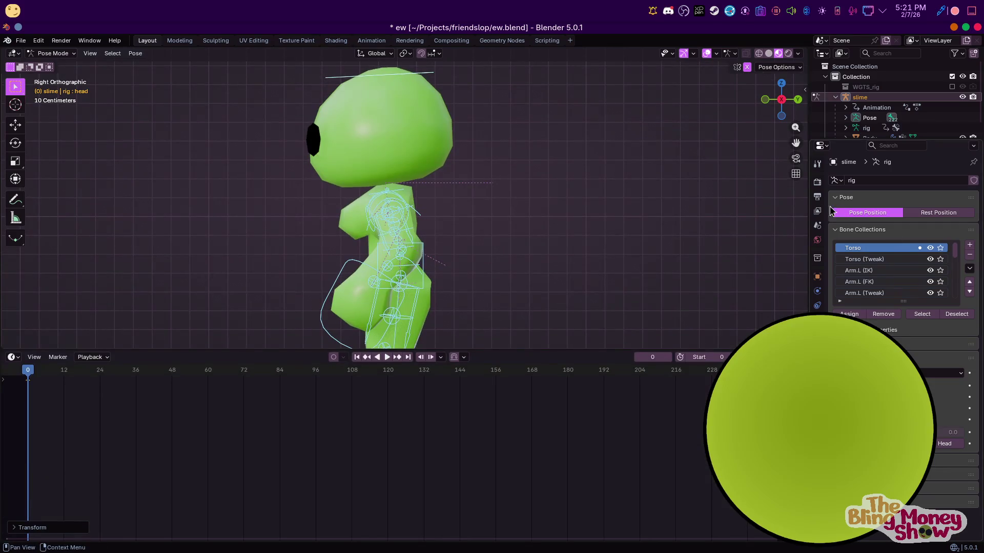
{"action": "left_click", "coordinate": [817, 196]}
{"action": "left_click", "coordinate": [918, 275]}
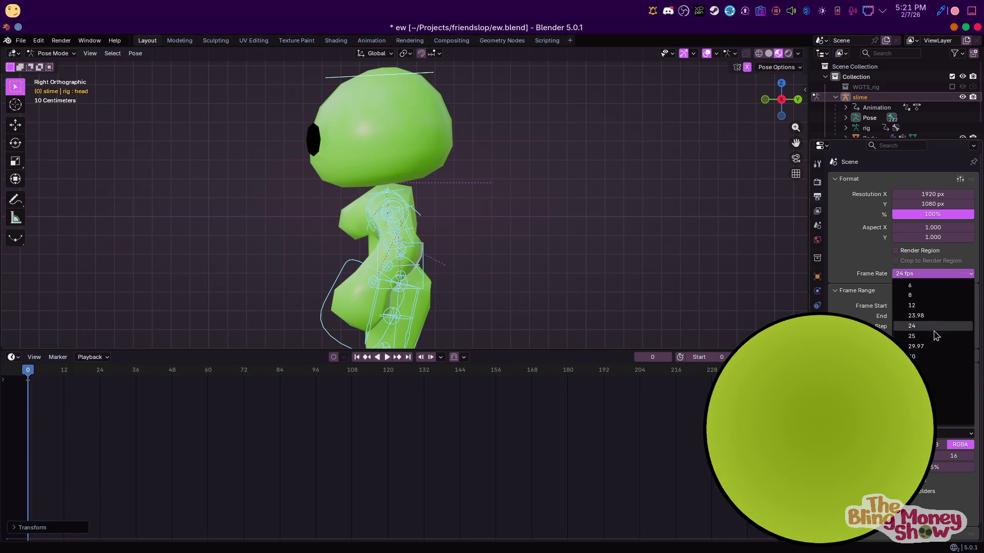
{"action": "left_click", "coordinate": [936, 380]}
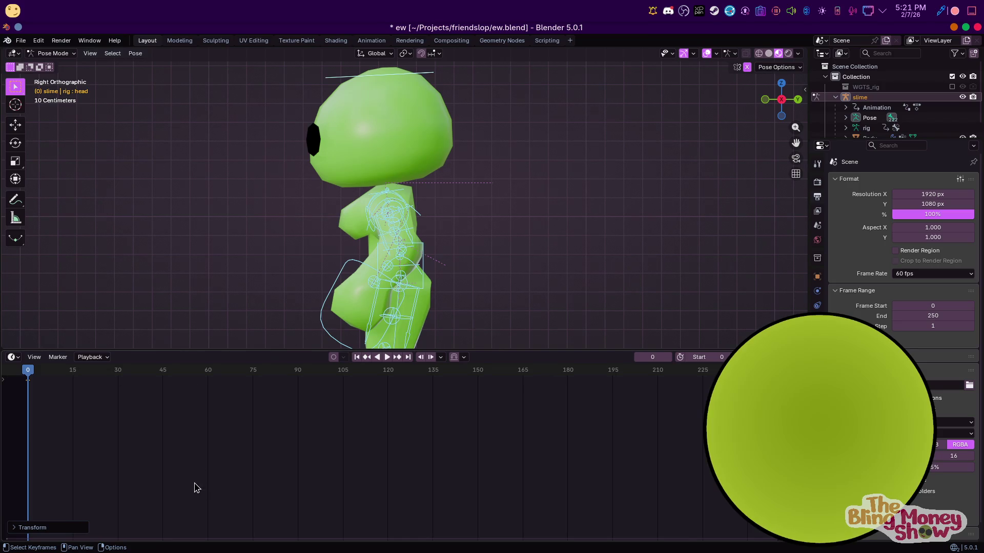
Duplicate the frame-0 pose key to frame 120 and end playback at frame 120
{"action": "key", "text": "g"}
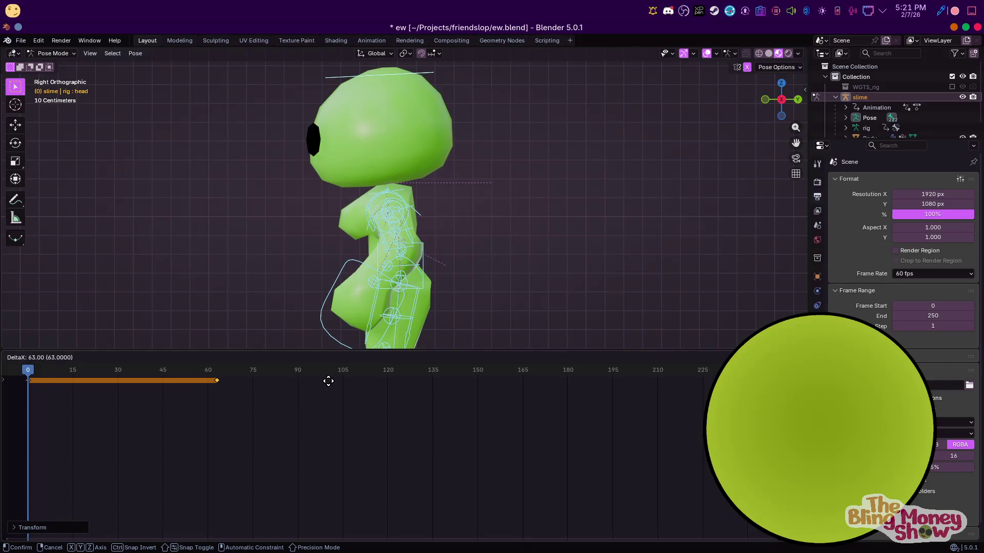
{"action": "left_click", "coordinate": [500, 530]}
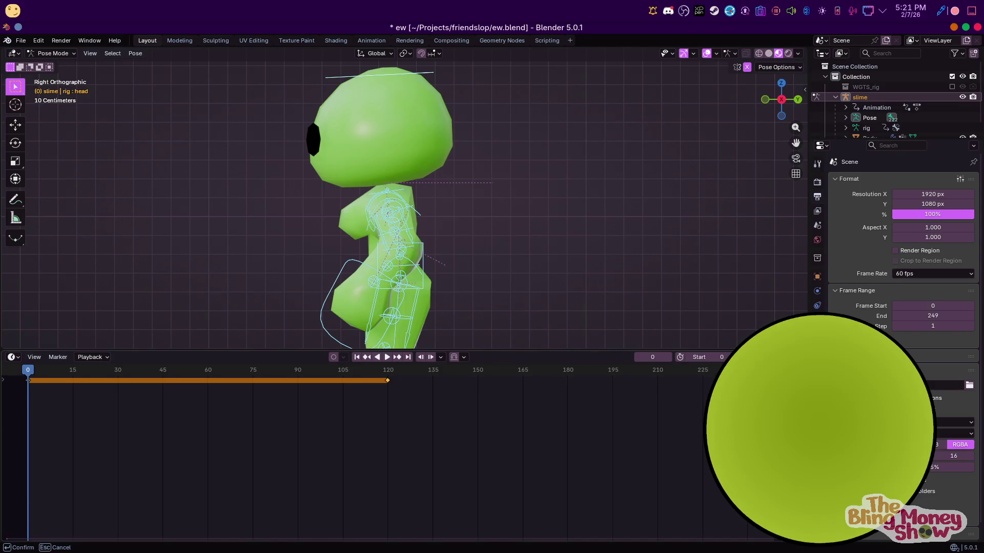
{"action": "key", "text": "Return"}
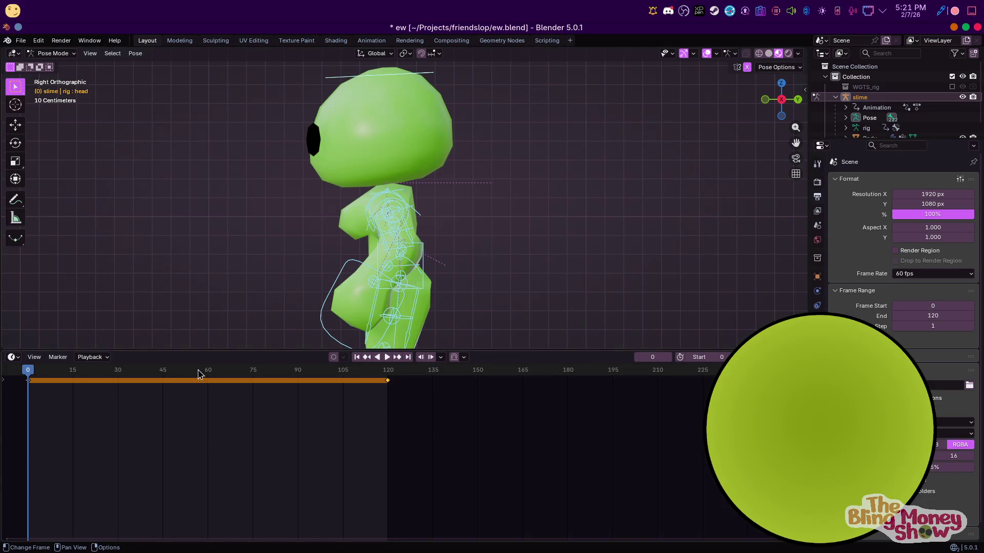
At frame 30, tilt the chest bone to lean the upper body
{"action": "left_click", "coordinate": [29, 382]}
{"action": "left_click_drag", "start_coordinate": [96, 371], "coordinate": [114, 373]}
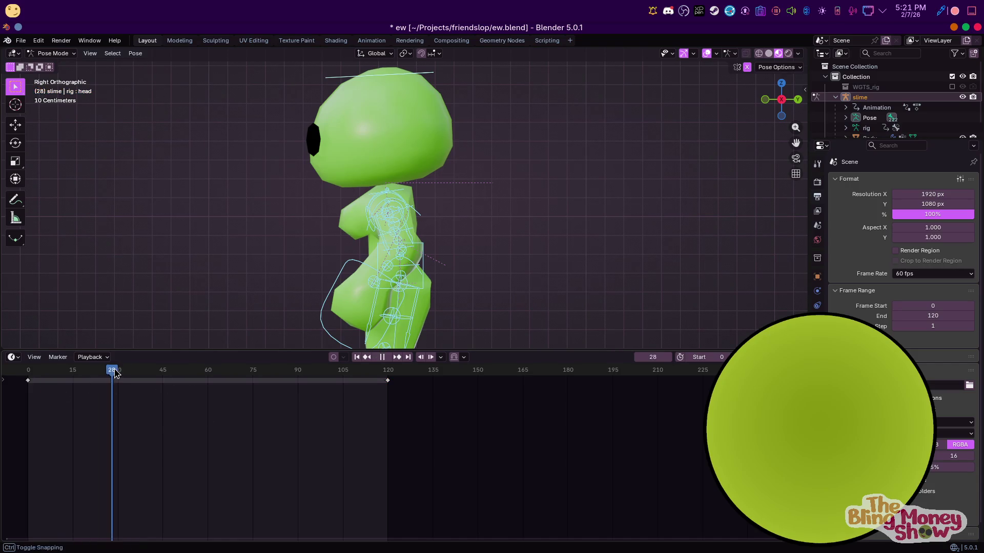
{"action": "scroll", "coordinate": [305, 246], "scroll_direction": "down", "scroll_amount": 2}
{"action": "scroll", "coordinate": [408, 142], "scroll_direction": "up", "scroll_amount": 2}
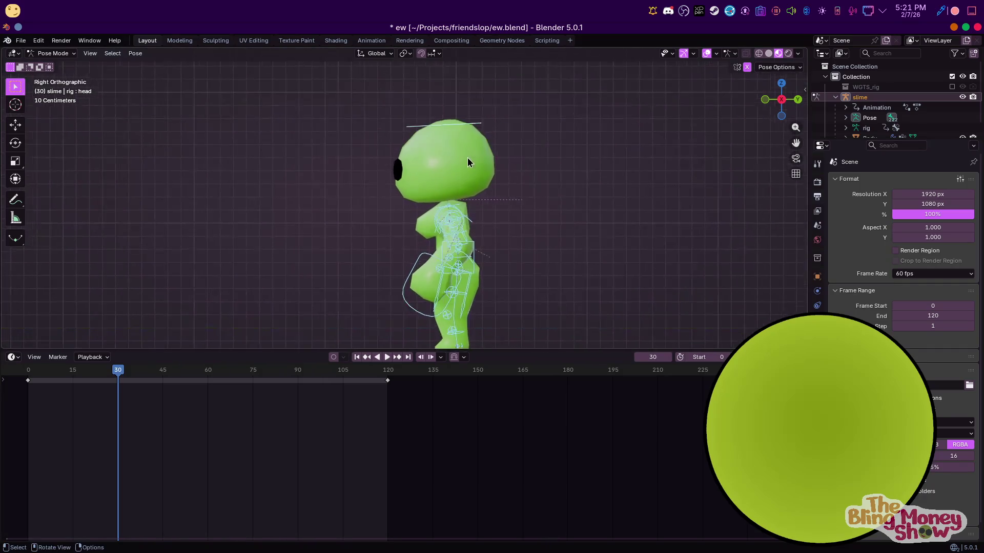
{"action": "scroll", "coordinate": [468, 157], "scroll_direction": "up", "scroll_amount": 3}
{"action": "left_click", "coordinate": [527, 242]}
{"action": "key", "text": "r"}
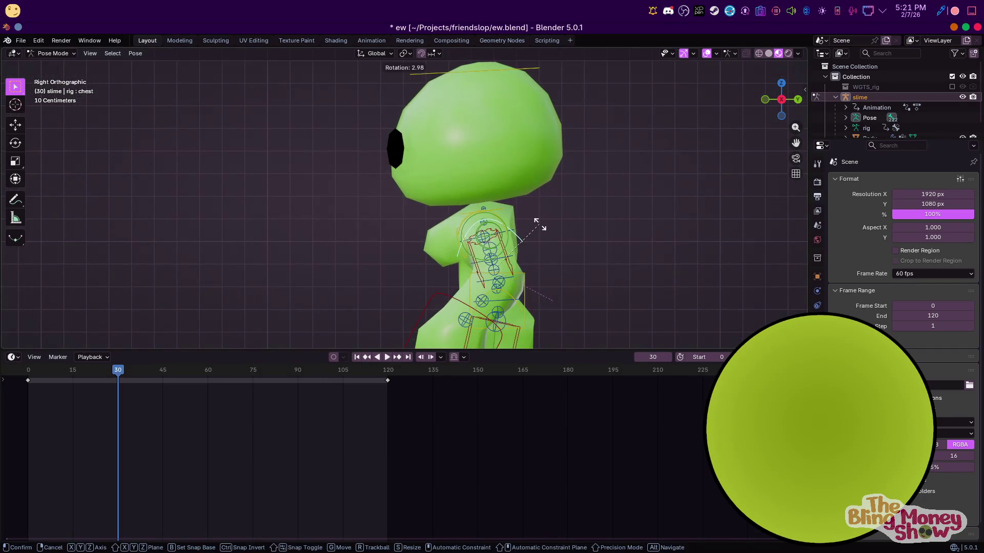
{"action": "left_click", "coordinate": [551, 236]}
Rotate the head bone and scale it taller along Z
{"action": "left_click", "coordinate": [499, 72]}
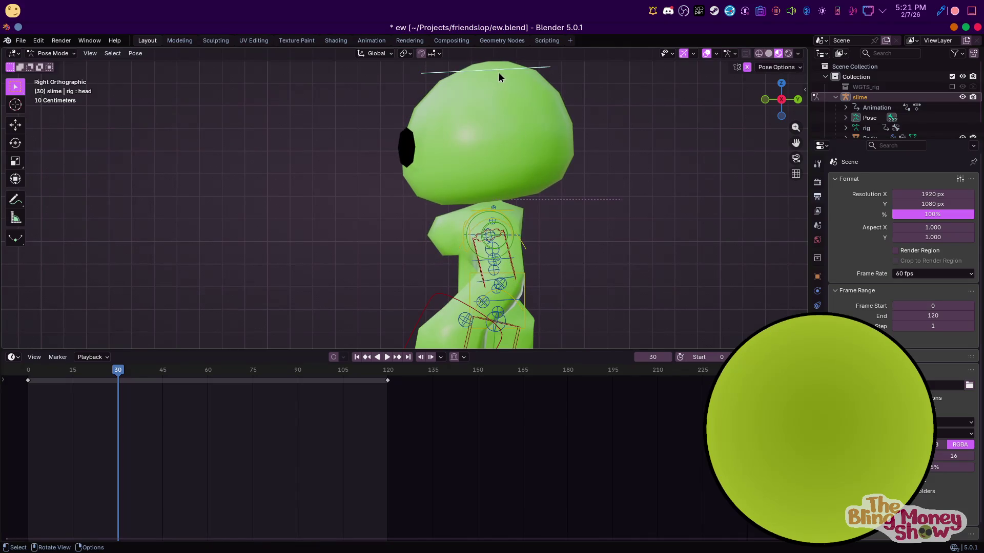
{"action": "key", "text": "r"}
{"action": "left_click", "coordinate": [512, 73]}
{"action": "key", "text": "s"}
{"action": "key", "text": "z"}
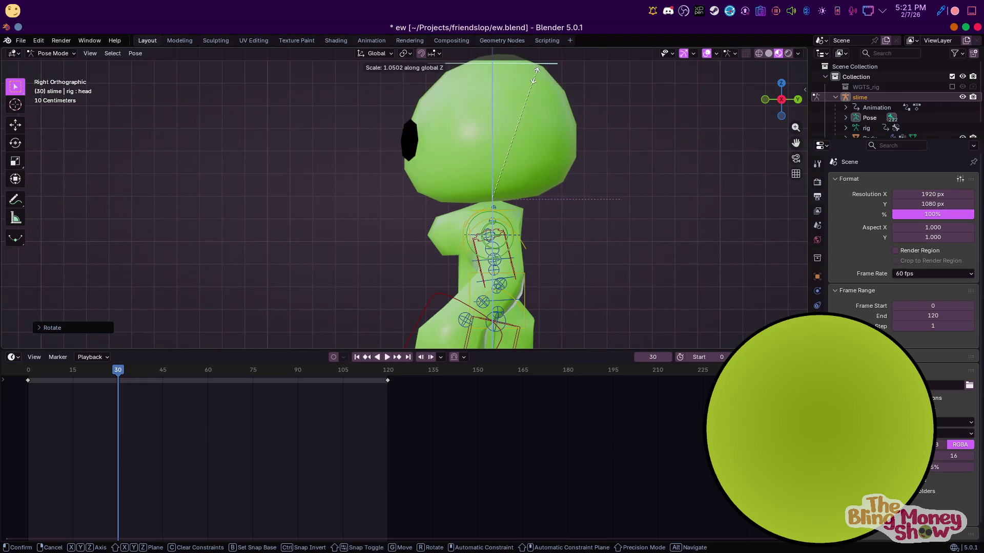
{"action": "left_click", "coordinate": [537, 78]}
With all bones selected, shift the middle pose key to frame 60
{"action": "key", "text": "a"}
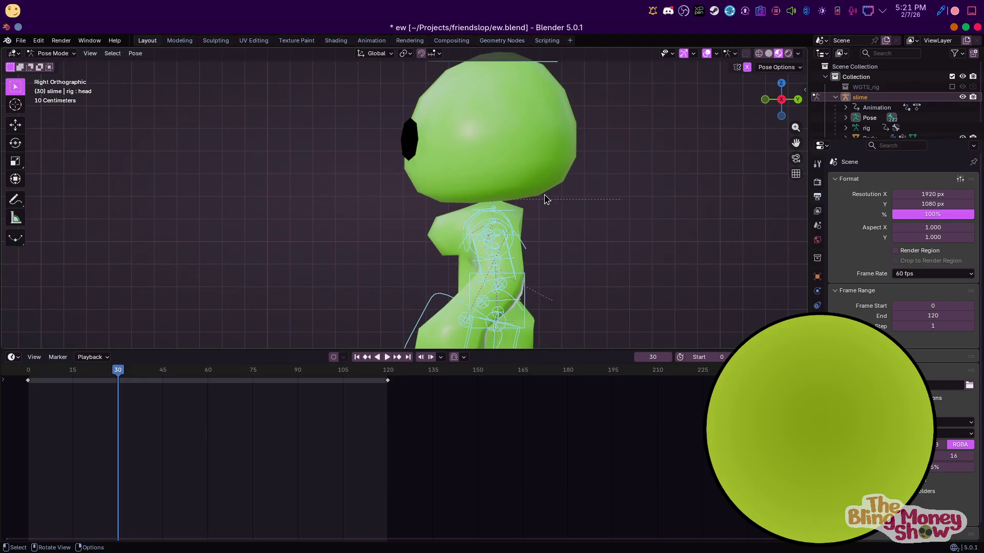
{"action": "scroll", "coordinate": [540, 224], "scroll_direction": "down", "scroll_amount": 3}
{"action": "key", "text": "g"}
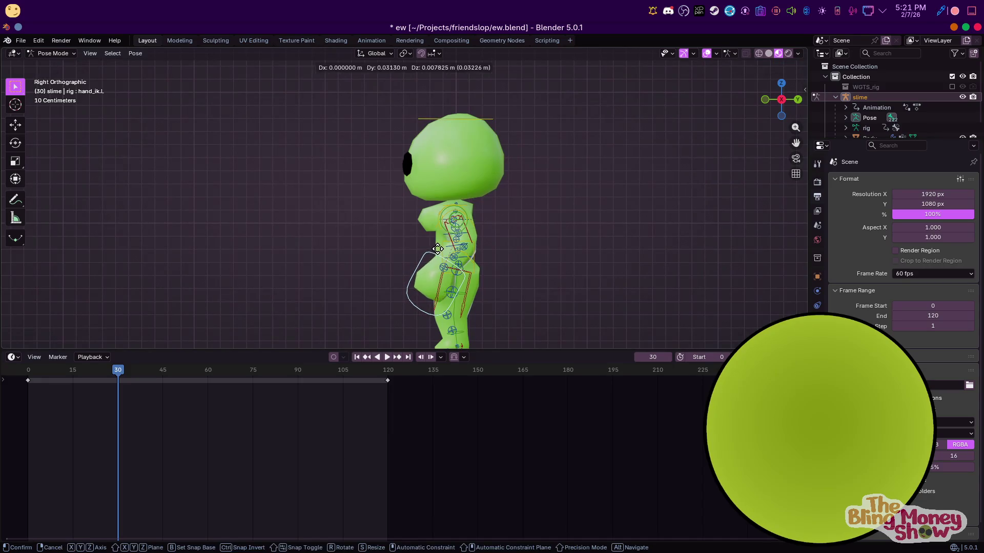
{"action": "left_click", "coordinate": [462, 308]}
{"action": "scroll", "coordinate": [492, 323], "scroll_direction": "down", "scroll_amount": 2}
{"action": "key", "text": "a"}
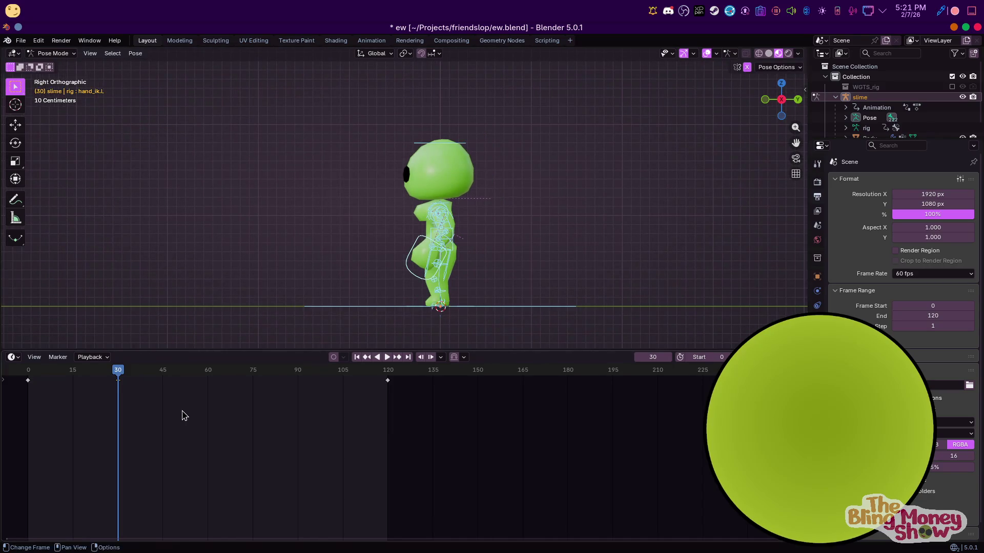
{"action": "key", "text": "g"}
{"action": "left_click", "coordinate": [243, 390]}
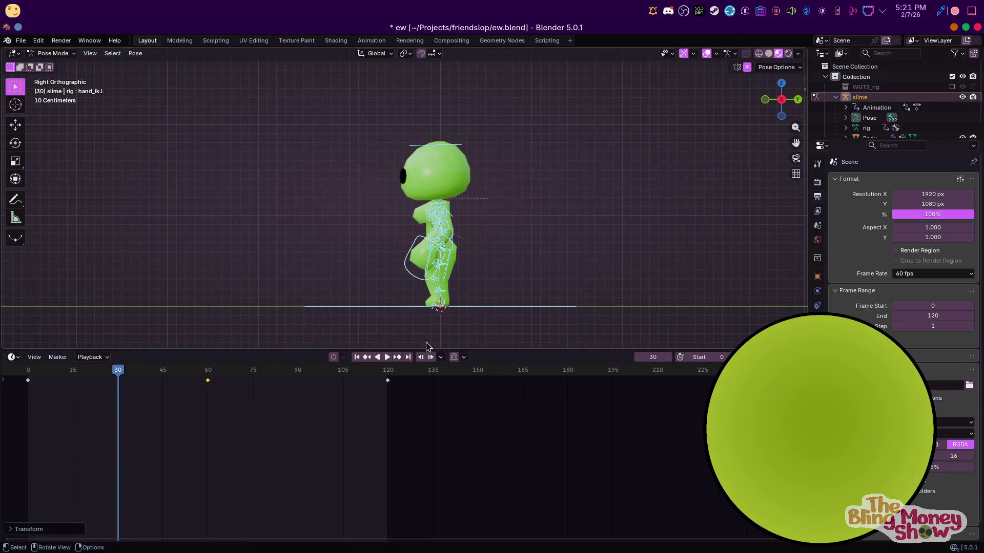
Preview the animation, then rotate the hips bone more upright at frame 36
{"action": "key", "text": "space"}
{"action": "middle_click_drag", "start_coordinate": [312, 224], "coordinate": [428, 220]}
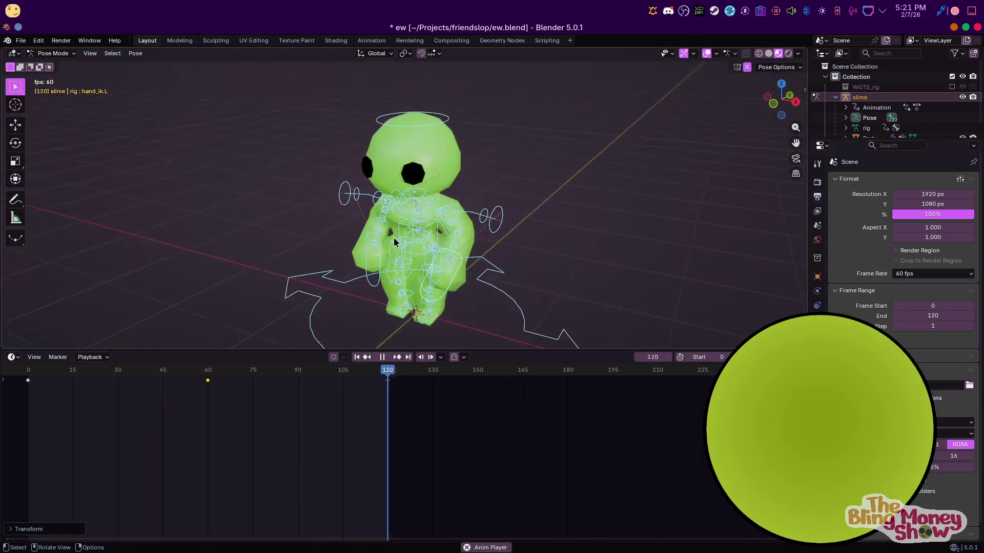
{"action": "scroll", "coordinate": [428, 220], "scroll_direction": "up", "scroll_amount": 2}
{"action": "key", "text": "KP_3"}
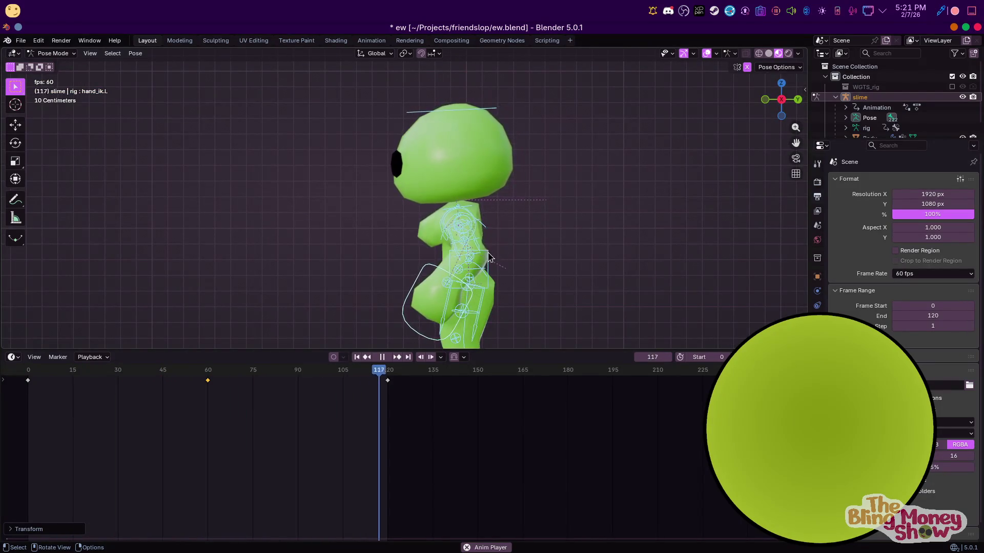
{"action": "left_click", "coordinate": [487, 271]}
{"action": "key", "text": "r"}
{"action": "key", "text": "Escape"}
{"action": "key", "text": "space"}
{"action": "key", "text": "r"}
{"action": "left_click", "coordinate": [600, 268]}
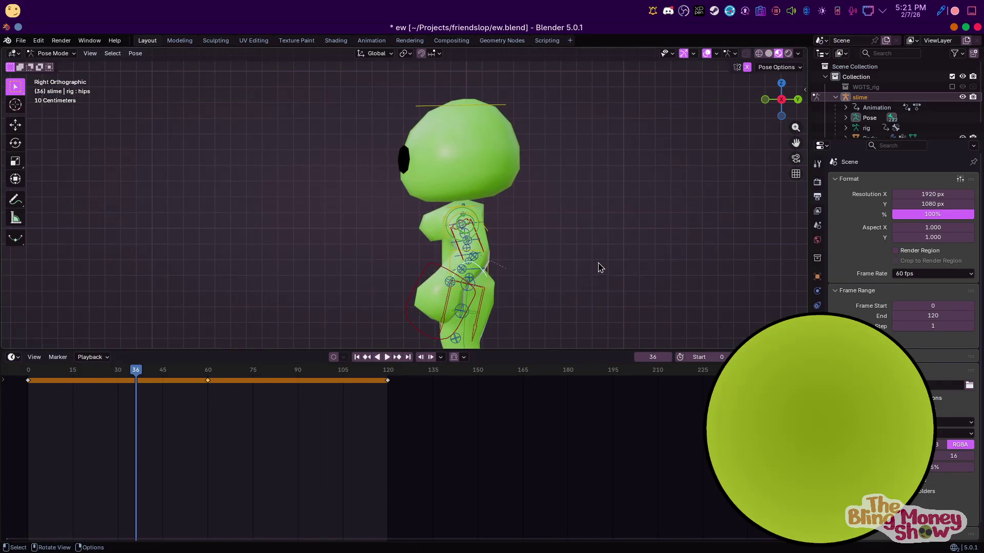
Tilt the torso bone and move the frame-36 key to frame 60
{"action": "left_click", "coordinate": [482, 273]}
{"action": "key", "text": "r"}
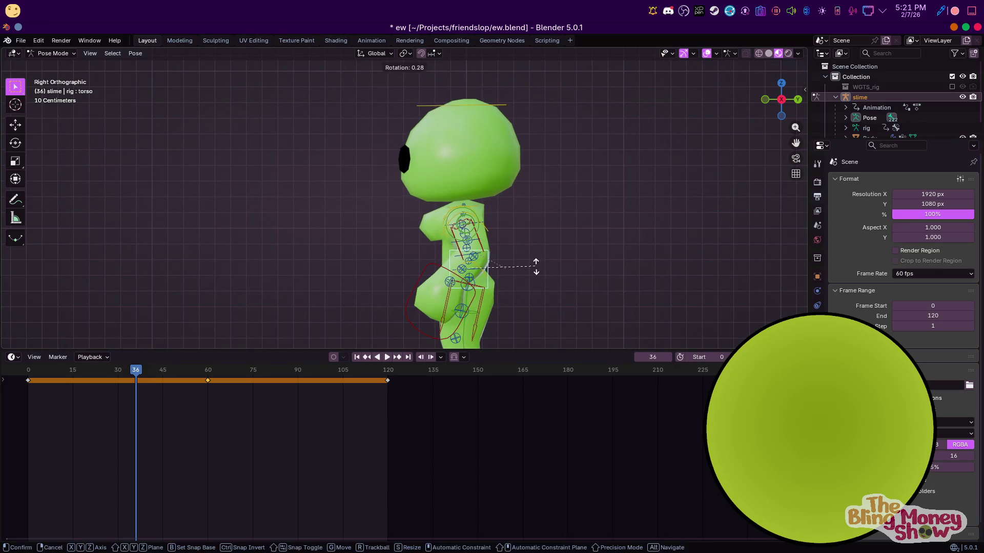
{"action": "left_click", "coordinate": [536, 269]}
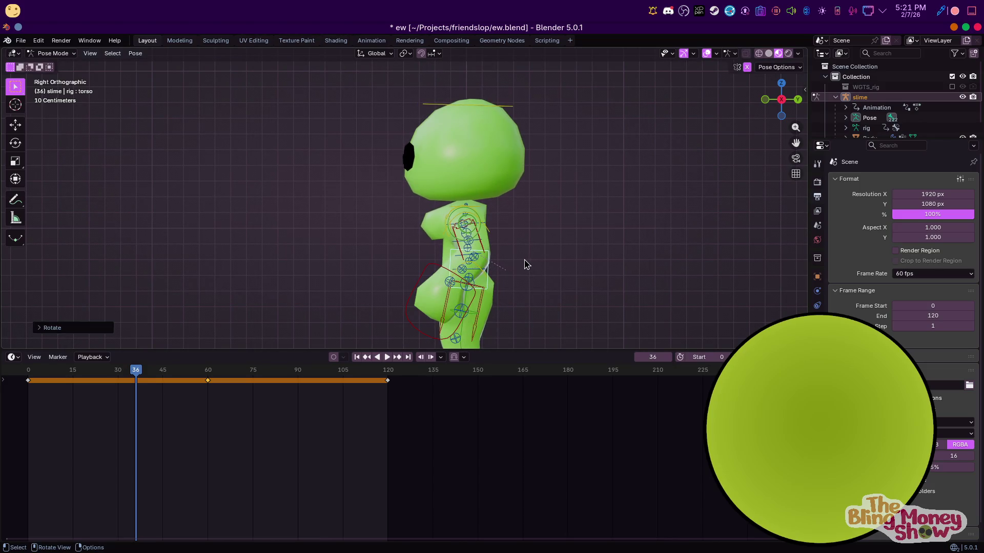
{"action": "left_click", "coordinate": [136, 379]}
{"action": "key", "text": "g"}
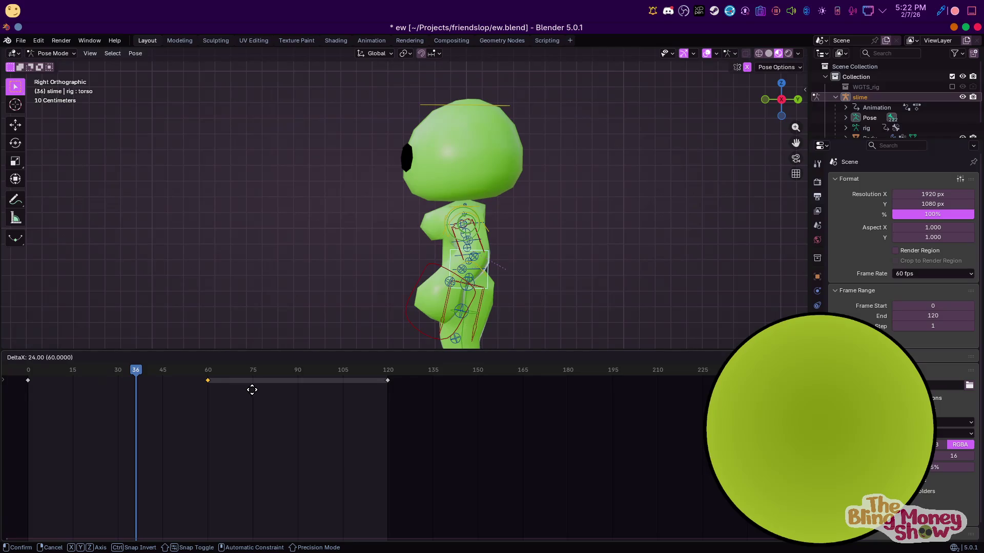
{"action": "left_click", "coordinate": [251, 389]}
Preview the motion, then rename slimeAction to idle in the Animation workspace
{"action": "key", "text": "space"}
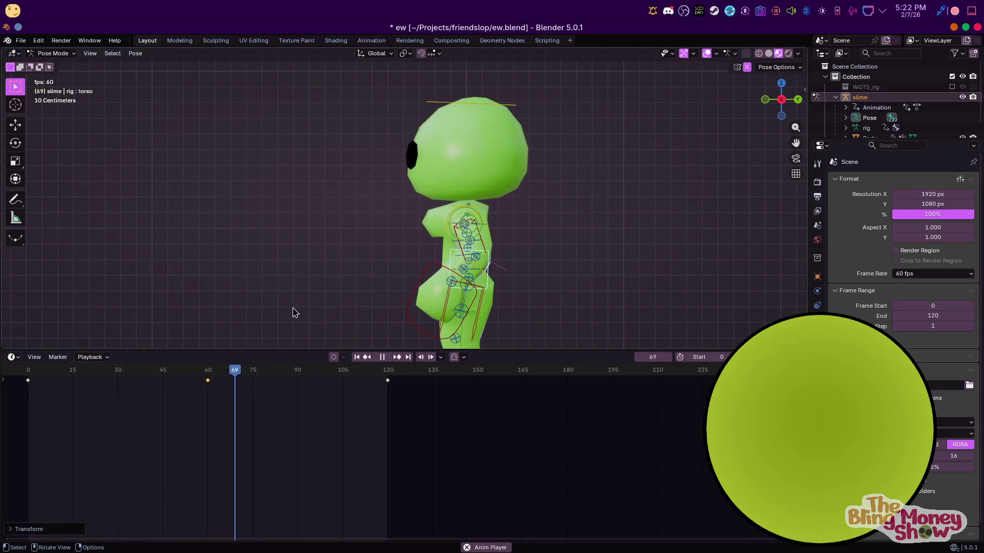
{"action": "mouse_move", "coordinate": [297, 305]}
{"action": "middle_mouse_down"}
{"action": "mouse_move", "coordinate": [561, 288]}
{"action": "mouse_move", "coordinate": [487, 238]}
{"action": "mouse_move", "coordinate": [500, 218]}
{"action": "middle_mouse_up"}
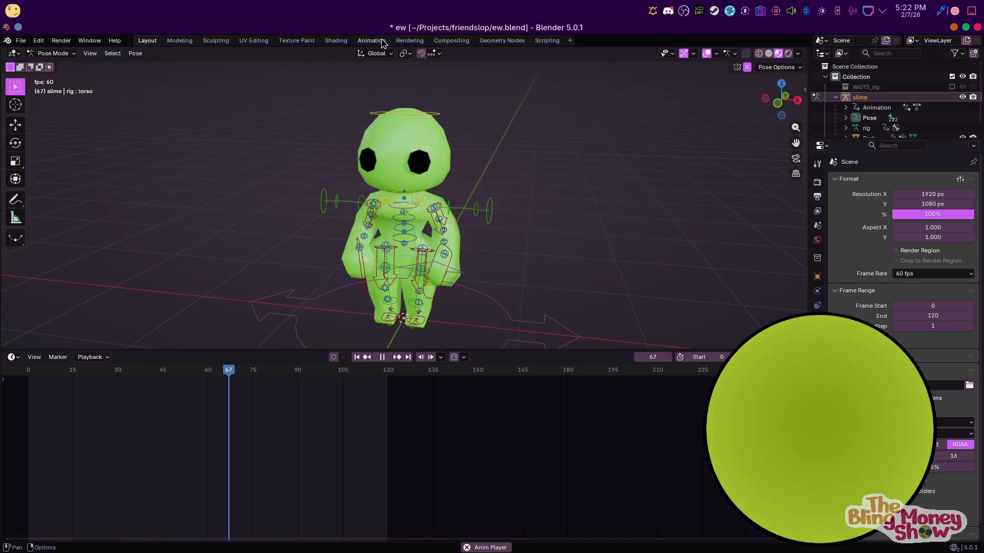
{"action": "left_click", "coordinate": [372, 40]}
{"action": "double_click", "coordinate": [67, 477]}
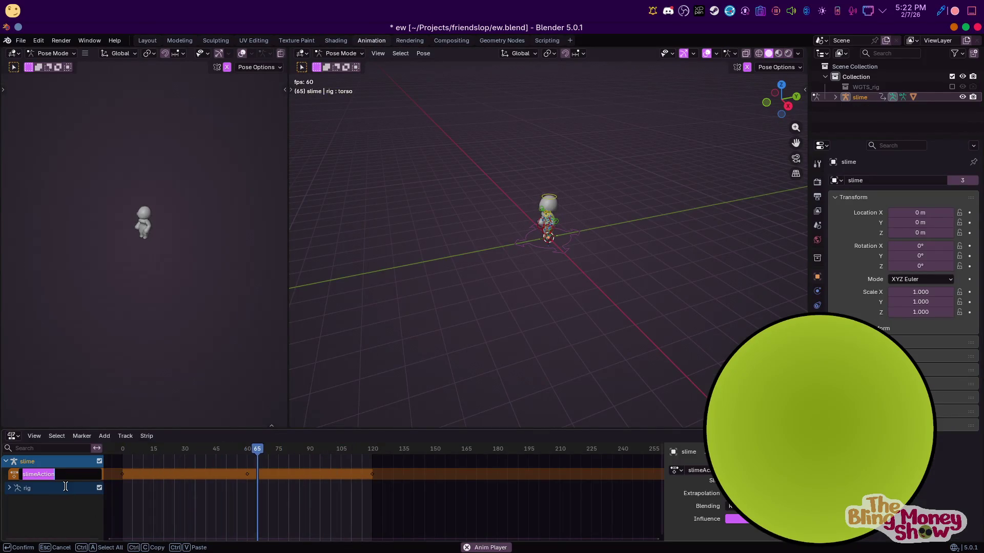
{"action": "type", "text": "idle"}
{"action": "key", "text": "Return"}
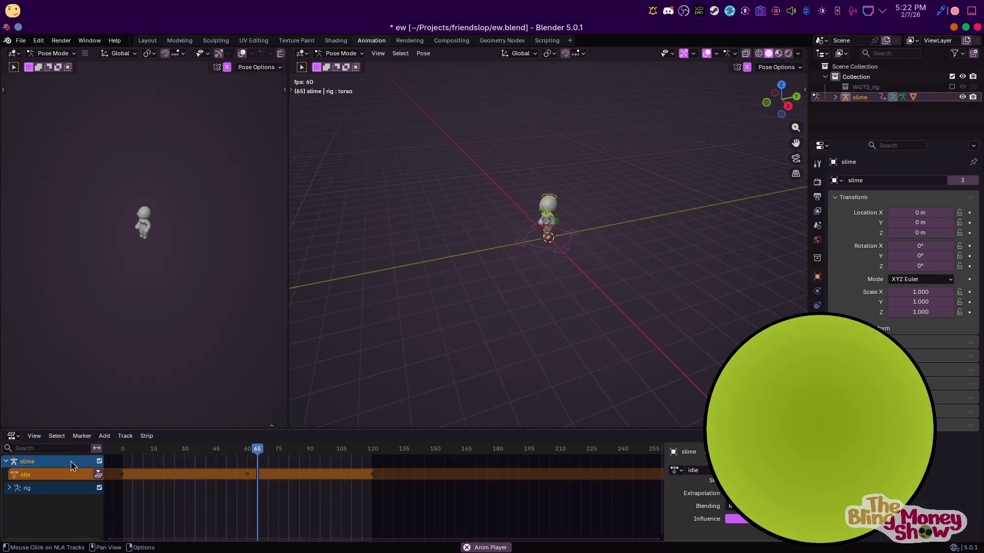
Rename the action to idle-loop and push it down into its own NLA strip
{"action": "double_click", "coordinate": [37, 472]}
{"action": "type", "text": "-loop"}
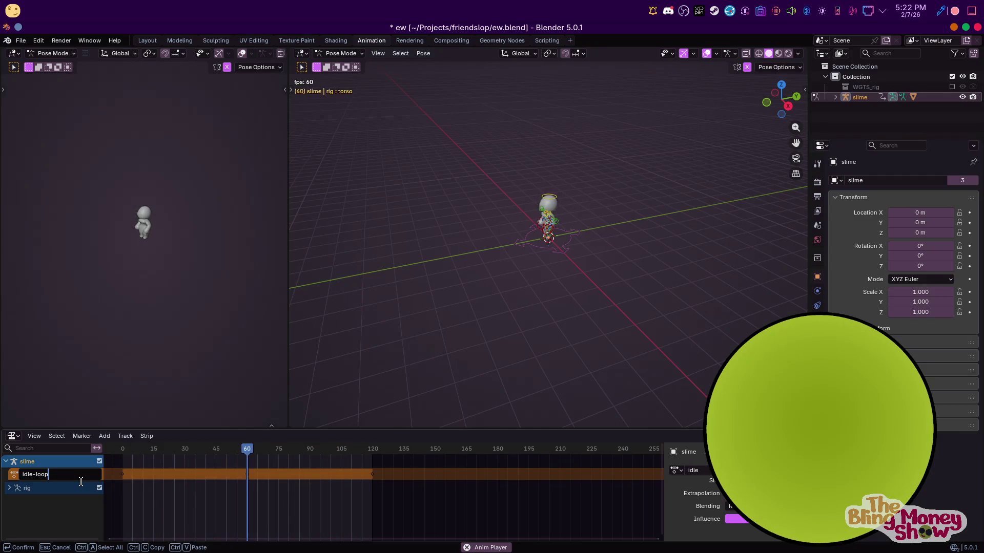
{"action": "key", "text": "Return"}
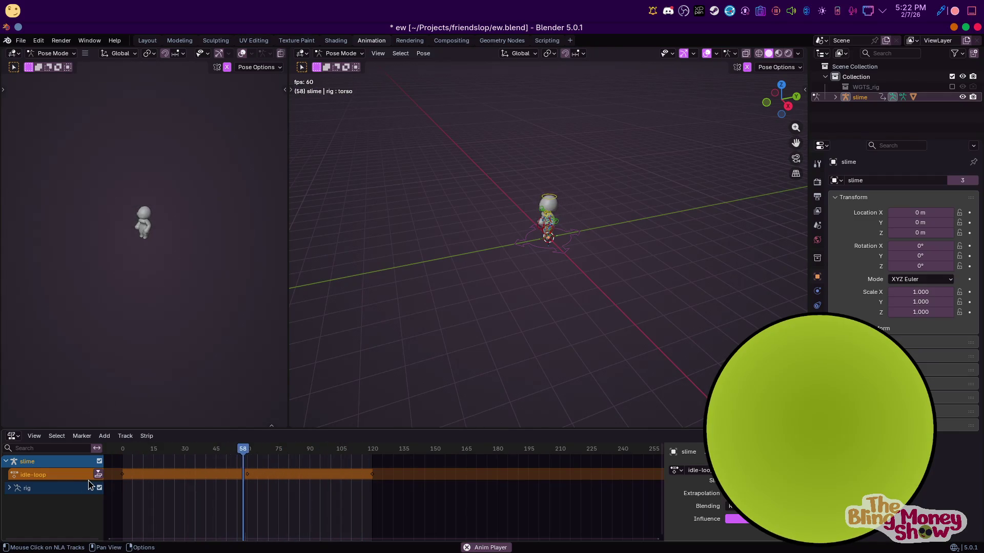
{"action": "left_click", "coordinate": [99, 474]}
{"action": "left_click_drag", "start_coordinate": [222, 430], "coordinate": [223, 351]}
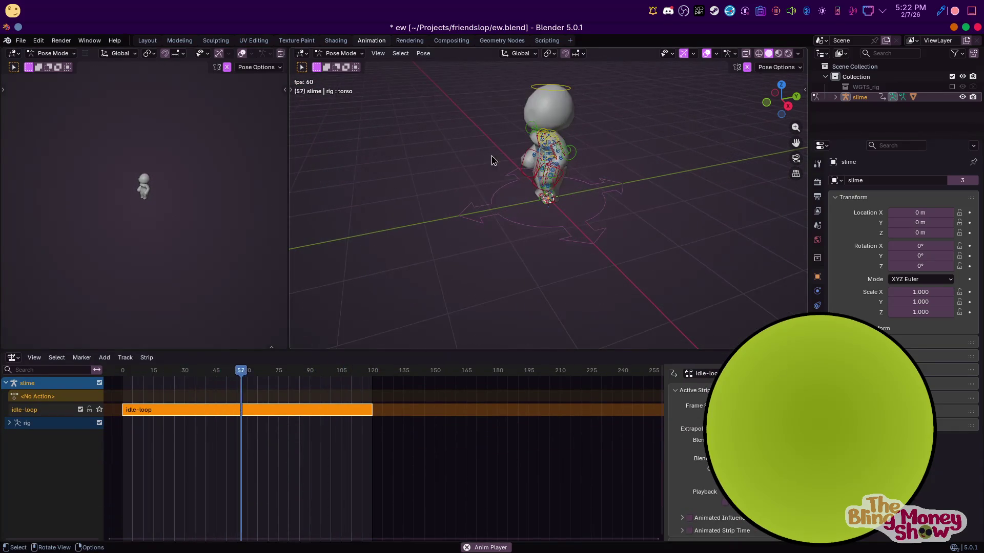
{"action": "mouse_move", "coordinate": [492, 200]}
{"action": "middle_mouse_down", "text": "alt"}
{"action": "mouse_move", "coordinate": [529, 184]}
{"action": "mouse_move", "coordinate": [522, 193]}
{"action": "middle_mouse_up", "text": "alt"}
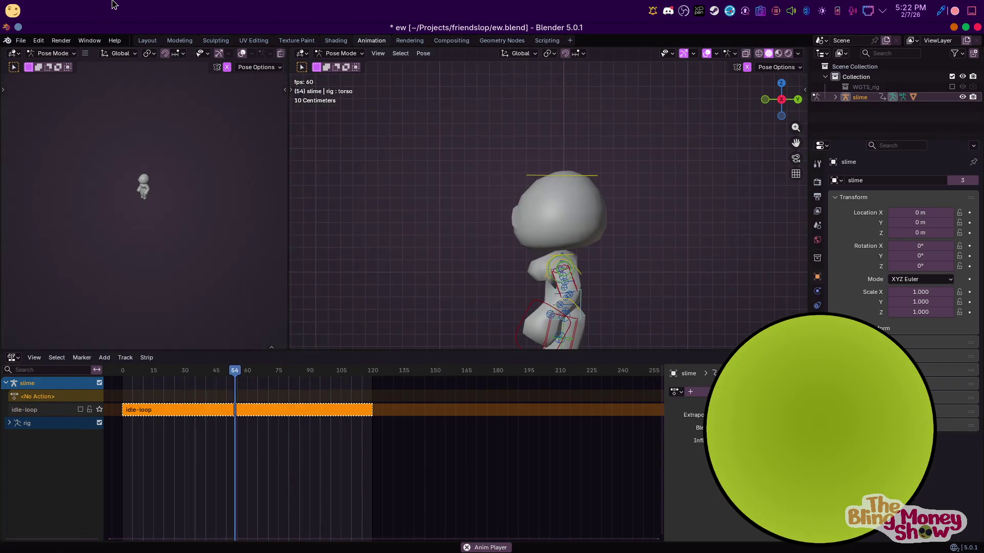
{"action": "left_click", "coordinate": [147, 40]}
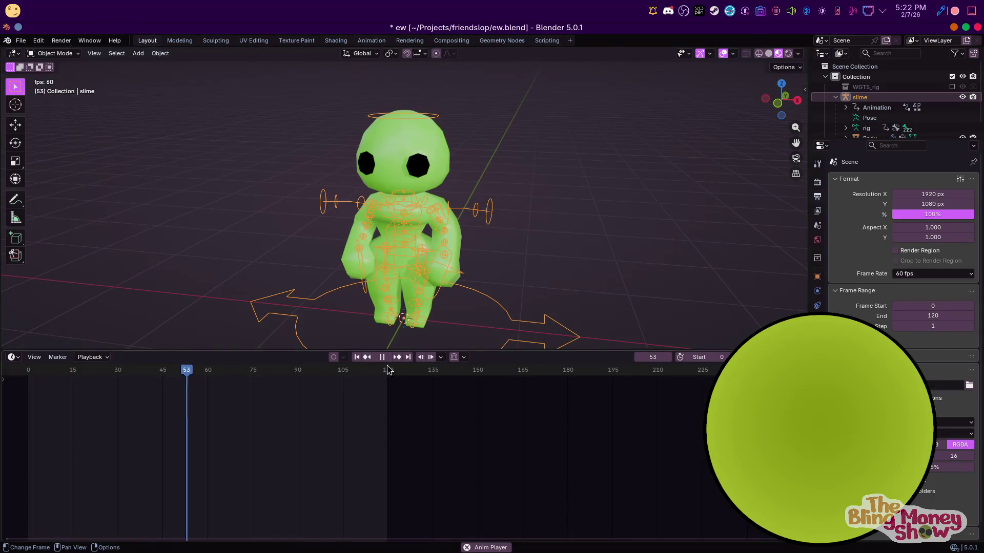
Stop playback at frame 0 and enter Pose Mode in right side view
{"action": "key", "text": "Escape"}
{"action": "middle_click_drag", "start_coordinate": [401, 273], "coordinate": [231, 125]}
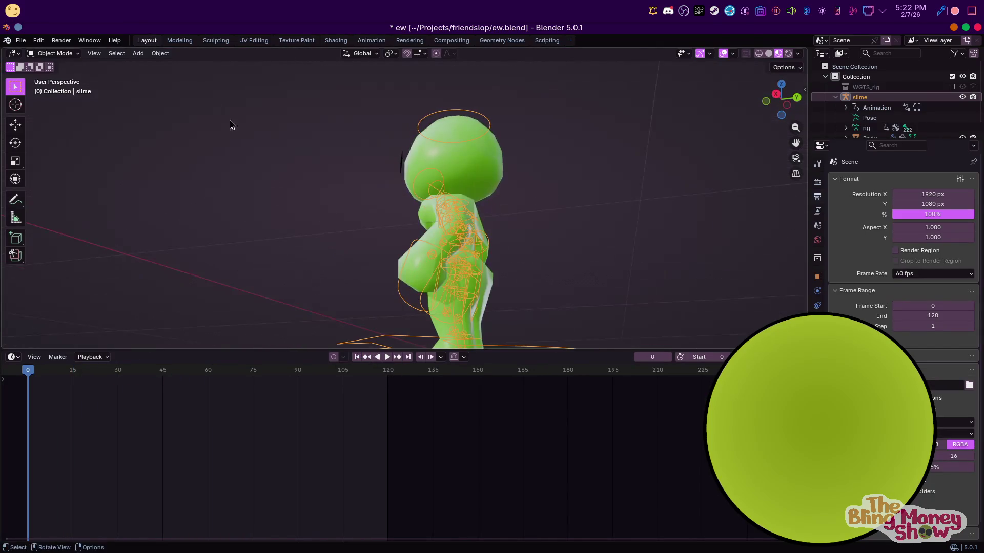
{"action": "left_click", "coordinate": [54, 53]}
{"action": "left_click", "coordinate": [46, 80]}
{"action": "key", "text": "KP_3"}
{"action": "scroll", "coordinate": [496, 272], "scroll_direction": "down", "scroll_amount": 2}
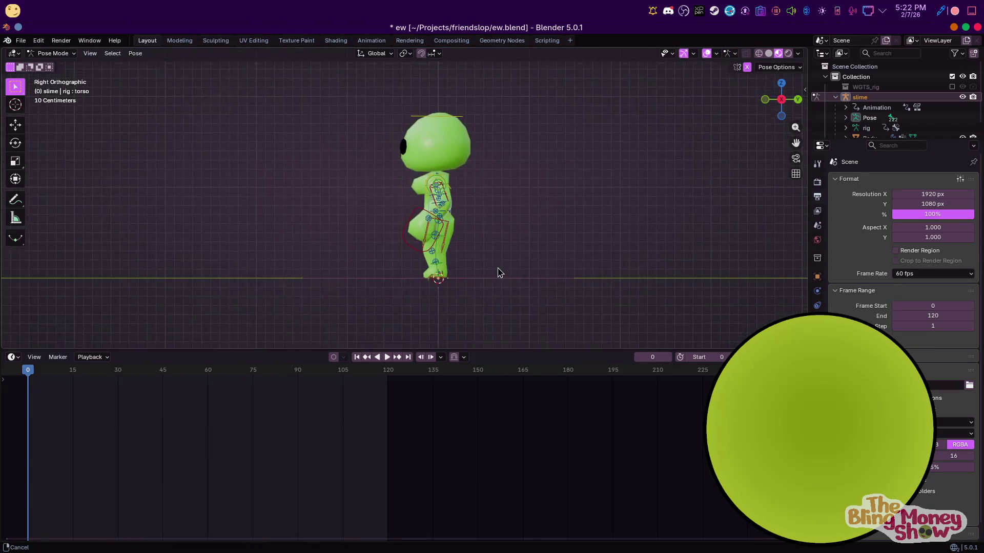
{"action": "scroll", "coordinate": [478, 319], "scroll_direction": "up", "scroll_amount": 4}
{"action": "scroll", "coordinate": [478, 320], "scroll_direction": "down", "scroll_amount": 2}
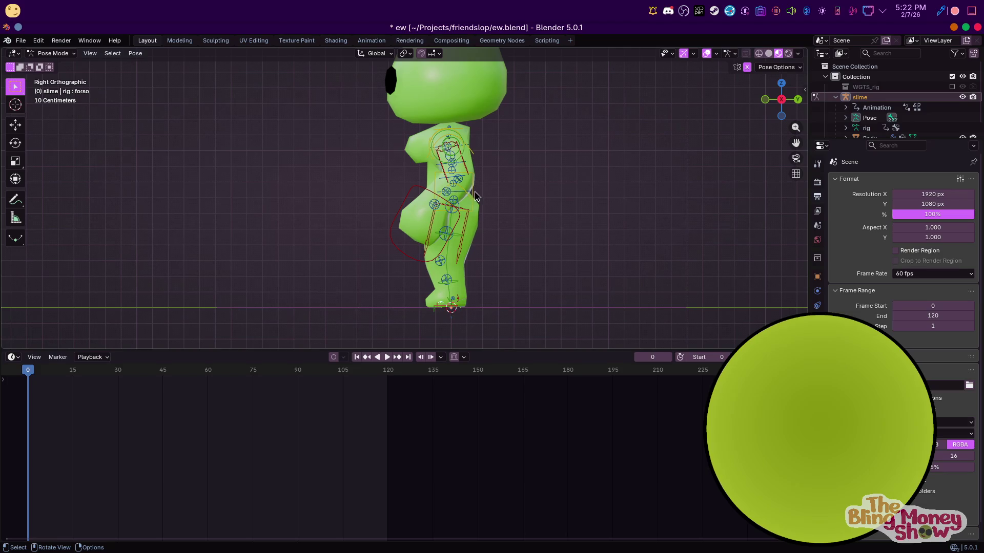
Shift the torso and raise and rotate one foot forward into a stride
{"action": "key", "text": "g"}
{"action": "left_click", "coordinate": [447, 302]}
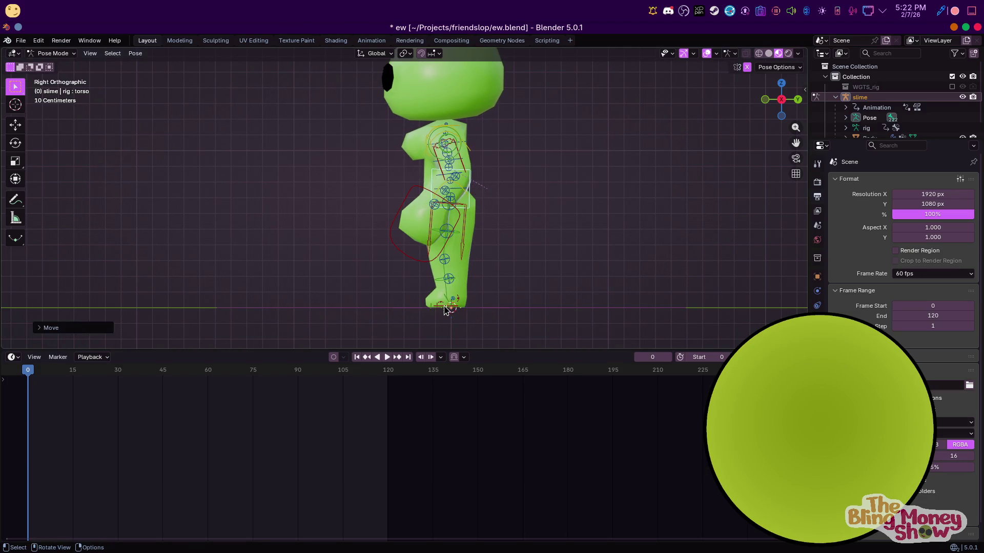
{"action": "key", "text": "r"}
{"action": "left_click", "coordinate": [492, 286]}
{"action": "key", "text": "g"}
{"action": "left_click", "coordinate": [509, 222]}
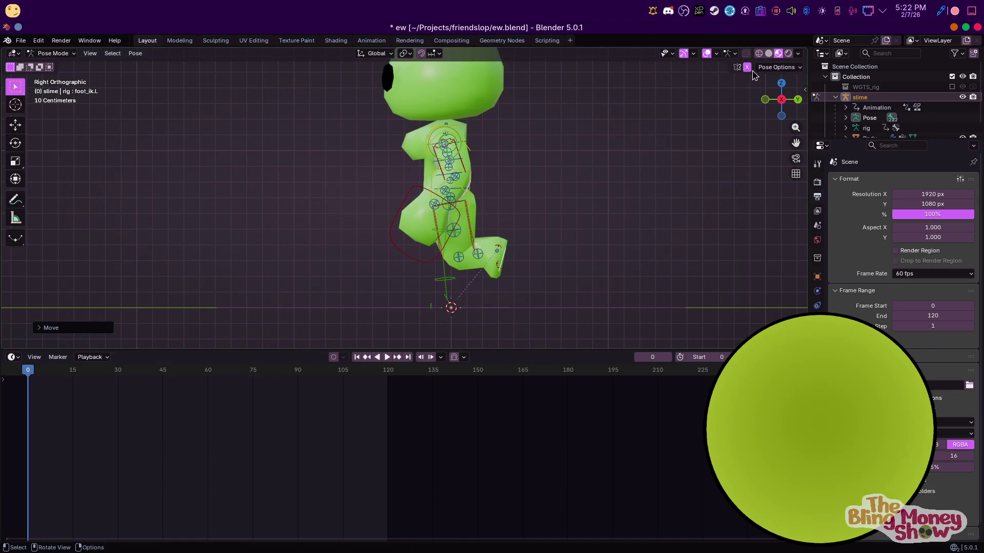
{"action": "key", "text": "r"}
{"action": "left_click", "coordinate": [642, 271]}
{"action": "key", "text": "r"}
{"action": "key", "text": "Escape"}
Rotate and place the other foot pushed back behind the body
{"action": "key", "text": "r"}
{"action": "left_click", "coordinate": [434, 288]}
{"action": "key", "text": "g"}
{"action": "key", "text": "Escape"}
{"action": "key", "text": "g"}
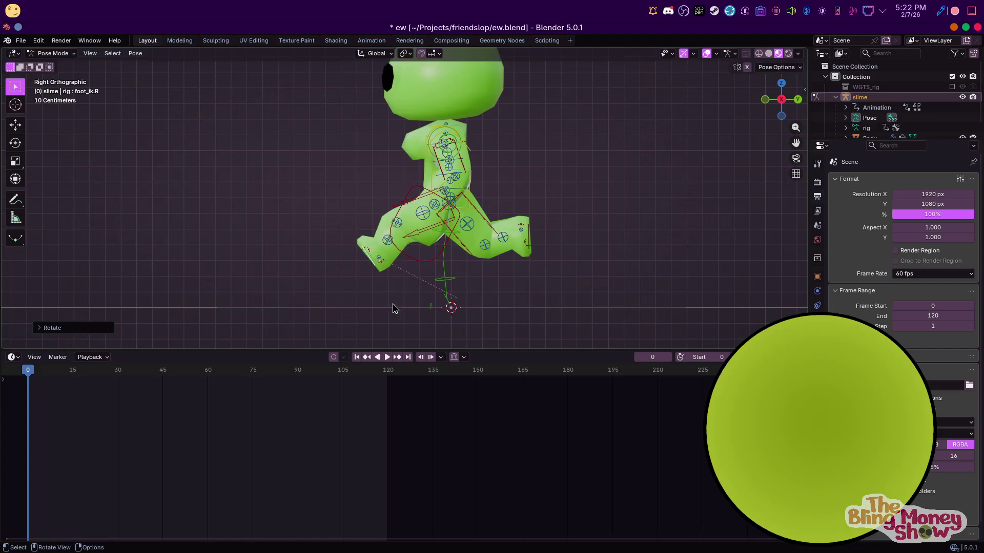
{"action": "left_click", "coordinate": [392, 296]}
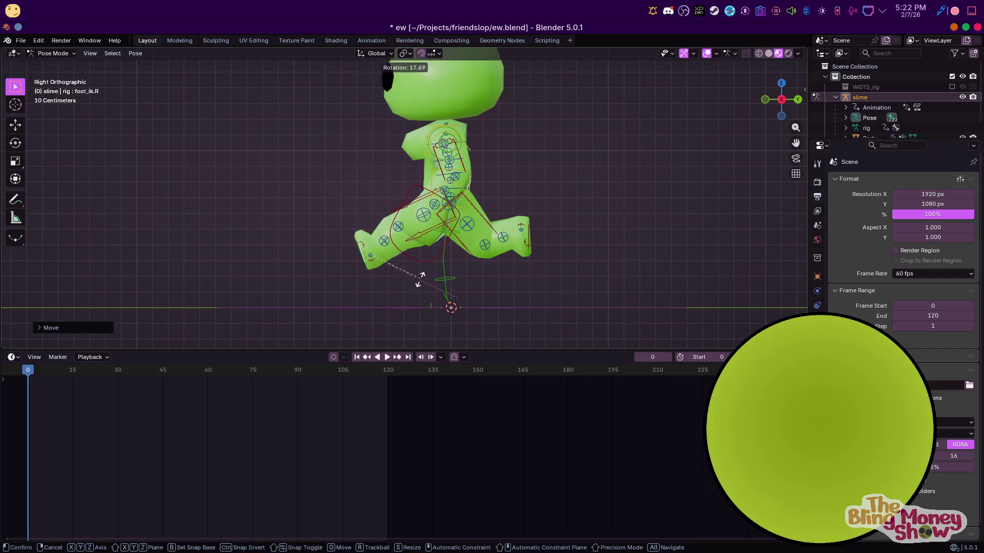
{"action": "key", "text": "g"}
{"action": "left_click", "coordinate": [415, 278]}
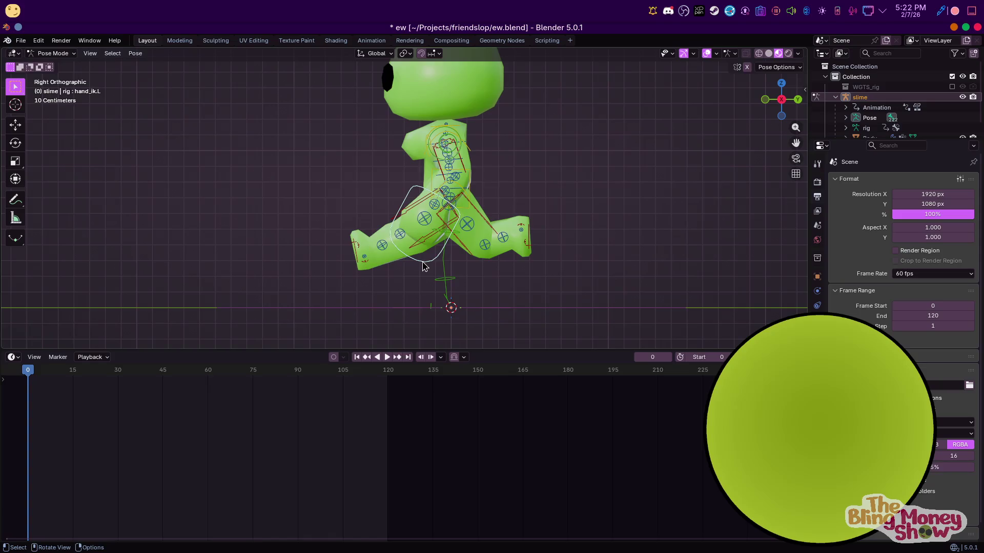
Rotate and reposition the left hand control for the arm swing
{"action": "key", "text": "r"}
{"action": "left_click", "coordinate": [400, 245]}
{"action": "key", "text": "g"}
{"action": "key", "text": "Escape"}
{"action": "key", "text": "r"}
{"action": "left_click", "coordinate": [433, 197]}
{"action": "key", "text": "g"}
{"action": "left_click", "coordinate": [431, 200]}
Move the right hand control slightly forward and rotate it
{"action": "middle_click_drag", "start_coordinate": [430, 200], "coordinate": [525, 218]}
{"action": "left_click", "coordinate": [335, 210]}
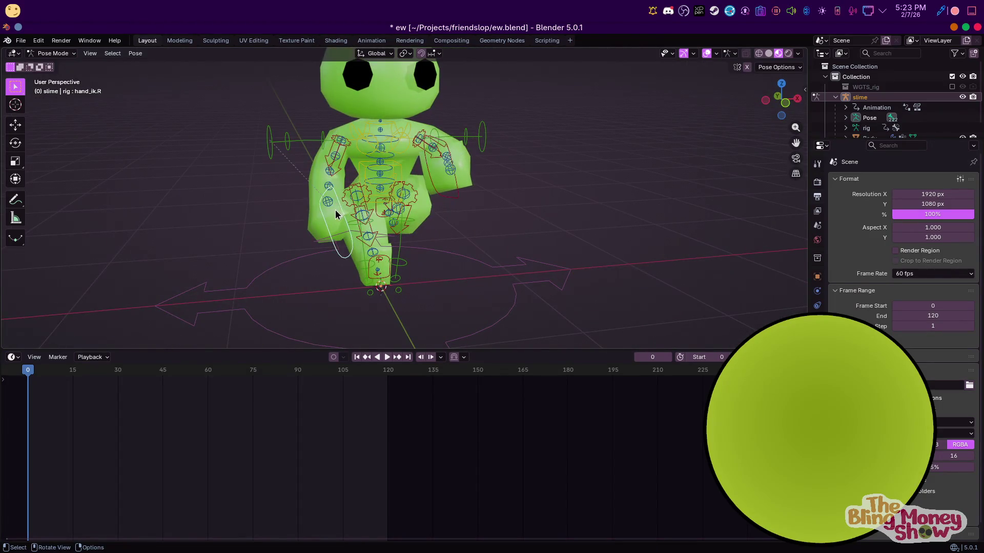
{"action": "middle_click_drag", "start_coordinate": [335, 210], "coordinate": [471, 217]}
{"action": "key", "text": "g"}
{"action": "left_click", "coordinate": [466, 212]}
{"action": "key", "text": "KP_3"}
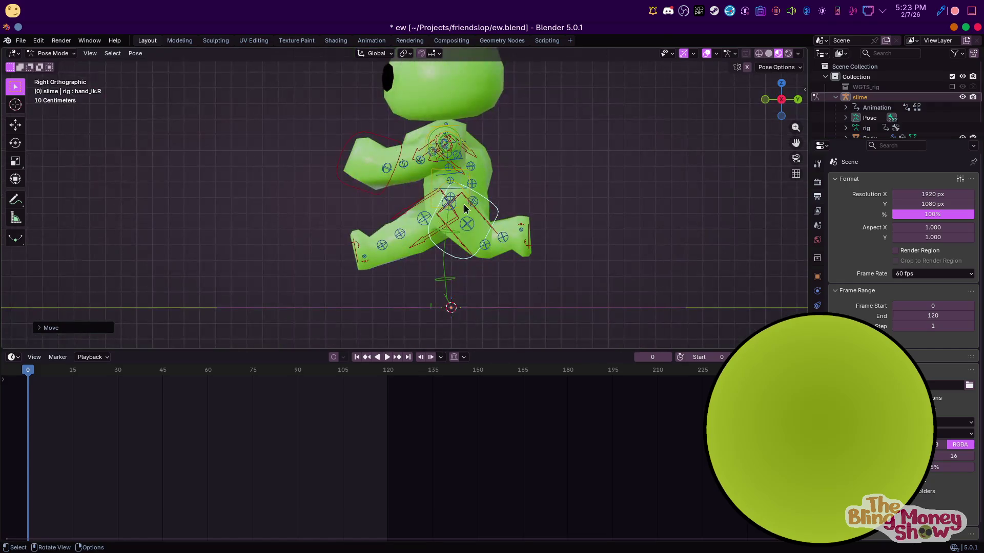
{"action": "key", "text": "g"}
{"action": "left_click", "coordinate": [535, 201]}
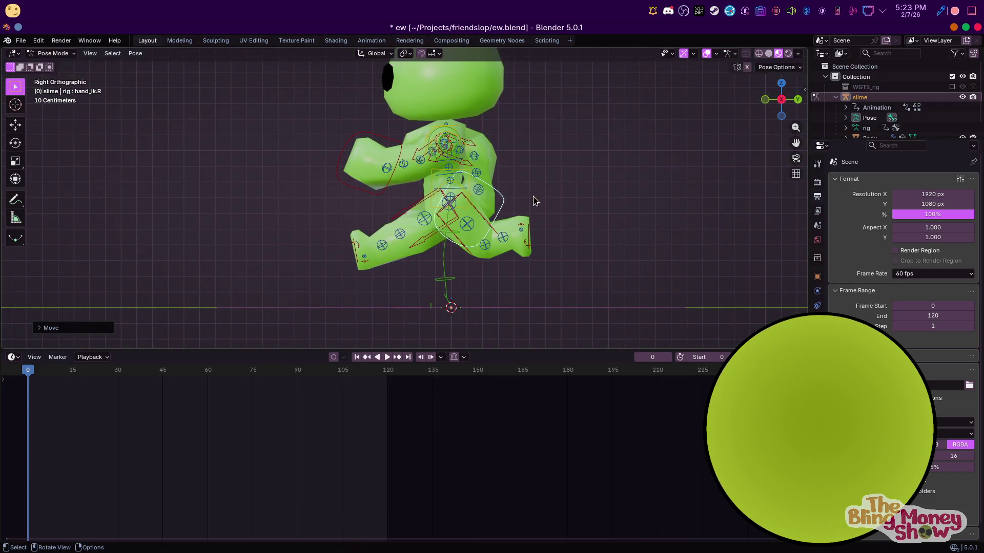
{"action": "key", "text": "r"}
{"action": "key", "text": "r"}
{"action": "left_click", "coordinate": [506, 193]}
From front view, trackball-rotate the chest and hips into a torso twist, then select all bones
{"action": "key", "text": "KP_1"}
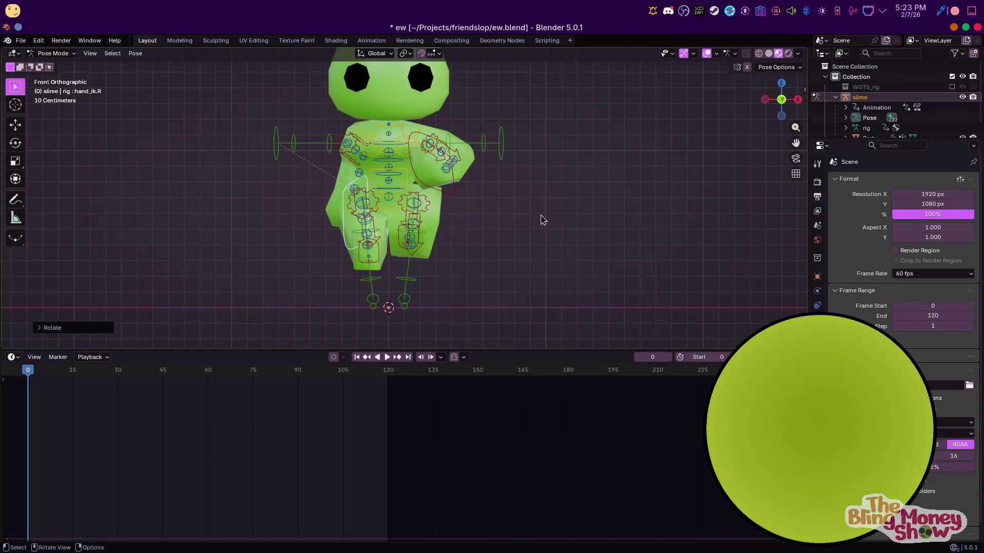
{"action": "left_click", "coordinate": [394, 154]}
{"action": "key", "text": "r"}
{"action": "key", "text": "r"}
{"action": "key", "text": "Return"}
{"action": "left_click", "coordinate": [388, 186]}
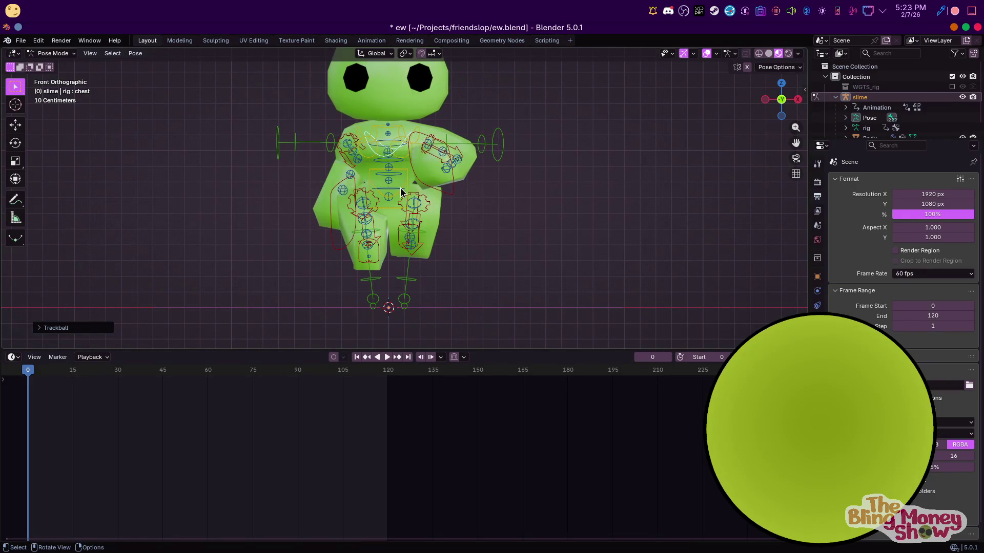
{"action": "key", "text": "r"}
{"action": "key", "text": "r"}
{"action": "left_click", "coordinate": [477, 212]}
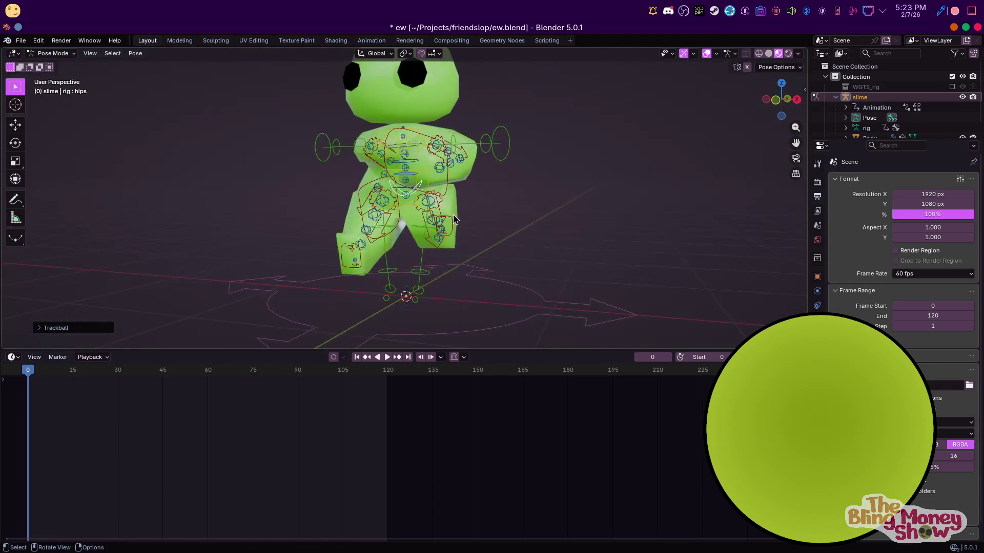
{"action": "middle_click_drag", "start_coordinate": [477, 213], "coordinate": [523, 239]}
{"action": "key", "text": "a"}
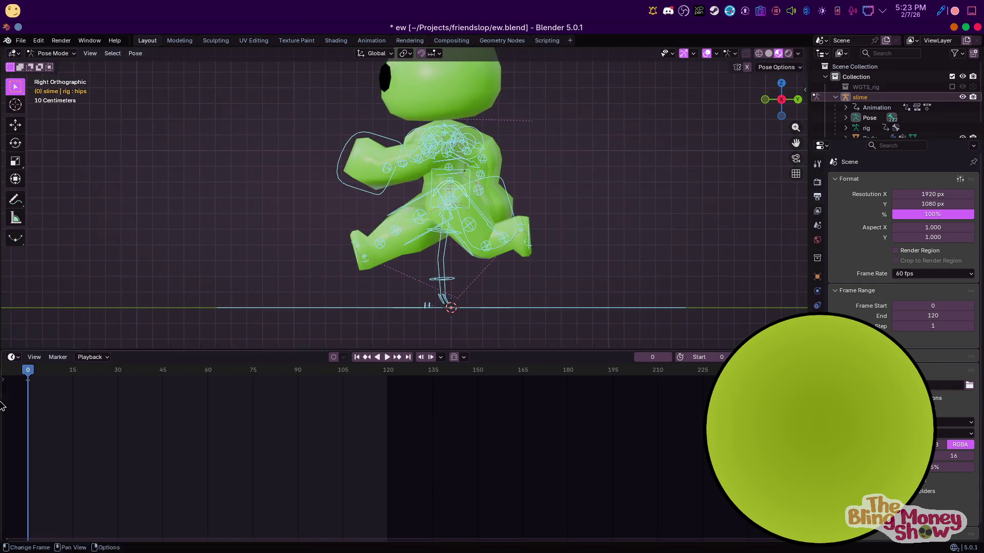
Paste the copied starting pose as a keyframe at frame 60
{"action": "right_click", "coordinate": [79, 388]}
{"action": "left_click", "coordinate": [207, 372]}
{"action": "right_click", "coordinate": [209, 380]}
{"action": "left_click", "coordinate": [204, 399]}
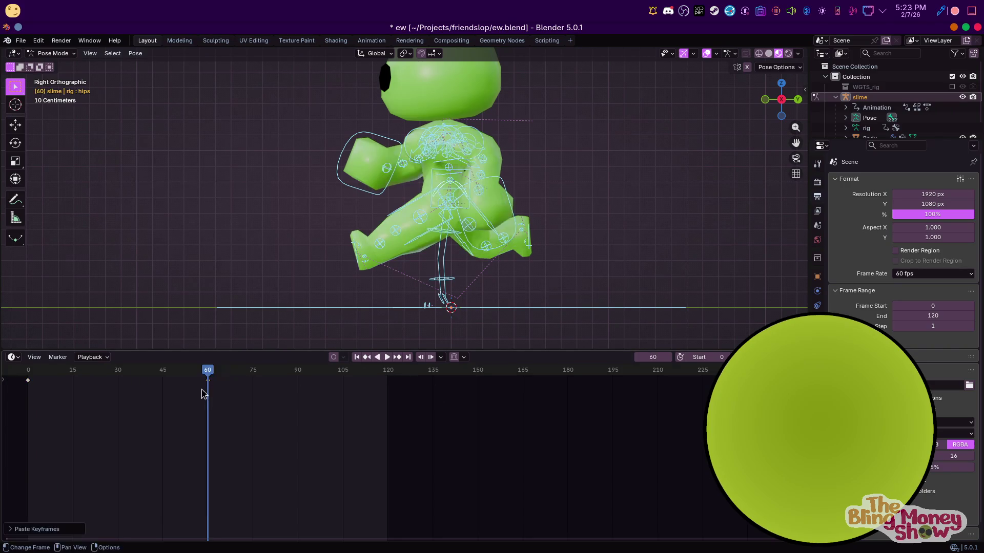
Move the pasted keyframe back to around frame 40 so the walk loops
{"action": "key", "text": "g"}
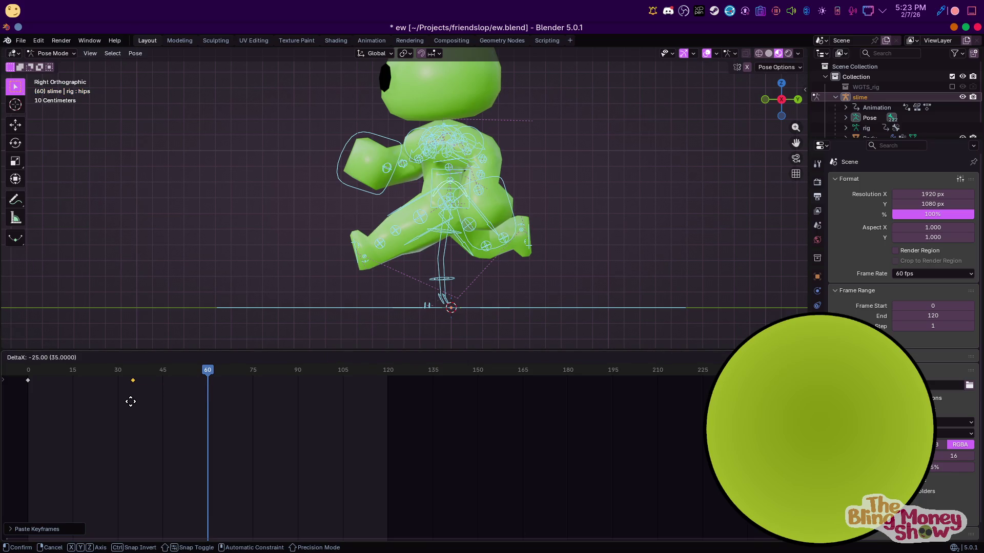
{"action": "left_click", "coordinate": [131, 401]}
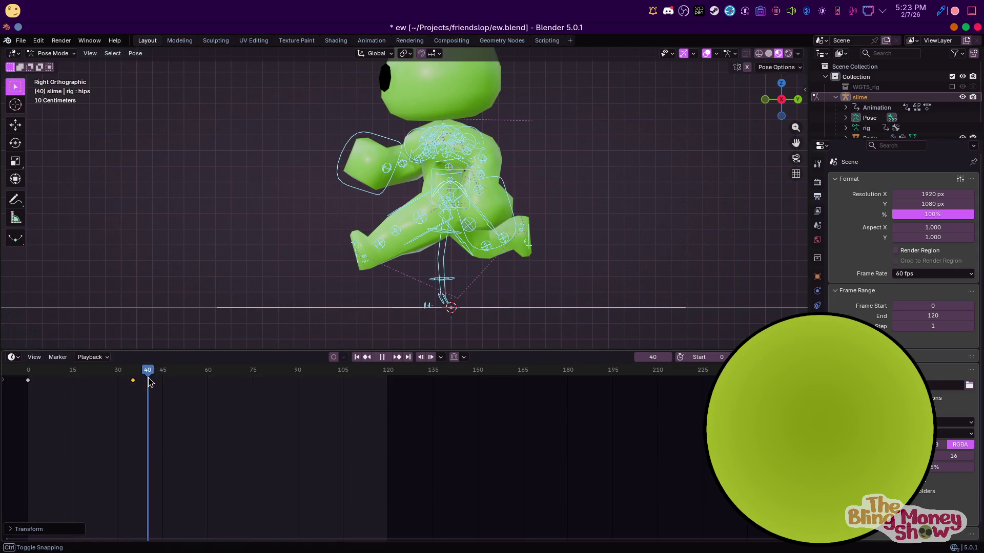
{"action": "key", "text": "g"}
{"action": "left_click", "coordinate": [161, 388]}
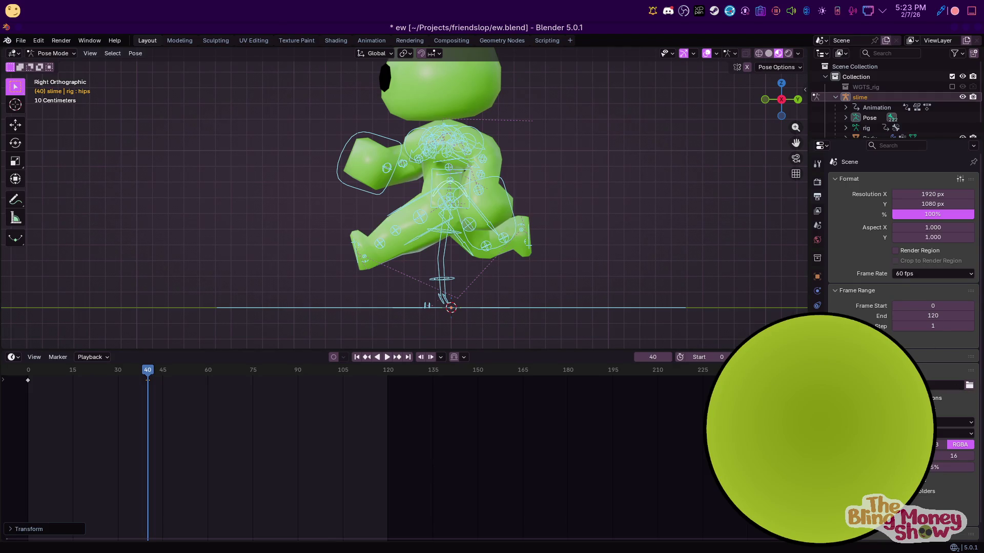
{"action": "key", "text": "alt+Tab"}
{"action": "scroll", "coordinate": [616, 176], "scroll_direction": "down", "scroll_amount": 5}
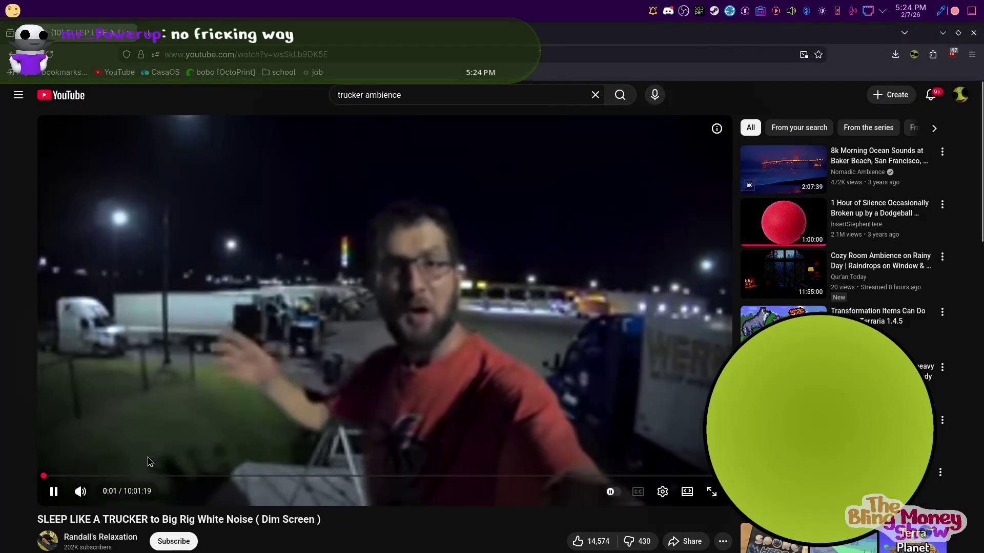
Pick a higher quality for the YouTube video and shrink the browser window over Blender
{"action": "left_click", "coordinate": [662, 491]}
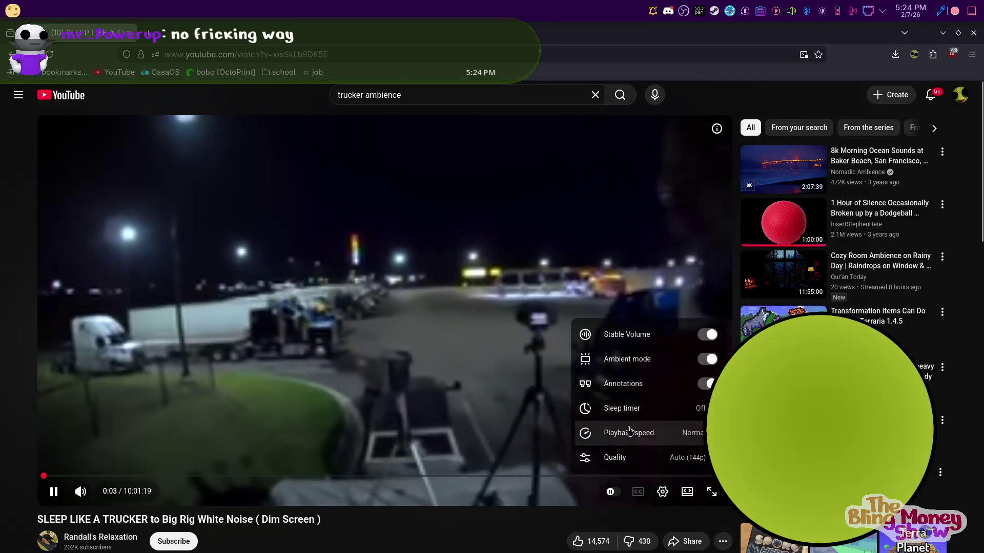
{"action": "left_click", "coordinate": [626, 458]}
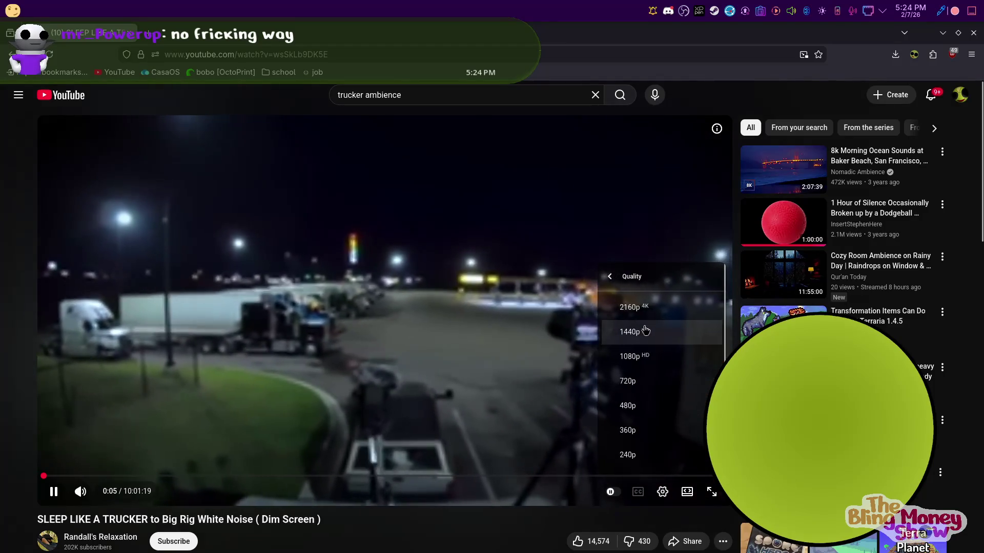
{"action": "left_click", "coordinate": [644, 331]}
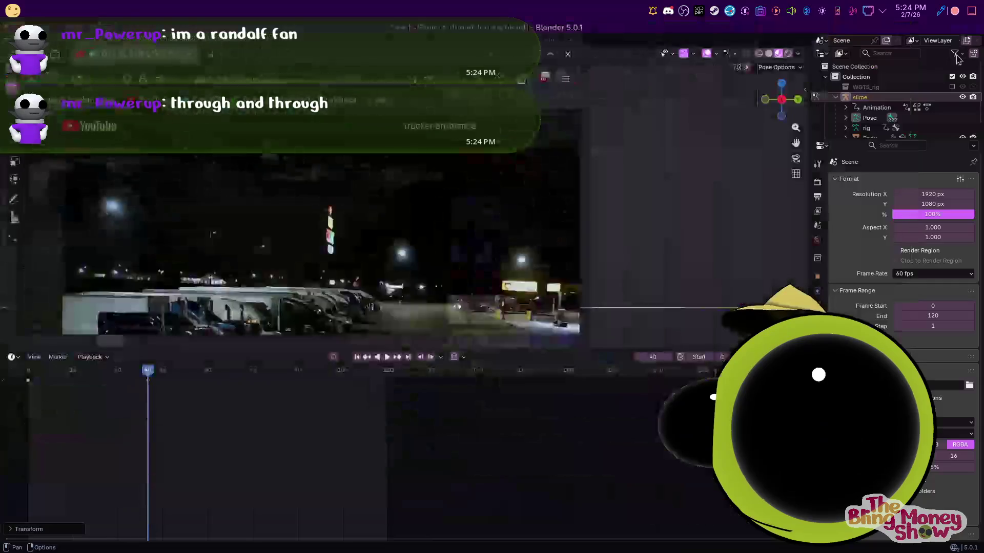
{"action": "mouse_move", "coordinate": [584, 339]}
{"action": "left_mouse_down"}
{"action": "mouse_move", "coordinate": [515, 301]}
{"action": "mouse_move", "coordinate": [789, 480]}
{"action": "left_mouse_up"}
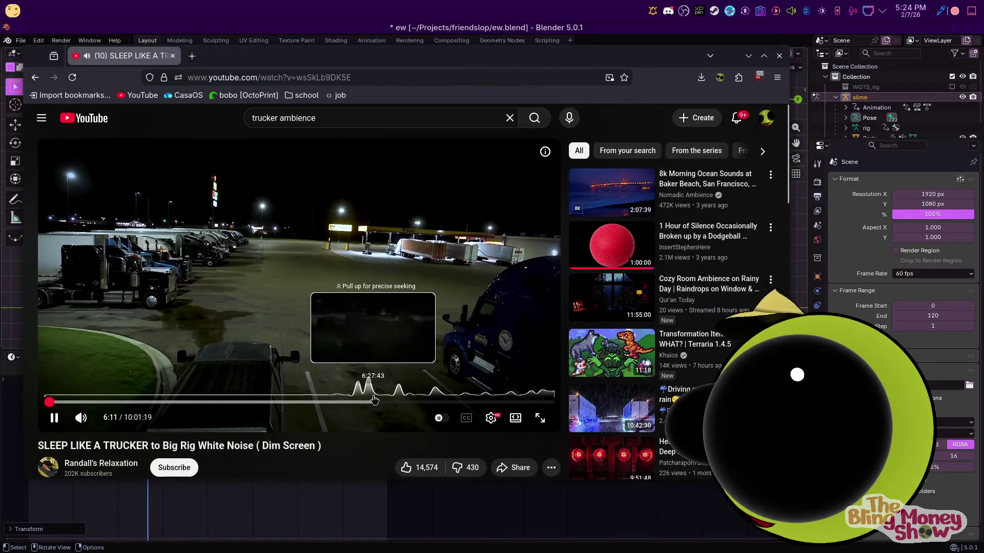
Return to Blender's side view and set the animation end frame to 40
{"action": "key", "text": "alt+Tab"}
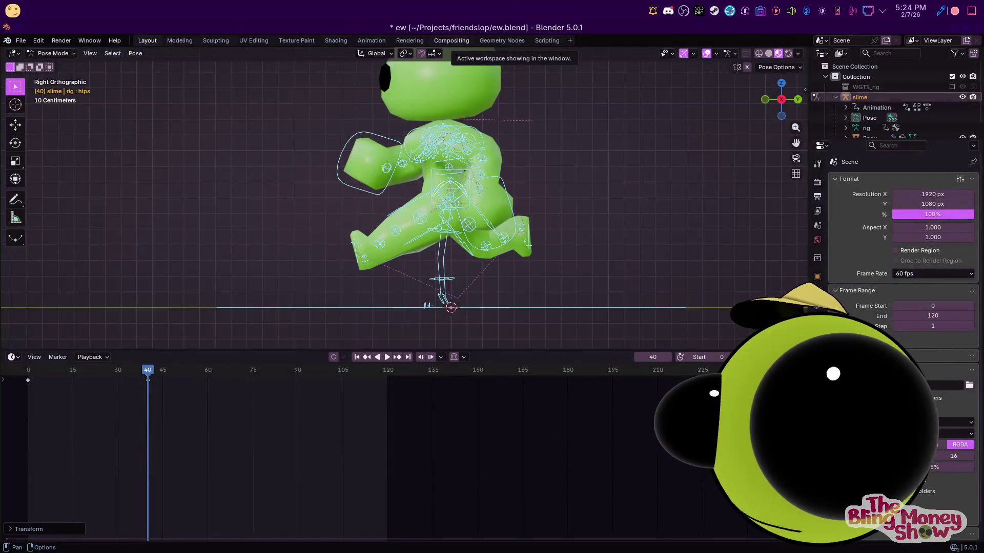
{"action": "scroll", "coordinate": [451, 218], "scroll_direction": "up", "scroll_amount": 3}
{"action": "scroll", "coordinate": [434, 240], "scroll_direction": "down", "scroll_amount": 4}
{"action": "middle_click_drag", "start_coordinate": [434, 239], "coordinate": [529, 249]}
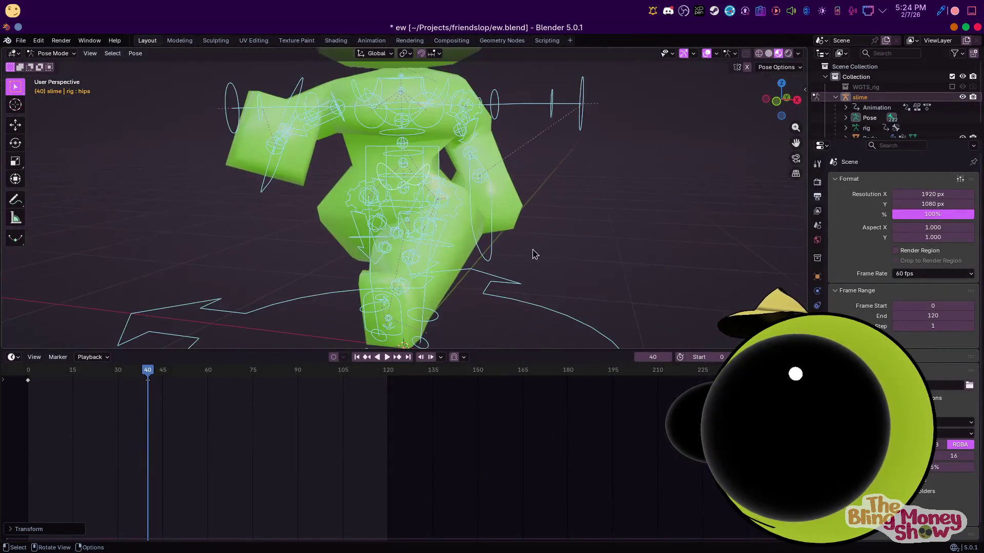
{"action": "key", "text": "KP_3"}
{"action": "scroll", "coordinate": [447, 254], "scroll_direction": "up", "scroll_amount": 2}
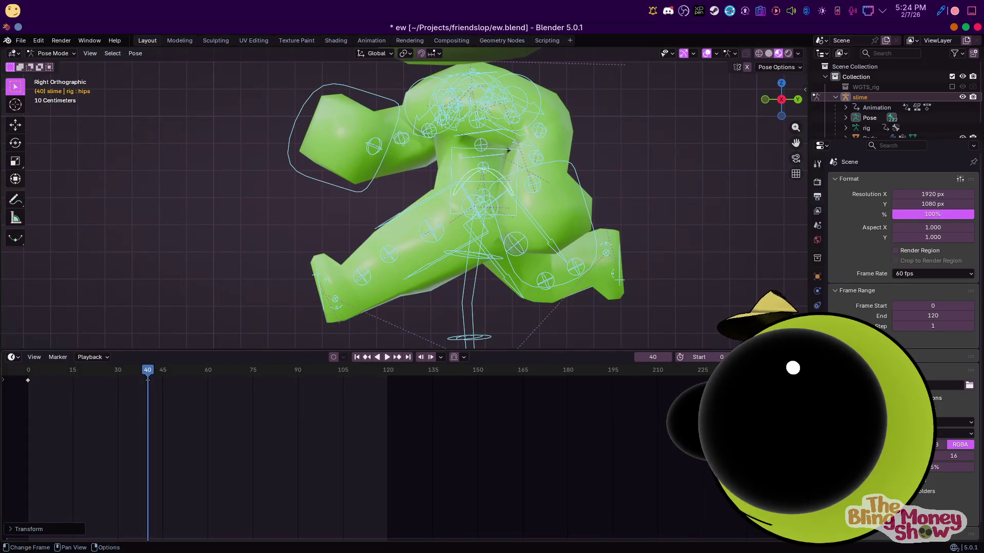
{"action": "key", "text": "ctrl+End"}
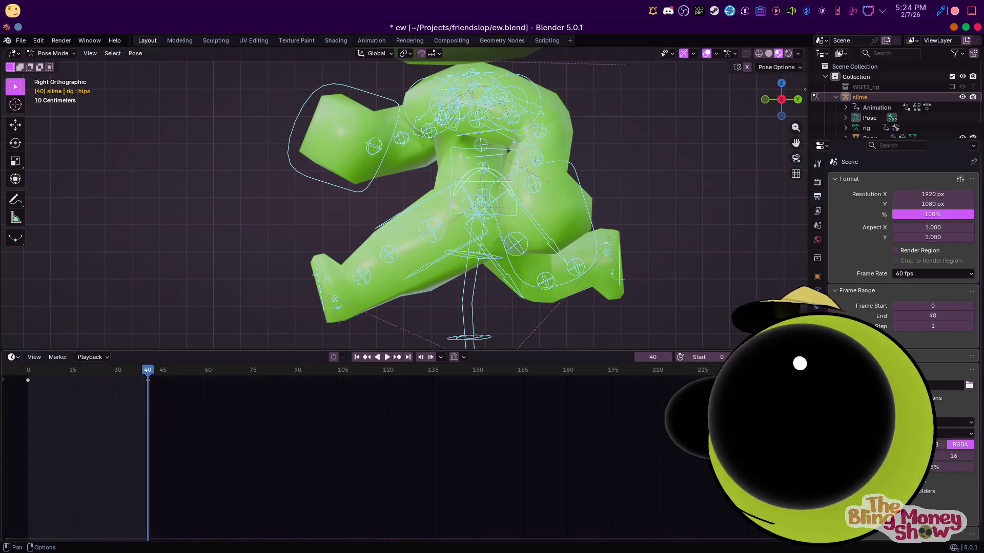
{"action": "scroll", "coordinate": [193, 377], "scroll_direction": "up", "scroll_amount": 4, "text": "ctrl"}
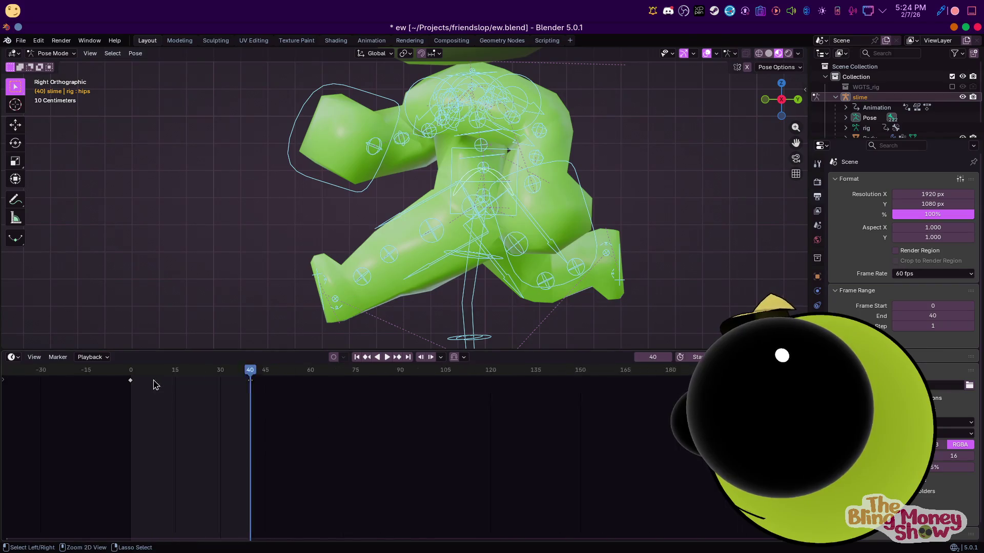
{"action": "scroll", "coordinate": [154, 385], "scroll_direction": "up", "scroll_amount": 5, "text": "ctrl"}
Duplicate the frame-0 walk key to frame 20, then jump to frame 10
{"action": "middle_click_drag", "start_coordinate": [240, 376], "coordinate": [548, 383], "text": "ctrl"}
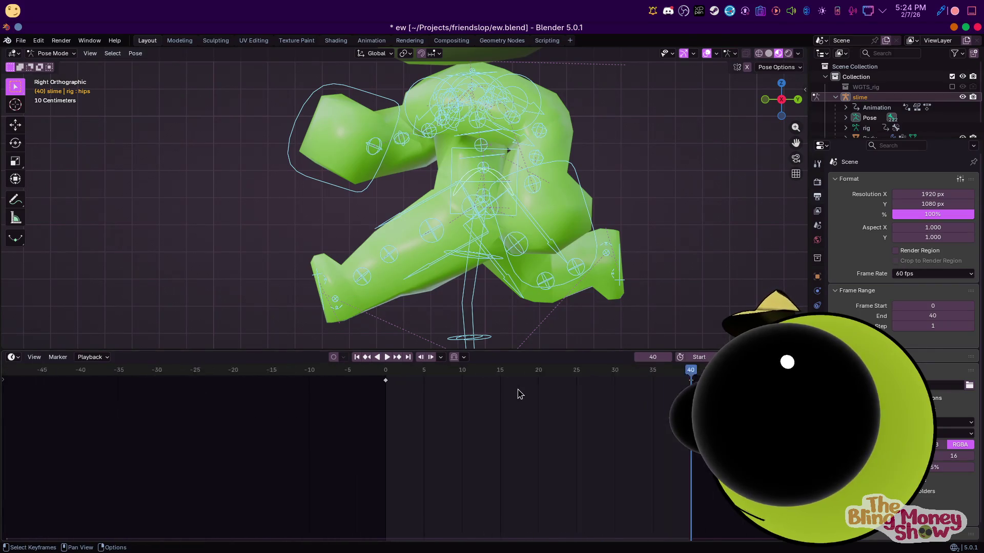
{"action": "left_click", "coordinate": [549, 372]}
{"action": "scroll", "coordinate": [379, 382], "scroll_direction": "up", "scroll_amount": 1}
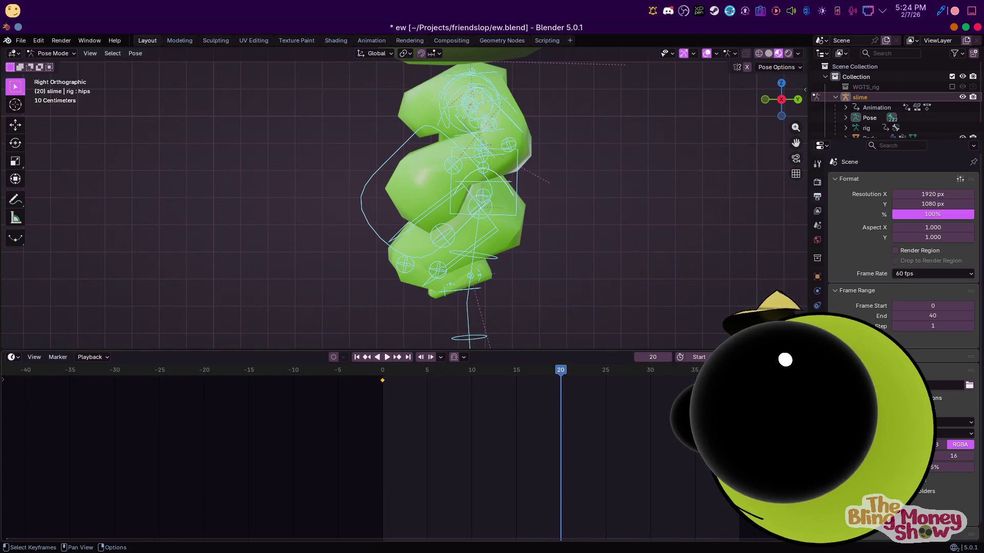
{"action": "key", "text": "shift+d"}
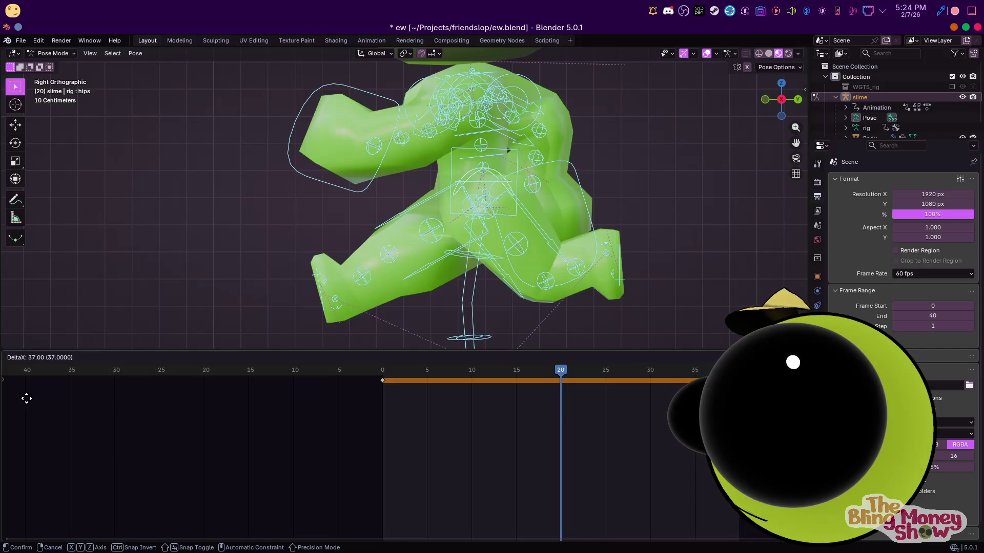
{"action": "key", "text": "Escape"}
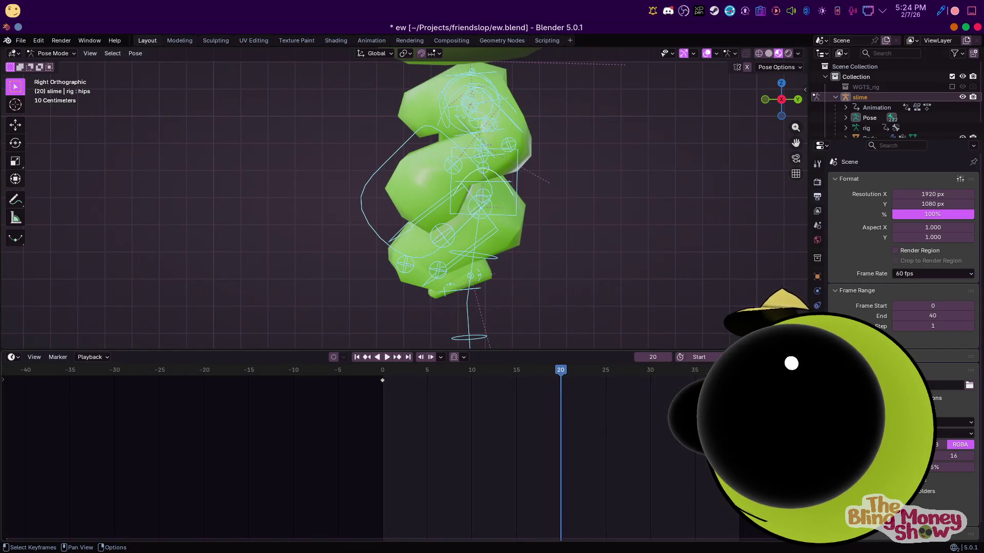
{"action": "key", "text": "g"}
{"action": "left_click", "coordinate": [561, 420]}
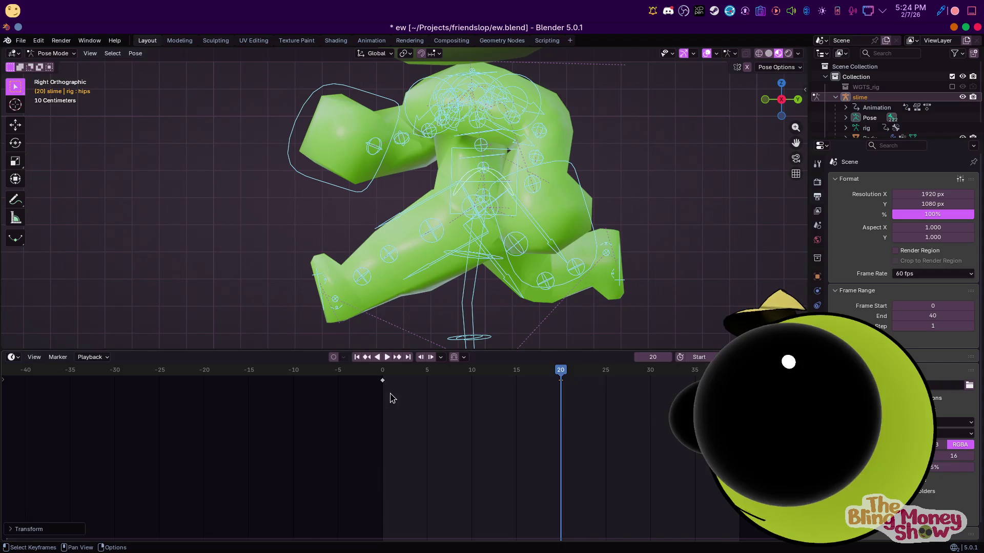
{"action": "key", "text": "shift+d"}
{"action": "left_click", "coordinate": [635, 410]}
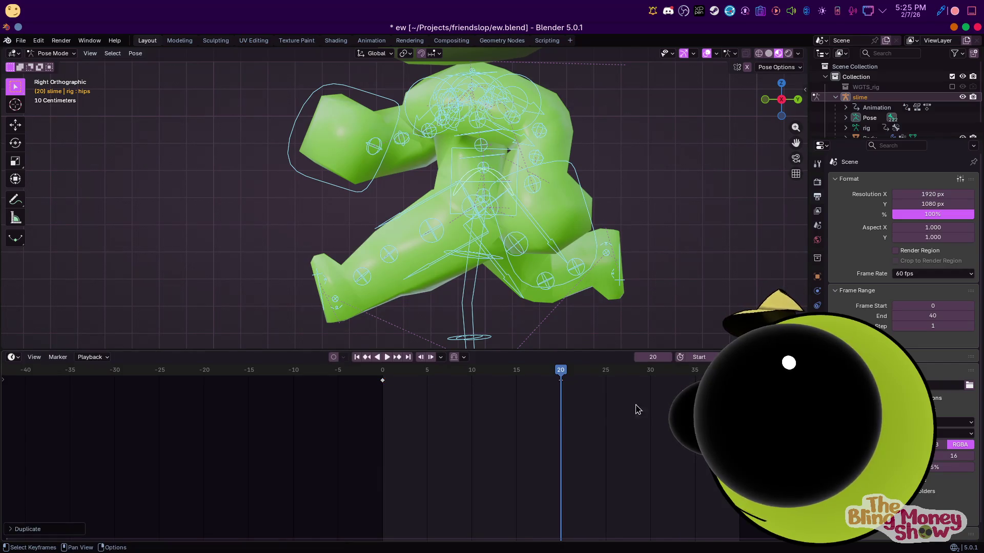
{"action": "left_click", "coordinate": [471, 372]}
{"action": "scroll", "coordinate": [474, 307], "scroll_direction": "down", "scroll_amount": 3}
{"action": "scroll", "coordinate": [428, 235], "scroll_direction": "up", "scroll_amount": 3}
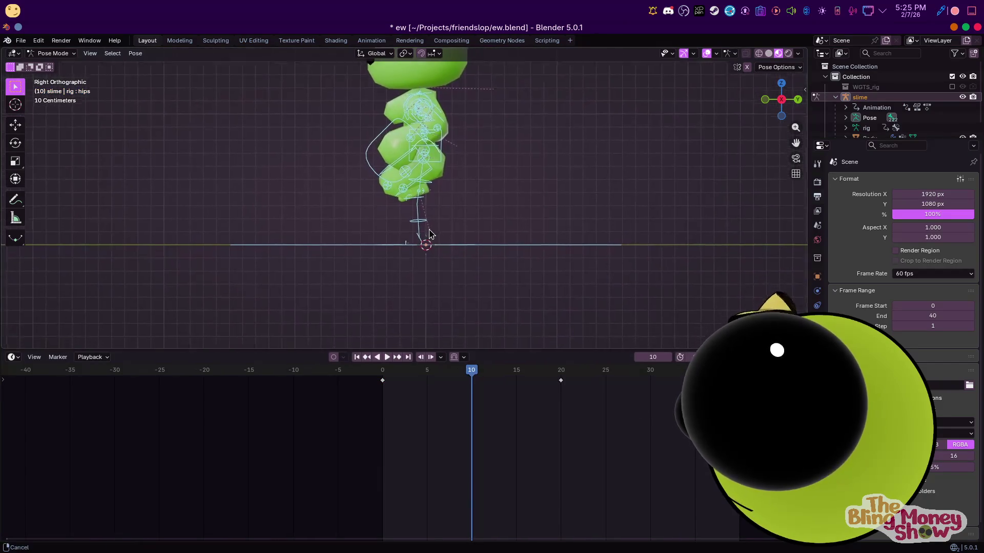
{"action": "scroll", "coordinate": [415, 201], "scroll_direction": "up", "scroll_amount": 2}
Lower the torso and move both hand controls further outward for the frame-10 pose
{"action": "left_click", "coordinate": [415, 201]}
{"action": "middle_click_drag", "start_coordinate": [415, 201], "coordinate": [354, 200]}
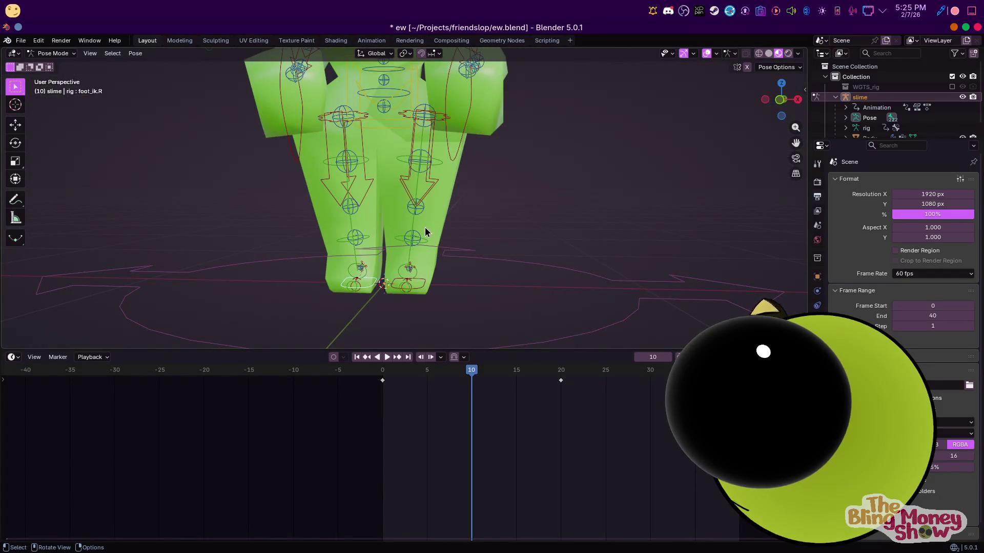
{"action": "scroll", "coordinate": [425, 232], "scroll_direction": "down", "scroll_amount": 3}
{"action": "left_click", "coordinate": [397, 148]}
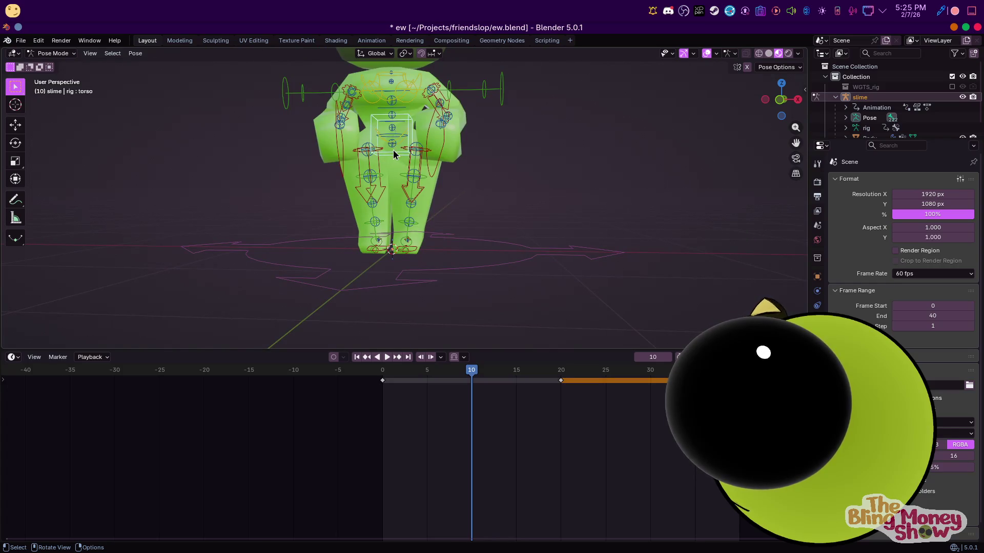
{"action": "key", "text": "g"}
{"action": "left_click", "coordinate": [400, 161]}
{"action": "left_click", "coordinate": [420, 156]}
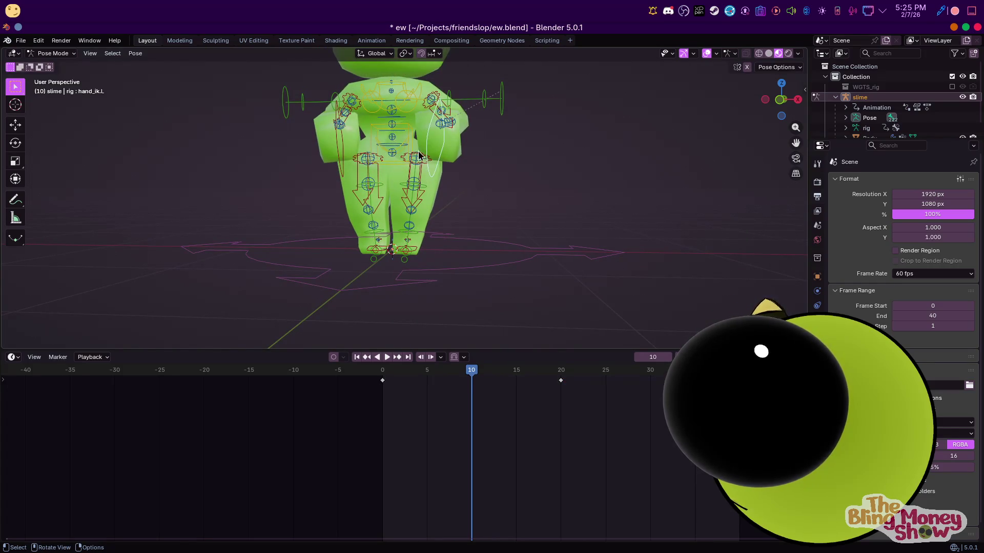
{"action": "key", "text": "g"}
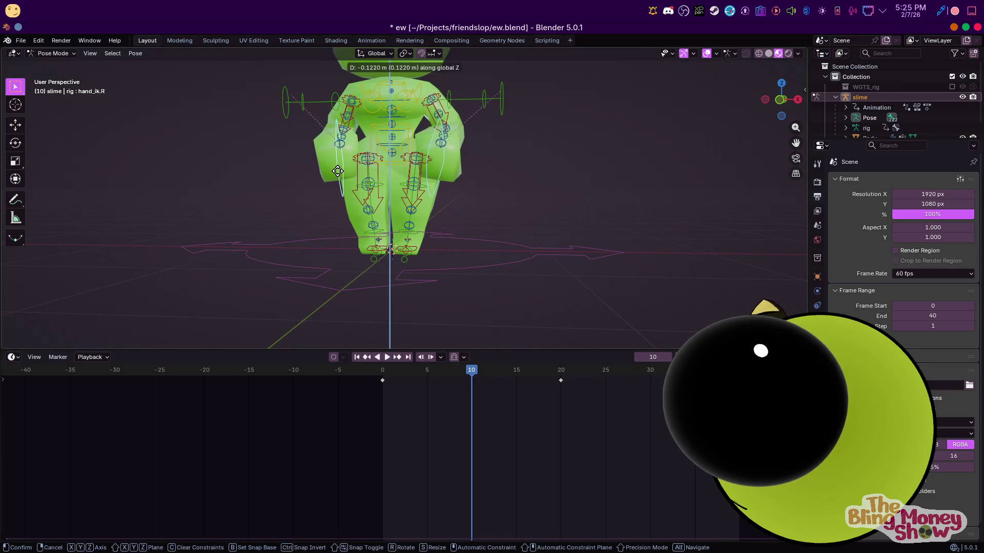
{"action": "left_click", "coordinate": [342, 178]}
{"action": "key", "text": "KP_1"}
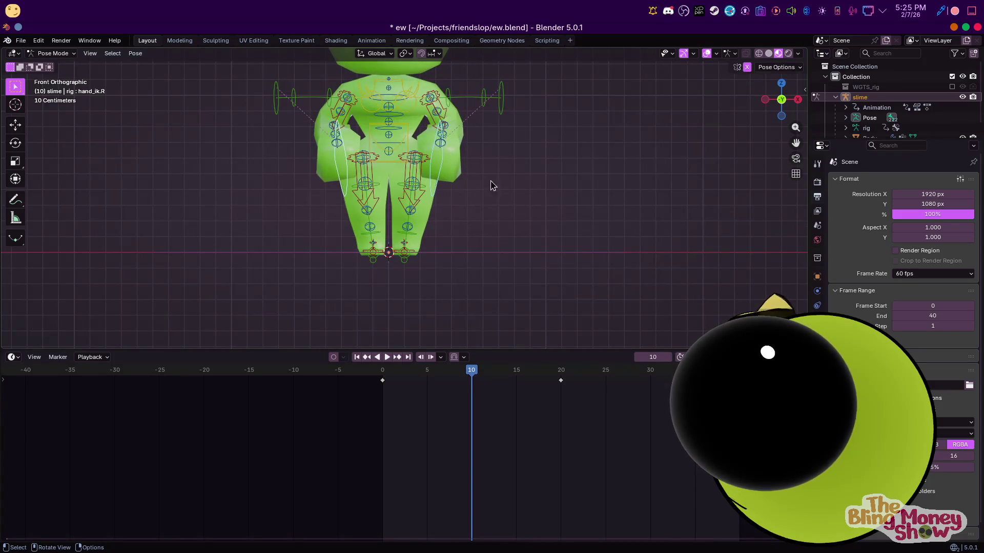
{"action": "key", "text": "g"}
{"action": "left_click", "coordinate": [439, 180]}
{"action": "key", "text": "g"}
{"action": "left_click", "coordinate": [467, 179]}
Tilt the chest, shift the upper body and squash the head along Z, then scrub to check
{"action": "middle_click_drag", "start_coordinate": [466, 179], "coordinate": [391, 156], "text": "alt"}
{"action": "left_click", "coordinate": [394, 129]}
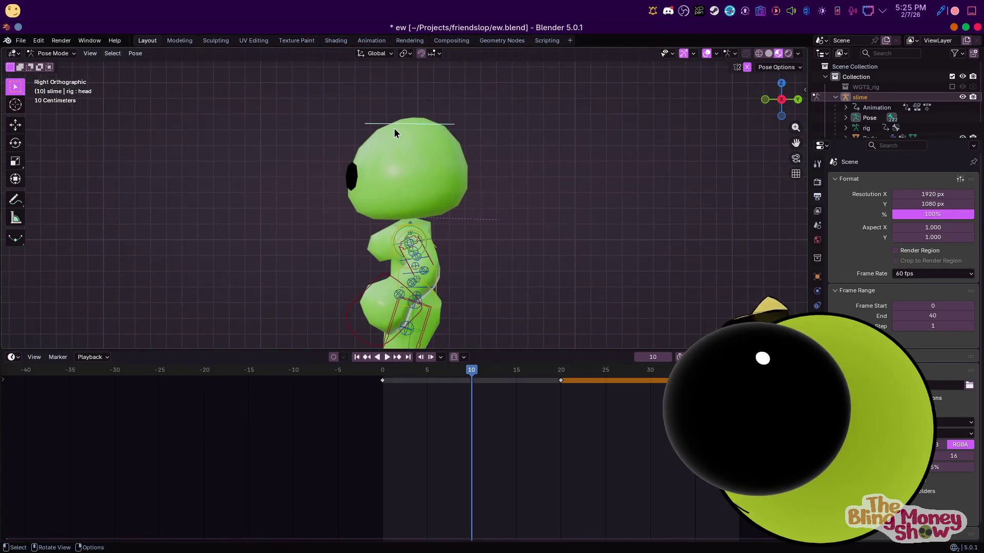
{"action": "left_click", "coordinate": [433, 250]}
{"action": "key", "text": "r"}
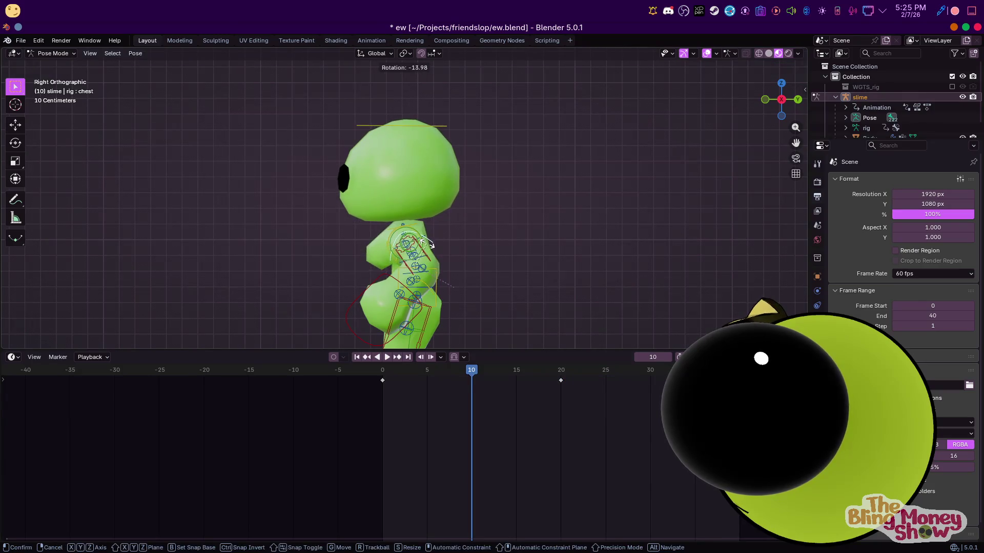
{"action": "left_click", "coordinate": [428, 267]}
{"action": "key", "text": "g"}
{"action": "left_click", "coordinate": [433, 143]}
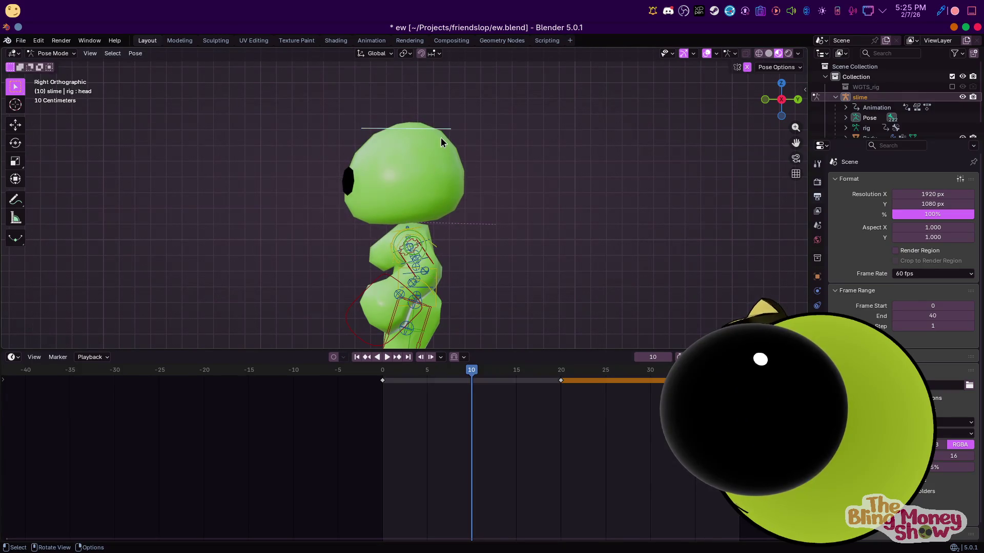
{"action": "key", "text": "s"}
{"action": "key", "text": "z"}
{"action": "left_click", "coordinate": [444, 158]}
{"action": "left_click", "coordinate": [527, 209]}
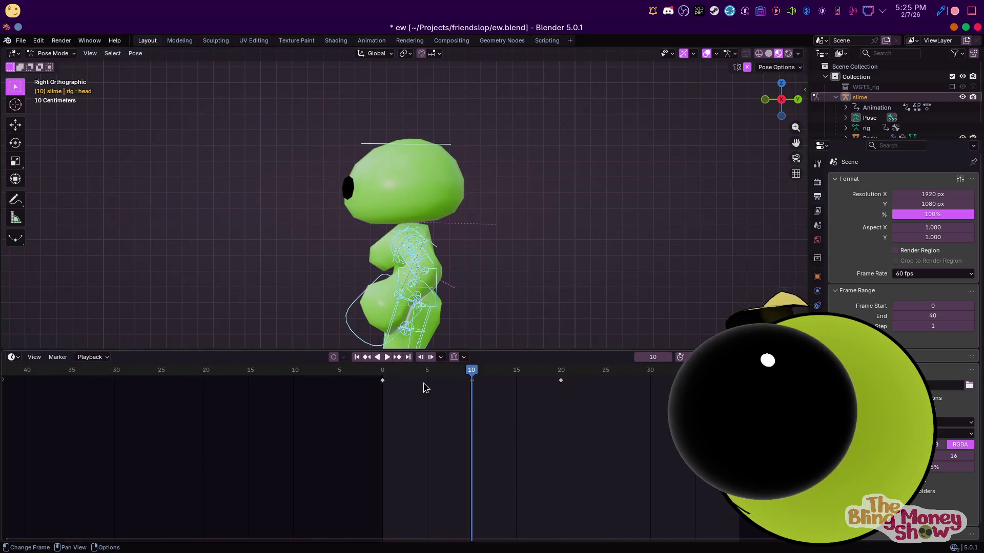
{"action": "left_click_drag", "start_coordinate": [389, 378], "coordinate": [473, 370]}
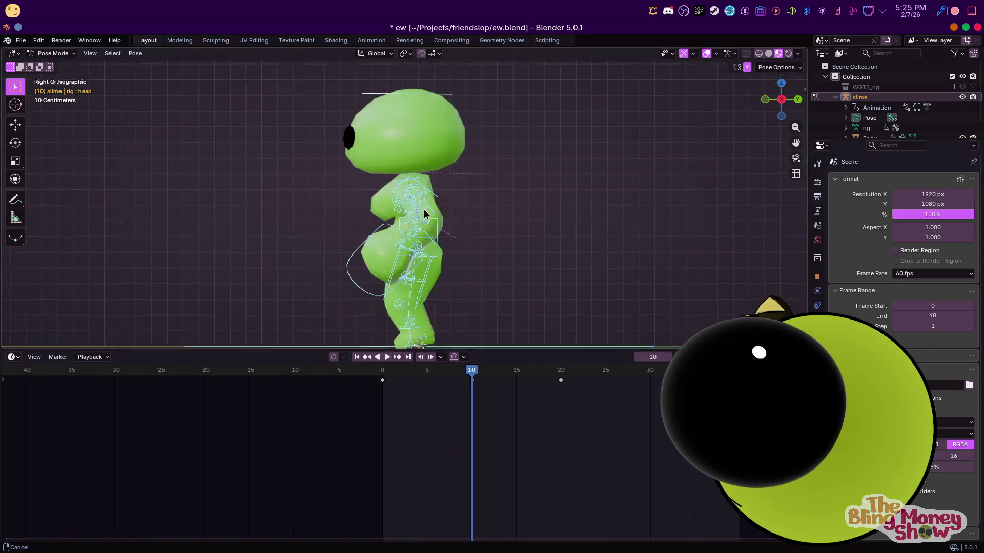
Rotate and reposition the left foot IK bone in side view, then play back from frame 0
{"action": "key", "text": "Escape"}
{"action": "middle_click_drag", "start_coordinate": [442, 346], "coordinate": [437, 215], "text": "shift"}
{"action": "left_click", "coordinate": [411, 254]}
{"action": "mouse_move", "coordinate": [412, 253]}
{"action": "middle_mouse_down"}
{"action": "mouse_move", "coordinate": [468, 253]}
{"action": "mouse_move", "coordinate": [428, 265]}
{"action": "middle_mouse_up"}
{"action": "key", "text": "KP_3"}
{"action": "key", "text": "g"}
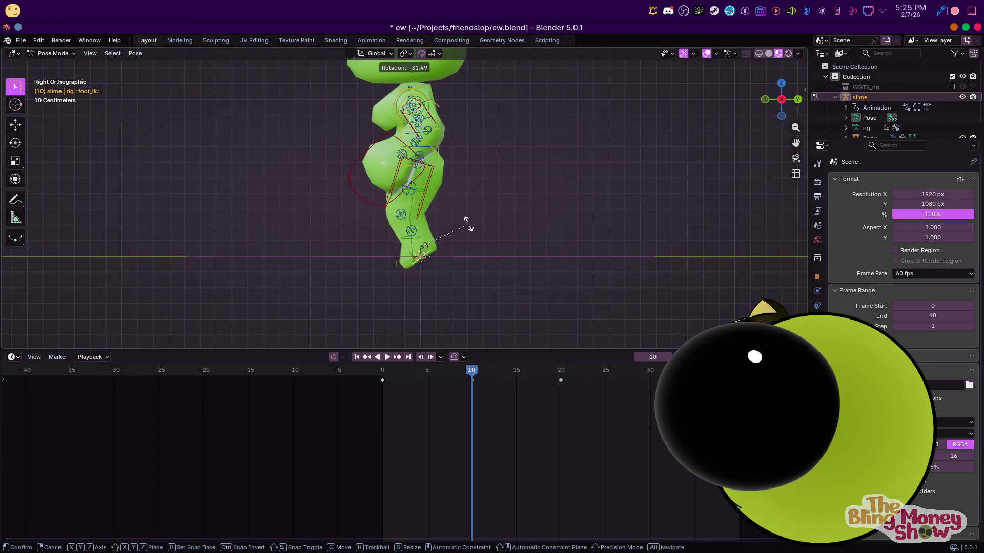
{"action": "key", "text": "Escape"}
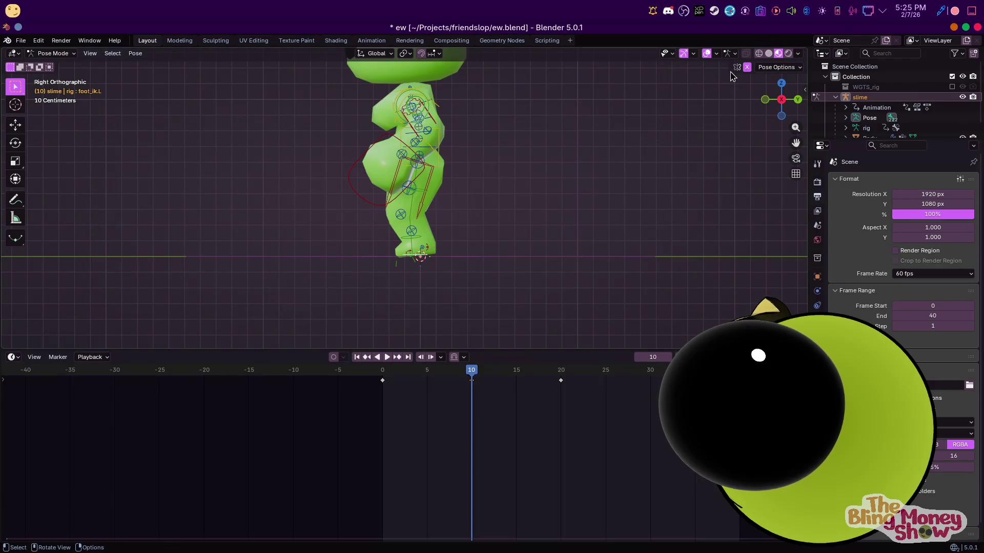
{"action": "key", "text": "r"}
{"action": "left_click", "coordinate": [534, 167]}
{"action": "key", "text": "g"}
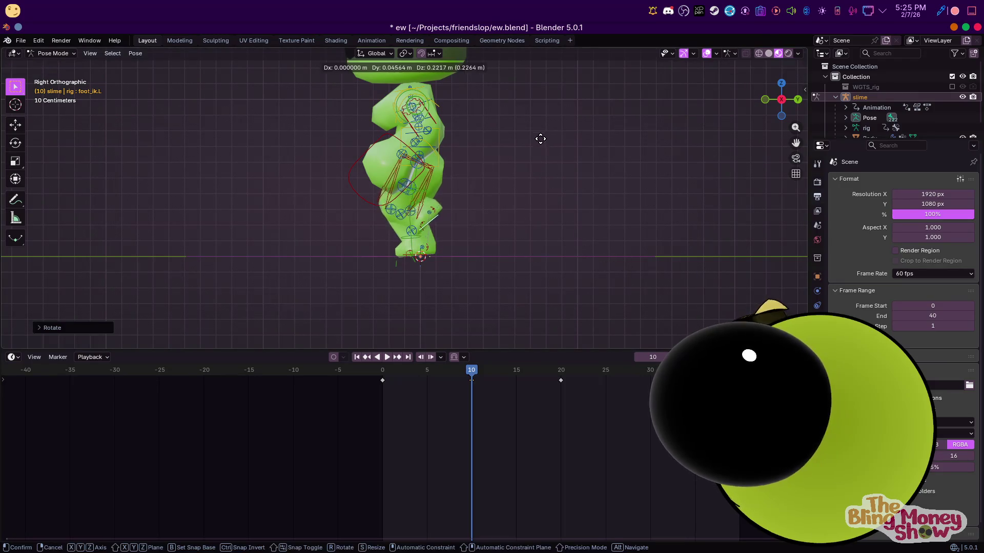
{"action": "left_click", "coordinate": [463, 74]}
{"action": "key", "text": "g"}
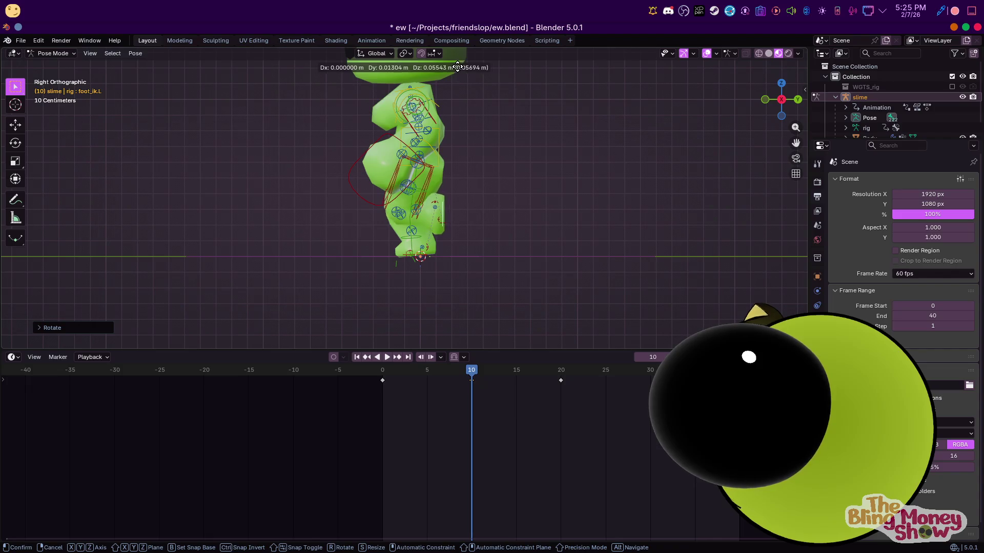
{"action": "key", "text": "Escape"}
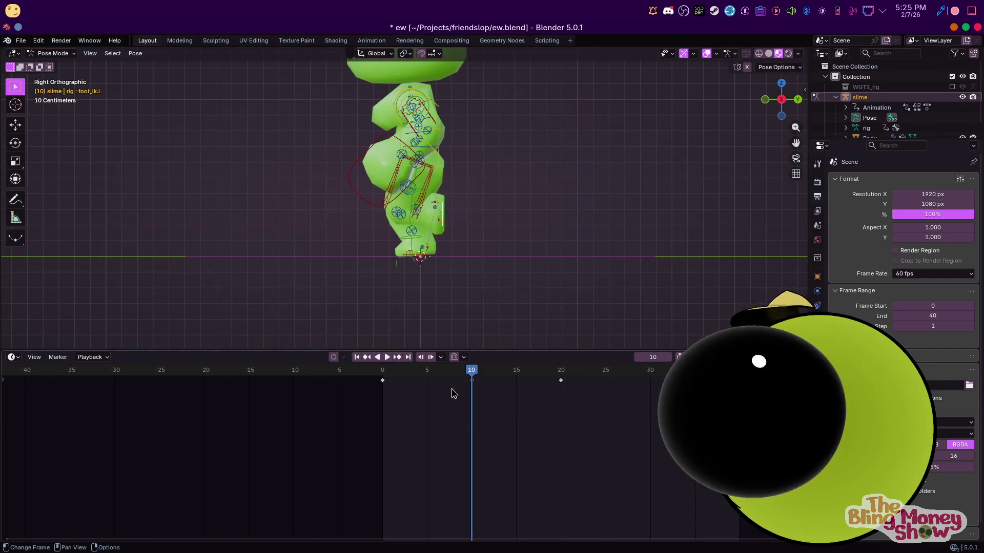
{"action": "left_click", "coordinate": [384, 371]}
{"action": "key", "text": "space"}
At frame 5, lower the right foot IK along Z and slide it along Y
{"action": "left_click", "coordinate": [428, 377]}
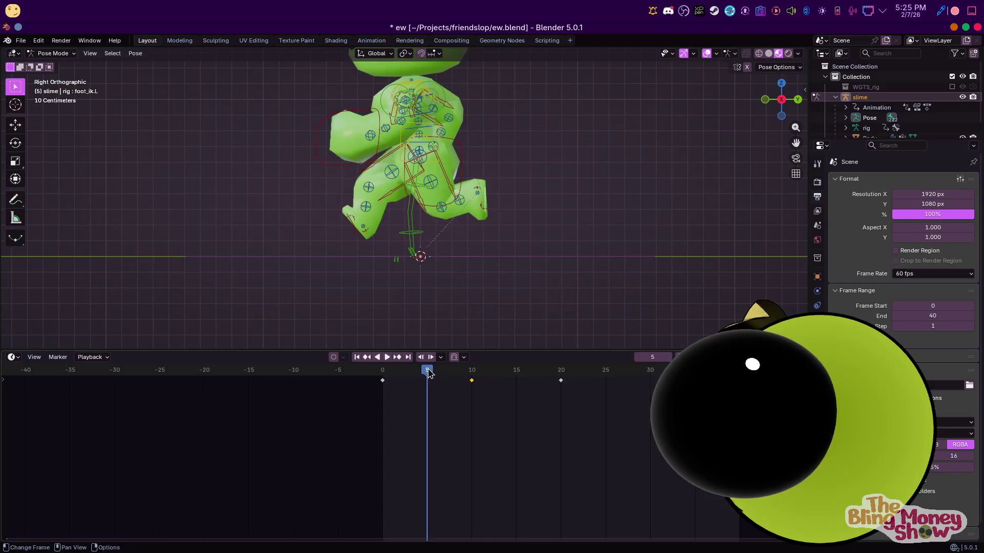
{"action": "key", "text": "g"}
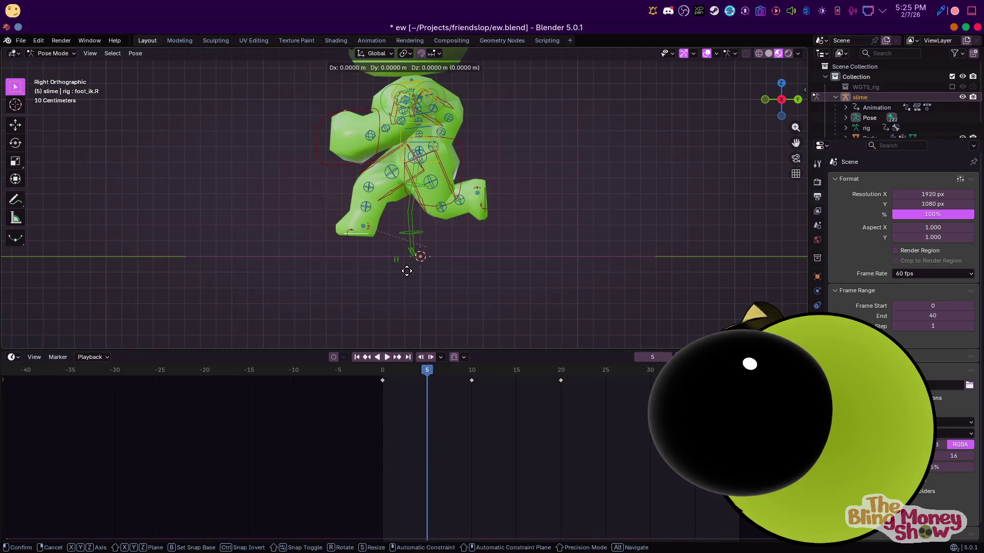
{"action": "key", "text": "z"}
{"action": "left_click", "coordinate": [401, 295]}
{"action": "key", "text": "g"}
{"action": "key", "text": "y"}
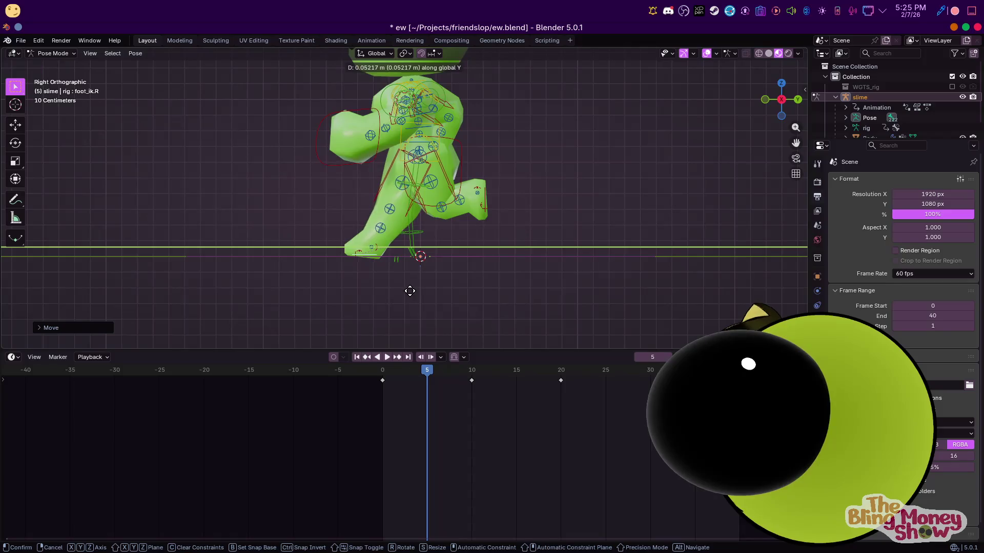
{"action": "left_click", "coordinate": [421, 292]}
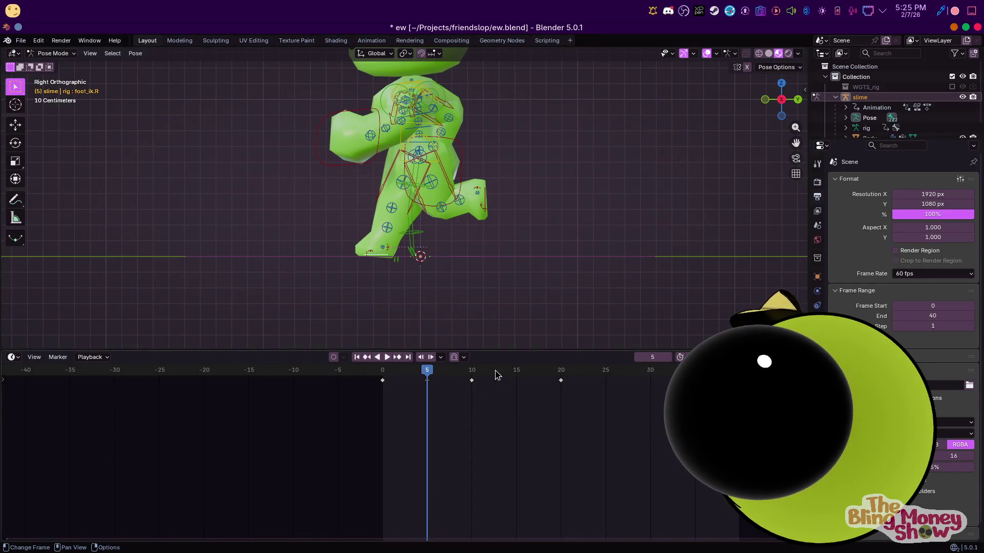
At frame 15, reset the right foot's position and slide it along Y into its new spot
{"action": "left_click", "coordinate": [517, 373]}
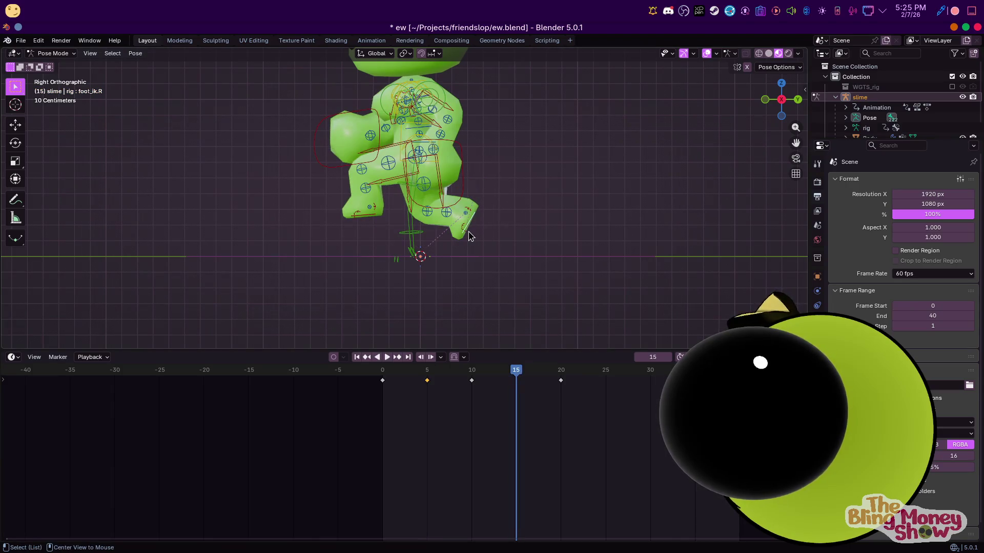
{"action": "right_click", "coordinate": [466, 253]}
{"action": "key", "text": "Escape"}
{"action": "key", "text": "space"}
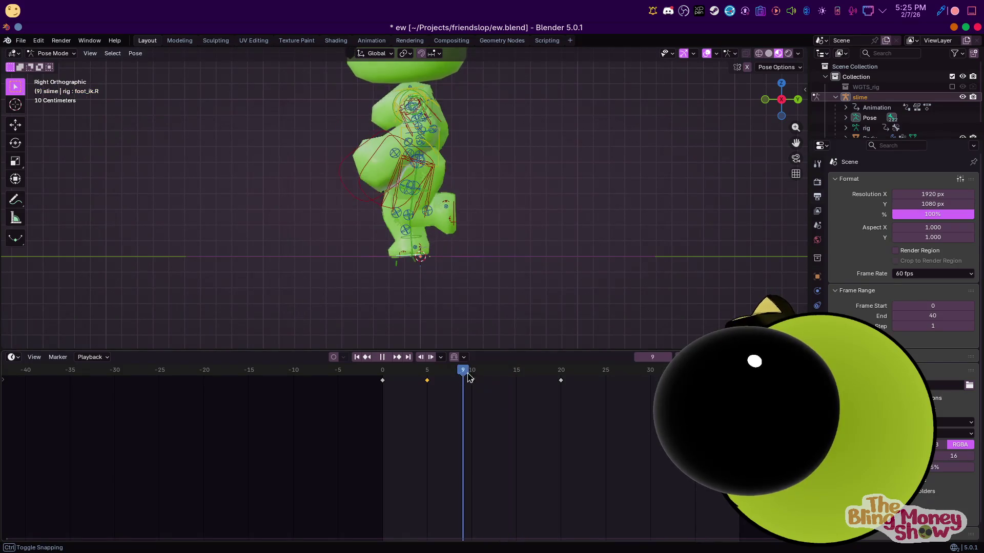
{"action": "key", "text": "Escape"}
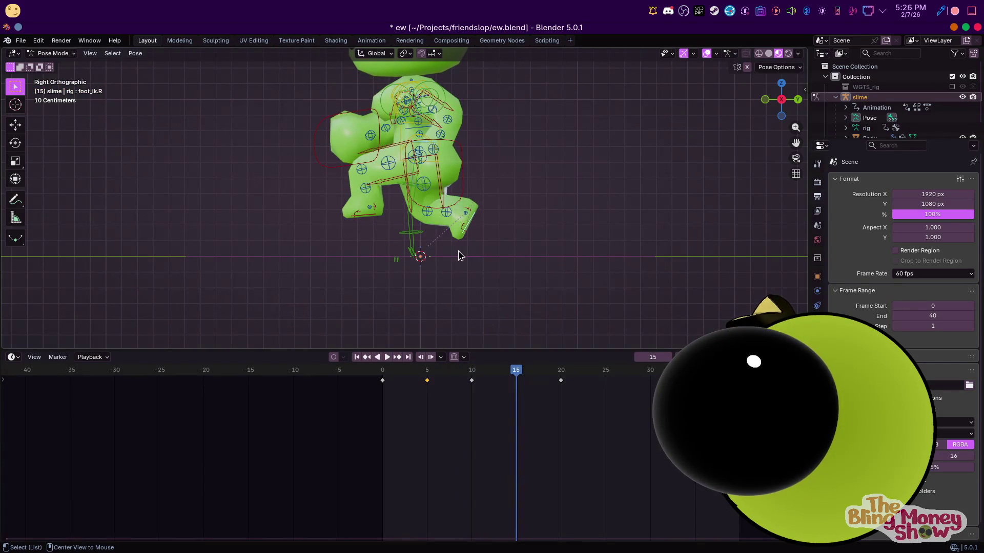
{"action": "key", "text": "alt+g"}
{"action": "key", "text": "g"}
{"action": "key", "text": "y"}
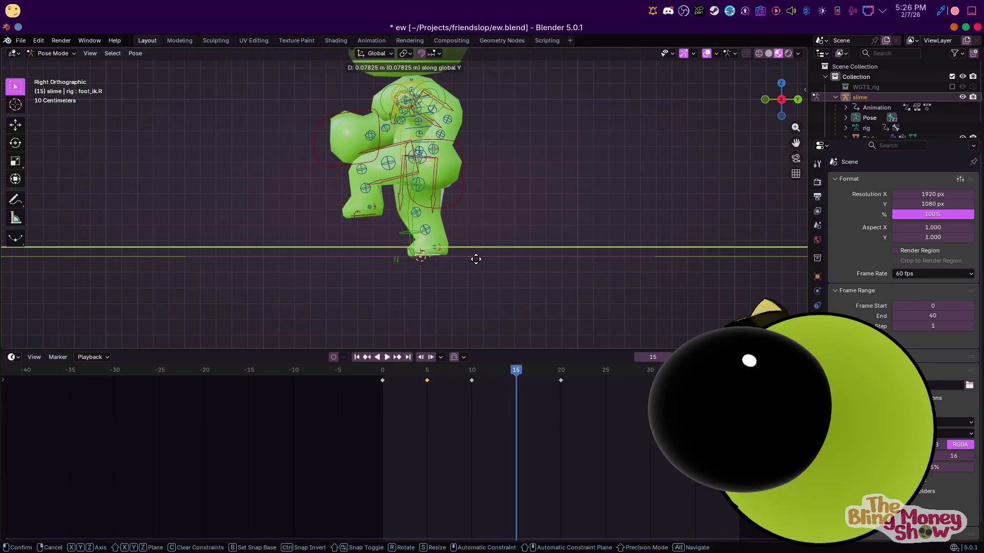
{"action": "left_click", "coordinate": [494, 259]}
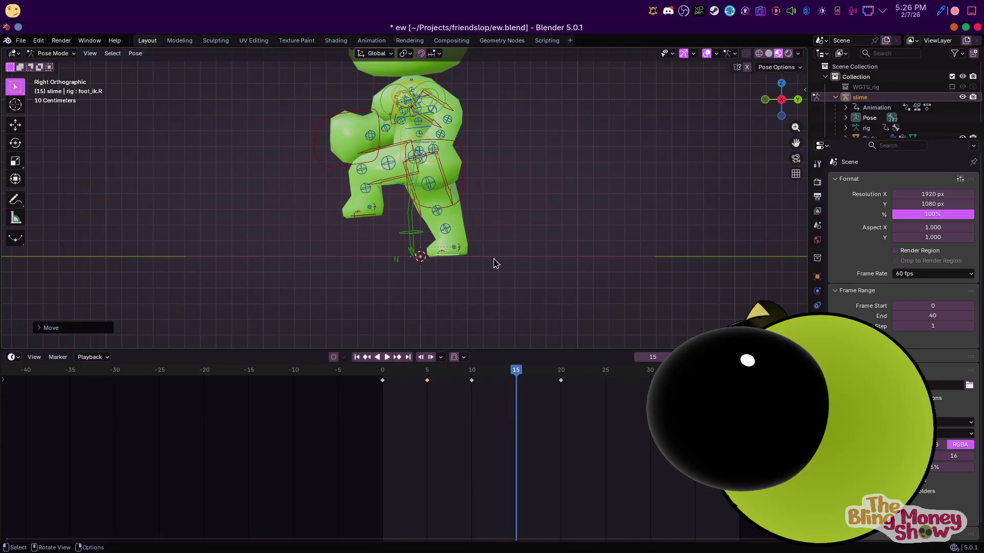
Play the walk and scrub the playhead from the start to about frame 20
{"action": "key", "text": "space"}
{"action": "left_click", "coordinate": [403, 367]}
{"action": "left_click_drag", "start_coordinate": [403, 366], "coordinate": [560, 368]}
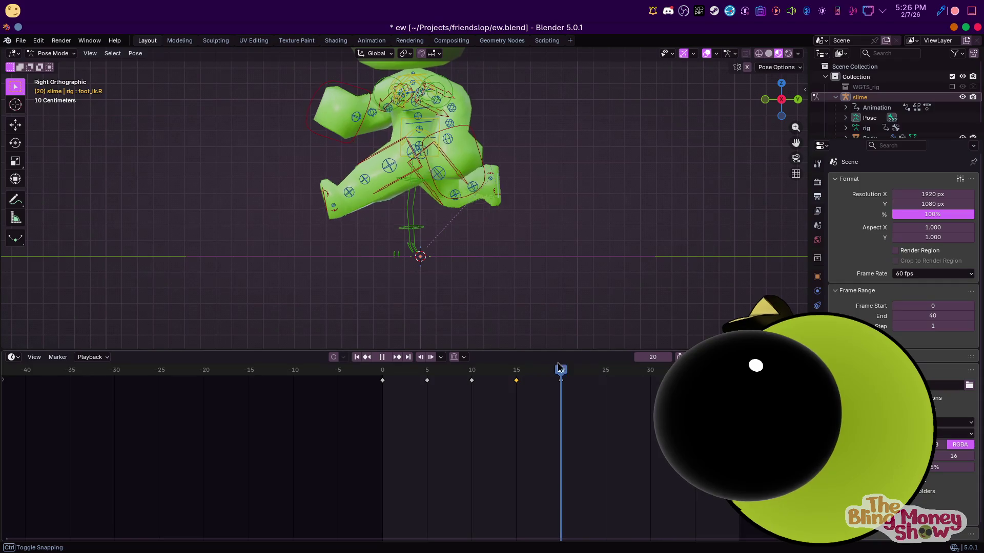
Copy and paste the walk keyframes, then undo the misplaced paste
{"action": "right_click", "coordinate": [433, 398]}
{"action": "left_click", "coordinate": [385, 376]}
{"action": "right_click", "coordinate": [456, 402]}
{"action": "left_click", "coordinate": [436, 423]}
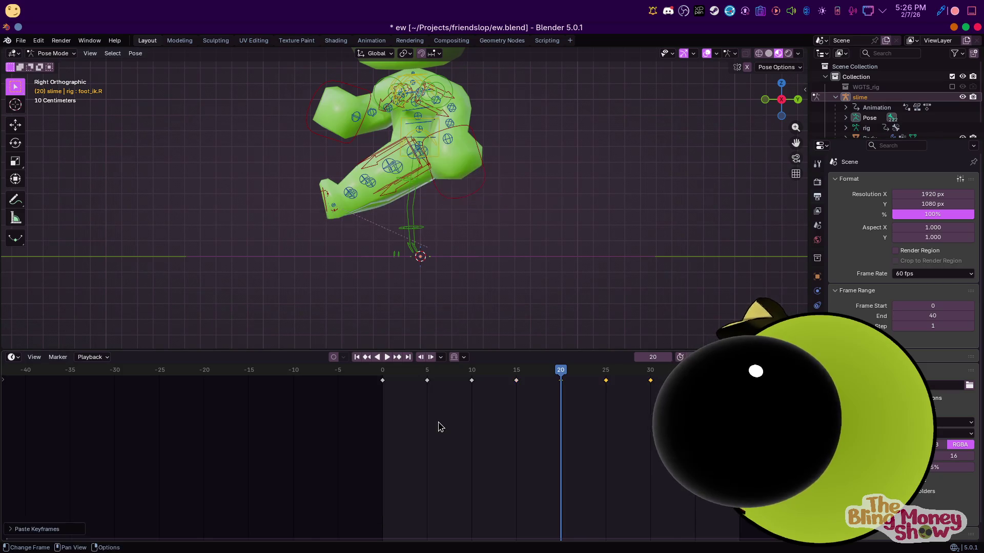
{"action": "key", "text": "ctrl+z"}
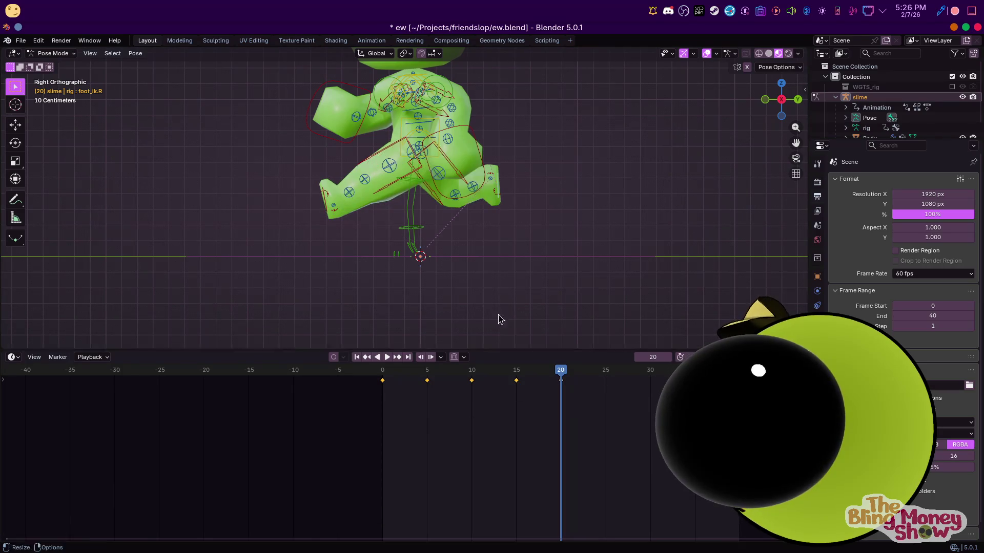
{"action": "key", "text": "ctrl+z"}
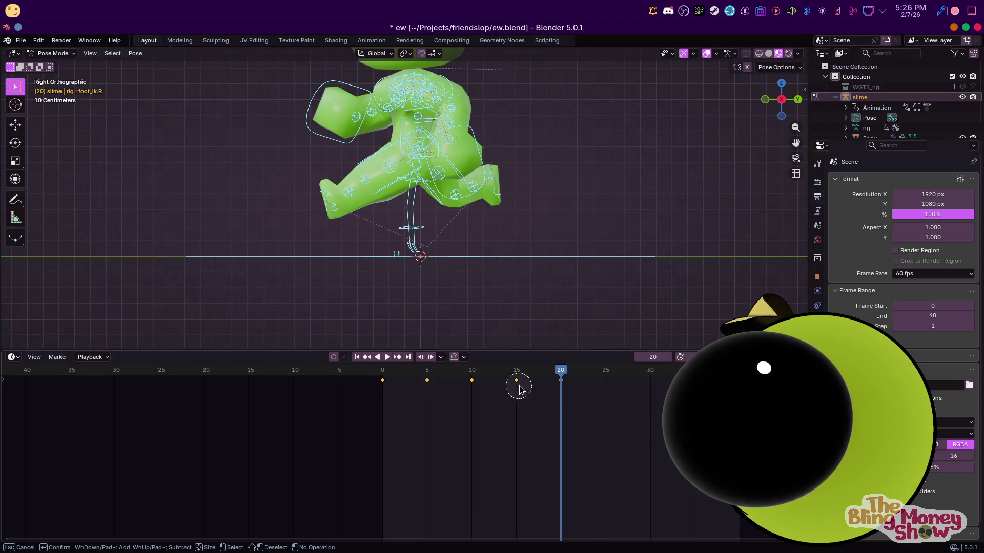
Copy keys 0–15 and paste them starting at frame 20, then play the cycle
{"action": "right_click", "coordinate": [519, 389]}
{"action": "left_click", "coordinate": [505, 401]}
{"action": "right_click", "coordinate": [505, 402]}
{"action": "left_click", "coordinate": [492, 413]}
{"action": "key", "text": "space"}
{"action": "scroll", "coordinate": [346, 272], "scroll_direction": "down", "scroll_amount": 4}
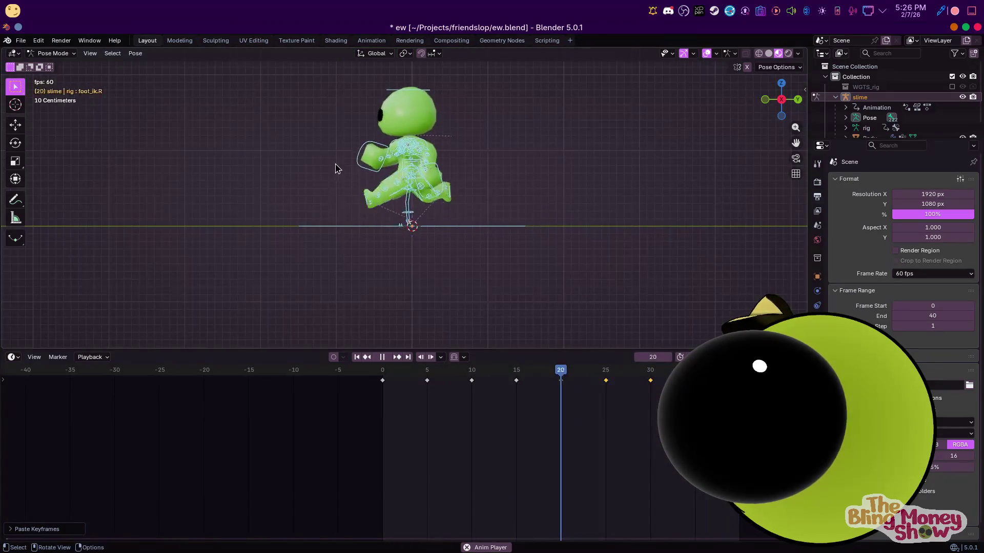
{"action": "scroll", "coordinate": [382, 189], "scroll_direction": "up", "scroll_amount": 4}
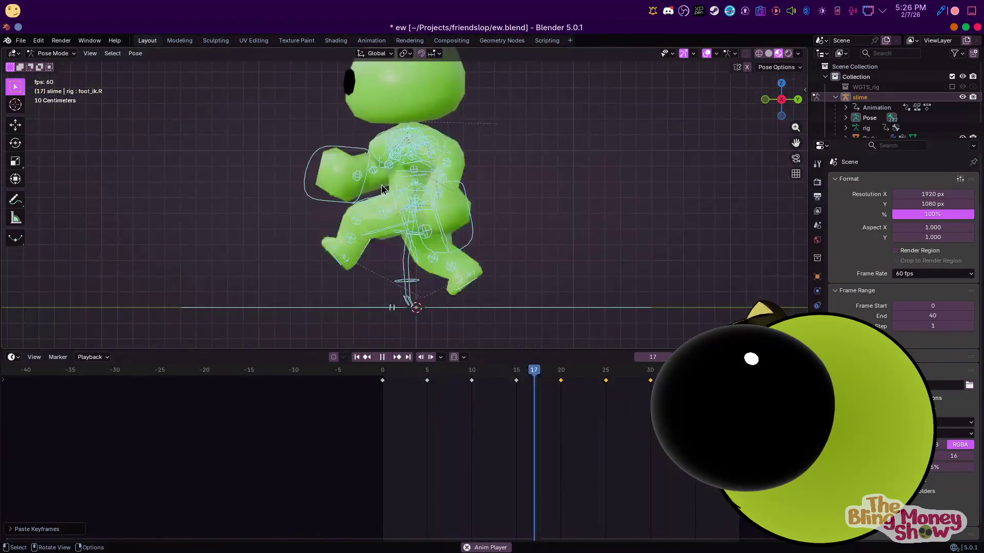
Hide viewport overlays, orbit to the front and scrub the walk, stopping back at frame 0
{"action": "middle_click_drag", "start_coordinate": [382, 189], "coordinate": [509, 197]}
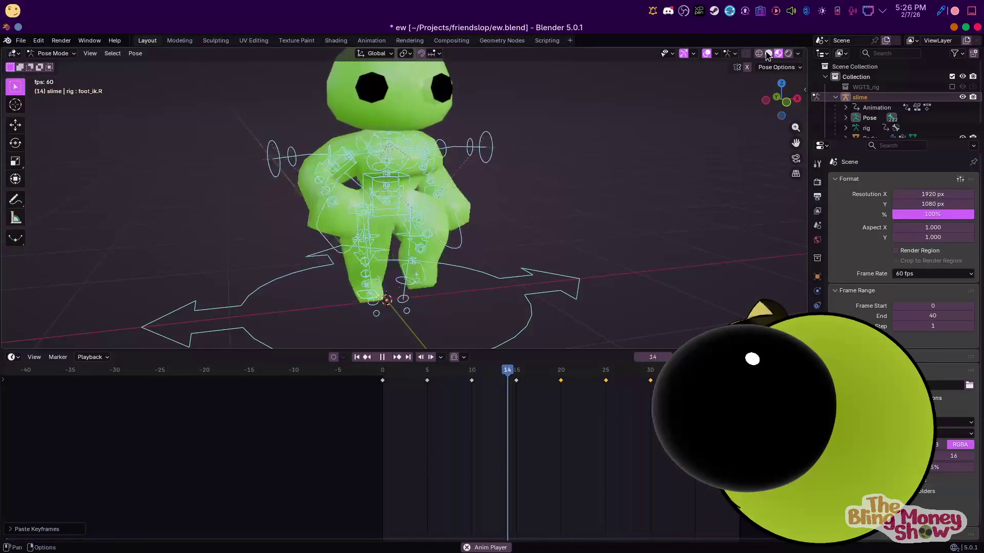
{"action": "left_click", "coordinate": [705, 53]}
{"action": "scroll", "coordinate": [582, 193], "scroll_direction": "up", "scroll_amount": 4}
{"action": "mouse_move", "coordinate": [582, 193]}
{"action": "middle_mouse_down"}
{"action": "mouse_move", "coordinate": [514, 206]}
{"action": "mouse_move", "coordinate": [512, 191]}
{"action": "mouse_move", "coordinate": [432, 191]}
{"action": "mouse_move", "coordinate": [485, 194]}
{"action": "middle_mouse_up"}
{"action": "scroll", "coordinate": [512, 191], "scroll_direction": "down", "scroll_amount": 4}
{"action": "scroll", "coordinate": [435, 170], "scroll_direction": "up", "scroll_amount": 2}
{"action": "scroll", "coordinate": [469, 243], "scroll_direction": "down", "scroll_amount": 3}
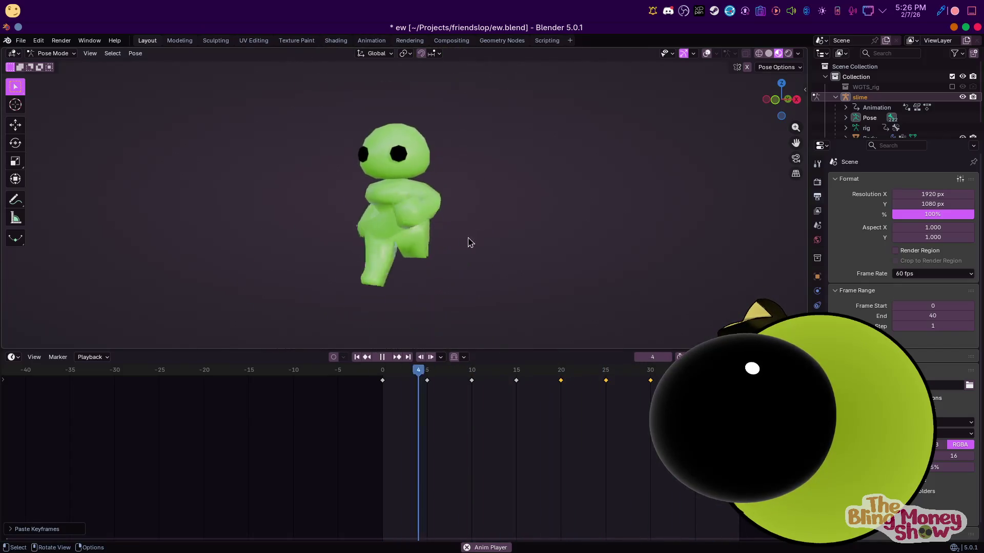
{"action": "mouse_move", "coordinate": [387, 368]}
{"action": "left_mouse_down"}
{"action": "mouse_move", "coordinate": [616, 395]}
{"action": "mouse_move", "coordinate": [721, 395]}
{"action": "left_mouse_up"}
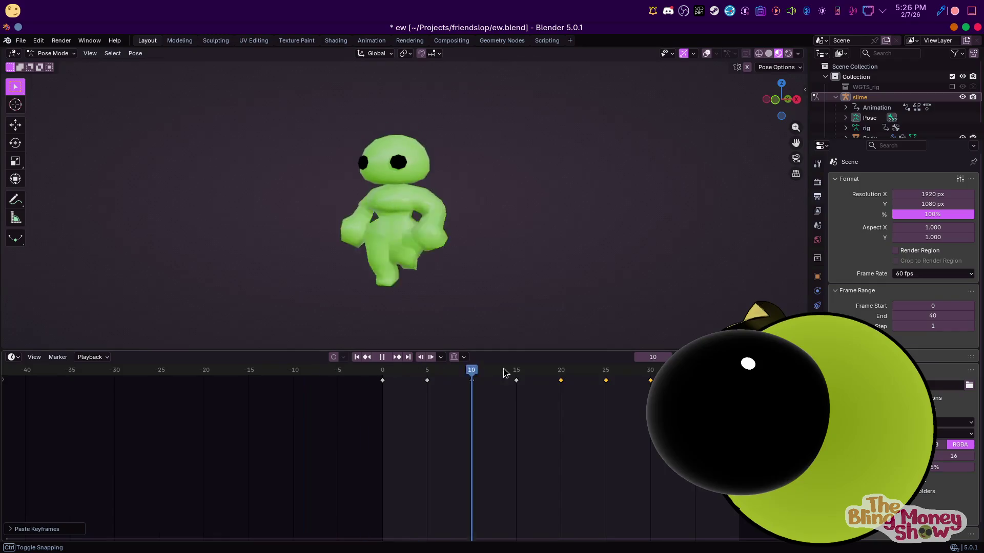
{"action": "key", "text": "Escape"}
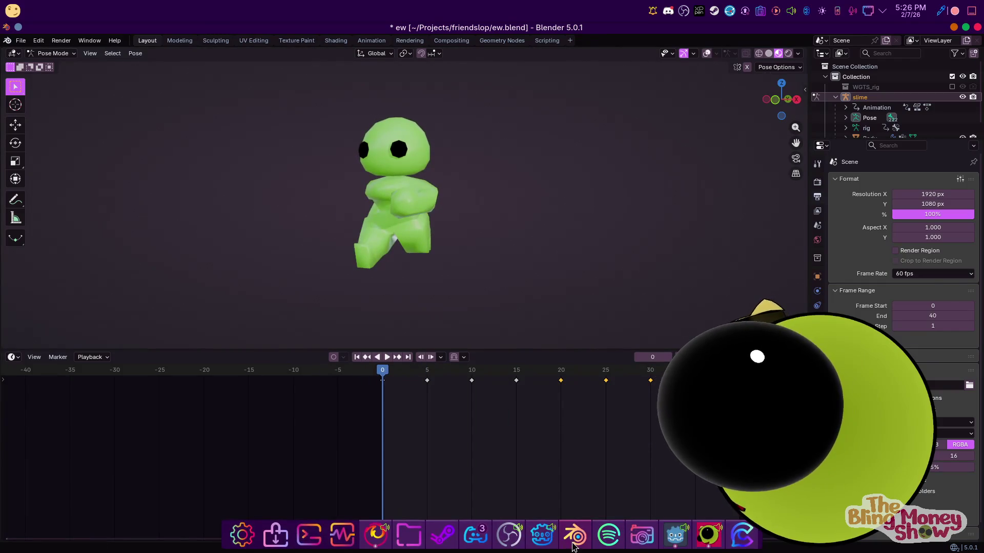
Switch briefly to the Godot project and return to the Blender scene
{"action": "left_click", "coordinate": [536, 543]}
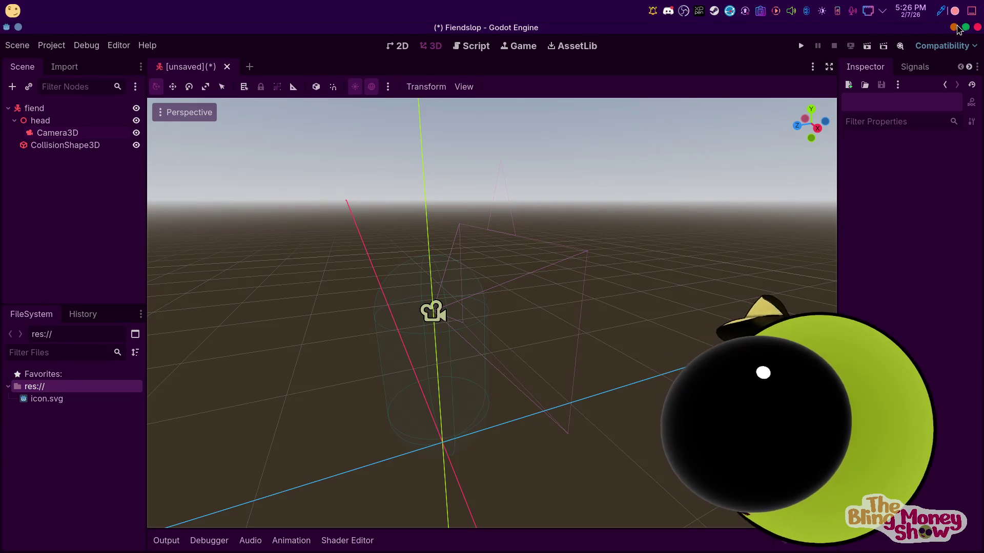
{"action": "left_click", "coordinate": [955, 28]}
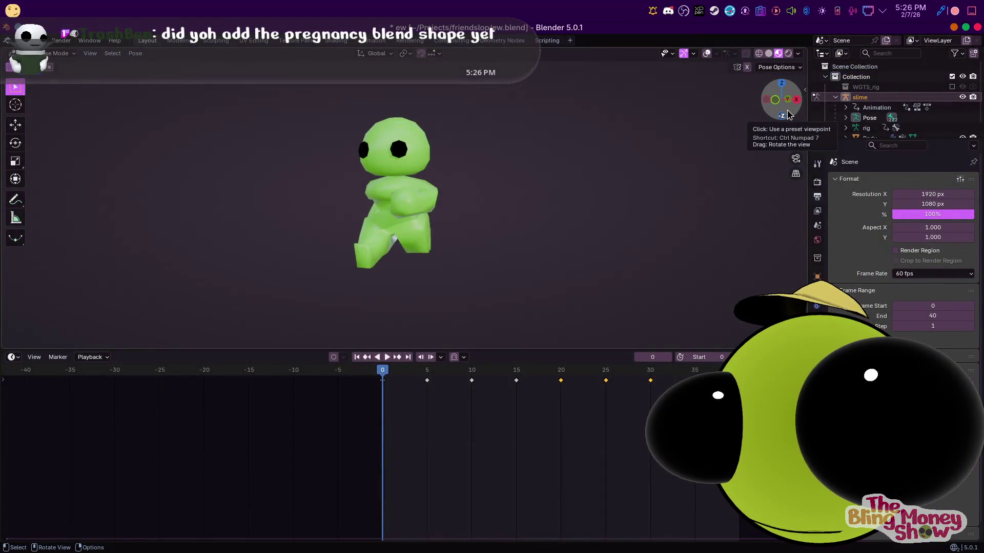
{"action": "scroll", "coordinate": [435, 176], "scroll_direction": "up", "scroll_amount": 1}
Play the walk cycle and scrub it back to rest at frame 0
{"action": "key", "text": "space"}
{"action": "left_click_drag", "start_coordinate": [454, 370], "coordinate": [382, 370]}
{"action": "left_click", "coordinate": [380, 359]}
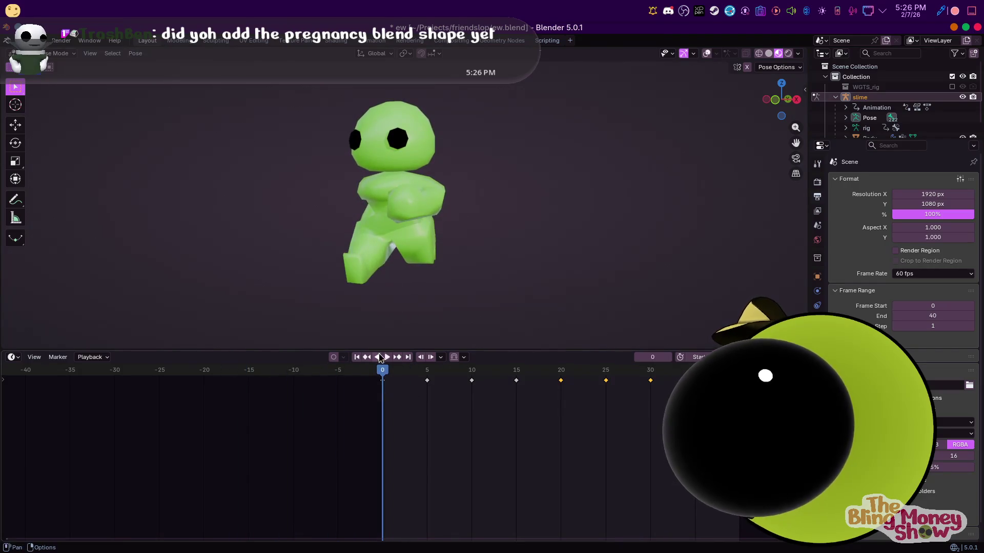
Push the run-loop action down into its own NLA track and return to the Layout workspace
{"action": "key", "text": "ctrl+Page_Down"}
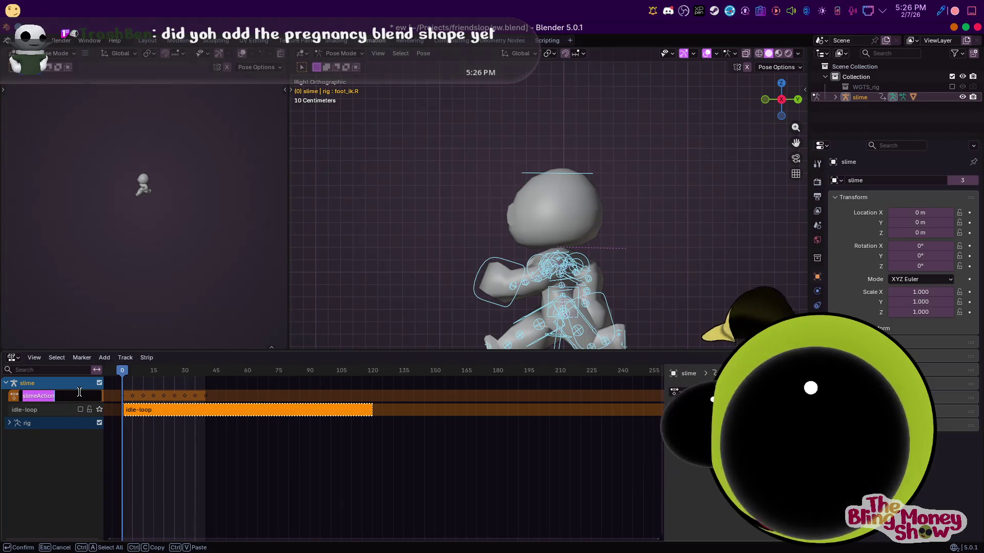
{"action": "type", "text": "run_"}
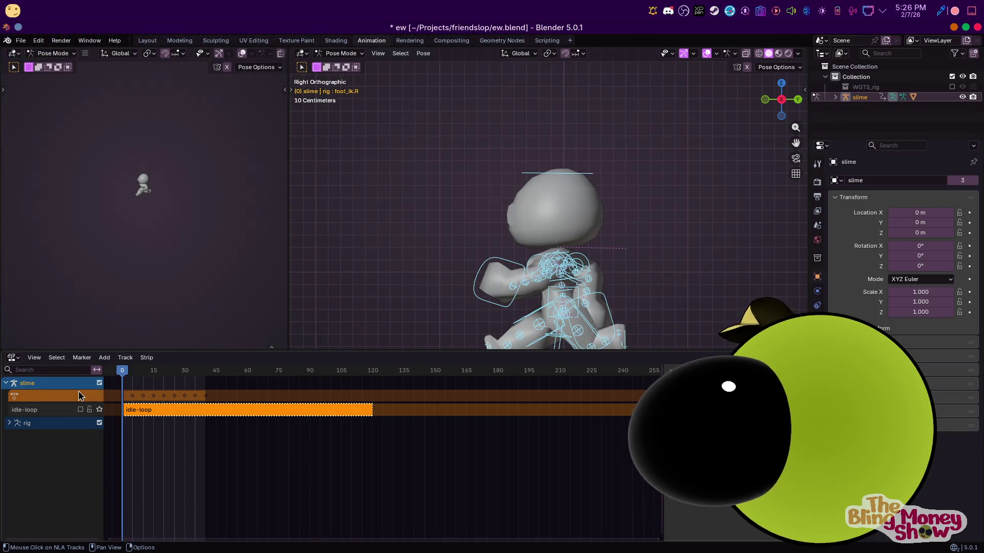
{"action": "left_click", "coordinate": [98, 396]}
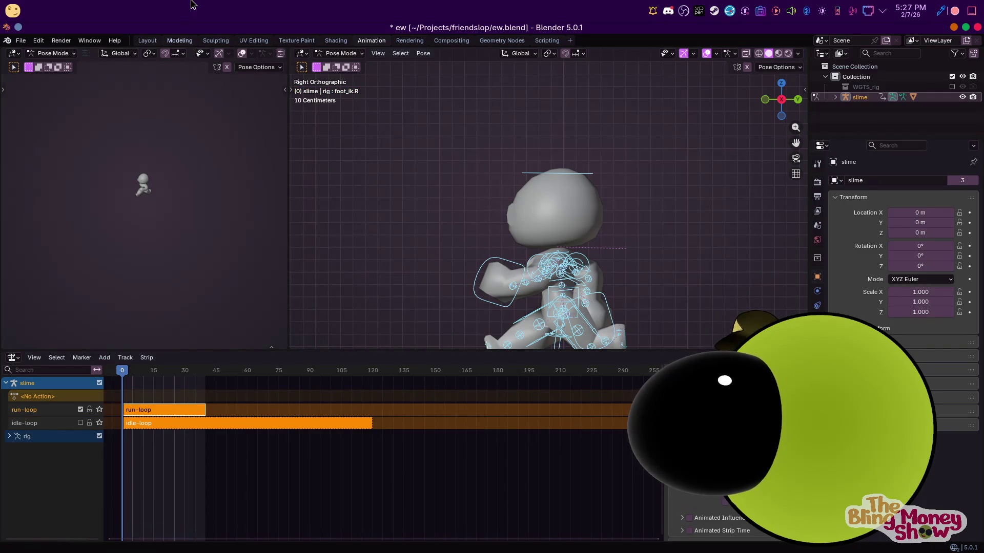
{"action": "left_click", "coordinate": [149, 41]}
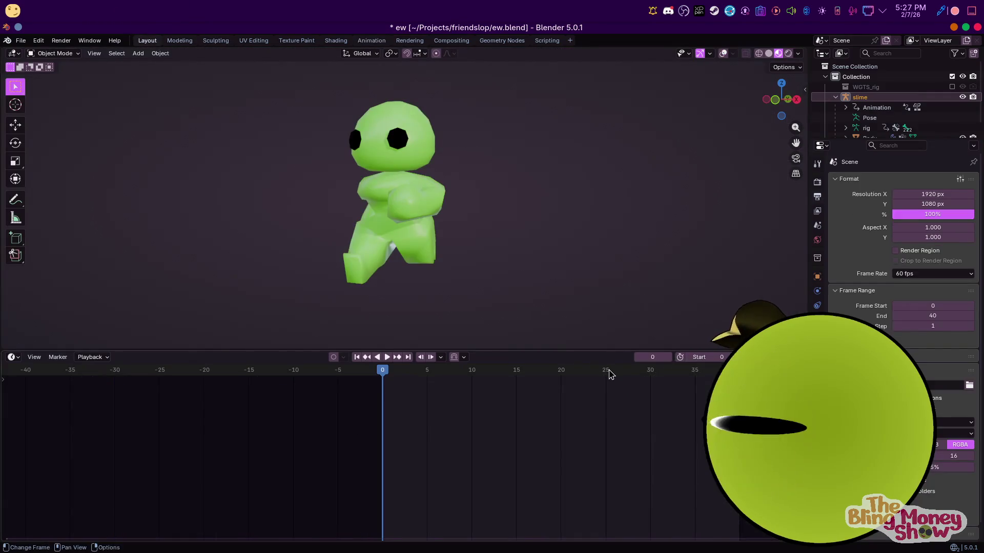
In Layout, enter Pose Mode and clear all bones' rotation and location back to rest pose
{"action": "left_click", "coordinate": [377, 41]}
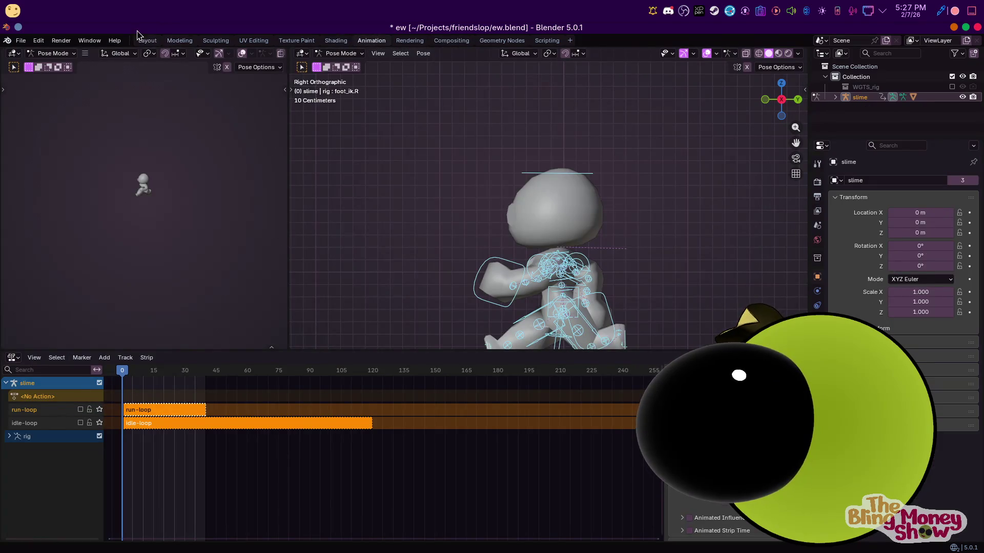
{"action": "left_click", "coordinate": [147, 40]}
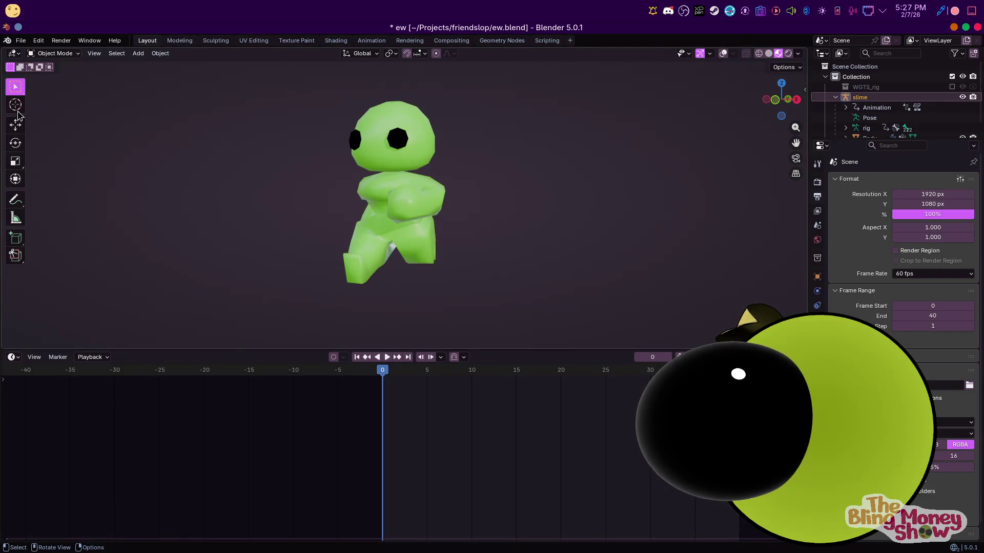
{"action": "left_click", "coordinate": [61, 53]}
{"action": "left_click", "coordinate": [58, 88]}
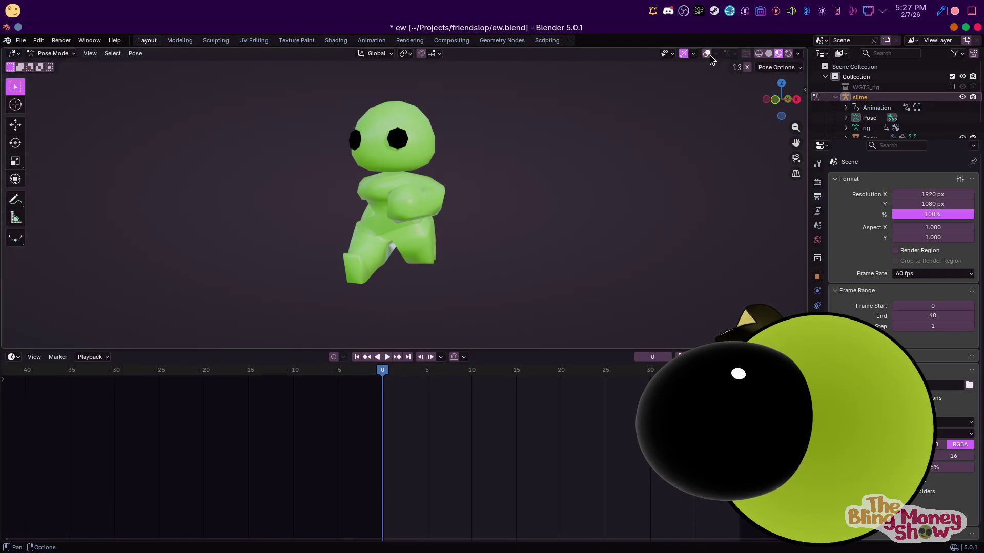
{"action": "key", "text": "KP_1"}
{"action": "key", "text": "alt+r"}
{"action": "key", "text": "alt+g"}
{"action": "key", "text": "KP_3"}
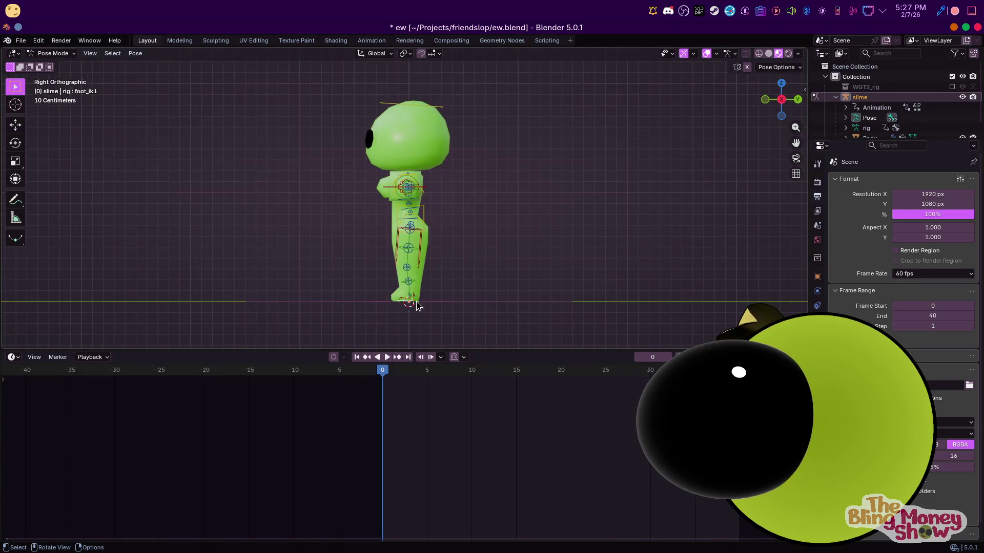
In side view, swing the right foot control forward, rotate it and place it down and back
{"action": "key", "text": "g"}
{"action": "left_click", "coordinate": [440, 302]}
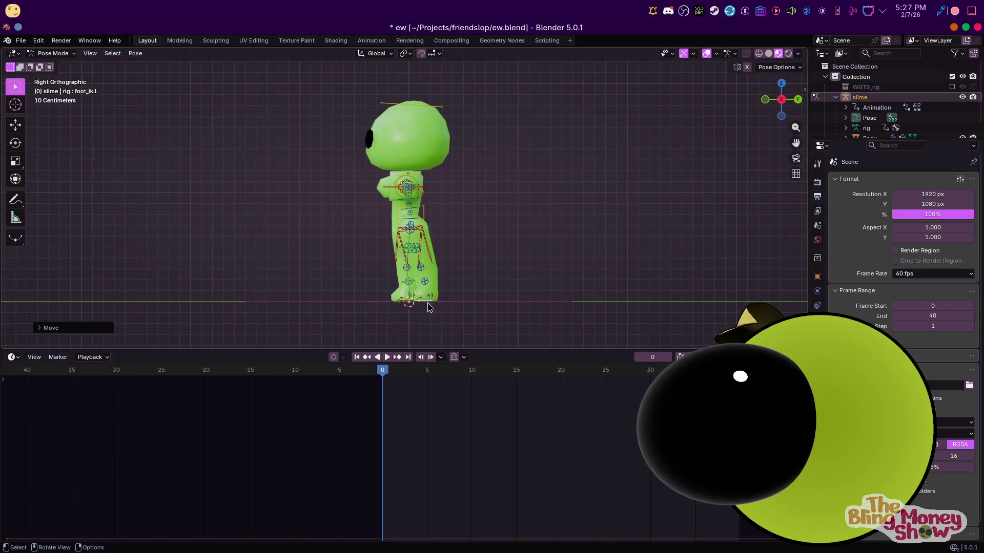
{"action": "scroll", "coordinate": [428, 308], "scroll_direction": "up", "scroll_amount": 7}
{"action": "scroll", "coordinate": [420, 306], "scroll_direction": "down", "scroll_amount": 2}
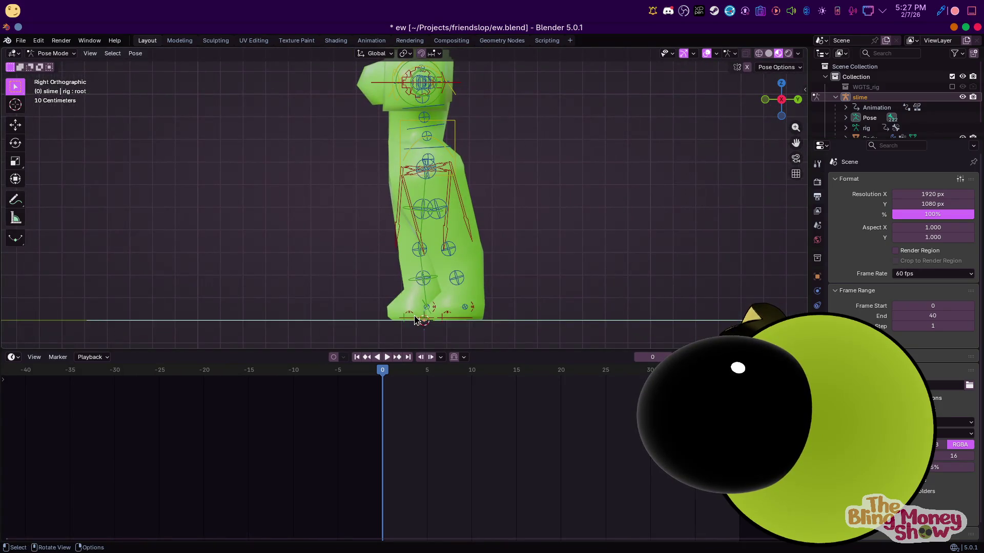
{"action": "left_click", "coordinate": [416, 320]}
{"action": "key", "text": "r"}
{"action": "left_click", "coordinate": [408, 313]}
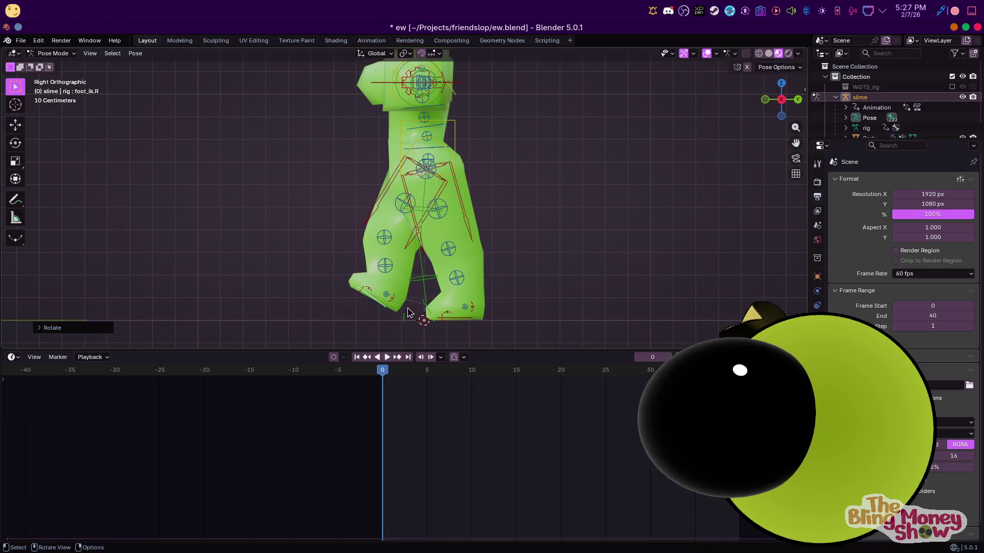
{"action": "key", "text": "g"}
{"action": "left_click", "coordinate": [389, 317]}
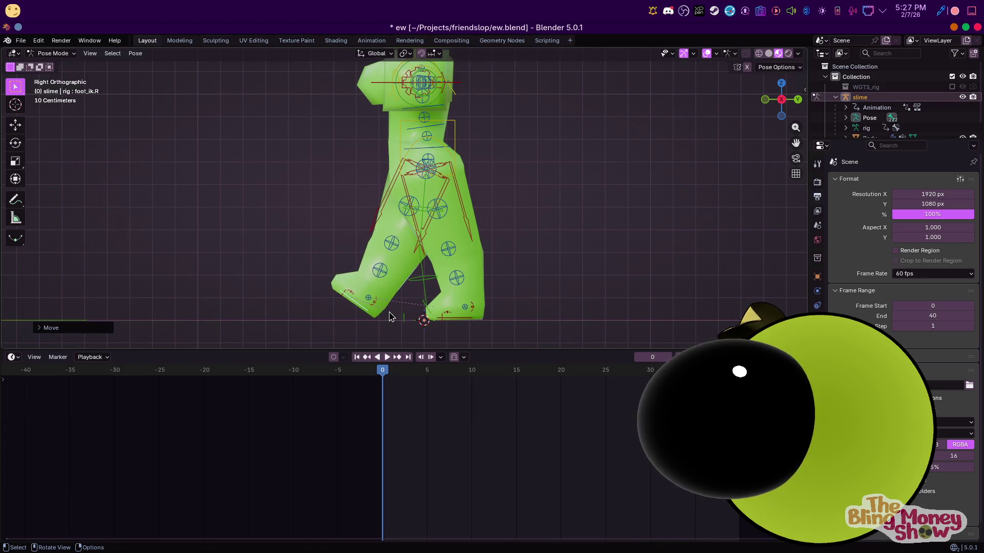
Move the left foot forward, rotate its spin and heel controls and set it down into the stride
{"action": "left_click", "coordinate": [456, 321]}
{"action": "key", "text": "g"}
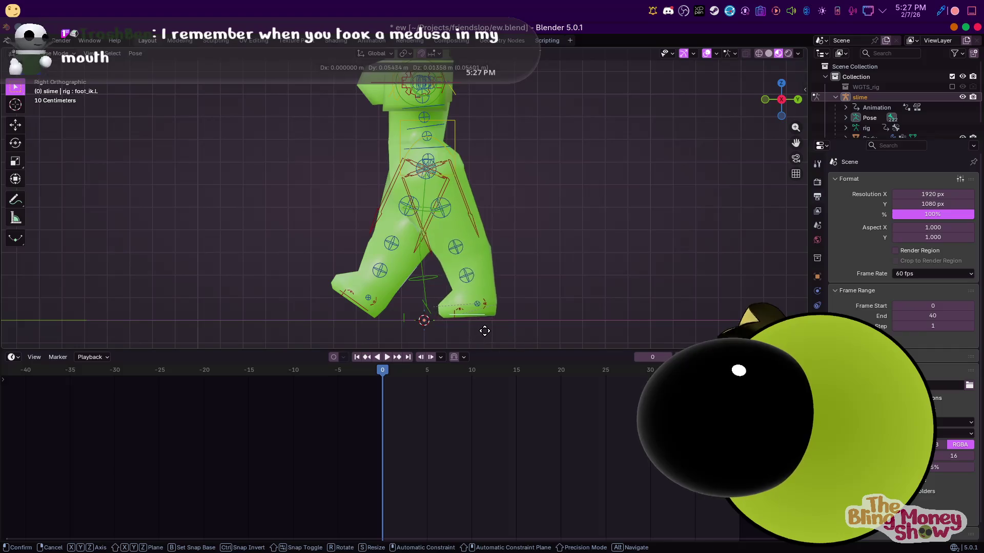
{"action": "left_click", "coordinate": [494, 333]}
{"action": "left_click", "coordinate": [475, 318]}
{"action": "key", "text": "r"}
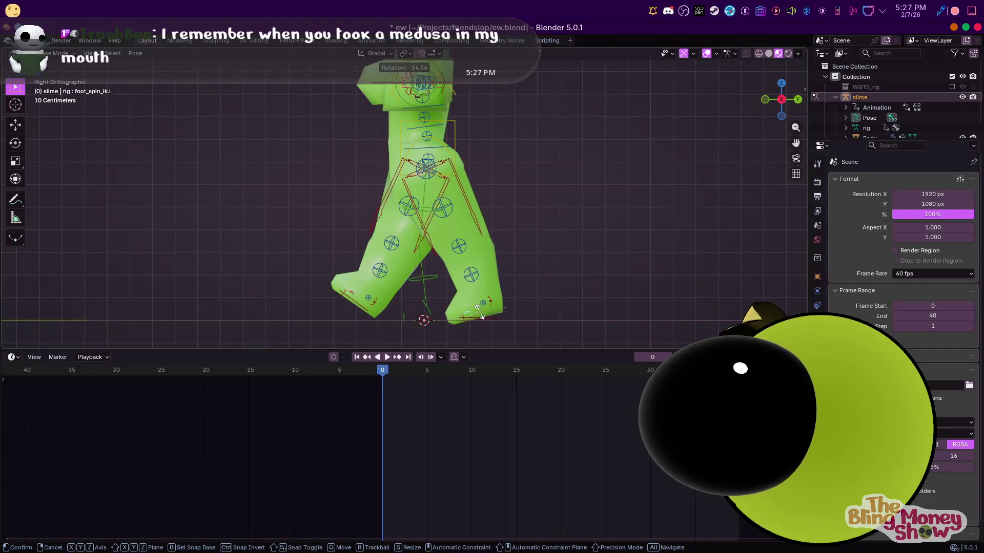
{"action": "left_click", "coordinate": [496, 319]}
{"action": "key", "text": "r"}
{"action": "key", "text": "Escape"}
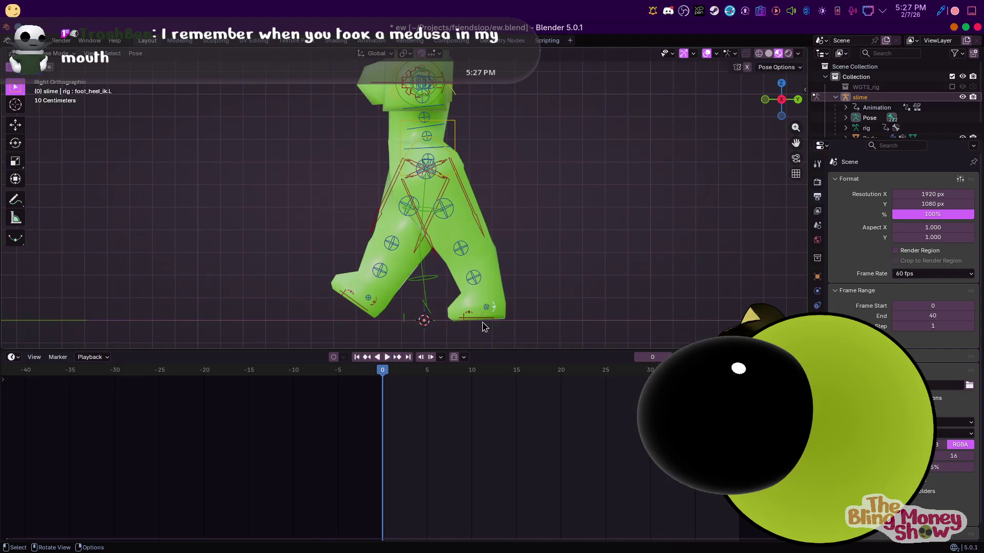
{"action": "key", "text": "r"}
{"action": "left_click", "coordinate": [383, 315]}
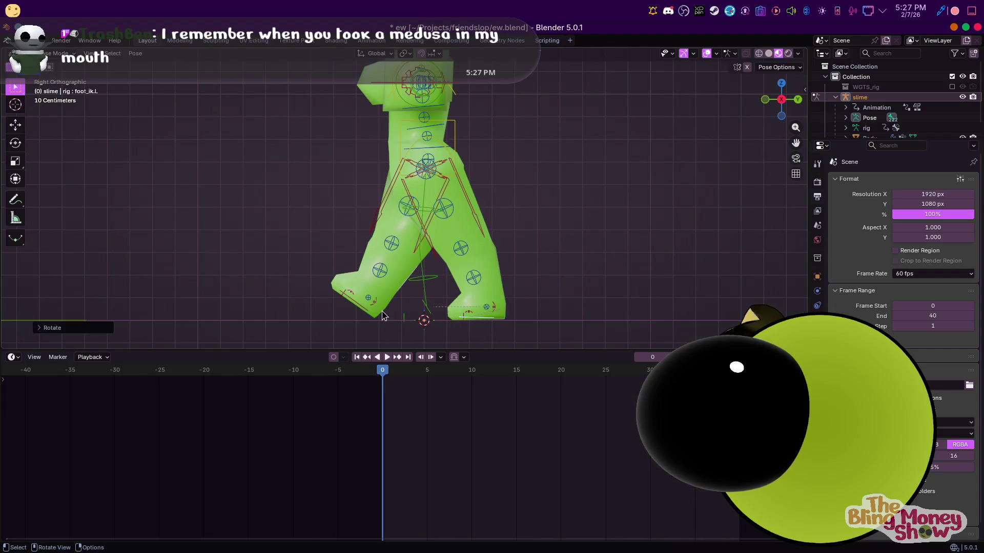
{"action": "key", "text": "g"}
{"action": "left_click", "coordinate": [370, 323]}
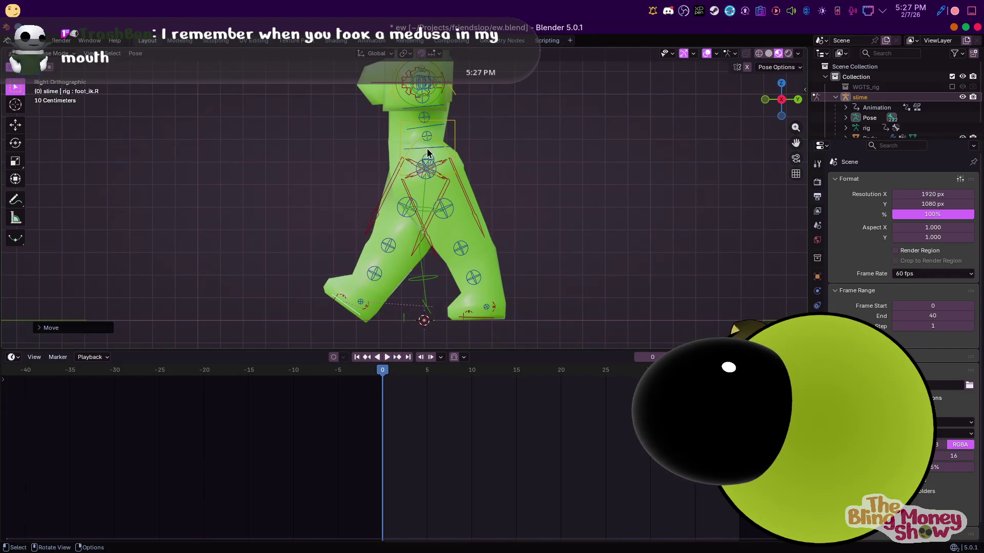
From the front view, start freely rotating the hips bone
{"action": "key", "text": "KP_1"}
{"action": "key", "text": "r"}
{"action": "key", "text": "r"}
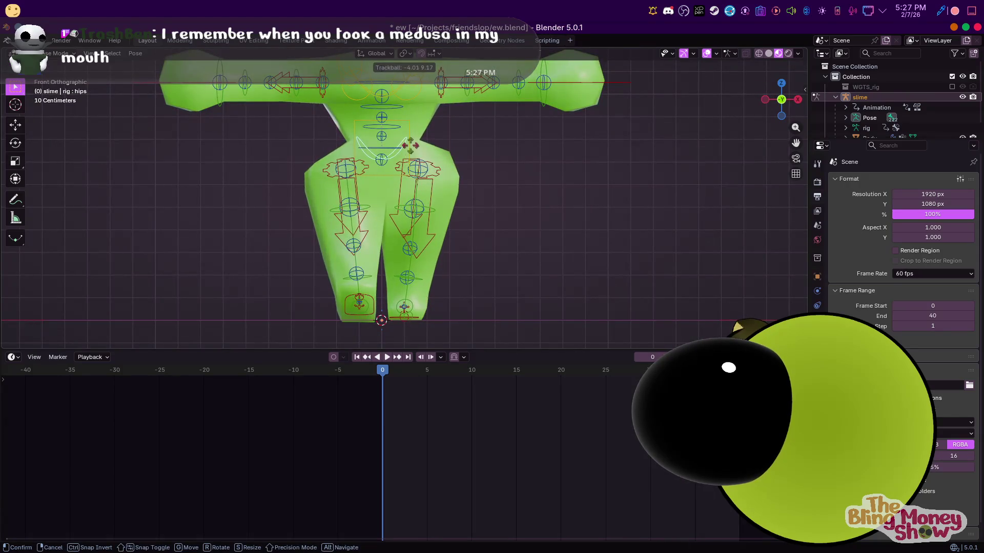
Finish twisting the hips and check the pose from the front view
{"action": "left_click", "coordinate": [412, 151]}
{"action": "key", "text": "r"}
{"action": "key", "text": "r"}
{"action": "left_click", "coordinate": [484, 168]}
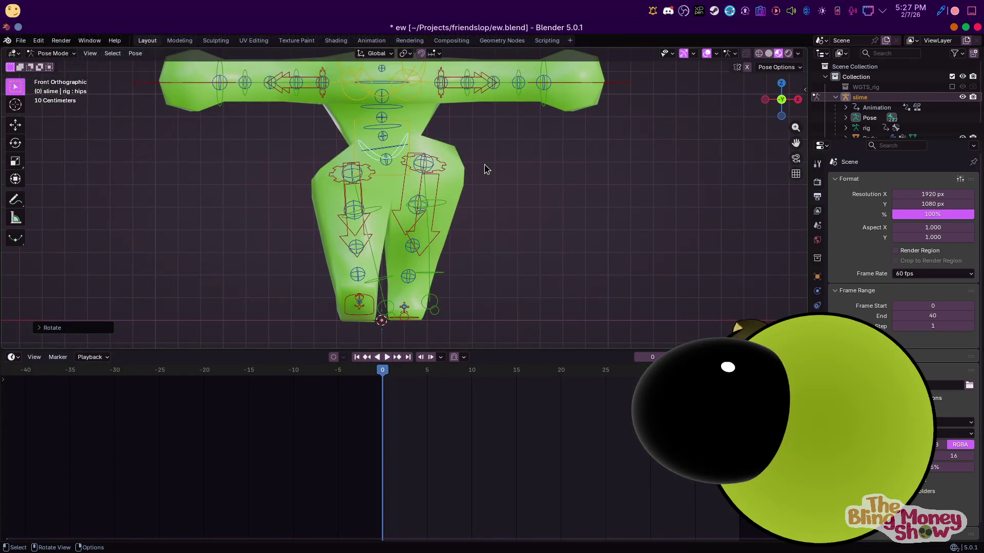
{"action": "middle_click_drag", "start_coordinate": [205, 90], "coordinate": [373, 149]}
{"action": "key", "text": "KP_1"}
Bend the right arm down and lower both hand controls beside the body
{"action": "key", "text": "g"}
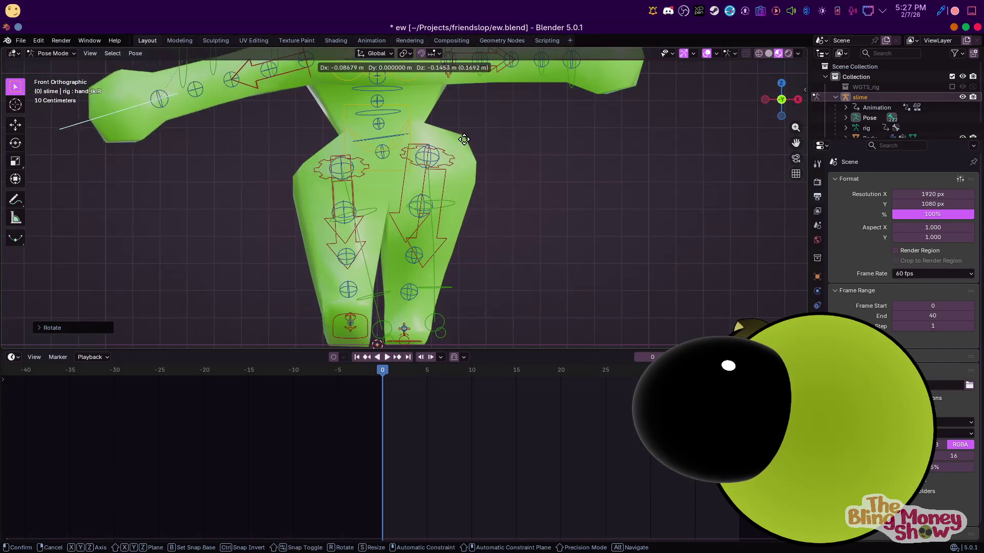
{"action": "left_click", "coordinate": [564, 222]}
{"action": "key", "text": "g"}
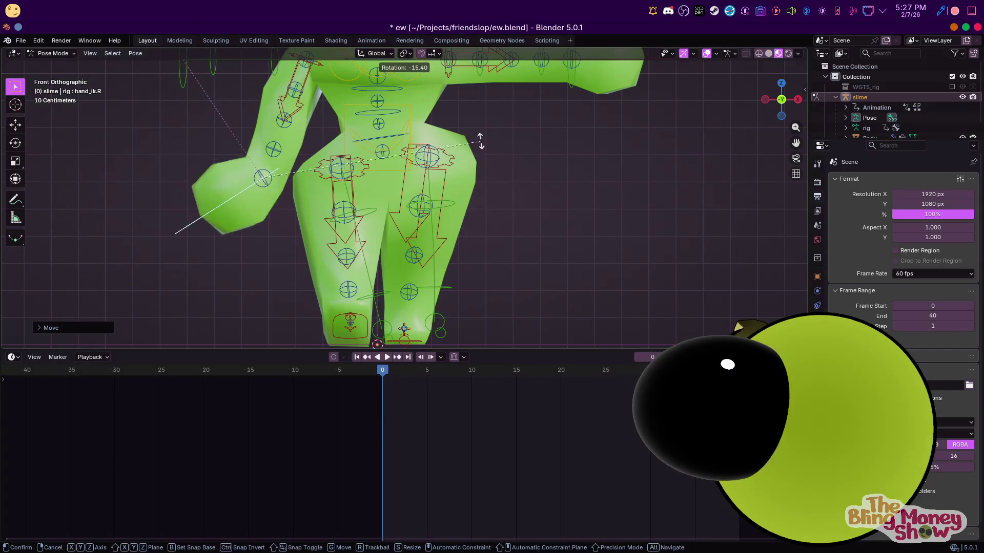
{"action": "left_click", "coordinate": [427, 115]}
{"action": "key", "text": "r"}
{"action": "left_click", "coordinate": [558, 86]}
{"action": "scroll", "coordinate": [614, 71], "scroll_direction": "down", "scroll_amount": 1}
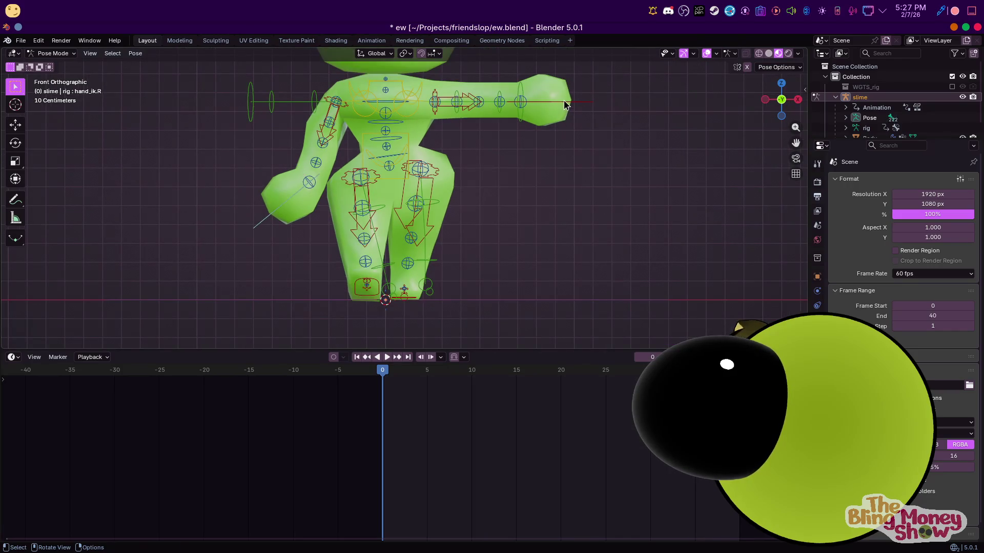
{"action": "left_click", "coordinate": [565, 105]}
{"action": "key", "text": "g"}
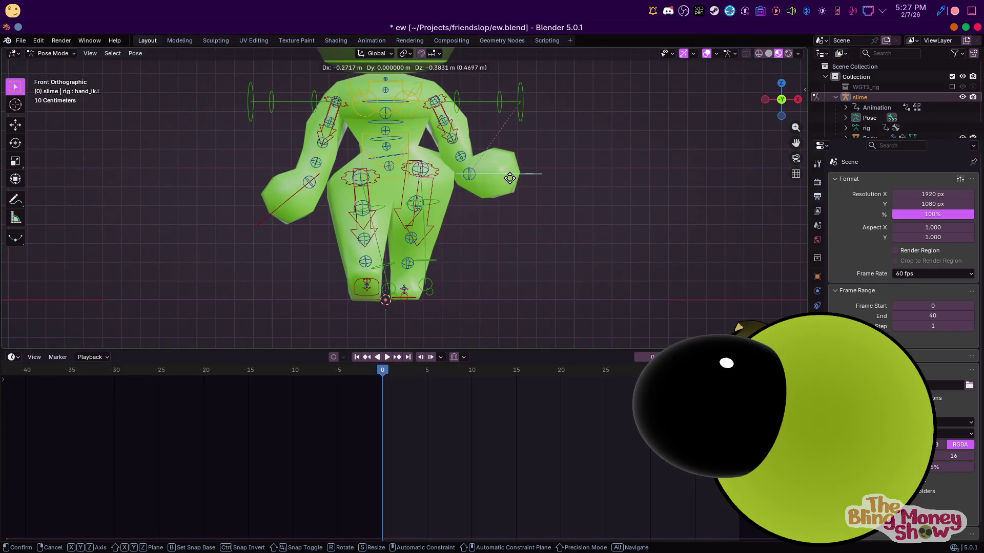
{"action": "left_click", "coordinate": [509, 178]}
{"action": "middle_click_drag", "start_coordinate": [510, 184], "coordinate": [437, 183]}
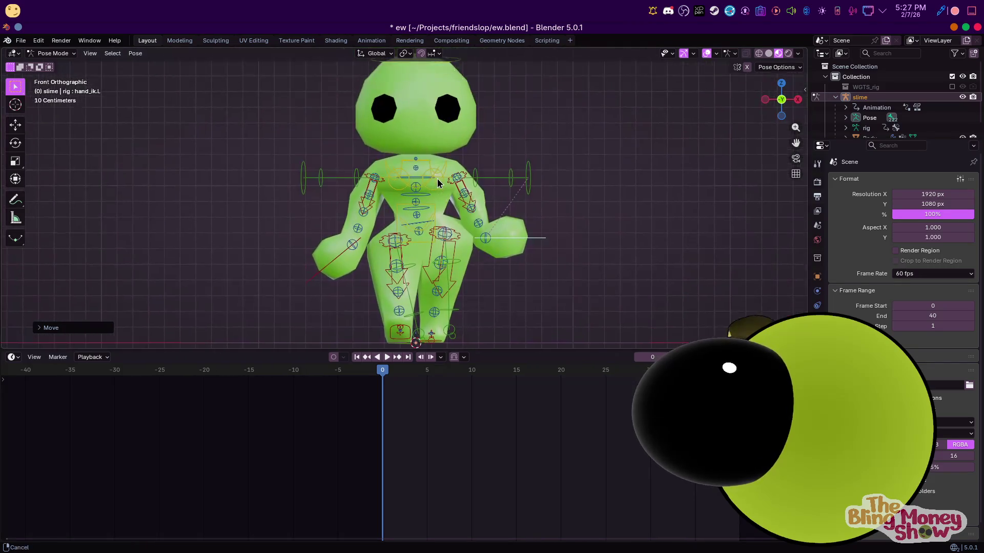
{"action": "scroll", "coordinate": [437, 182], "scroll_direction": "up", "scroll_amount": 2}
Tilt the chest, then swing the left hand along Y and rotate it from a side angle
{"action": "key", "text": "r"}
{"action": "key", "text": "r"}
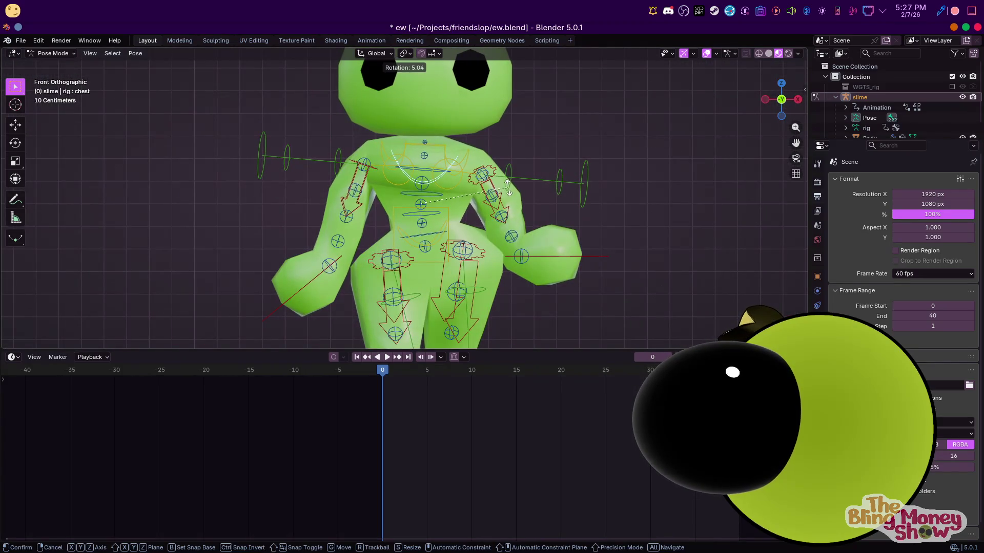
{"action": "left_click", "coordinate": [510, 187]}
{"action": "key", "text": "KP_3"}
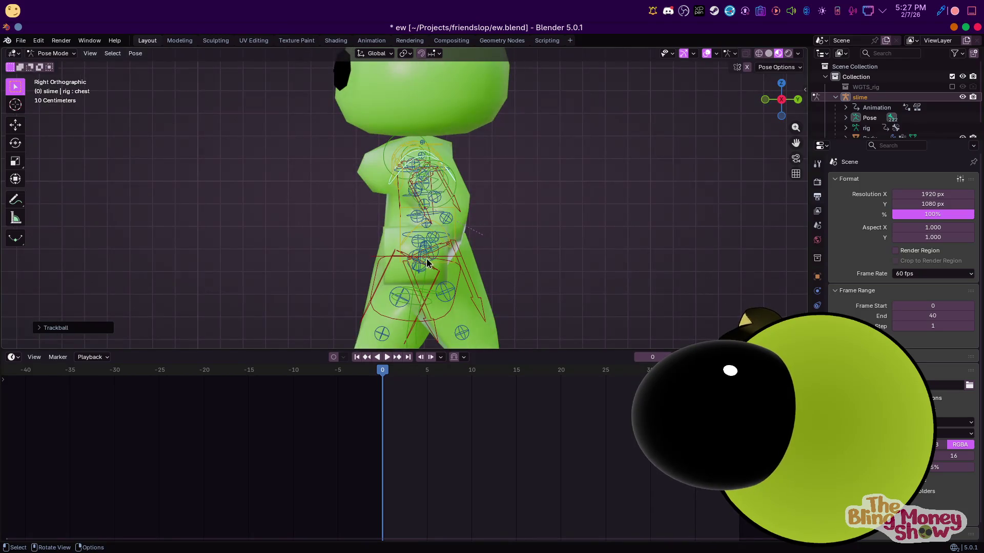
{"action": "scroll", "coordinate": [460, 274], "scroll_direction": "down", "scroll_amount": 3}
{"action": "scroll", "coordinate": [454, 271], "scroll_direction": "up", "scroll_amount": 3}
{"action": "middle_click_drag", "start_coordinate": [446, 269], "coordinate": [483, 288]}
{"action": "left_click", "coordinate": [507, 278]}
{"action": "key", "text": "g"}
{"action": "key", "text": "y"}
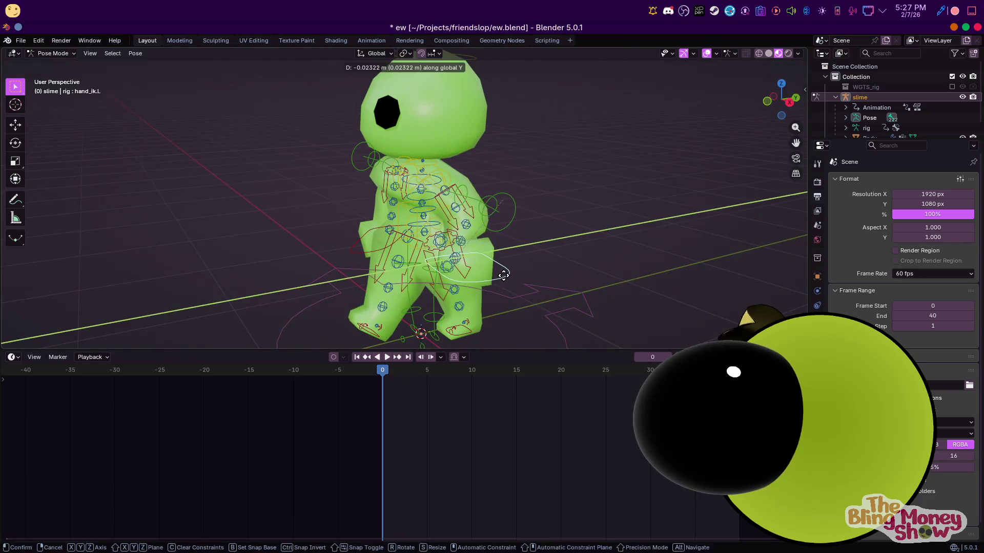
{"action": "key", "text": "r"}
{"action": "left_click", "coordinate": [409, 256]}
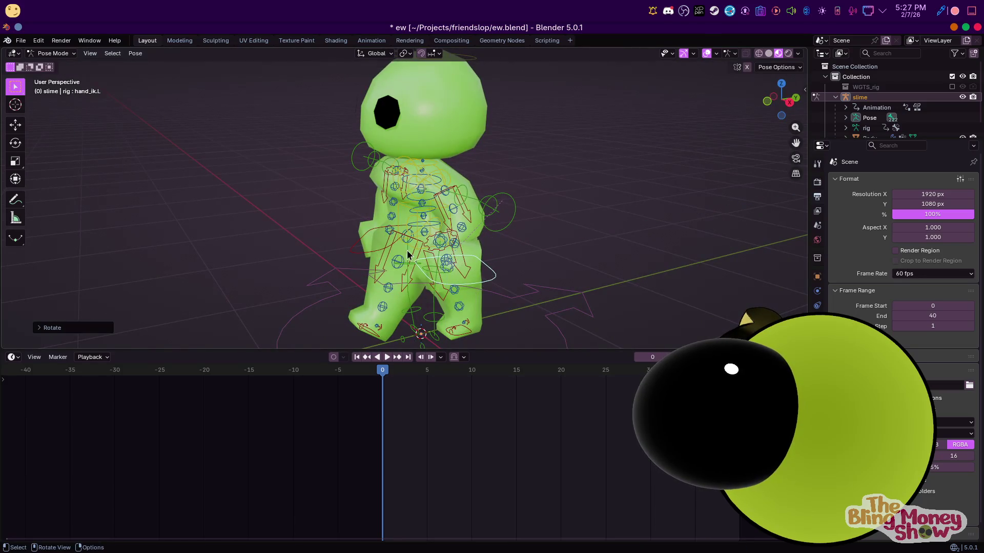
Swing the right hand along Y, rotate it about Z and nudge its placement
{"action": "left_click", "coordinate": [372, 231]}
{"action": "key", "text": "g"}
{"action": "key", "text": "y"}
{"action": "left_click", "coordinate": [375, 233]}
{"action": "key", "text": "r"}
{"action": "key", "text": "z"}
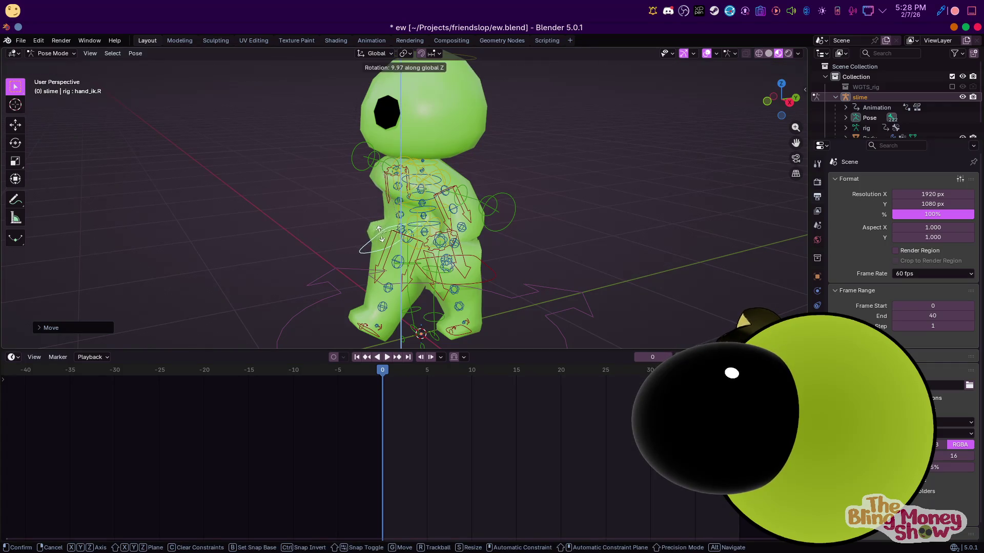
{"action": "left_click", "coordinate": [397, 223]}
{"action": "mouse_move", "coordinate": [397, 224]}
{"action": "middle_mouse_down"}
{"action": "mouse_move", "coordinate": [526, 225]}
{"action": "mouse_move", "coordinate": [534, 235]}
{"action": "middle_mouse_up"}
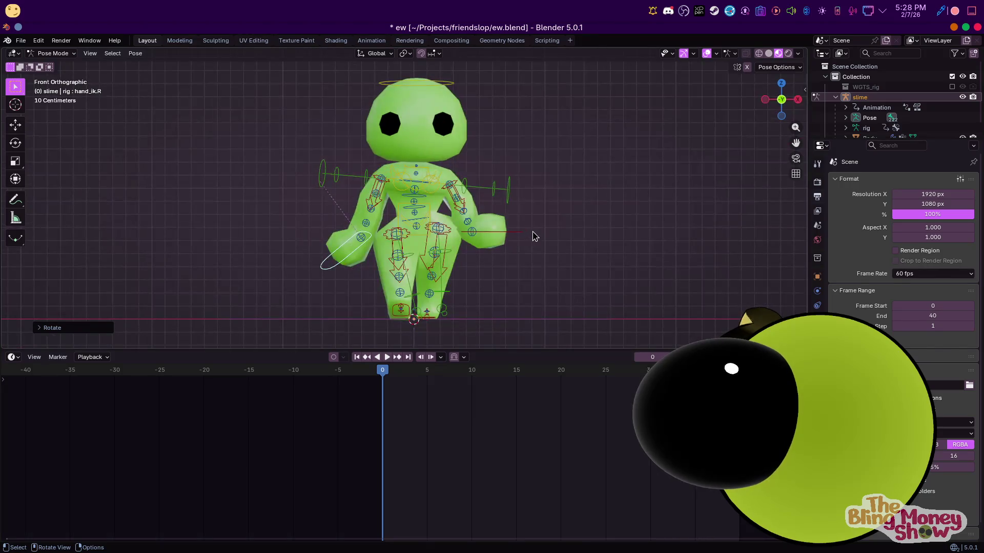
{"action": "key", "text": "g"}
{"action": "left_click", "coordinate": [539, 253]}
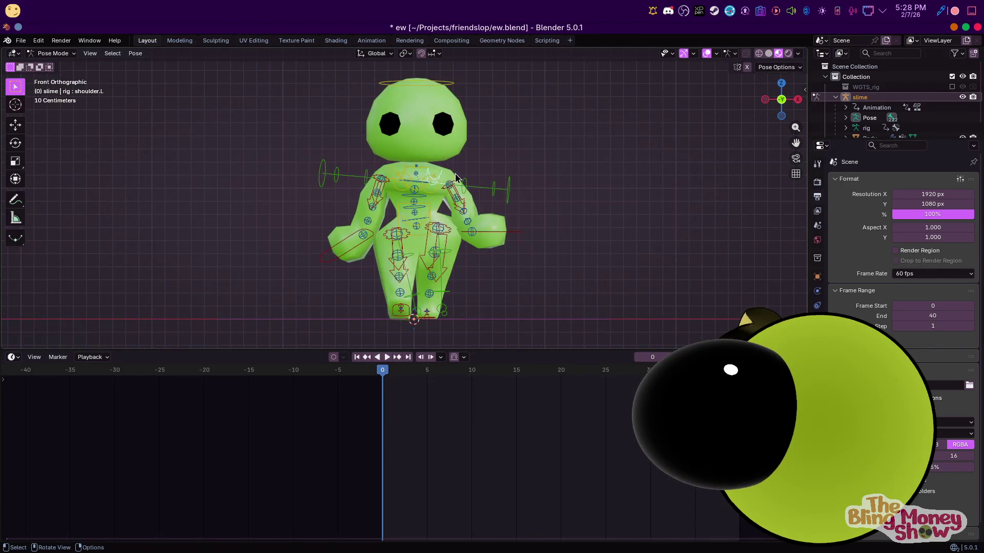
Tilt the upper body, counter-rotate the hips about the vertical axis, and select all bones
{"action": "key", "text": "r"}
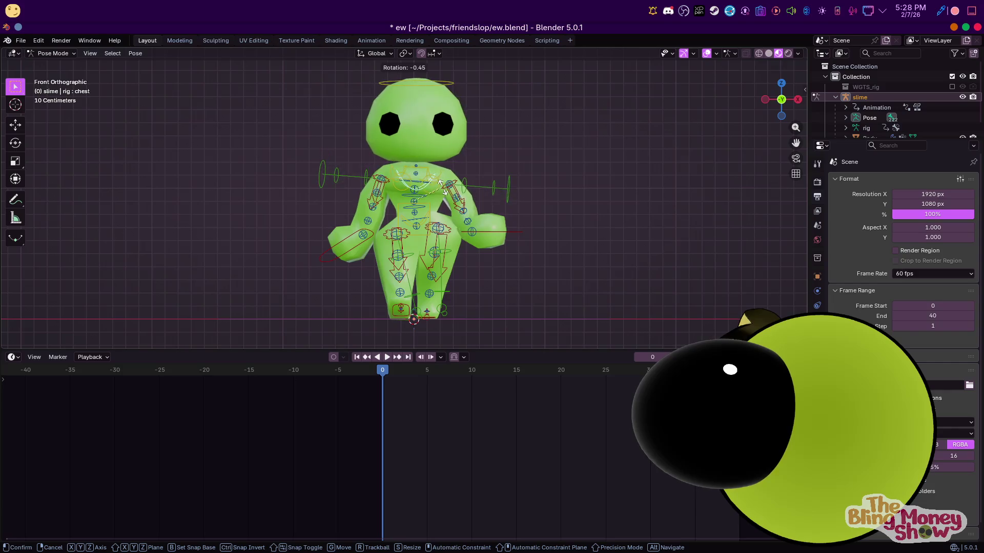
{"action": "left_click", "coordinate": [441, 191]}
{"action": "key", "text": "r"}
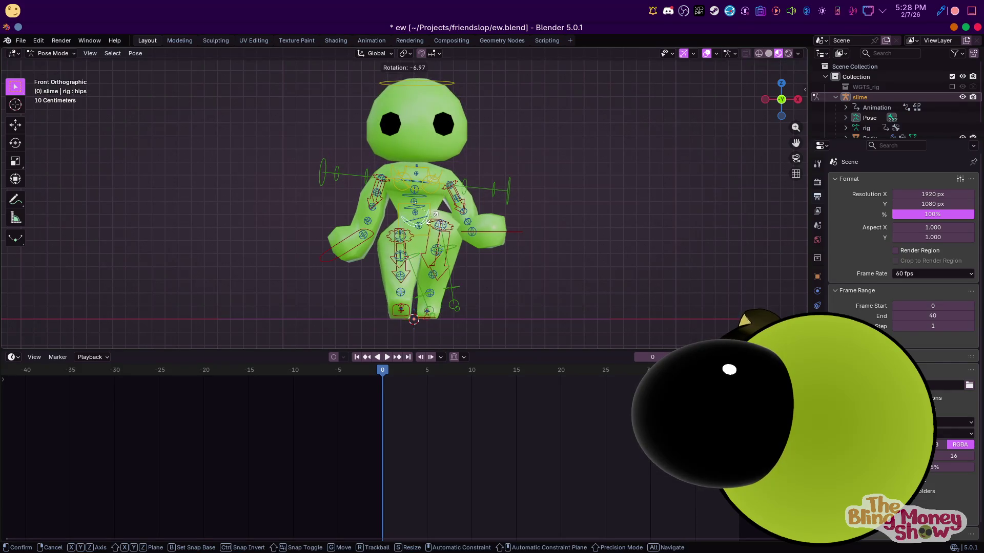
{"action": "left_click", "coordinate": [430, 216]}
{"action": "middle_click_drag", "start_coordinate": [431, 217], "coordinate": [427, 299]}
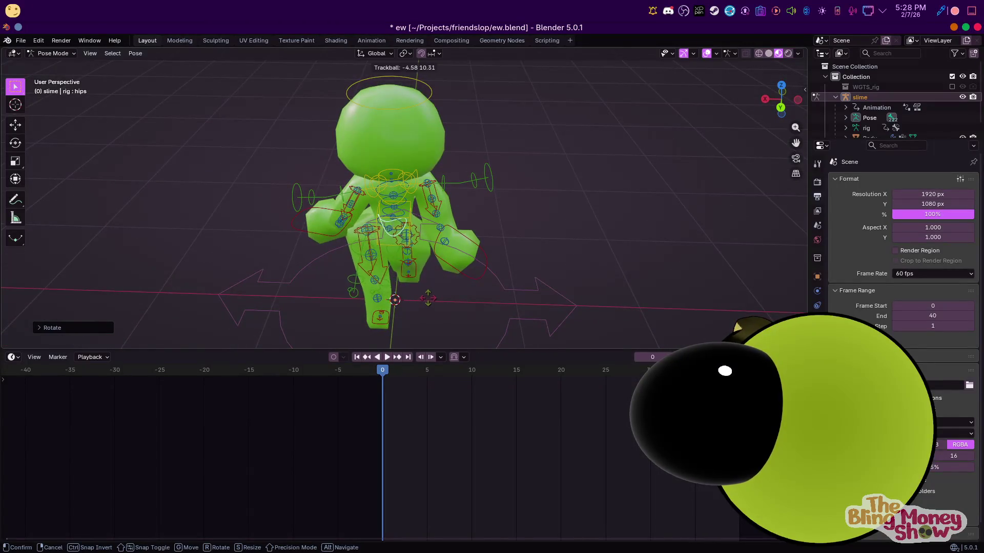
{"action": "key", "text": "r"}
{"action": "key", "text": "z"}
{"action": "left_click", "coordinate": [433, 285]}
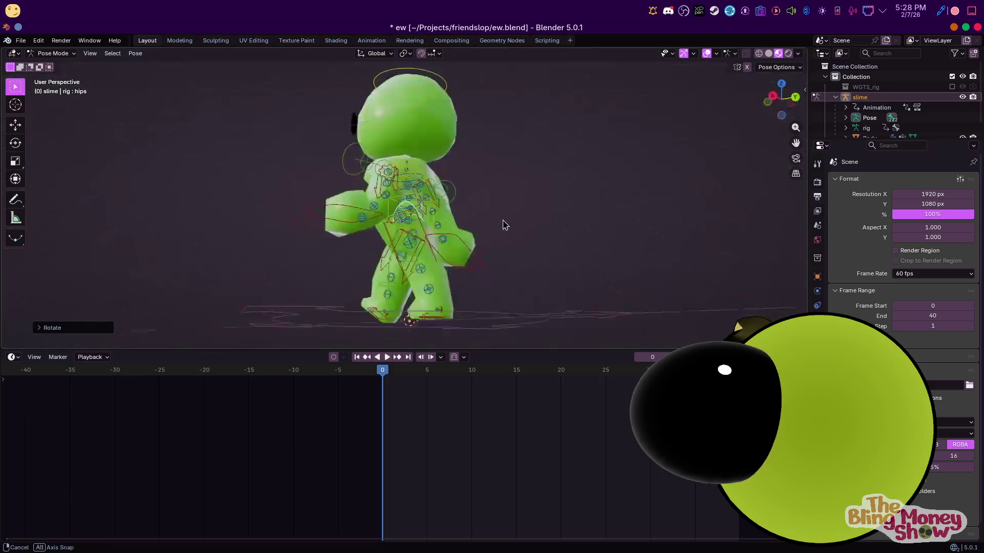
{"action": "middle_click_drag", "start_coordinate": [433, 284], "coordinate": [561, 262], "text": "alt"}
{"action": "key", "text": "a"}
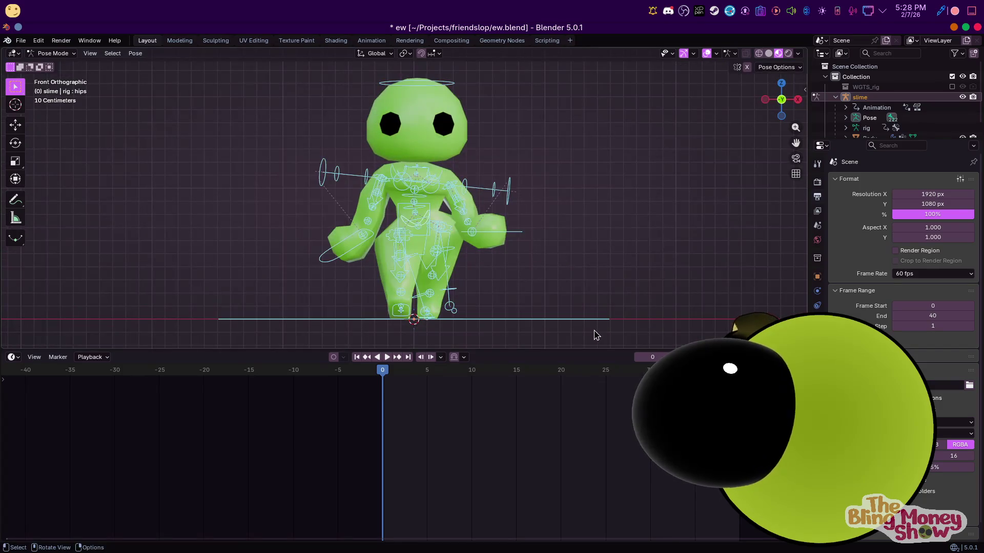
Key the full pose at frame 0 and paste it flipped at frame 20
{"action": "key", "text": "i"}
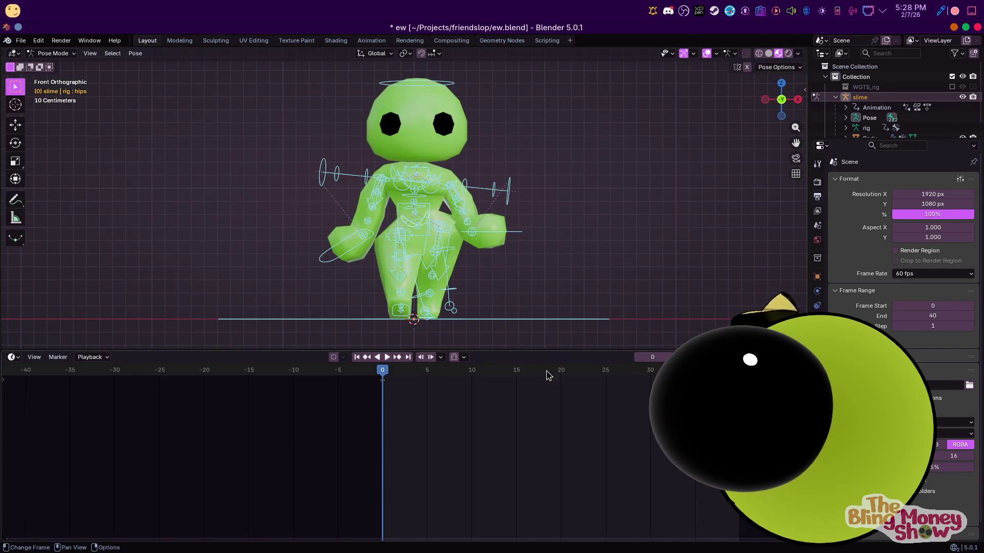
{"action": "left_click", "coordinate": [560, 372]}
{"action": "right_click", "coordinate": [432, 378]}
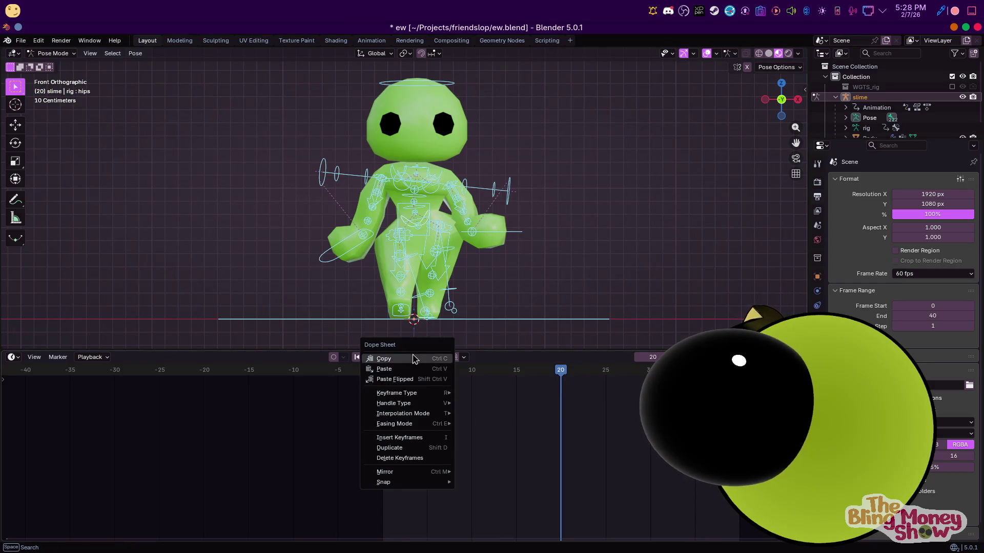
{"action": "right_click", "coordinate": [494, 412]}
{"action": "left_click", "coordinate": [457, 428]}
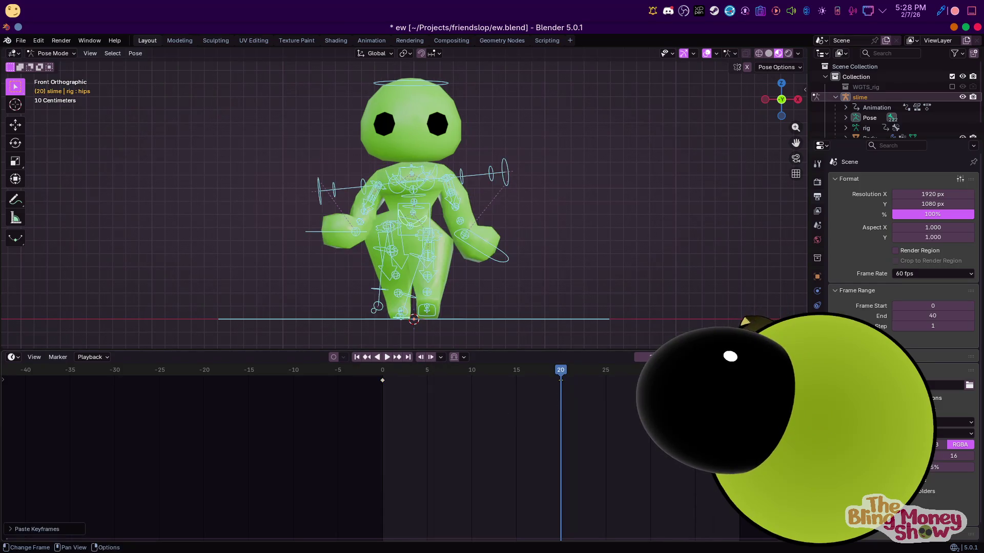
Paste the starting pose again at frame 40, go to frame 10 and view from the side
{"action": "left_click", "coordinate": [691, 407]}
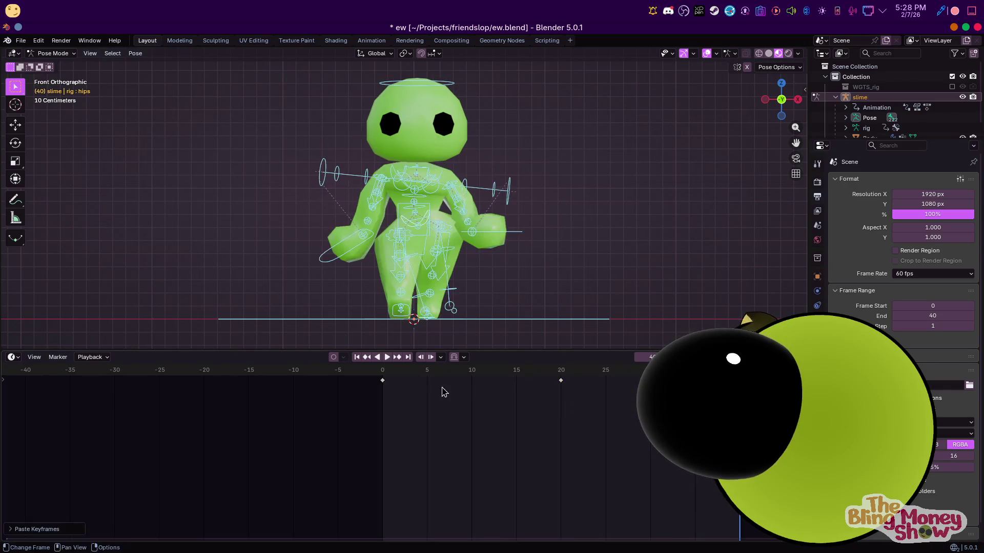
{"action": "left_click", "coordinate": [471, 374]}
{"action": "key", "text": "KP_3"}
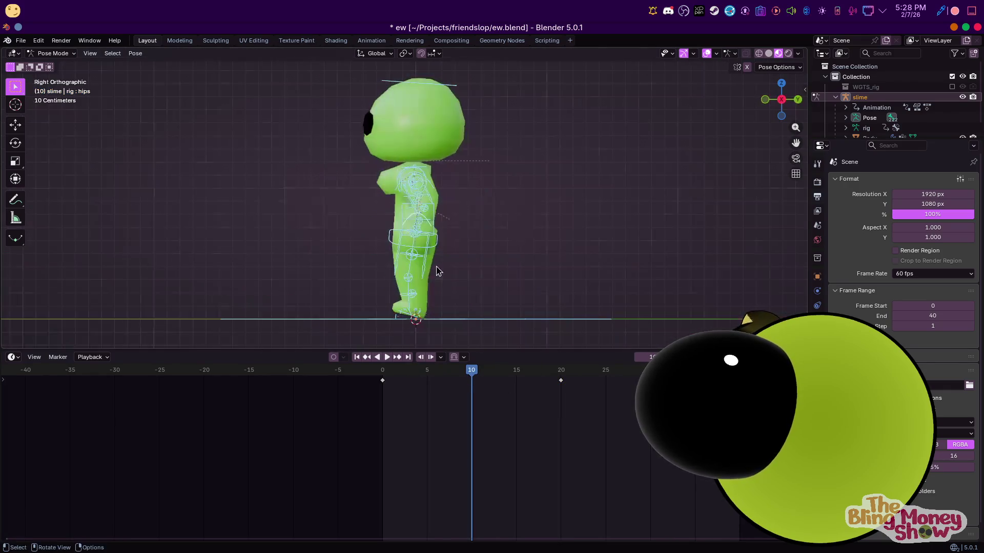
Preview the walk, then lift and tilt the foot at frame 5 and key it
{"action": "left_click", "coordinate": [384, 374]}
{"action": "key", "text": "space"}
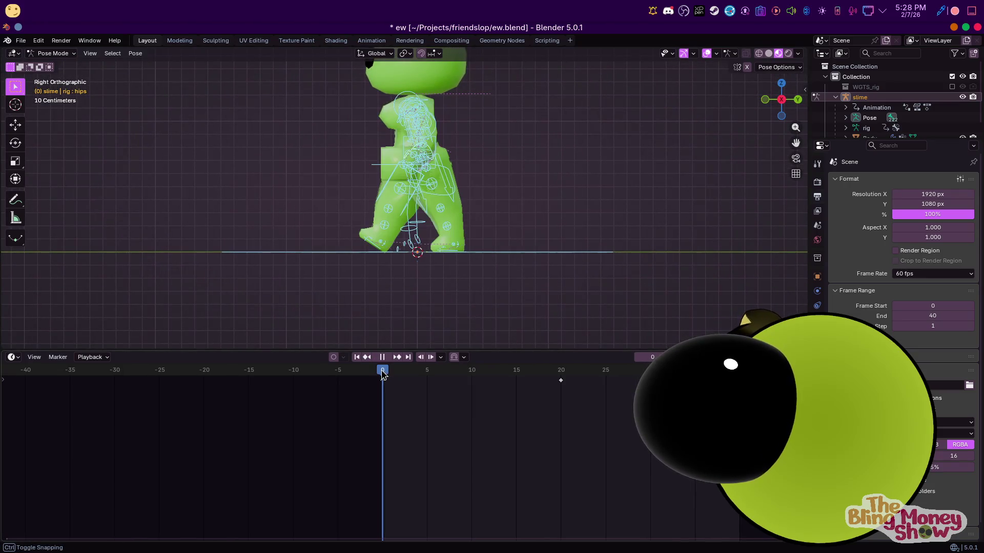
{"action": "left_click_drag", "start_coordinate": [383, 373], "coordinate": [427, 373]}
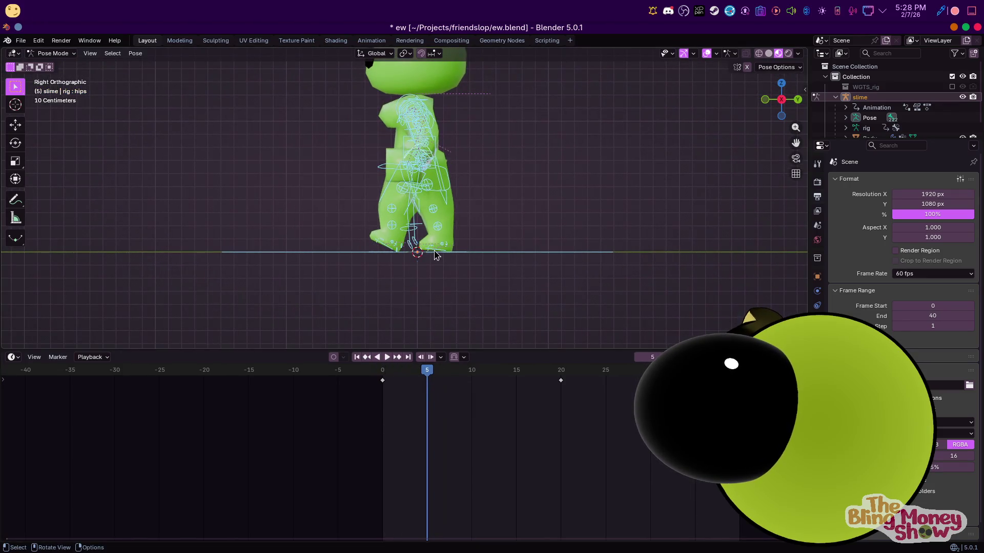
{"action": "left_click", "coordinate": [387, 246]}
{"action": "key", "text": "g"}
{"action": "key", "text": "z"}
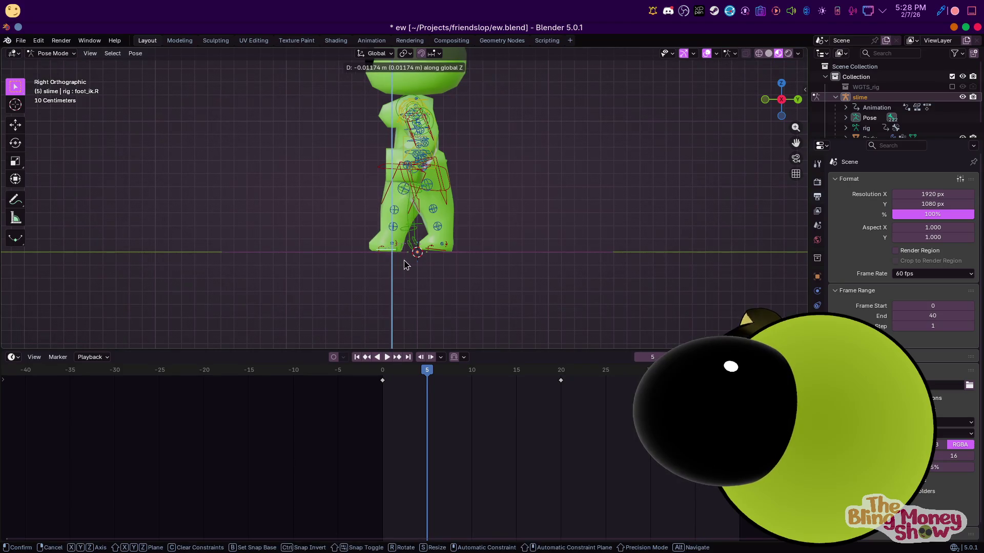
{"action": "left_click", "coordinate": [405, 264]}
{"action": "key", "text": "r"}
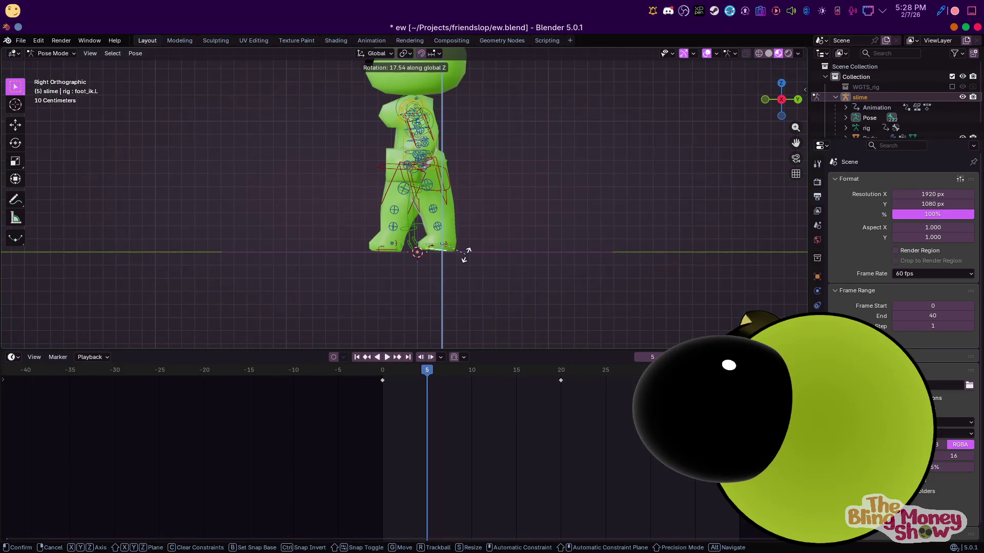
{"action": "left_click", "coordinate": [496, 265]}
{"action": "key", "text": "g"}
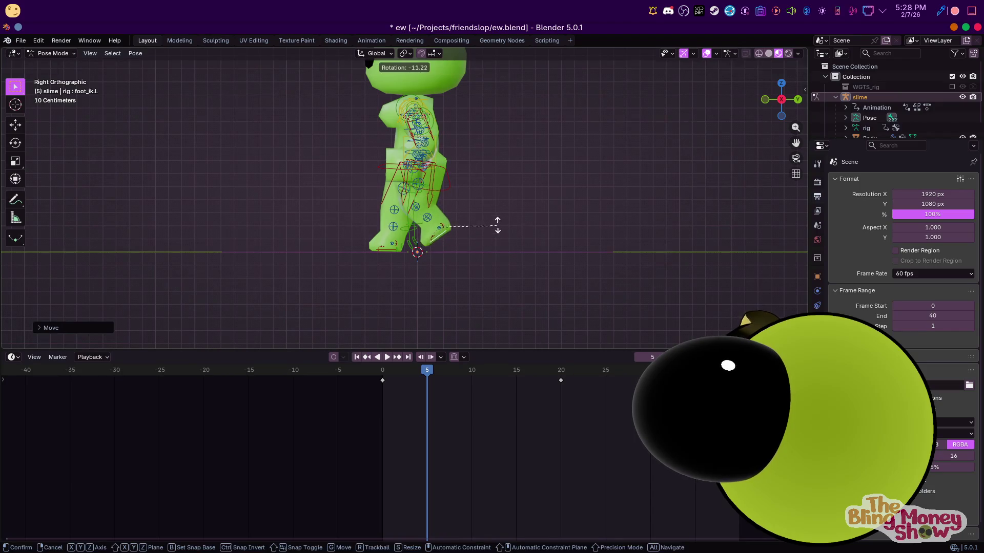
{"action": "right_click", "coordinate": [474, 239]}
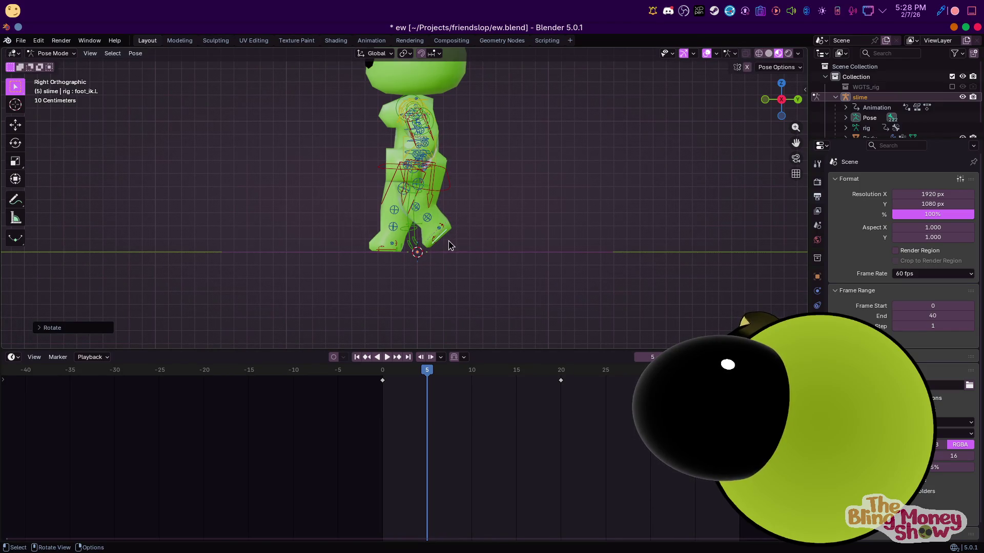
{"action": "key", "text": "i"}
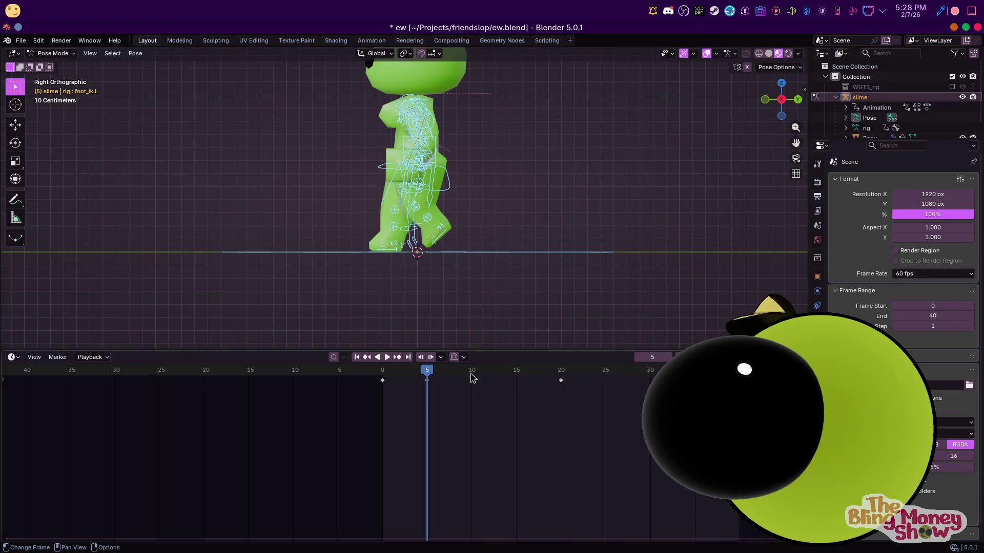
Reposition the foot at frame 10 and key it
{"action": "left_click", "coordinate": [473, 373]}
{"action": "key", "text": "g"}
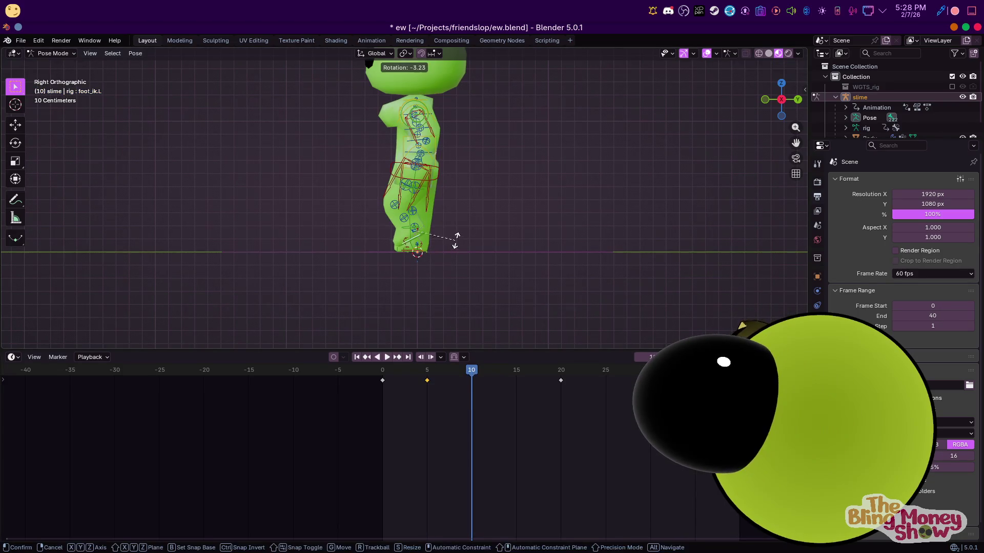
{"action": "left_click", "coordinate": [454, 233]}
{"action": "key", "text": "g"}
{"action": "left_click", "coordinate": [469, 243]}
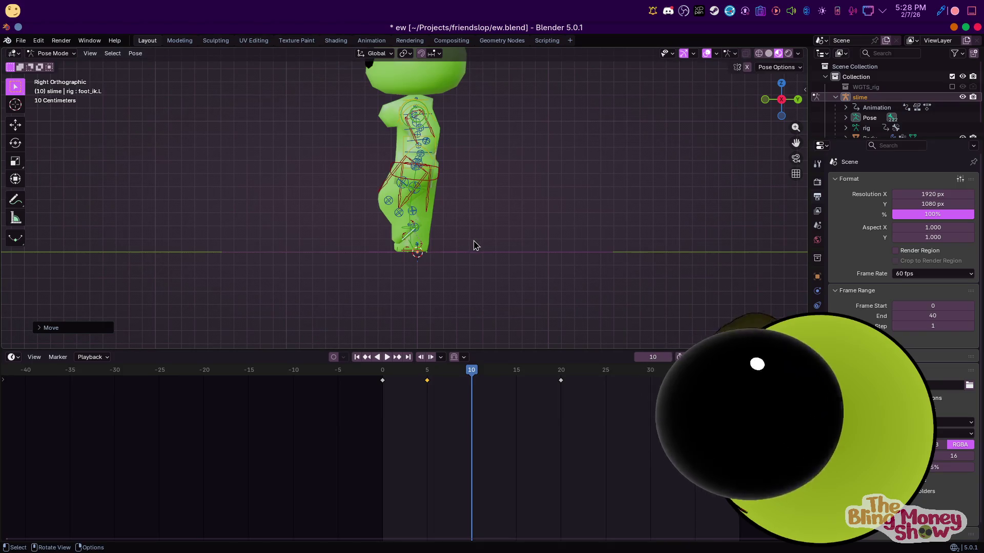
{"action": "key", "text": "i"}
Rotate the foot at frame 15, scrub the start and return to the front view
{"action": "left_click", "coordinate": [517, 372]}
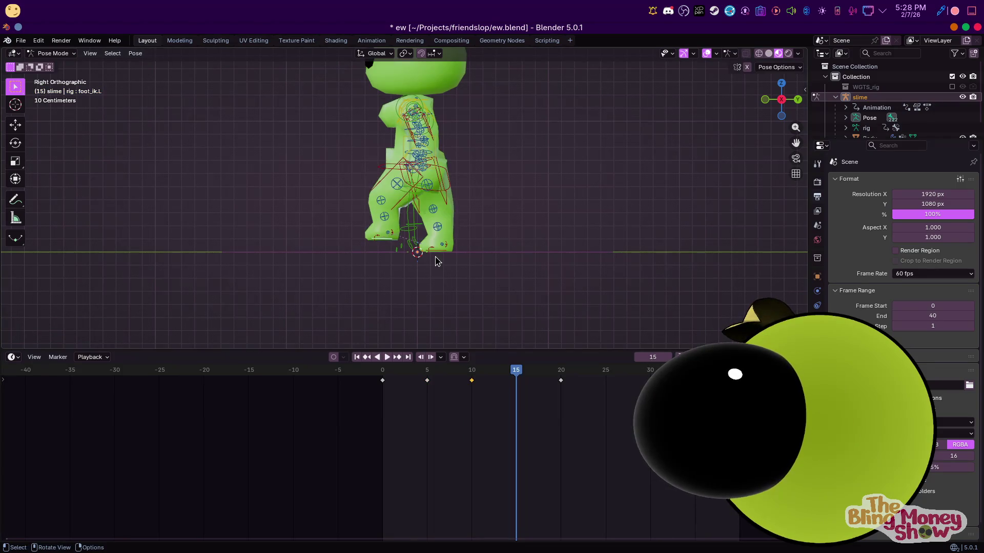
{"action": "key", "text": "r"}
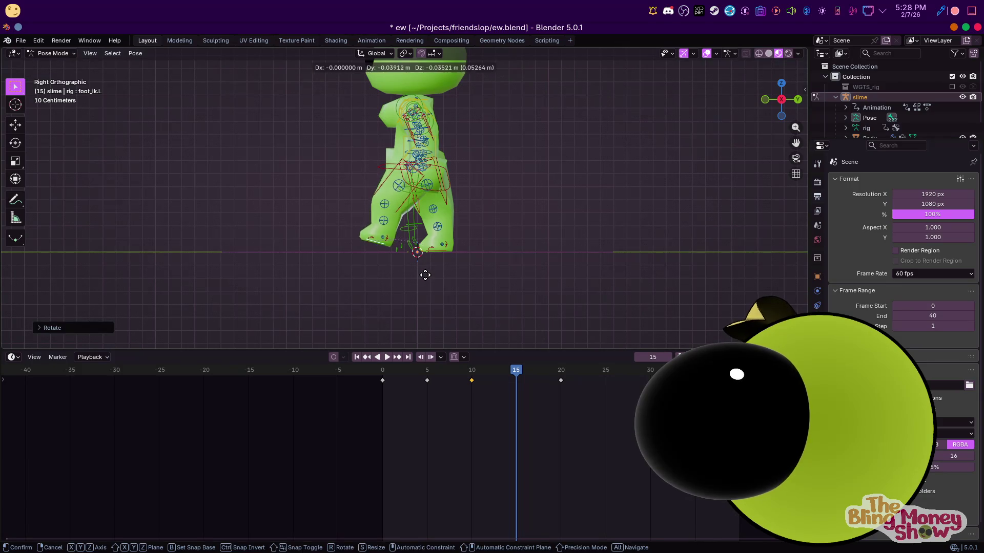
{"action": "left_click", "coordinate": [425, 274]}
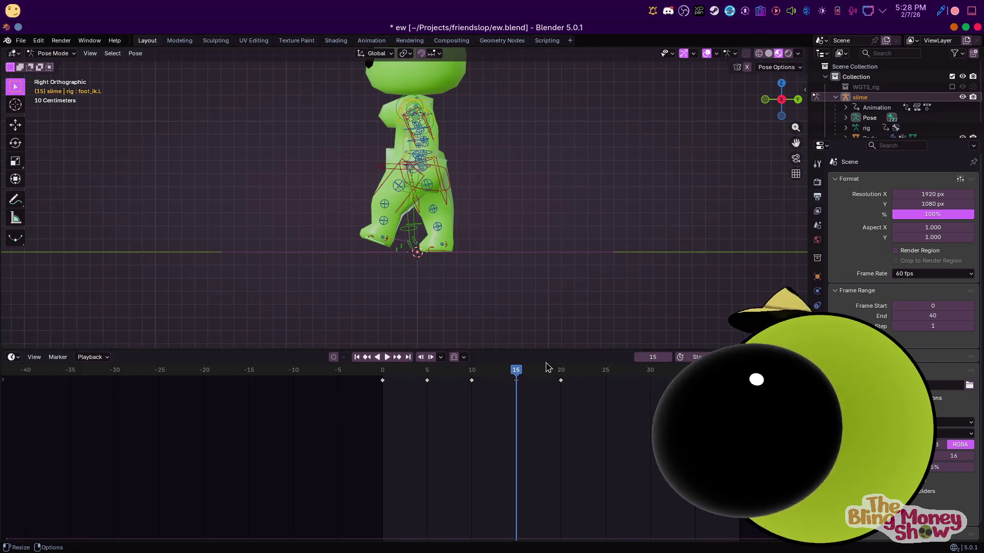
{"action": "mouse_move", "coordinate": [388, 369]}
{"action": "left_mouse_down"}
{"action": "mouse_move", "coordinate": [413, 373]}
{"action": "mouse_move", "coordinate": [397, 377]}
{"action": "left_mouse_up"}
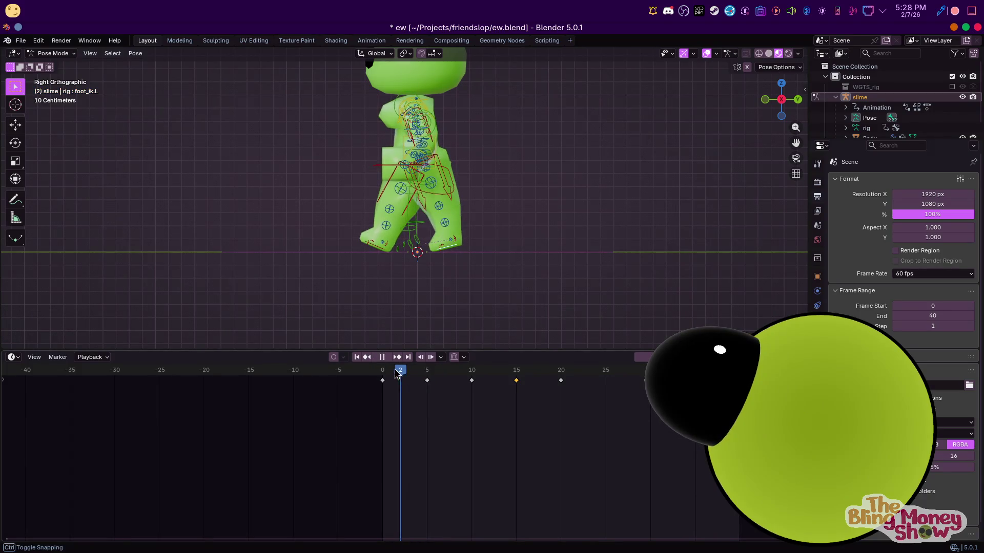
{"action": "middle_click_drag", "start_coordinate": [391, 308], "coordinate": [408, 194]}
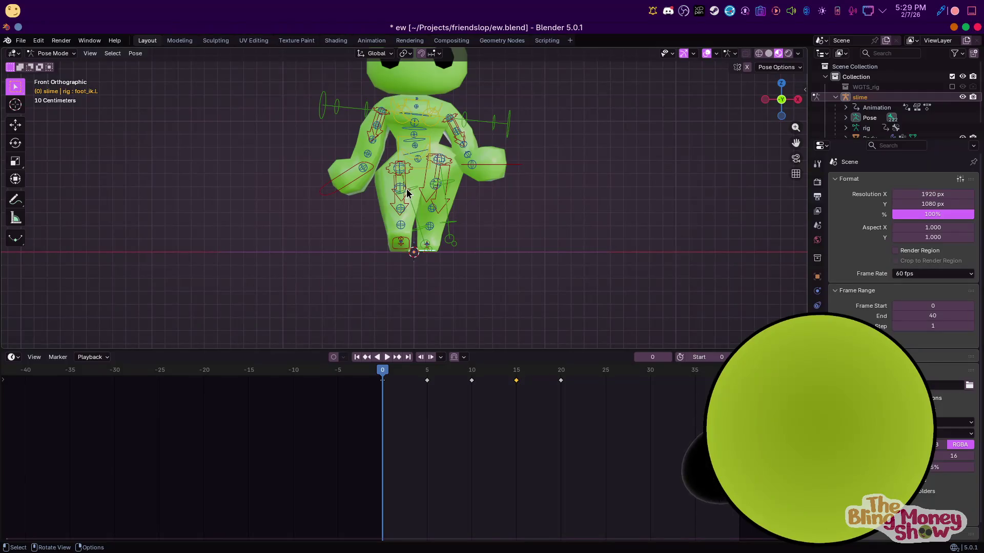
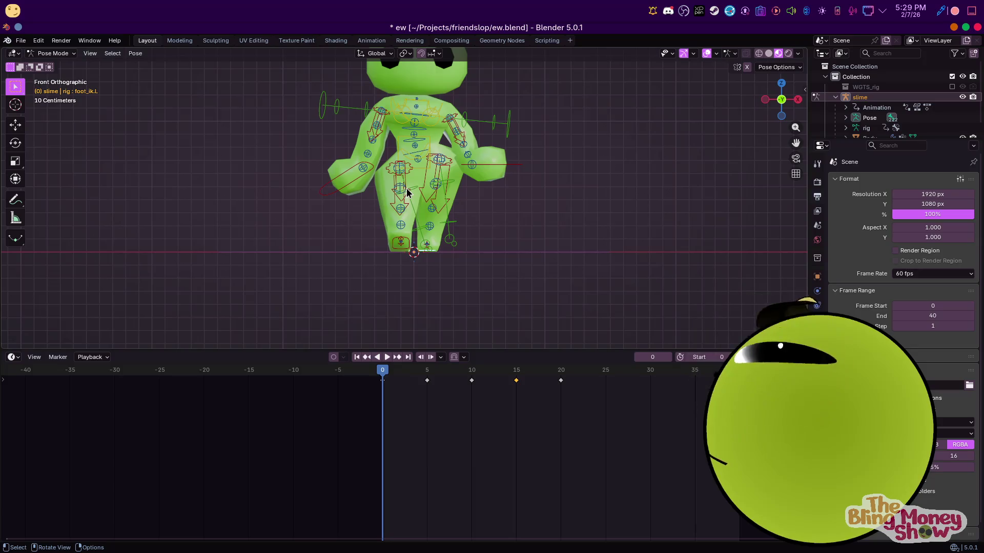
{"action": "scroll", "coordinate": [477, 172], "scroll_direction": "down", "scroll_amount": 3}
{"action": "scroll", "coordinate": [478, 171], "scroll_direction": "up", "scroll_amount": 3}
{"action": "scroll", "coordinate": [480, 192], "scroll_direction": "up", "scroll_amount": 2}
{"action": "scroll", "coordinate": [478, 110], "scroll_direction": "up", "scroll_amount": 1}
{"action": "scroll", "coordinate": [384, 129], "scroll_direction": "up", "scroll_amount": 3}
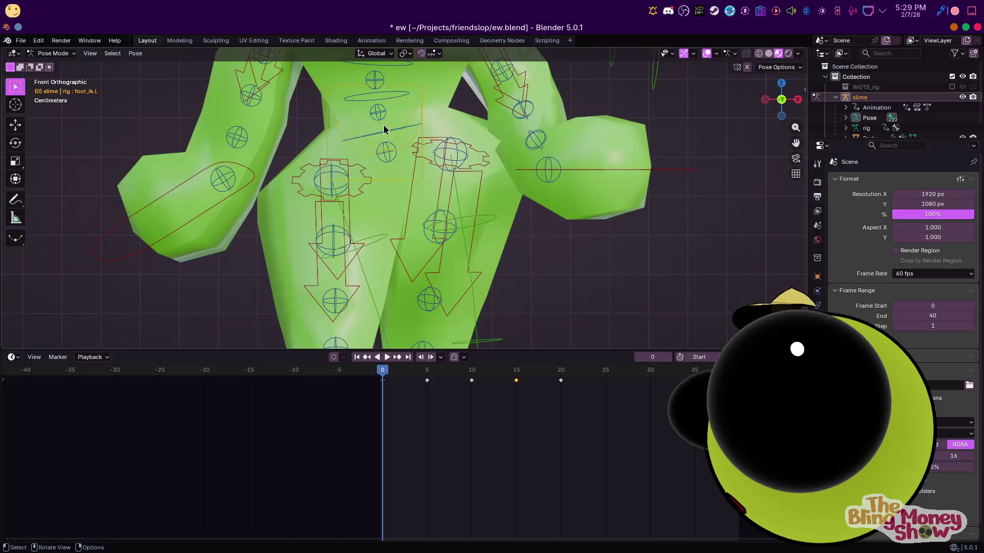
{"action": "scroll", "coordinate": [461, 146], "scroll_direction": "down", "scroll_amount": 5}
{"action": "scroll", "coordinate": [494, 189], "scroll_direction": "up", "scroll_amount": 1}
{"action": "scroll", "coordinate": [444, 237], "scroll_direction": "down", "scroll_amount": 2}
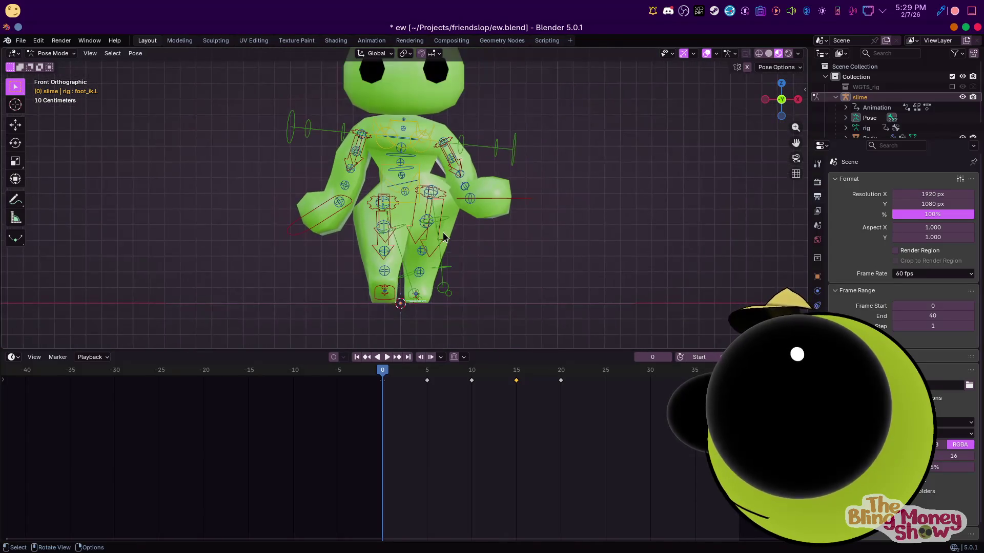
Scrub to frame 5 and lower the torso bone into a crouched position
{"action": "middle_click_drag", "start_coordinate": [358, 295], "coordinate": [459, 307], "text": "alt"}
{"action": "left_click_drag", "start_coordinate": [383, 374], "coordinate": [427, 373]}
{"action": "middle_click_drag", "start_coordinate": [400, 253], "coordinate": [420, 214], "text": "alt"}
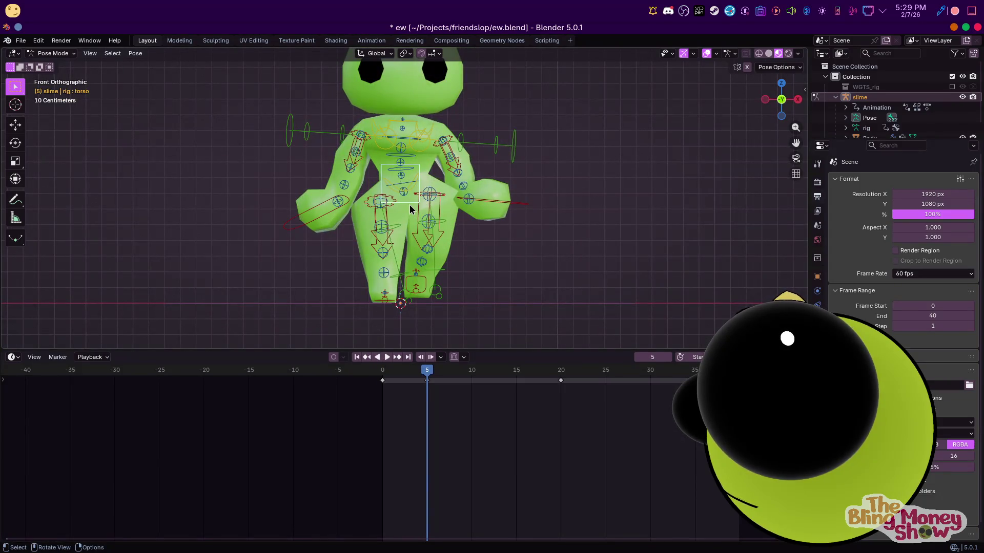
{"action": "key", "text": "g"}
{"action": "left_click", "coordinate": [359, 219]}
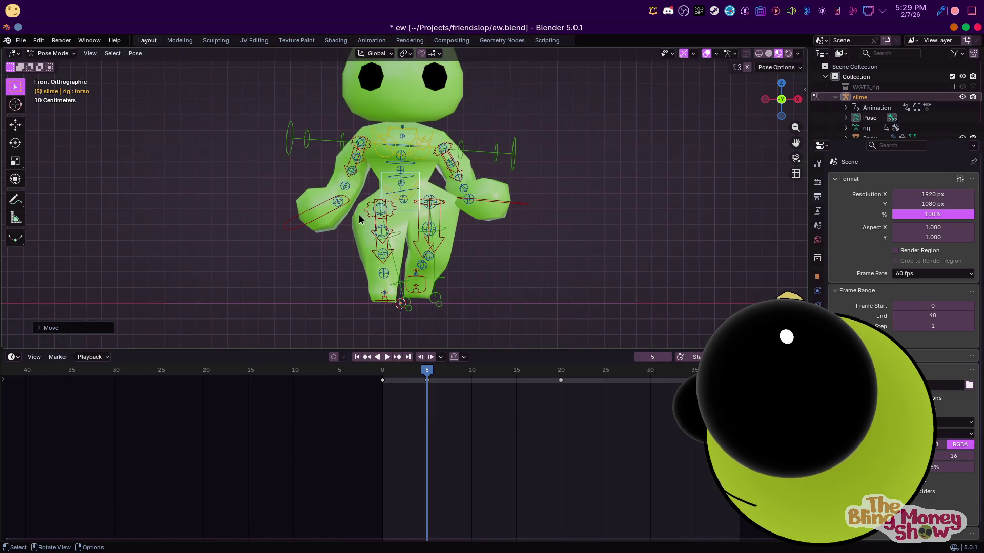
Move both hand_ik controls outward and rotate the left hand
{"action": "right_click", "coordinate": [330, 220]}
{"action": "left_click_drag", "start_coordinate": [323, 219], "coordinate": [334, 231]}
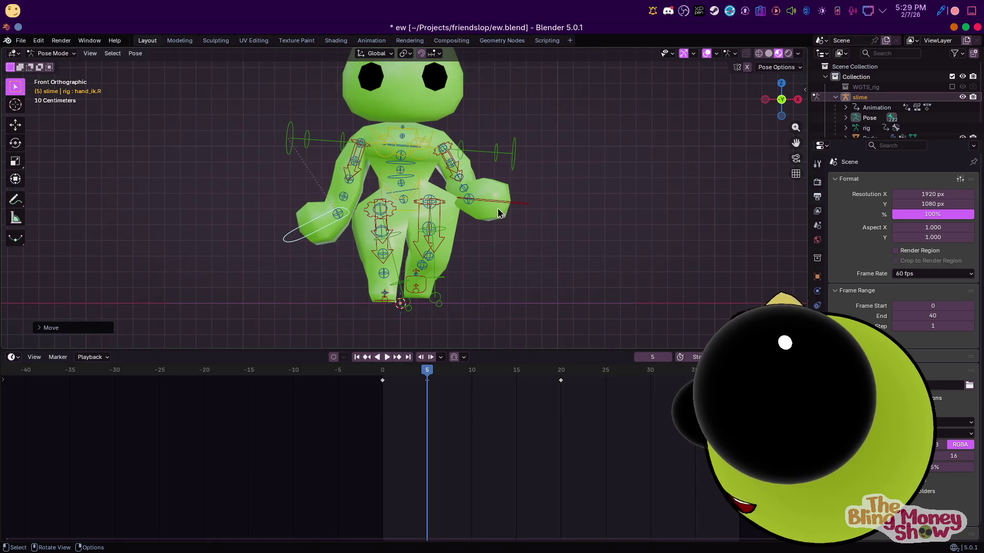
{"action": "left_click_drag", "start_coordinate": [499, 214], "coordinate": [515, 220]}
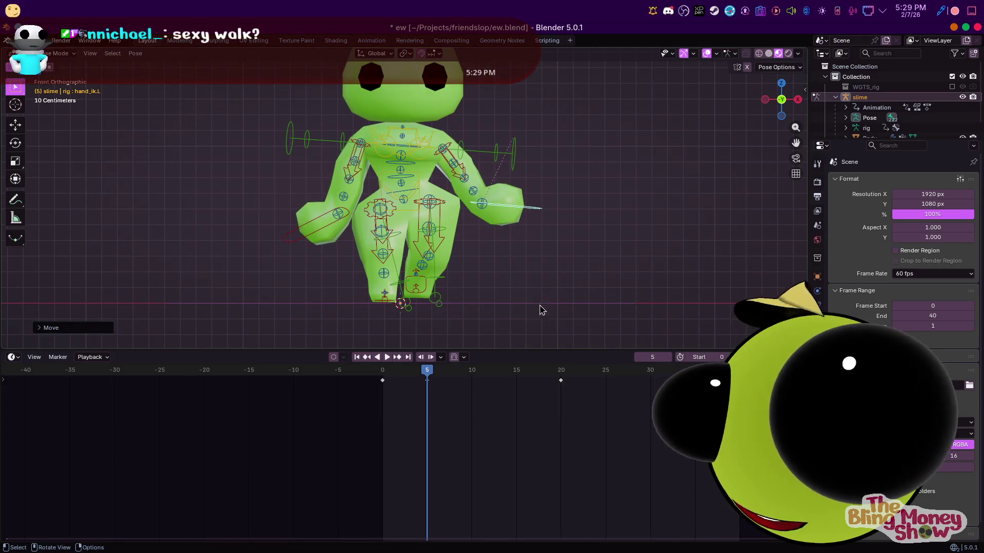
{"action": "key", "text": "r"}
{"action": "key", "text": "r"}
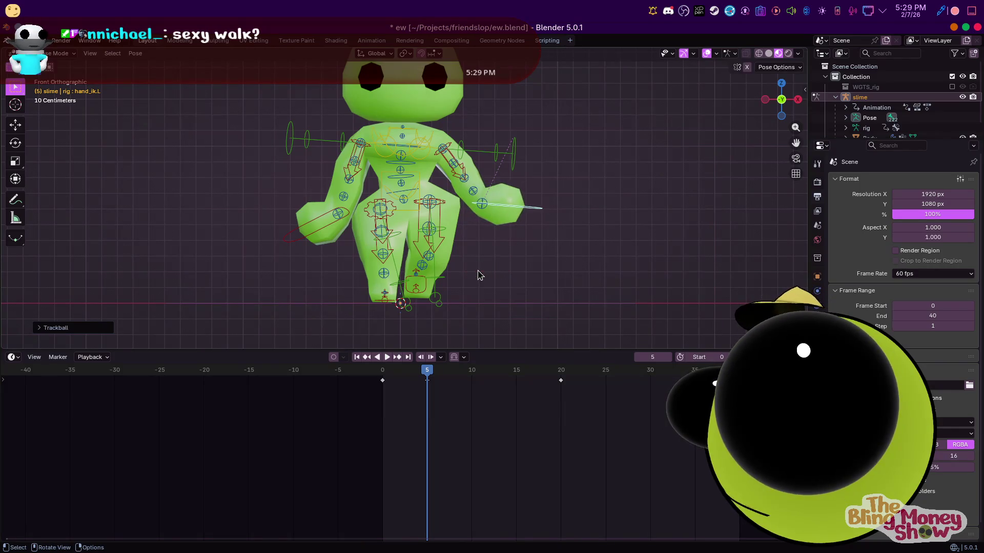
Keyframe the whole rig at frame 5 and briefly preview the poses
{"action": "key", "text": "a"}
{"action": "key", "text": "i"}
{"action": "left_click", "coordinate": [471, 371]}
{"action": "key", "text": "r"}
{"action": "key", "text": "r"}
{"action": "key", "text": "Escape"}
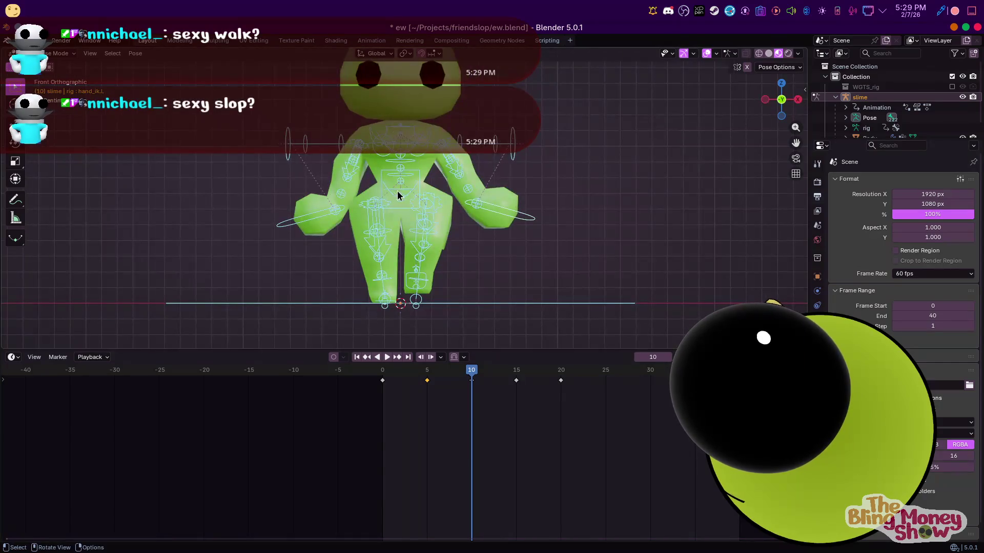
Play and scrub the early frames, then view the slime from the side
{"action": "left_click", "coordinate": [397, 191]}
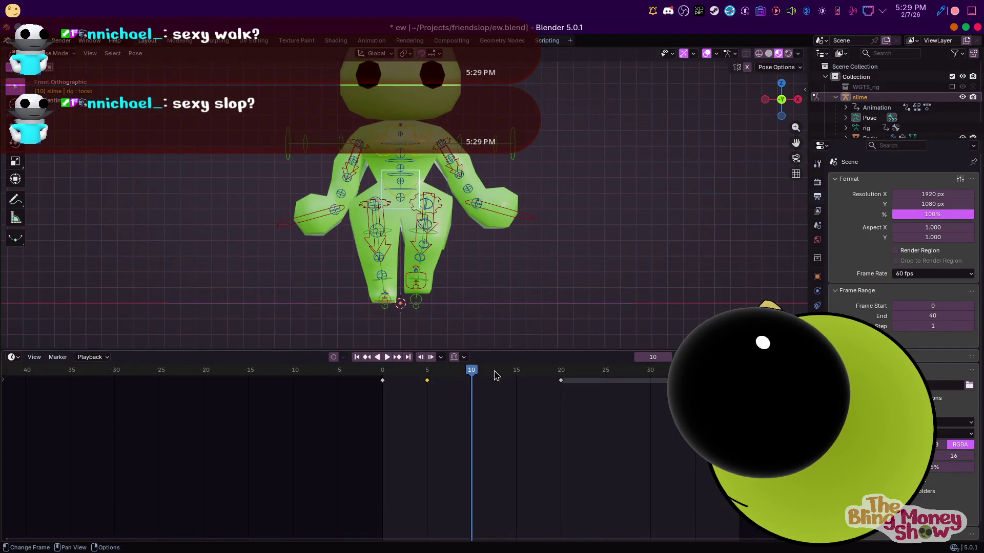
{"action": "key", "text": "space"}
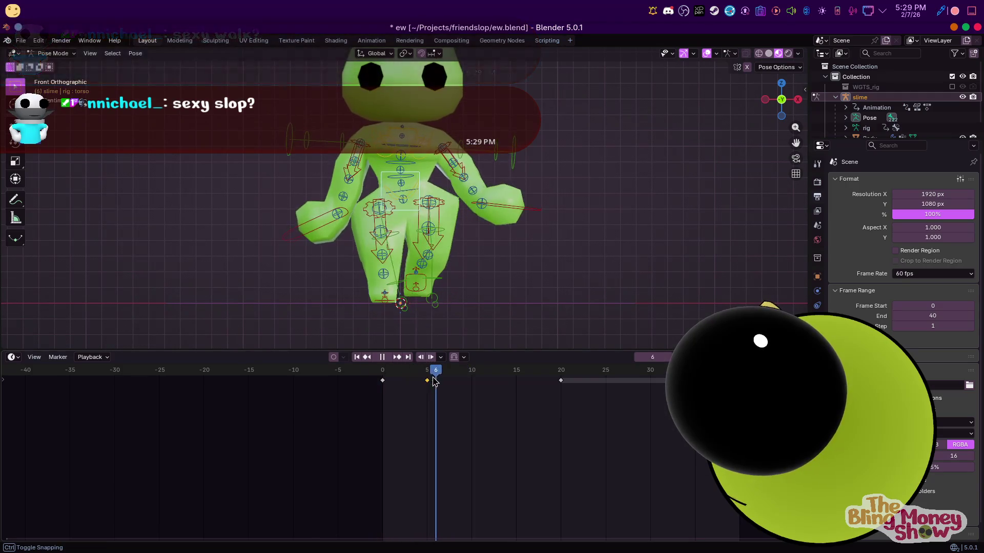
{"action": "mouse_move", "coordinate": [452, 386]}
{"action": "left_mouse_down"}
{"action": "mouse_move", "coordinate": [474, 378]}
{"action": "mouse_move", "coordinate": [490, 391]}
{"action": "mouse_move", "coordinate": [554, 400]}
{"action": "left_mouse_up"}
{"action": "left_click_drag", "start_coordinate": [382, 377], "coordinate": [471, 389]}
{"action": "key", "text": "KP_3"}
{"action": "left_click_drag", "start_coordinate": [382, 378], "coordinate": [519, 386]}
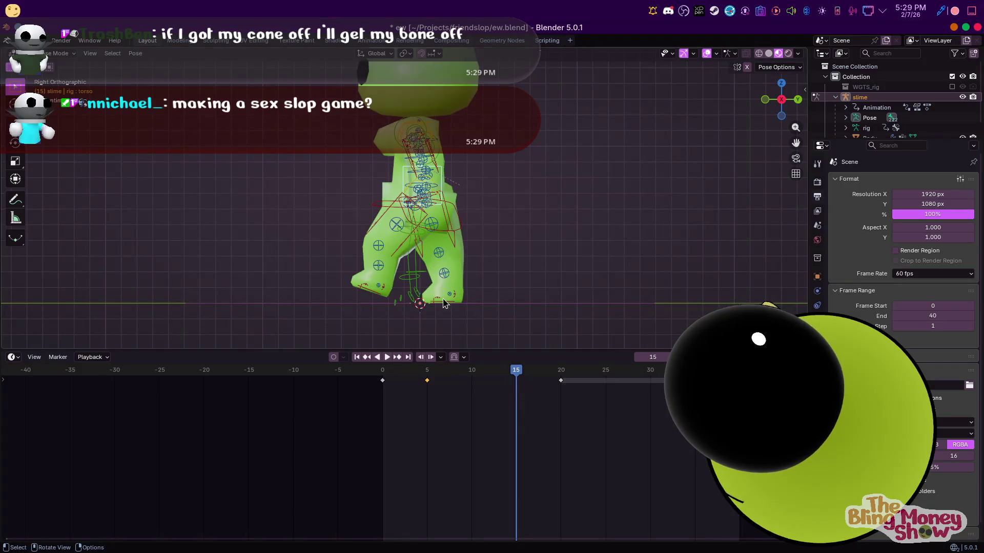
Move foot_ik.R forward along one axis and keyframe all bones at frame 15
{"action": "key", "text": "g"}
{"action": "key", "text": "y"}
{"action": "left_click", "coordinate": [468, 306]}
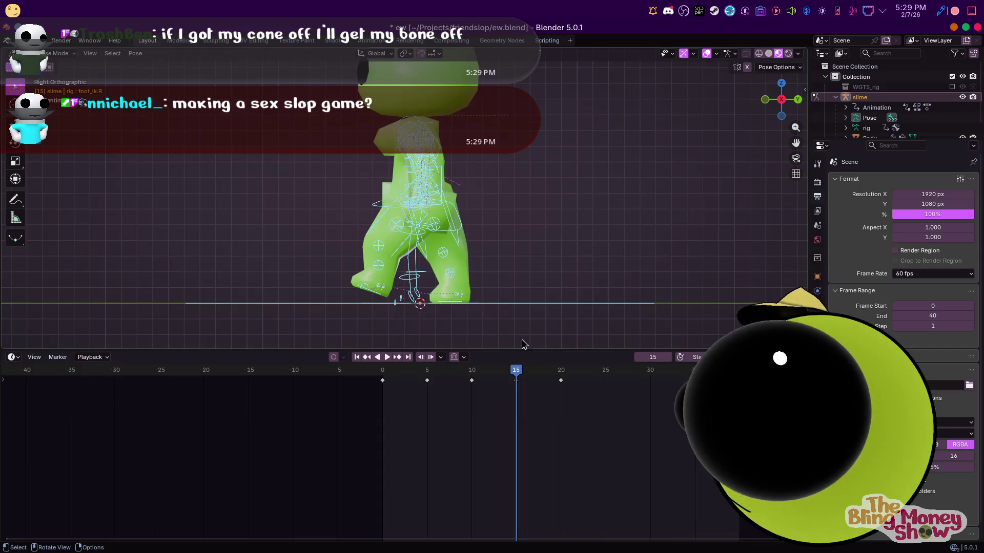
{"action": "key", "text": "a"}
{"action": "key", "text": "i"}
{"action": "key", "text": "a"}
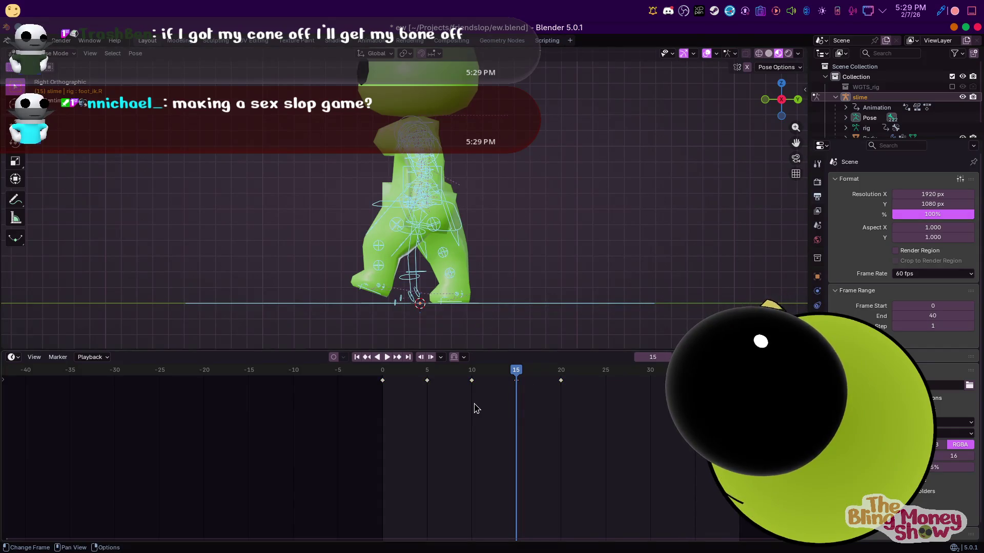
{"action": "key", "text": "i"}
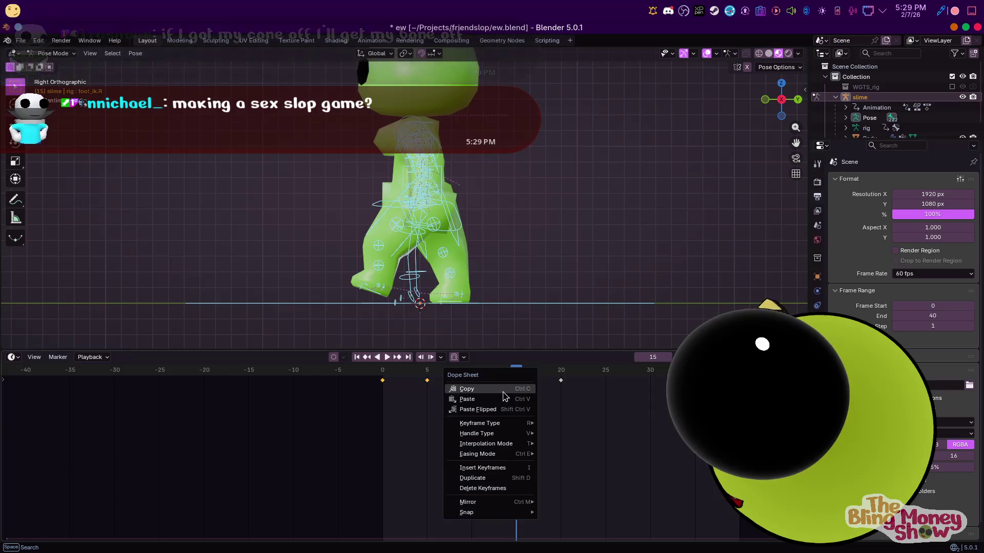
Copy the keys and paste them at frame 20, then play the walk cycle
{"action": "left_click", "coordinate": [526, 394]}
{"action": "left_click", "coordinate": [561, 371]}
{"action": "right_click", "coordinate": [560, 375]}
{"action": "left_click", "coordinate": [537, 418]}
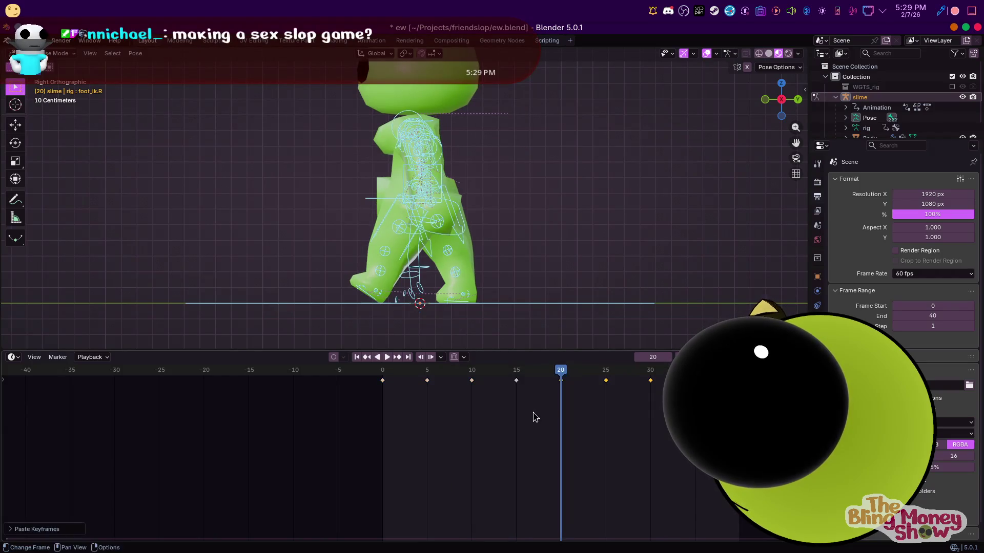
{"action": "left_click", "coordinate": [393, 359]}
{"action": "mouse_move", "coordinate": [287, 218]}
{"action": "middle_mouse_down"}
{"action": "mouse_move", "coordinate": [448, 232]}
{"action": "mouse_move", "coordinate": [432, 249]}
{"action": "middle_mouse_up"}
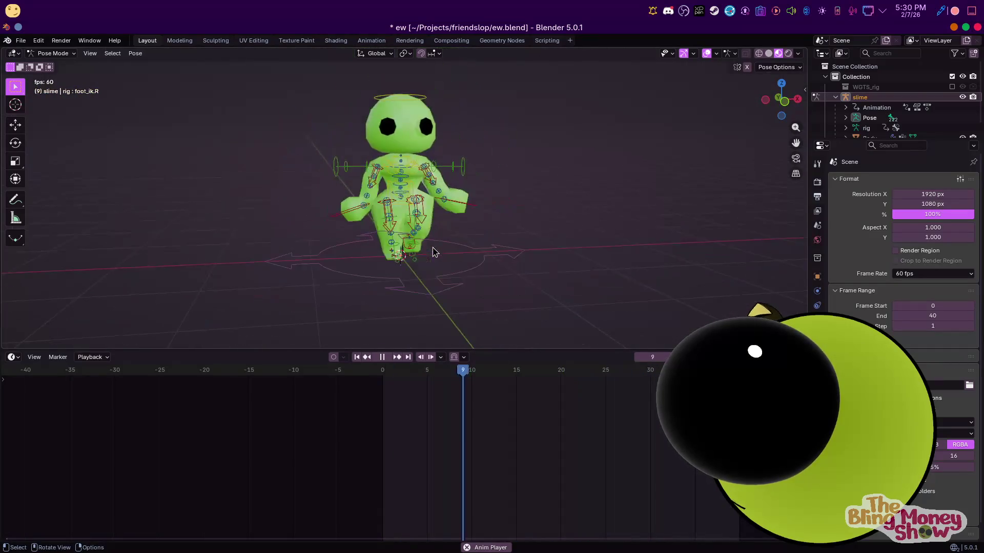
{"action": "key", "text": "KP_1"}
{"action": "scroll", "coordinate": [536, 181], "scroll_direction": "up", "scroll_amount": 3}
{"action": "mouse_move", "coordinate": [537, 181]}
{"action": "middle_mouse_down"}
{"action": "mouse_move", "coordinate": [379, 178]}
{"action": "mouse_move", "coordinate": [391, 165]}
{"action": "mouse_move", "coordinate": [492, 231]}
{"action": "middle_mouse_up"}
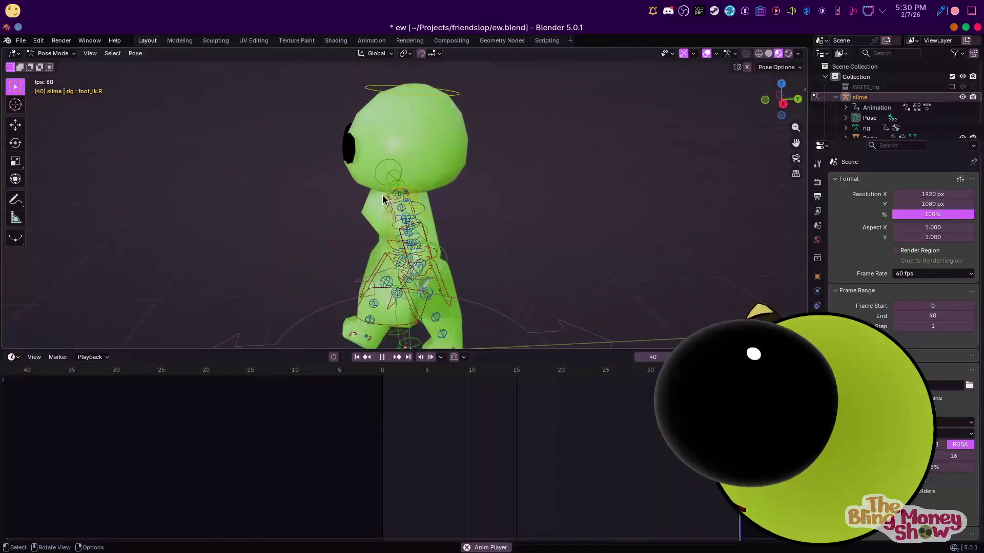
{"action": "key", "text": "KP_3"}
{"action": "key", "text": "space"}
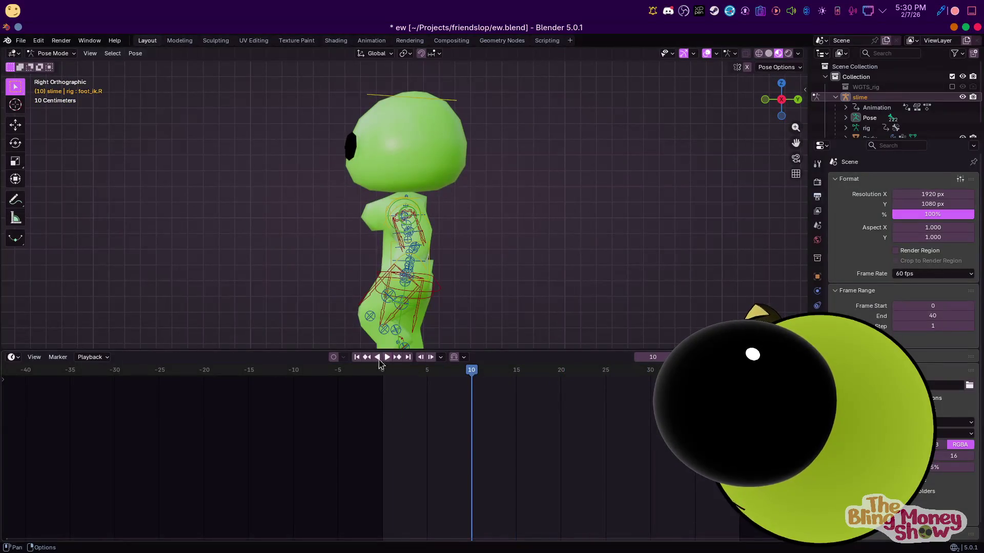
{"action": "left_click", "coordinate": [357, 357]}
{"action": "key", "text": "space"}
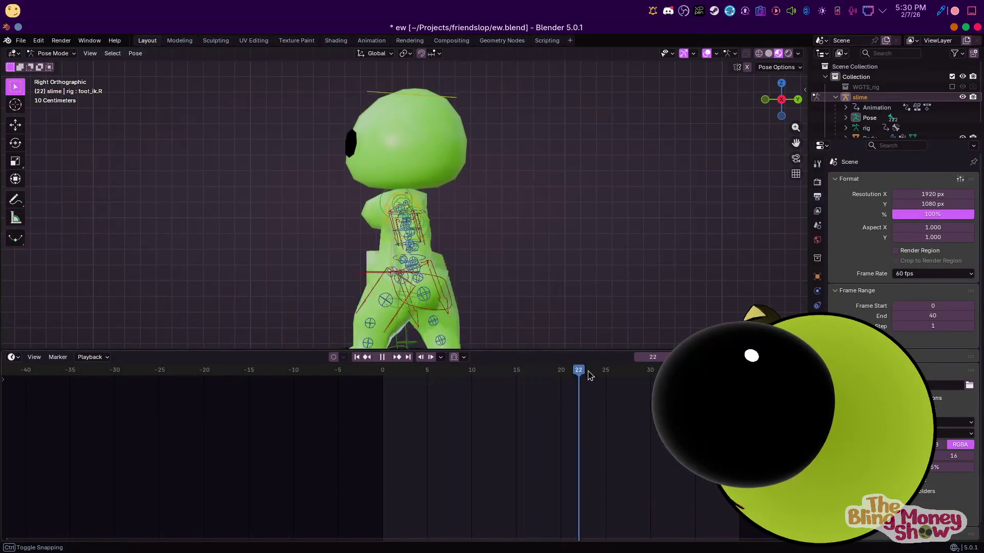
{"action": "left_click", "coordinate": [338, 372]}
{"action": "key", "text": "space"}
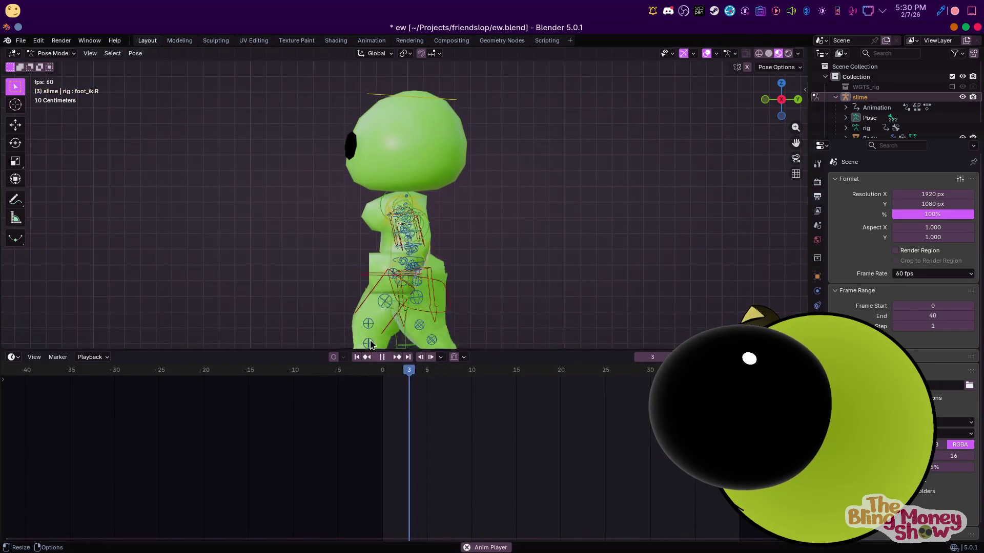
{"action": "middle_click_drag", "start_coordinate": [345, 263], "coordinate": [468, 285]}
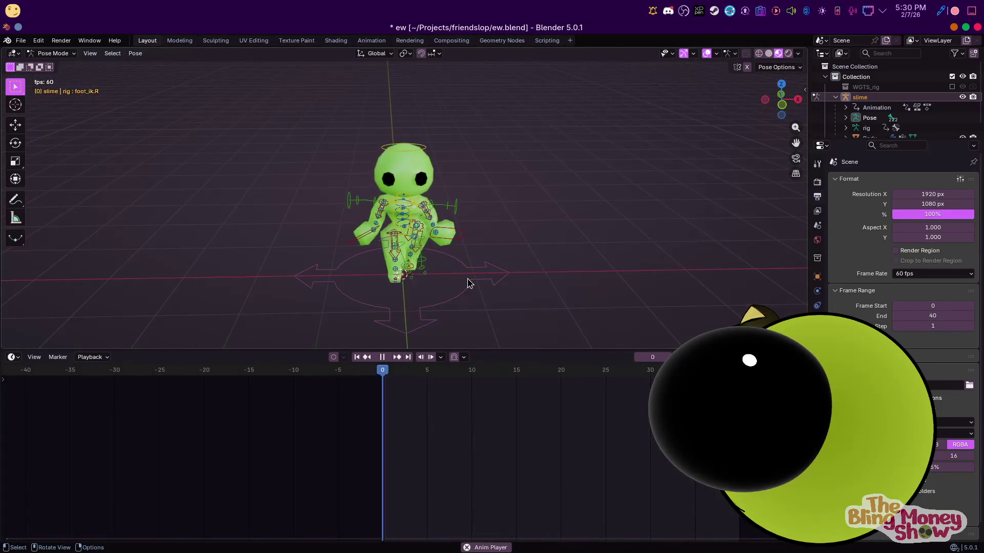
{"action": "scroll", "coordinate": [448, 270], "scroll_direction": "up", "scroll_amount": 4}
{"action": "left_click", "coordinate": [683, 53]}
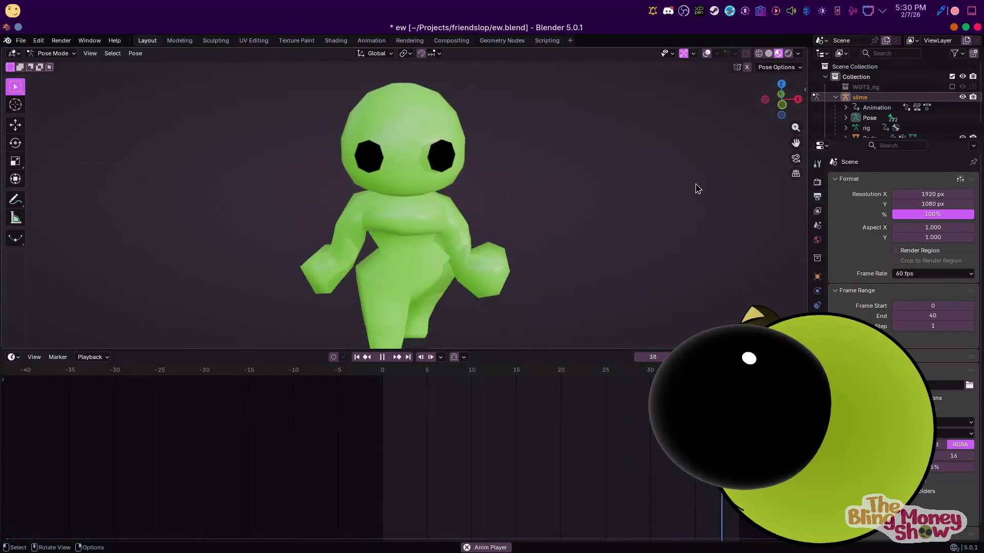
{"action": "middle_click_drag", "start_coordinate": [696, 187], "coordinate": [241, 211]}
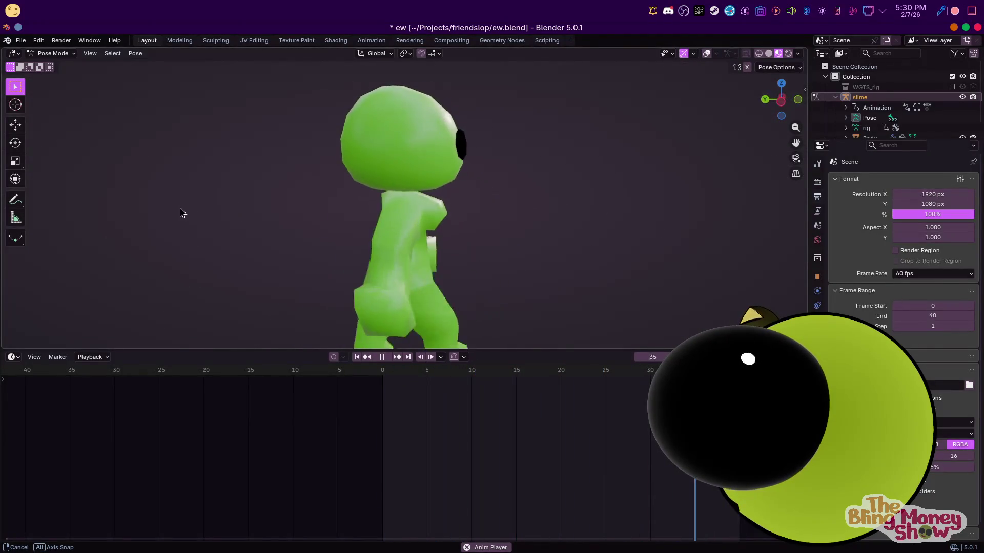
{"action": "middle_click_drag", "start_coordinate": [242, 211], "coordinate": [306, 274]}
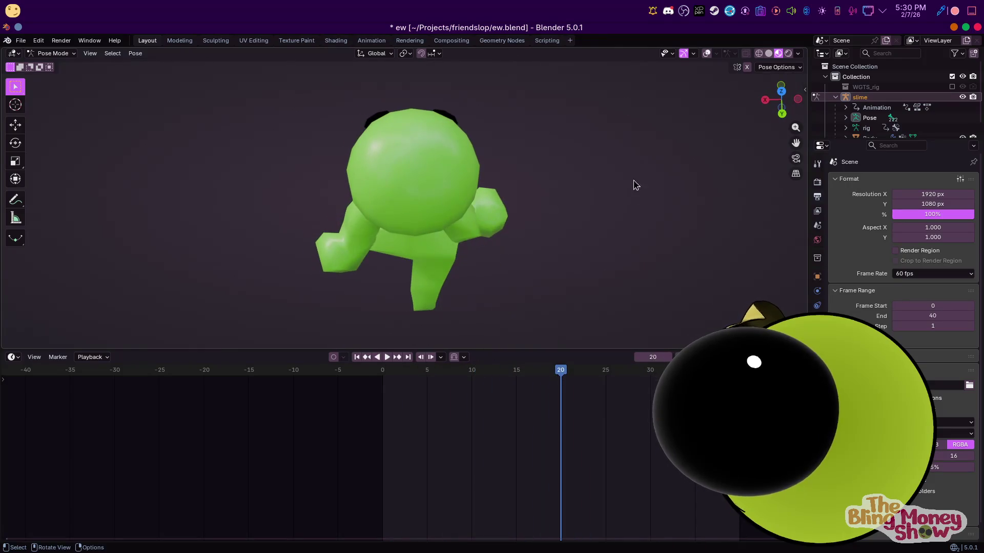
{"action": "left_click", "coordinate": [706, 53]}
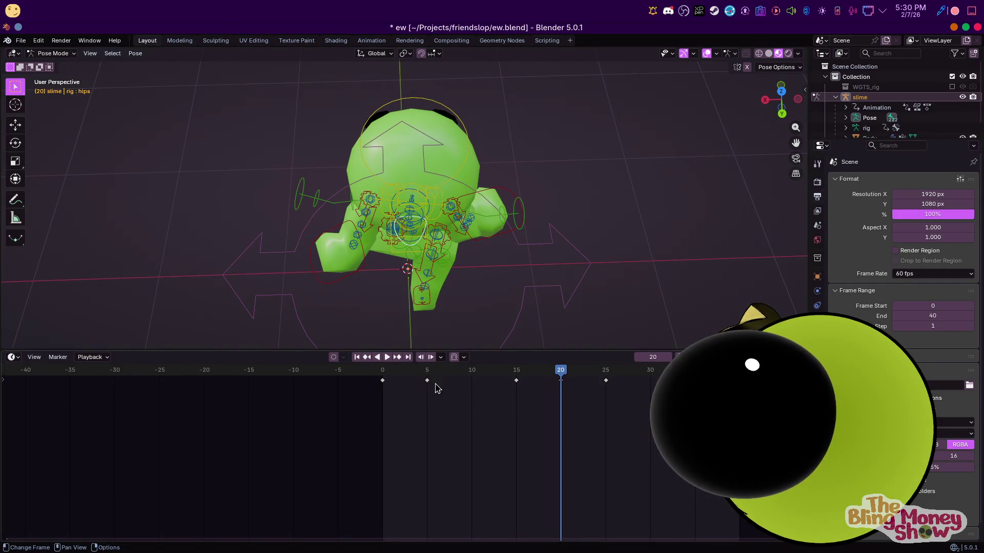
Scrub and play the walk cycle from front and rear views, stopping at frame 10
{"action": "key", "text": "KP_1"}
{"action": "left_click", "coordinate": [394, 372]}
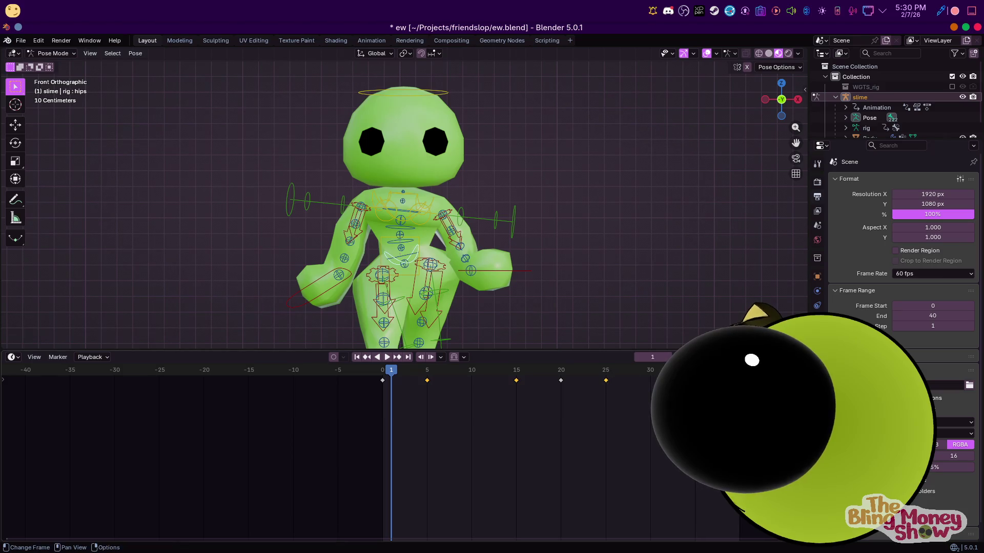
{"action": "left_click_drag", "start_coordinate": [442, 390], "coordinate": [632, 400]}
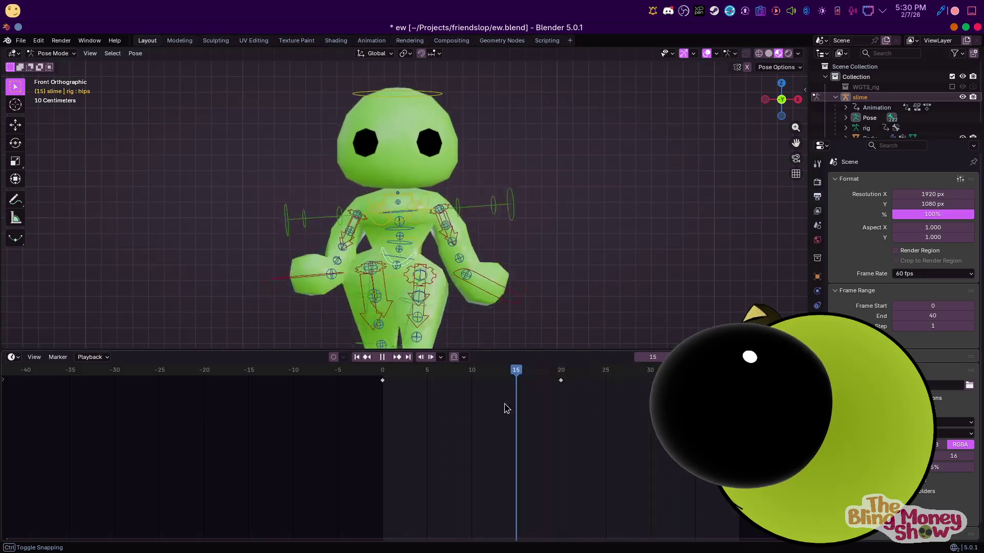
{"action": "left_click_drag", "start_coordinate": [631, 400], "coordinate": [471, 400]}
{"action": "mouse_move", "coordinate": [489, 311]}
{"action": "middle_mouse_down"}
{"action": "mouse_move", "coordinate": [590, 285]}
{"action": "mouse_move", "coordinate": [576, 253]}
{"action": "middle_mouse_up"}
{"action": "key", "text": "space"}
{"action": "left_click", "coordinate": [381, 373]}
{"action": "left_click_drag", "start_coordinate": [380, 373], "coordinate": [472, 390]}
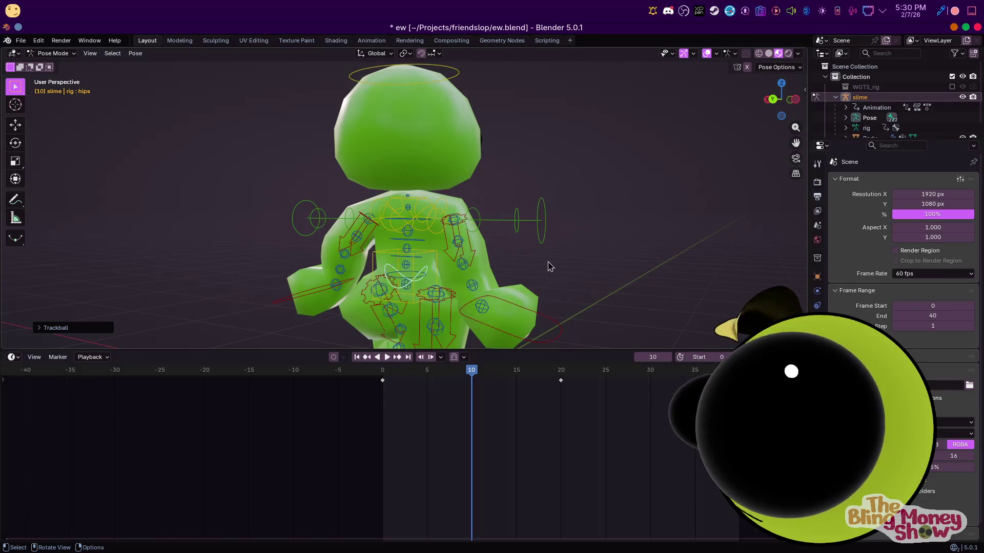
Copy the frame 10 keyframes and paste them at frame 30
{"action": "right_click", "coordinate": [479, 384]}
{"action": "left_click", "coordinate": [459, 370]}
{"action": "left_click", "coordinate": [650, 381]}
{"action": "right_click", "coordinate": [615, 387]}
{"action": "left_click", "coordinate": [615, 398]}
Play the loop with overlays hidden, then stop and show the rig and grid again
{"action": "key", "text": "space"}
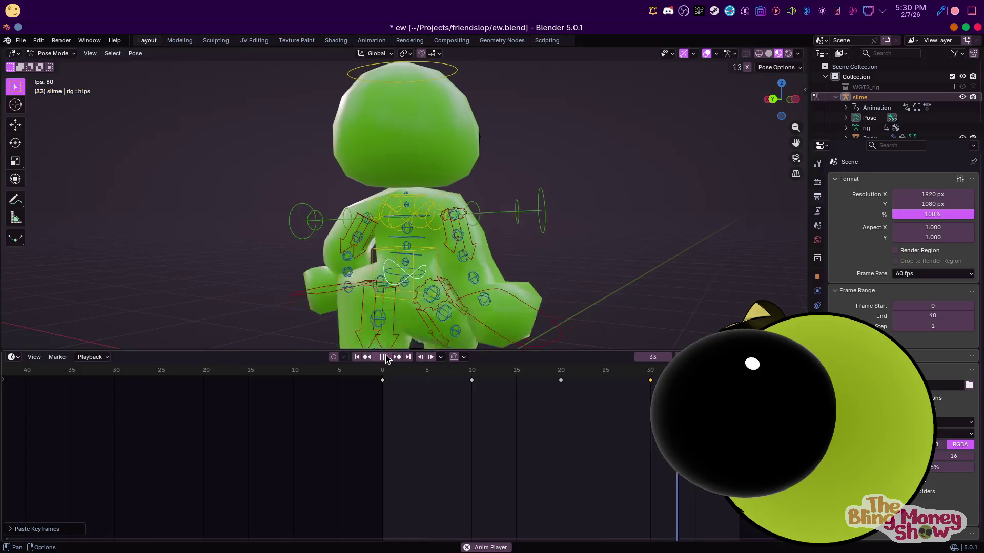
{"action": "mouse_move", "coordinate": [518, 248]}
{"action": "middle_mouse_down"}
{"action": "mouse_move", "coordinate": [735, 245]}
{"action": "mouse_move", "coordinate": [659, 248]}
{"action": "middle_mouse_up"}
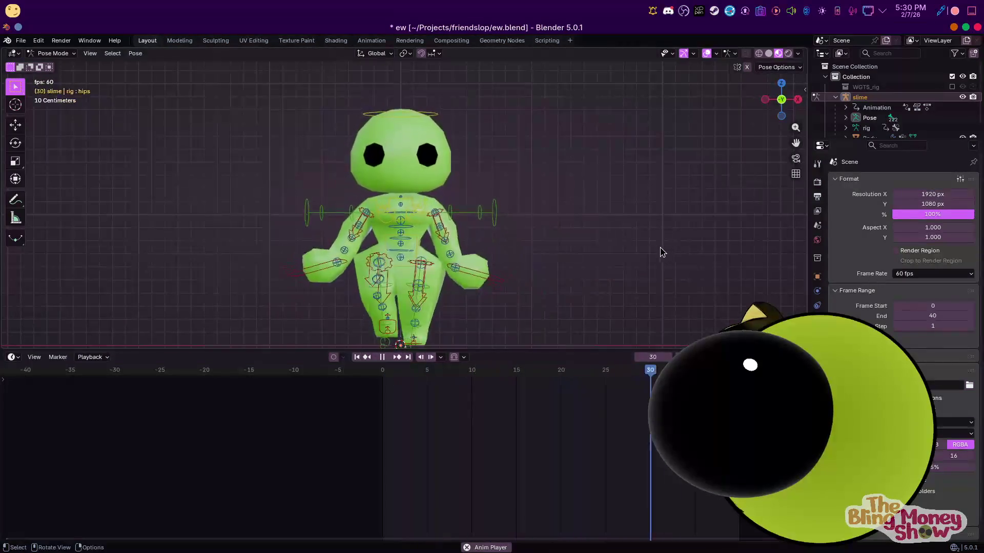
{"action": "key", "text": "shift+alt+z"}
{"action": "mouse_move", "coordinate": [650, 180]}
{"action": "middle_mouse_down"}
{"action": "mouse_move", "coordinate": [458, 223]}
{"action": "mouse_move", "coordinate": [284, 223]}
{"action": "mouse_move", "coordinate": [198, 235]}
{"action": "middle_mouse_up"}
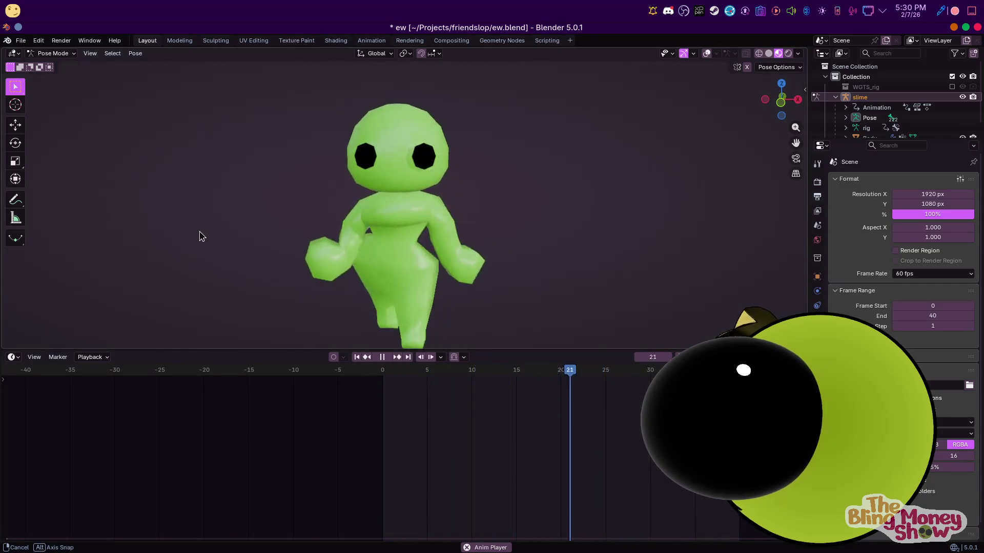
{"action": "key", "text": "Tab"}
{"action": "key", "text": "Tab"}
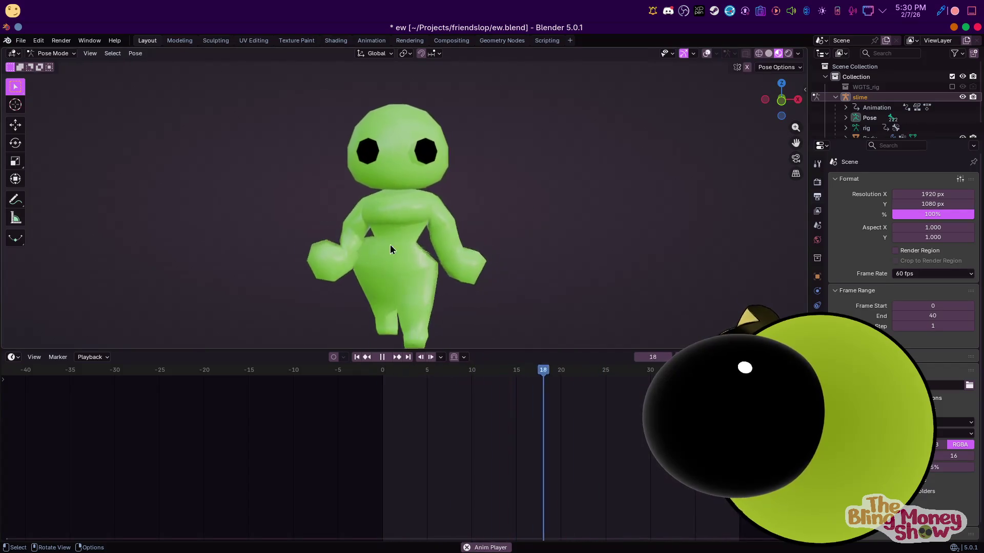
{"action": "left_click", "coordinate": [382, 362]}
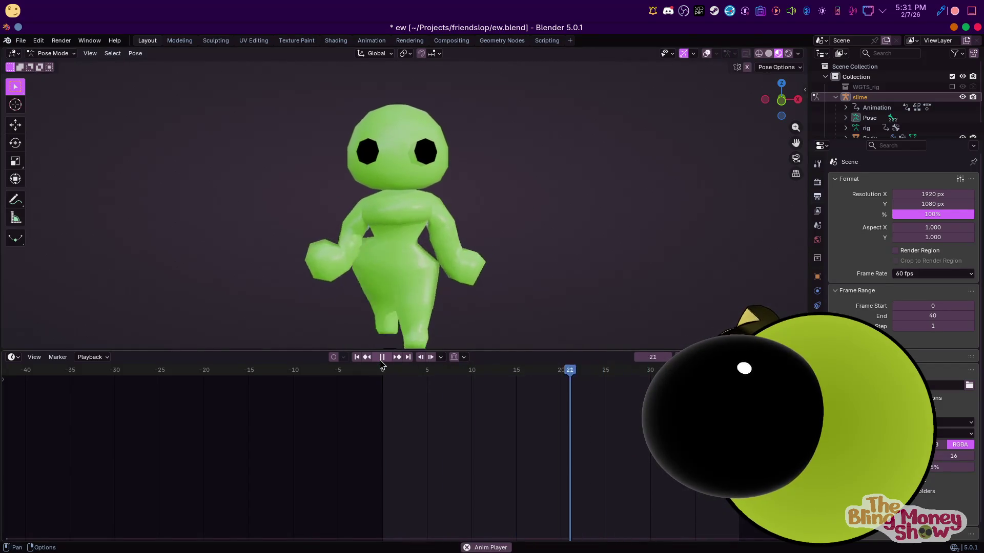
{"action": "key", "text": "space"}
{"action": "left_click", "coordinate": [707, 53]}
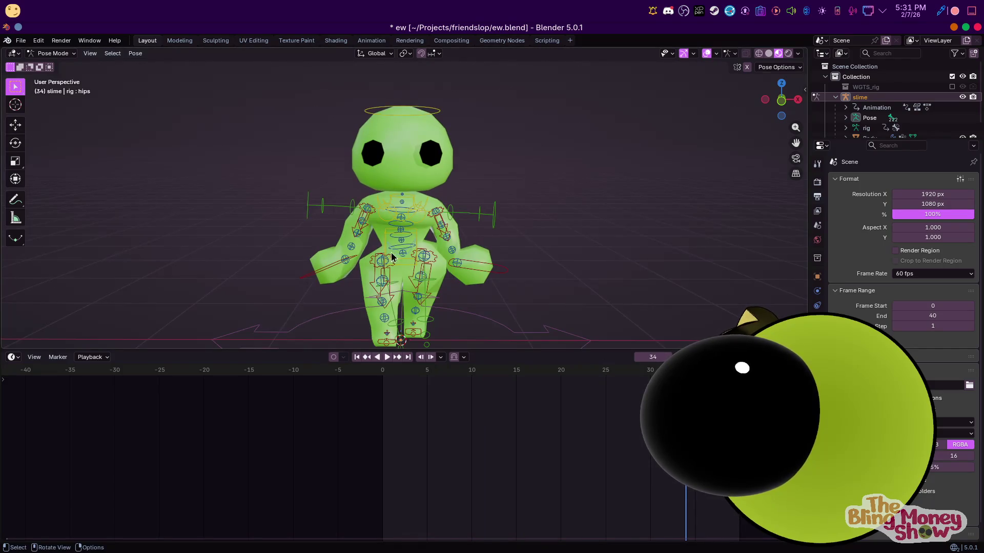
At frame 0 in front view, rotate and reposition the right and left hand controls
{"action": "left_click", "coordinate": [387, 377]}
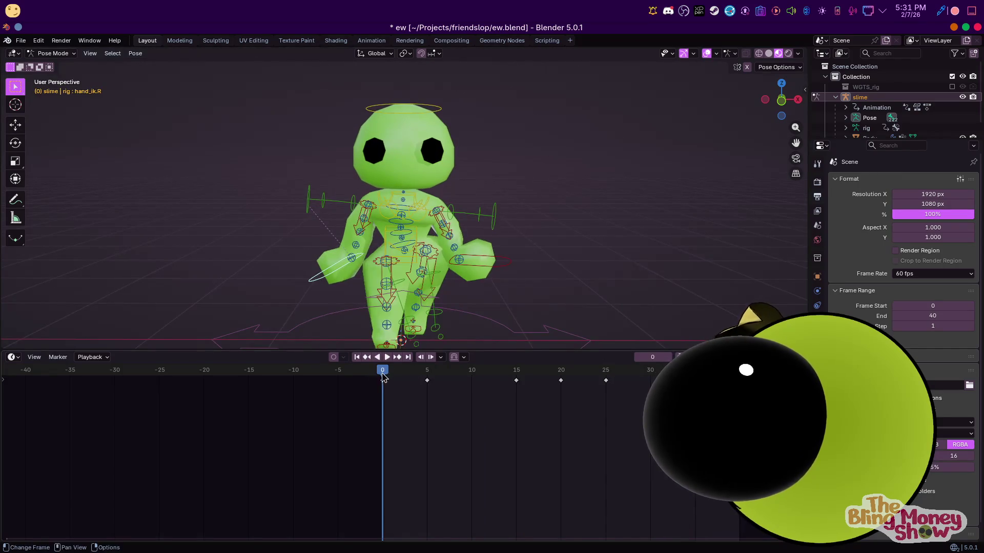
{"action": "key", "text": "KP_1"}
{"action": "key", "text": "r"}
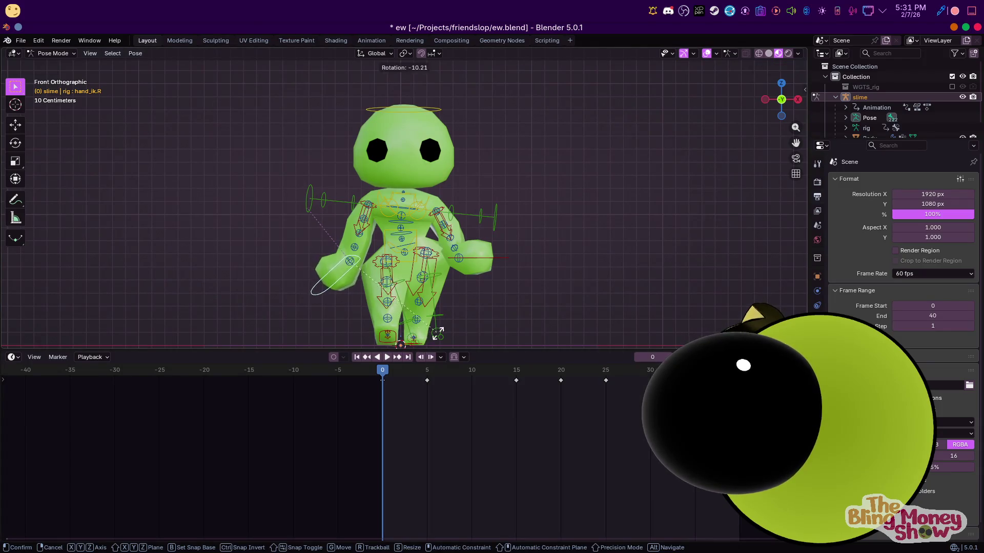
{"action": "left_click", "coordinate": [439, 332]}
{"action": "key", "text": "r"}
{"action": "right_click", "coordinate": [460, 324]}
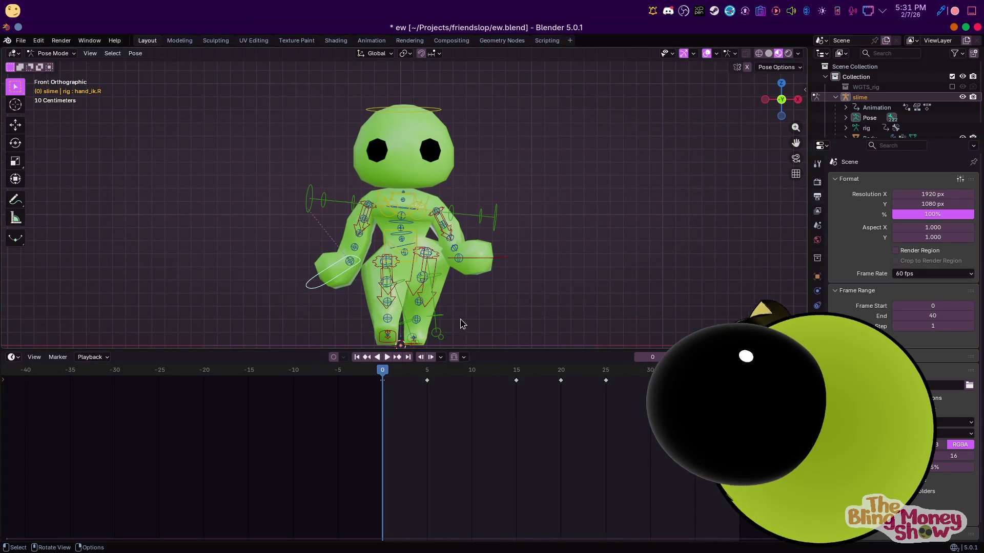
{"action": "key", "text": "g"}
{"action": "left_click", "coordinate": [455, 309]}
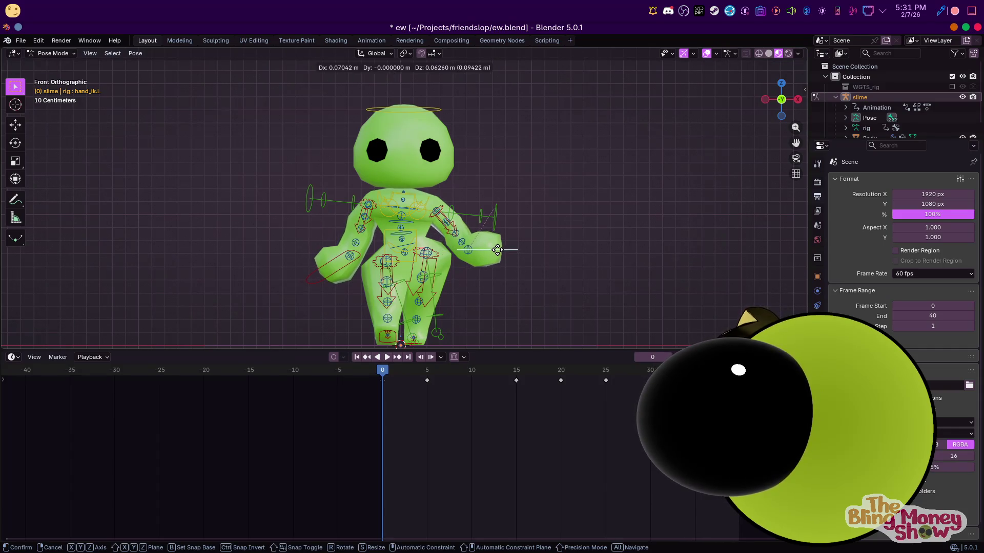
{"action": "left_click", "coordinate": [498, 250]}
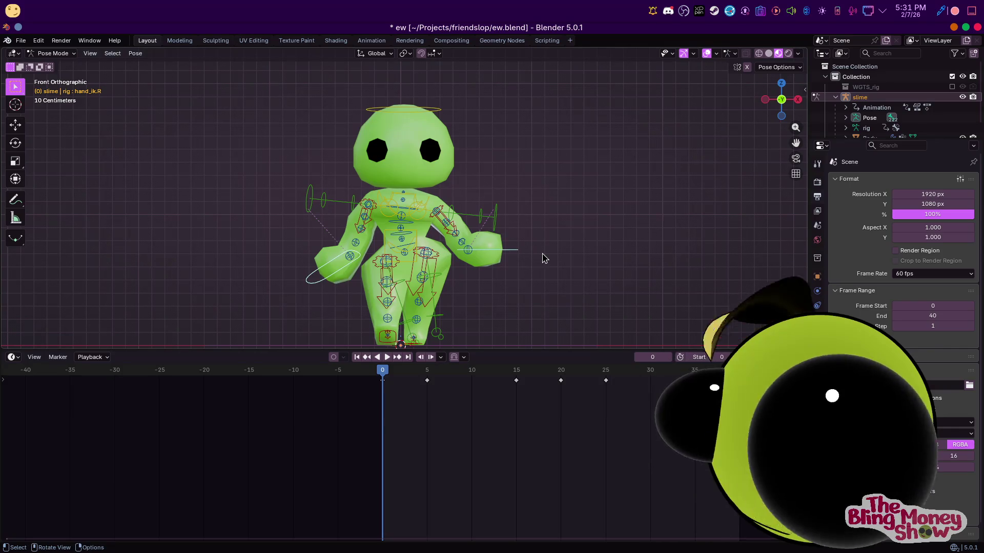
At frame 5, adjust both hand controls and key the whole rig
{"action": "left_click", "coordinate": [425, 371]}
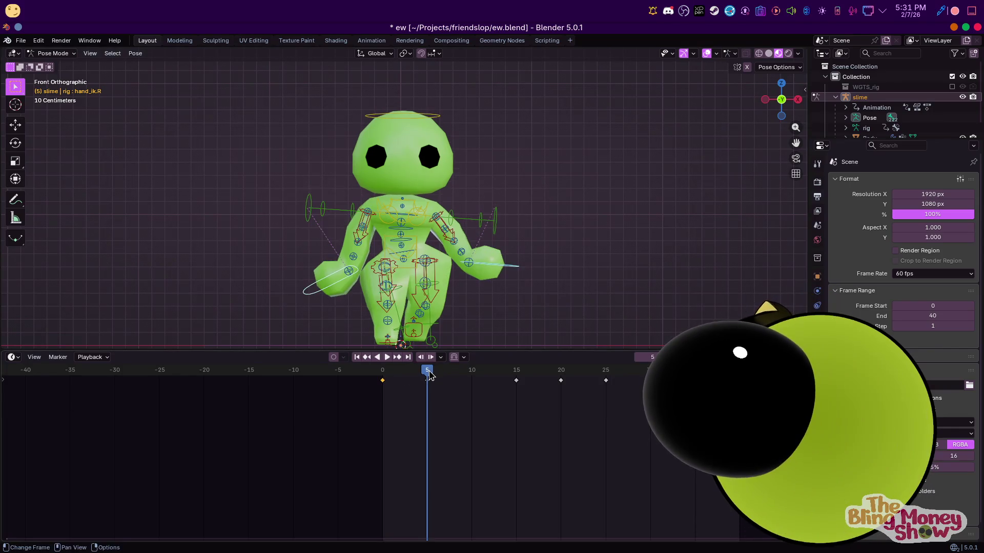
{"action": "key", "text": "g"}
{"action": "left_click", "coordinate": [510, 264]}
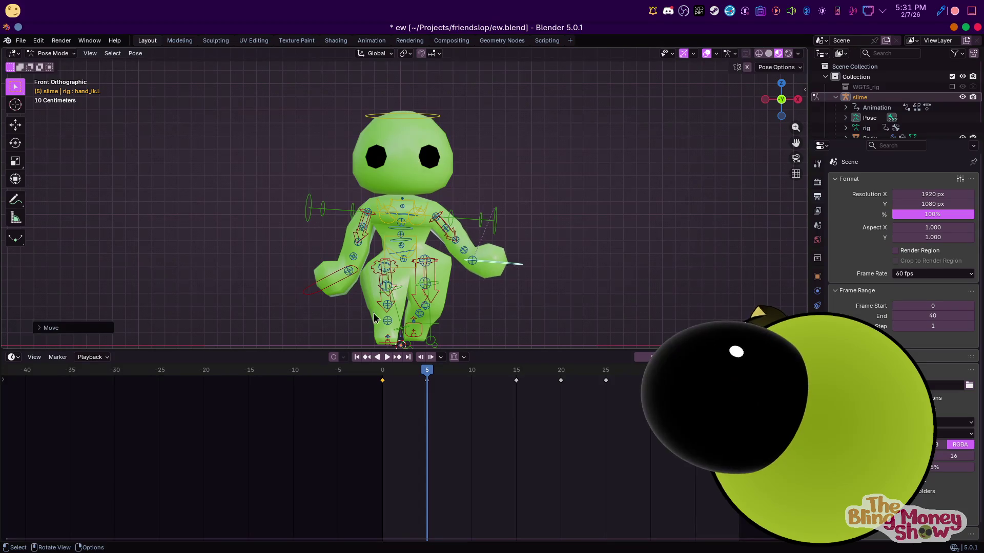
{"action": "left_click", "coordinate": [321, 304]}
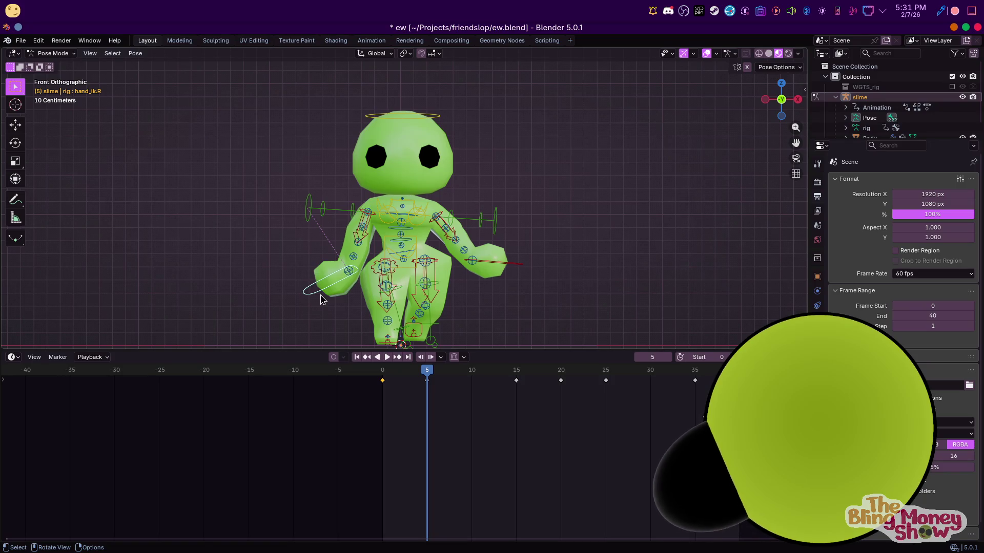
{"action": "key", "text": "g"}
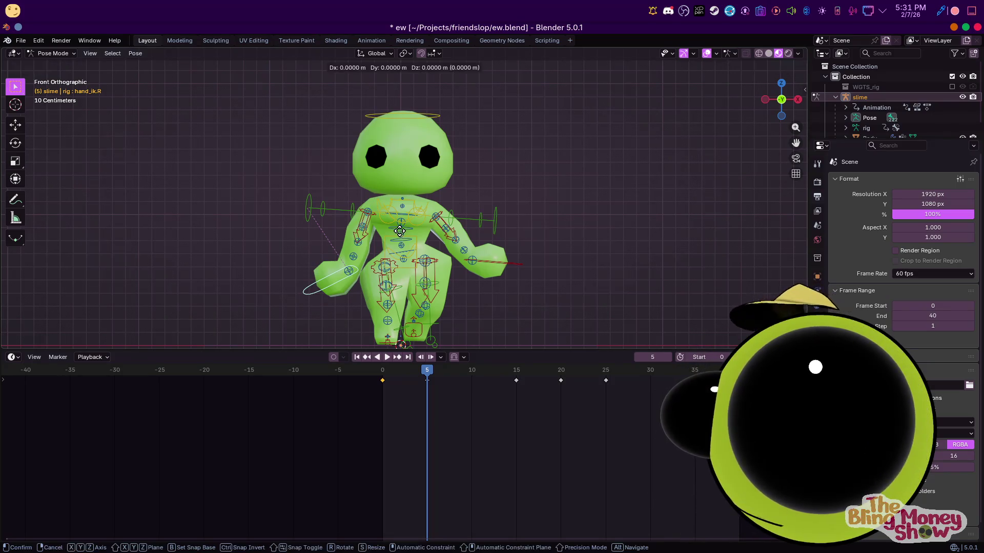
{"action": "key", "text": "Escape"}
{"action": "key", "text": "a"}
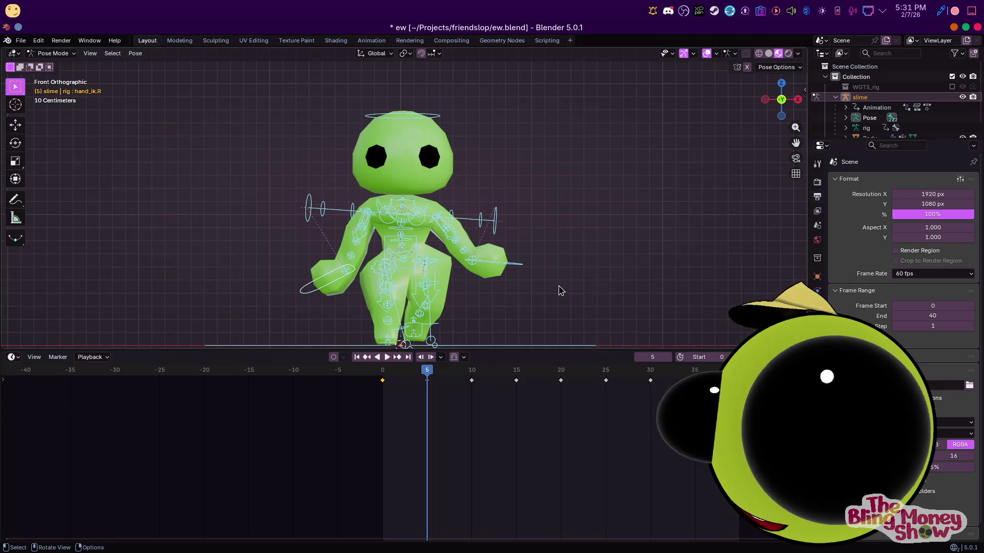
Shift the right hand at frame 10, then move it leftward at frame 15
{"action": "left_click", "coordinate": [472, 374]}
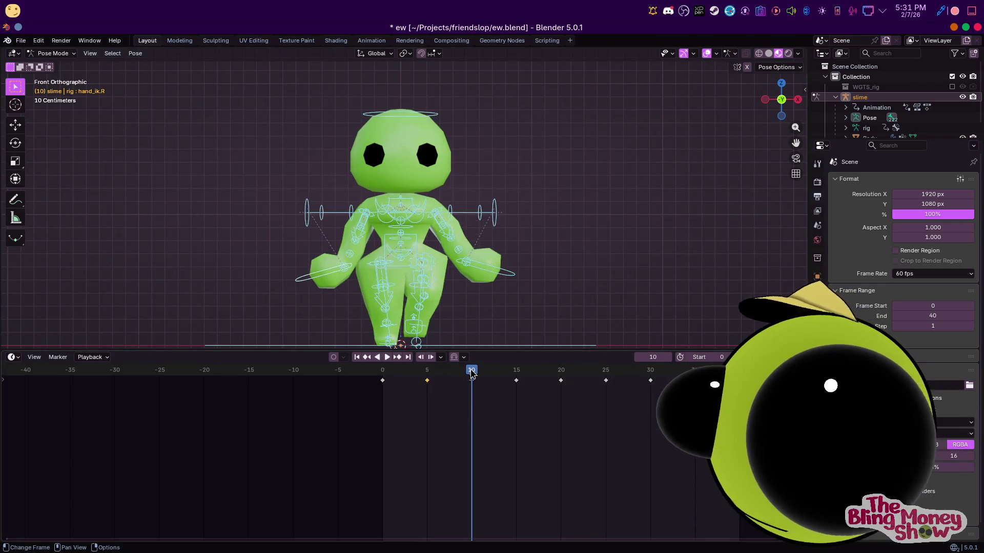
{"action": "left_click_drag", "start_coordinate": [340, 278], "coordinate": [335, 274]}
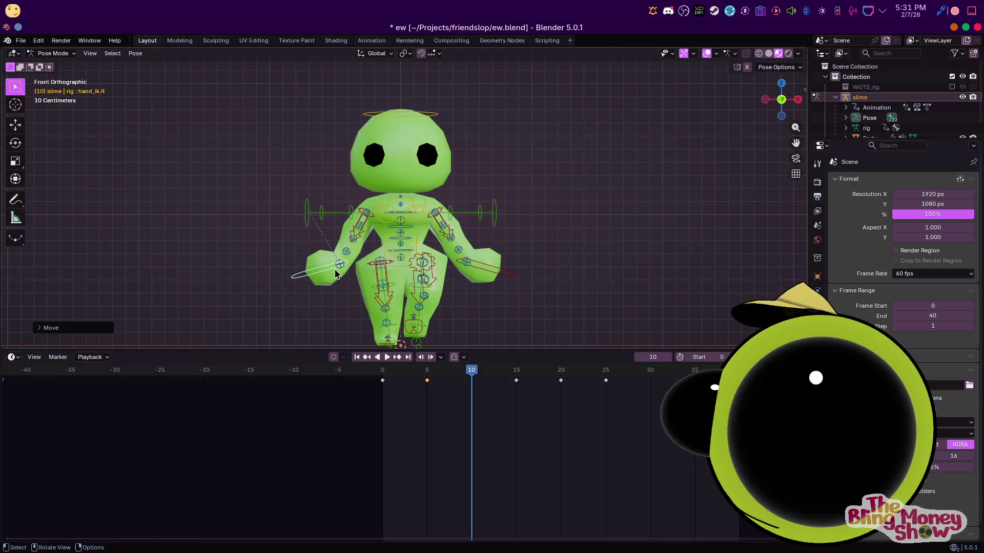
{"action": "left_click", "coordinate": [516, 373]}
{"action": "key", "text": "g"}
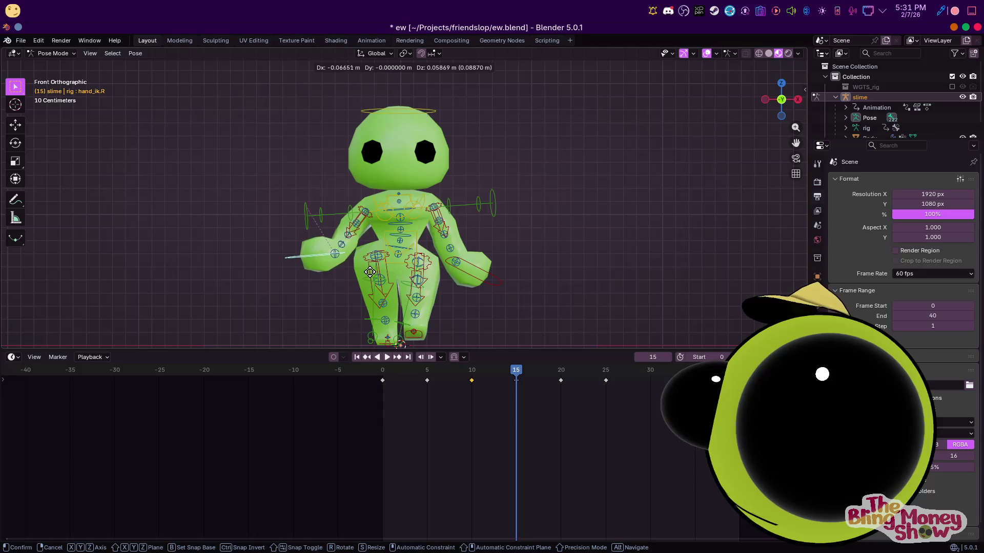
{"action": "left_click", "coordinate": [369, 270]}
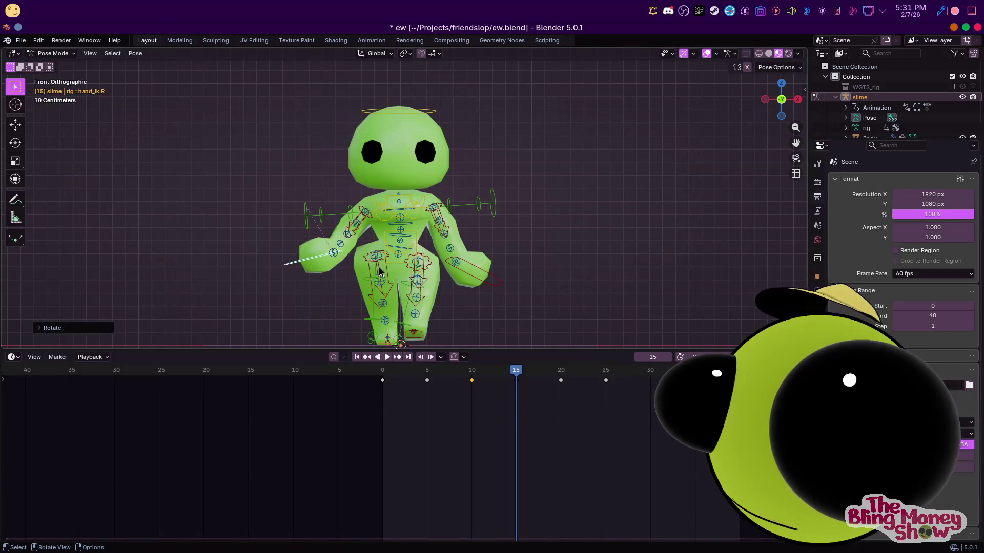
Select the hand keyframes, copy them and paste them flipped at frame 20
{"action": "left_click", "coordinate": [535, 430]}
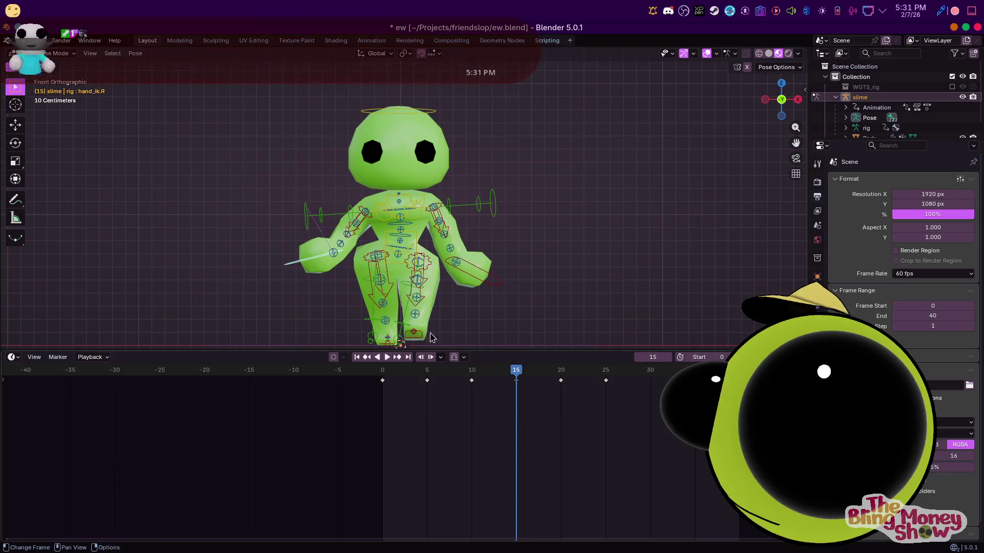
{"action": "left_click", "coordinate": [436, 413]}
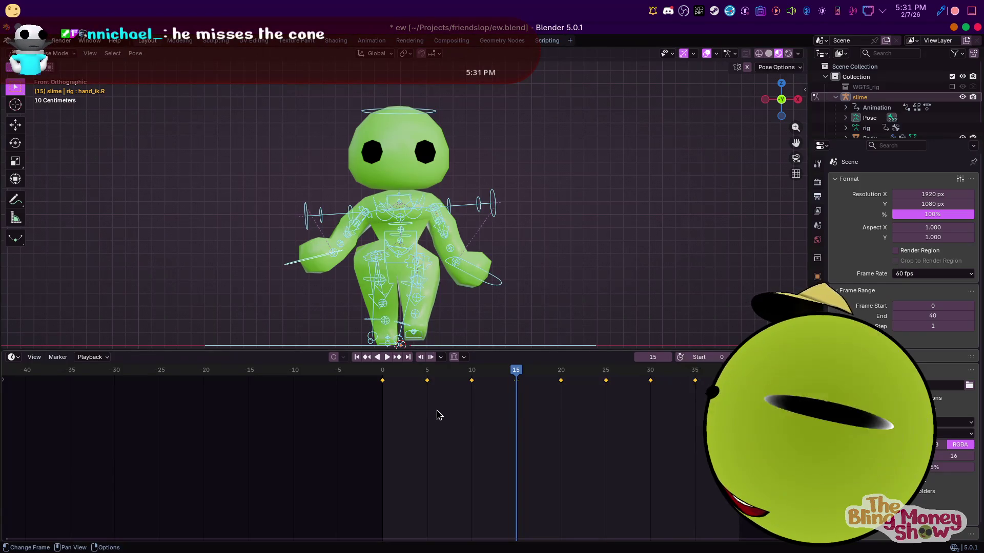
{"action": "key", "text": "c"}
{"action": "right_click", "coordinate": [506, 389]}
{"action": "left_click", "coordinate": [560, 407]}
{"action": "right_click", "coordinate": [553, 414]}
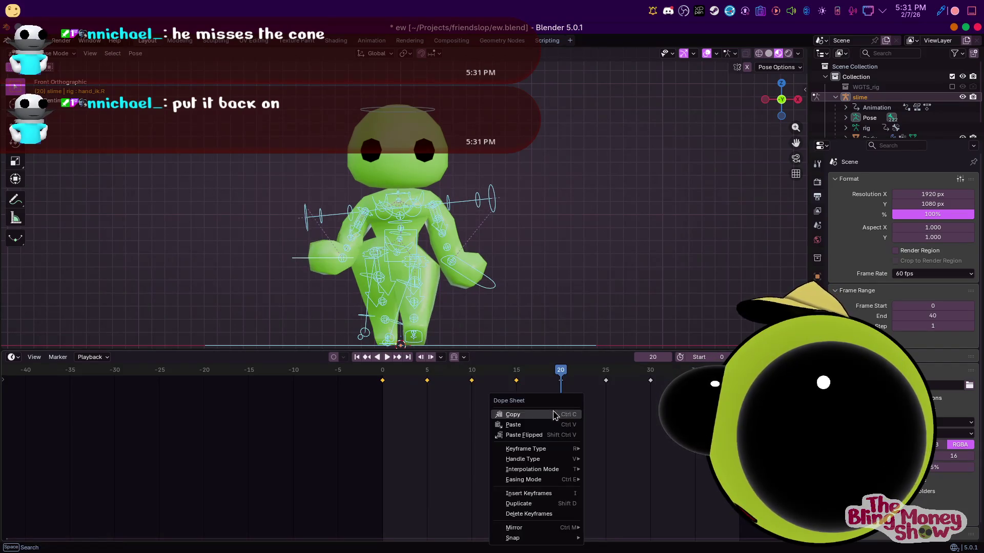
{"action": "left_click", "coordinate": [540, 436]}
Duplicate the keys with Shift+D and play the loop back while orbiting
{"action": "key", "text": "shift+d"}
{"action": "left_click", "coordinate": [388, 377]}
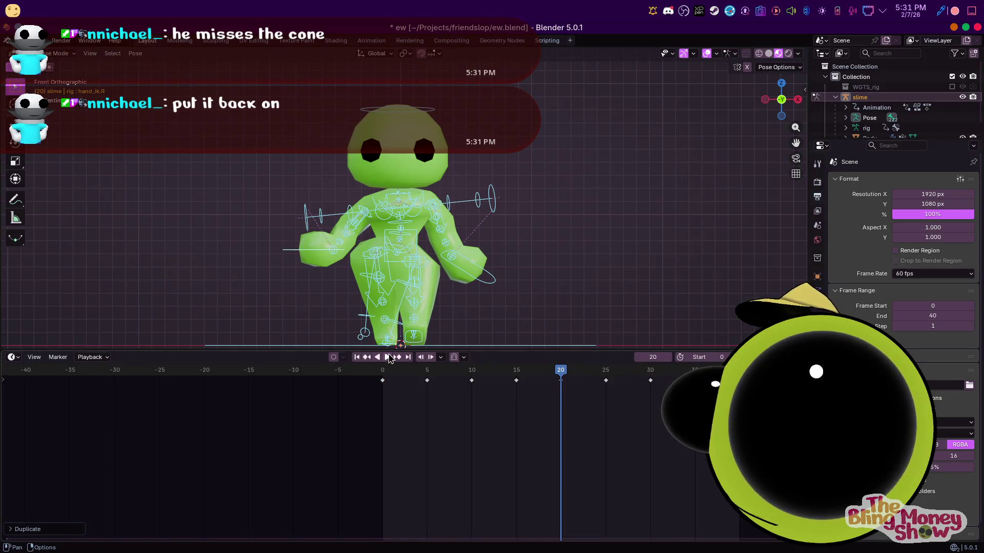
{"action": "left_click", "coordinate": [390, 360]}
{"action": "mouse_move", "coordinate": [641, 270]}
{"action": "middle_mouse_down"}
{"action": "mouse_move", "coordinate": [354, 269]}
{"action": "mouse_move", "coordinate": [385, 224]}
{"action": "mouse_move", "coordinate": [472, 252]}
{"action": "mouse_move", "coordinate": [467, 228]}
{"action": "middle_mouse_up"}
{"action": "scroll", "coordinate": [341, 214], "scroll_direction": "up", "scroll_amount": 5}
{"action": "scroll", "coordinate": [340, 213], "scroll_direction": "down", "scroll_amount": 5}
{"action": "scroll", "coordinate": [384, 224], "scroll_direction": "up", "scroll_amount": 4}
Select the breast bone's keyframes from 0 to 30, delete them and return to frame 0
{"action": "left_click", "coordinate": [468, 251]}
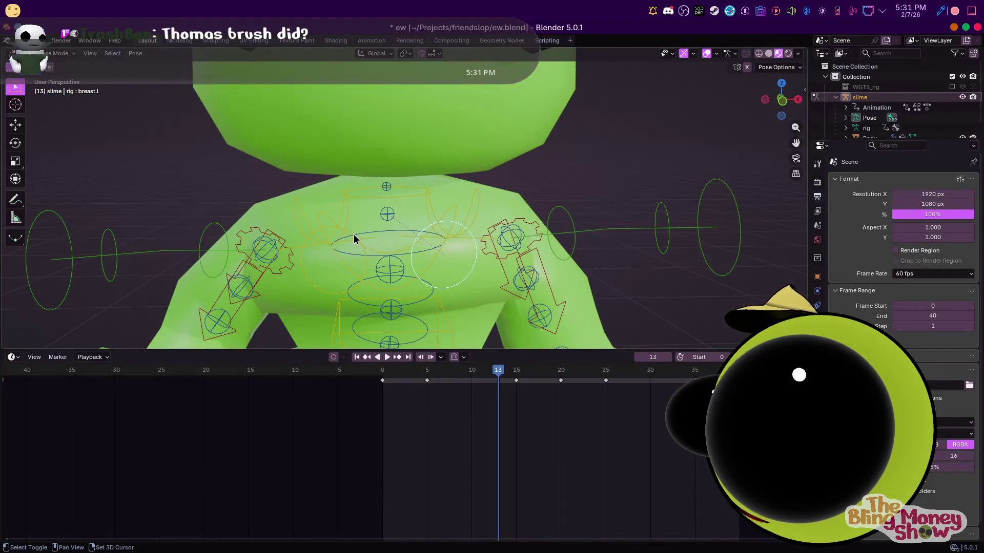
{"action": "scroll", "coordinate": [351, 241], "scroll_direction": "down", "scroll_amount": 3}
{"action": "key", "text": "a"}
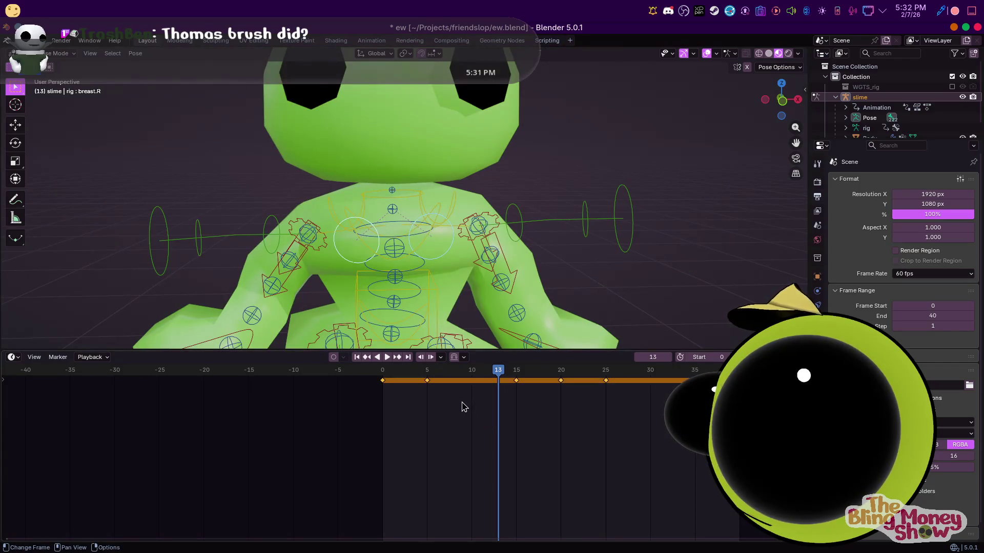
{"action": "left_click_drag", "start_coordinate": [432, 386], "coordinate": [657, 384]}
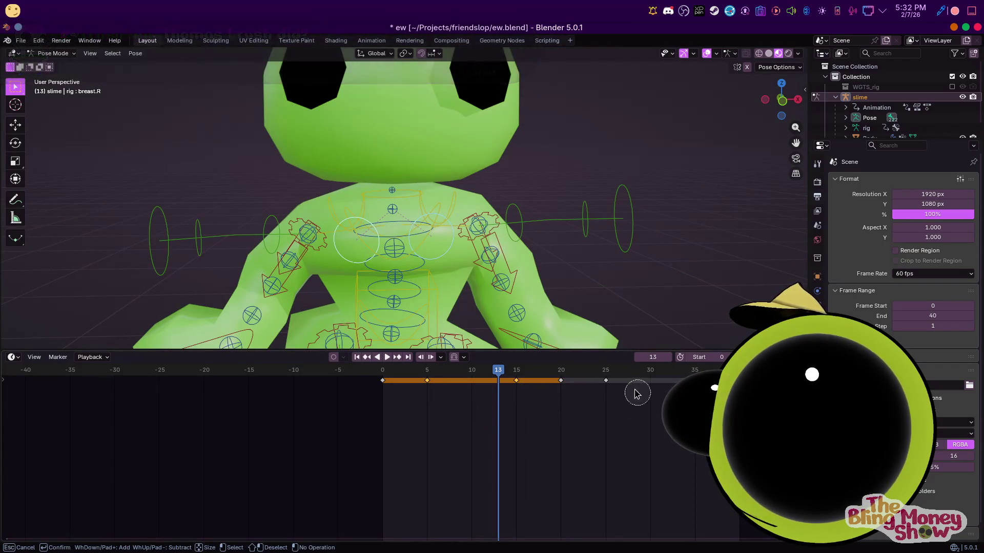
{"action": "left_click", "coordinate": [652, 401]}
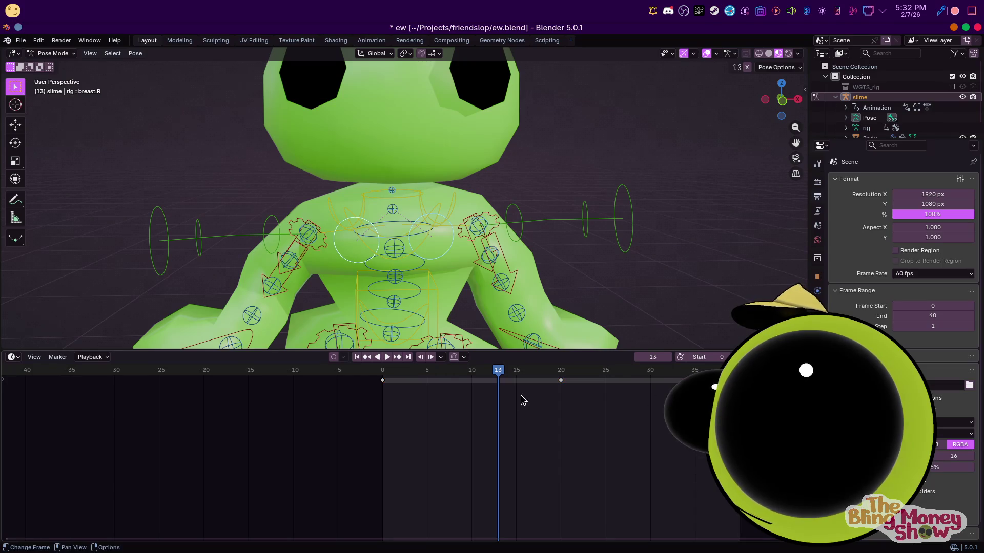
{"action": "key", "text": "shift+Left"}
In side view, move the breast bone vertically and key it at frame 0
{"action": "key", "text": "KP_3"}
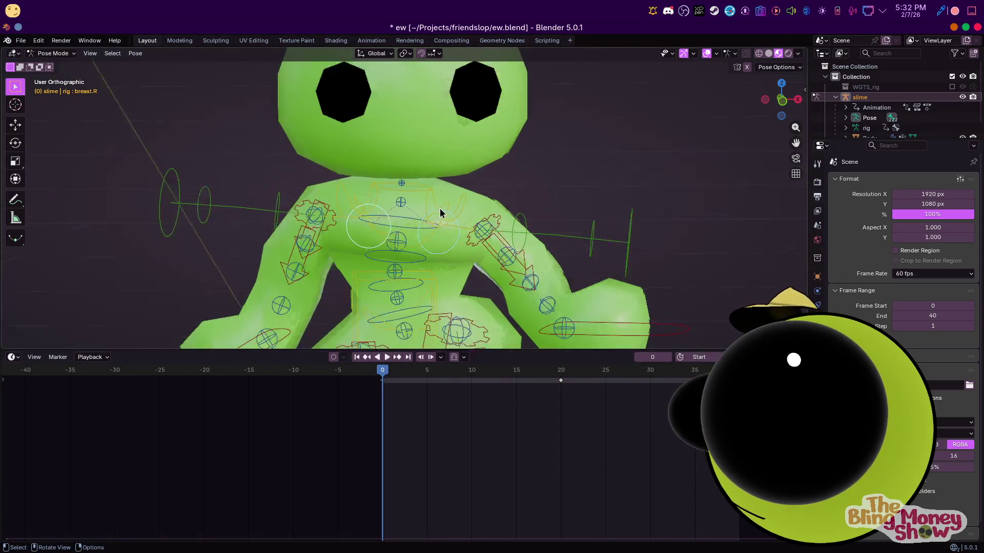
{"action": "key", "text": "g"}
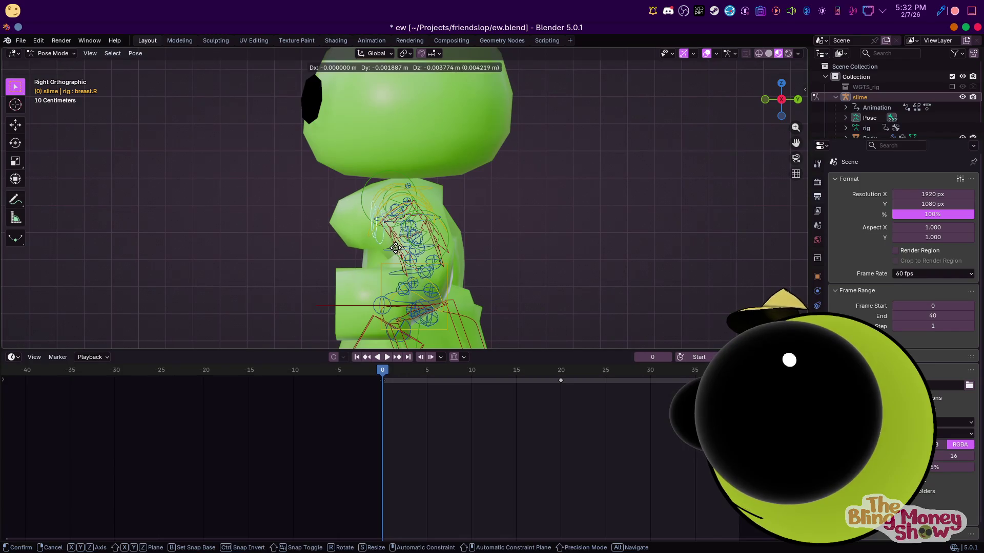
{"action": "key", "text": "z"}
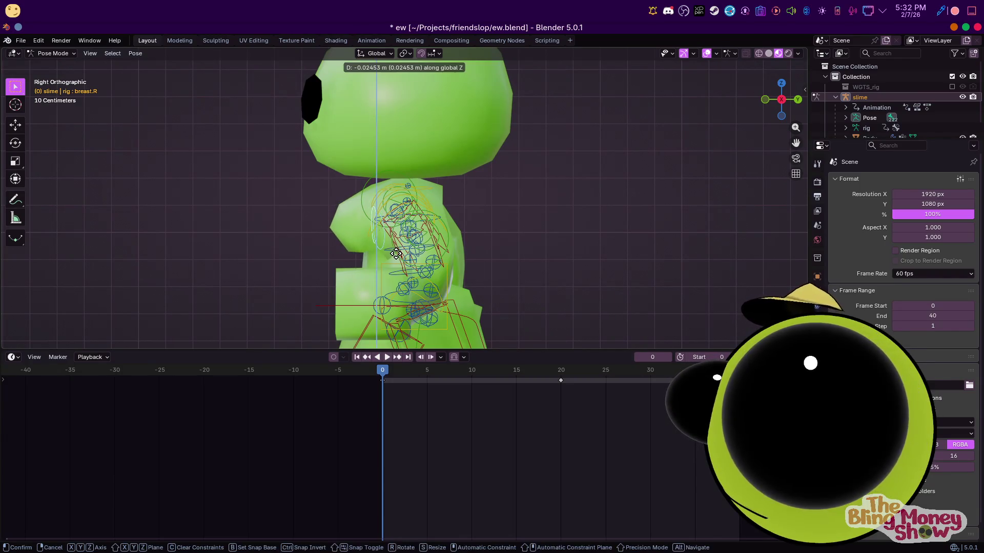
{"action": "left_click", "coordinate": [395, 256]}
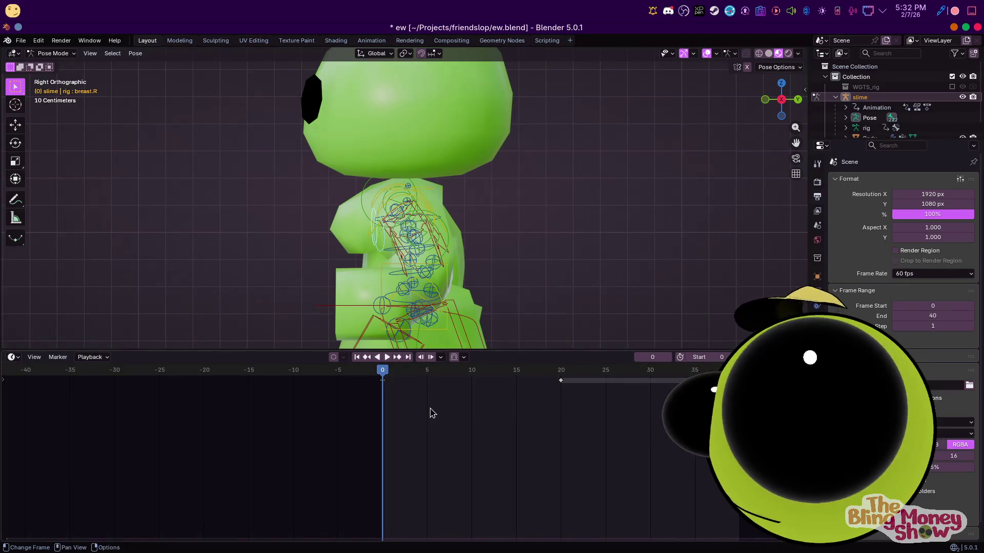
{"action": "right_click", "coordinate": [390, 382]}
{"action": "left_click", "coordinate": [367, 367]}
Paste the breast keyframe at frame 20 and at frame 40
{"action": "left_click", "coordinate": [560, 372]}
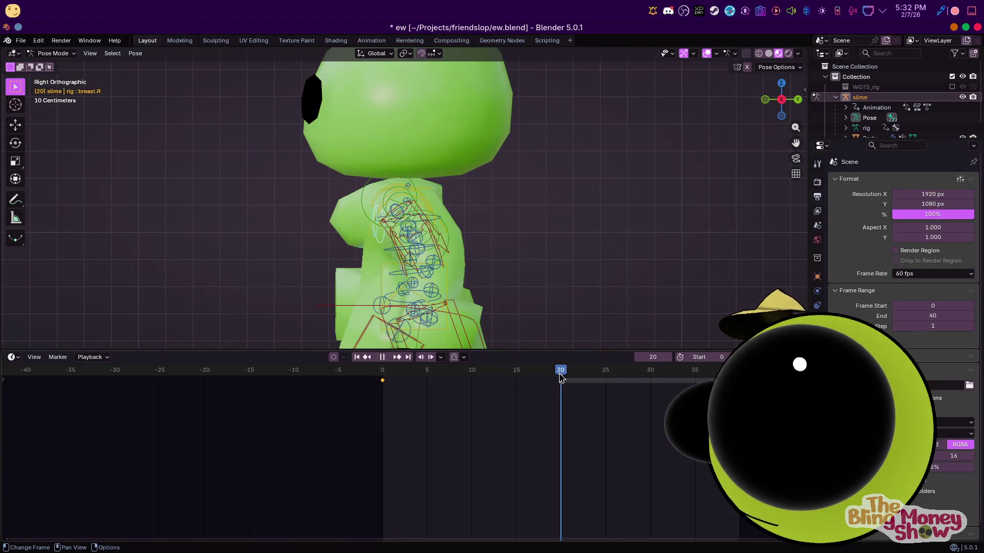
{"action": "right_click", "coordinate": [565, 399]}
{"action": "left_click", "coordinate": [550, 418]}
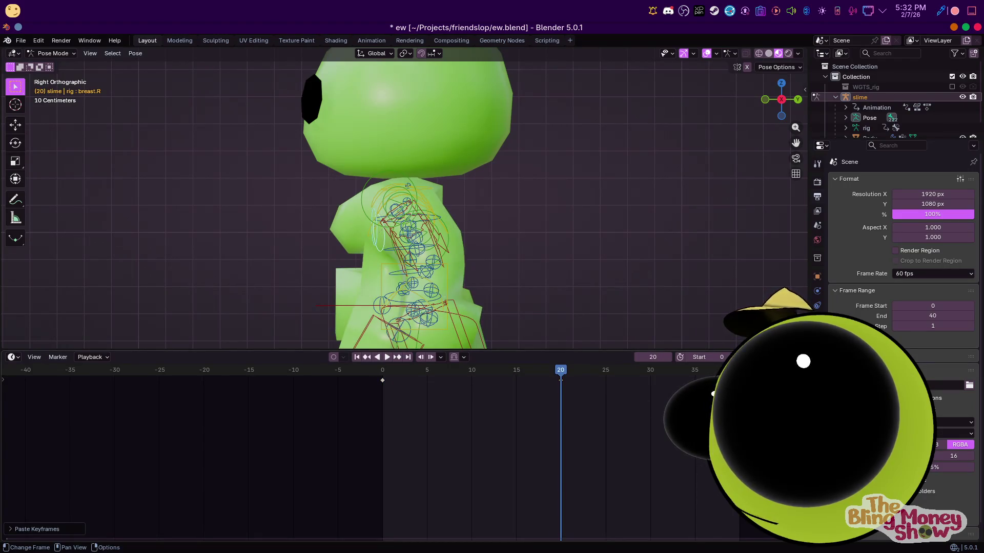
{"action": "left_click", "coordinate": [739, 371]}
{"action": "right_click", "coordinate": [668, 415]}
At frame 10, move and rotate the breast bone for the bounce
{"action": "left_click", "coordinate": [471, 371]}
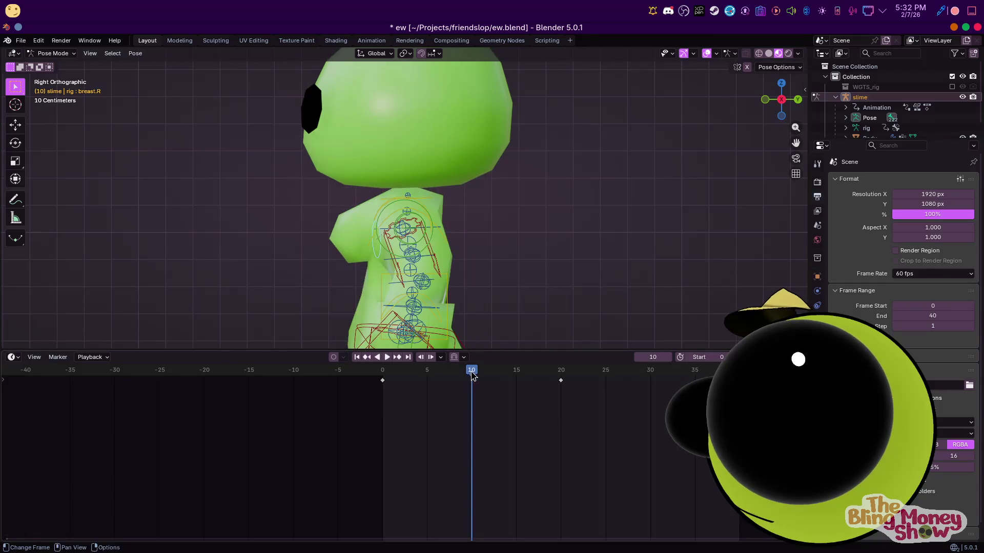
{"action": "key", "text": "g"}
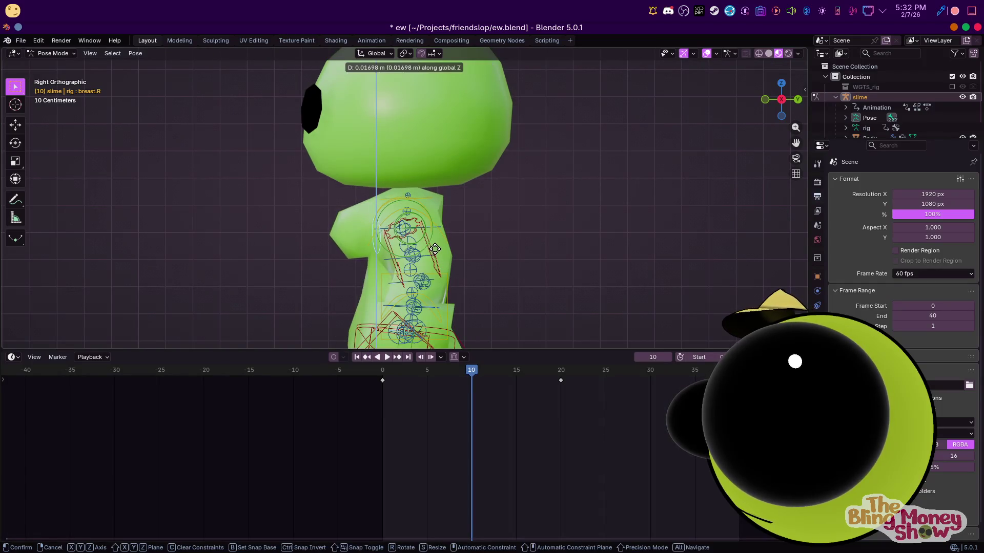
{"action": "key", "text": "r"}
{"action": "left_click", "coordinate": [434, 253]}
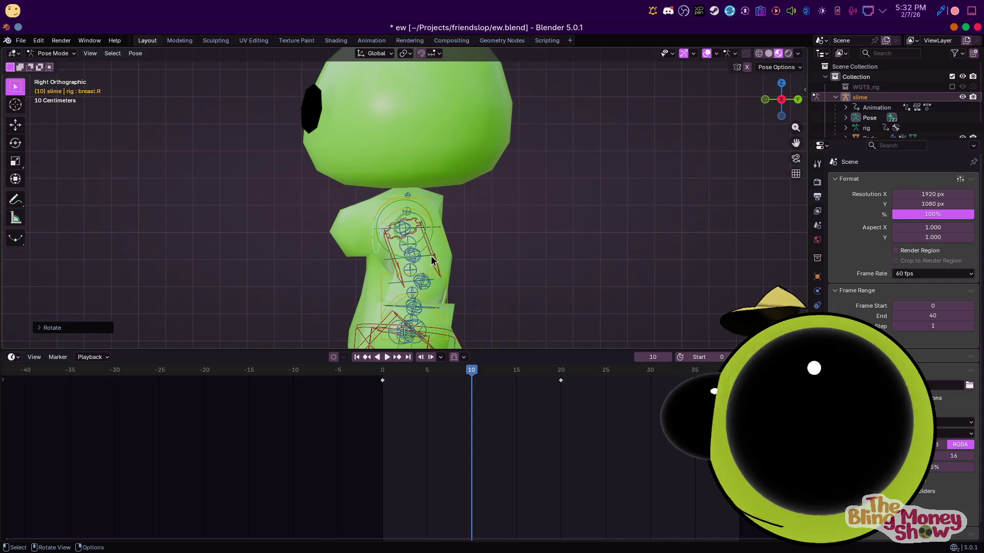
Copy the pose keys, paste them at frame 30 and play the loop
{"action": "right_click", "coordinate": [519, 392]}
{"action": "left_click", "coordinate": [500, 390]}
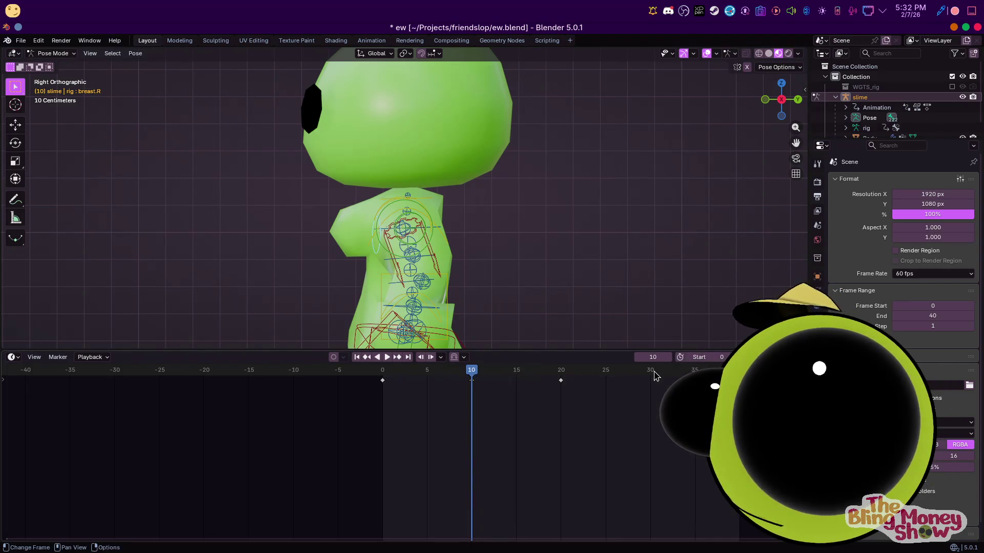
{"action": "left_click", "coordinate": [653, 371]}
{"action": "right_click", "coordinate": [652, 416]}
{"action": "left_click", "coordinate": [651, 437]}
{"action": "key", "text": "space"}
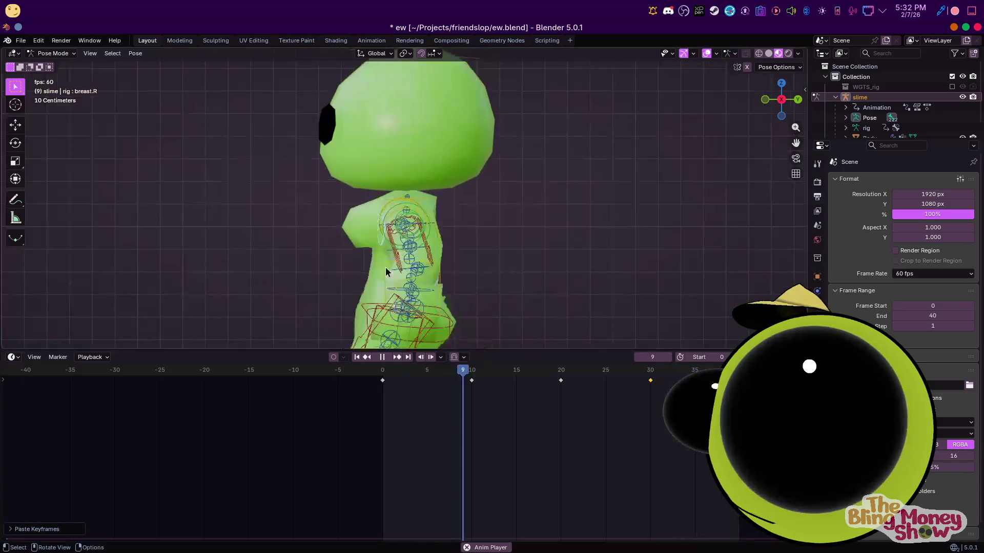
{"action": "middle_click_drag", "start_coordinate": [385, 267], "coordinate": [537, 195]}
{"action": "scroll", "coordinate": [537, 194], "scroll_direction": "up", "scroll_amount": 4}
Preview the bounce playing from side, high and rear angles
{"action": "mouse_move", "coordinate": [597, 193]}
{"action": "middle_mouse_down"}
{"action": "mouse_move", "coordinate": [332, 194]}
{"action": "mouse_move", "coordinate": [626, 197]}
{"action": "mouse_move", "coordinate": [584, 196]}
{"action": "mouse_move", "coordinate": [602, 182]}
{"action": "mouse_move", "coordinate": [646, 224]}
{"action": "mouse_move", "coordinate": [484, 204]}
{"action": "mouse_move", "coordinate": [555, 229]}
{"action": "middle_mouse_up"}
{"action": "scroll", "coordinate": [615, 197], "scroll_direction": "down", "scroll_amount": 3}
{"action": "scroll", "coordinate": [468, 196], "scroll_direction": "up", "scroll_amount": 3}
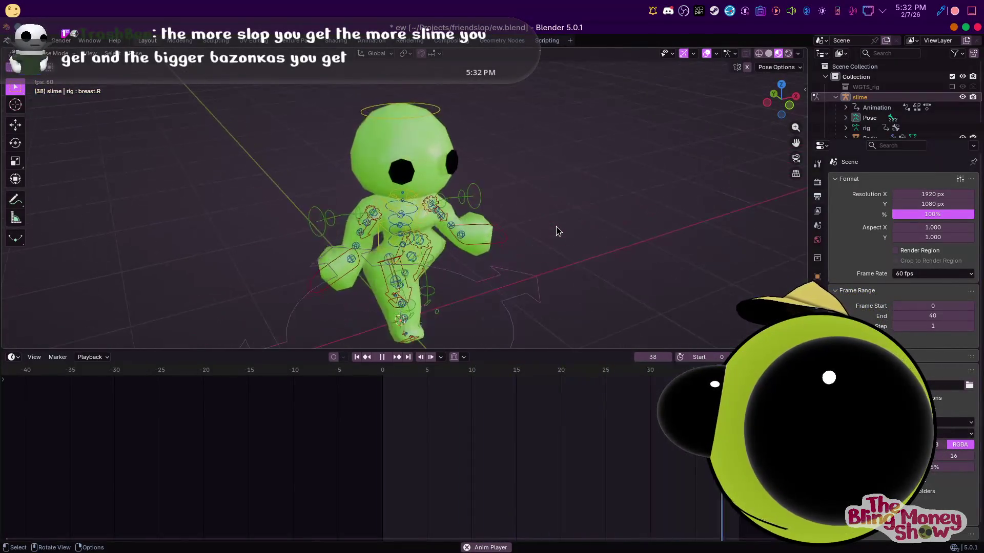
{"action": "left_click", "coordinate": [383, 357]}
{"action": "middle_click_drag", "start_coordinate": [323, 230], "coordinate": [274, 202]}
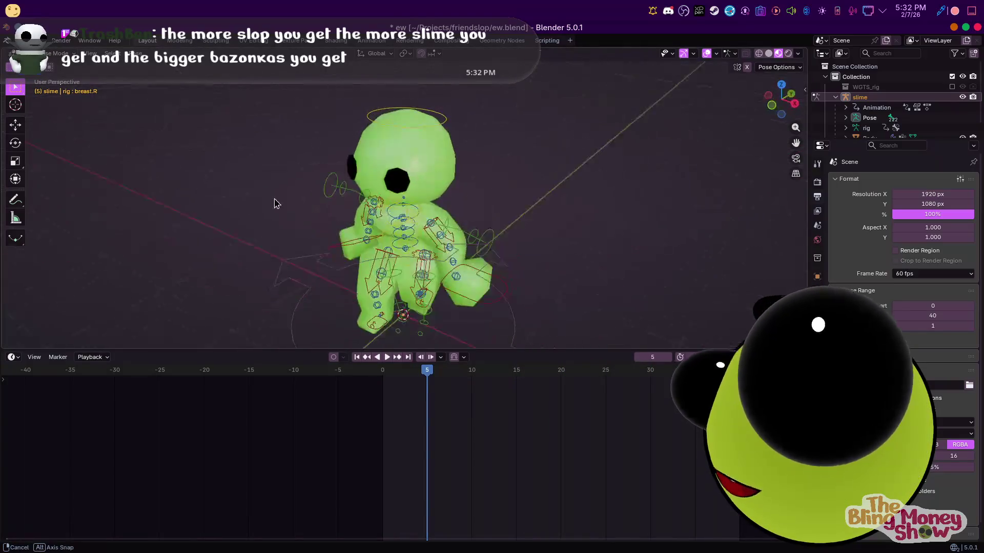
{"action": "scroll", "coordinate": [253, 202], "scroll_direction": "down", "scroll_amount": 3}
{"action": "scroll", "coordinate": [363, 213], "scroll_direction": "down", "scroll_amount": 2}
{"action": "scroll", "coordinate": [364, 213], "scroll_direction": "up", "scroll_amount": 5}
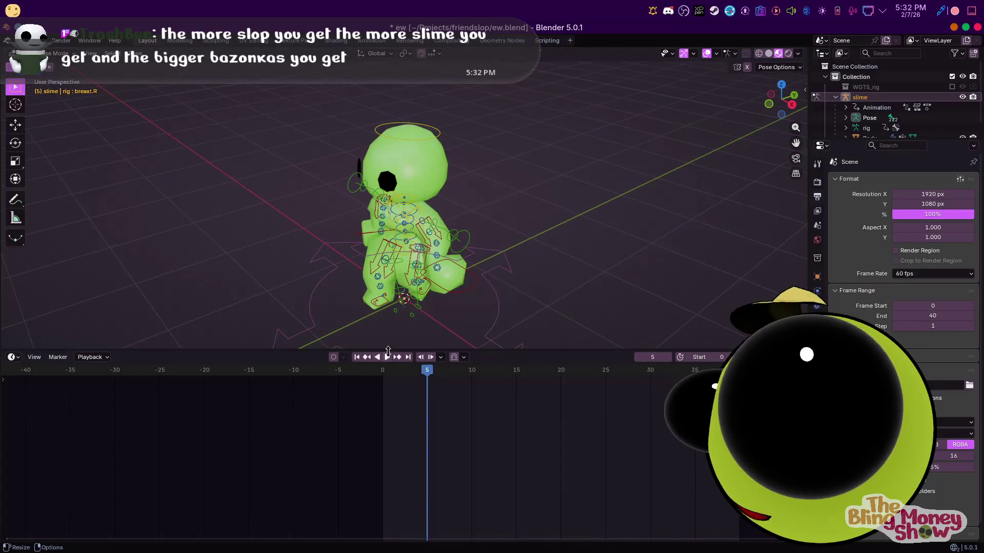
{"action": "key", "text": "space"}
{"action": "scroll", "coordinate": [550, 327], "scroll_direction": "up", "scroll_amount": 2}
{"action": "mouse_move", "coordinate": [549, 327]}
{"action": "middle_mouse_down"}
{"action": "mouse_move", "coordinate": [437, 142]}
{"action": "mouse_move", "coordinate": [403, 147]}
{"action": "middle_mouse_up"}
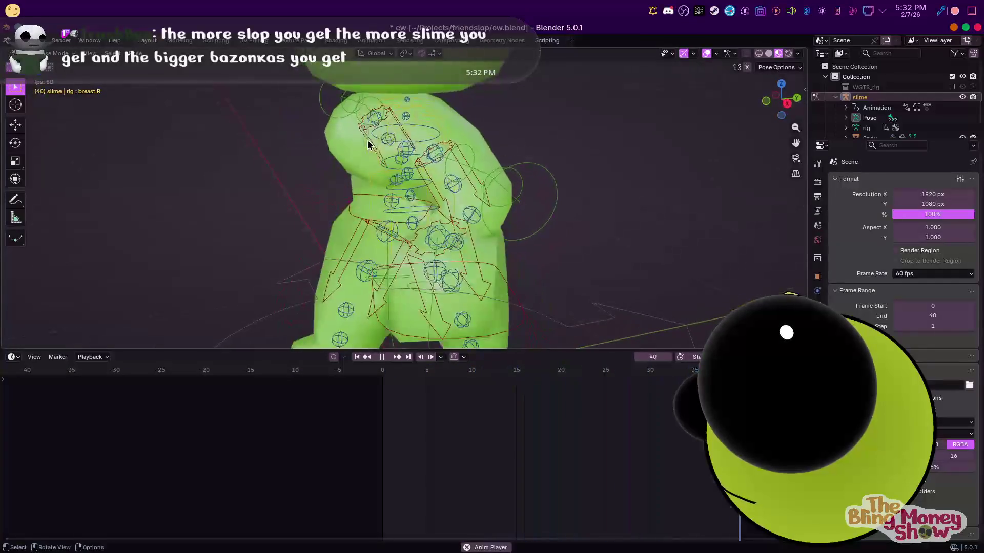
In right side view, select the breast bone's keys and mirror them in time with scale -1
{"action": "key", "text": "KP_3"}
{"action": "key", "text": "Escape"}
{"action": "left_click", "coordinate": [366, 160]}
{"action": "middle_click_drag", "start_coordinate": [373, 166], "coordinate": [427, 207]}
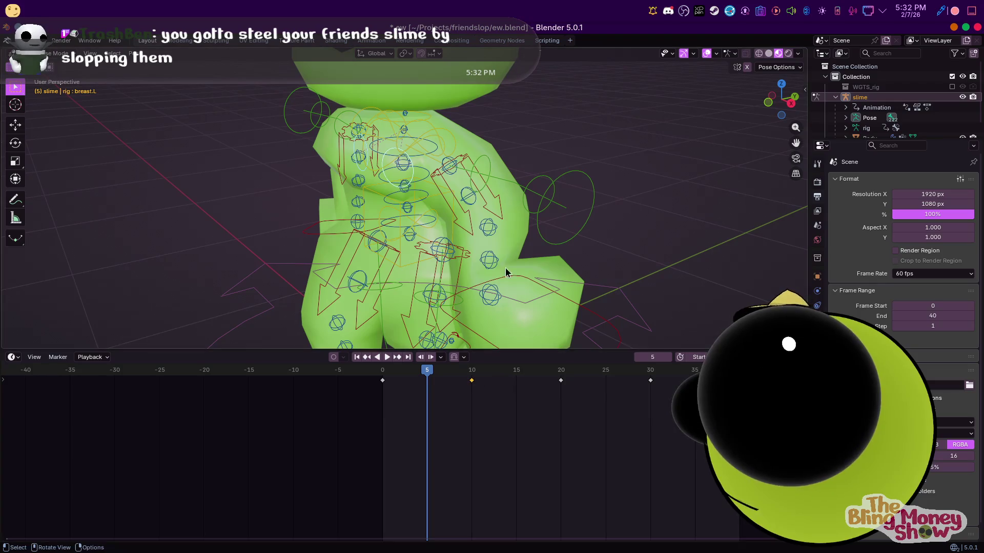
{"action": "key", "text": "KP_3"}
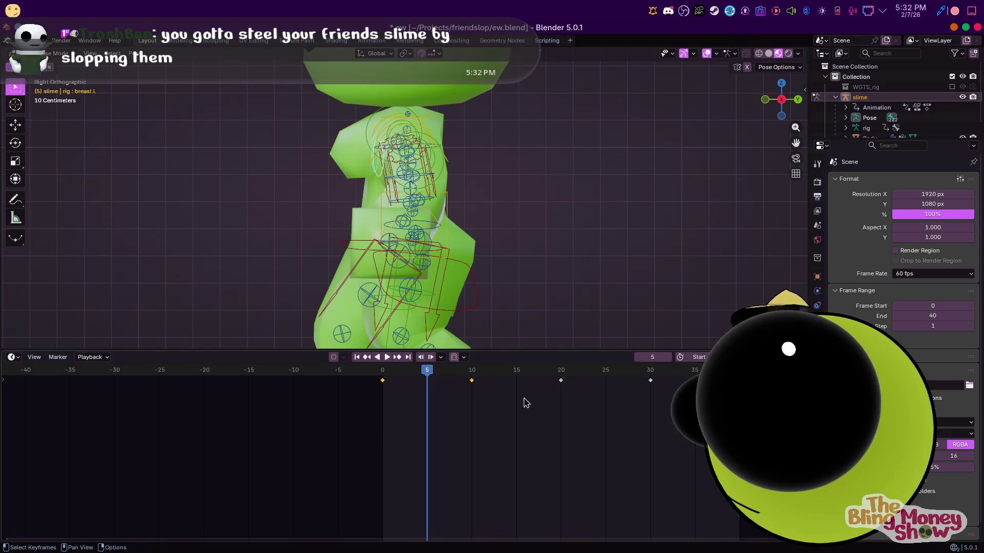
{"action": "type", "text": "s-1"}
{"action": "key", "text": "Return"}
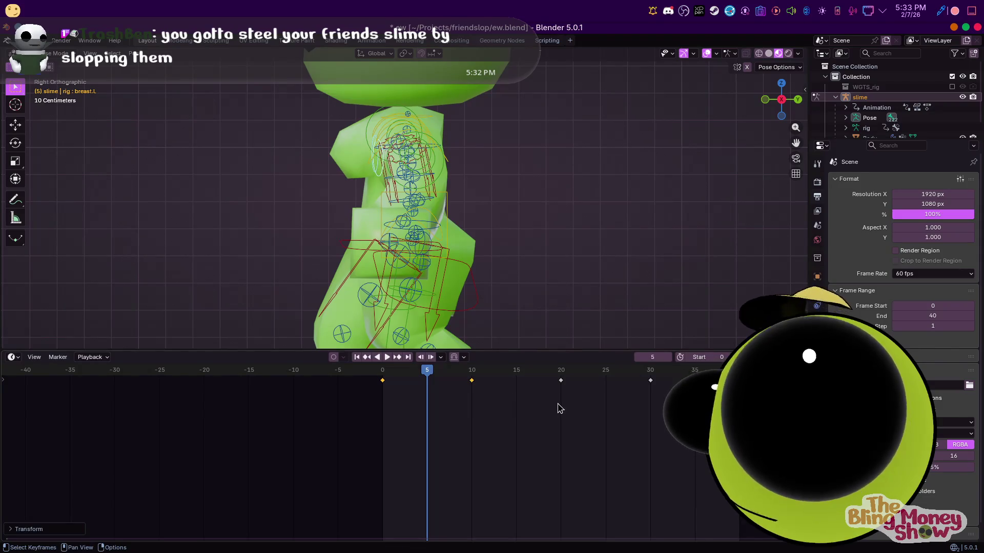
Play and stop the result, select all bones and loop the playback from the front
{"action": "key", "text": "space"}
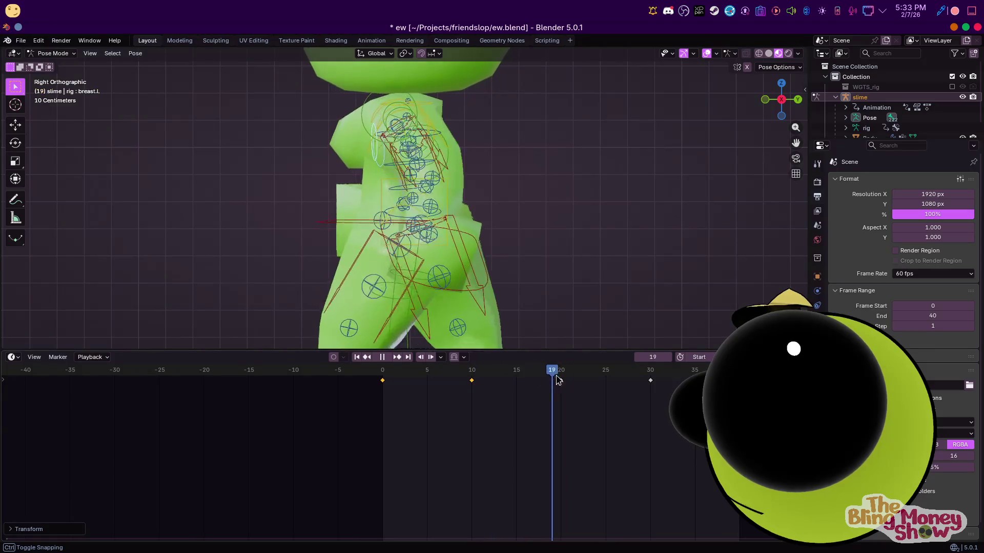
{"action": "key", "text": "space"}
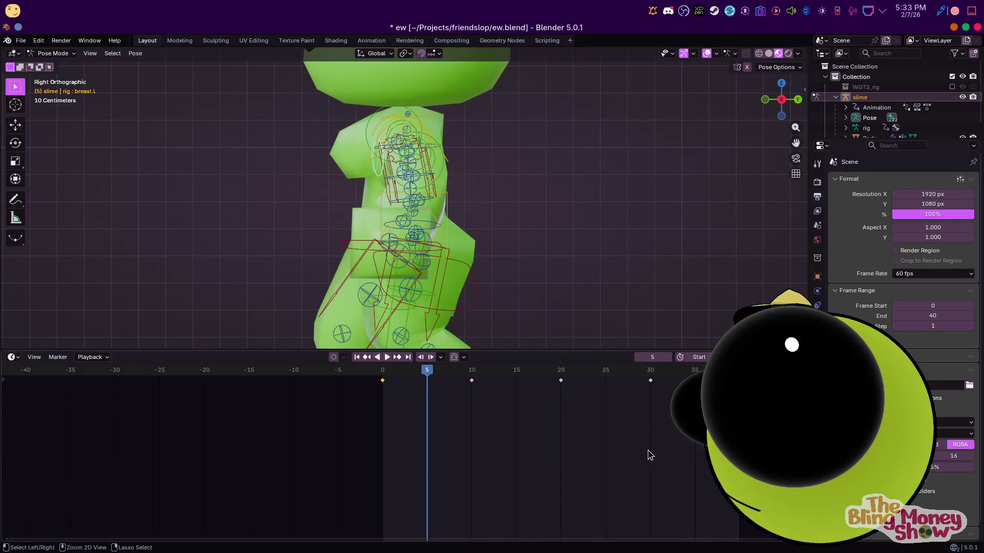
{"action": "key", "text": "a"}
{"action": "scroll", "coordinate": [414, 270], "scroll_direction": "down", "scroll_amount": 4}
{"action": "mouse_move", "coordinate": [337, 218]}
{"action": "middle_mouse_down"}
{"action": "mouse_move", "coordinate": [461, 253]}
{"action": "mouse_move", "coordinate": [479, 159]}
{"action": "mouse_move", "coordinate": [370, 90]}
{"action": "mouse_move", "coordinate": [391, 139]}
{"action": "mouse_move", "coordinate": [458, 142]}
{"action": "middle_mouse_up"}
{"action": "key", "text": "space"}
{"action": "scroll", "coordinate": [474, 251], "scroll_direction": "up", "scroll_amount": 2}
{"action": "scroll", "coordinate": [358, 112], "scroll_direction": "down", "scroll_amount": 3}
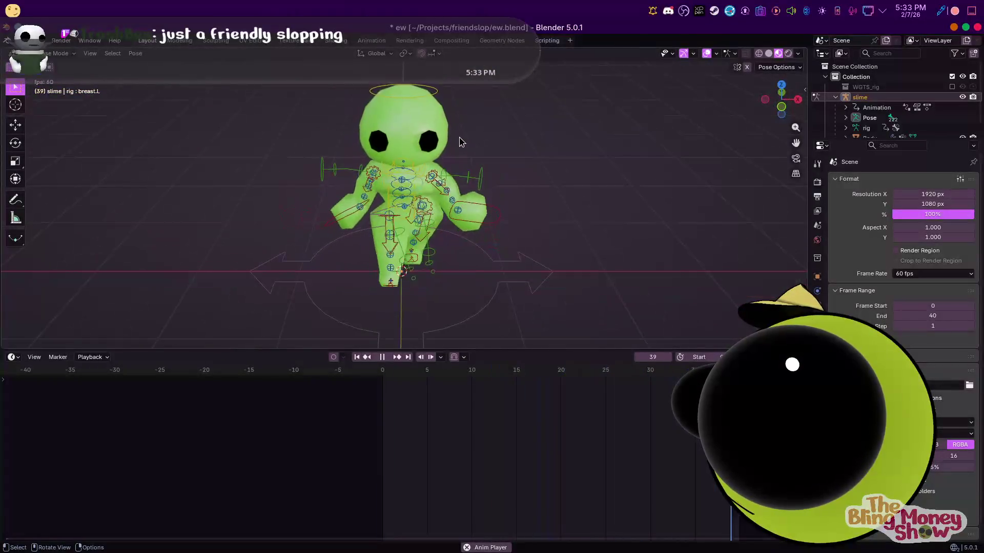
Rename slimeAction to walk-loop in the NLA editor and push it down into its own track
{"action": "left_click", "coordinate": [371, 40]}
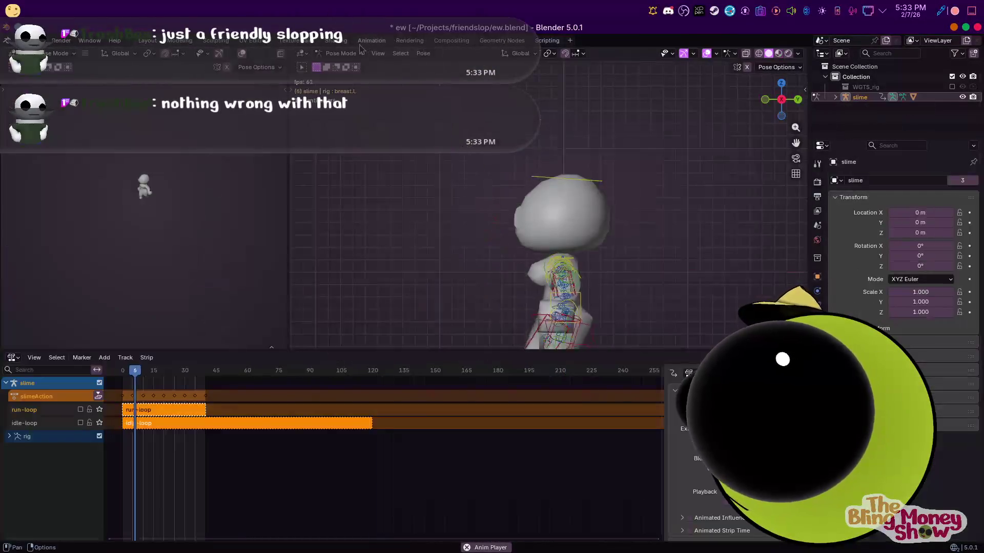
{"action": "double_click", "coordinate": [54, 394]}
{"action": "type", "text": "walk"}
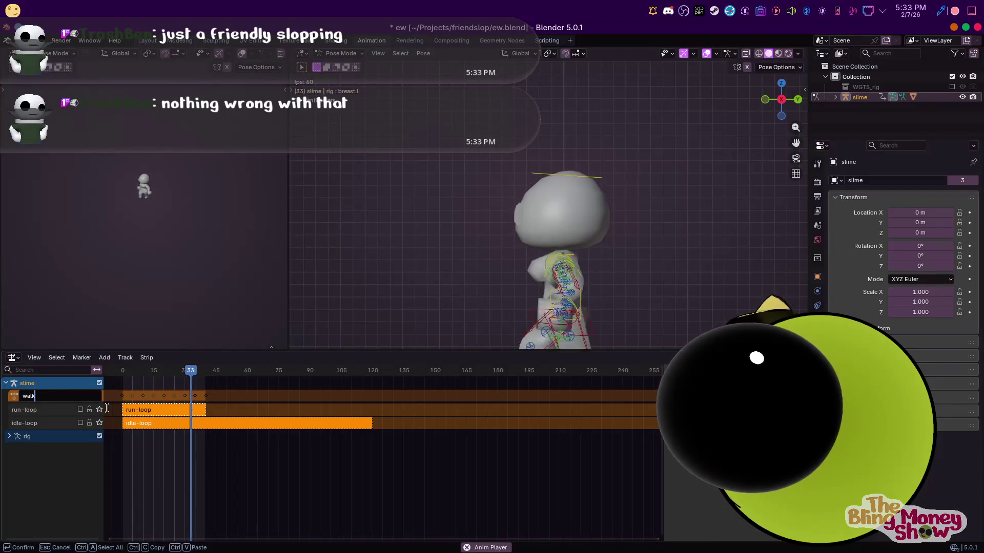
{"action": "type", "text": "-loo"}
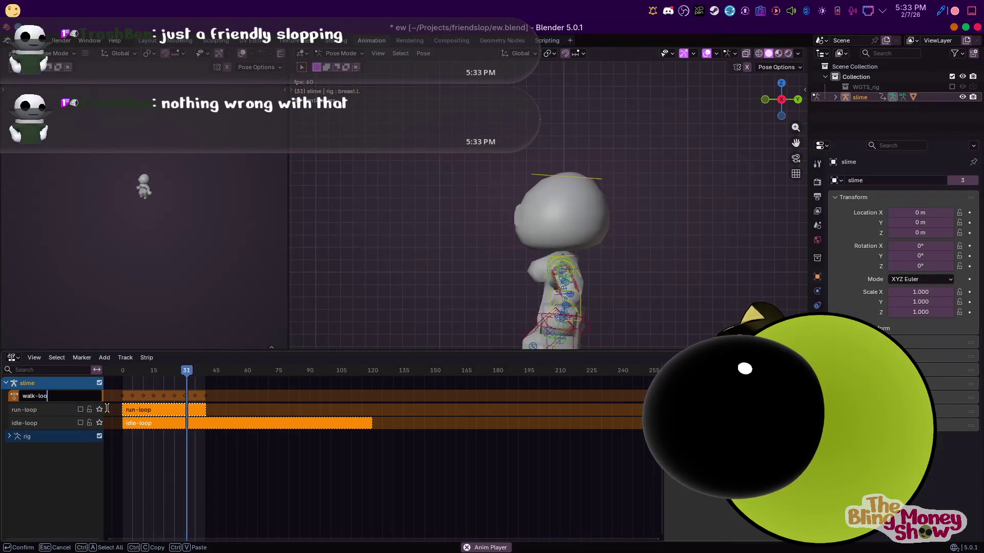
{"action": "type", "text": "p"}
{"action": "key", "text": "Return"}
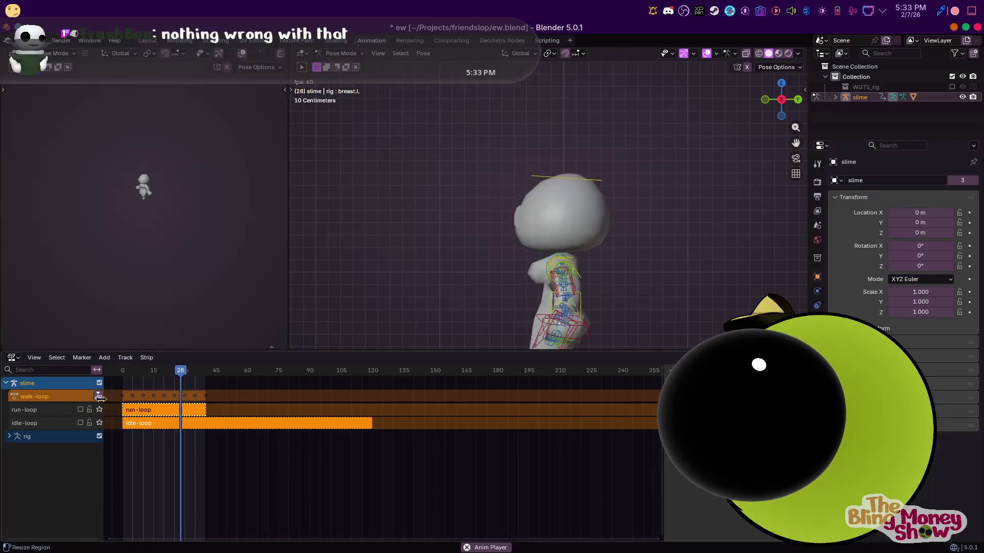
{"action": "left_click", "coordinate": [100, 395]}
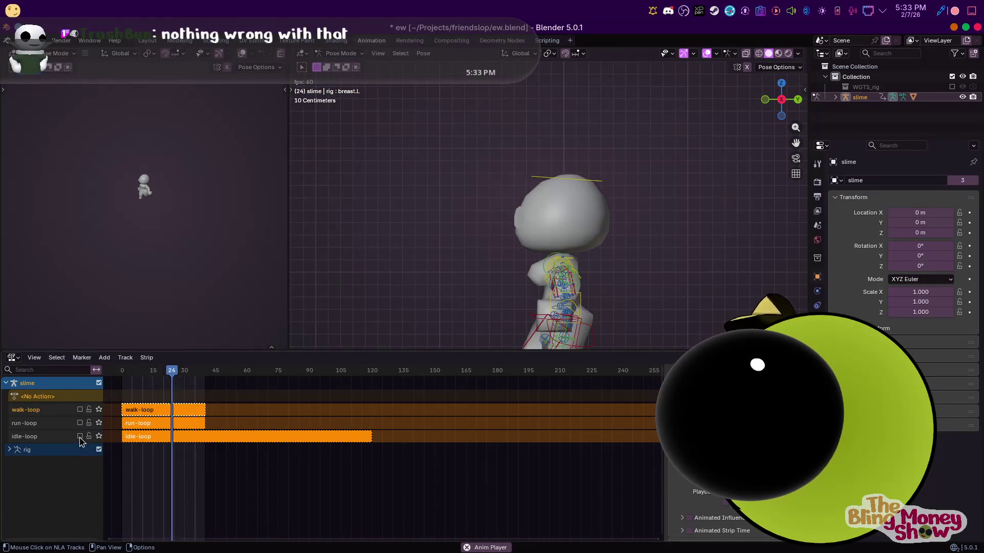
{"action": "key", "text": "space"}
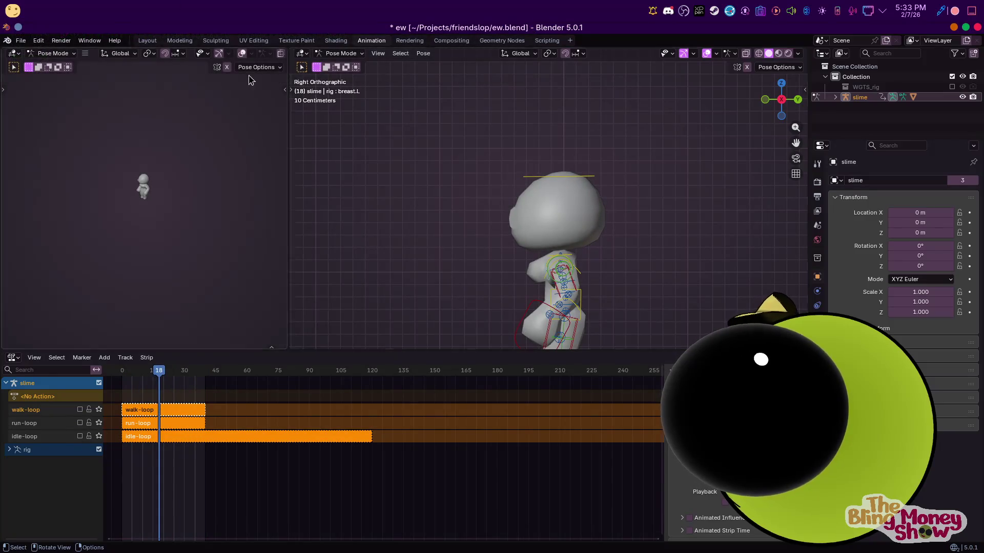
Return to Layout with the rig in Pose Mode, Right Orthographic view, frame 0, all bones selected
{"action": "left_click", "coordinate": [148, 42]}
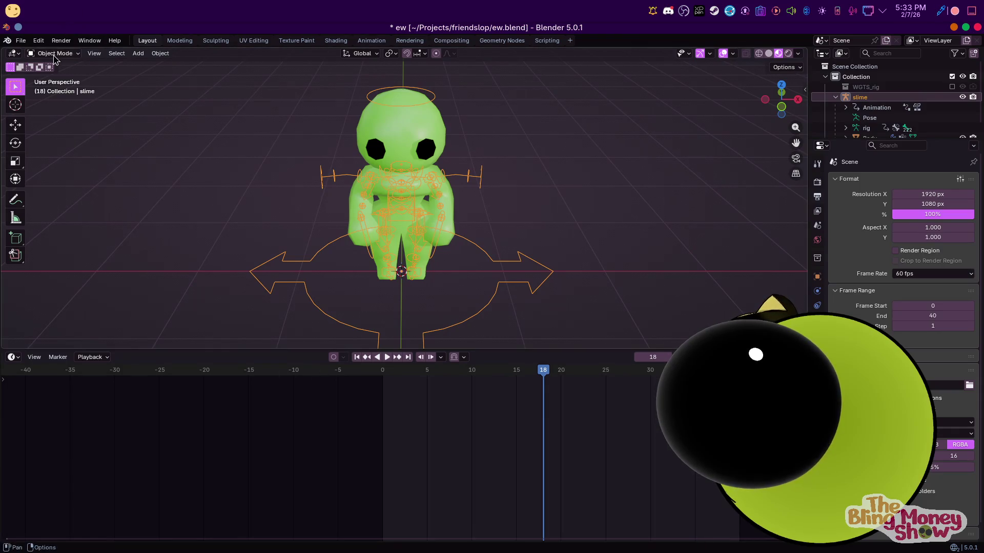
{"action": "left_click", "coordinate": [58, 88]}
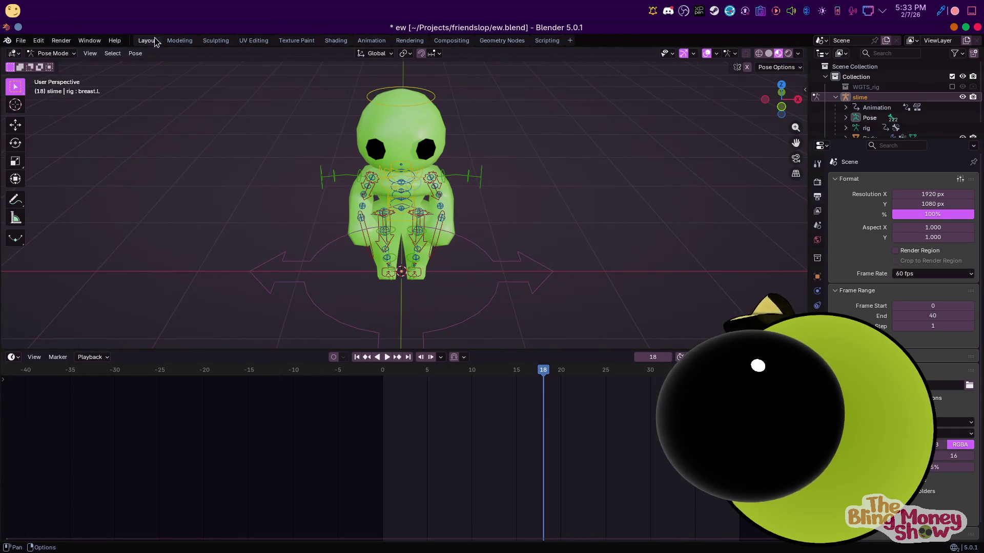
{"action": "left_click", "coordinate": [336, 41]}
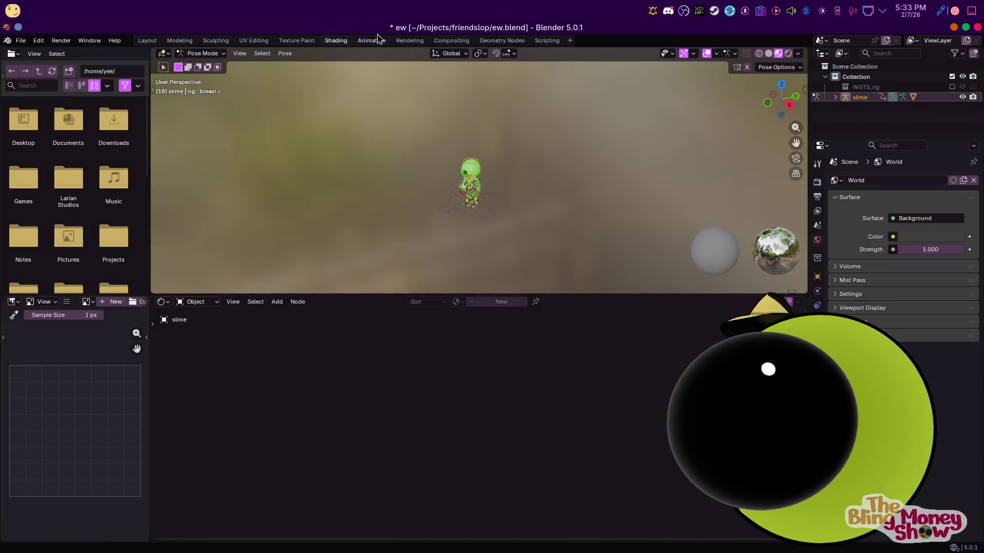
{"action": "left_click", "coordinate": [371, 40]}
{"action": "left_click", "coordinate": [147, 40]}
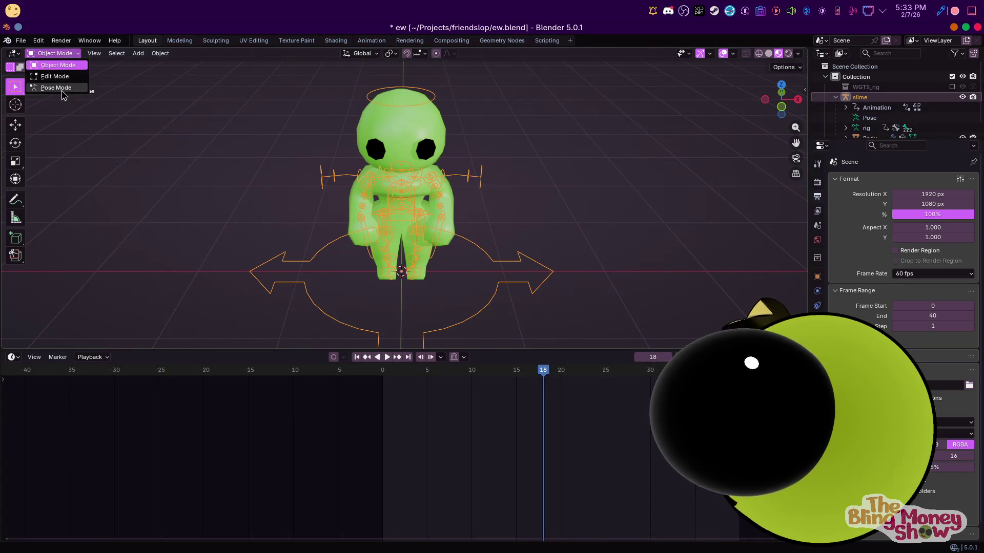
{"action": "left_click", "coordinate": [62, 88]}
{"action": "key", "text": "KP_3"}
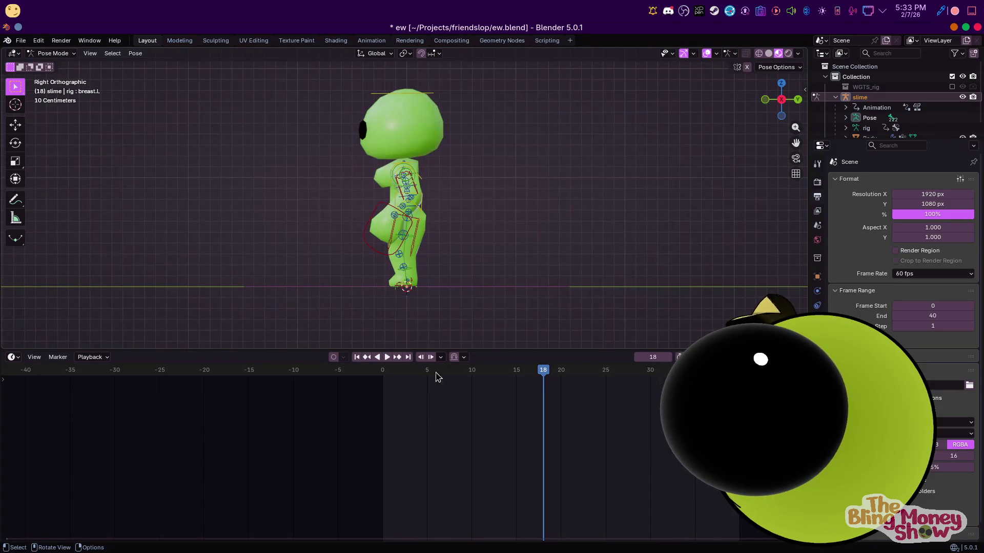
{"action": "key", "text": "Escape"}
{"action": "key", "text": "a"}
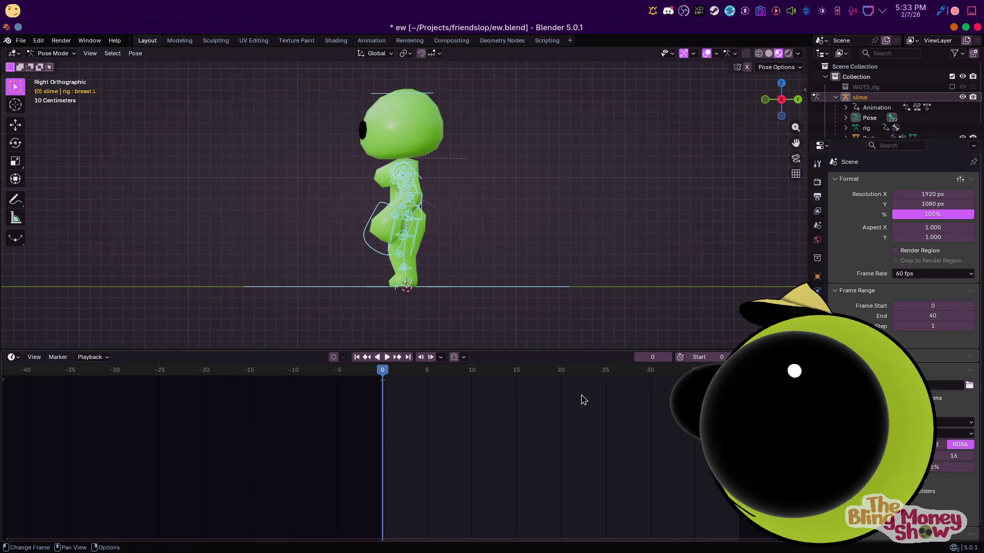
Nudge the torso position and rotate the chest and head bones for the base pose
{"action": "left_click", "coordinate": [425, 205]}
{"action": "key", "text": "r"}
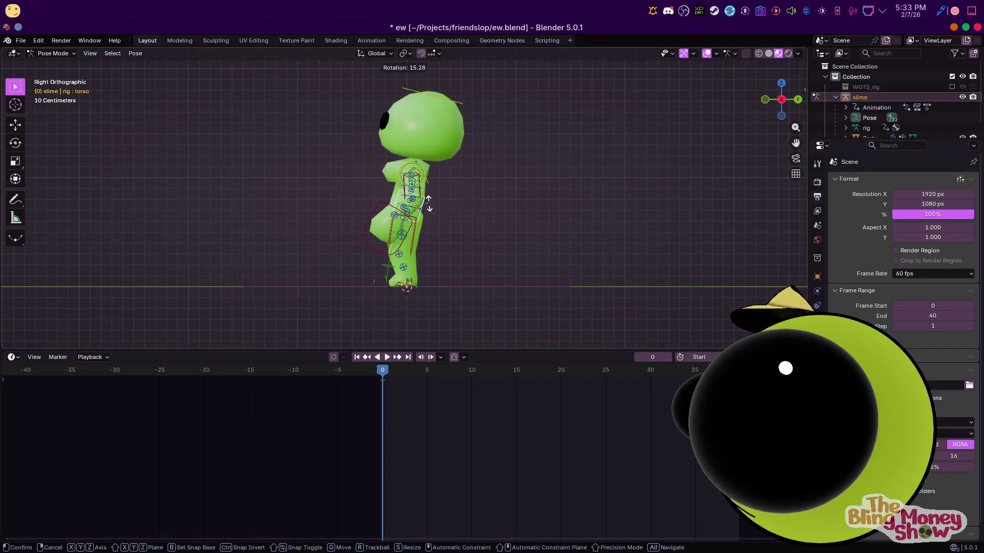
{"action": "key", "text": "Escape"}
{"action": "key", "text": "g"}
{"action": "left_click", "coordinate": [443, 153]}
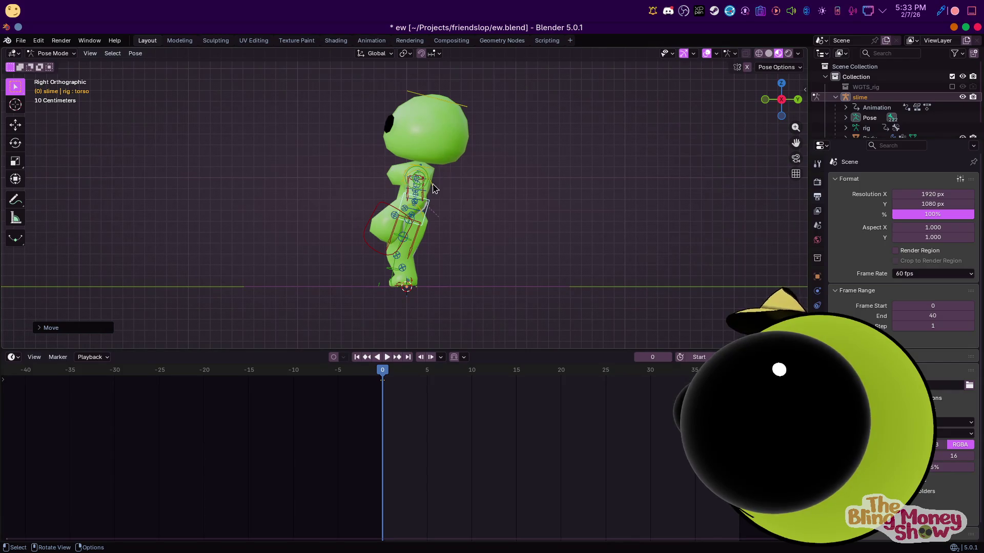
{"action": "left_click", "coordinate": [432, 184]}
{"action": "key", "text": "r"}
{"action": "left_click", "coordinate": [431, 176]}
{"action": "left_click", "coordinate": [448, 111]}
{"action": "key", "text": "r"}
{"action": "left_click", "coordinate": [382, 236]}
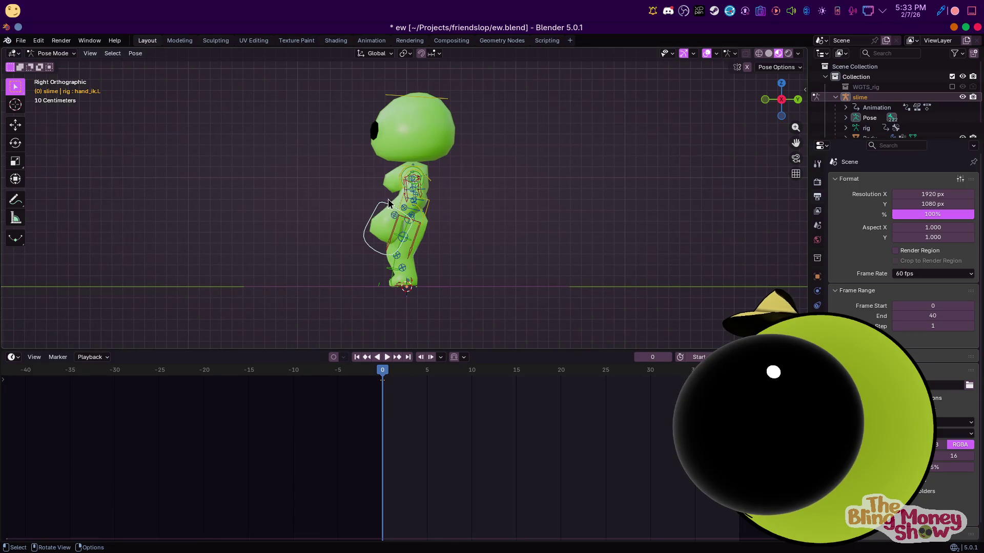
Rotate and reposition the left hand control, checking it from front and side views
{"action": "key", "text": "r"}
{"action": "key", "text": "Return"}
{"action": "key", "text": "r"}
{"action": "key", "text": "r"}
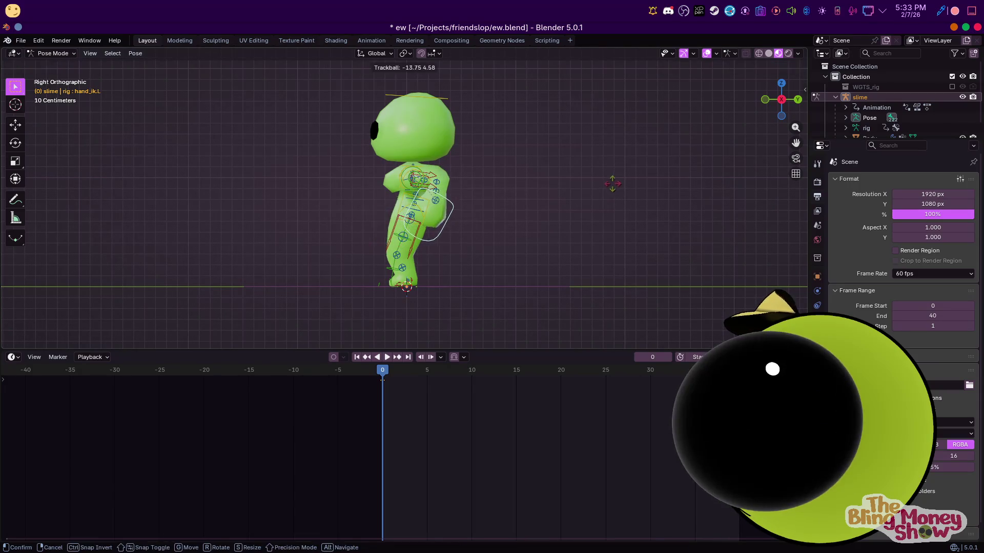
{"action": "left_click", "coordinate": [654, 138]}
{"action": "middle_click_drag", "start_coordinate": [605, 164], "coordinate": [509, 193]}
{"action": "key", "text": "g"}
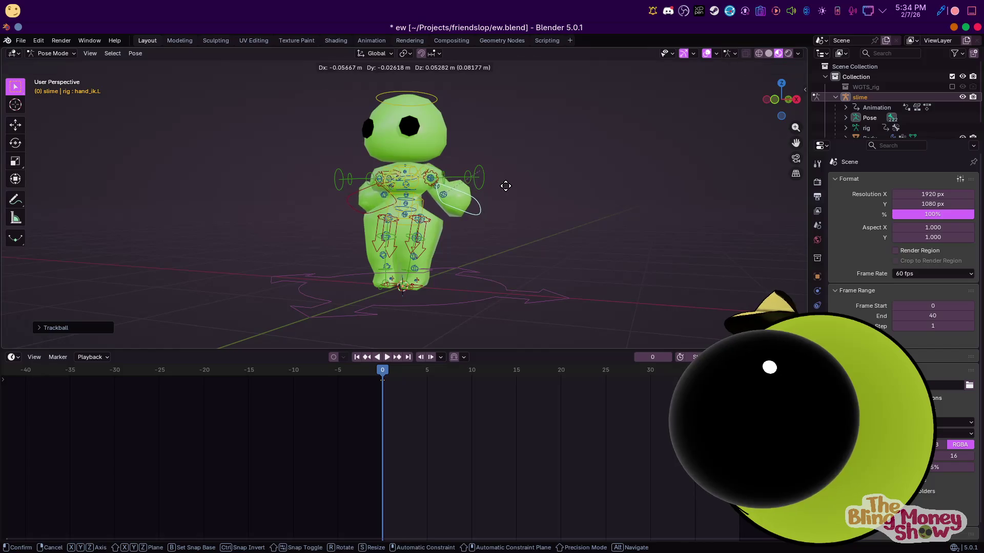
{"action": "left_click", "coordinate": [511, 188]}
{"action": "key", "text": "KP_3"}
{"action": "key", "text": "KP_1"}
{"action": "key", "text": "r"}
{"action": "key", "text": "r"}
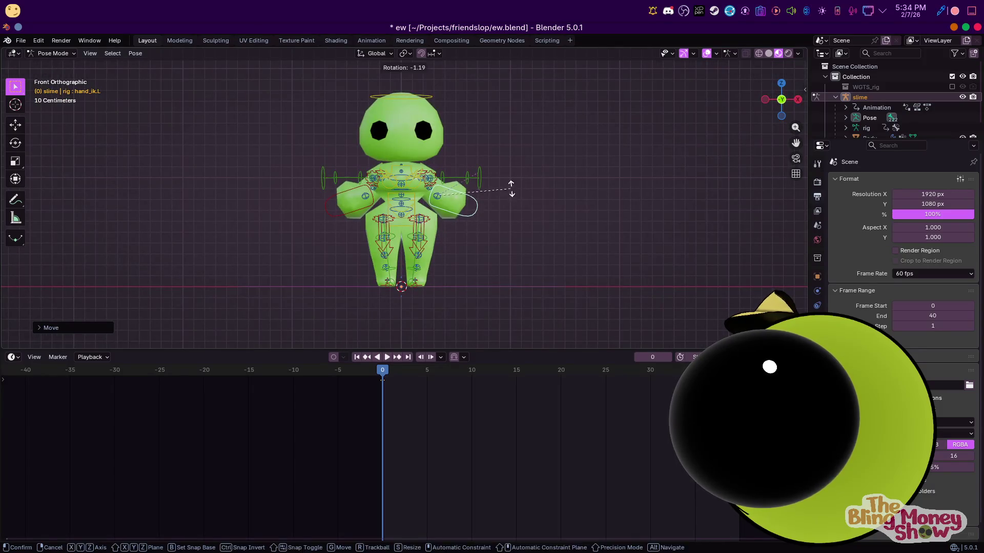
{"action": "key", "text": "Escape"}
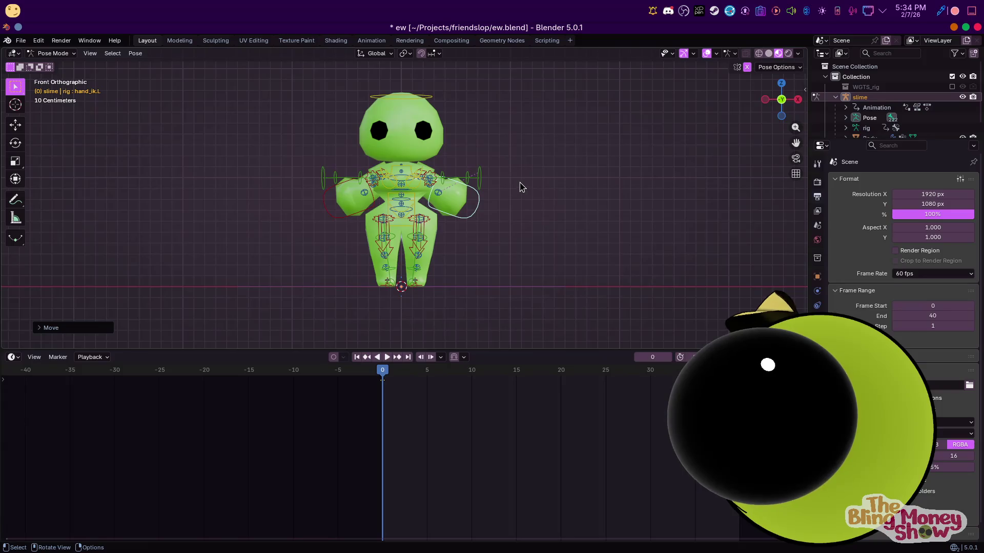
{"action": "key", "text": "KP_3"}
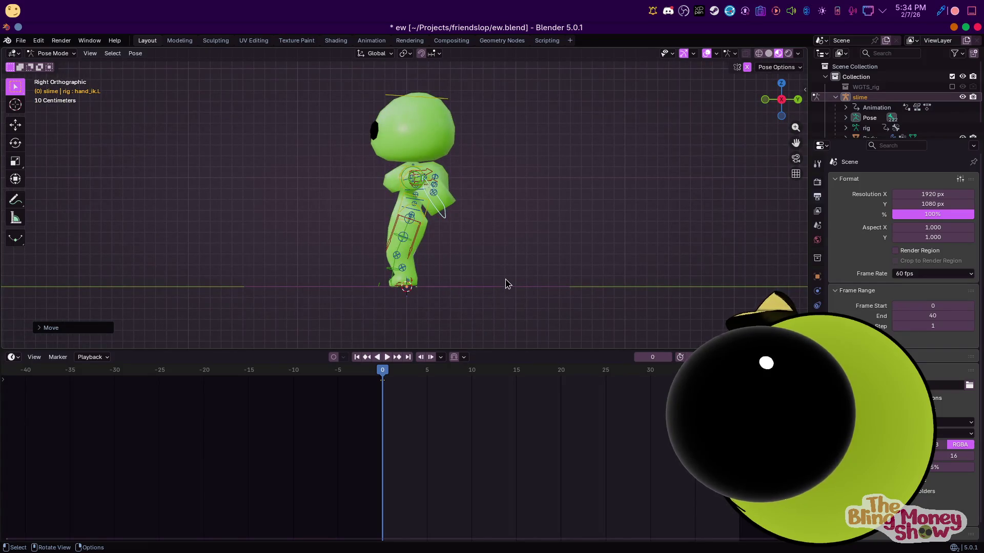
Paste the copied pose at frame 10, keyframe it there, and move on to frame 20
{"action": "right_click", "coordinate": [463, 230]}
{"action": "left_click", "coordinate": [433, 264]}
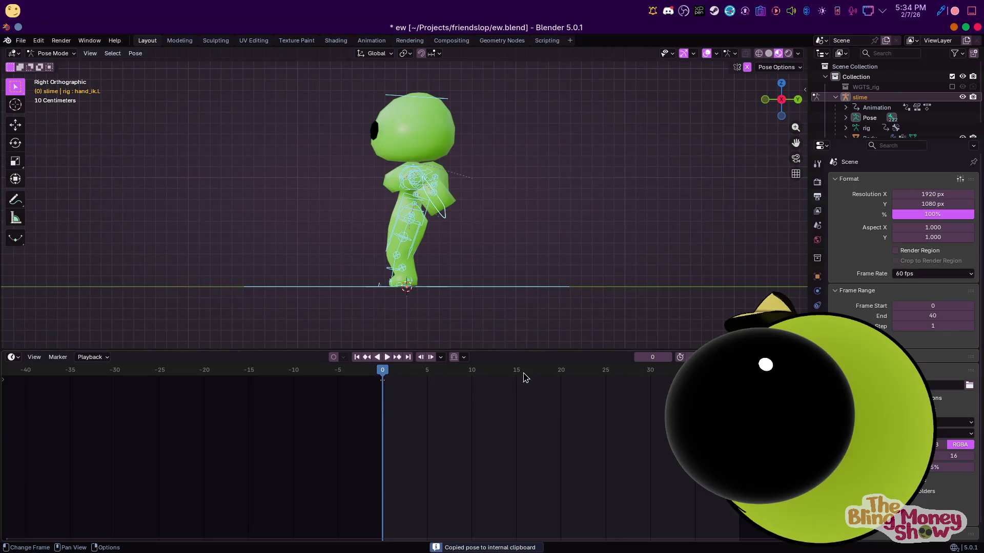
{"action": "left_click_drag", "start_coordinate": [470, 375], "coordinate": [472, 373]}
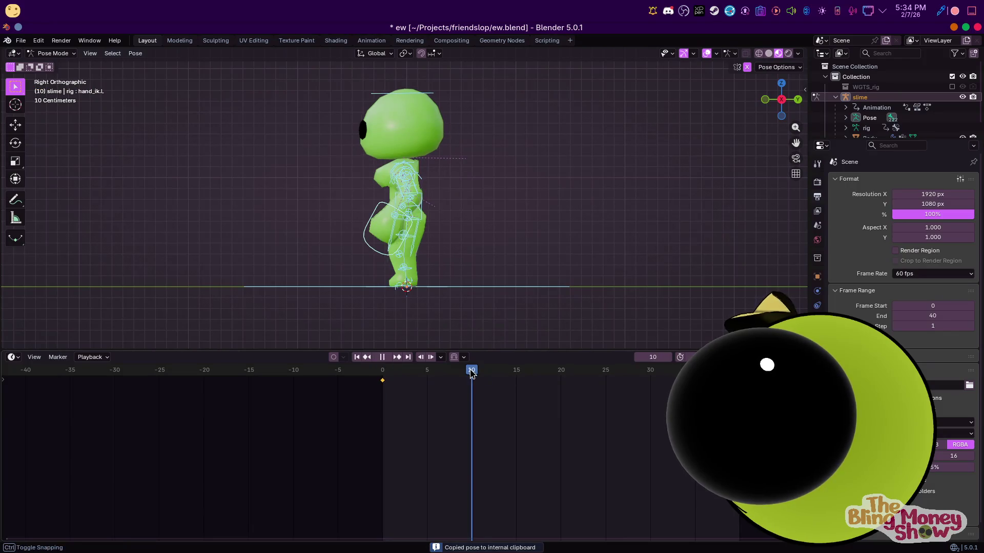
{"action": "right_click", "coordinate": [442, 376]}
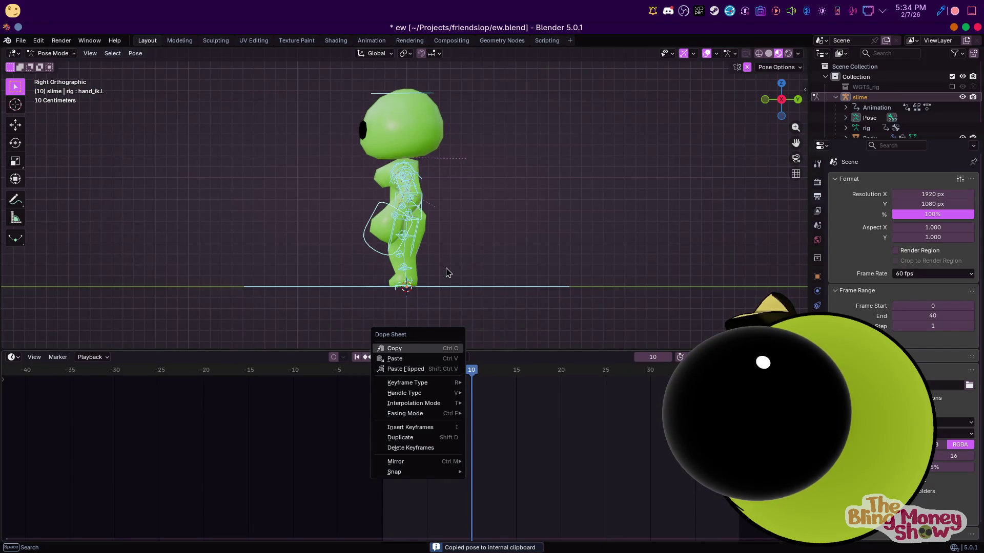
{"action": "right_click", "coordinate": [467, 231]}
{"action": "left_click", "coordinate": [429, 228]}
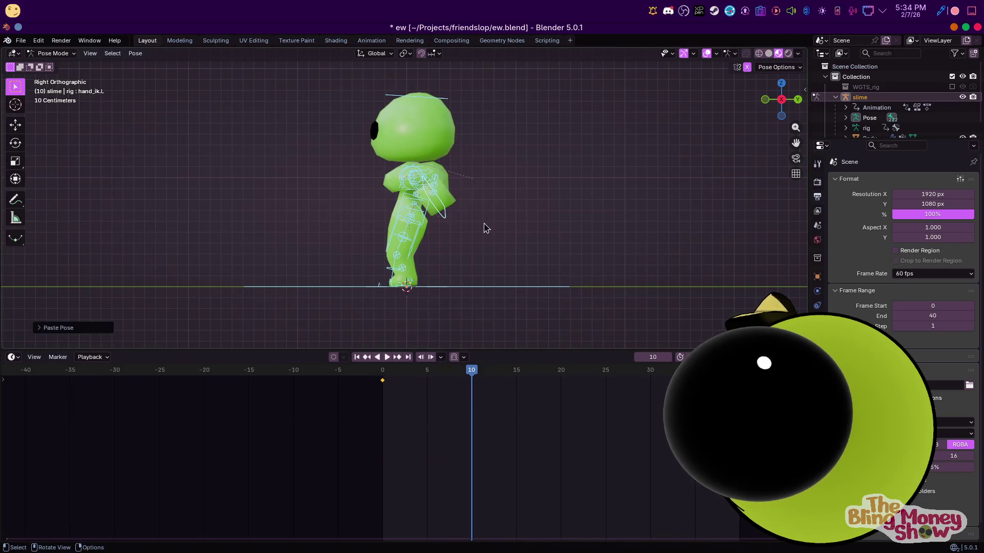
{"action": "key", "text": "i"}
{"action": "left_click", "coordinate": [560, 372]}
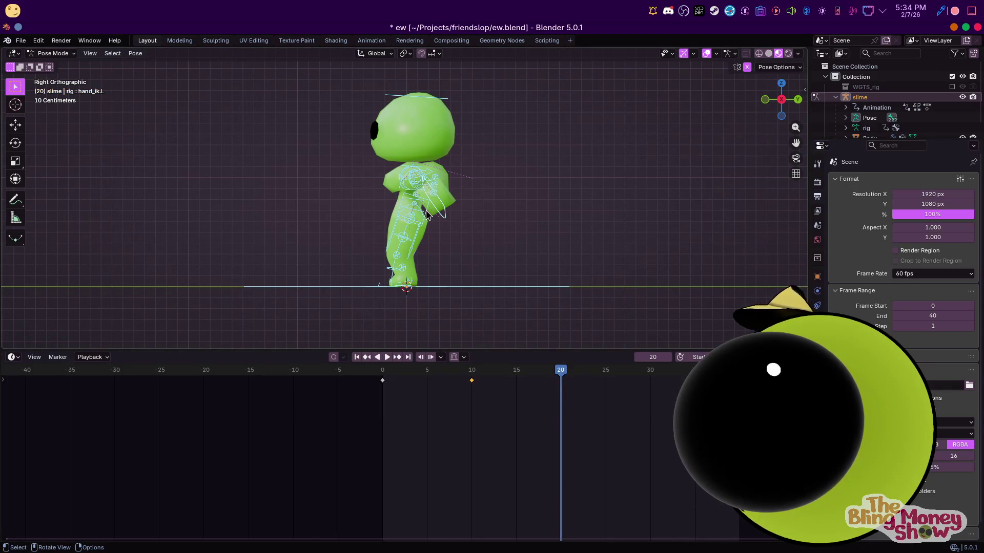
Reset then tilt the torso into a forward lean at frame 20, undoing a chest rotation
{"action": "key", "text": "alt+r"}
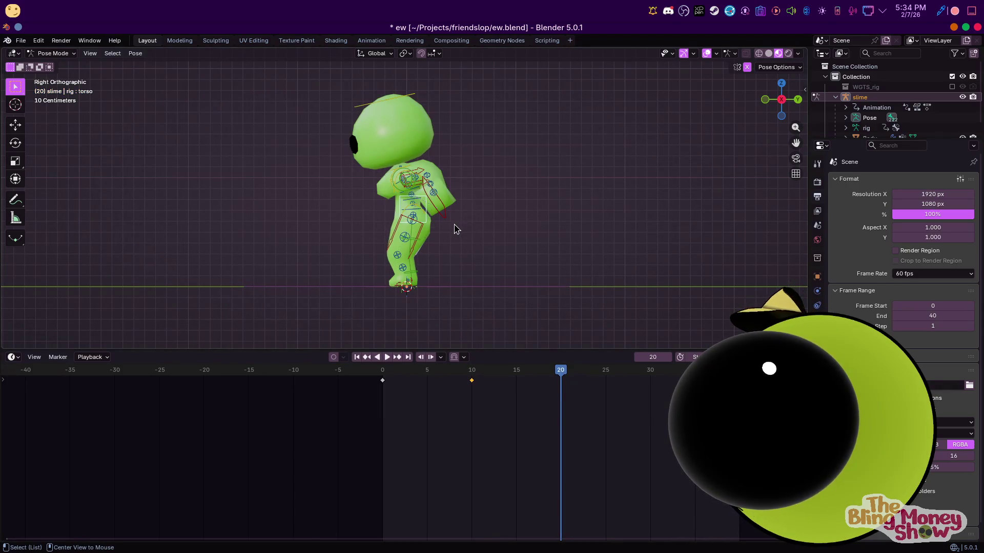
{"action": "key", "text": "r"}
{"action": "left_click", "coordinate": [442, 219]}
{"action": "key", "text": "g"}
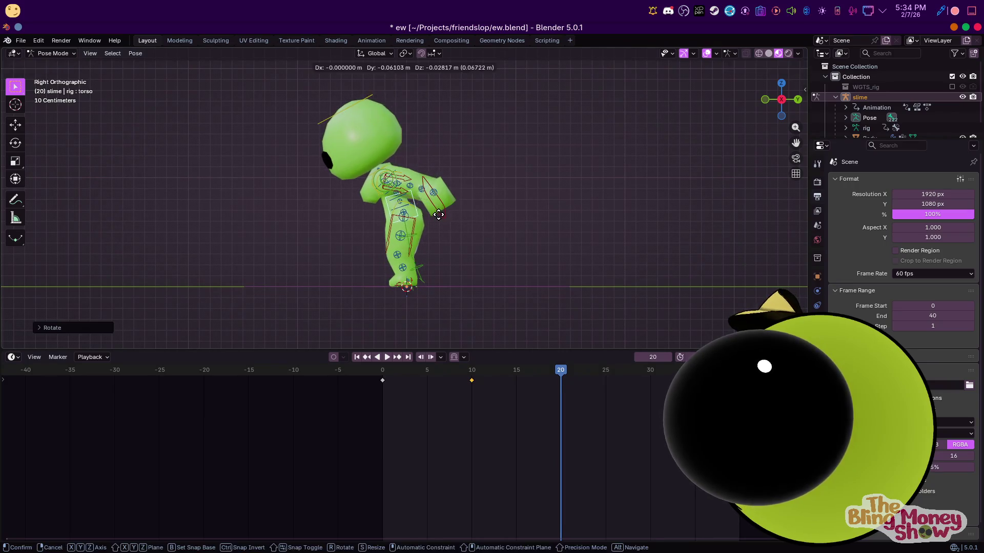
{"action": "key", "text": "r"}
{"action": "left_click", "coordinate": [392, 171]}
{"action": "middle_click_drag", "start_coordinate": [382, 168], "coordinate": [409, 177]}
{"action": "left_click", "coordinate": [384, 157]}
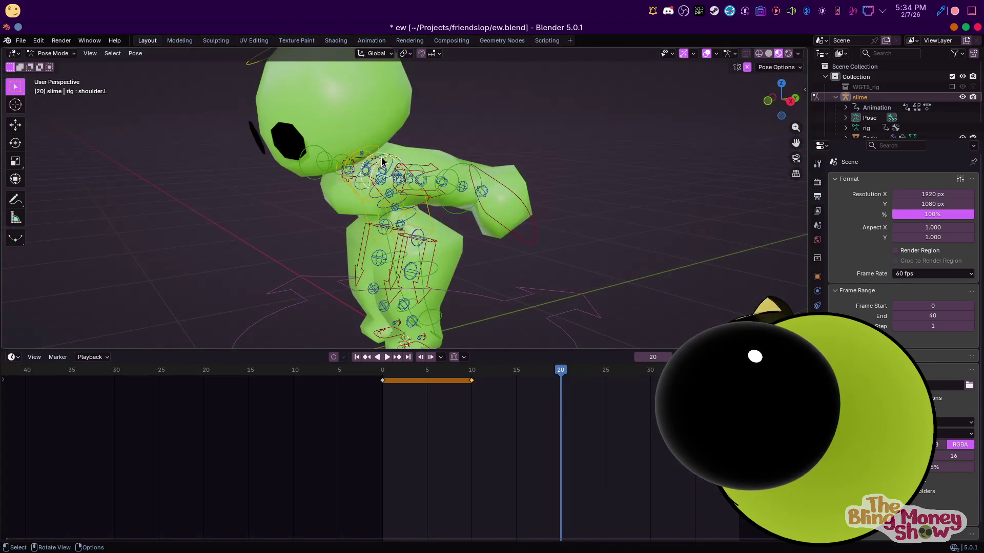
{"action": "key", "text": "KP_3"}
{"action": "left_click", "coordinate": [370, 192]}
{"action": "key", "text": "r"}
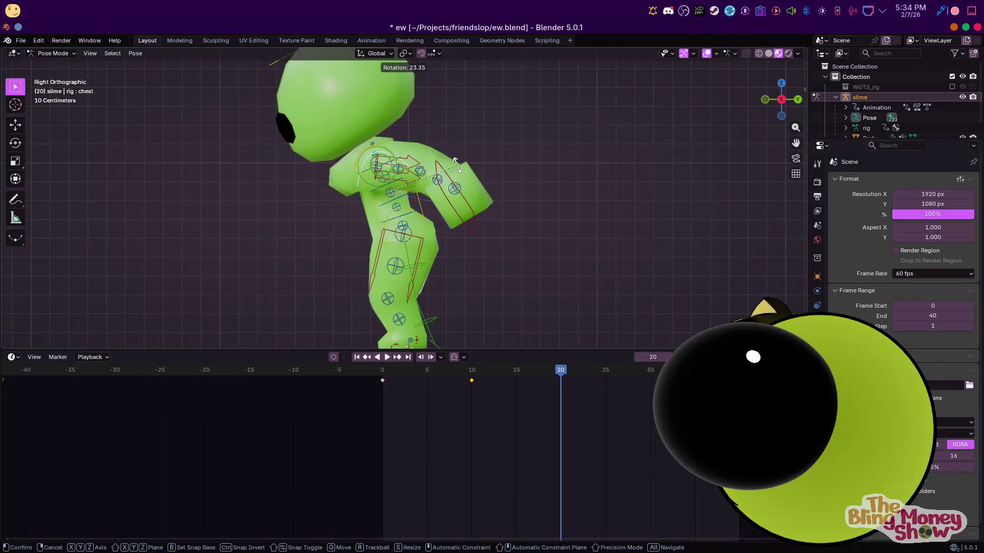
{"action": "left_click", "coordinate": [437, 167]}
{"action": "key", "text": "ctrl+z"}
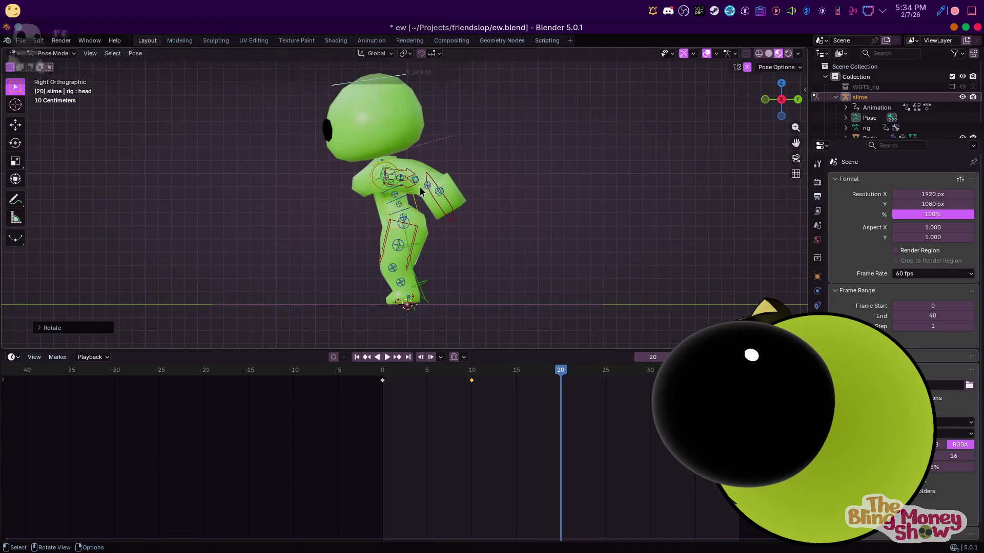
Move the left hand IK control forward to sit in front of the body
{"action": "left_click", "coordinate": [420, 186]}
{"action": "key", "text": "r"}
{"action": "key", "text": "r"}
{"action": "key", "text": "g"}
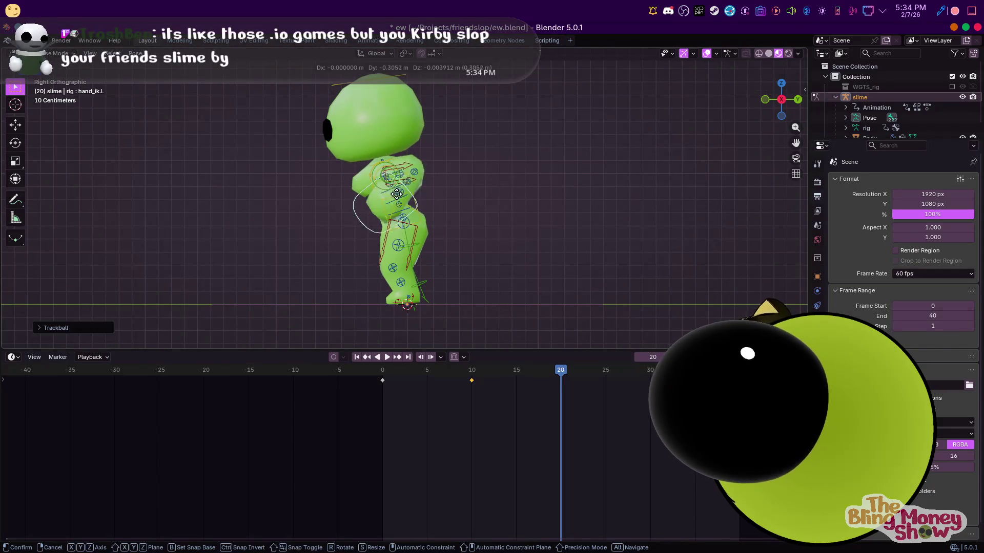
{"action": "left_click", "coordinate": [330, 196]}
{"action": "mouse_move", "coordinate": [331, 196]}
{"action": "middle_mouse_down"}
{"action": "mouse_move", "coordinate": [475, 205]}
{"action": "mouse_move", "coordinate": [451, 226]}
{"action": "middle_mouse_up"}
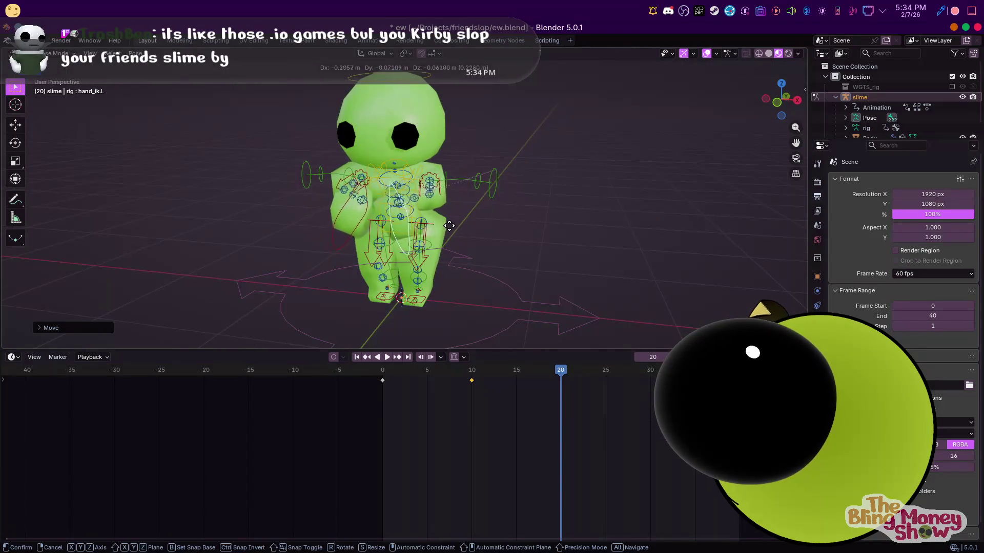
{"action": "key", "text": "KP_3"}
{"action": "key", "text": "g"}
{"action": "left_click", "coordinate": [422, 224]}
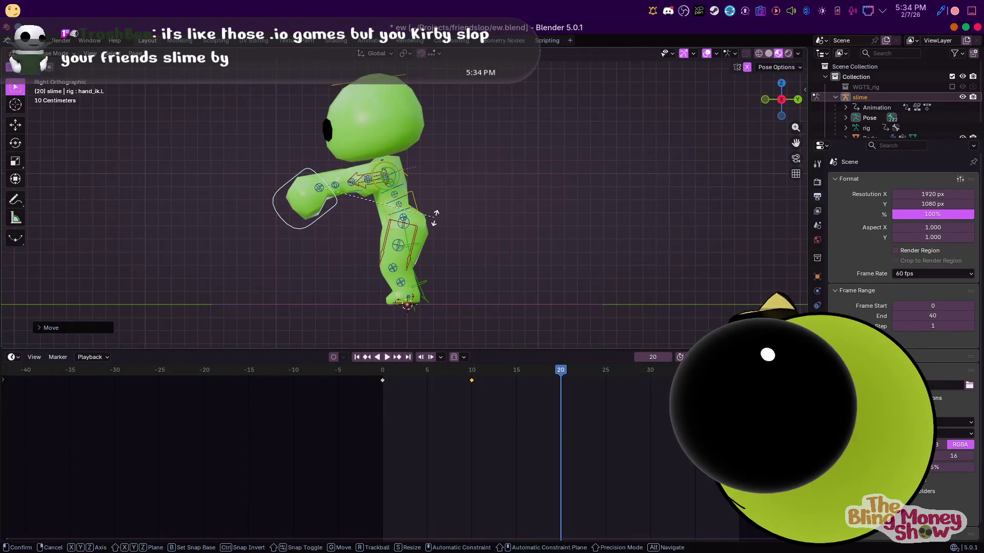
Freely rotate the left hand so it is raised in front of the face, checked from the side
{"action": "left_click", "coordinate": [409, 245]}
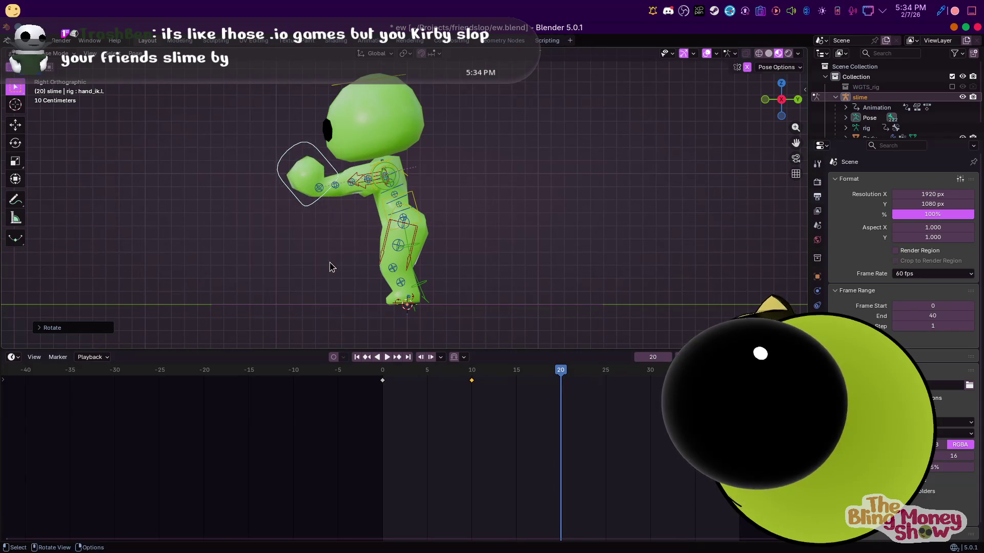
{"action": "middle_click_drag", "start_coordinate": [330, 264], "coordinate": [595, 245]}
{"action": "key", "text": "r"}
{"action": "key", "text": "r"}
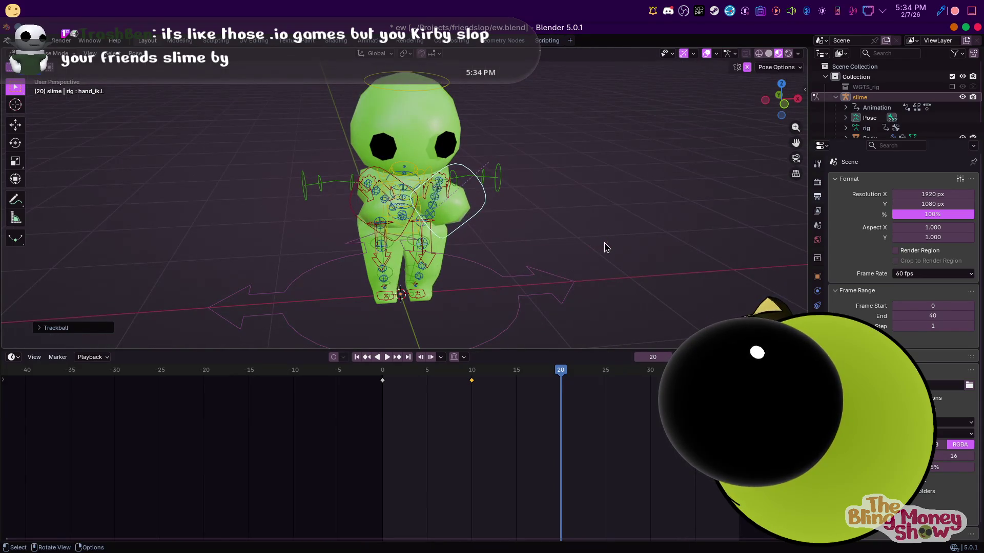
{"action": "key", "text": "r"}
{"action": "left_click", "coordinate": [531, 160]}
{"action": "key", "text": "KP_3"}
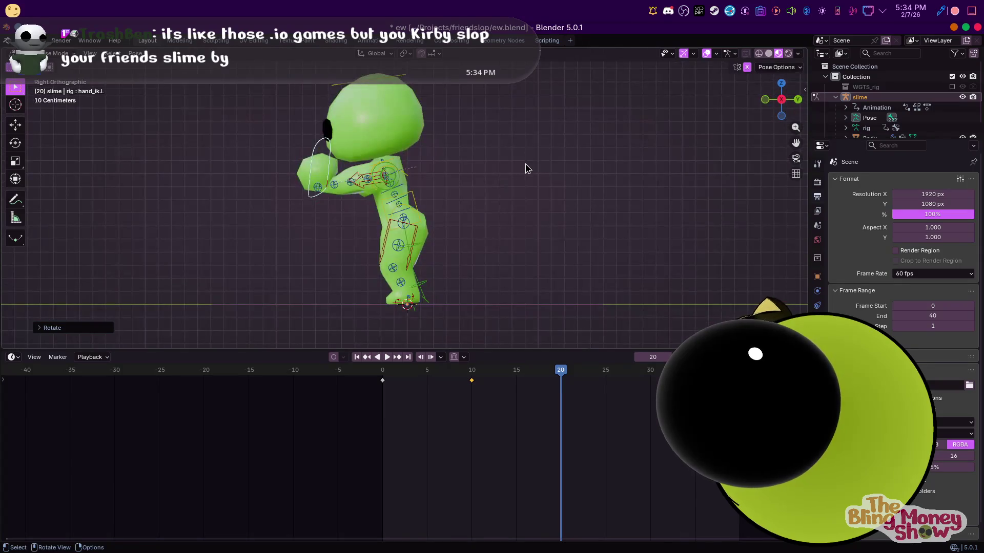
{"action": "key", "text": "r"}
{"action": "key", "text": "r"}
{"action": "left_click", "coordinate": [504, 137]}
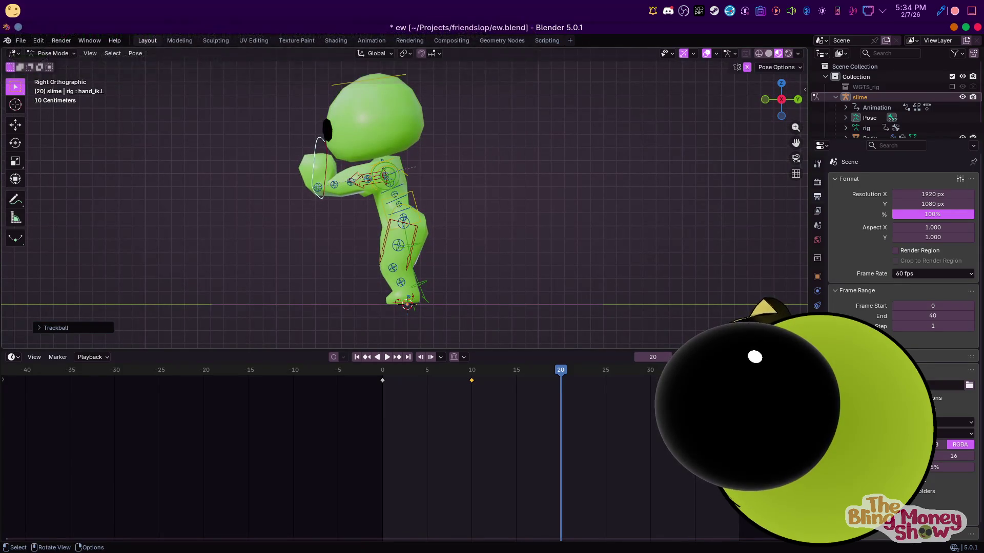
Review the pose from front and side with all rig bones selected for the frame 20 key
{"action": "key", "text": "KP_1"}
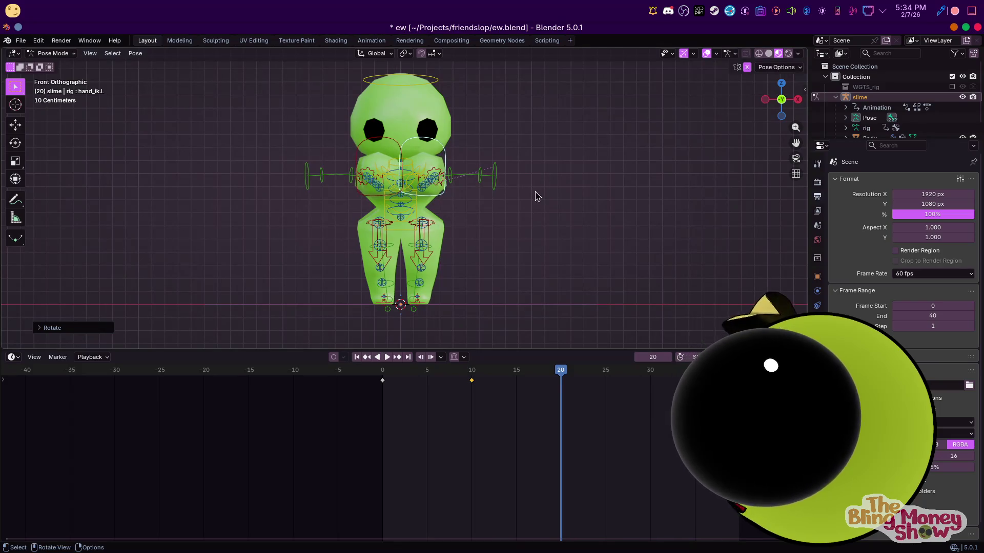
{"action": "key", "text": "a"}
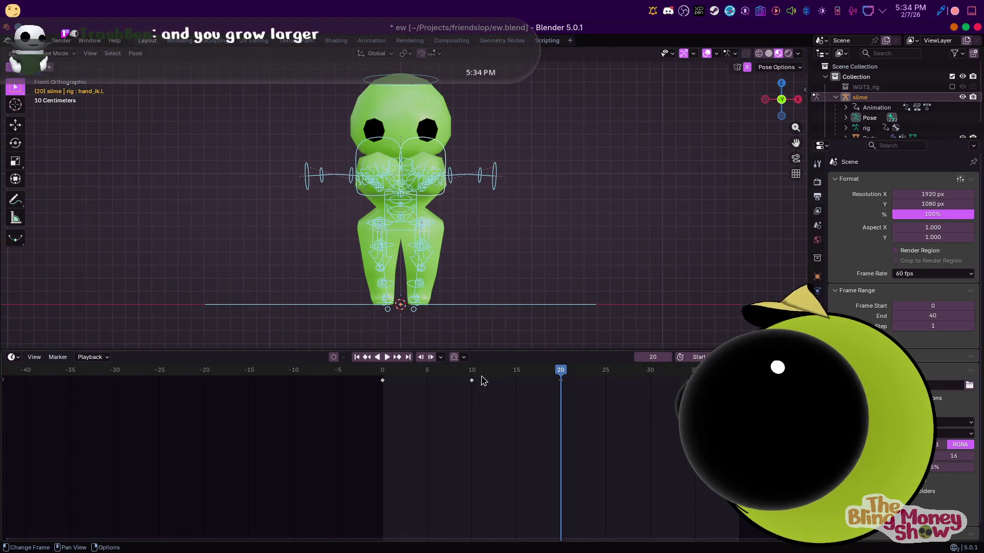
{"action": "key", "text": "Escape"}
{"action": "key", "text": "KP_3"}
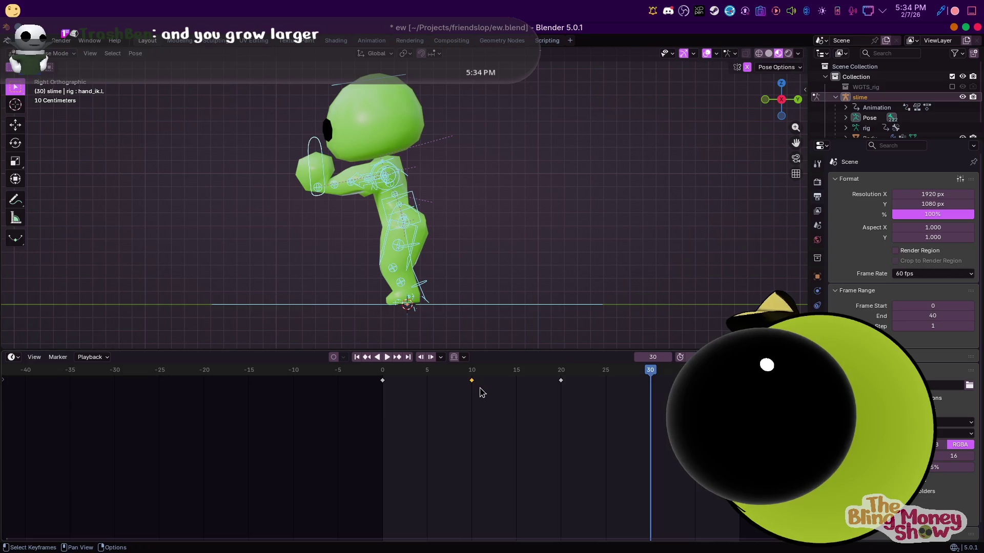
Duplicate the selected keyframes in the Dope Sheet and place the copy at frame 30
{"action": "key", "text": "a"}
{"action": "key", "text": "shift+d"}
{"action": "left_click", "coordinate": [646, 396]}
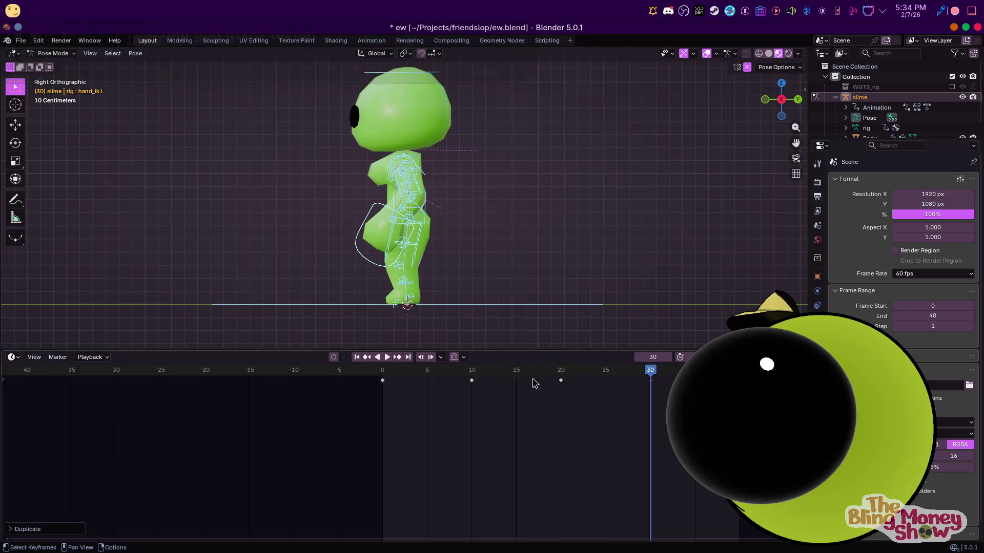
Refine the frame 30 pose: tilt the torso, raise and rotate the left hand, then select all bones
{"action": "key", "text": "r"}
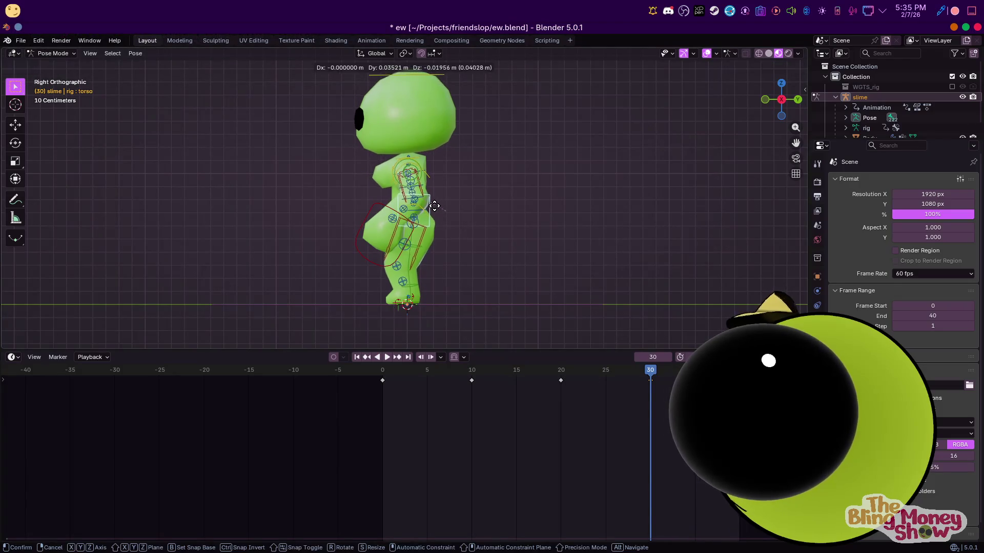
{"action": "left_click", "coordinate": [433, 209]}
{"action": "key", "text": "r"}
{"action": "left_click", "coordinate": [389, 216]}
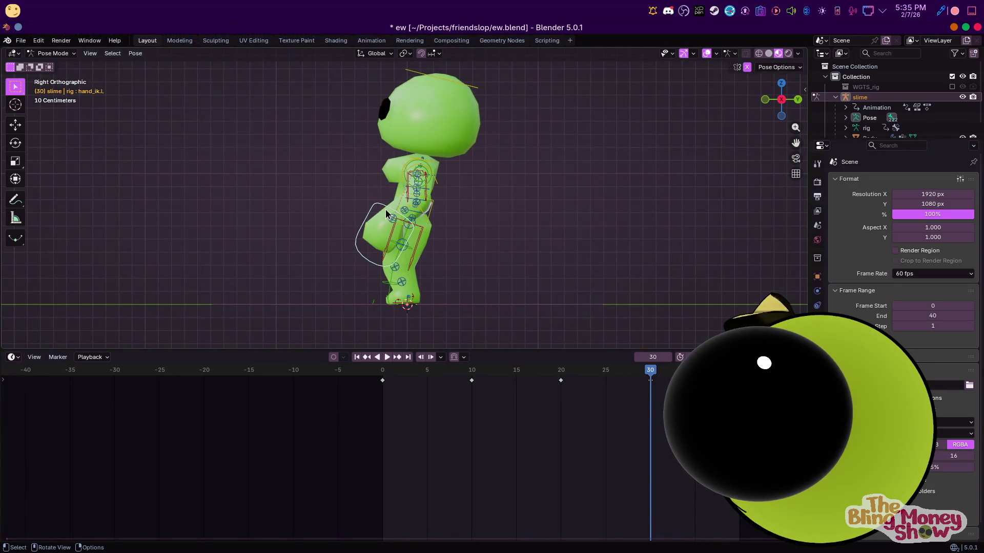
{"action": "key", "text": "r"}
{"action": "key", "text": "r"}
{"action": "key", "text": "Return"}
{"action": "key", "text": "g"}
{"action": "left_click", "coordinate": [409, 127]}
{"action": "key", "text": "r"}
{"action": "key", "text": "r"}
{"action": "left_click", "coordinate": [477, 93]}
{"action": "key", "text": "r"}
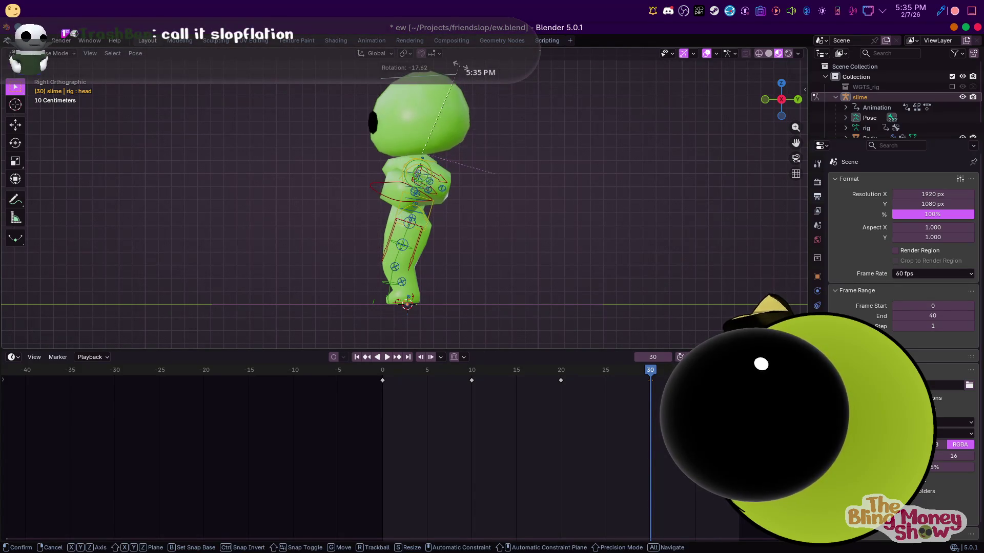
{"action": "key", "text": "Escape"}
{"action": "key", "text": "a"}
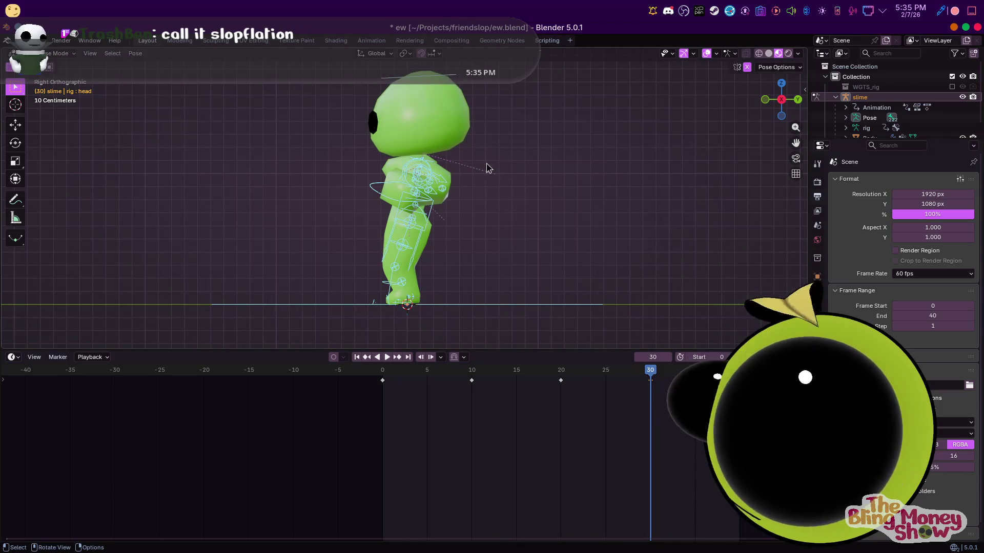
Preview the loop, return to frame 20 and start shifting the torso and right hand IK control
{"action": "left_click", "coordinate": [386, 357]}
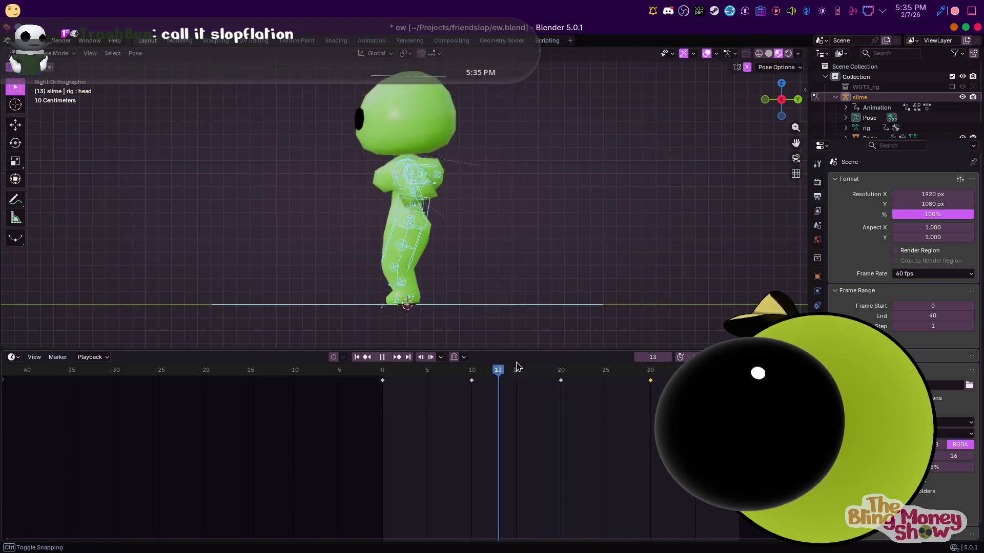
{"action": "left_click_drag", "start_coordinate": [560, 370], "coordinate": [561, 370]}
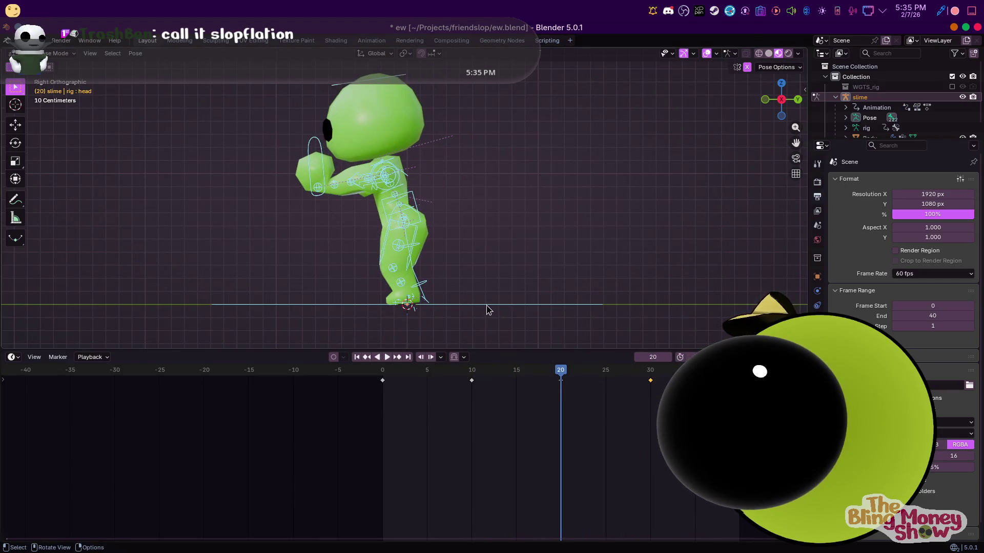
{"action": "left_click", "coordinate": [408, 193]}
{"action": "key", "text": "g"}
{"action": "left_click", "coordinate": [402, 202]}
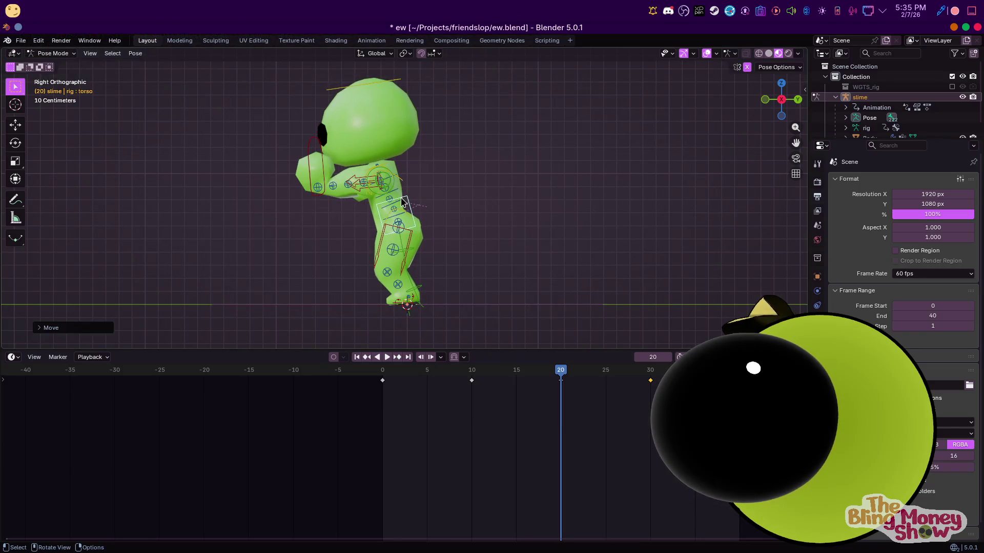
{"action": "left_click", "coordinate": [321, 170]}
{"action": "key", "text": "g"}
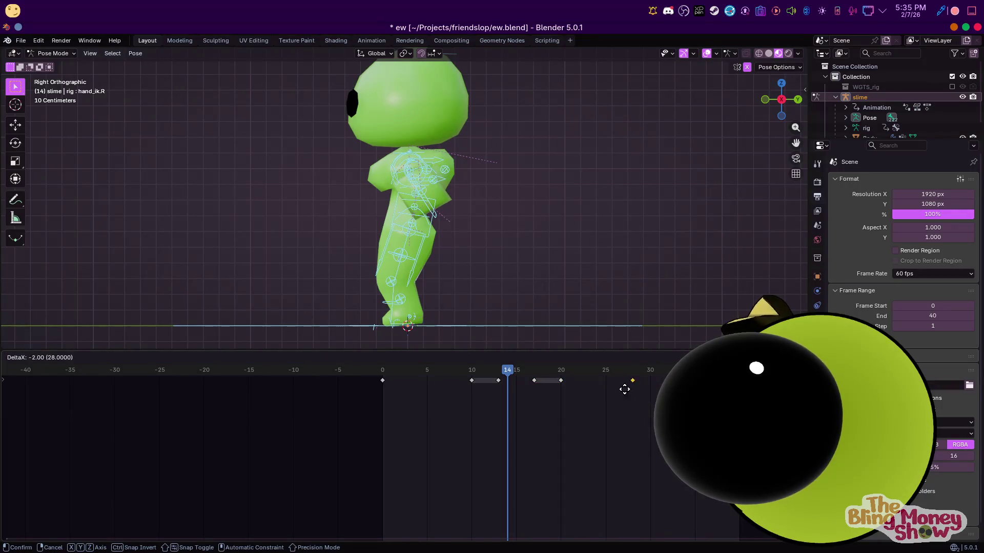
Drop the moved key at frame 25, duplicate the frame 0 key to frame 30 and preview from the side
{"action": "left_click", "coordinate": [603, 396]}
{"action": "left_click", "coordinate": [382, 381]}
{"action": "key", "text": "shift+d"}
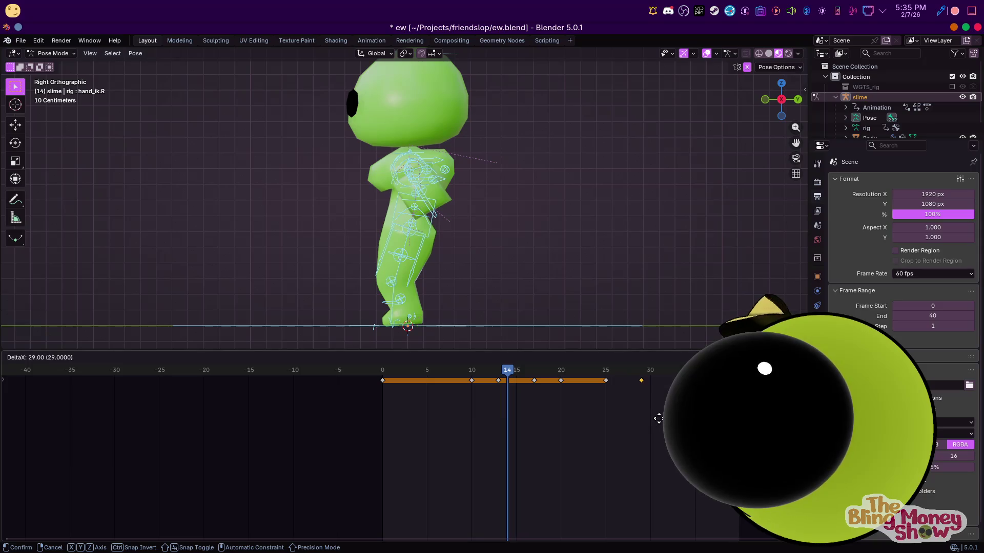
{"action": "left_click", "coordinate": [649, 382]}
{"action": "key", "text": "space"}
{"action": "key", "text": "KP_3"}
{"action": "key", "text": "space"}
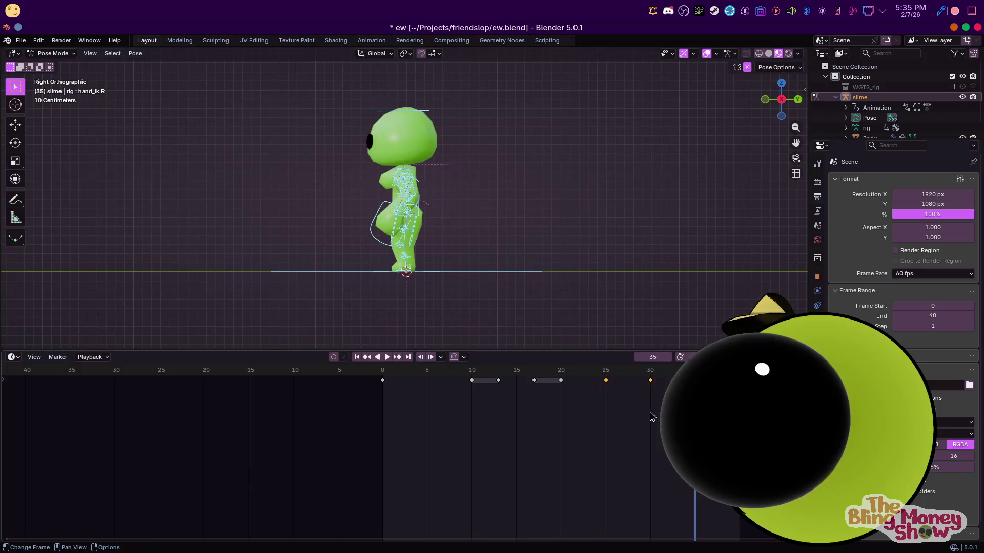
Slide the keys at frames 25 and 30 away from the push action and play the loop back
{"action": "key", "text": "g"}
{"action": "left_click", "coordinate": [592, 407]}
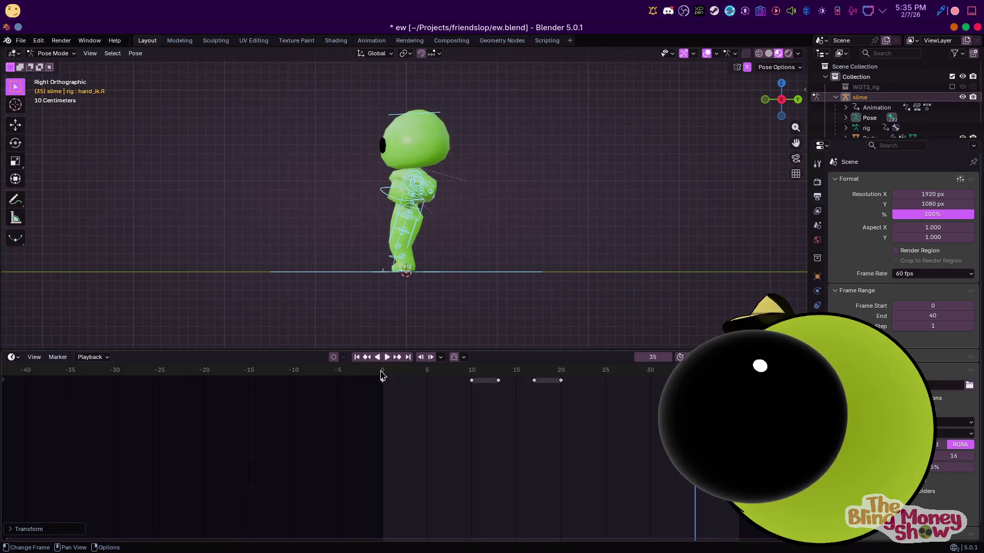
{"action": "key", "text": "space"}
{"action": "middle_click_drag", "start_coordinate": [351, 238], "coordinate": [448, 237]}
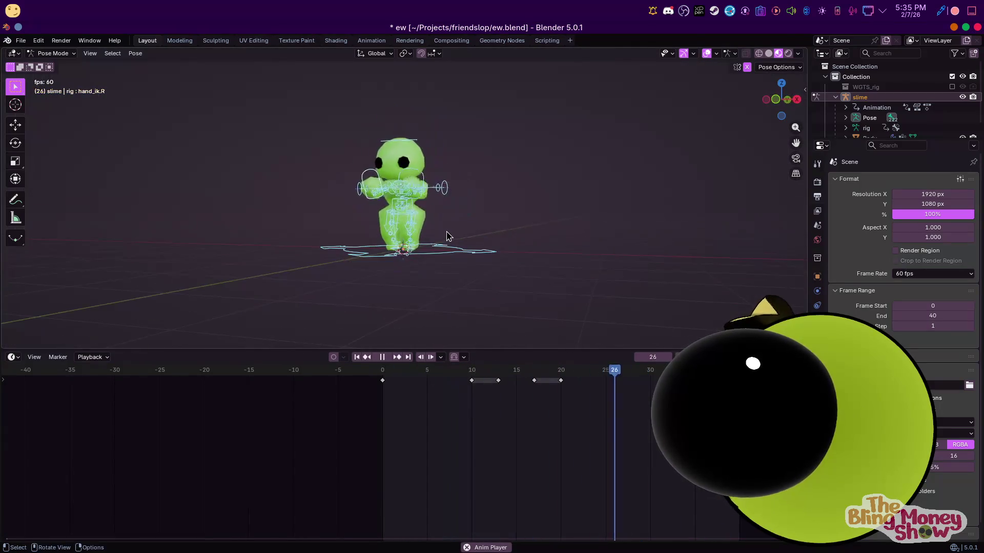
{"action": "scroll", "coordinate": [438, 234], "scroll_direction": "up", "scroll_amount": 4}
{"action": "key", "text": "KP_3"}
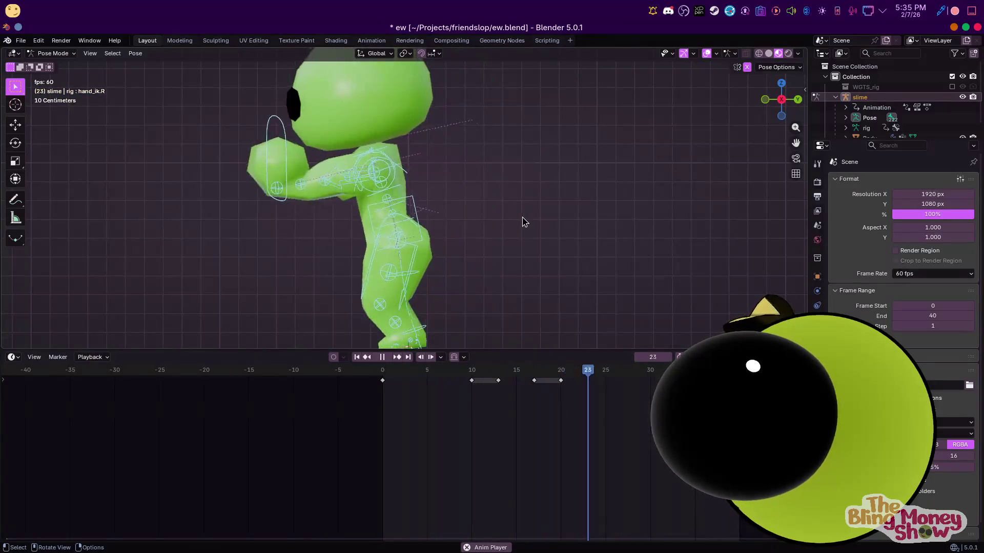
Stop playback and tilt the torso and head forward for the frame 17 pushing pose
{"action": "key", "text": "space"}
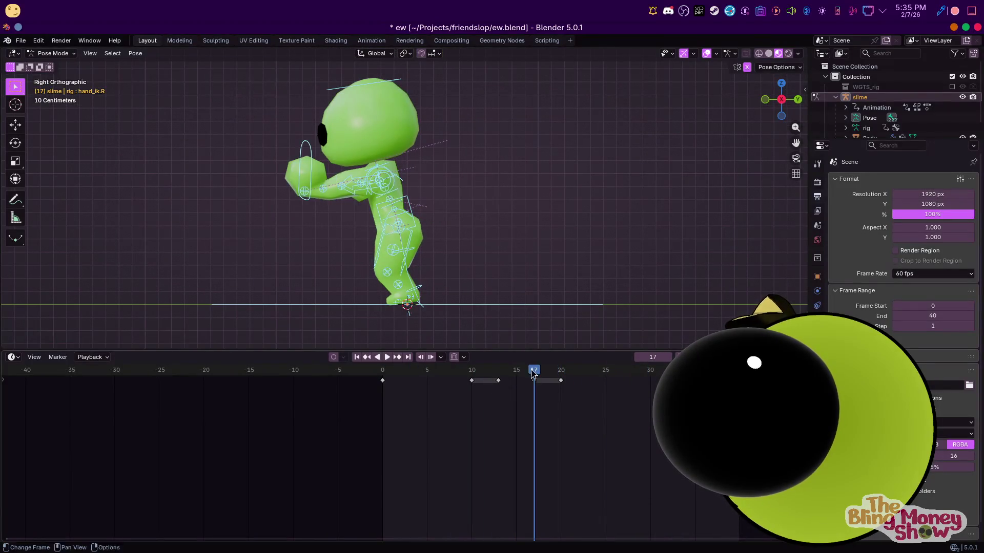
{"action": "left_click", "coordinate": [408, 201]}
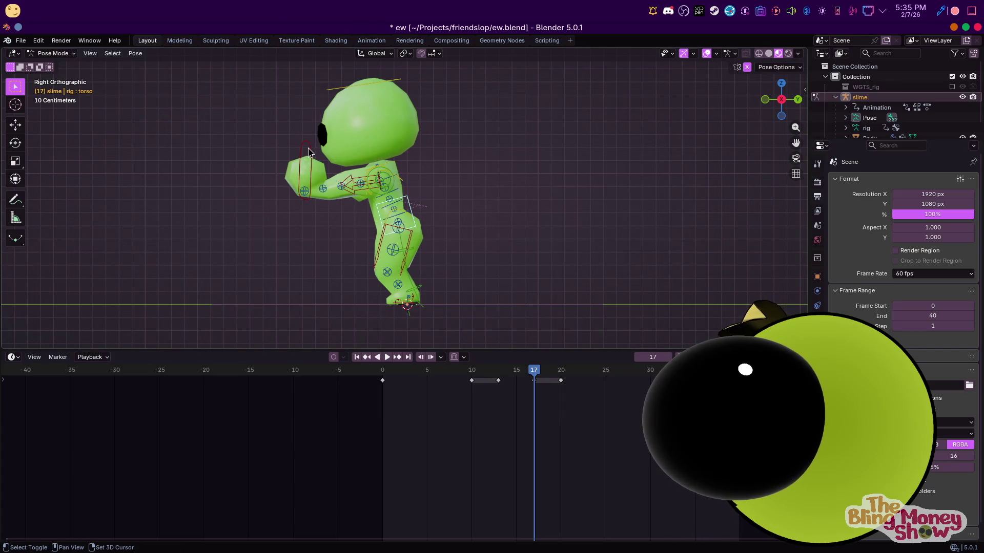
{"action": "left_click", "coordinate": [408, 202]}
{"action": "key", "text": "r"}
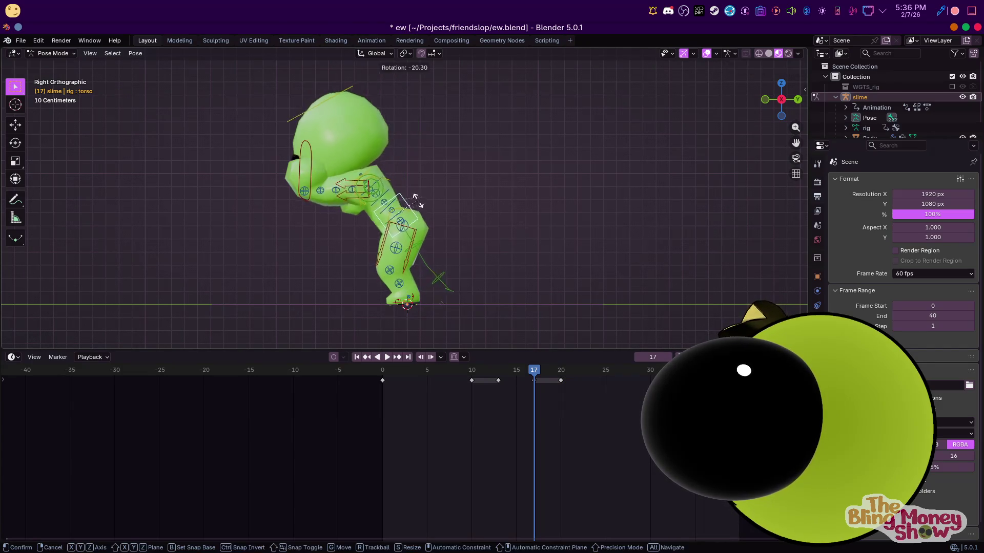
{"action": "left_click", "coordinate": [411, 206]}
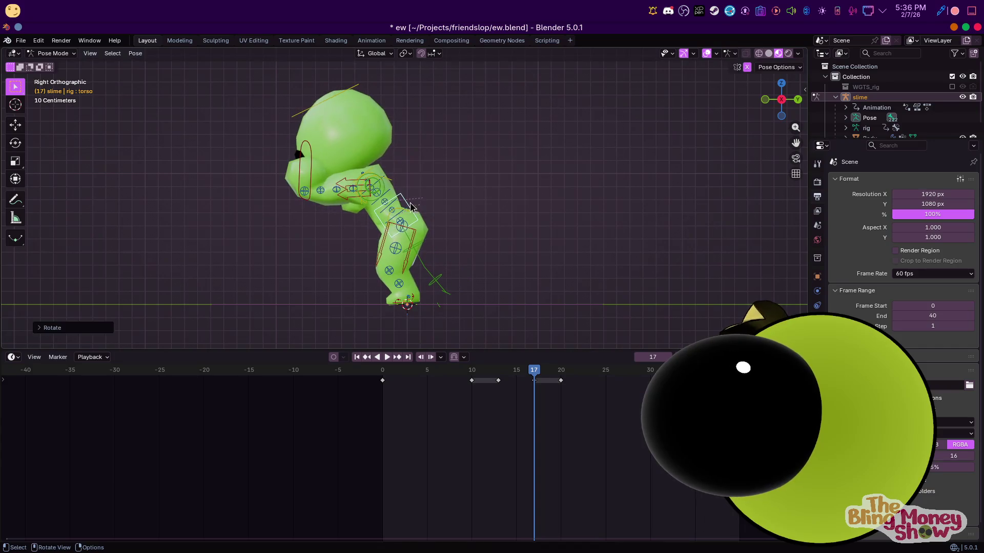
{"action": "left_click", "coordinate": [361, 127]}
{"action": "key", "text": "r"}
{"action": "key", "text": "r"}
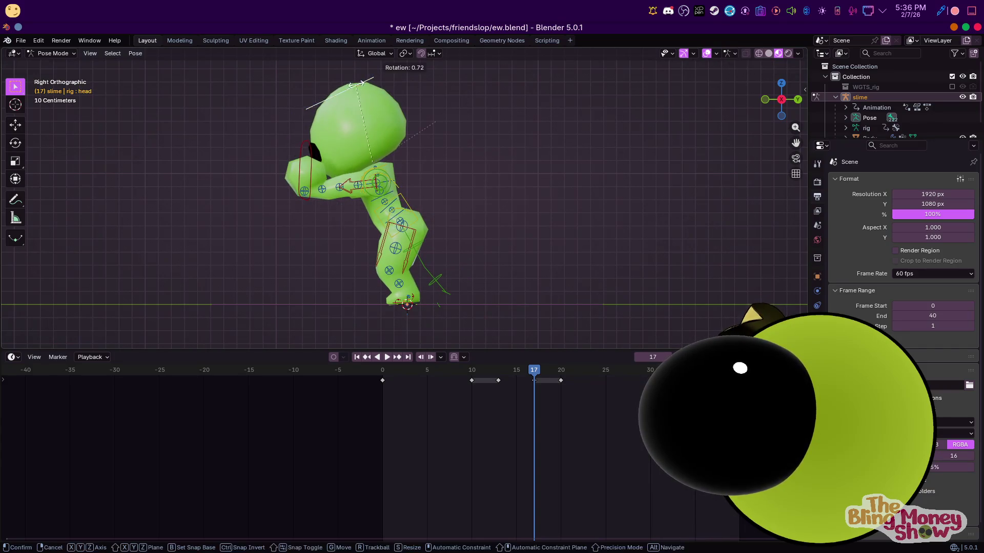
{"action": "left_click", "coordinate": [382, 113]}
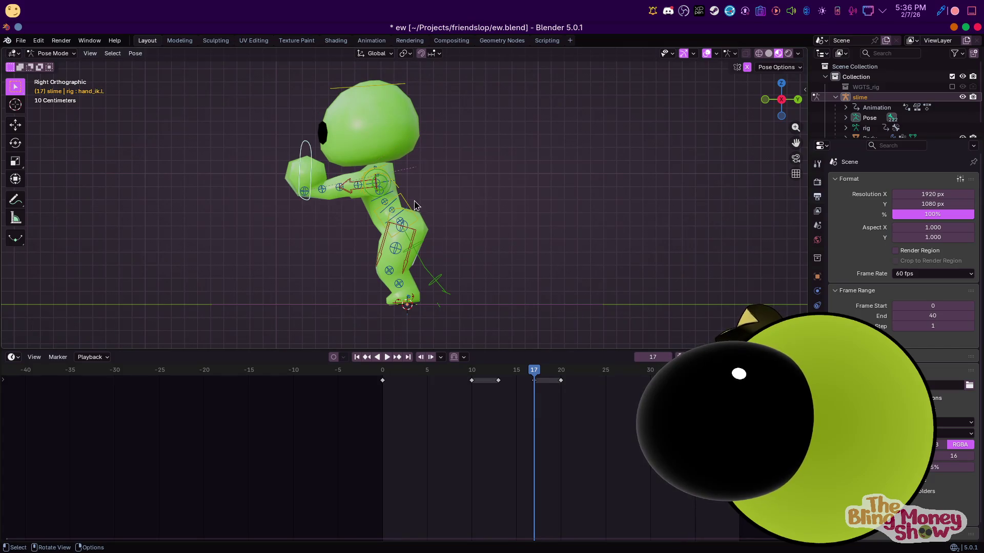
Drop the torso down and forward, rotate the hand and swing the arm out into the push
{"action": "key", "text": "g"}
{"action": "left_click", "coordinate": [369, 190]}
{"action": "key", "text": "g"}
{"action": "left_click", "coordinate": [332, 179]}
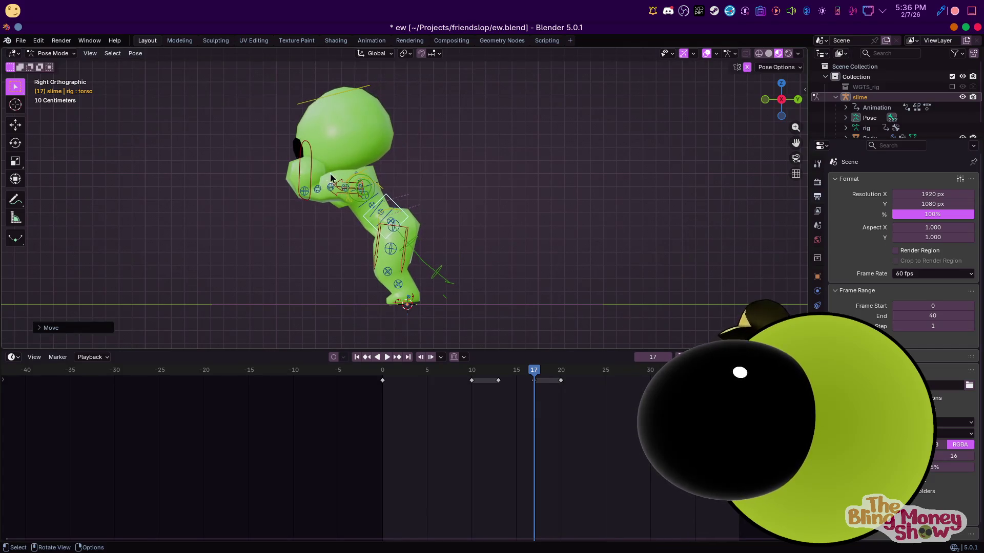
{"action": "key", "text": "r"}
{"action": "key", "text": "r"}
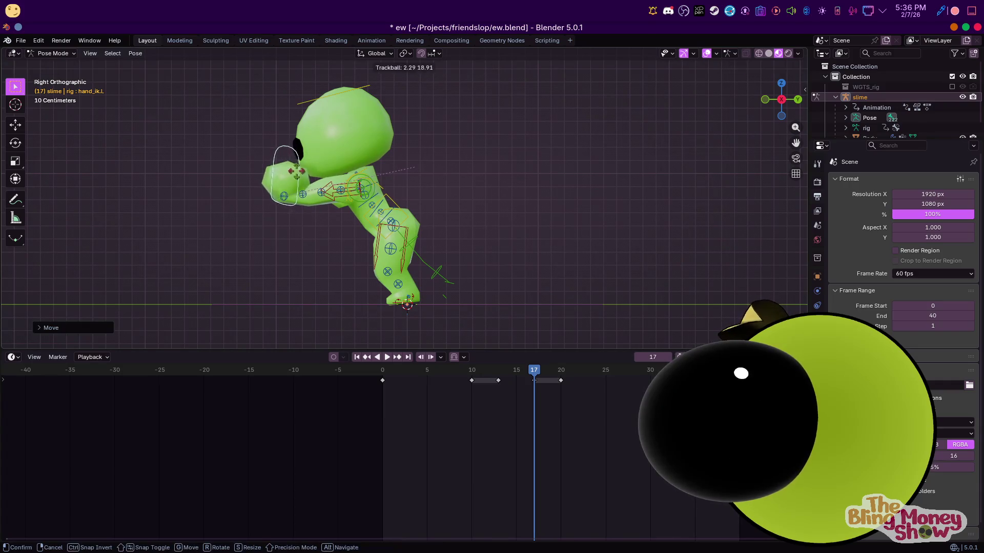
{"action": "left_click", "coordinate": [301, 191]}
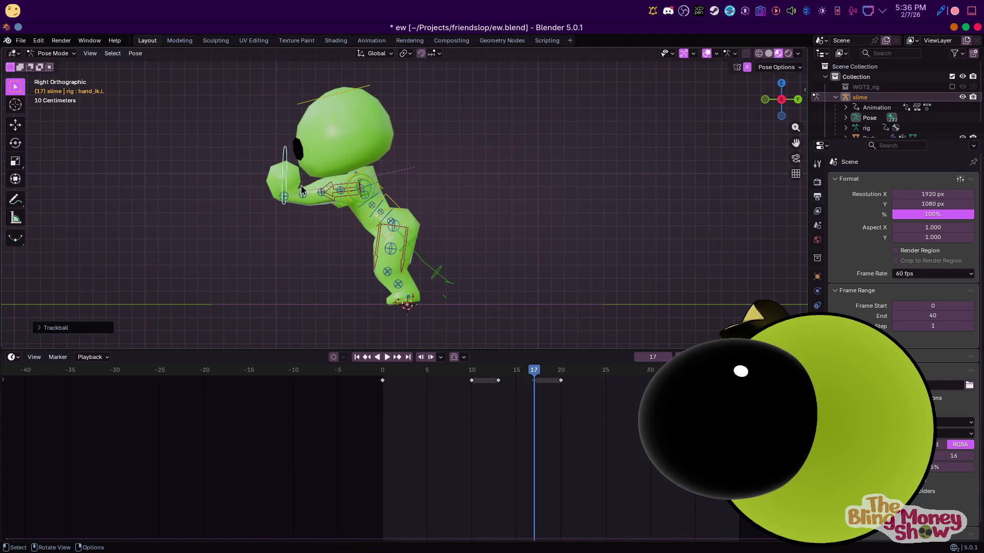
{"action": "key", "text": "g"}
{"action": "left_click", "coordinate": [286, 165]}
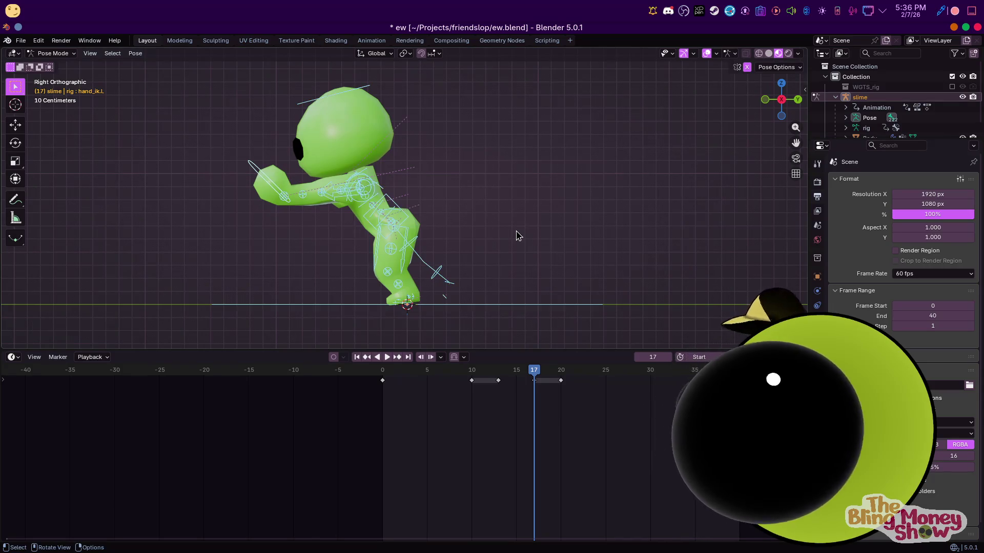
Jump to frame 20 and play the animation back while orbiting around the slime
{"action": "left_click", "coordinate": [559, 372]}
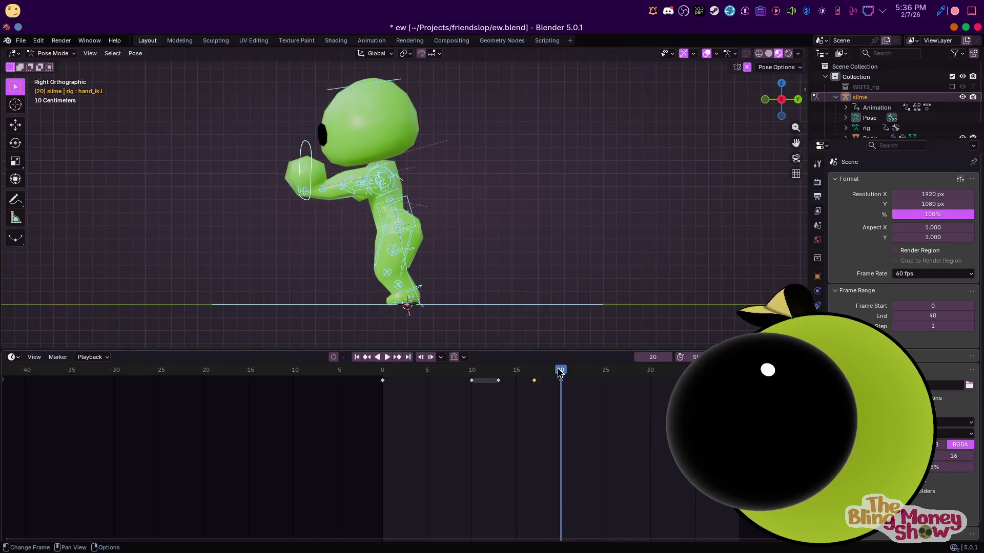
{"action": "key", "text": "space"}
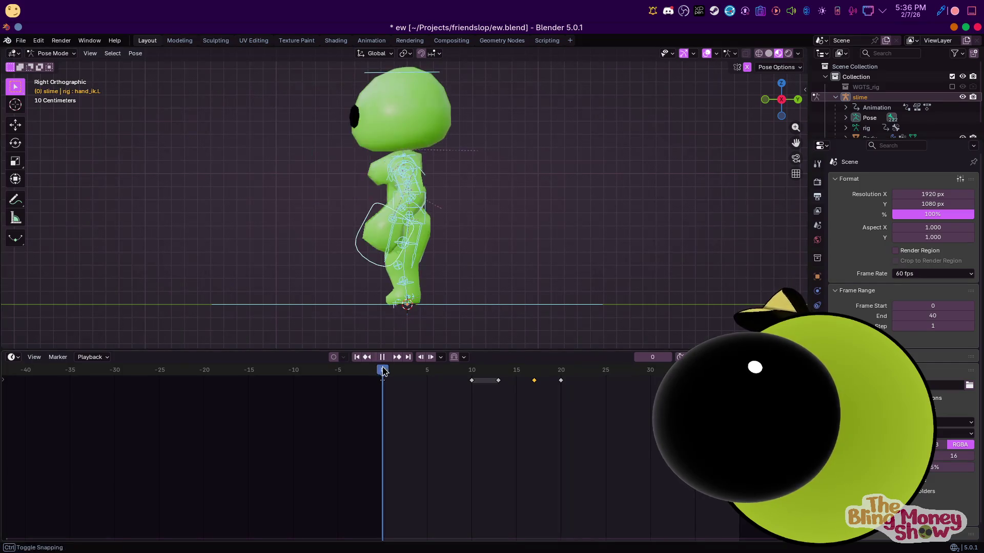
{"action": "scroll", "coordinate": [263, 228], "scroll_direction": "down", "scroll_amount": 2}
{"action": "mouse_move", "coordinate": [264, 228]}
{"action": "middle_mouse_down"}
{"action": "mouse_move", "coordinate": [372, 238]}
{"action": "mouse_move", "coordinate": [389, 267]}
{"action": "middle_mouse_up"}
{"action": "scroll", "coordinate": [373, 237], "scroll_direction": "up", "scroll_amount": 2}
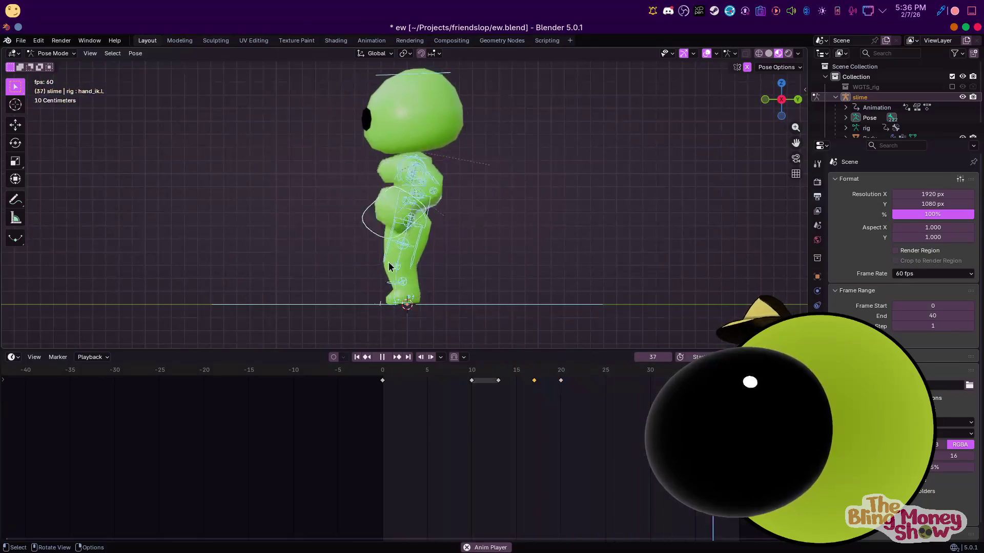
Select foot_ik.L and slide it back along the Y axis into its new position
{"action": "key", "text": "space"}
{"action": "mouse_move", "coordinate": [499, 258]}
{"action": "middle_mouse_down"}
{"action": "mouse_move", "coordinate": [477, 323]}
{"action": "mouse_move", "coordinate": [416, 302]}
{"action": "mouse_move", "coordinate": [430, 19]}
{"action": "middle_mouse_up"}
{"action": "key", "text": "space"}
{"action": "key", "text": "space"}
{"action": "left_click", "coordinate": [408, 303]}
{"action": "key", "text": "g"}
{"action": "key", "text": "Escape"}
{"action": "key", "text": "g"}
{"action": "key", "text": "y"}
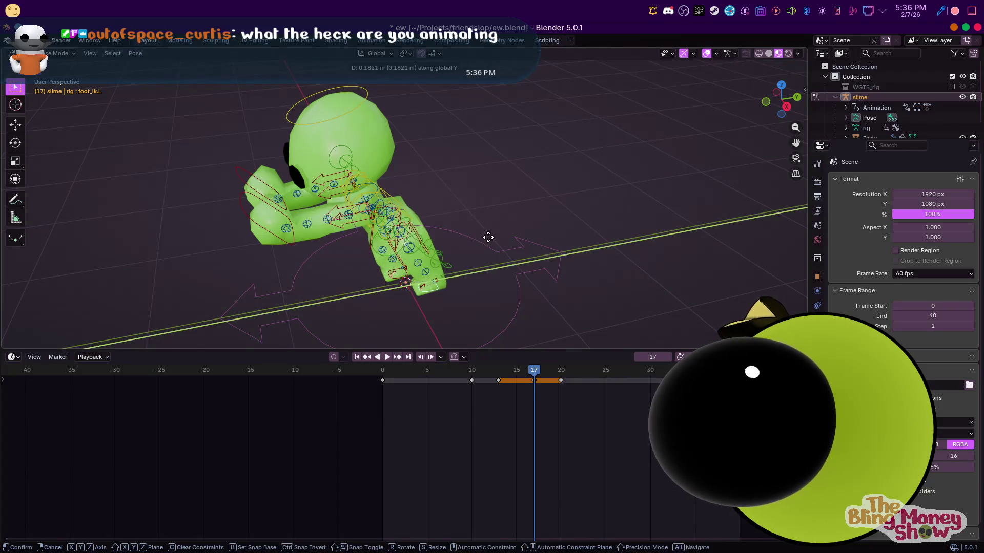
{"action": "left_click", "coordinate": [438, 253]}
{"action": "key", "text": "g"}
{"action": "key", "text": "y"}
{"action": "left_click", "coordinate": [393, 281]}
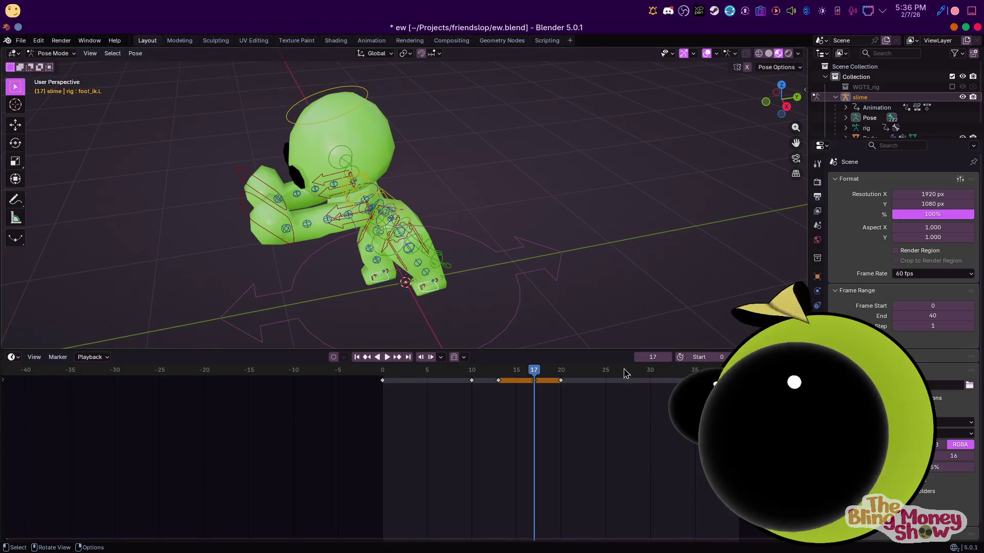
Delete the foot's later keyframes so only the frame 0 key remains, then play back
{"action": "key", "text": "g"}
{"action": "left_click", "coordinate": [479, 399]}
{"action": "left_click", "coordinate": [507, 409]}
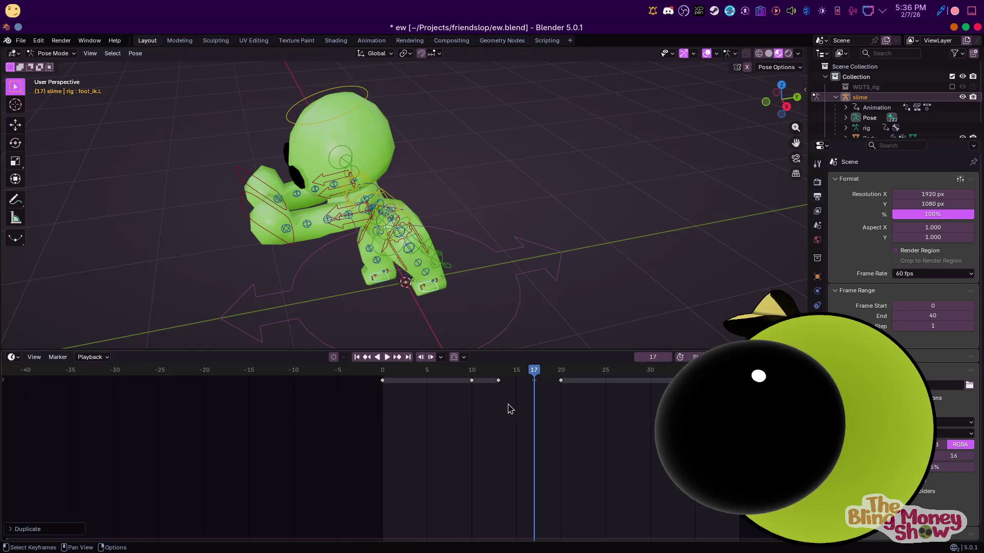
{"action": "key", "text": "x"}
{"action": "left_click", "coordinate": [517, 400]}
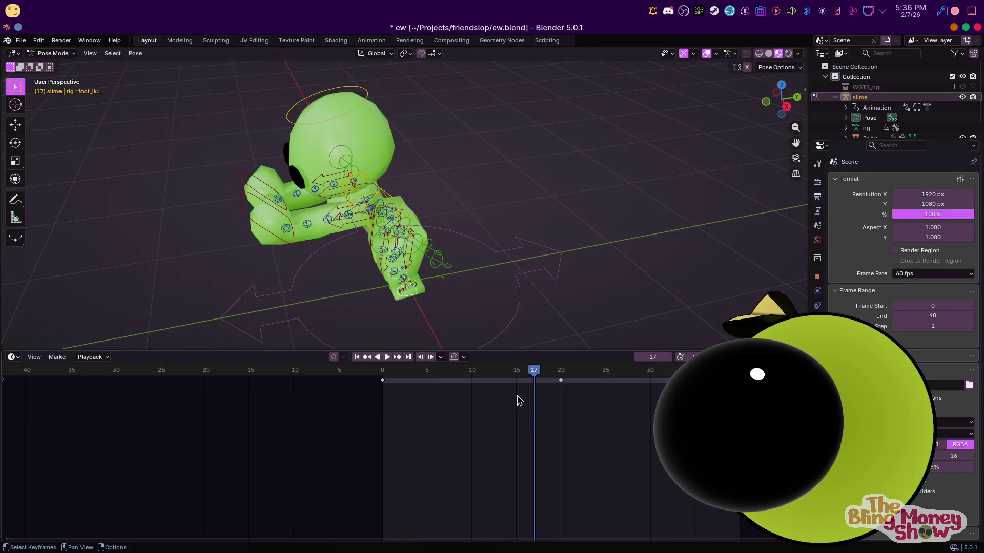
{"action": "key", "text": "ctrl+z"}
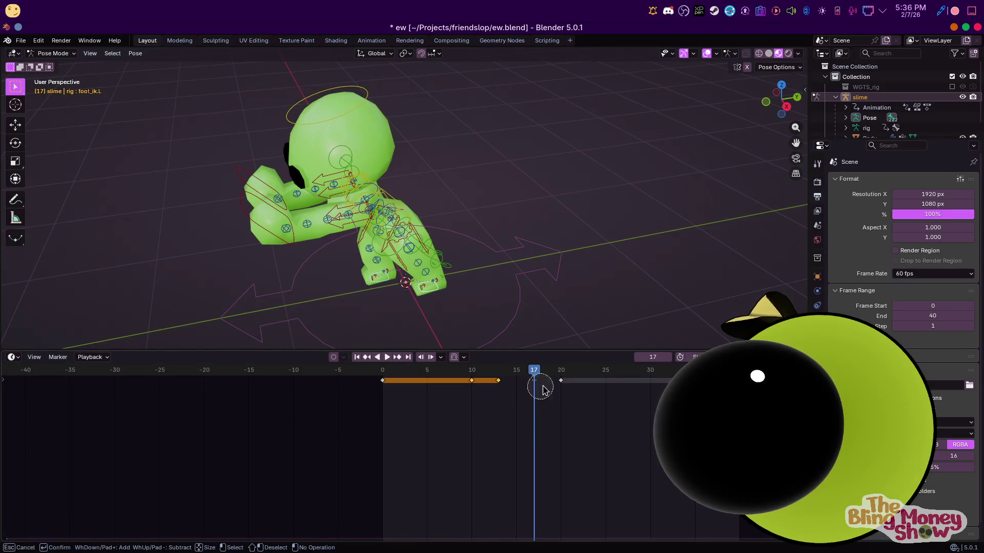
{"action": "key", "text": "x"}
{"action": "left_click", "coordinate": [590, 419]}
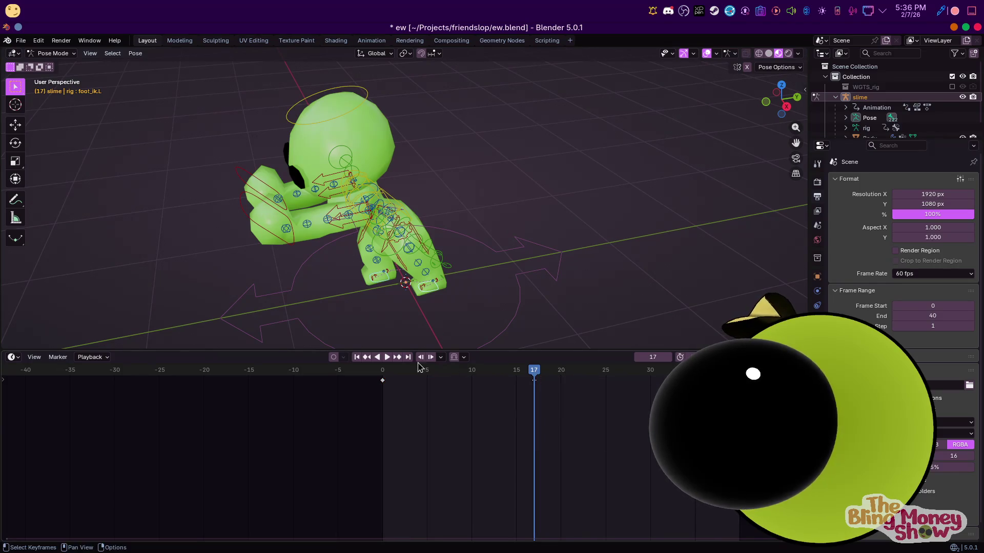
{"action": "key", "text": "space"}
Duplicate the foot's frame 0 key and drop the copy further along the timeline
{"action": "key", "text": "Escape"}
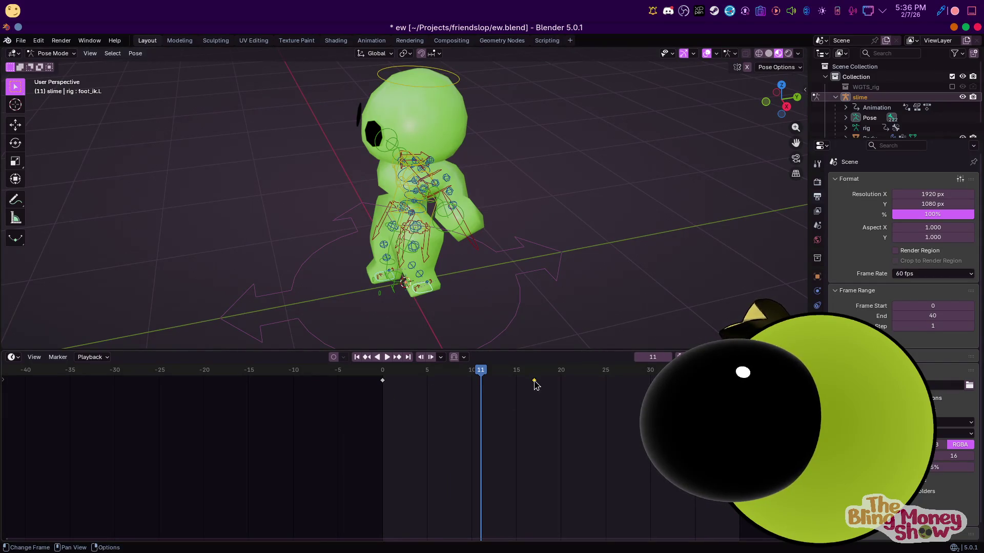
{"action": "key", "text": "shift+d"}
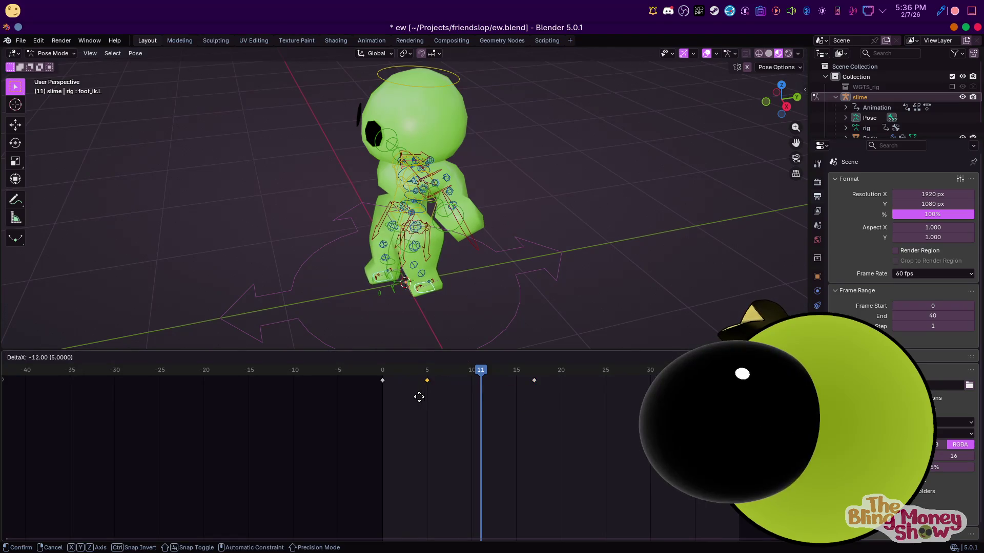
{"action": "left_click", "coordinate": [420, 398]}
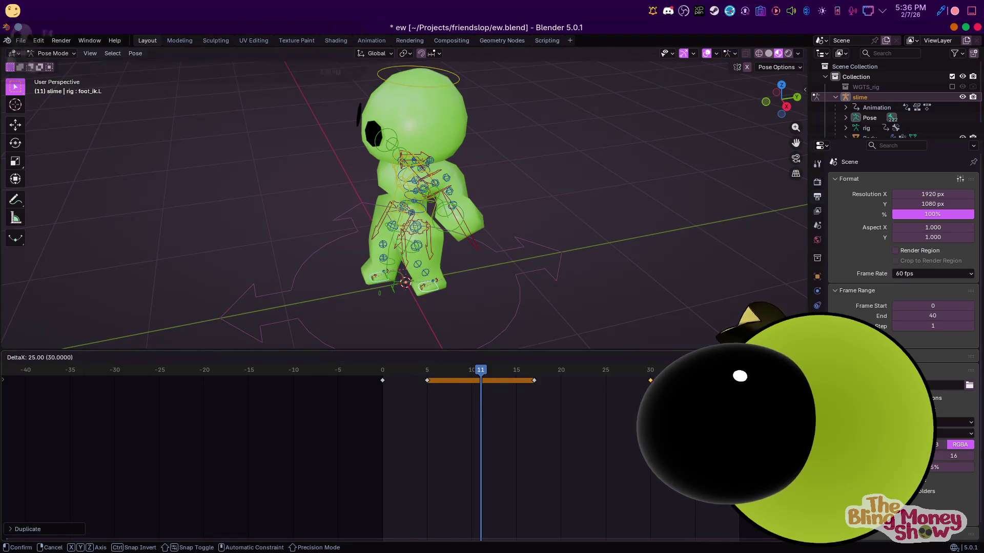
{"action": "key", "text": "space"}
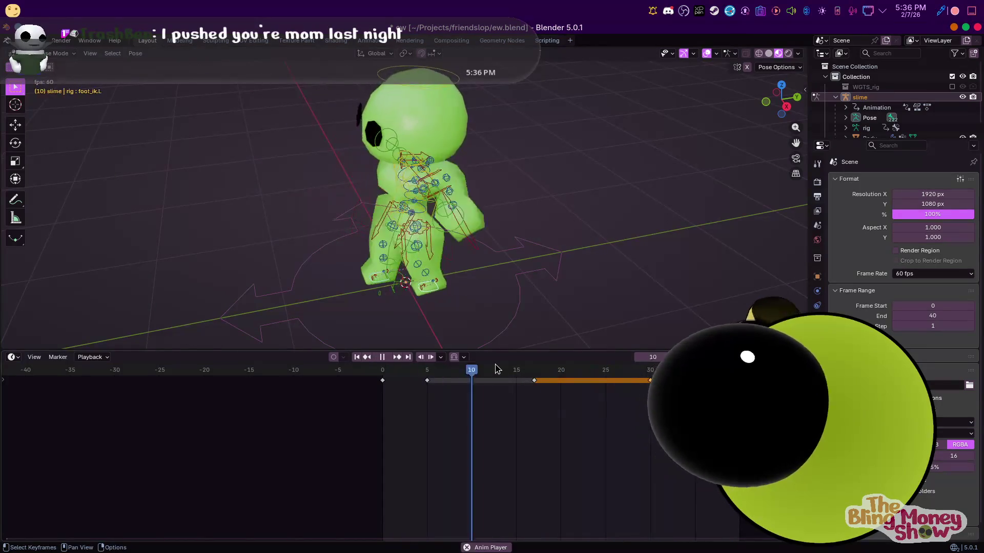
Shift the copied keys to frames 10 and 17 and check the loop from front and side views
{"action": "mouse_move", "coordinate": [529, 192]}
{"action": "middle_mouse_down"}
{"action": "mouse_move", "coordinate": [424, 184]}
{"action": "mouse_move", "coordinate": [482, 191]}
{"action": "middle_mouse_up"}
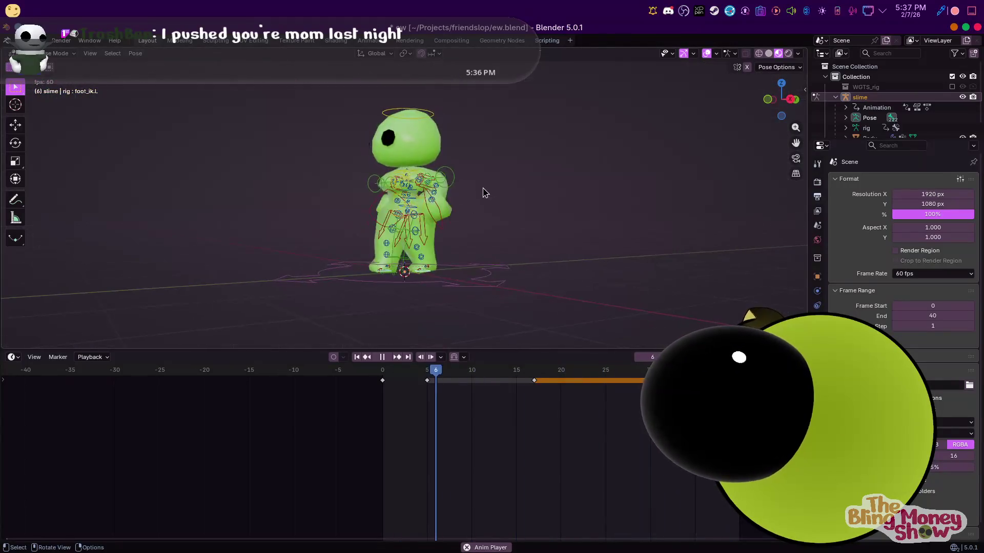
{"action": "scroll", "coordinate": [483, 191], "scroll_direction": "up", "scroll_amount": 5}
{"action": "left_click_drag", "start_coordinate": [431, 382], "coordinate": [472, 383]}
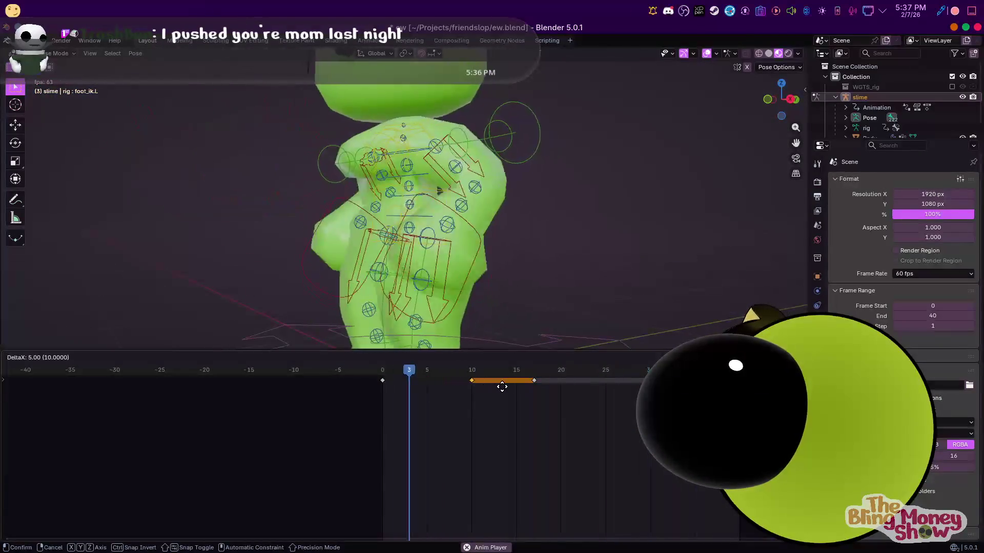
{"action": "left_click", "coordinate": [499, 383]}
{"action": "key", "text": "KP_1"}
{"action": "mouse_move", "coordinate": [484, 270]}
{"action": "middle_mouse_down"}
{"action": "mouse_move", "coordinate": [441, 239]}
{"action": "mouse_move", "coordinate": [515, 241]}
{"action": "mouse_move", "coordinate": [477, 228]}
{"action": "middle_mouse_up"}
{"action": "key", "text": "KP_3"}
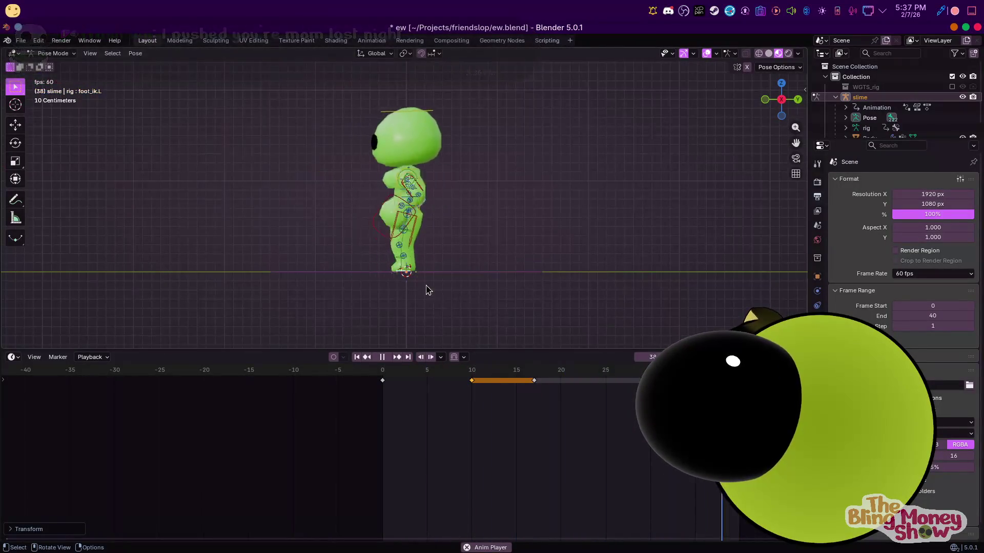
Select the torso bone and move it into a new push pose at frame 10
{"action": "key", "text": "space"}
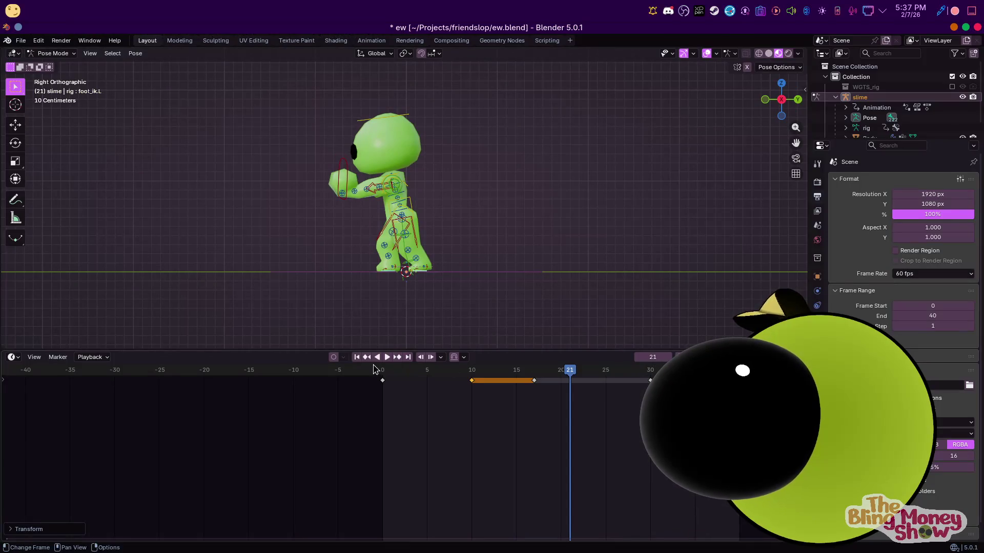
{"action": "key", "text": "shift+Left"}
{"action": "key", "text": "Right"}
{"action": "key", "text": "Right"}
{"action": "key", "text": "Right"}
{"action": "key", "text": "Right"}
{"action": "left_click", "coordinate": [422, 220]}
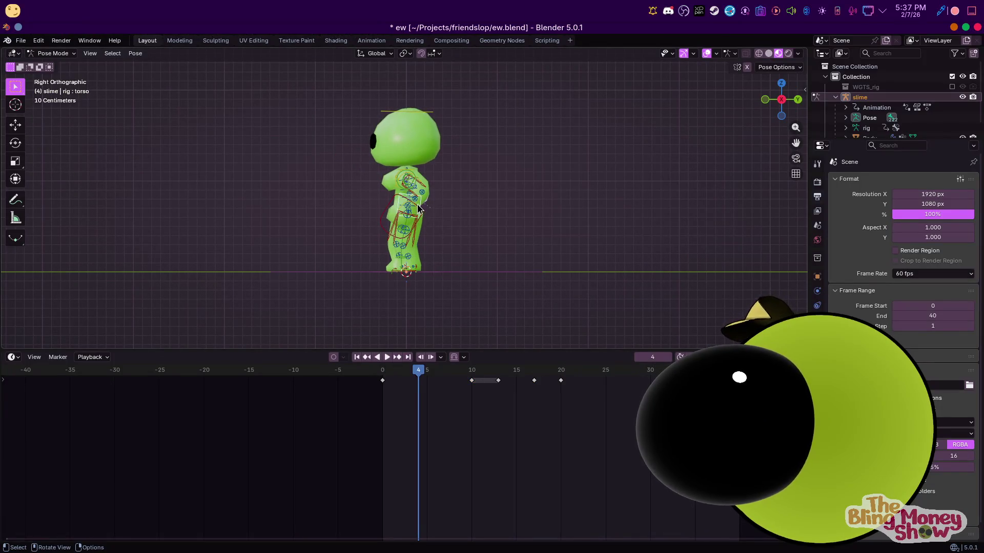
{"action": "key", "text": "Up"}
{"action": "key", "text": "g"}
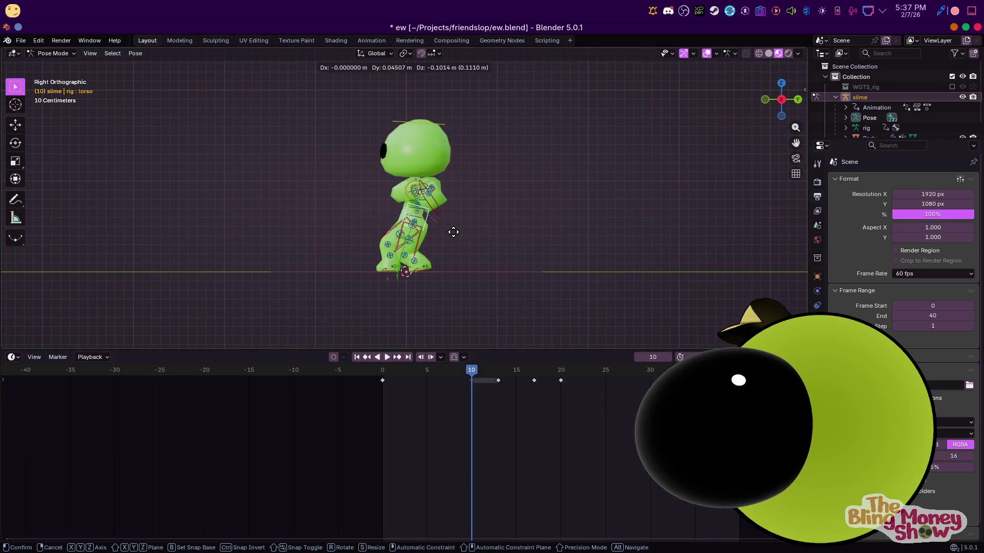
{"action": "left_click", "coordinate": [454, 231]}
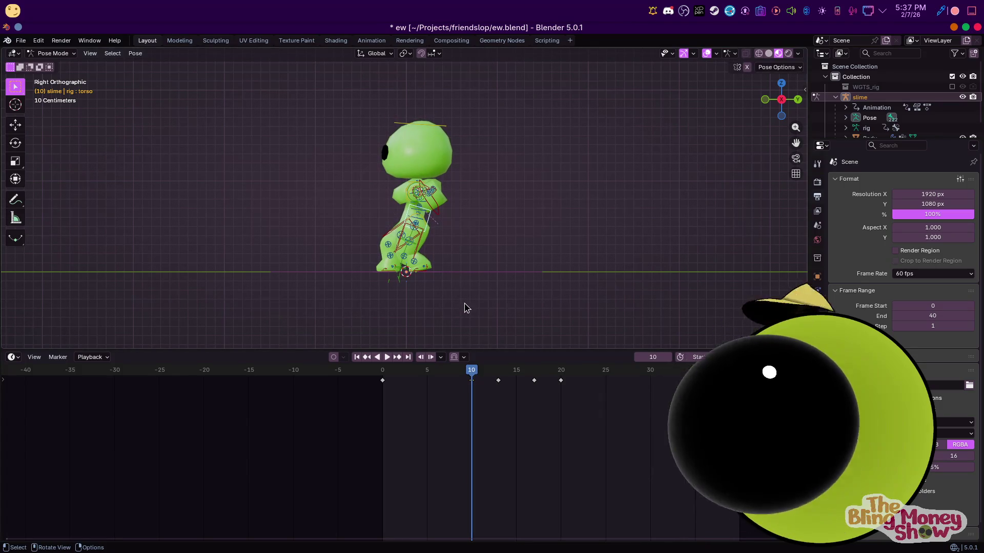
Scrub to frame 17 and move the torso into its second push pose
{"action": "mouse_move", "coordinate": [497, 373]}
{"action": "left_mouse_down"}
{"action": "mouse_move", "coordinate": [554, 387]}
{"action": "mouse_move", "coordinate": [535, 387]}
{"action": "left_mouse_up"}
{"action": "key", "text": "g"}
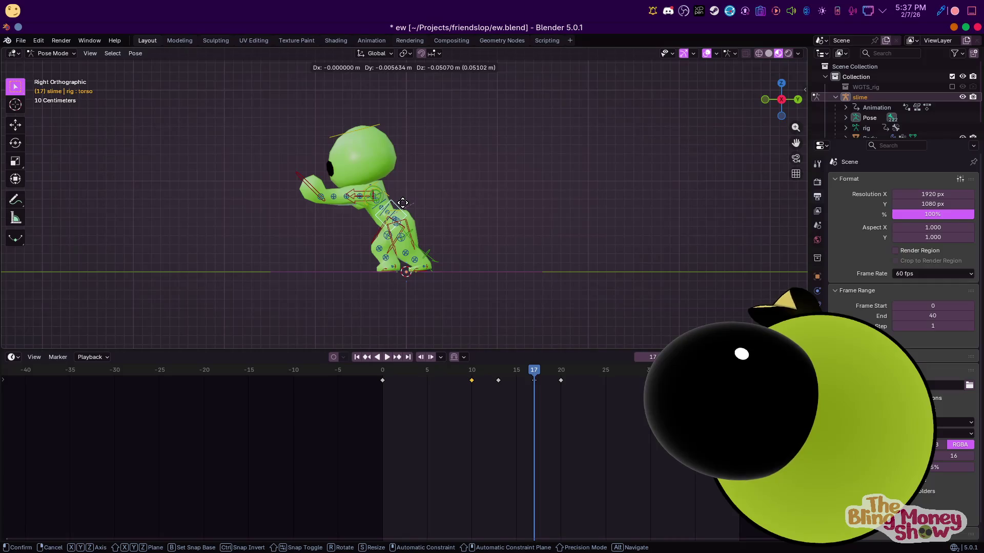
{"action": "left_click", "coordinate": [395, 201]}
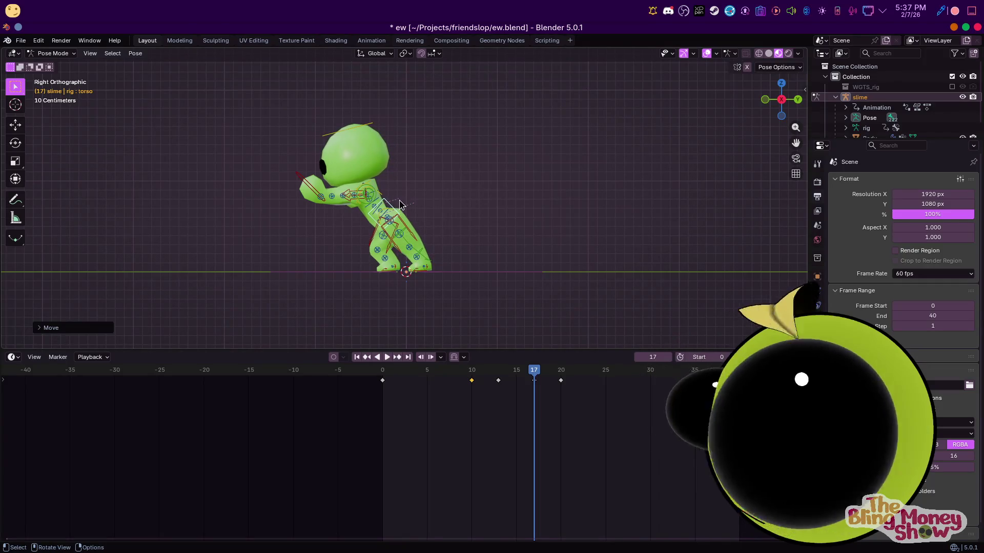
{"action": "mouse_move", "coordinate": [536, 371]}
{"action": "left_mouse_down"}
{"action": "mouse_move", "coordinate": [587, 374]}
{"action": "mouse_move", "coordinate": [625, 392]}
{"action": "left_mouse_up"}
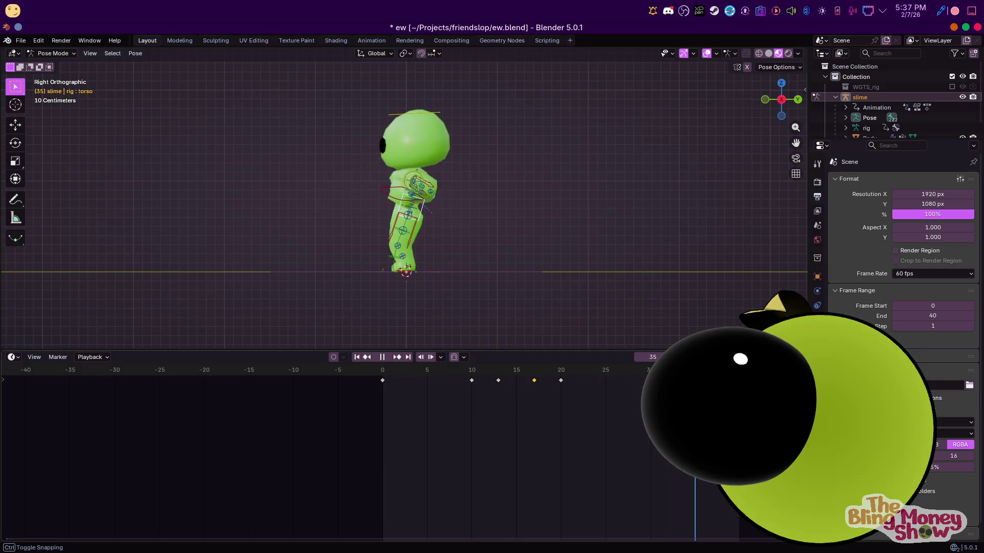
Play the push animation back, checking it from the front and side views
{"action": "key", "text": "space"}
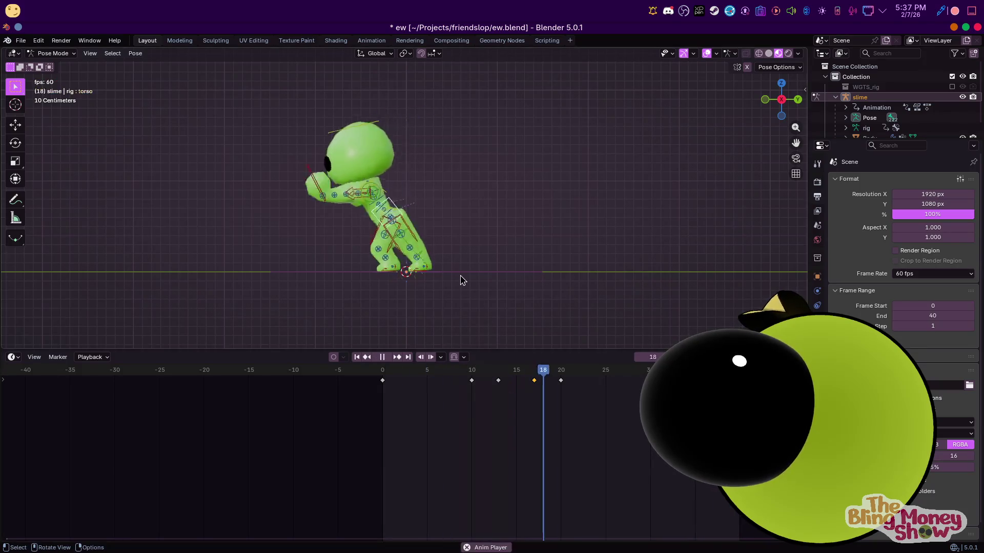
{"action": "middle_click_drag", "start_coordinate": [461, 279], "coordinate": [609, 210]}
{"action": "key", "text": "KP_3"}
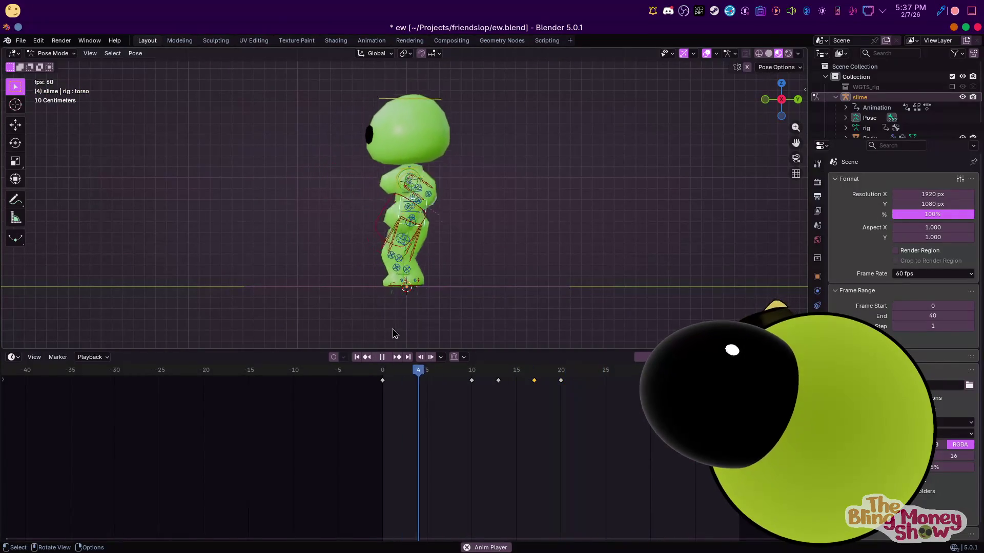
{"action": "key", "text": "space"}
{"action": "middle_click_drag", "start_coordinate": [195, 161], "coordinate": [266, 173]}
Rename slimeAction to push in the NLA editor and push it down into its own track
{"action": "left_click", "coordinate": [371, 40]}
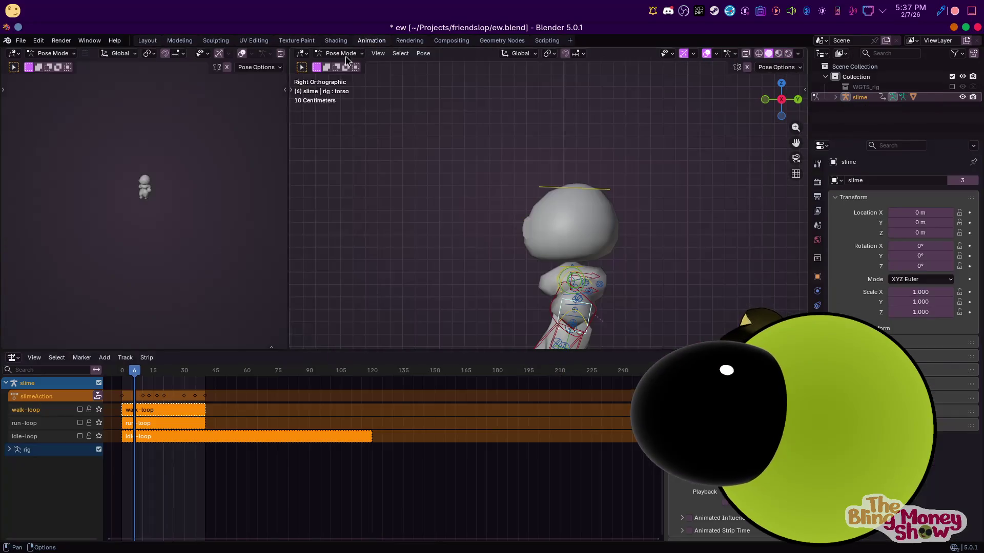
{"action": "double_click", "coordinate": [38, 396]}
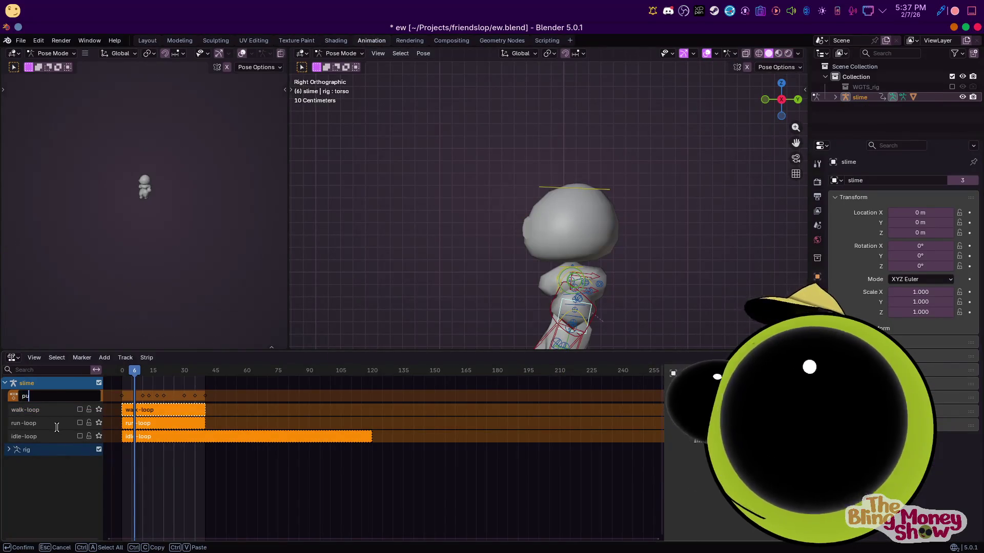
{"action": "type", "text": "push"}
{"action": "key", "text": "Return"}
{"action": "left_click", "coordinate": [97, 395]}
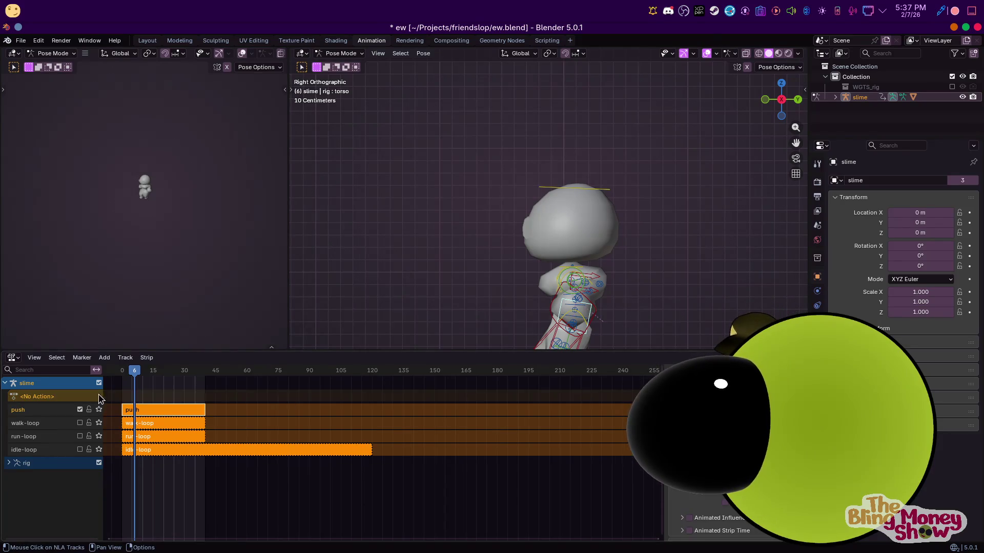
Mute the push track and return to the Layout workspace in side view
{"action": "left_click", "coordinate": [81, 410]}
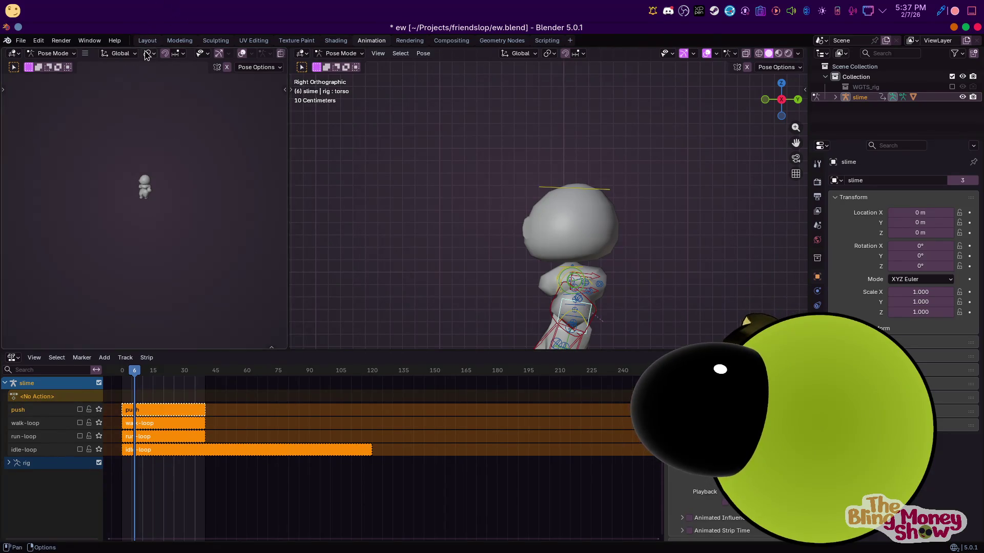
{"action": "left_click", "coordinate": [147, 40]}
{"action": "key", "text": "KP_3"}
{"action": "left_click", "coordinate": [61, 54]}
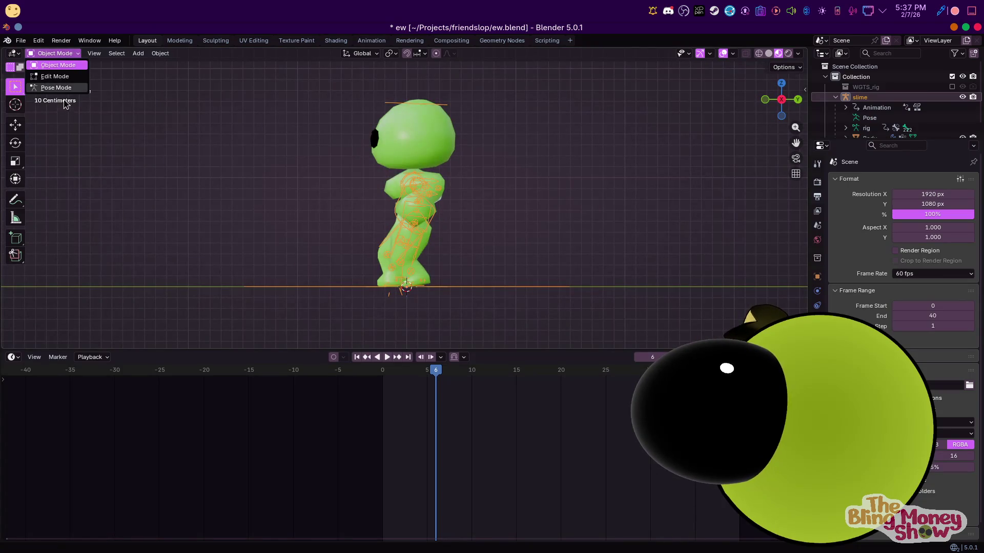
Reset the rig, then tilt and lower the torso and rotate the hips forward
{"action": "left_click", "coordinate": [55, 87]}
{"action": "key", "text": "alt+r"}
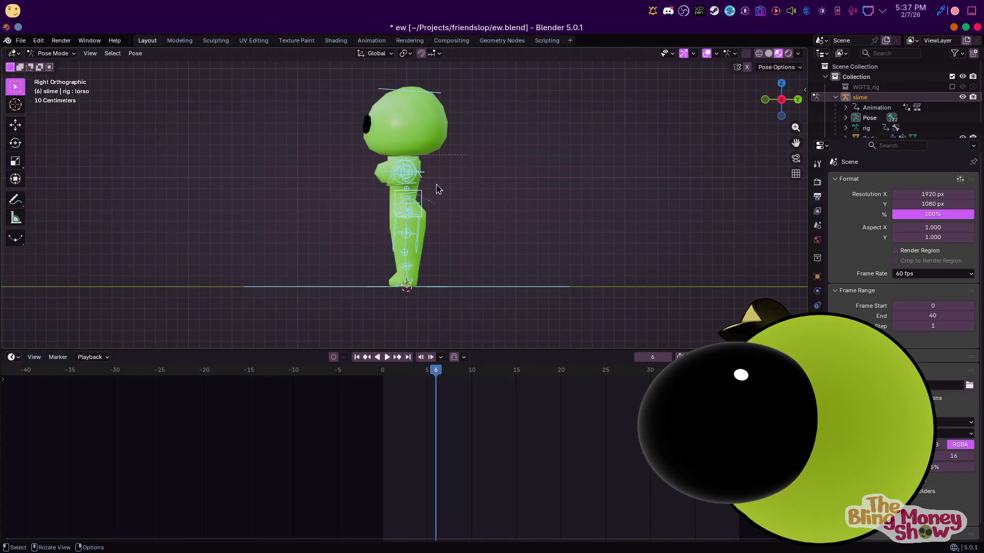
{"action": "left_click", "coordinate": [422, 200]}
{"action": "key", "text": "r"}
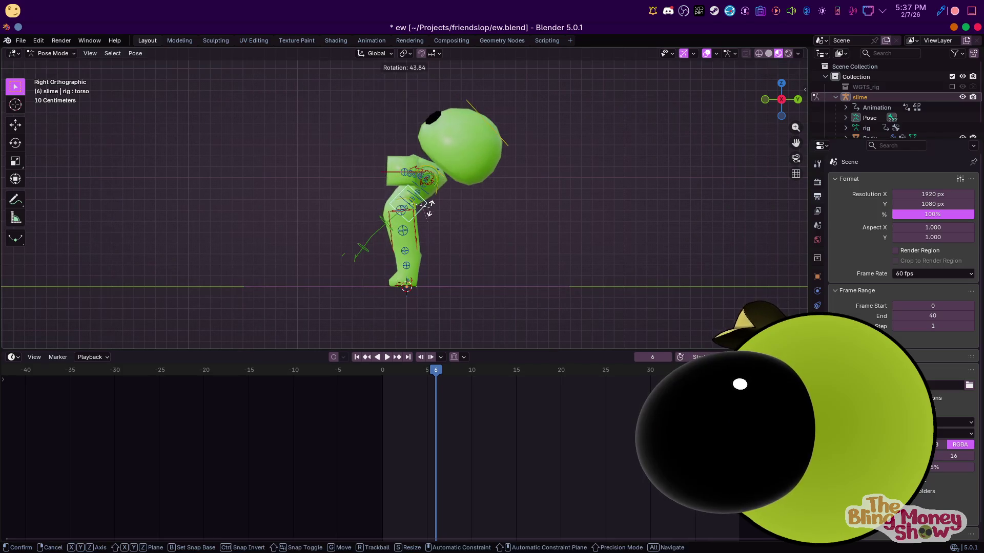
{"action": "left_click", "coordinate": [425, 209]}
{"action": "key", "text": "g"}
{"action": "left_click", "coordinate": [441, 238]}
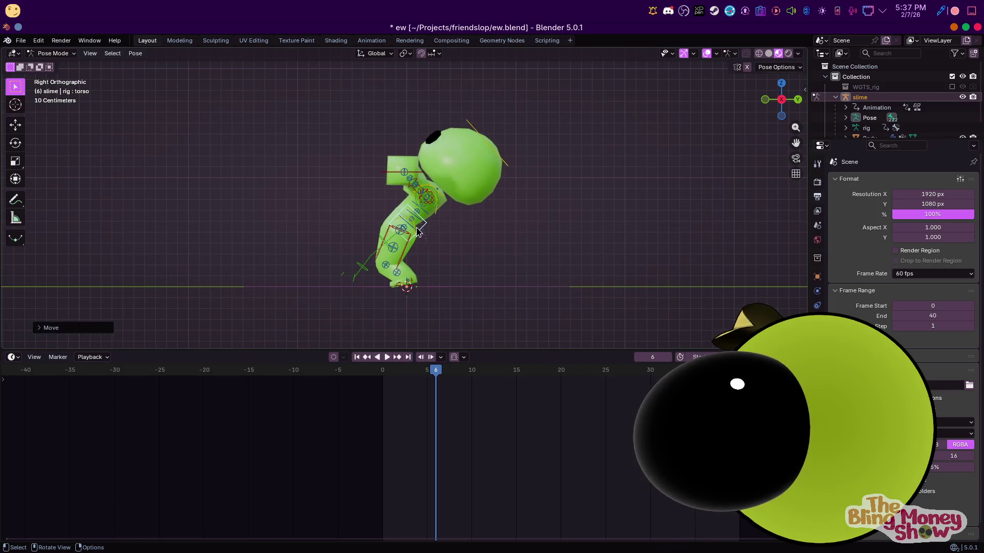
{"action": "left_click", "coordinate": [417, 230]}
{"action": "key", "text": "r"}
{"action": "left_click", "coordinate": [427, 246]}
Rotate the chest and head forward to complete the bent-over spine
{"action": "left_click", "coordinate": [437, 209]}
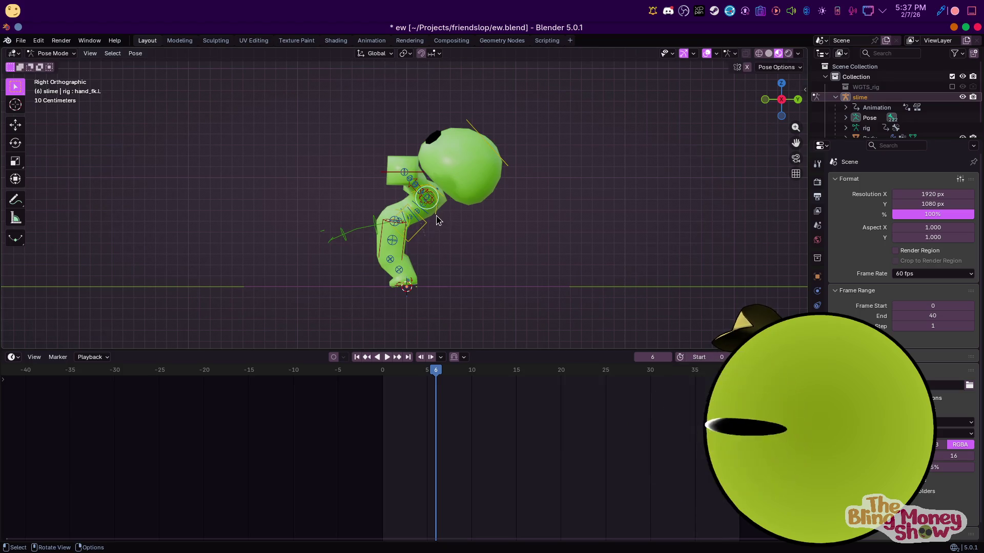
{"action": "key", "text": "r"}
{"action": "left_click", "coordinate": [442, 202]}
{"action": "key", "text": "r"}
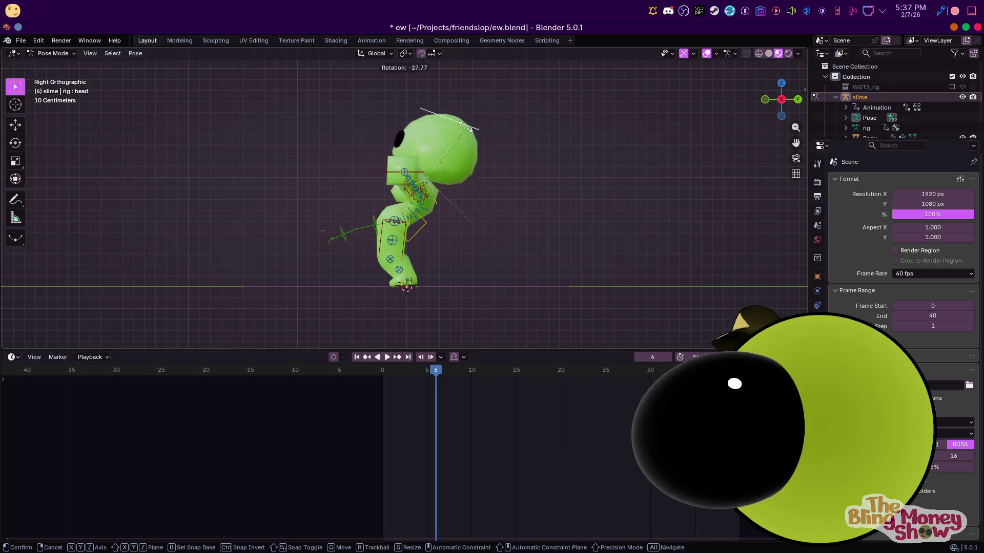
{"action": "left_click", "coordinate": [449, 121]}
{"action": "key", "text": "KP_1"}
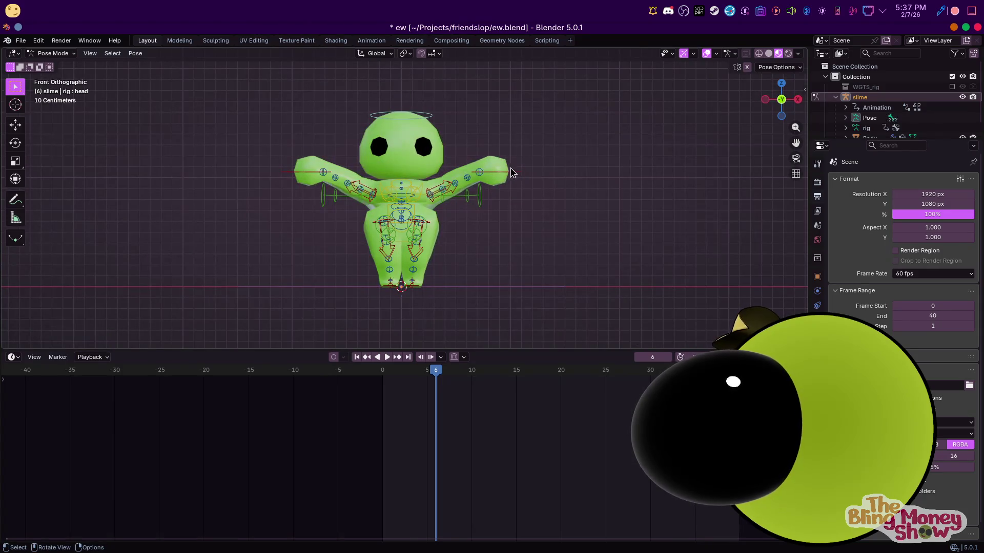
In front view, move and rotate both hand IK bones so the arms stretch out sideways
{"action": "key", "text": "g"}
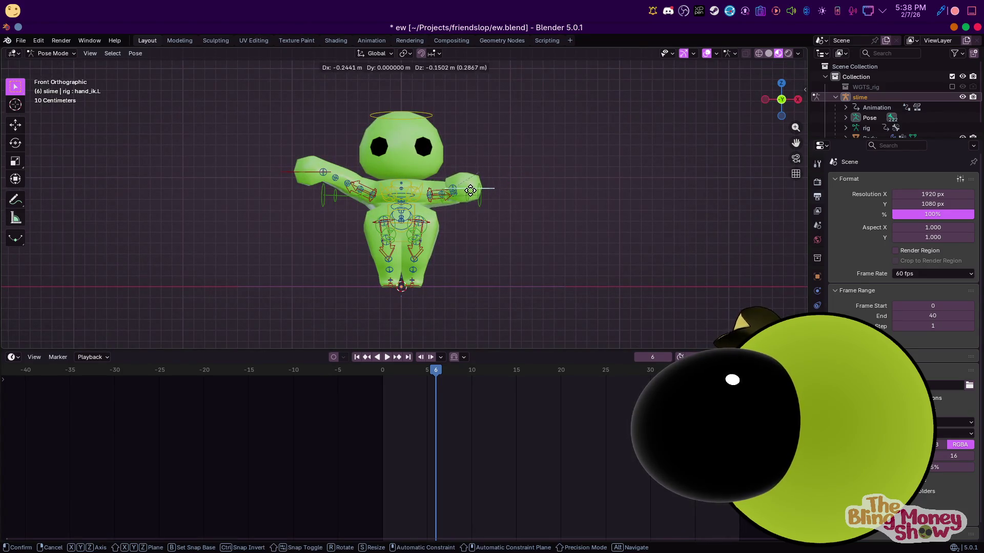
{"action": "left_click", "coordinate": [471, 190]}
{"action": "key", "text": "r"}
{"action": "key", "text": "r"}
{"action": "left_click", "coordinate": [303, 179]}
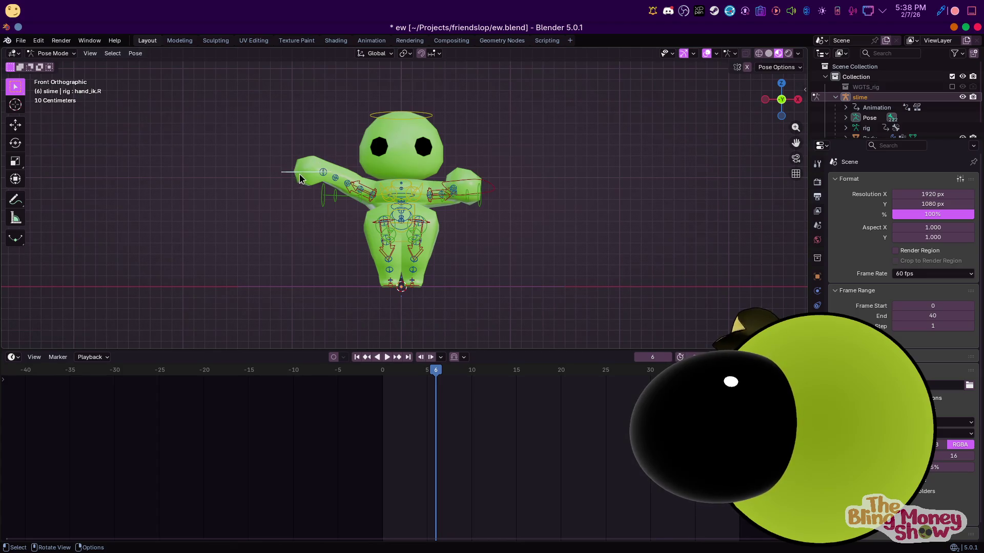
{"action": "key", "text": "r"}
{"action": "key", "text": "r"}
{"action": "left_click", "coordinate": [304, 179]}
{"action": "key", "text": "r"}
{"action": "key", "text": "r"}
{"action": "left_click", "coordinate": [415, 287]}
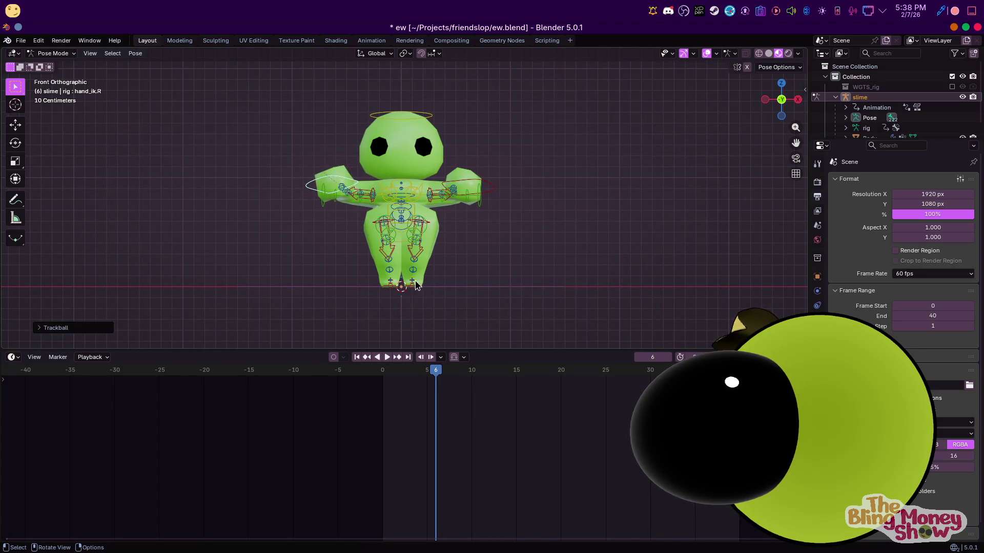
{"action": "key", "text": "KP_3"}
{"action": "key", "text": "g"}
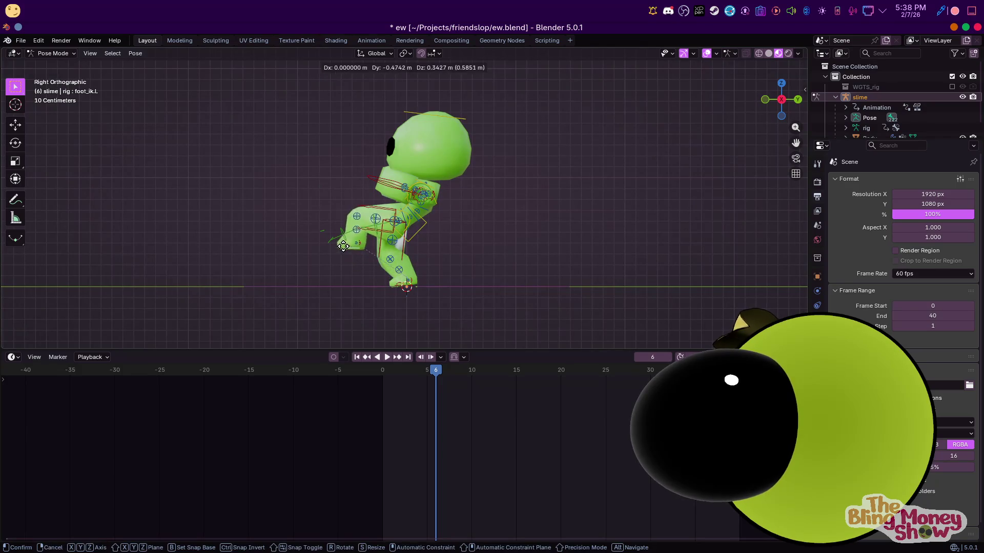
Reposition and rotate the foot IK bone and the torso, checking the pose from the side view
{"action": "left_click", "coordinate": [339, 229]}
{"action": "key", "text": "g"}
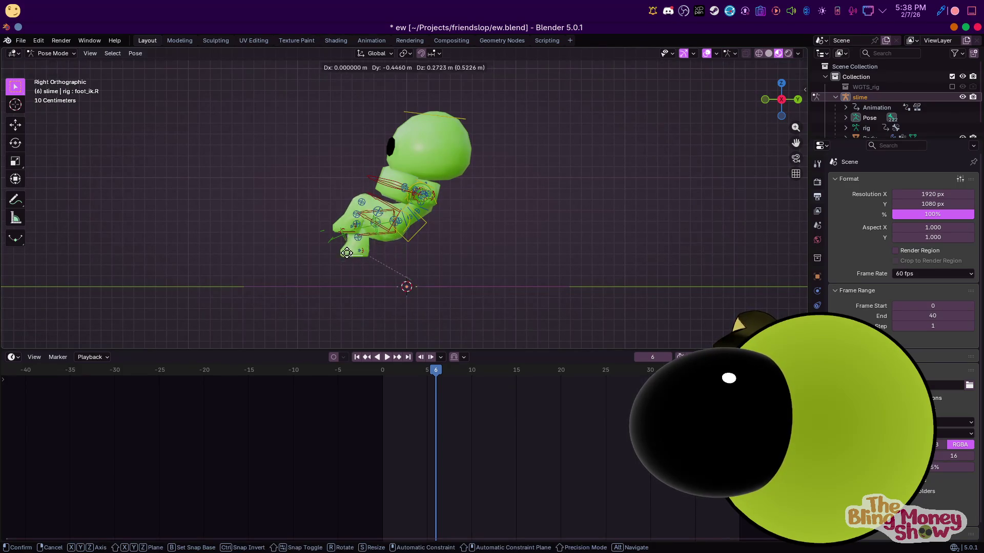
{"action": "left_click", "coordinate": [361, 247]}
{"action": "key", "text": "r"}
{"action": "left_click", "coordinate": [344, 278]}
{"action": "key", "text": "g"}
{"action": "middle_click_drag", "start_coordinate": [395, 252], "coordinate": [497, 270]}
{"action": "key", "text": "KP_3"}
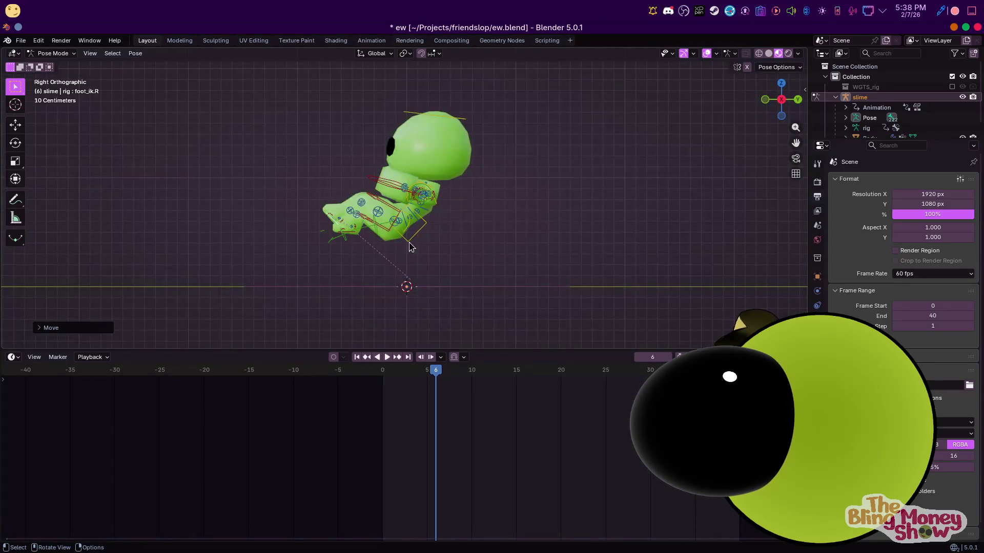
{"action": "key", "text": "r"}
{"action": "left_click", "coordinate": [417, 257]}
{"action": "key", "text": "g"}
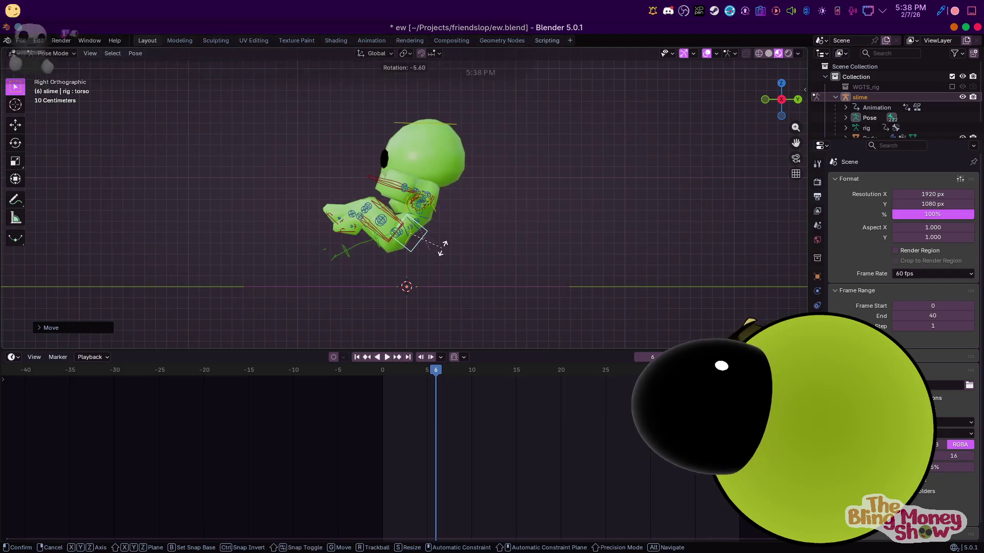
{"action": "left_click", "coordinate": [441, 246]}
Adjust the left and right hand IK controls and try a head rotation, undoing the unwanted tilt
{"action": "key", "text": "KP_1"}
{"action": "left_click", "coordinate": [463, 201]}
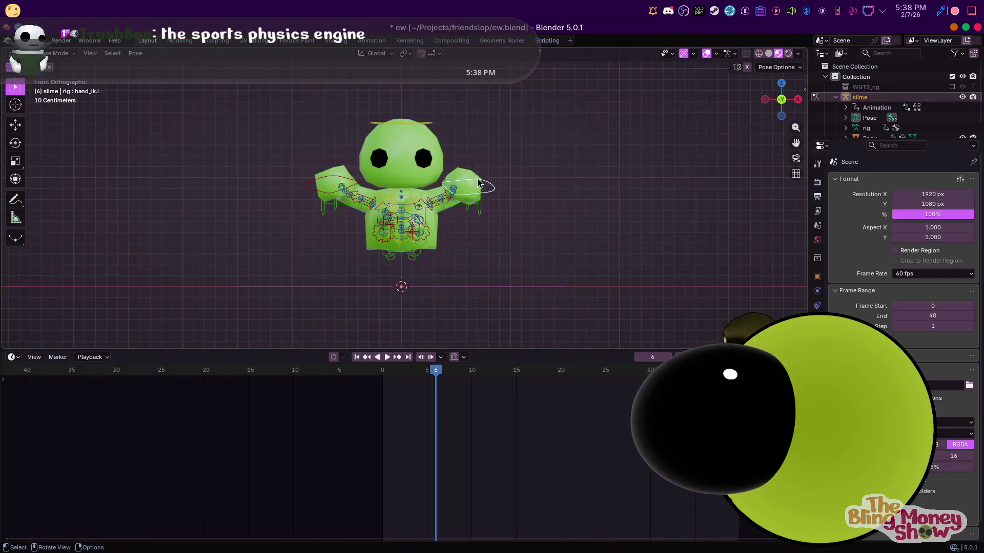
{"action": "key", "text": "g"}
{"action": "left_click", "coordinate": [466, 202]}
{"action": "key", "text": "g"}
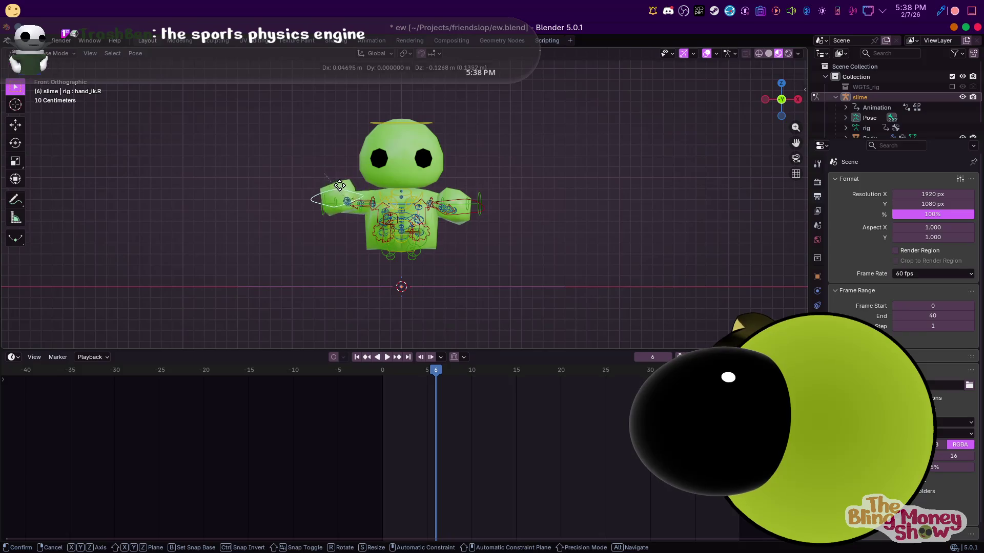
{"action": "left_click", "coordinate": [318, 197]}
{"action": "key", "text": "KP_3"}
{"action": "left_click", "coordinate": [436, 115]}
{"action": "key", "text": "r"}
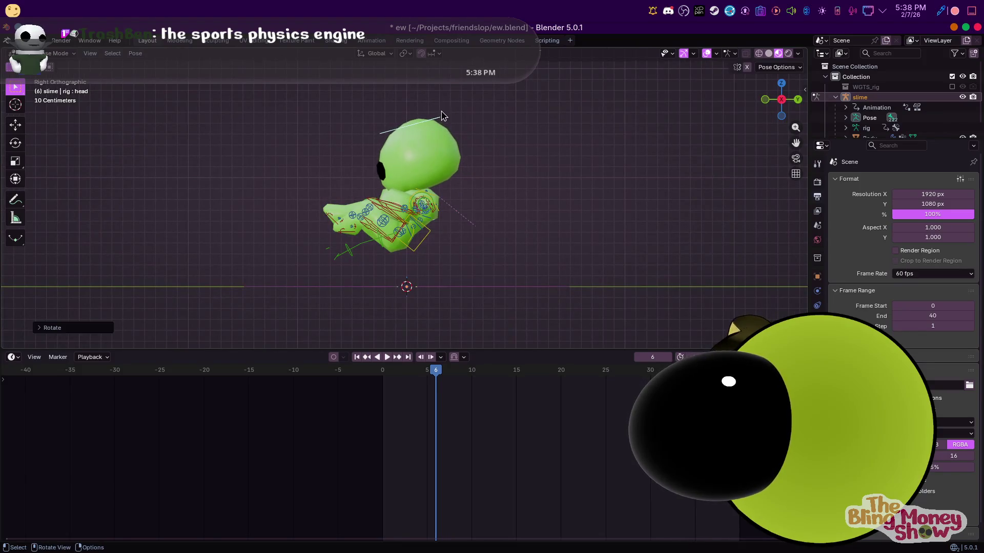
{"action": "key", "text": "ctrl+z"}
{"action": "key", "text": "KP_1"}
{"action": "key", "text": "g"}
{"action": "left_click", "coordinate": [494, 229]}
{"action": "key", "text": "r"}
{"action": "key", "text": "r"}
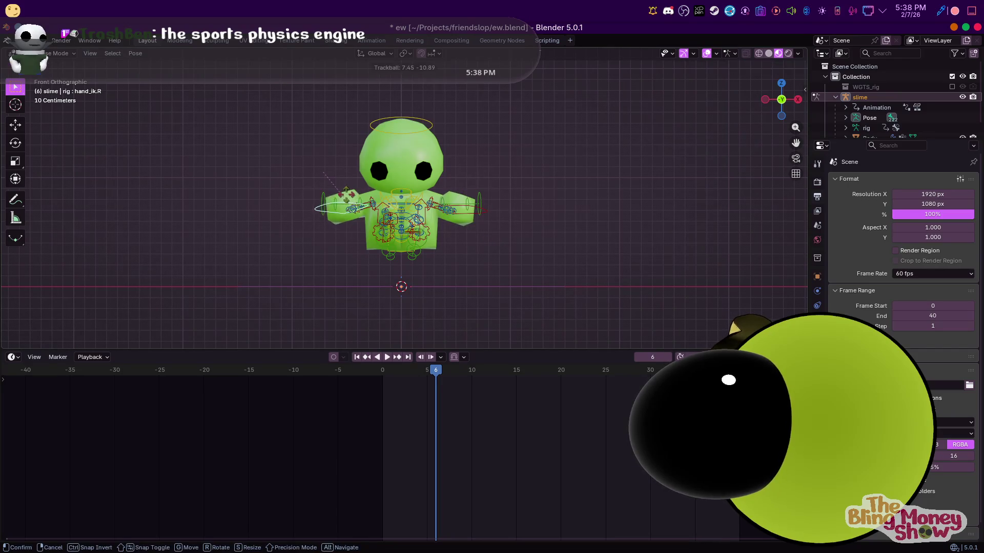
{"action": "left_click", "coordinate": [356, 191]}
Undo a stray edit, shift and duplicate the pose keys along the timeline, and move to frame 20
{"action": "key", "text": "KP_3"}
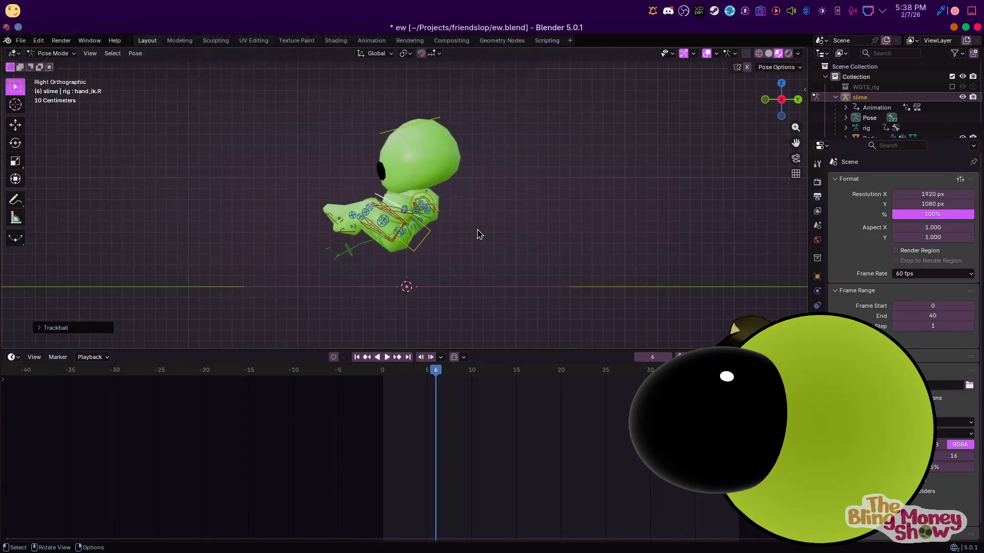
{"action": "key", "text": "ctrl+z"}
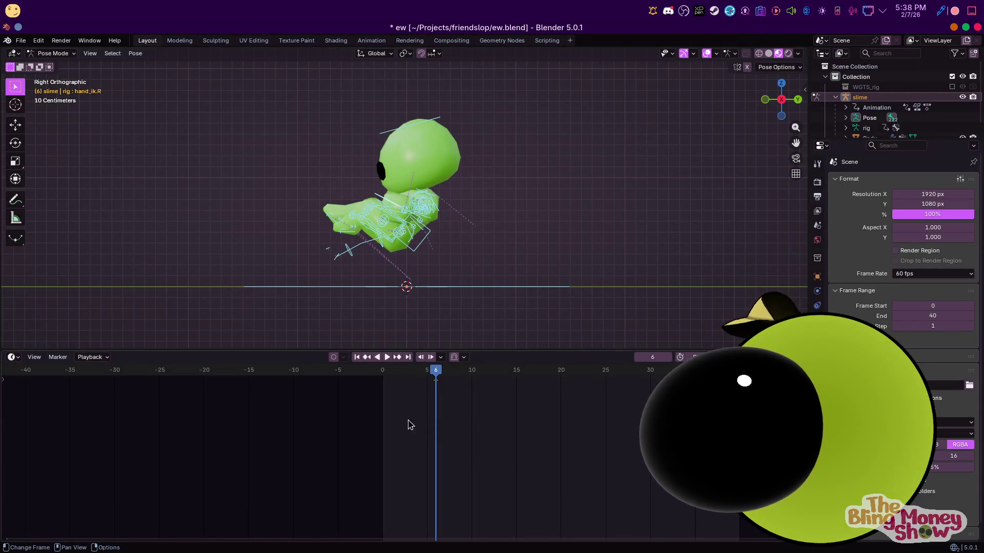
{"action": "type", "text": "g"}
{"action": "type", "text": "45"}
{"action": "key", "text": "Return"}
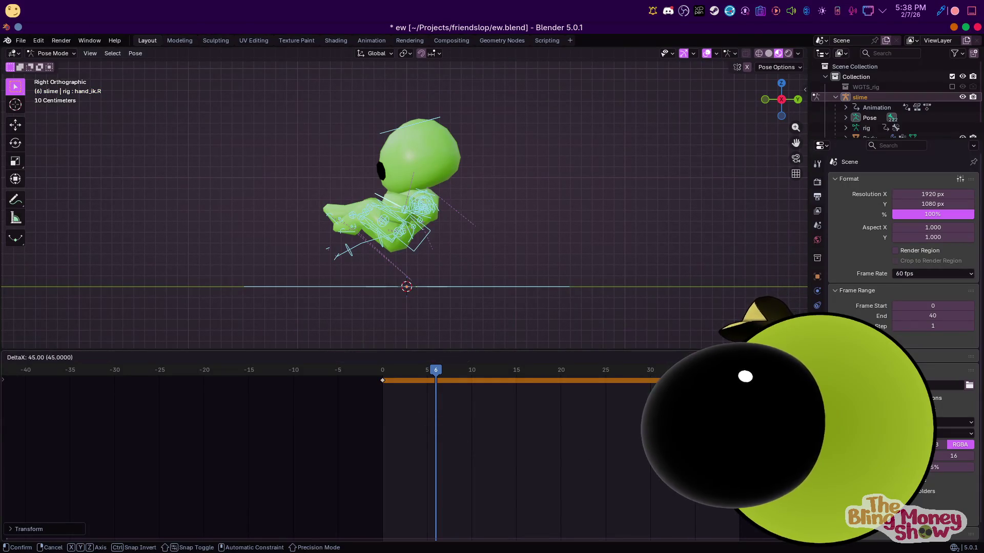
{"action": "key", "text": "Return"}
{"action": "left_click", "coordinate": [560, 373]}
{"action": "left_click", "coordinate": [433, 226]}
{"action": "mouse_move", "coordinate": [433, 226]}
{"action": "middle_mouse_down"}
{"action": "mouse_move", "coordinate": [416, 231]}
{"action": "mouse_move", "coordinate": [347, 198]}
{"action": "middle_mouse_up"}
{"action": "key", "text": "KP_3"}
{"action": "key", "text": "KP_1"}
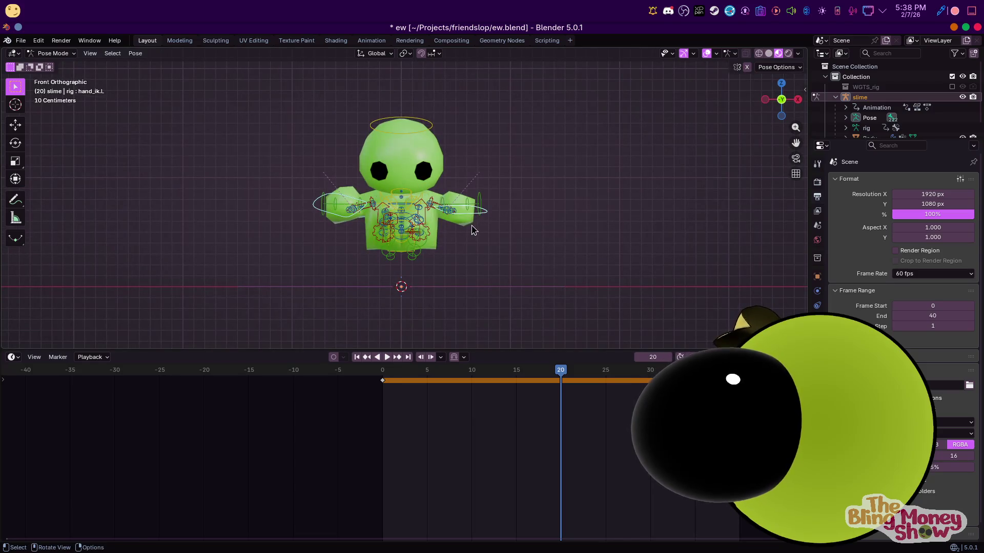
Lower both arms with the hand IK controls and tilt the head from the side view
{"action": "key", "text": "r"}
{"action": "left_click", "coordinate": [518, 231]}
{"action": "left_click", "coordinate": [467, 201]}
{"action": "key", "text": "g"}
{"action": "left_click", "coordinate": [469, 193]}
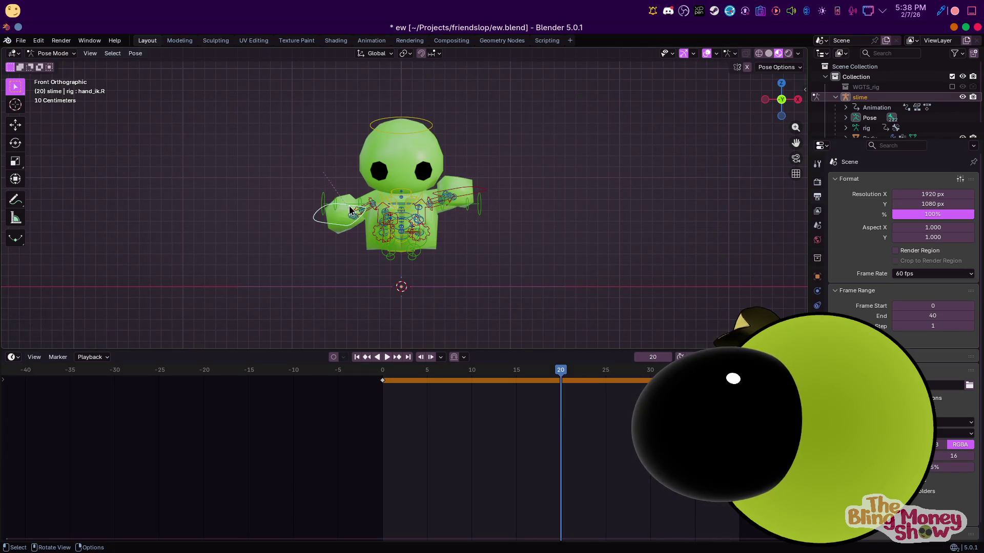
{"action": "key", "text": "g"}
{"action": "left_click", "coordinate": [350, 210]}
{"action": "key", "text": "r"}
{"action": "left_click", "coordinate": [414, 122]}
{"action": "key", "text": "KP_3"}
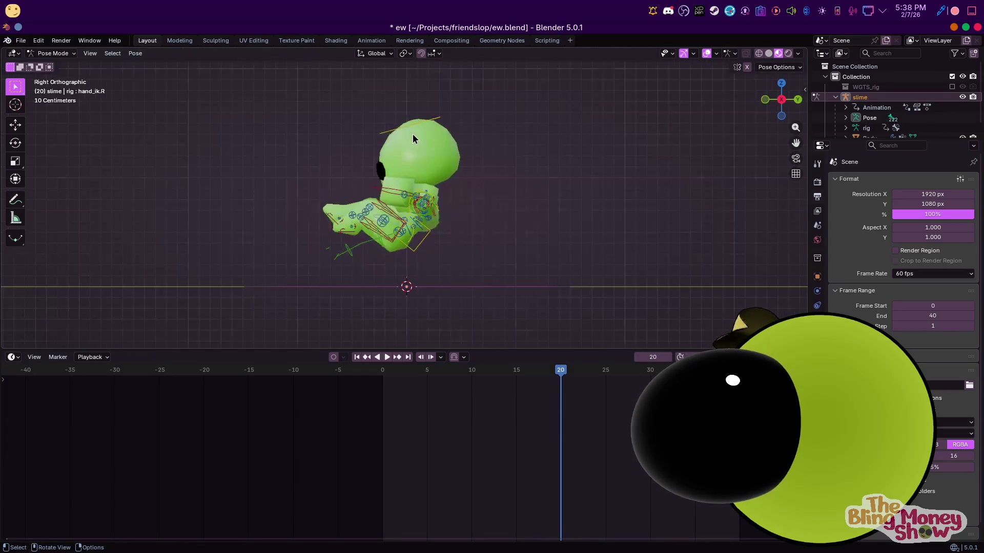
{"action": "left_click", "coordinate": [417, 127]}
{"action": "key", "text": "r"}
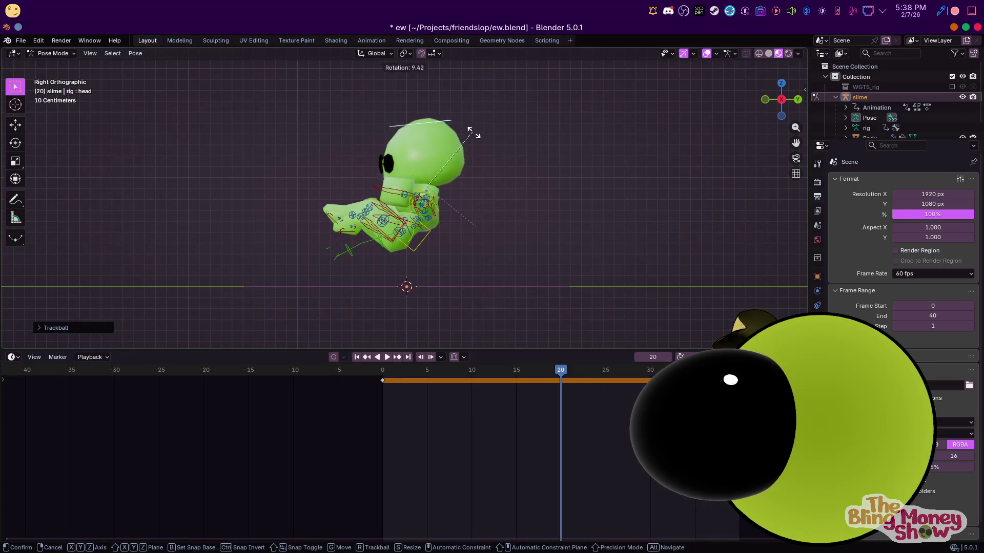
{"action": "left_click", "coordinate": [477, 146]}
Reposition the foot IK controls, key the whole rig's pose at frame 20, and preview playback
{"action": "key", "text": "a"}
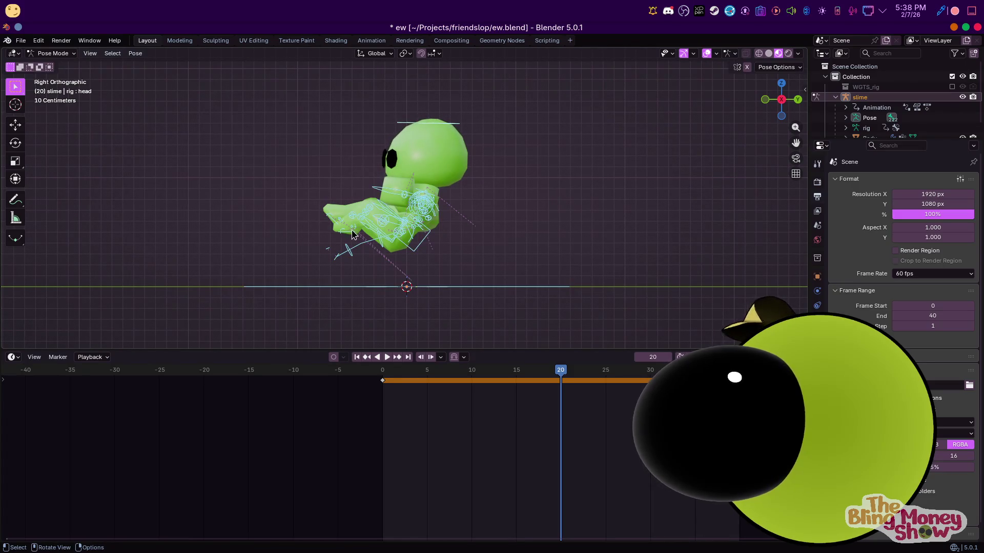
{"action": "left_click", "coordinate": [348, 234]}
{"action": "key", "text": "g"}
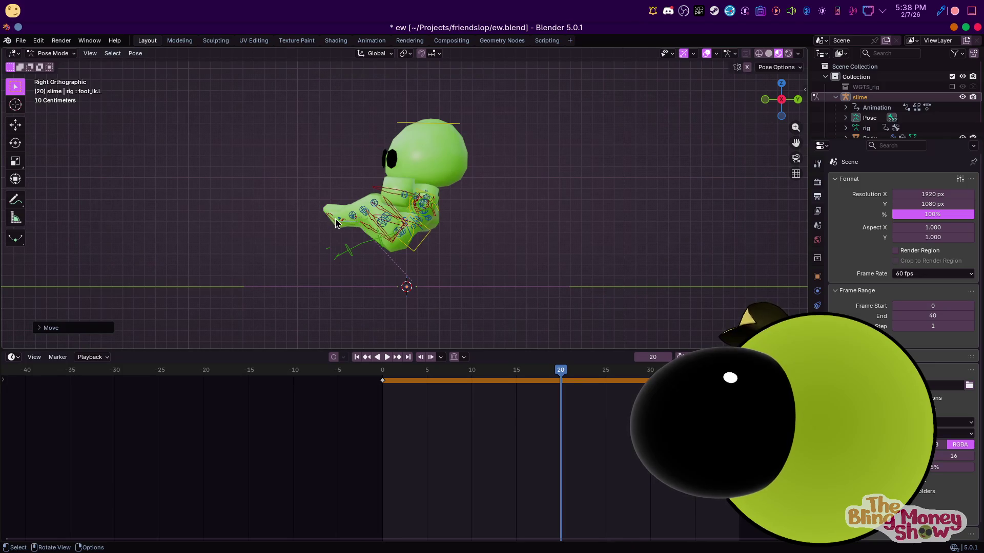
{"action": "left_click", "coordinate": [336, 222]}
{"action": "key", "text": "g"}
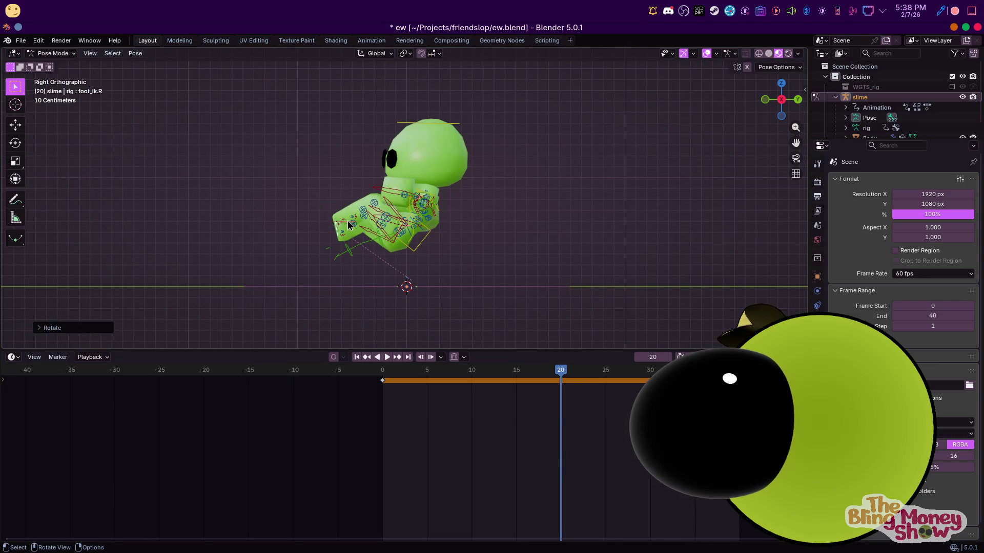
{"action": "left_click", "coordinate": [347, 234]}
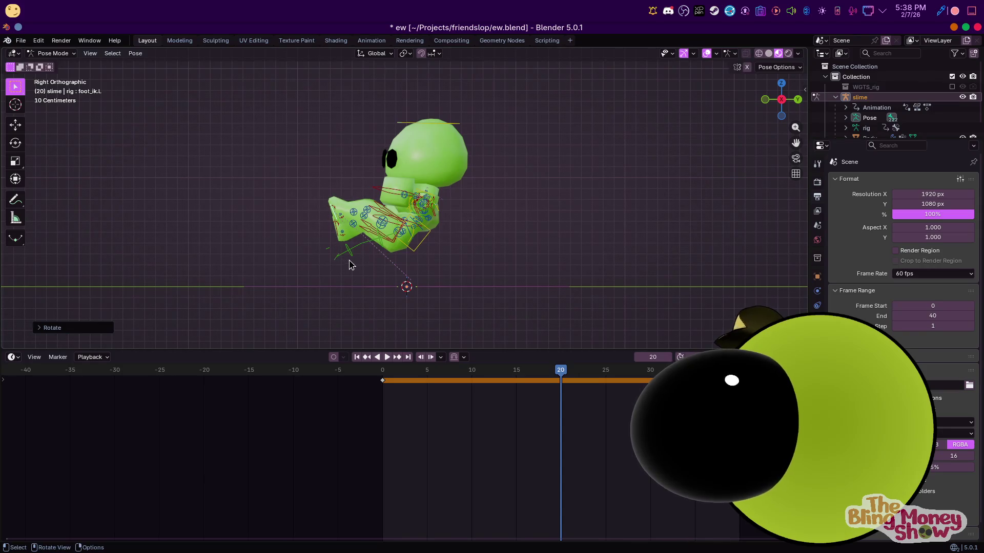
{"action": "key", "text": "a"}
{"action": "key", "text": "i"}
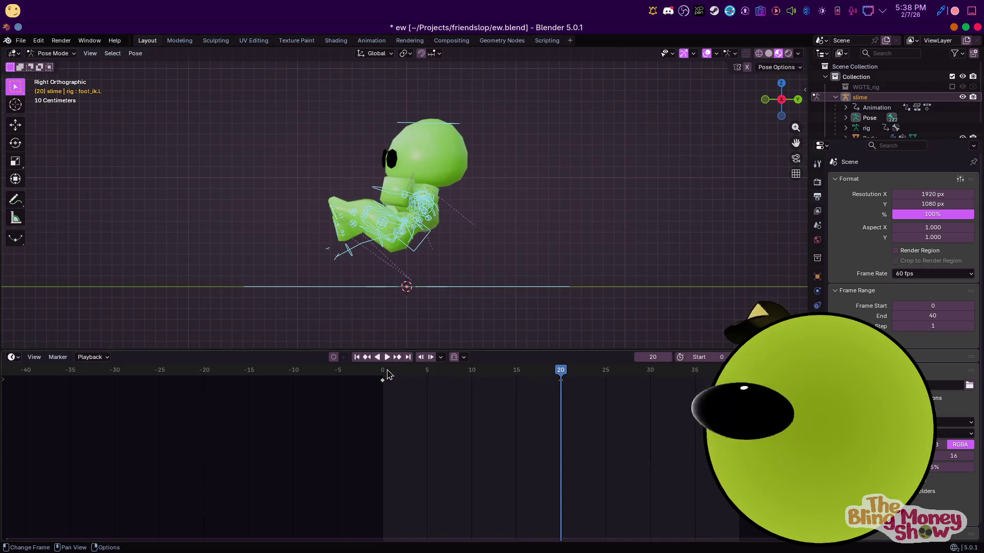
{"action": "left_click", "coordinate": [384, 374]}
{"action": "key", "text": "space"}
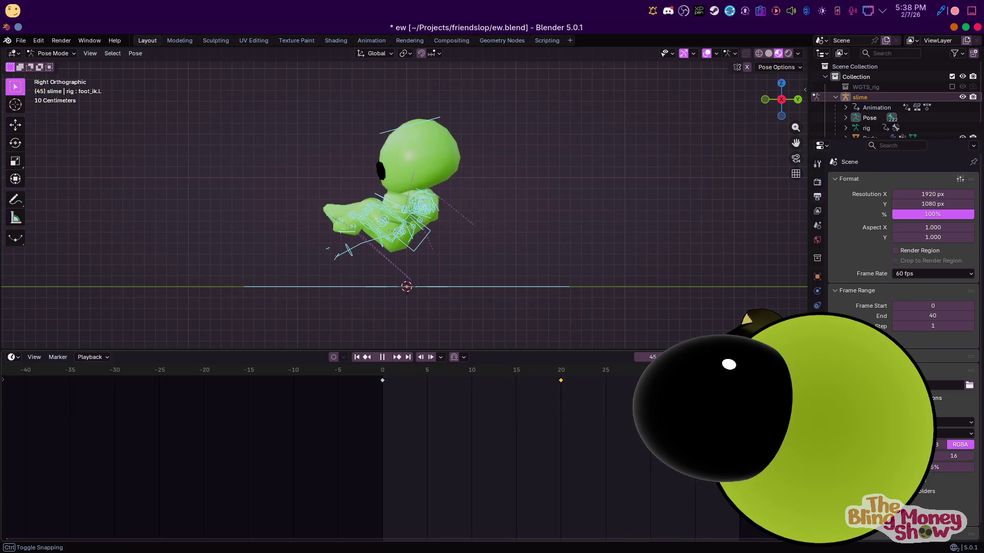
{"action": "key", "text": "Escape"}
Retime the left-hand and head keyframes toward frame 10 in the timeline
{"action": "middle_click_drag", "start_coordinate": [431, 254], "coordinate": [403, 257]}
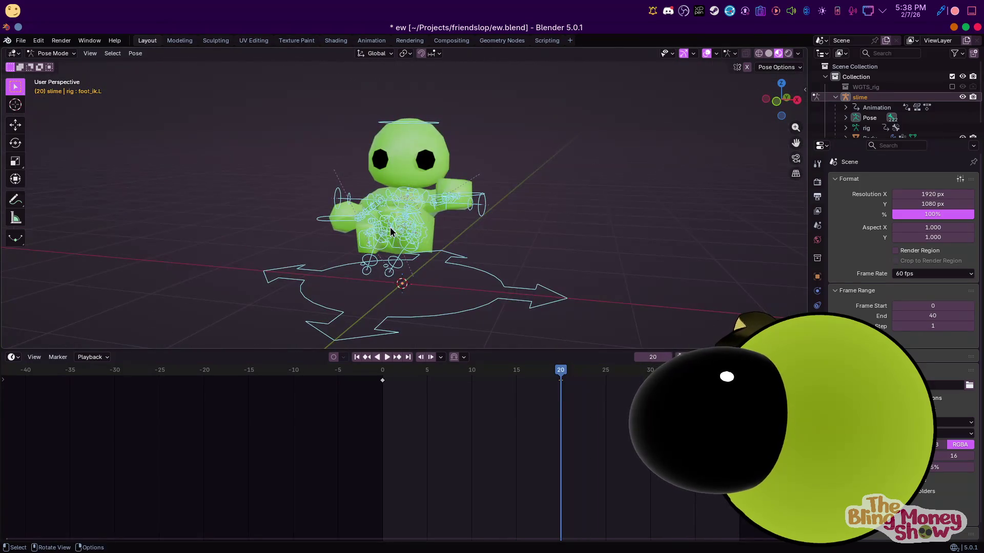
{"action": "key", "text": "alt+a"}
{"action": "mouse_move", "coordinate": [561, 388]}
{"action": "left_mouse_down"}
{"action": "mouse_move", "coordinate": [515, 386]}
{"action": "mouse_move", "coordinate": [605, 388]}
{"action": "left_mouse_up"}
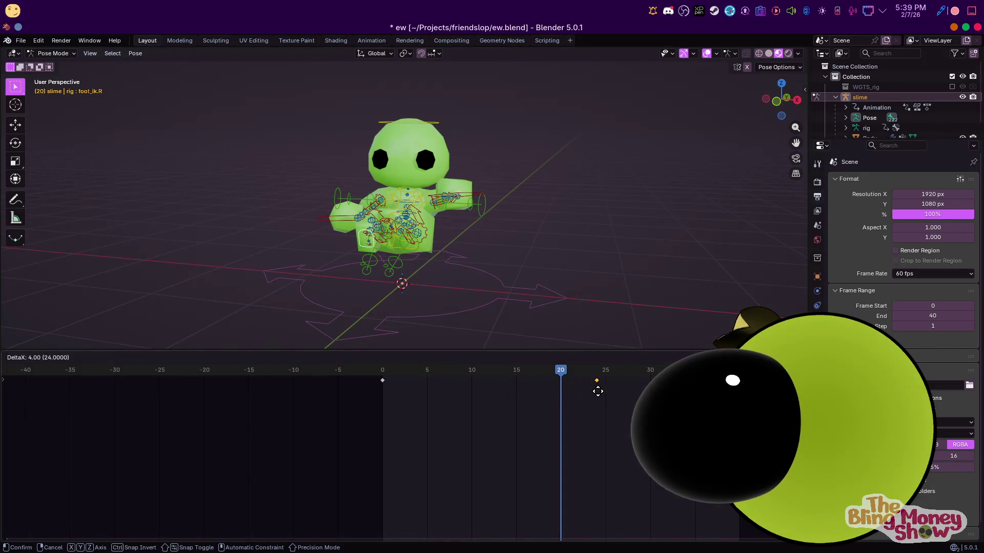
{"action": "left_click", "coordinate": [469, 199]}
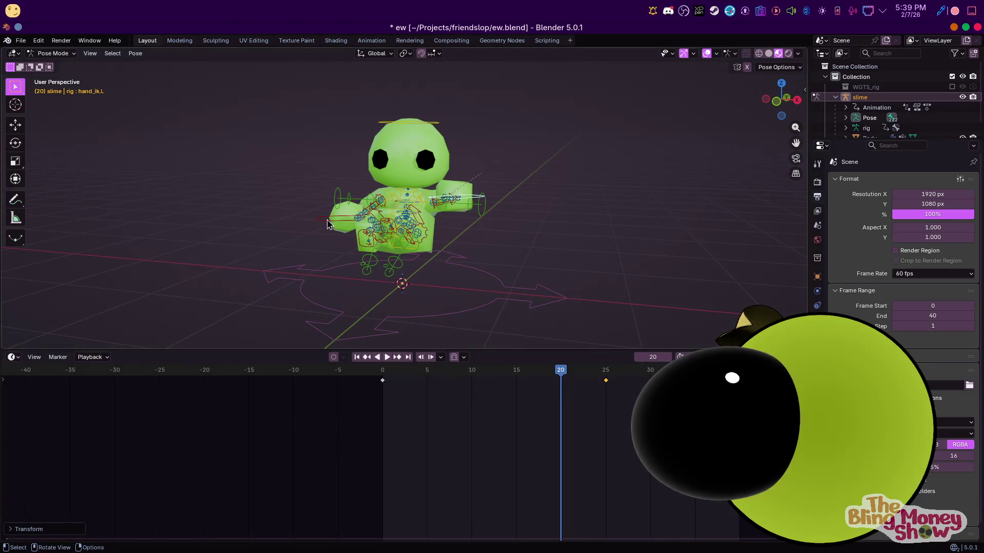
{"action": "key", "text": "g"}
{"action": "left_click", "coordinate": [515, 427]}
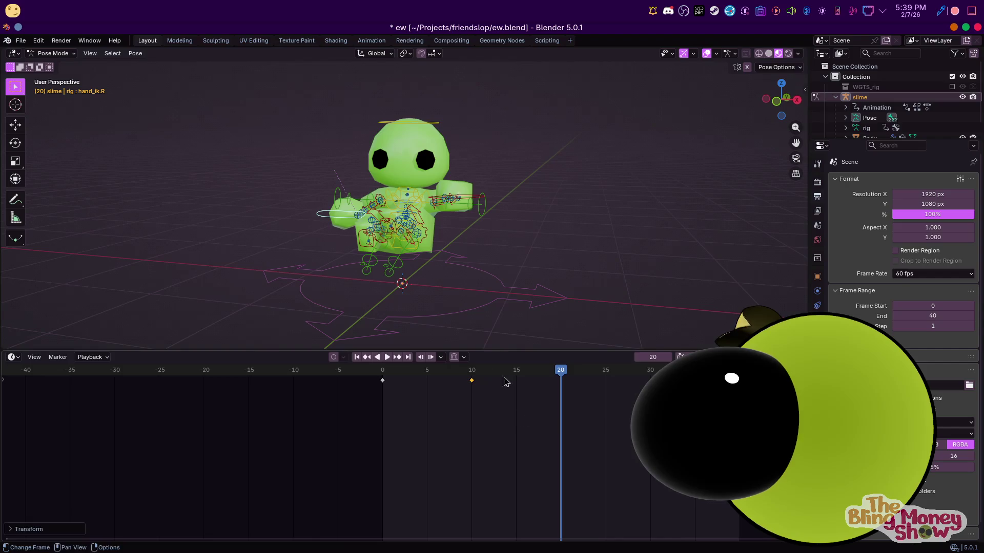
{"action": "left_click", "coordinate": [422, 133]}
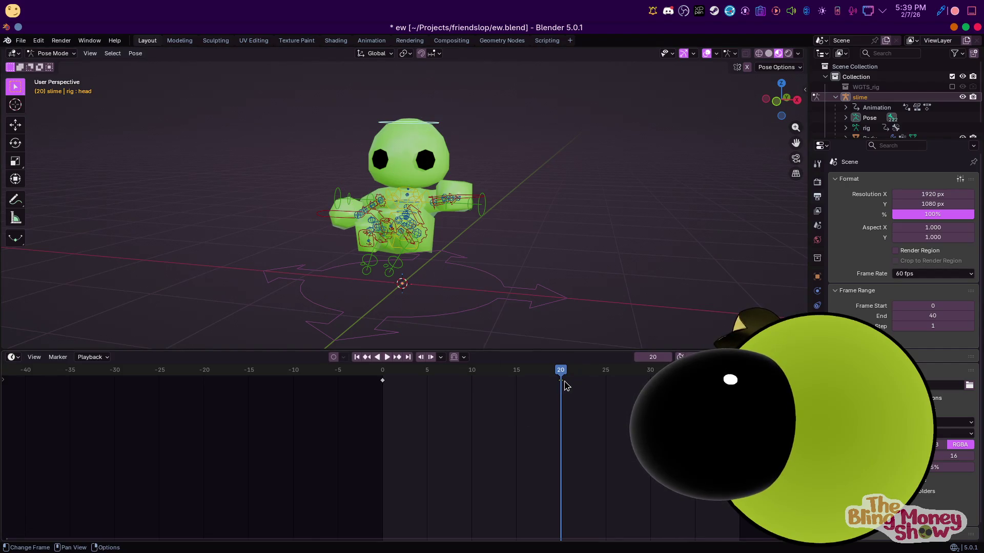
{"action": "key", "text": "g"}
{"action": "left_click", "coordinate": [500, 381]}
Paste the copied start pose at frame 10, shift the frame-0 key later, and play the motion
{"action": "left_click", "coordinate": [474, 377]}
{"action": "right_click", "coordinate": [651, 370]}
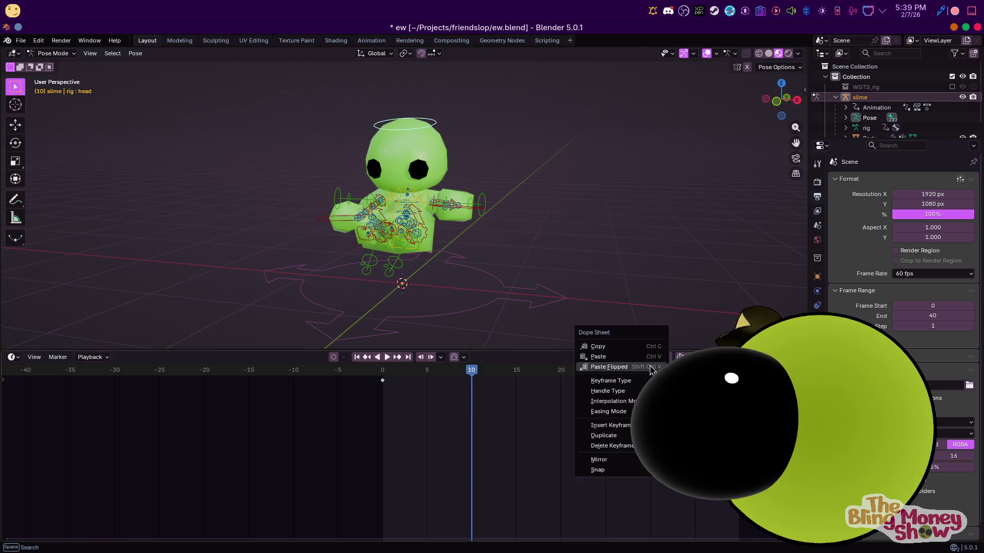
{"action": "left_click", "coordinate": [592, 348]}
{"action": "right_click", "coordinate": [602, 404]}
{"action": "left_click", "coordinate": [593, 422]}
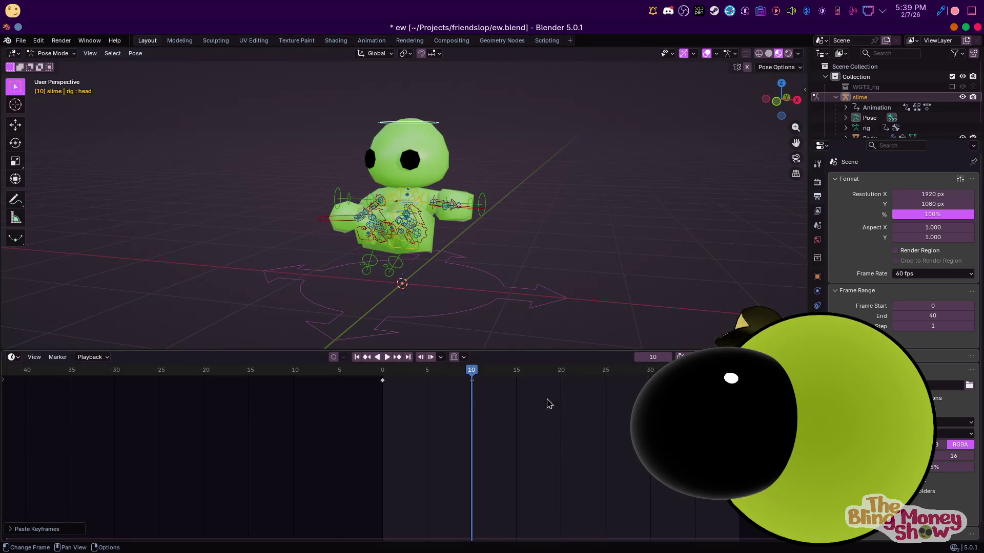
{"action": "key", "text": "g"}
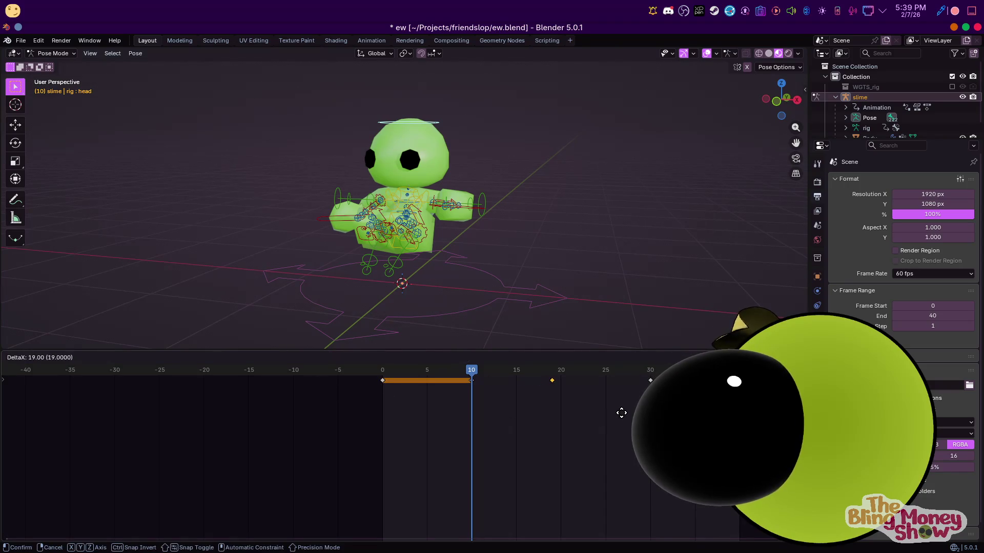
{"action": "left_click", "coordinate": [626, 416]}
{"action": "key", "text": "space"}
{"action": "scroll", "coordinate": [604, 274], "scroll_direction": "down", "scroll_amount": 3}
{"action": "mouse_move", "coordinate": [605, 274]}
{"action": "middle_mouse_down"}
{"action": "mouse_move", "coordinate": [485, 248]}
{"action": "mouse_move", "coordinate": [422, 281]}
{"action": "mouse_move", "coordinate": [423, 271]}
{"action": "middle_mouse_up"}
{"action": "scroll", "coordinate": [509, 251], "scroll_direction": "up", "scroll_amount": 4}
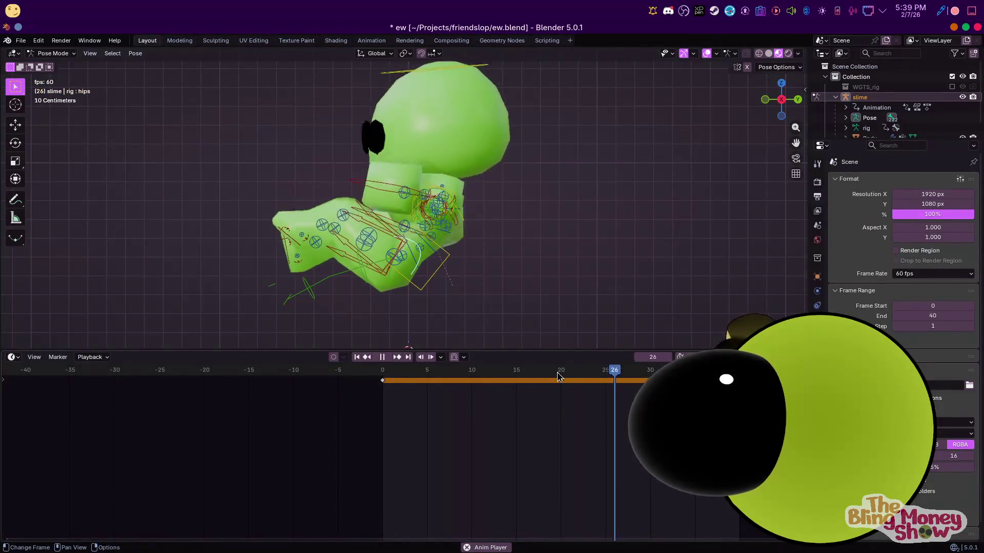
Stop playback, scrub to frame 10 and trackball-rotate the hips into a new pose
{"action": "middle_click_drag", "start_coordinate": [464, 220], "coordinate": [489, 243]}
{"action": "scroll", "coordinate": [488, 244], "scroll_direction": "up", "scroll_amount": 3}
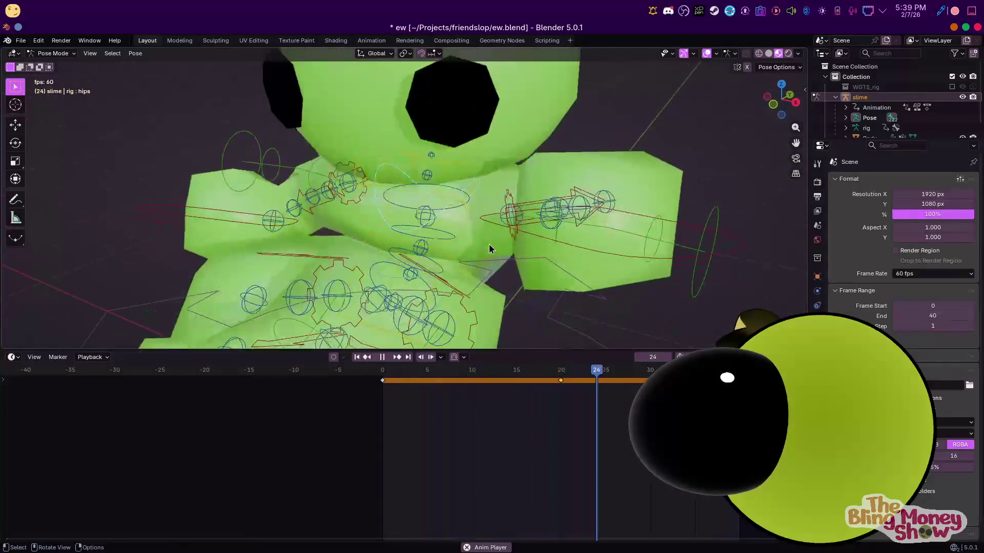
{"action": "scroll", "coordinate": [489, 243], "scroll_direction": "up", "scroll_amount": 2}
{"action": "key", "text": "r"}
{"action": "key", "text": "r"}
{"action": "key", "text": "Escape"}
{"action": "key", "text": "space"}
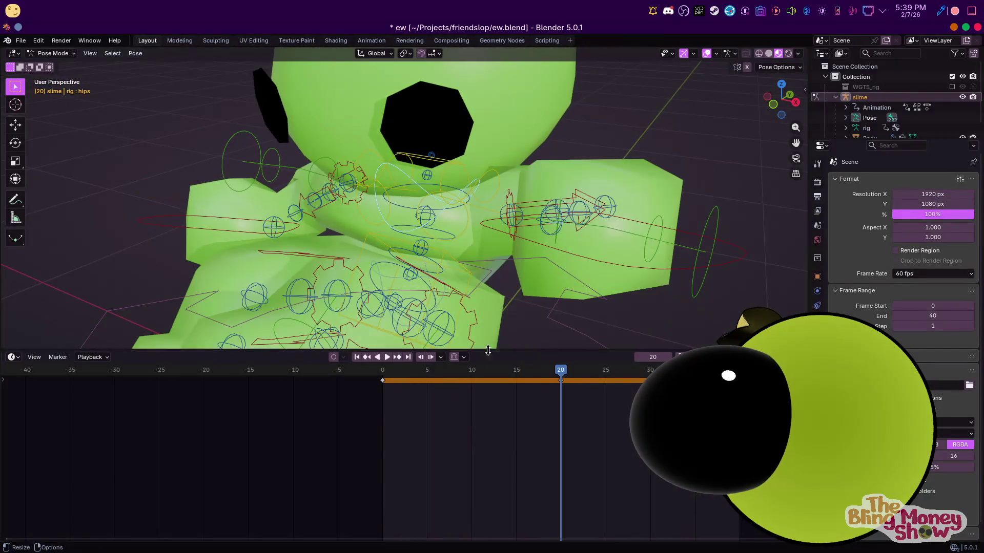
{"action": "right_click", "coordinate": [566, 390]}
{"action": "key", "text": "Escape"}
{"action": "left_click_drag", "start_coordinate": [549, 387], "coordinate": [471, 381]}
{"action": "key", "text": "r"}
{"action": "key", "text": "r"}
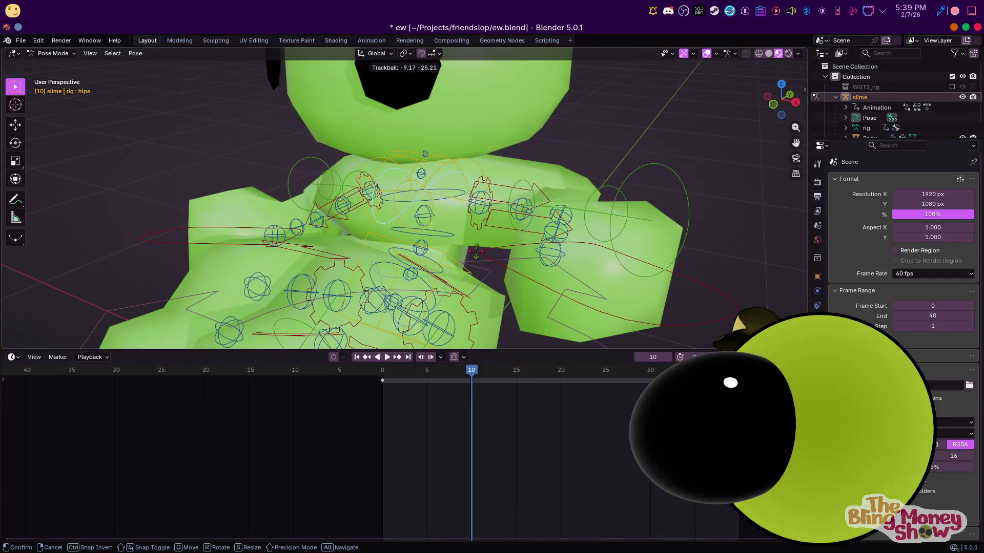
{"action": "left_click", "coordinate": [476, 260]}
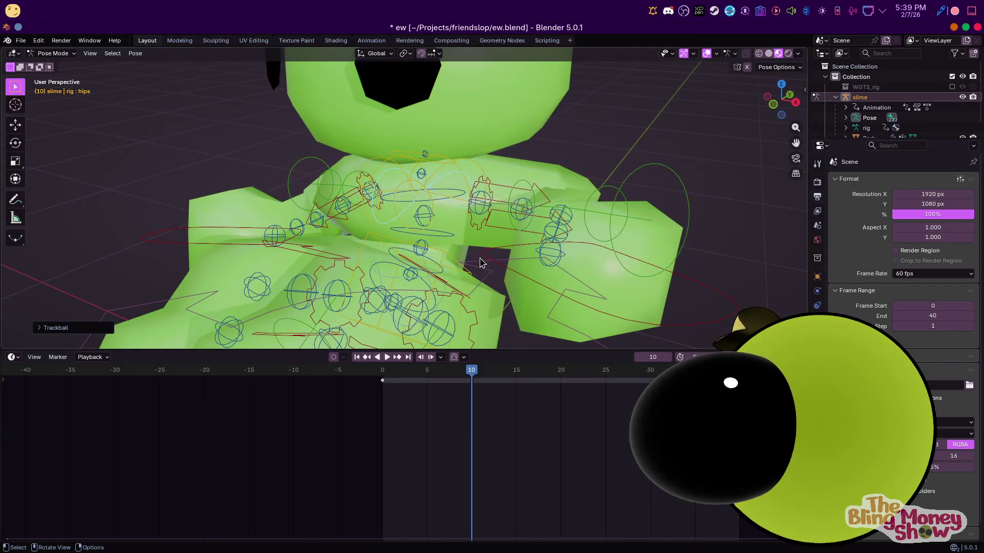
Paste the copied pose at frame 30 and duplicate the frame-0 key to frame 20
{"action": "left_click", "coordinate": [651, 372]}
{"action": "right_click", "coordinate": [574, 382]}
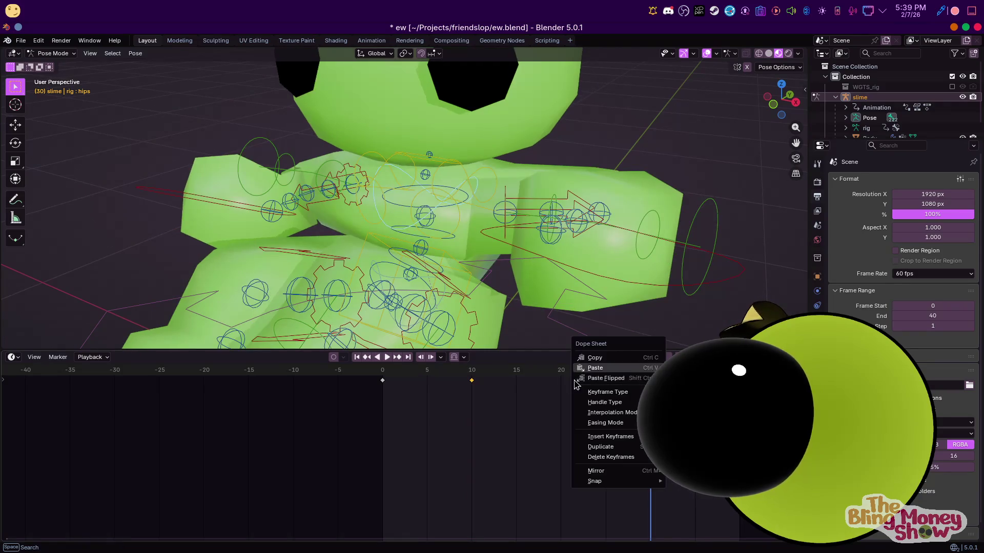
{"action": "left_click", "coordinate": [606, 378]}
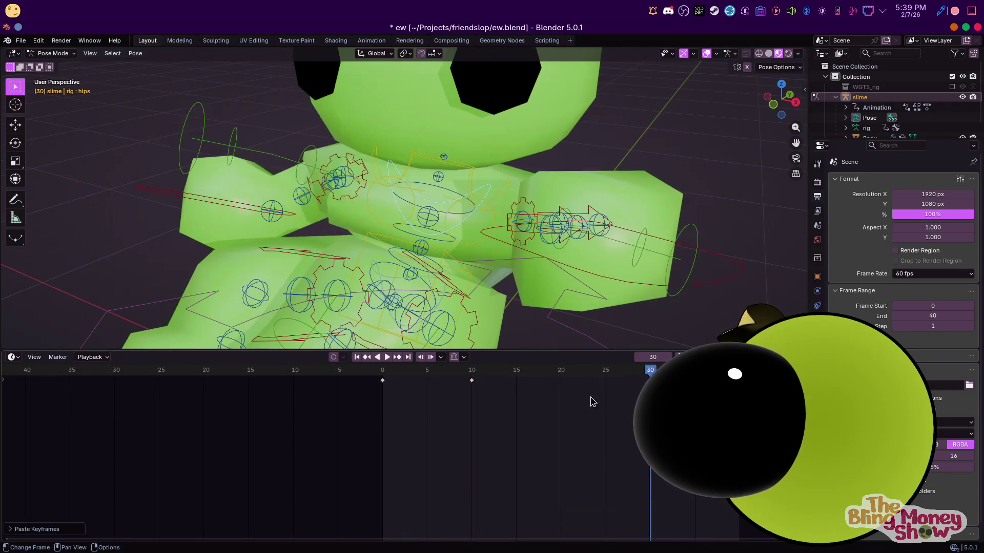
{"action": "left_click", "coordinate": [562, 373]}
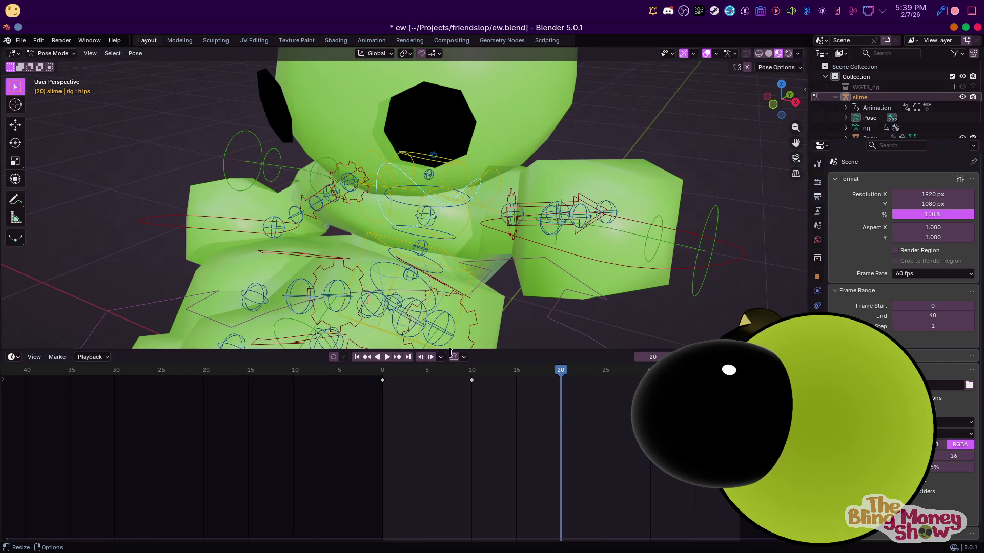
{"action": "left_click", "coordinate": [383, 381]}
{"action": "key", "text": "shift+d"}
{"action": "left_click", "coordinate": [570, 402]}
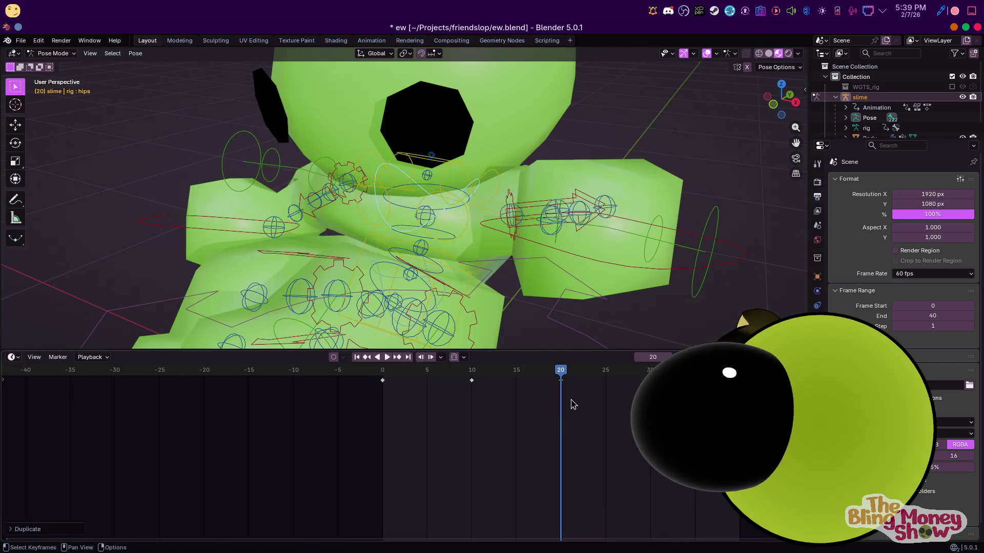
Play the loop and orbit around the slime to check it from the side and front
{"action": "key", "text": "space"}
{"action": "scroll", "coordinate": [520, 296], "scroll_direction": "down", "scroll_amount": 4}
{"action": "mouse_move", "coordinate": [520, 296]}
{"action": "middle_mouse_down"}
{"action": "mouse_move", "coordinate": [476, 264]}
{"action": "mouse_move", "coordinate": [296, 216]}
{"action": "middle_mouse_up"}
{"action": "scroll", "coordinate": [440, 268], "scroll_direction": "up", "scroll_amount": 5}
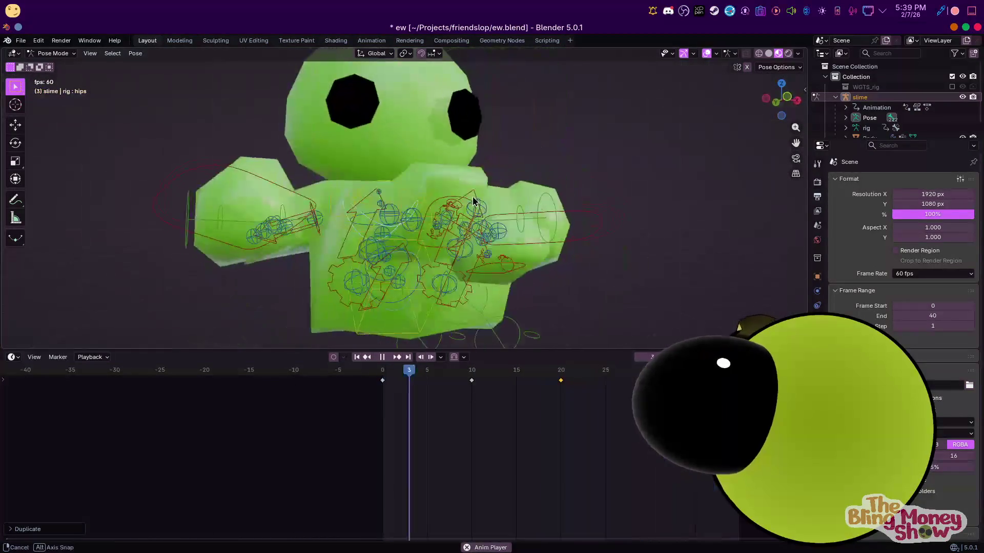
{"action": "scroll", "coordinate": [549, 151], "scroll_direction": "down", "scroll_amount": 3}
{"action": "mouse_move", "coordinate": [549, 152]}
{"action": "middle_mouse_down"}
{"action": "mouse_move", "coordinate": [517, 208]}
{"action": "mouse_move", "coordinate": [450, 220]}
{"action": "mouse_move", "coordinate": [503, 165]}
{"action": "middle_mouse_up"}
{"action": "scroll", "coordinate": [450, 220], "scroll_direction": "down", "scroll_amount": 3}
{"action": "scroll", "coordinate": [435, 219], "scroll_direction": "up", "scroll_amount": 4}
{"action": "mouse_move", "coordinate": [434, 219]}
{"action": "middle_mouse_down"}
{"action": "mouse_move", "coordinate": [415, 231]}
{"action": "mouse_move", "coordinate": [520, 268]}
{"action": "middle_mouse_up"}
{"action": "scroll", "coordinate": [415, 231], "scroll_direction": "down", "scroll_amount": 2}
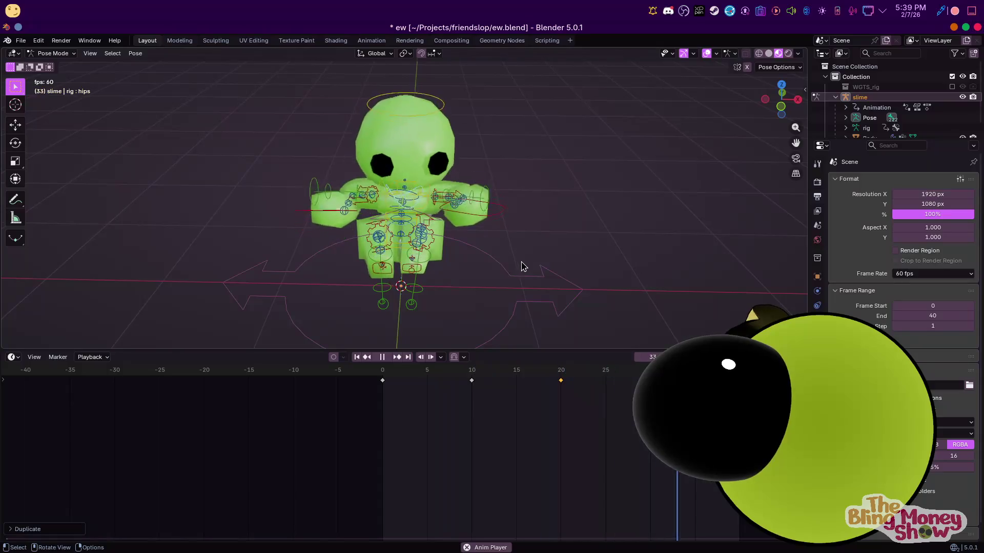
Scale the head on X/Y at frame 20, then key a slightly narrower head at frame 10
{"action": "key", "text": "space"}
{"action": "key", "text": "Left"}
{"action": "key", "text": "Left"}
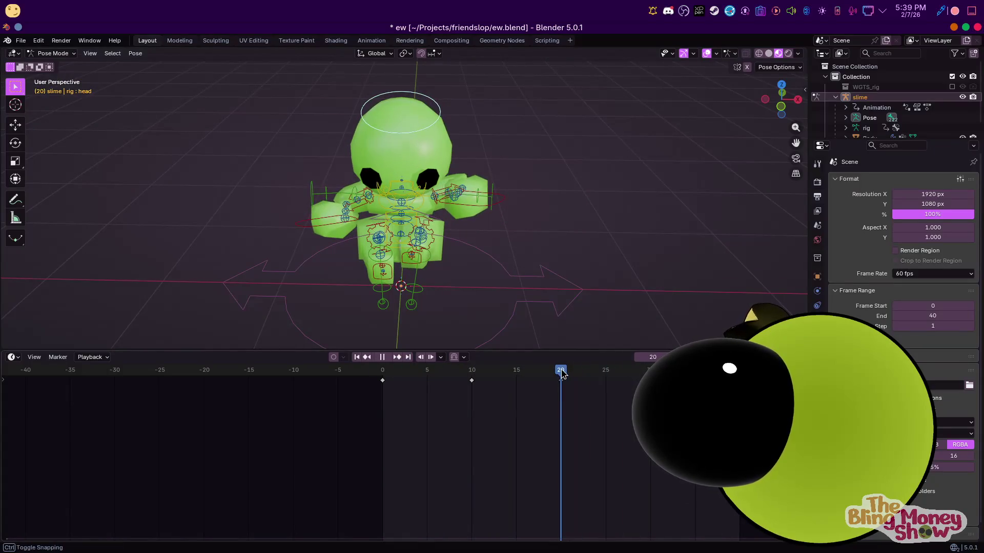
{"action": "key", "text": "s"}
{"action": "key", "text": "shift+z"}
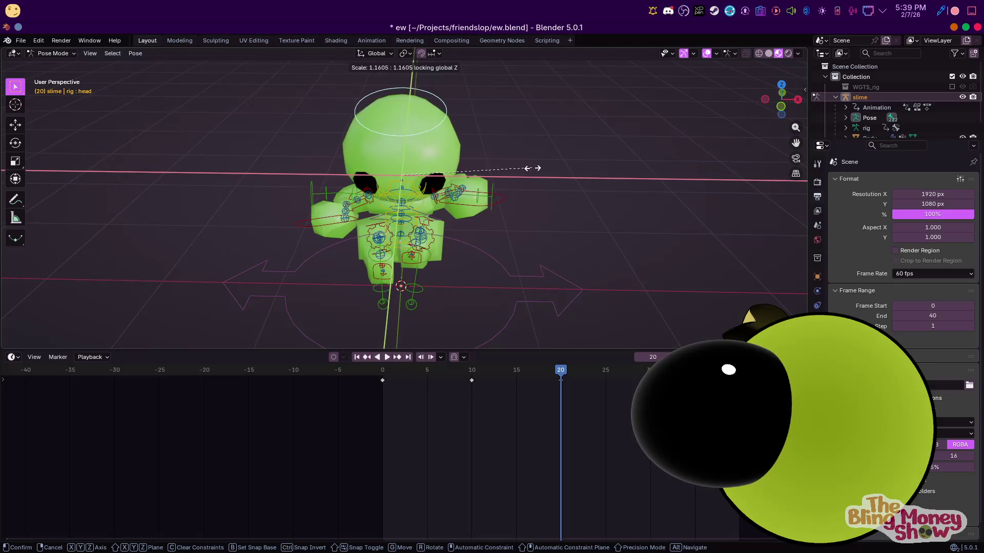
{"action": "left_click", "coordinate": [543, 172]}
{"action": "middle_click_drag", "start_coordinate": [543, 174], "coordinate": [554, 243]}
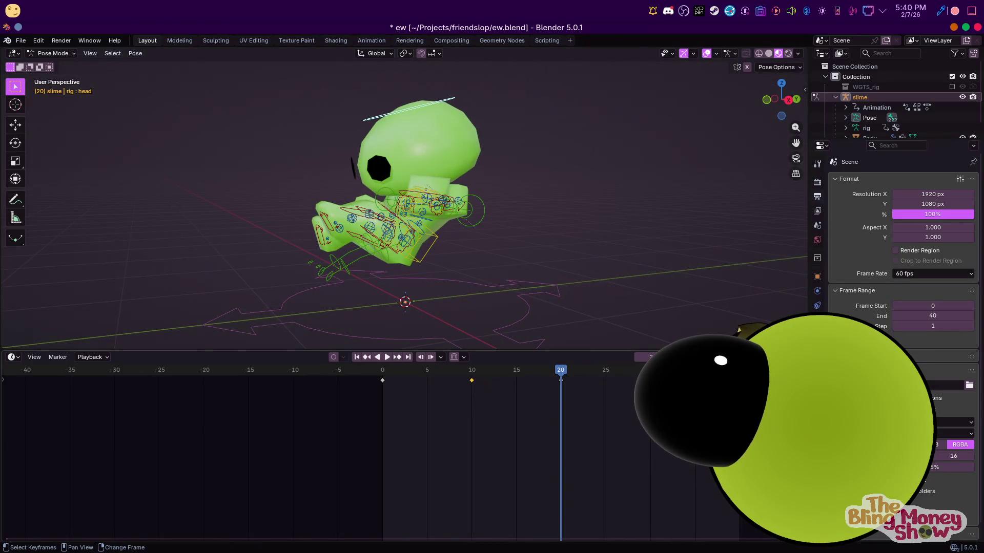
{"action": "left_click", "coordinate": [472, 376]}
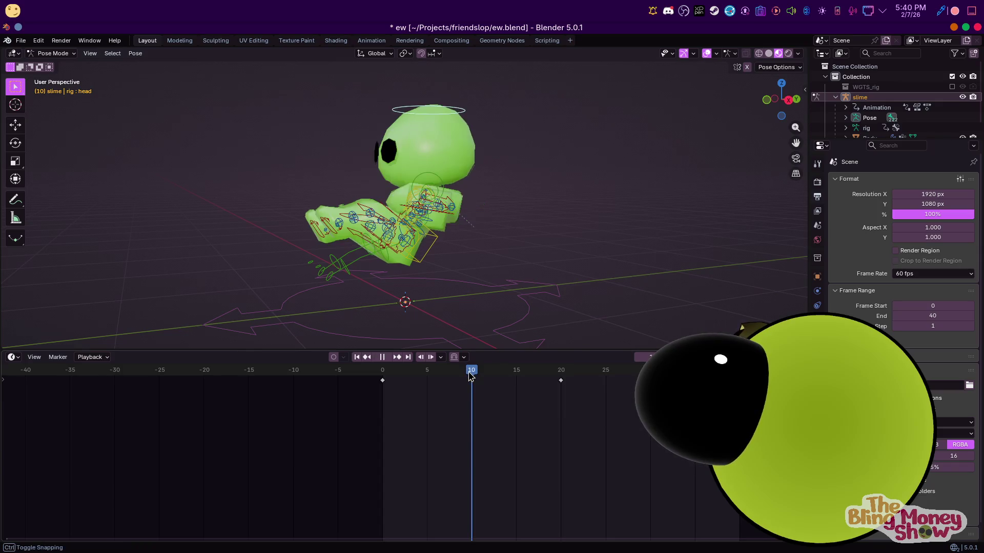
{"action": "key", "text": "s"}
{"action": "key", "text": "shift+z"}
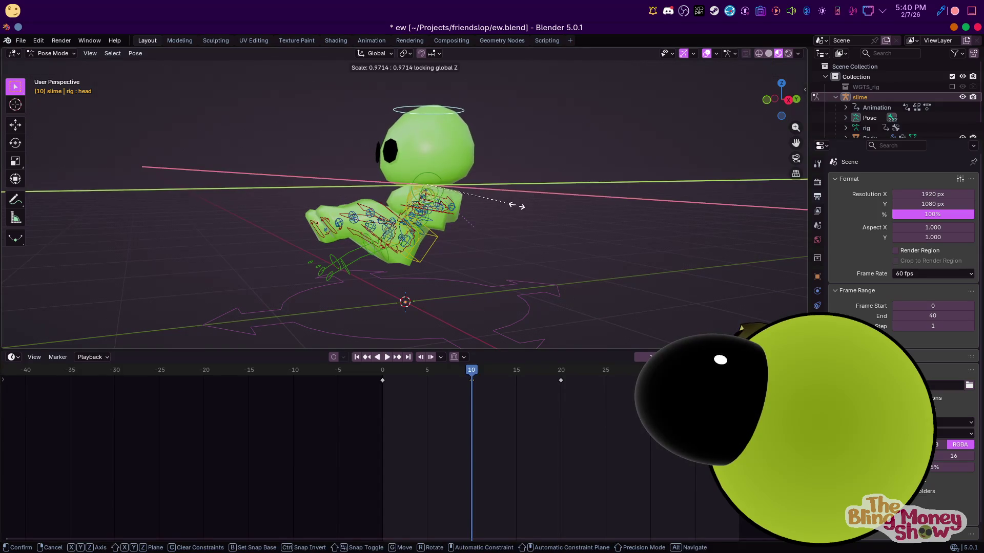
{"action": "left_click", "coordinate": [503, 205]}
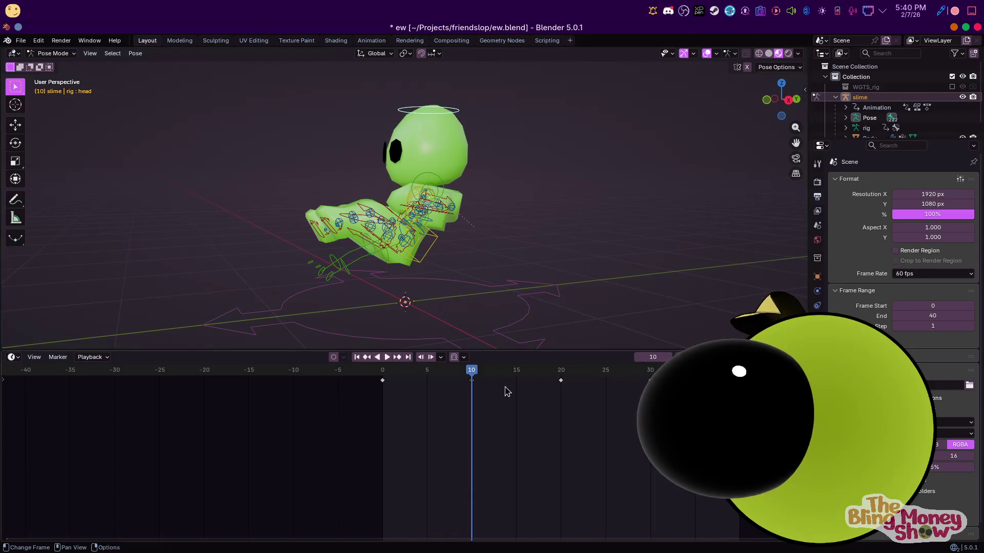
Copy the frame-10 head key and paste it at frame 30 in the timeline
{"action": "right_click", "coordinate": [473, 377]}
{"action": "left_click", "coordinate": [452, 374]}
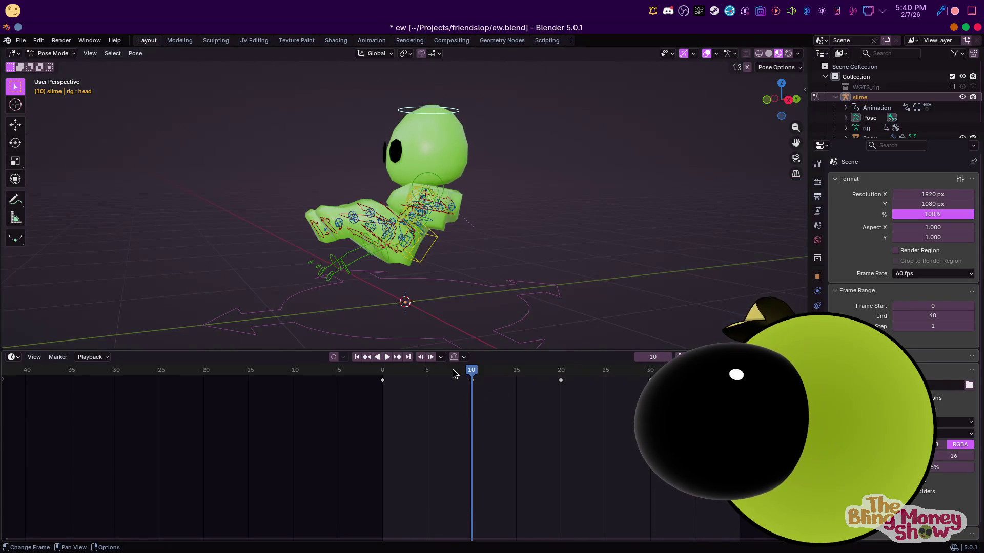
{"action": "left_click", "coordinate": [651, 375]}
{"action": "right_click", "coordinate": [652, 377]}
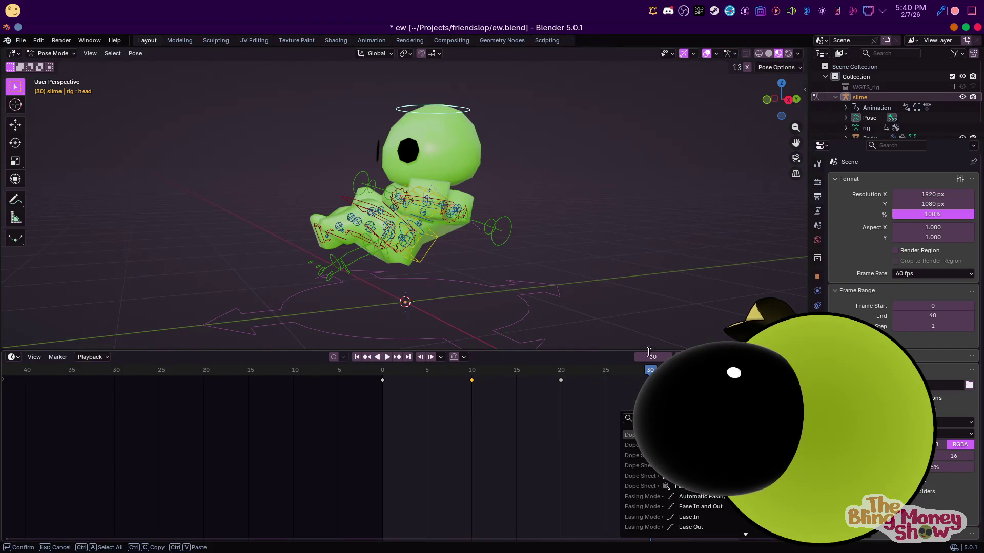
{"action": "left_click", "coordinate": [651, 370]}
{"action": "right_click", "coordinate": [620, 403]}
{"action": "left_click", "coordinate": [597, 420]}
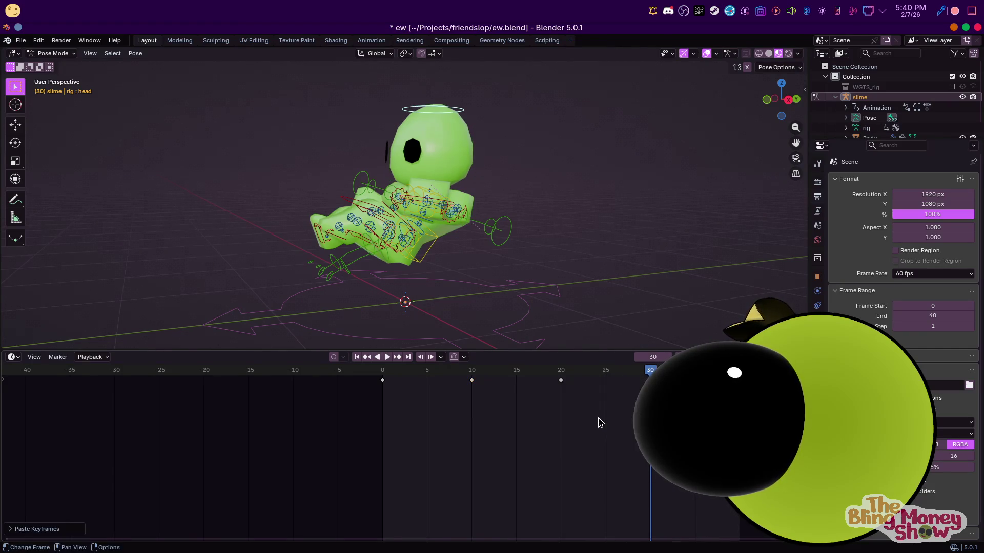
Preview the head loop from the front view, select the hips bone and stop playback
{"action": "key", "text": "space"}
{"action": "scroll", "coordinate": [499, 229], "scroll_direction": "down", "scroll_amount": 3}
{"action": "key", "text": "KP_1"}
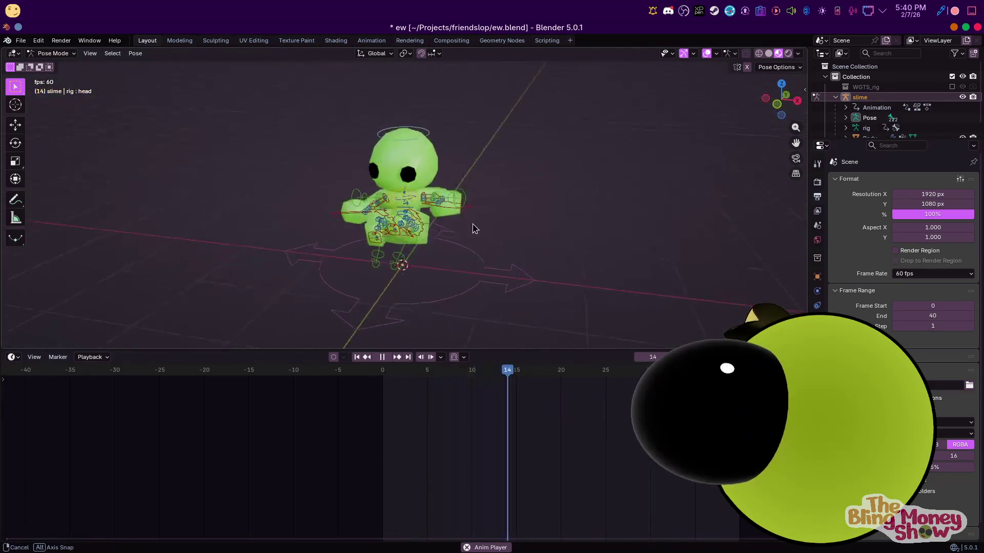
{"action": "scroll", "coordinate": [441, 237], "scroll_direction": "up", "scroll_amount": 3}
{"action": "left_click", "coordinate": [401, 253], "text": "shift"}
{"action": "key", "text": "space"}
Delete the hips keys at frame 20, tilt the hips, key the new pose and shift it to frame 10
{"action": "left_click_drag", "start_coordinate": [550, 370], "coordinate": [560, 374]}
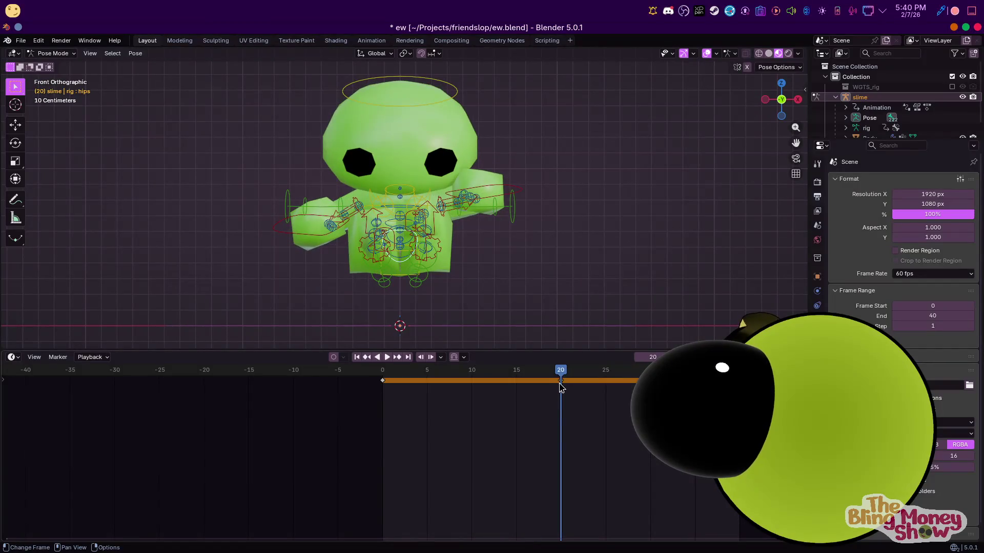
{"action": "key", "text": "x"}
{"action": "right_click", "coordinate": [562, 390]}
{"action": "key", "text": "Escape"}
{"action": "key", "text": "Delete"}
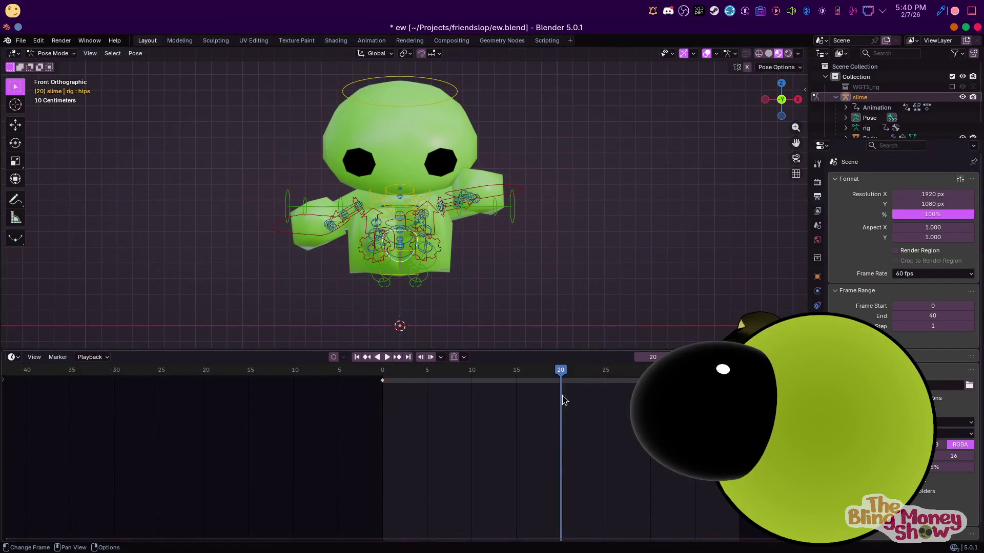
{"action": "key", "text": "r"}
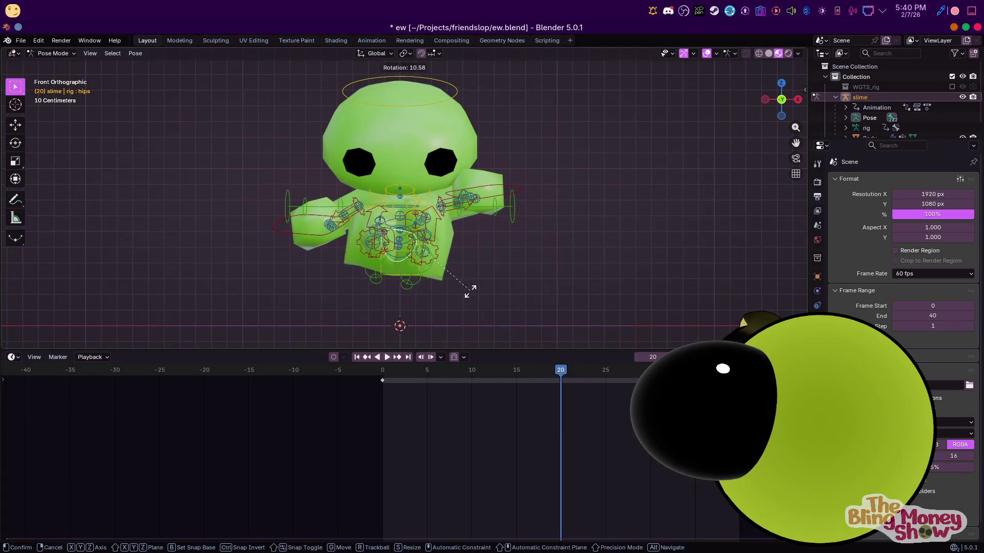
{"action": "left_click", "coordinate": [456, 303]}
{"action": "mouse_move", "coordinate": [457, 302]}
{"action": "middle_mouse_down"}
{"action": "mouse_move", "coordinate": [542, 340]}
{"action": "mouse_move", "coordinate": [566, 275]}
{"action": "mouse_move", "coordinate": [623, 268]}
{"action": "middle_mouse_up"}
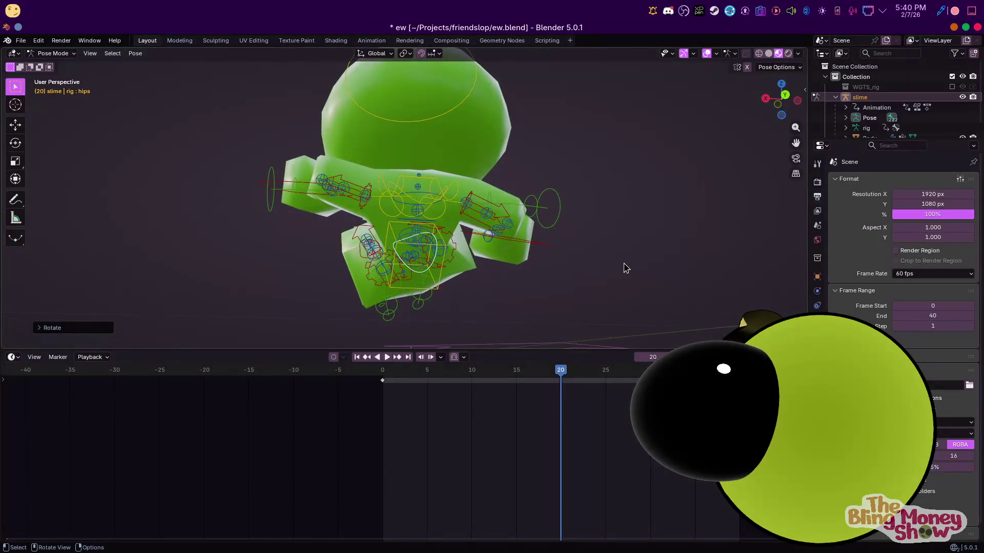
{"action": "key", "text": "i"}
{"action": "key", "text": "g"}
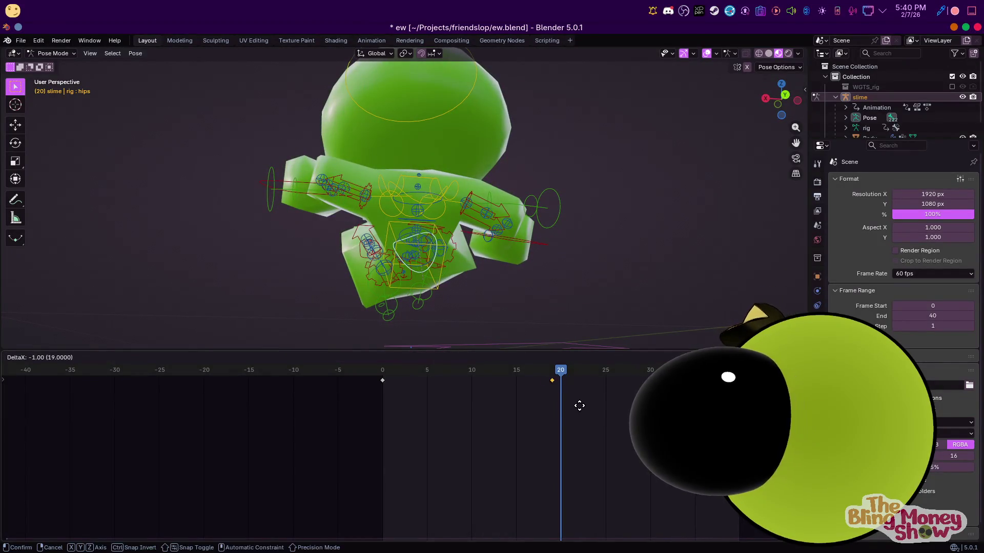
{"action": "left_click", "coordinate": [507, 399]}
Paste the keyframes at frame 30 and play the loop to preview it
{"action": "left_click", "coordinate": [650, 400]}
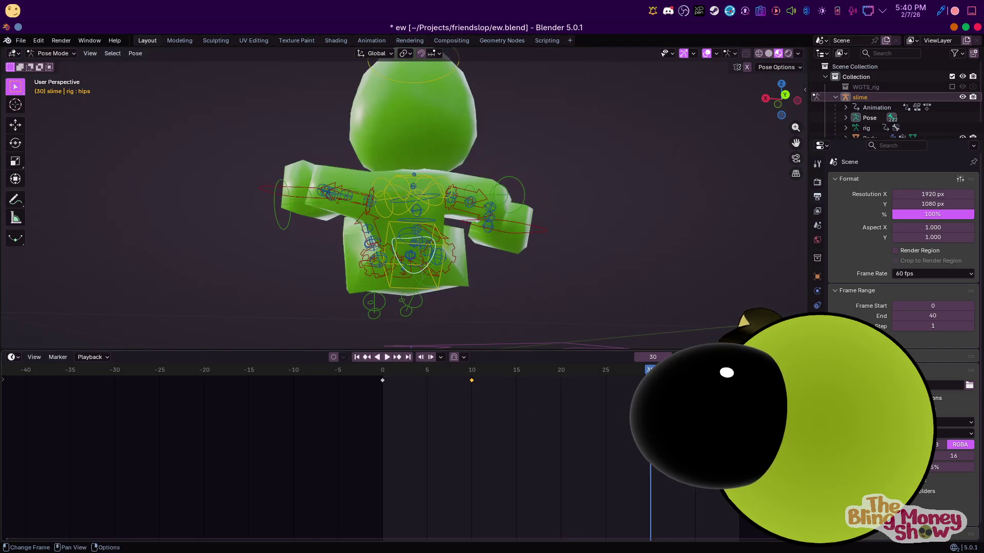
{"action": "right_click", "coordinate": [487, 395]}
{"action": "left_click", "coordinate": [484, 394]}
{"action": "right_click", "coordinate": [482, 397]}
{"action": "left_click", "coordinate": [481, 397]}
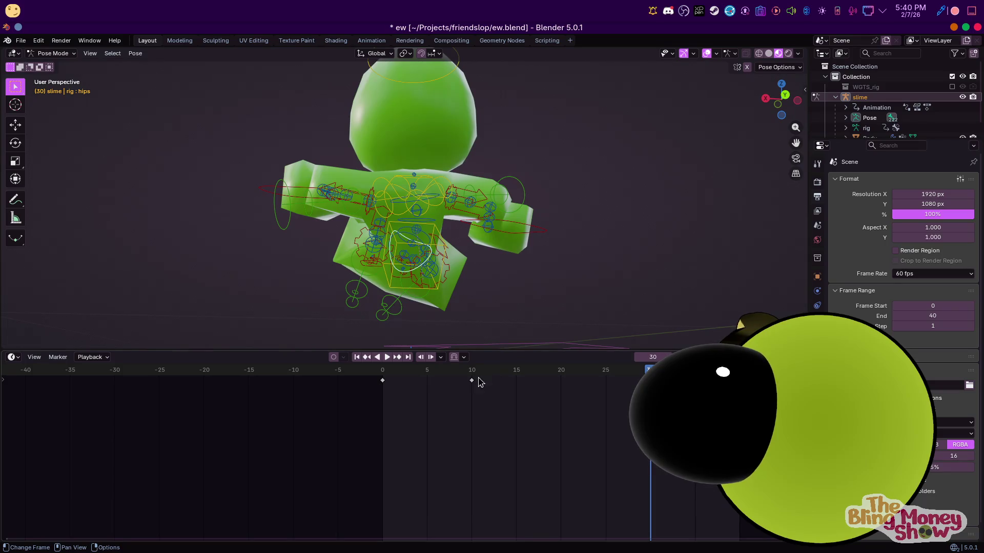
{"action": "key", "text": "space"}
{"action": "mouse_move", "coordinate": [582, 257]}
{"action": "middle_mouse_down"}
{"action": "mouse_move", "coordinate": [421, 300]}
{"action": "mouse_move", "coordinate": [454, 270]}
{"action": "middle_mouse_up"}
Select the hips bone and move its keyframe from frame 10 to frame 20
{"action": "left_click", "coordinate": [421, 276]}
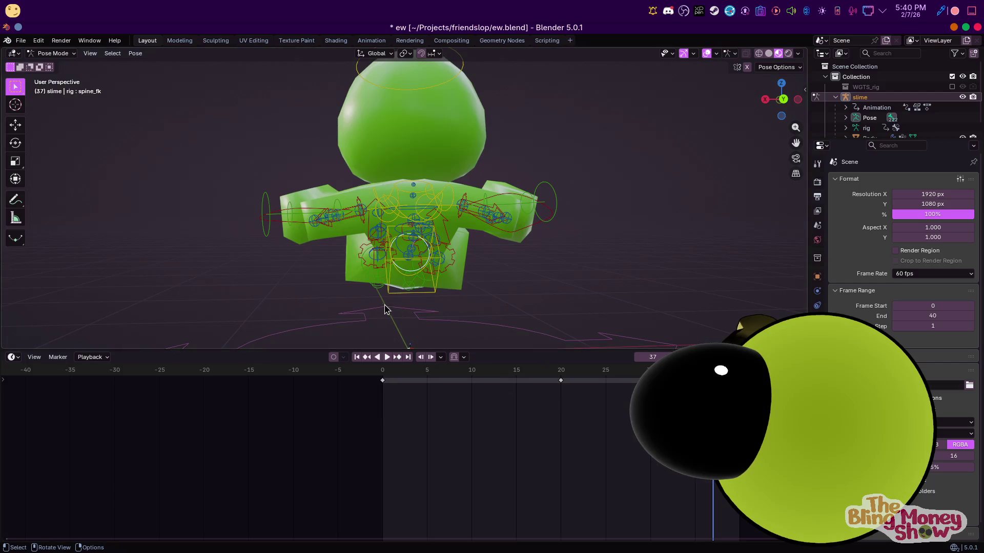
{"action": "left_click", "coordinate": [400, 282]}
{"action": "middle_click_drag", "start_coordinate": [399, 282], "coordinate": [519, 402]}
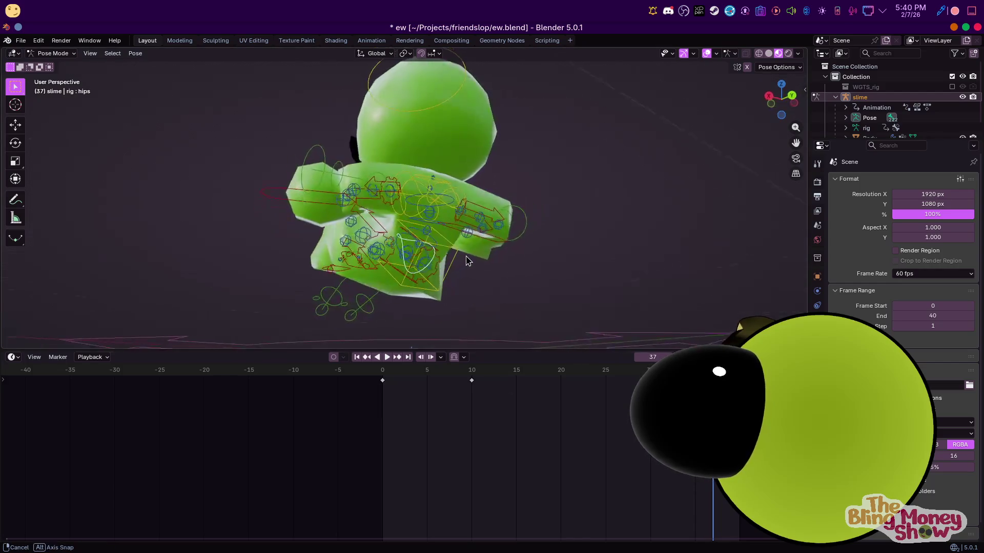
{"action": "key", "text": "g"}
{"action": "left_click", "coordinate": [670, 398]}
{"action": "right_click", "coordinate": [604, 375]}
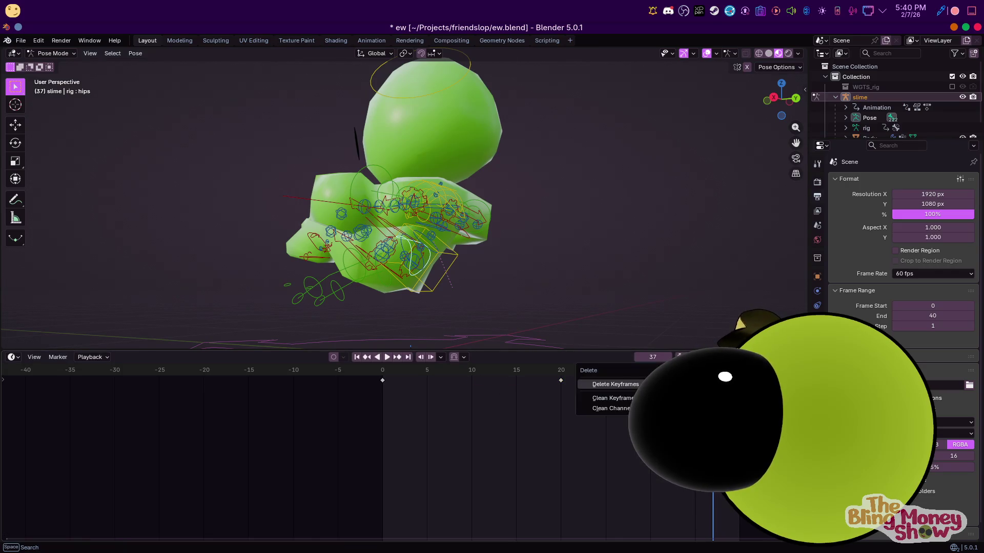
{"action": "left_click", "coordinate": [591, 393]}
Copy the frame 20 hips key to frame 0, then play the loop and stop at frame 11
{"action": "left_click", "coordinate": [561, 376]}
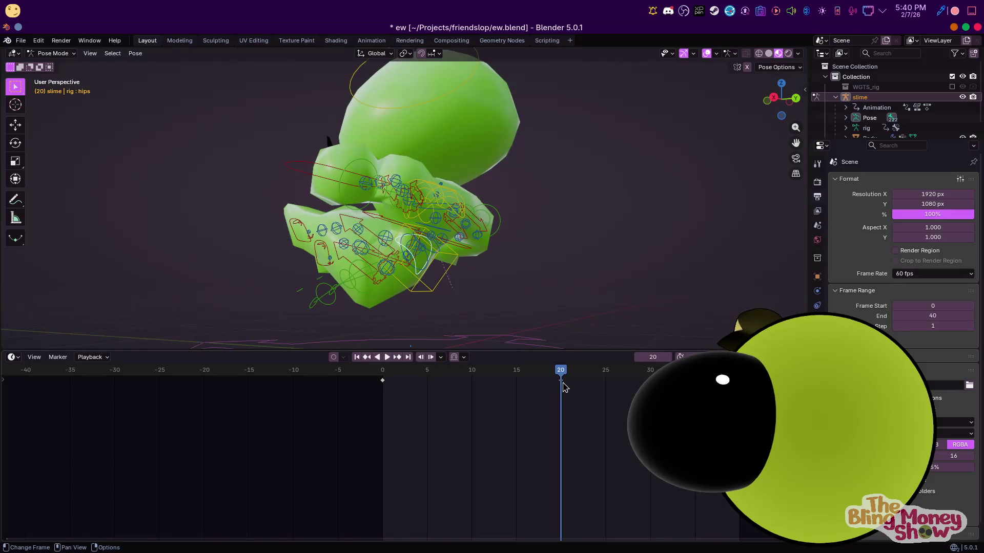
{"action": "right_click", "coordinate": [563, 386]}
{"action": "left_click", "coordinate": [543, 369]}
{"action": "left_click", "coordinate": [384, 376]}
{"action": "right_click", "coordinate": [385, 385]}
{"action": "left_click", "coordinate": [383, 405]}
{"action": "key", "text": "space"}
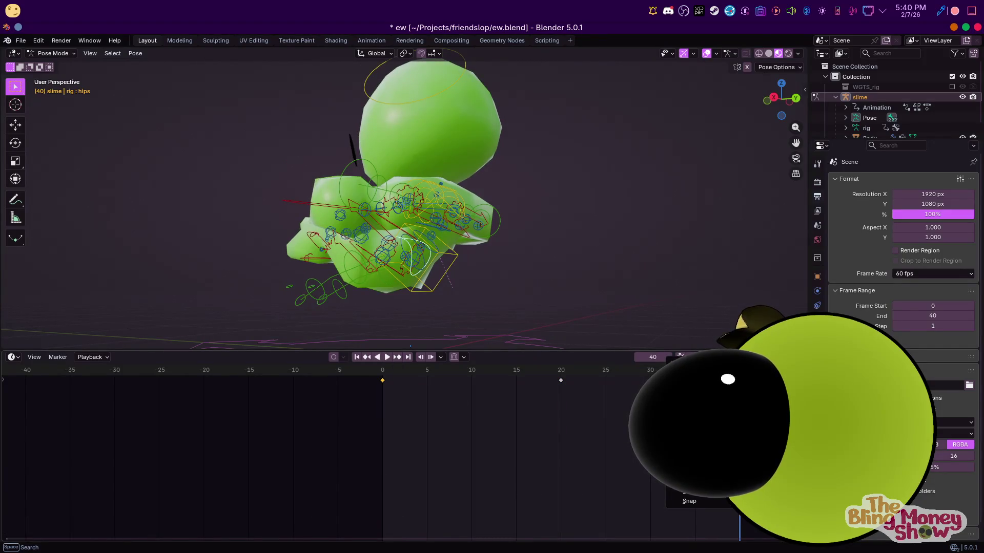
{"action": "mouse_move", "coordinate": [674, 248]}
{"action": "middle_mouse_down"}
{"action": "mouse_move", "coordinate": [461, 204]}
{"action": "mouse_move", "coordinate": [453, 188]}
{"action": "mouse_move", "coordinate": [456, 220]}
{"action": "mouse_move", "coordinate": [410, 199]}
{"action": "middle_mouse_up"}
{"action": "scroll", "coordinate": [454, 188], "scroll_direction": "up", "scroll_amount": 3}
{"action": "scroll", "coordinate": [452, 183], "scroll_direction": "down", "scroll_amount": 3}
{"action": "scroll", "coordinate": [452, 182], "scroll_direction": "up", "scroll_amount": 3}
{"action": "scroll", "coordinate": [410, 199], "scroll_direction": "down", "scroll_amount": 3}
{"action": "key", "text": "Escape"}
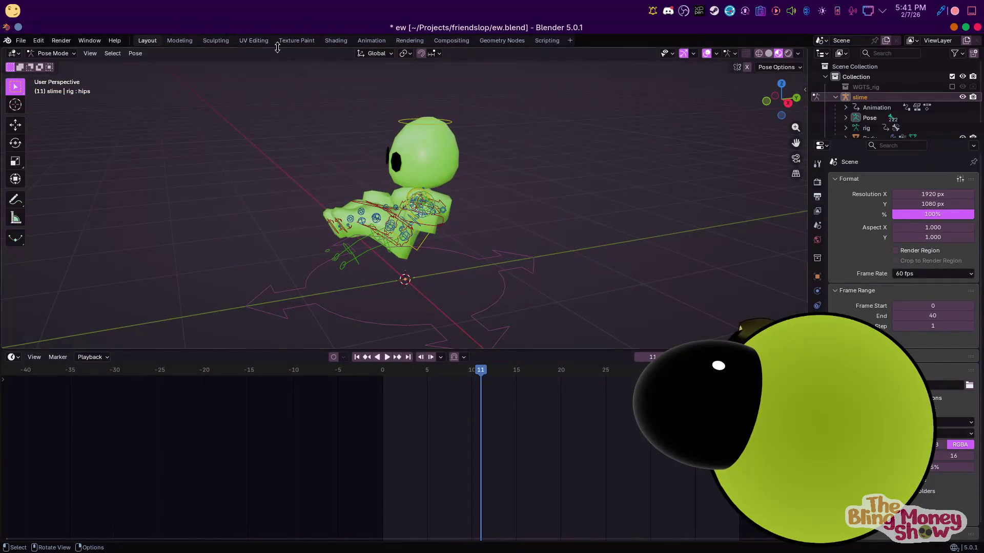
Rename slimeAction to ragdoll-loop in the NLA editor, push it down to its own track, return to Layout
{"action": "left_click", "coordinate": [371, 40]}
{"action": "double_click", "coordinate": [38, 396]}
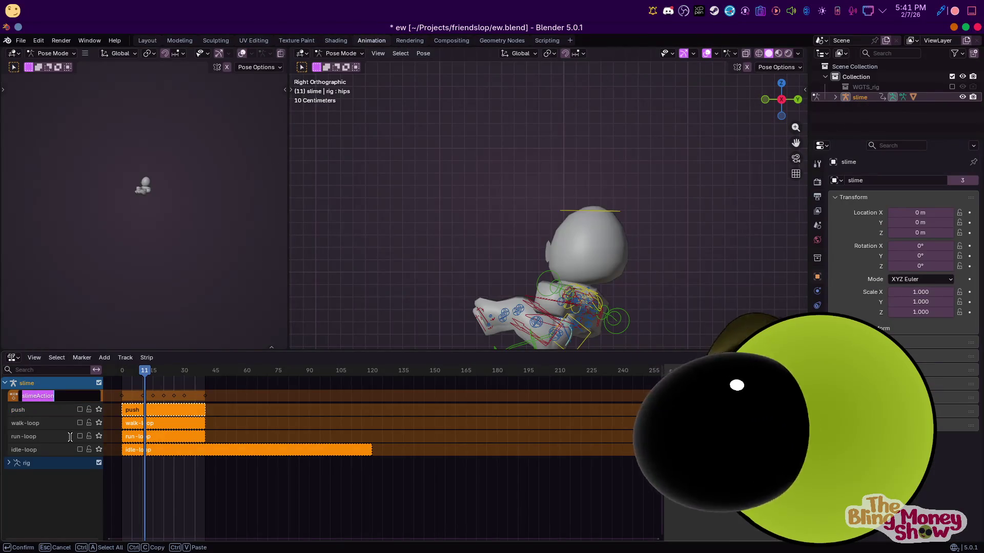
{"action": "type", "text": "rac"}
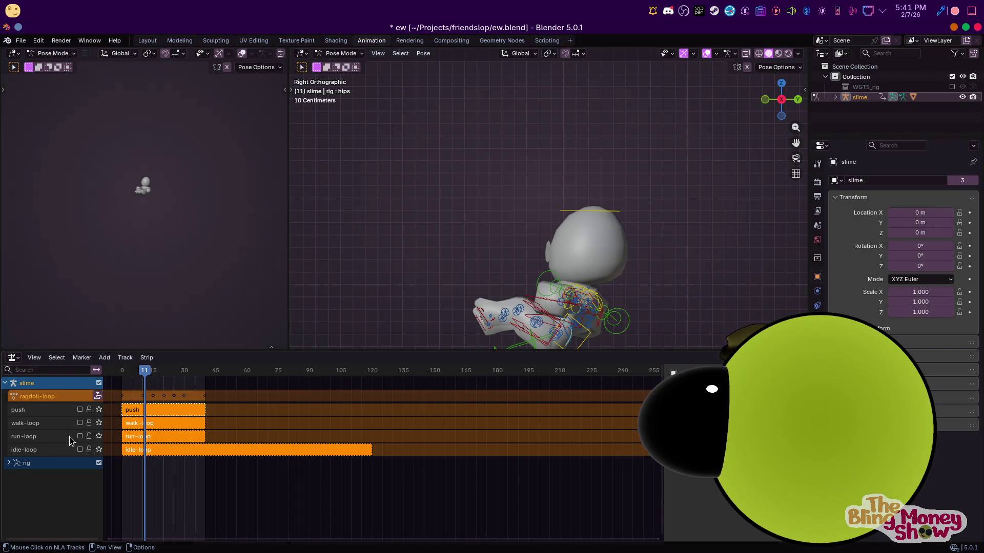
{"action": "left_click", "coordinate": [97, 397]}
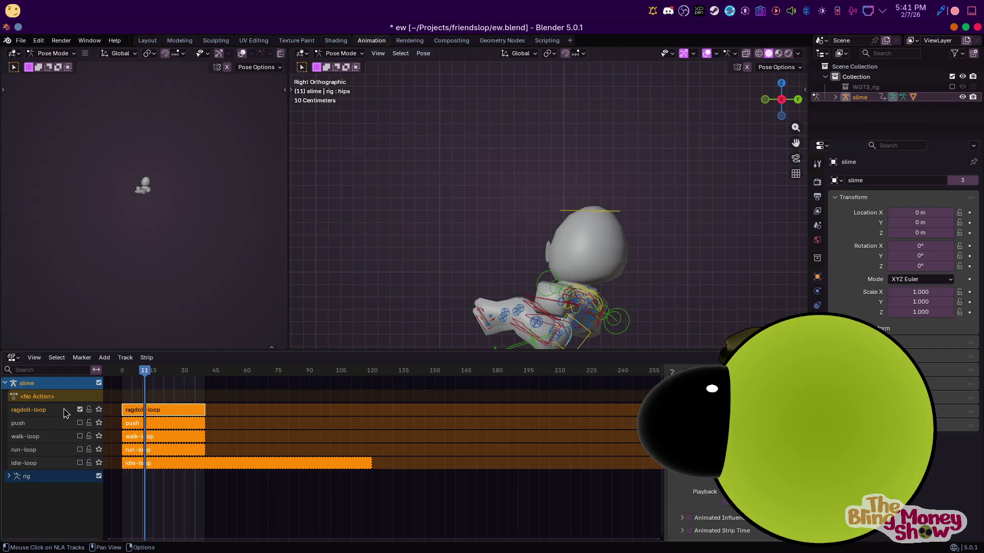
{"action": "left_click", "coordinate": [80, 462]}
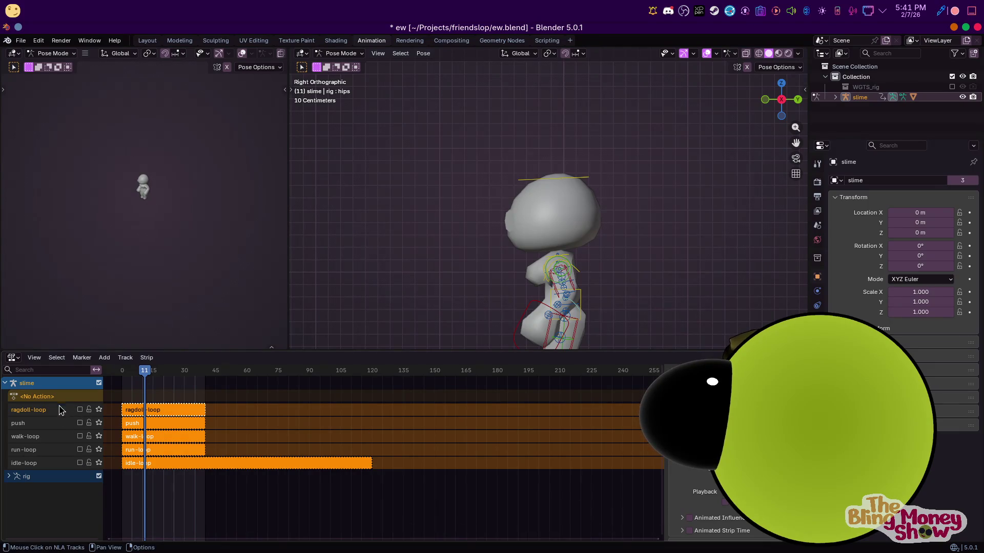
{"action": "left_click", "coordinate": [147, 40]}
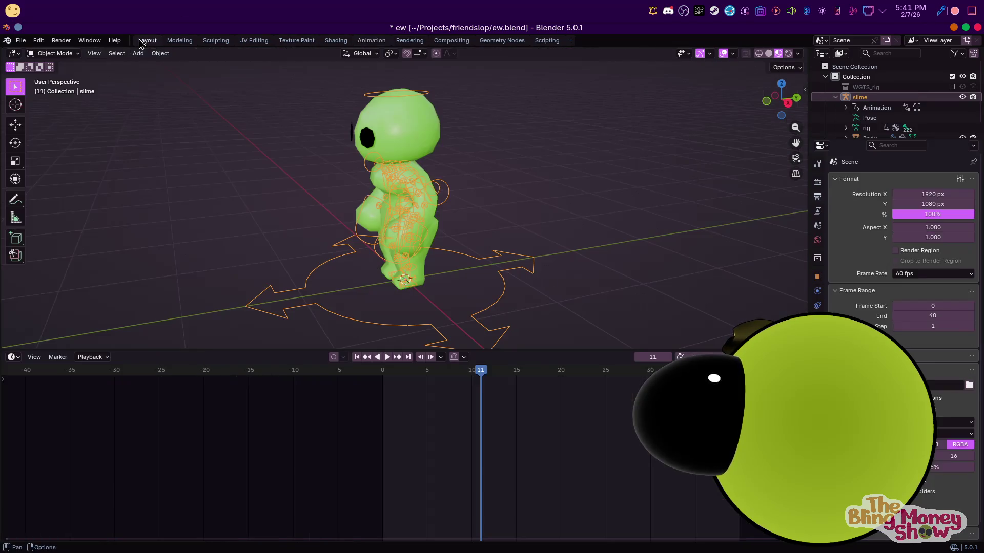
Enter Pose Mode at frame 0 in front view and lower the slime's torso
{"action": "left_click", "coordinate": [54, 53]}
{"action": "left_click", "coordinate": [63, 86]}
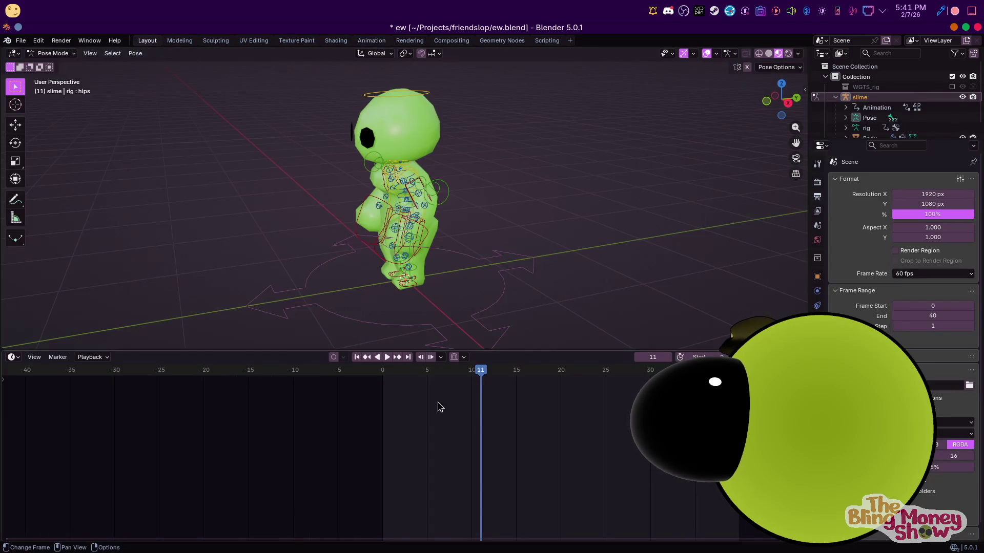
{"action": "left_click_drag", "start_coordinate": [381, 374], "coordinate": [382, 372]}
{"action": "key", "text": "grave"}
{"action": "key", "text": "Escape"}
{"action": "key", "text": "KP_1"}
{"action": "left_click_drag", "start_coordinate": [416, 207], "coordinate": [428, 243]}
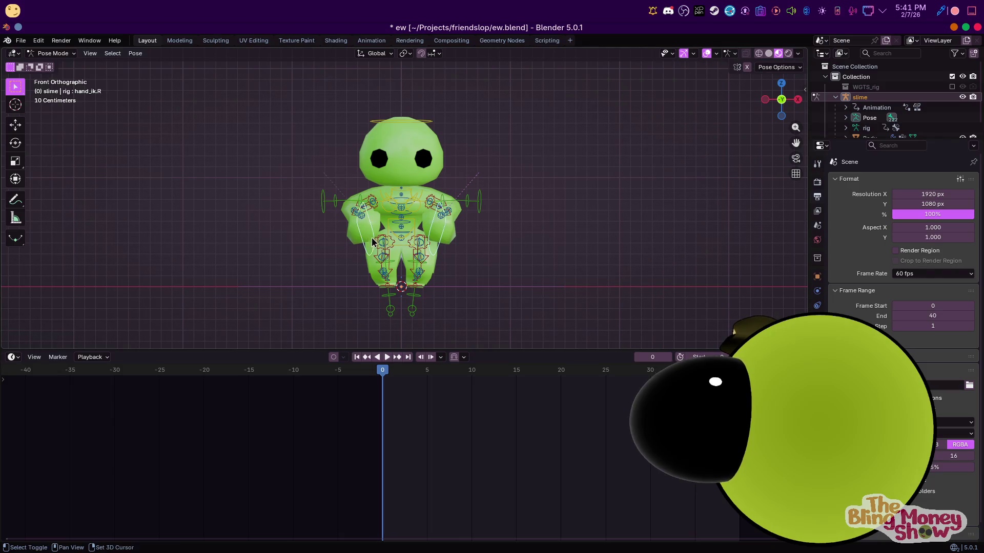
Move both hand IK bones inward along the X axis
{"action": "key", "text": "g"}
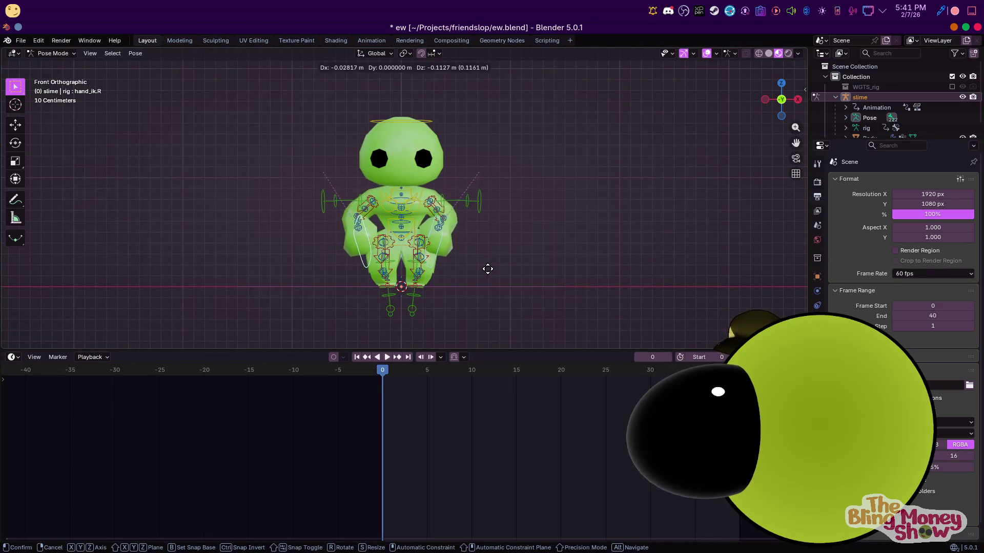
{"action": "key", "text": "Escape"}
{"action": "key", "text": "s"}
{"action": "key", "text": "Escape"}
{"action": "left_click", "coordinate": [454, 236]}
{"action": "key", "text": "g"}
{"action": "key", "text": "x"}
{"action": "left_click", "coordinate": [426, 232]}
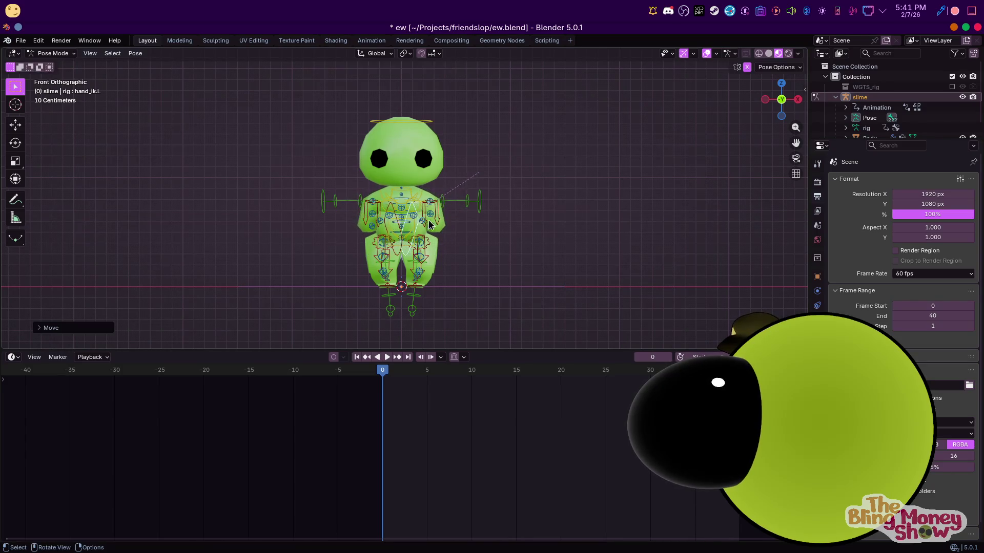
In side view, lift the foot IK bones and rotate the lower body about the hips
{"action": "key", "text": "KP_3"}
{"action": "key", "text": "g"}
{"action": "left_click", "coordinate": [426, 248]}
{"action": "key", "text": "r"}
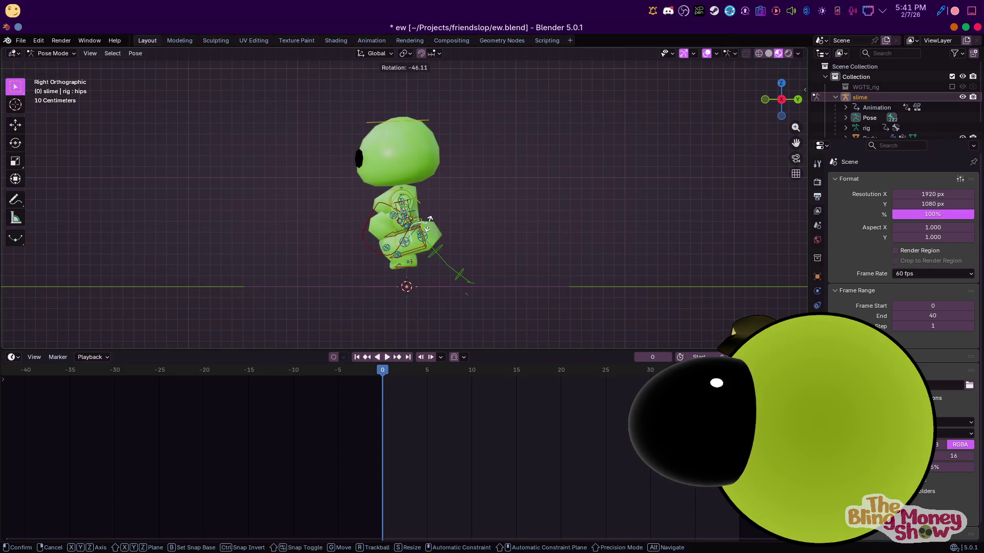
{"action": "left_click", "coordinate": [419, 251]}
{"action": "left_click", "coordinate": [461, 277]}
{"action": "key", "text": "g"}
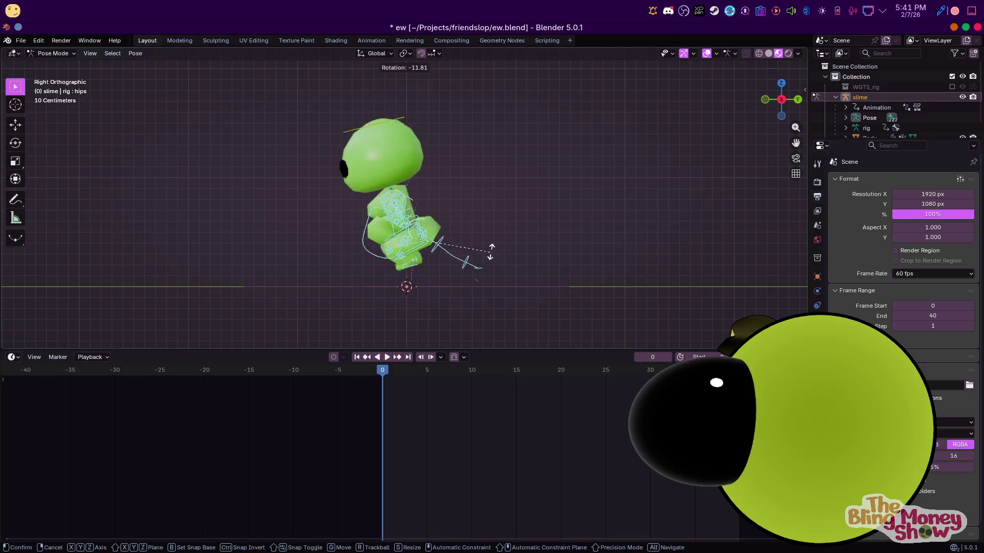
{"action": "left_click", "coordinate": [495, 252]}
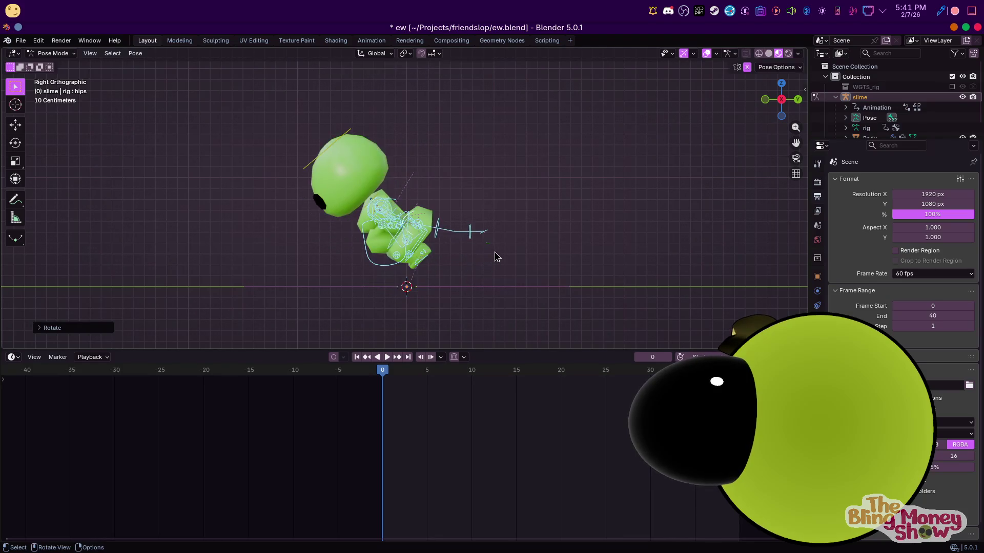
Rotate the chest, then tilt the head bone and raise it along Z
{"action": "left_click", "coordinate": [402, 201]}
{"action": "key", "text": "r"}
{"action": "left_click", "coordinate": [439, 226]}
{"action": "left_click", "coordinate": [376, 128]}
{"action": "key", "text": "r"}
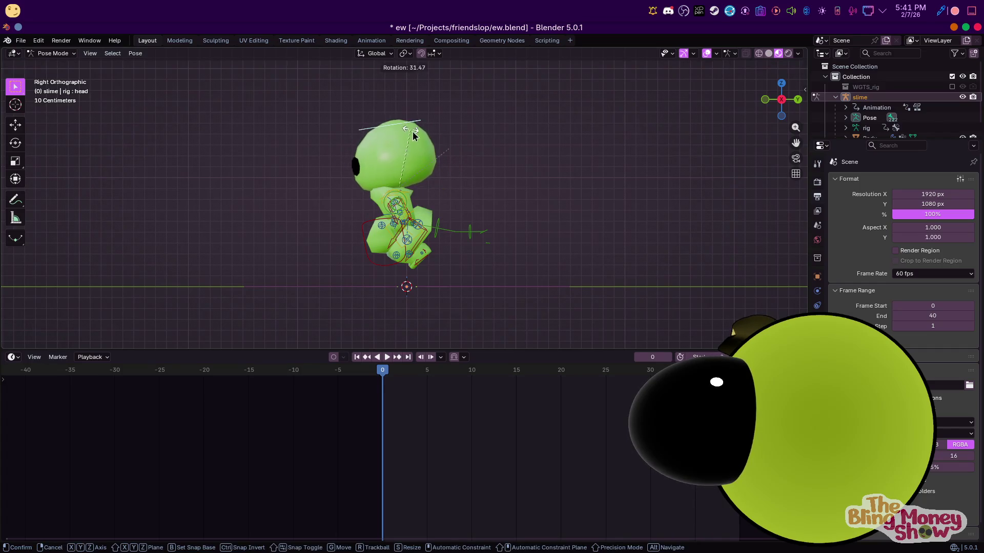
{"action": "key", "text": "s"}
{"action": "key", "text": "r"}
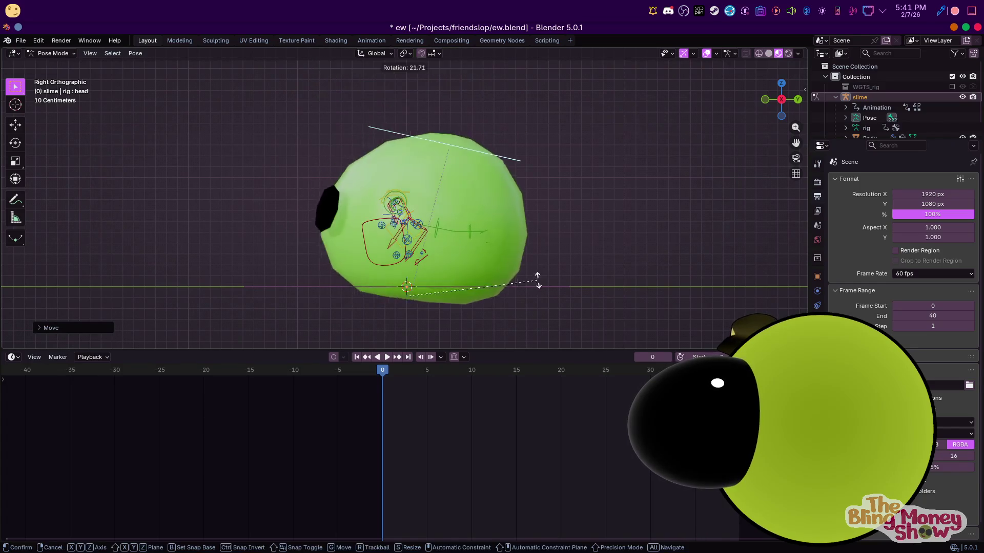
{"action": "left_click", "coordinate": [534, 260]}
{"action": "key", "text": "g"}
{"action": "key", "text": "z"}
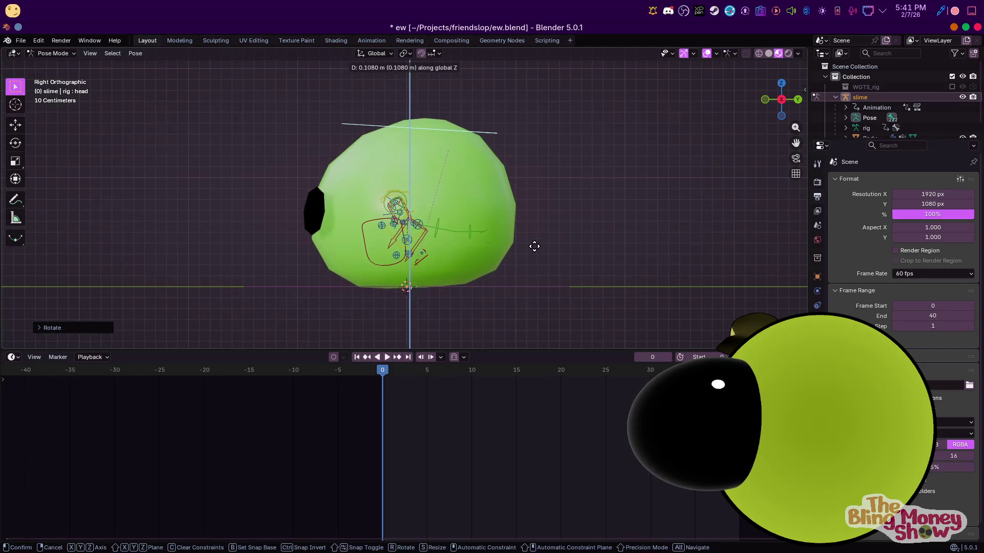
{"action": "left_click", "coordinate": [533, 248]}
Select all the slime's bones and switch to the Animation workspace with the NLA tracks
{"action": "key", "text": "KP_1"}
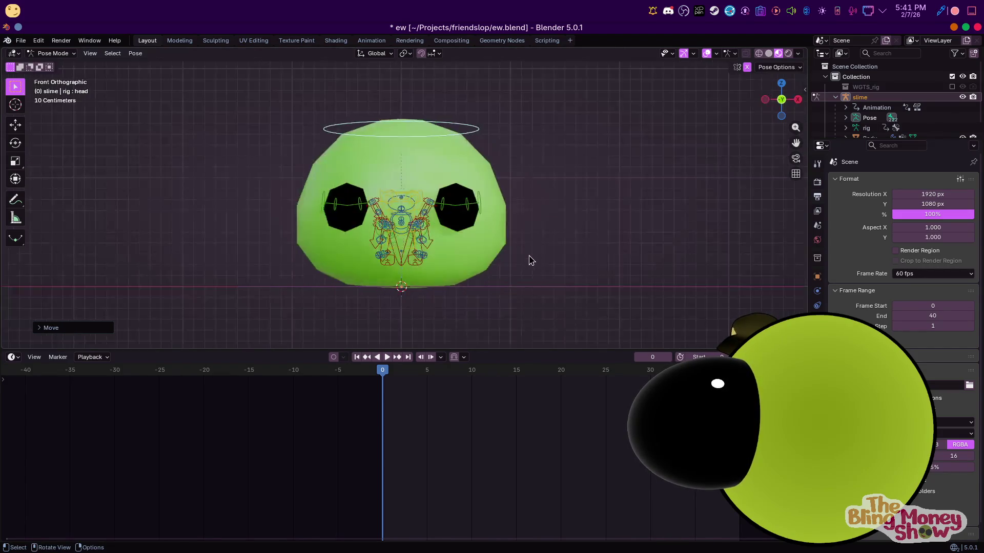
{"action": "scroll", "coordinate": [529, 260], "scroll_direction": "down", "scroll_amount": 2}
{"action": "middle_click_drag", "start_coordinate": [521, 216], "coordinate": [472, 226]}
{"action": "key", "text": "a"}
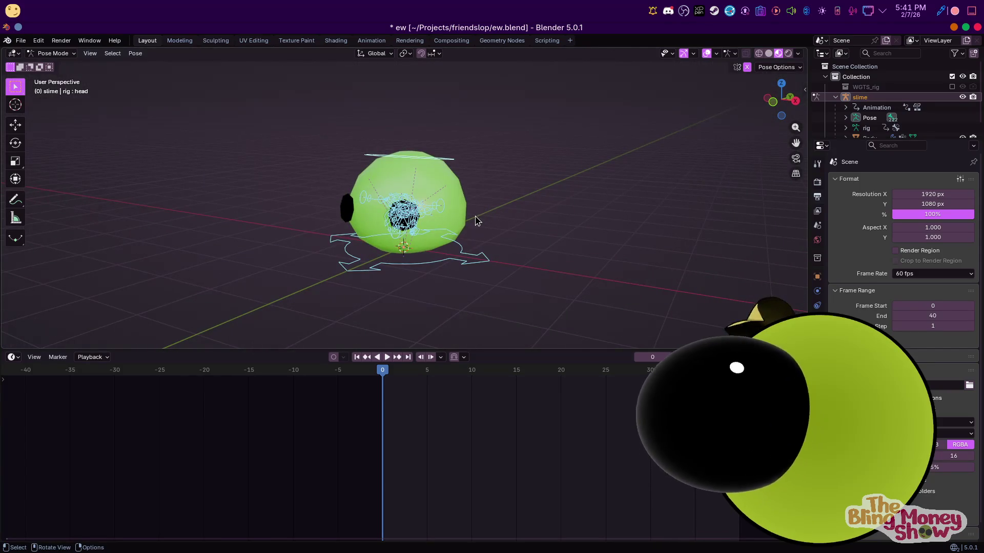
{"action": "left_click", "coordinate": [371, 40]}
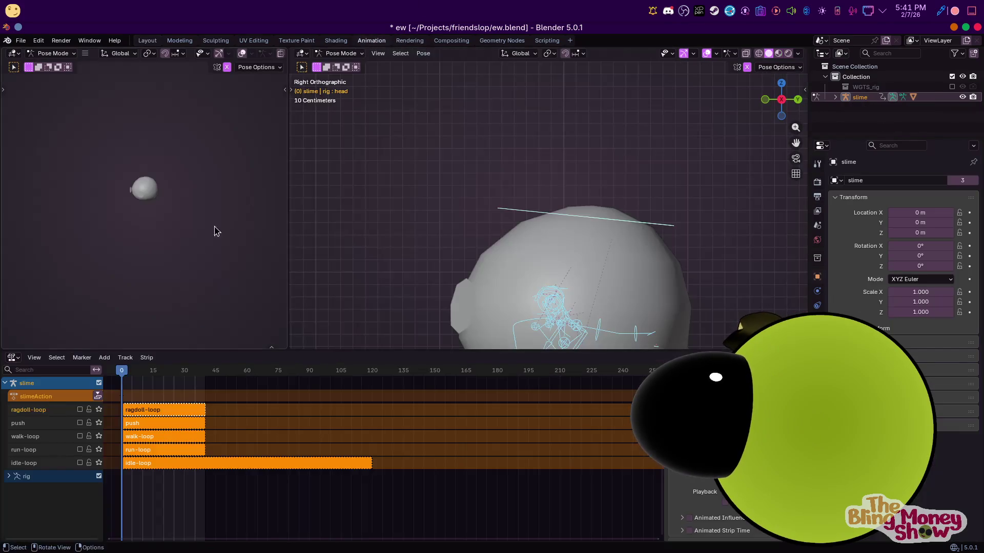
Rename slimeAction to blarpidle-loop, push it down into its own NLA track, and return to Layout
{"action": "double_click", "coordinate": [68, 395]}
{"action": "type", "text": "blar"}
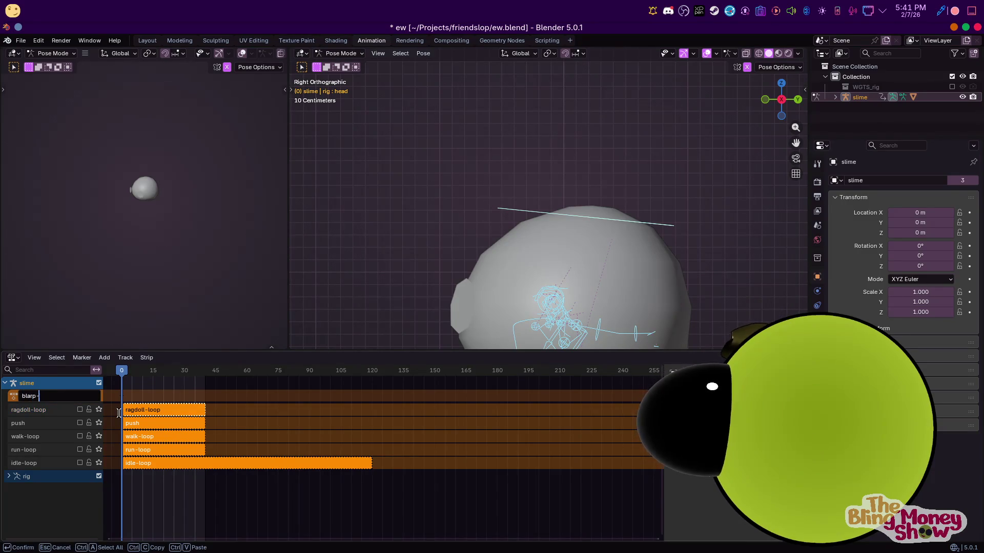
{"action": "type", "text": "p"}
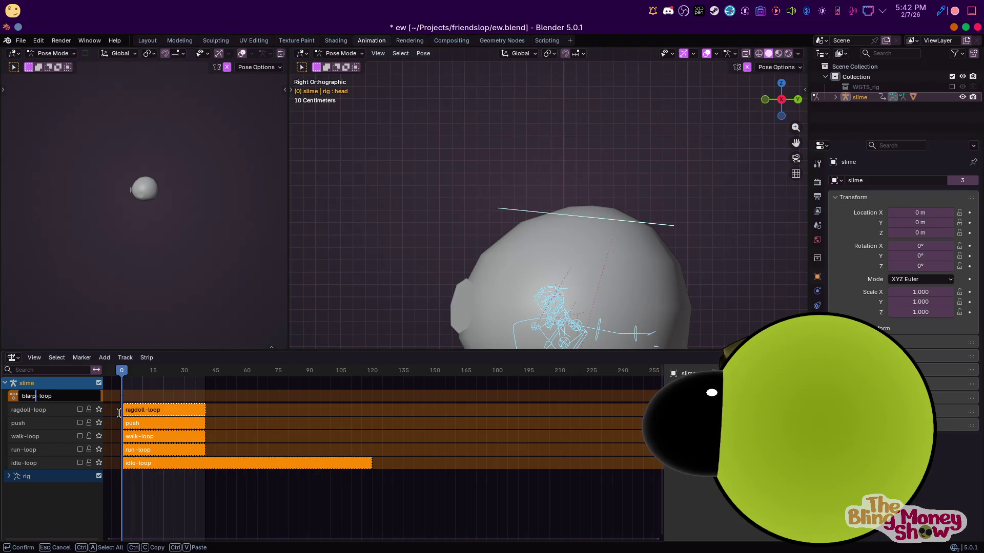
{"action": "type", "text": "idi"}
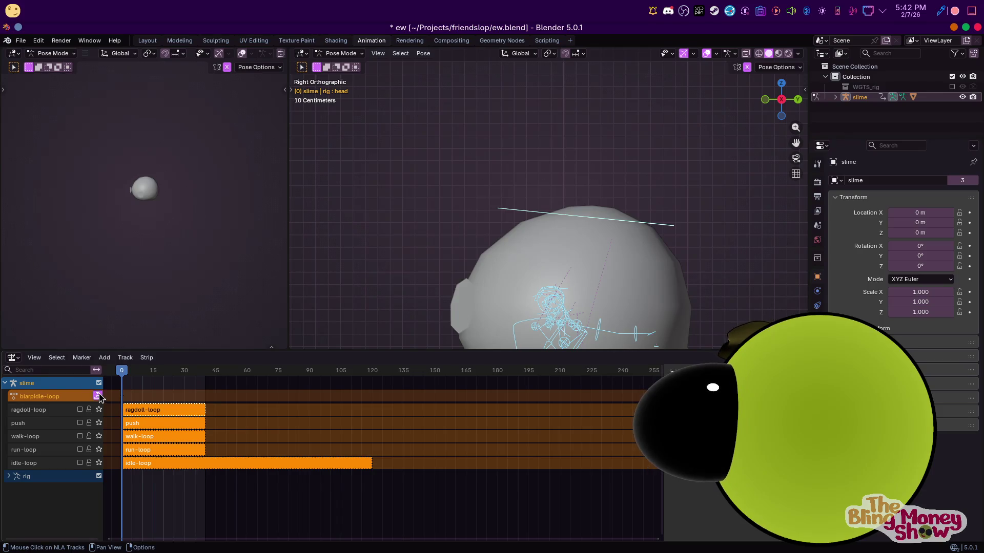
{"action": "left_click", "coordinate": [97, 396]}
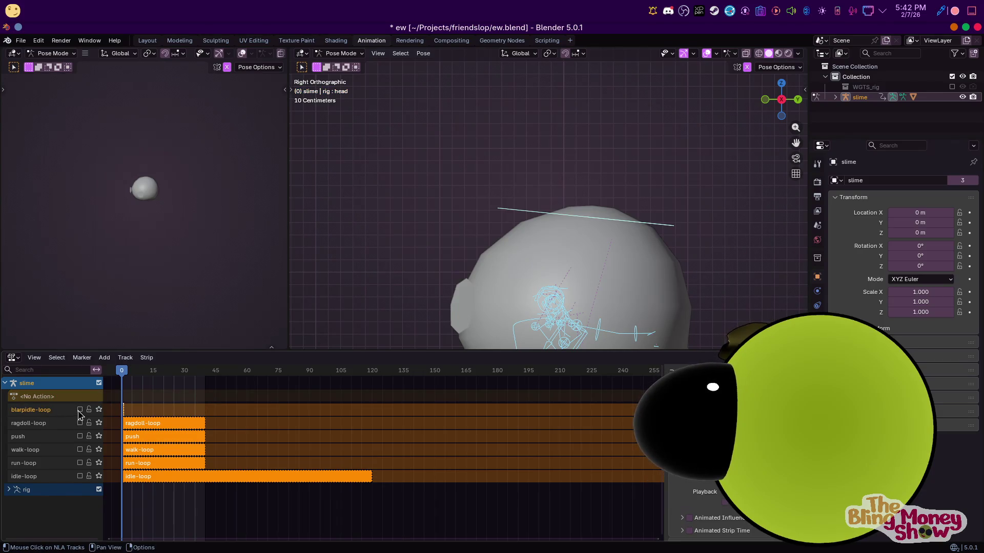
{"action": "left_click", "coordinate": [147, 40]}
{"action": "left_click", "coordinate": [68, 54]}
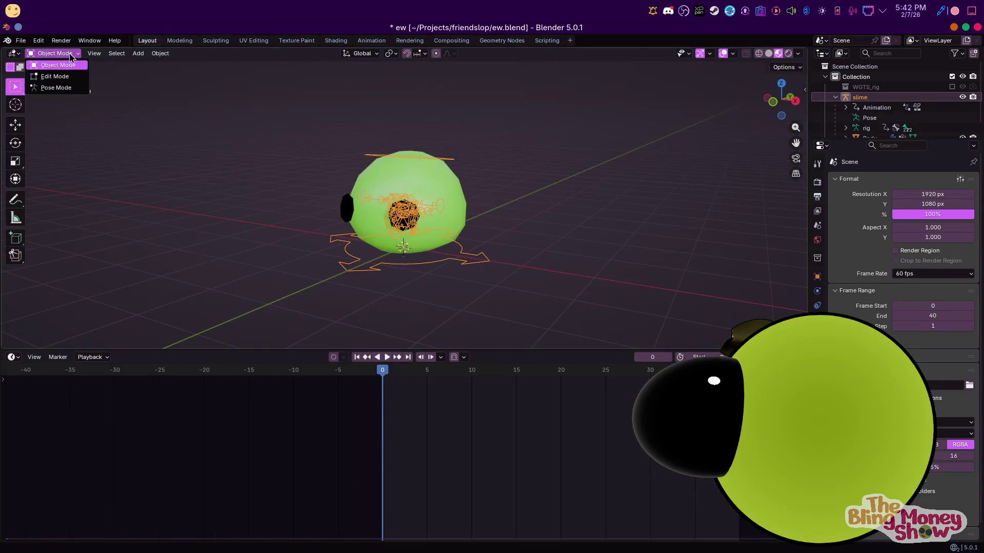
In Pose Mode, squash the head bone along Z and keyframe it at frame 0
{"action": "left_click", "coordinate": [60, 89]}
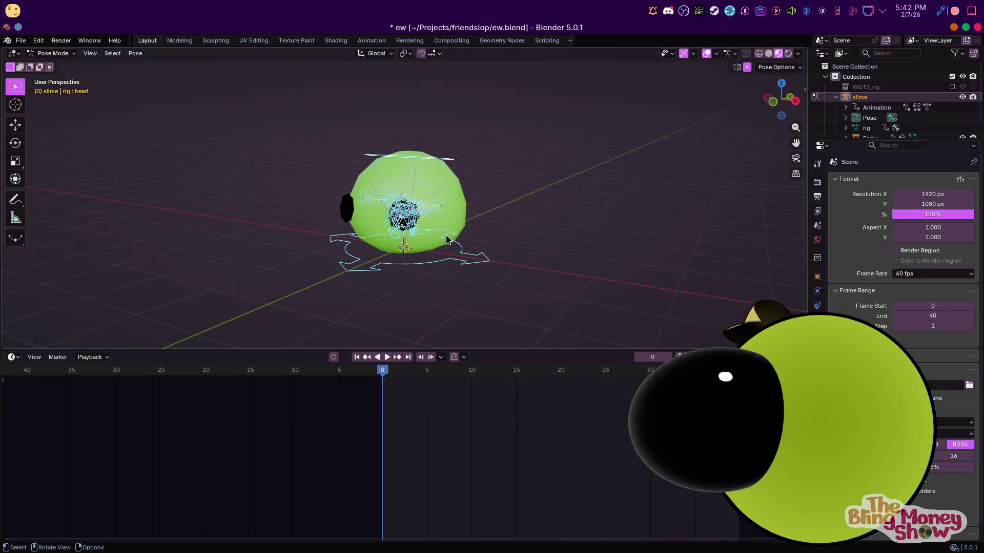
{"action": "left_click", "coordinate": [440, 164]}
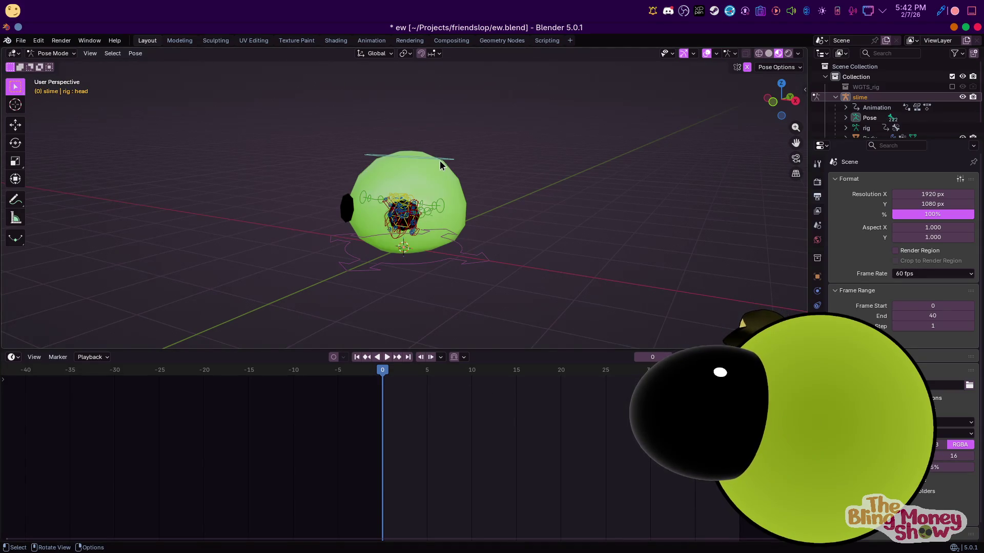
{"action": "key", "text": "s"}
{"action": "key", "text": "z"}
{"action": "left_click", "coordinate": [486, 242]}
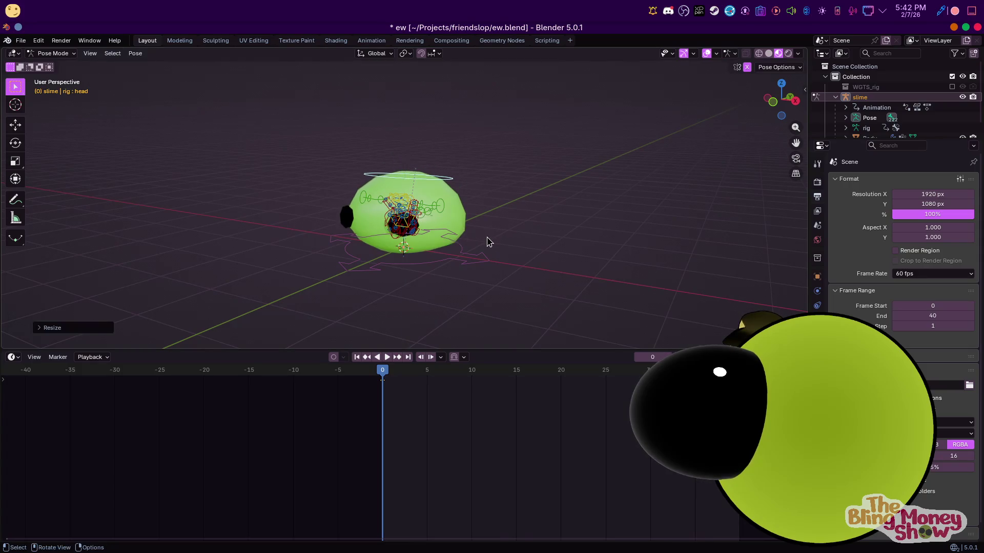
{"action": "key", "text": "KP_3"}
{"action": "scroll", "coordinate": [488, 237], "scroll_direction": "up", "scroll_amount": 3}
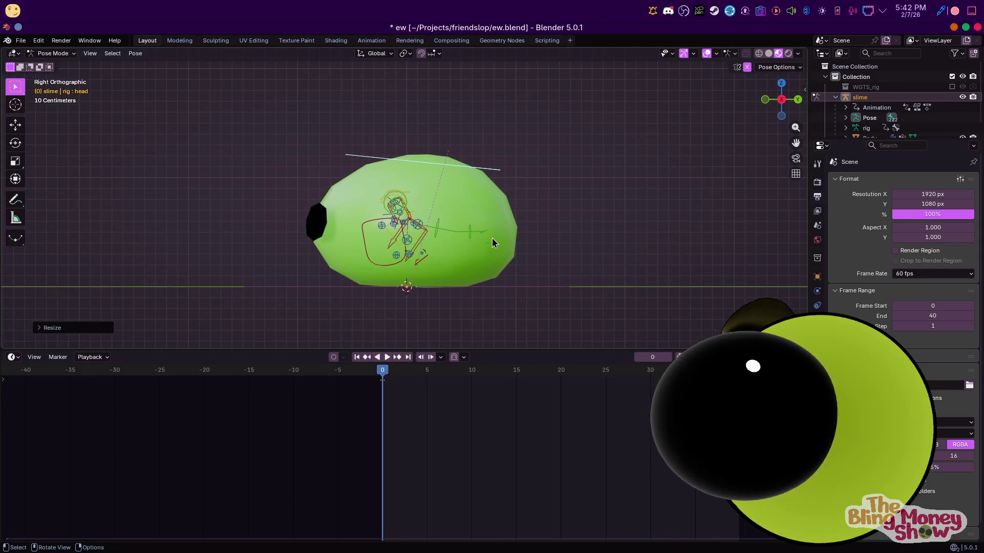
{"action": "key", "text": "i"}
Duplicate the frame 0 key with Shift+D and place the copy at frame 20
{"action": "key", "text": "shift+d"}
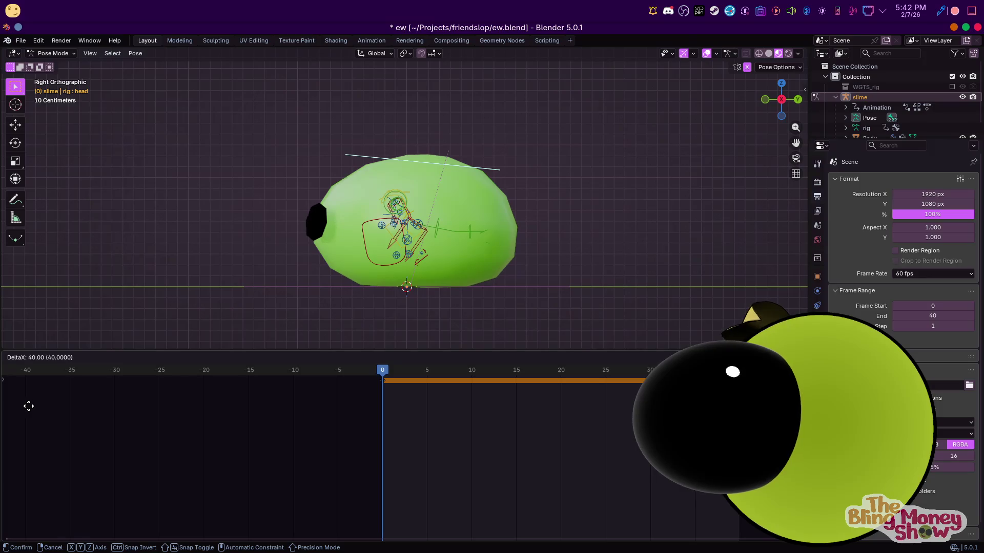
{"action": "key", "text": "Return"}
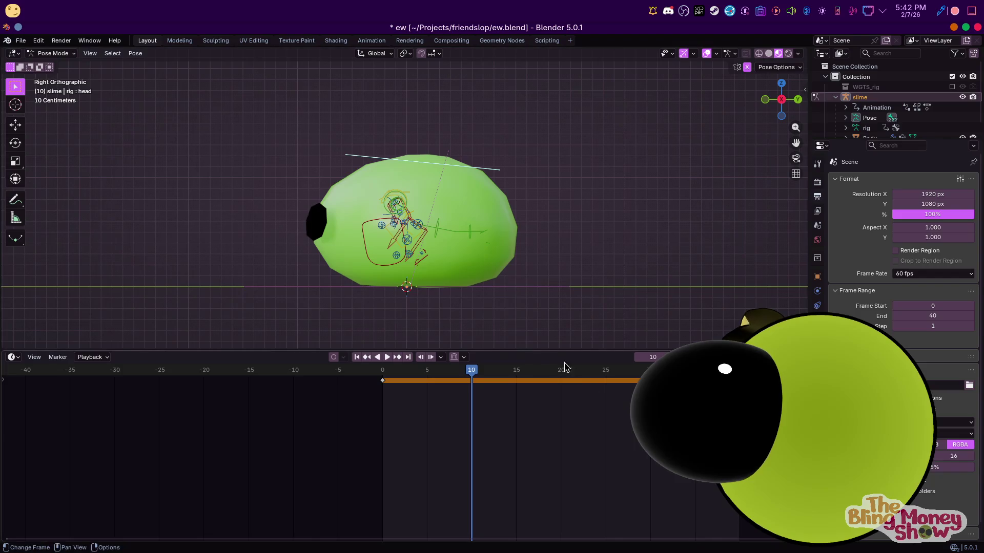
{"action": "left_click_drag", "start_coordinate": [382, 387], "coordinate": [580, 410]}
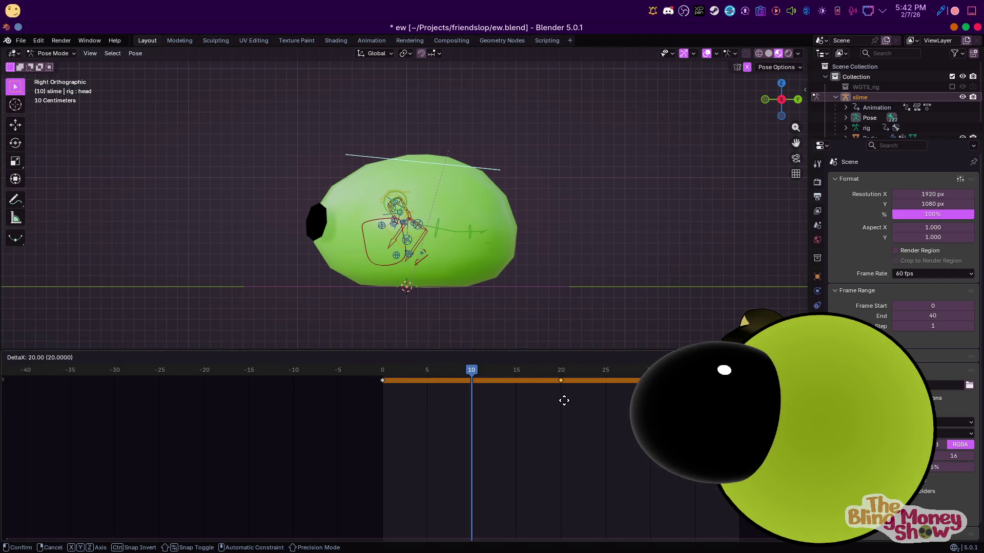
{"action": "left_click", "coordinate": [564, 400]}
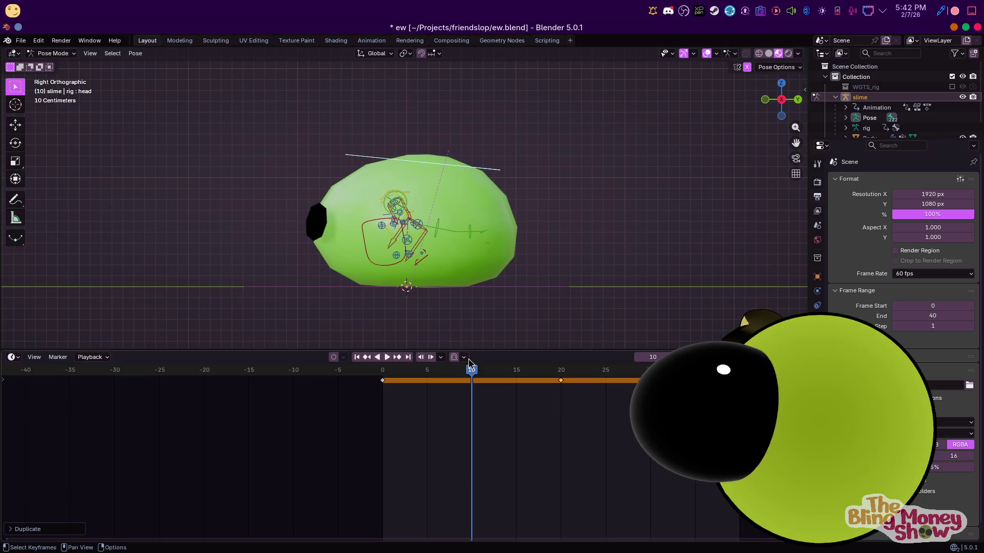
Stretch the head taller along Z at frame 10
{"action": "key", "text": "s"}
{"action": "key", "text": "z"}
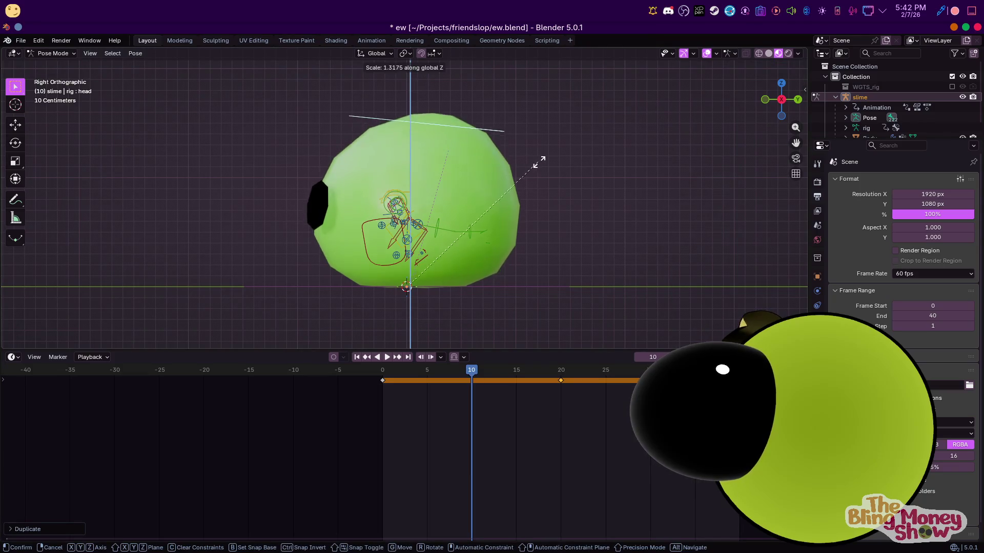
{"action": "left_click", "coordinate": [558, 159]}
{"action": "key", "text": "g"}
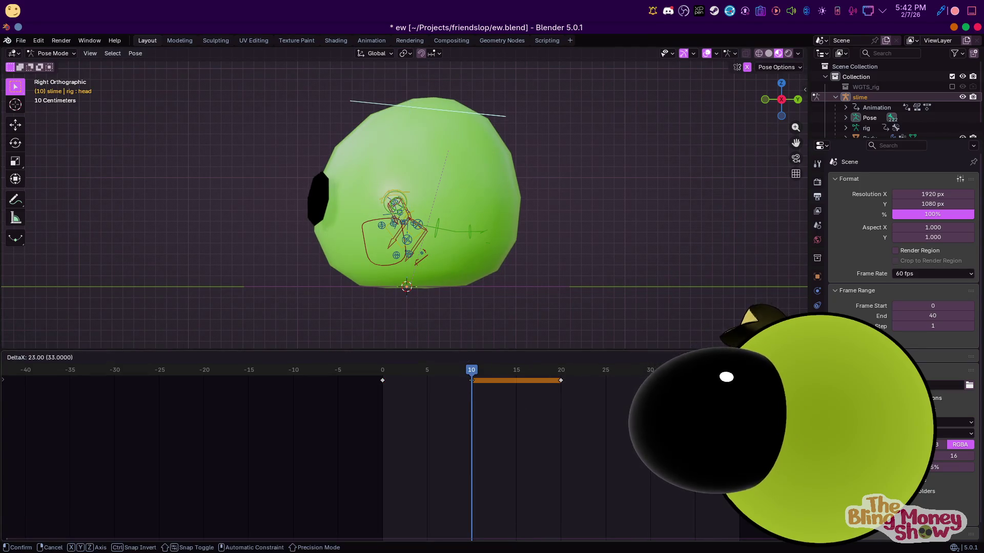
{"action": "key", "text": "Return"}
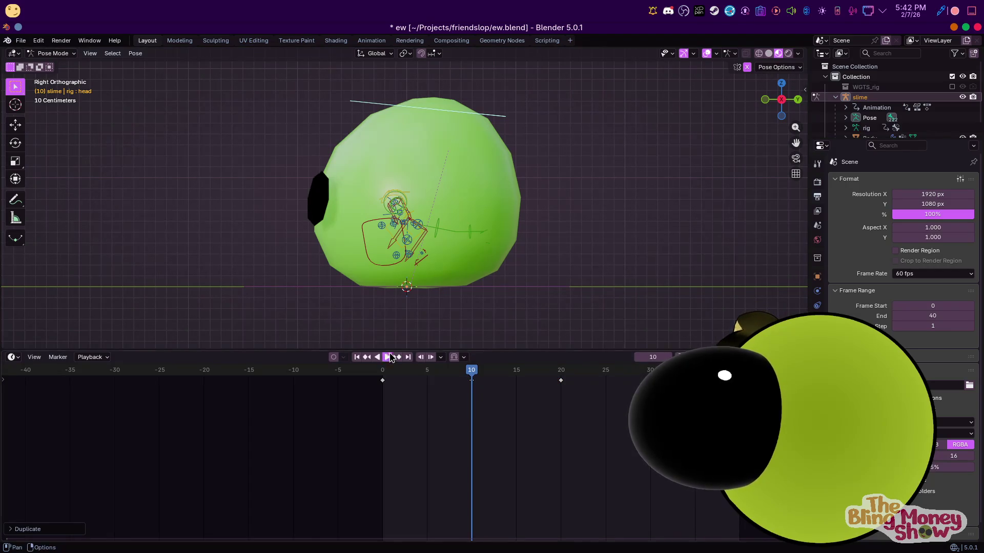
Play the squash-and-stretch bounce, stop it, and switch to the Animation workspace
{"action": "key", "text": "space"}
{"action": "middle_click_drag", "start_coordinate": [354, 211], "coordinate": [518, 238]}
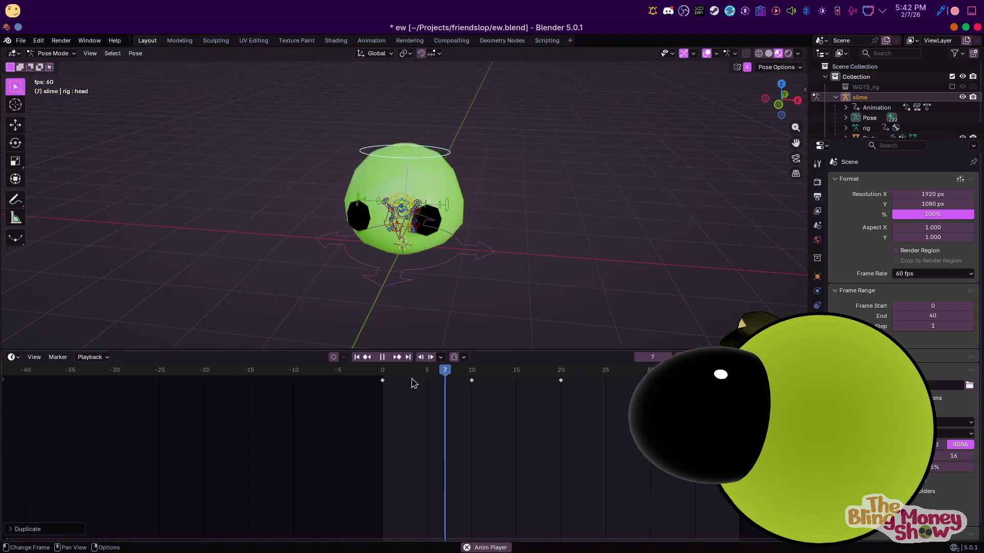
{"action": "scroll", "coordinate": [446, 247], "scroll_direction": "up", "scroll_amount": 3}
{"action": "key", "text": "space"}
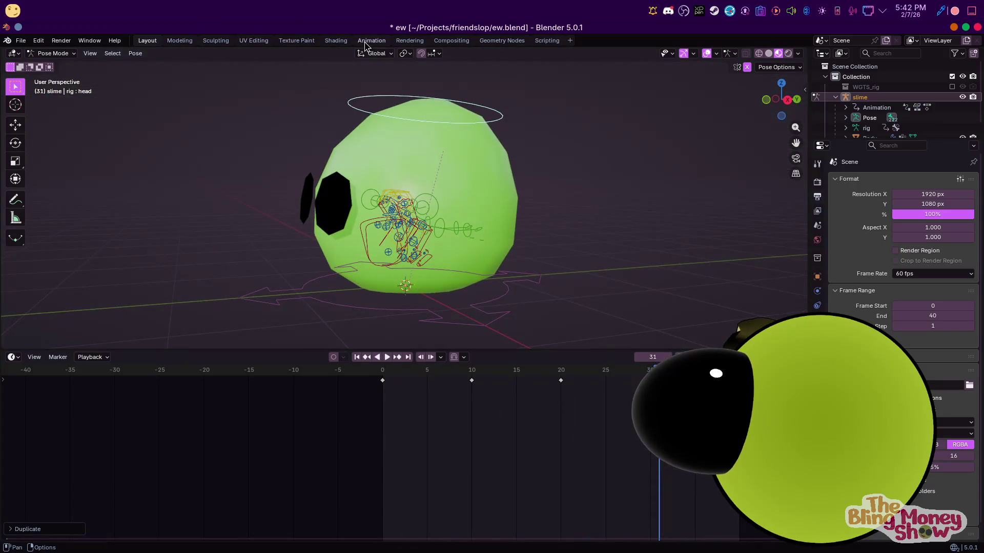
{"action": "left_click", "coordinate": [371, 40]}
Rename slimeAction to blarpmove-loop and push it down into its own NLA track
{"action": "double_click", "coordinate": [47, 395]}
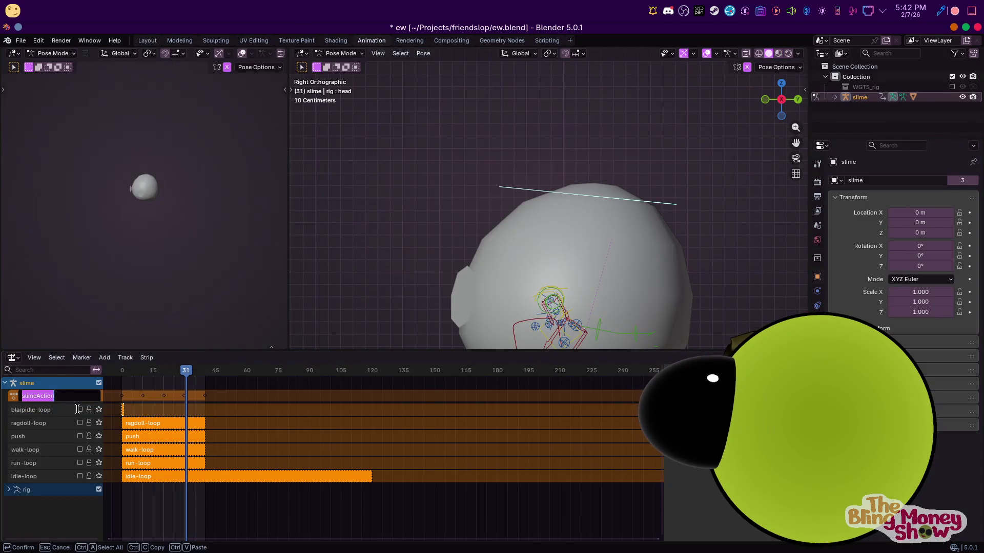
{"action": "type", "text": "blarpmoo"}
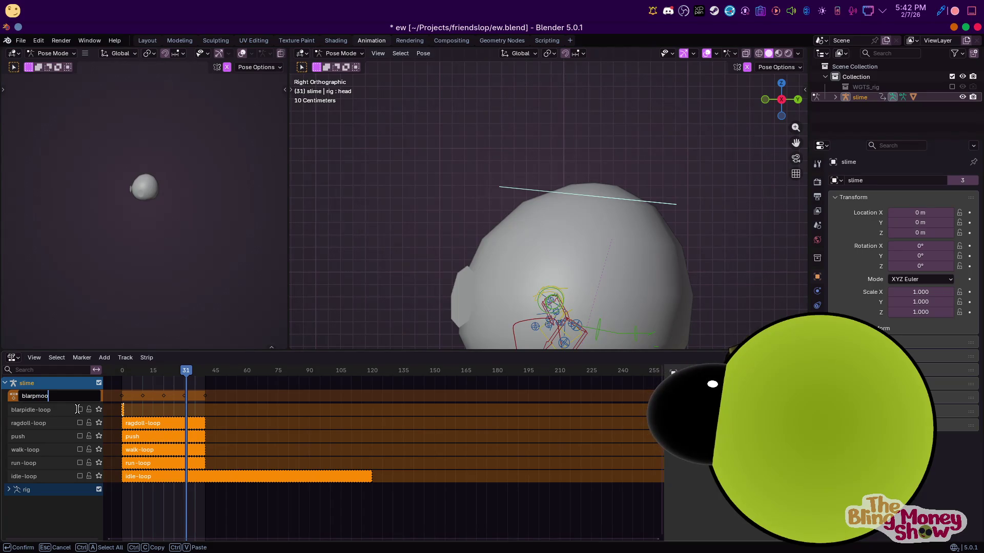
{"action": "key", "text": "BackSpace"}
{"action": "type", "text": "ve-loop"}
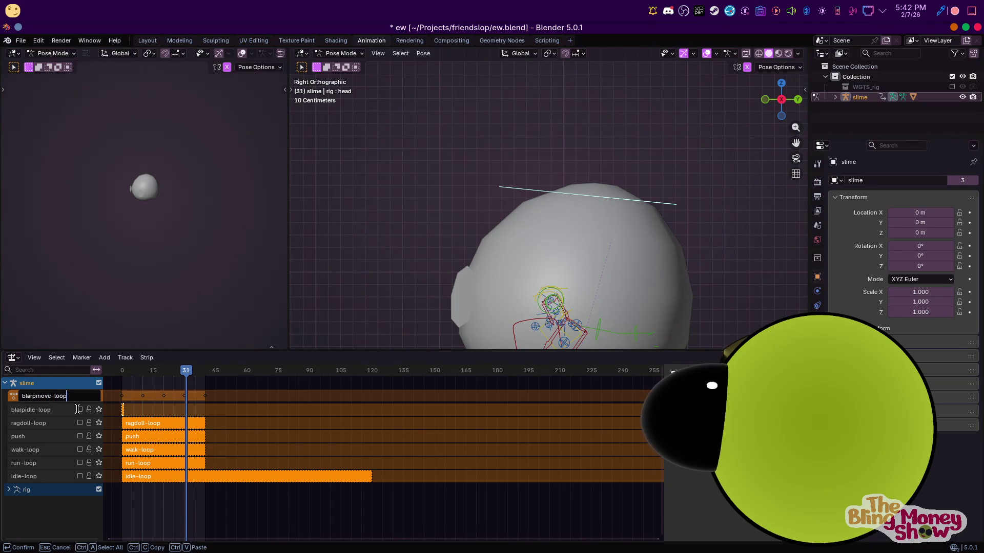
{"action": "key", "text": "Return"}
{"action": "left_click", "coordinate": [98, 396]}
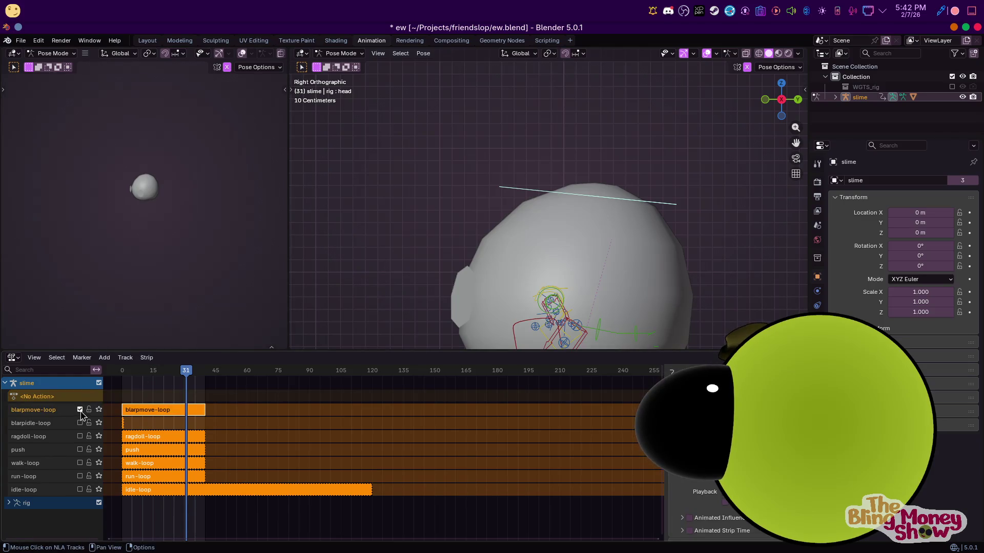
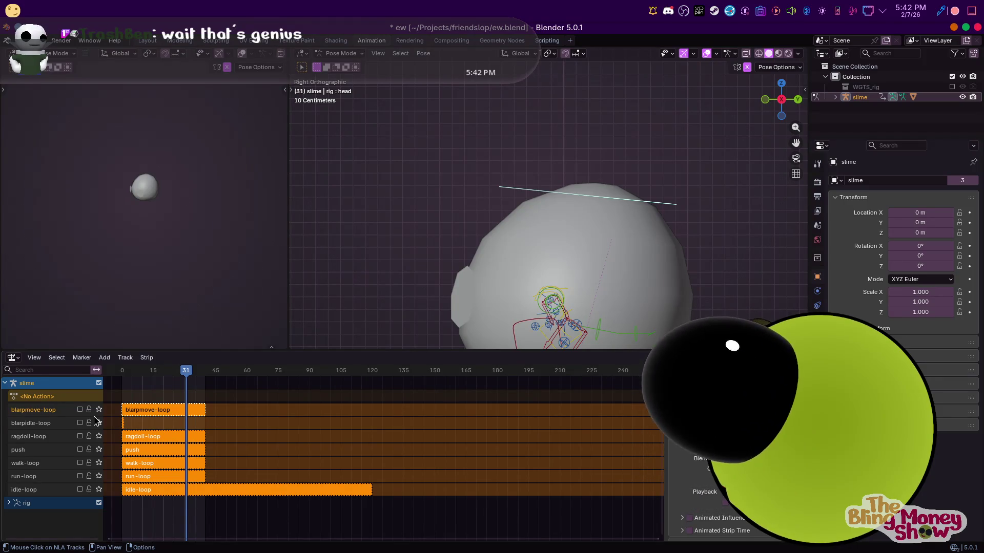
Start a joke comment about truckers under the Big Rig white noise video, then return to the slime in Blender
{"action": "key", "text": "alt+Tab"}
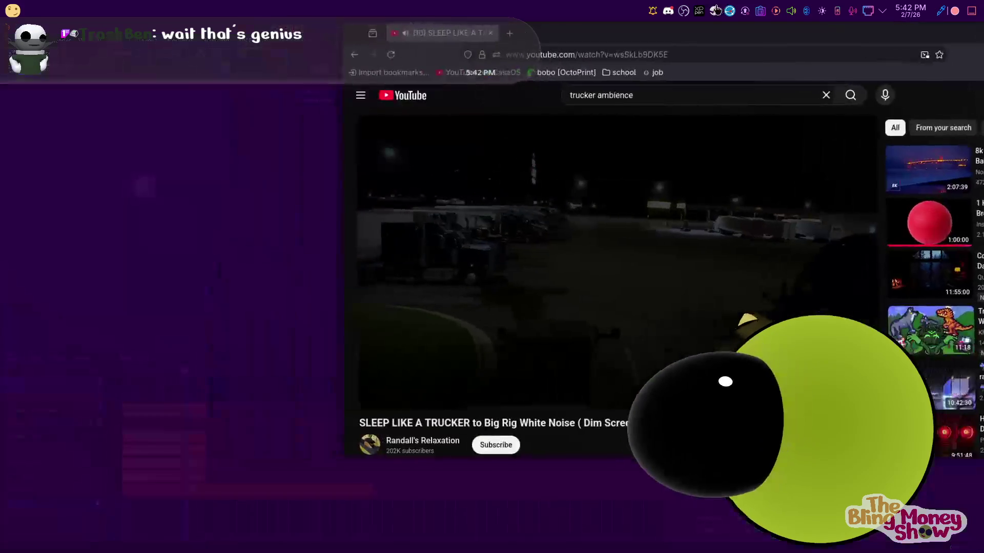
{"action": "scroll", "coordinate": [347, 396], "scroll_direction": "down", "scroll_amount": 5}
{"action": "scroll", "coordinate": [231, 369], "scroll_direction": "up", "scroll_amount": 3}
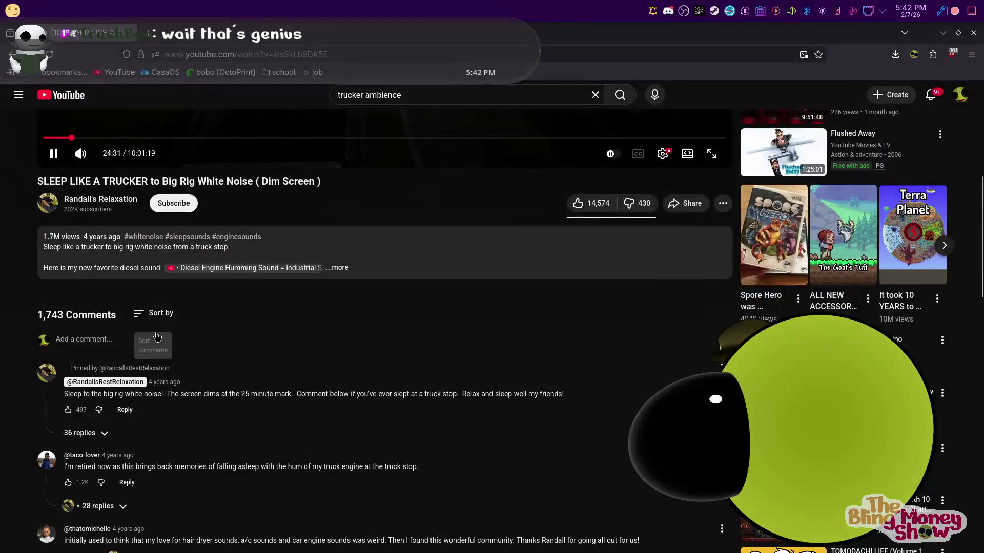
{"action": "left_click", "coordinate": [160, 340]}
{"action": "type", "text": "like"}
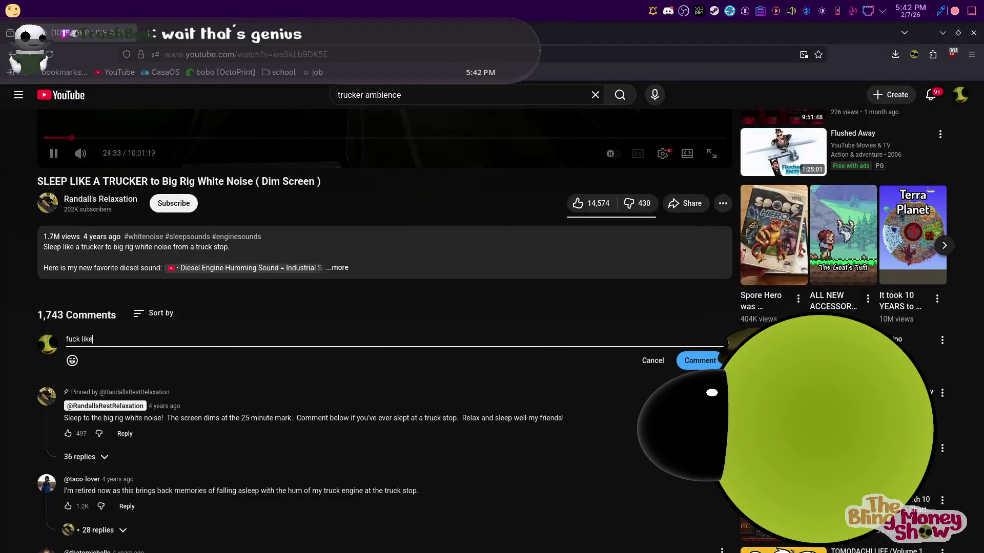
{"action": "type", "text": " a tru, h"}
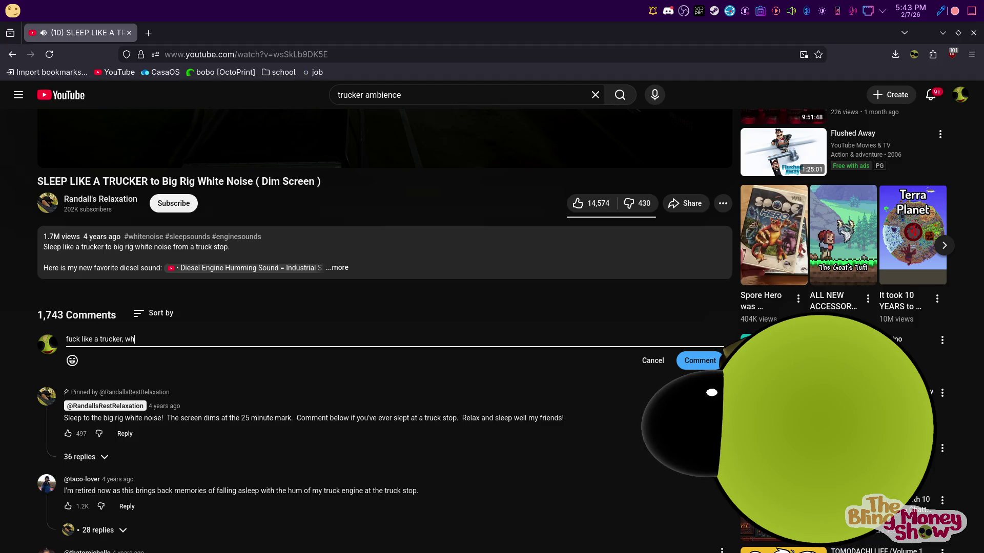
{"action": "type", "text": " me? am i righ"}
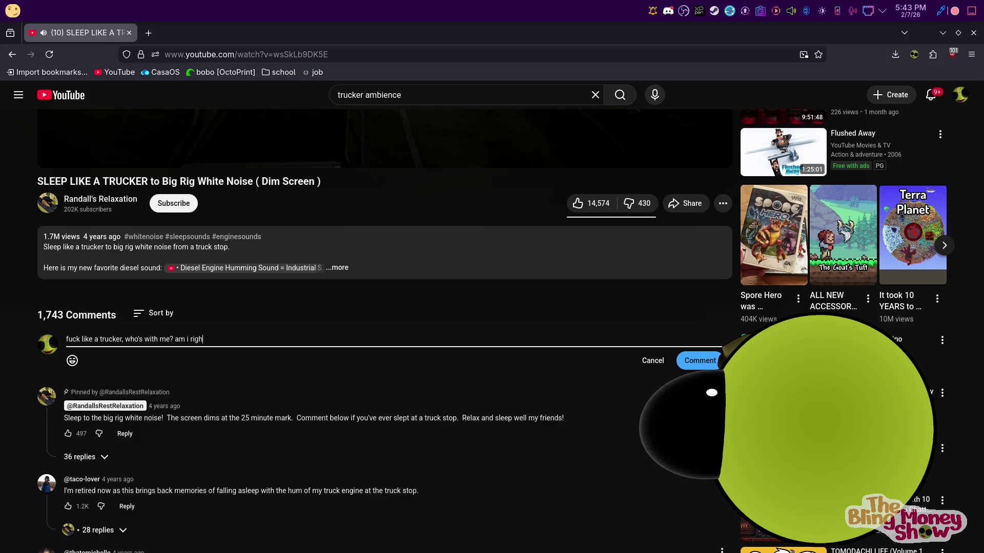
{"action": "type", "text": "?"}
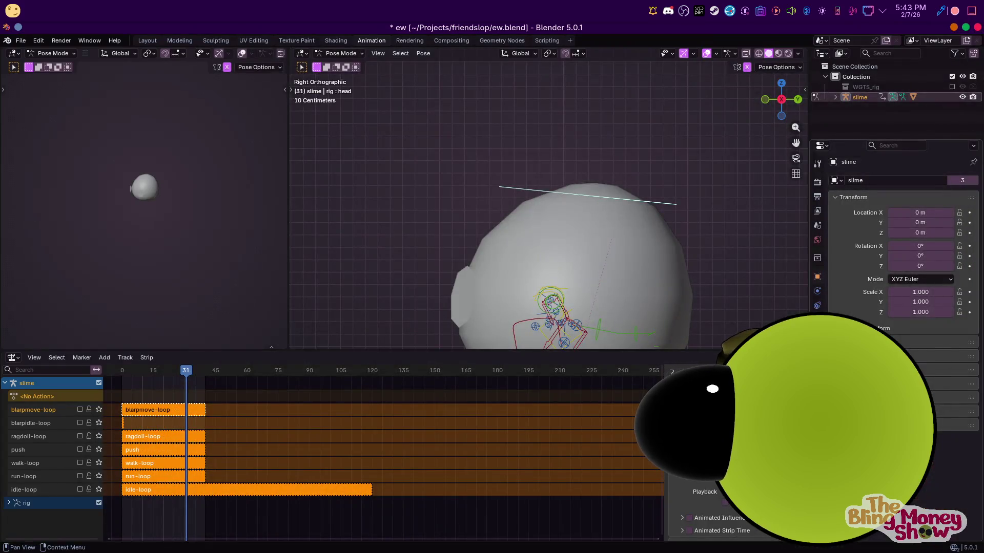
{"action": "mouse_move", "coordinate": [493, 292]}
{"action": "middle_mouse_down"}
{"action": "mouse_move", "coordinate": [472, 170]}
{"action": "mouse_move", "coordinate": [572, 198]}
{"action": "middle_mouse_up"}
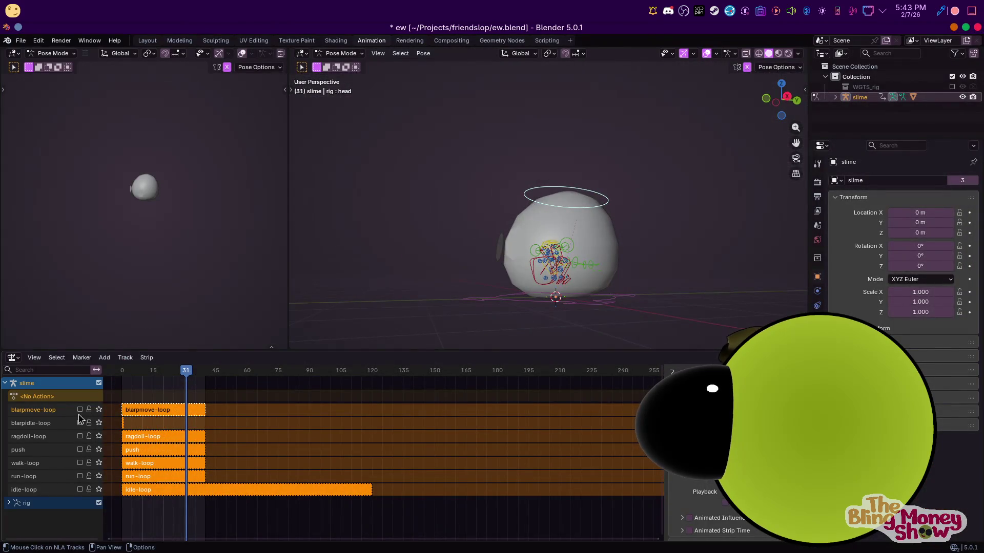
Enable the push track, then the idle-loop track in the NLA editor, and save ew.blend
{"action": "middle_click_drag", "start_coordinate": [536, 326], "coordinate": [188, 490]}
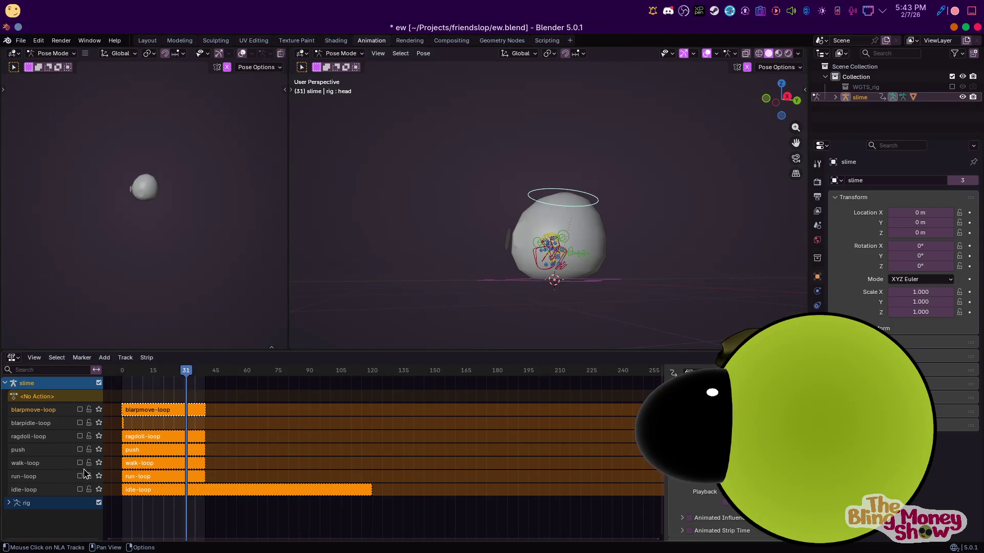
{"action": "left_click", "coordinate": [79, 438]}
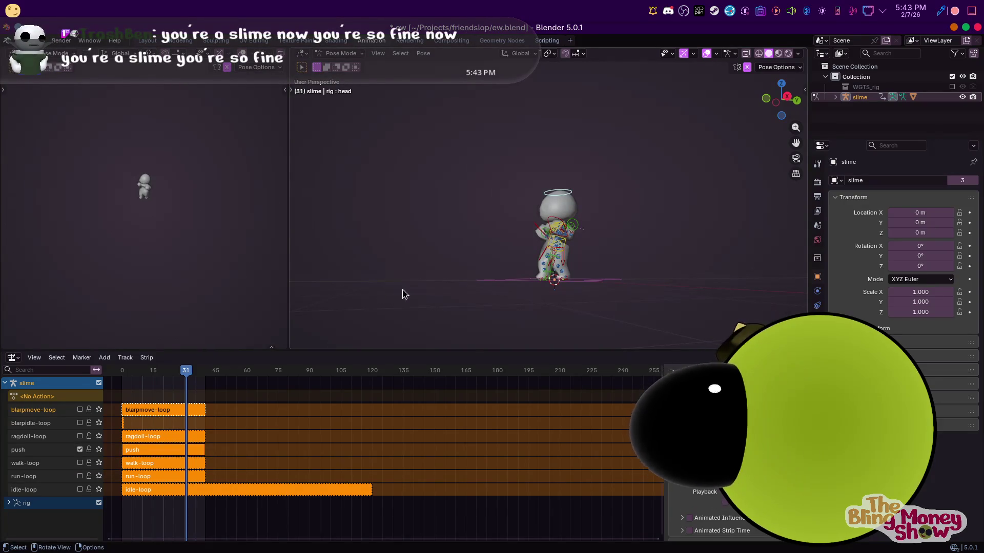
{"action": "scroll", "coordinate": [423, 284], "scroll_direction": "down", "scroll_amount": 2}
{"action": "scroll", "coordinate": [446, 275], "scroll_direction": "up", "scroll_amount": 3}
{"action": "scroll", "coordinate": [447, 274], "scroll_direction": "up", "scroll_amount": 3}
{"action": "mouse_move", "coordinate": [446, 275]}
{"action": "middle_mouse_down"}
{"action": "mouse_move", "coordinate": [584, 210]}
{"action": "mouse_move", "coordinate": [675, 190]}
{"action": "mouse_move", "coordinate": [439, 219]}
{"action": "middle_mouse_up"}
{"action": "scroll", "coordinate": [714, 264], "scroll_direction": "up", "scroll_amount": 3}
{"action": "scroll", "coordinate": [709, 284], "scroll_direction": "down", "scroll_amount": 3}
{"action": "mouse_move", "coordinate": [710, 285]}
{"action": "middle_mouse_down"}
{"action": "mouse_move", "coordinate": [680, 220]}
{"action": "mouse_move", "coordinate": [508, 238]}
{"action": "middle_mouse_up"}
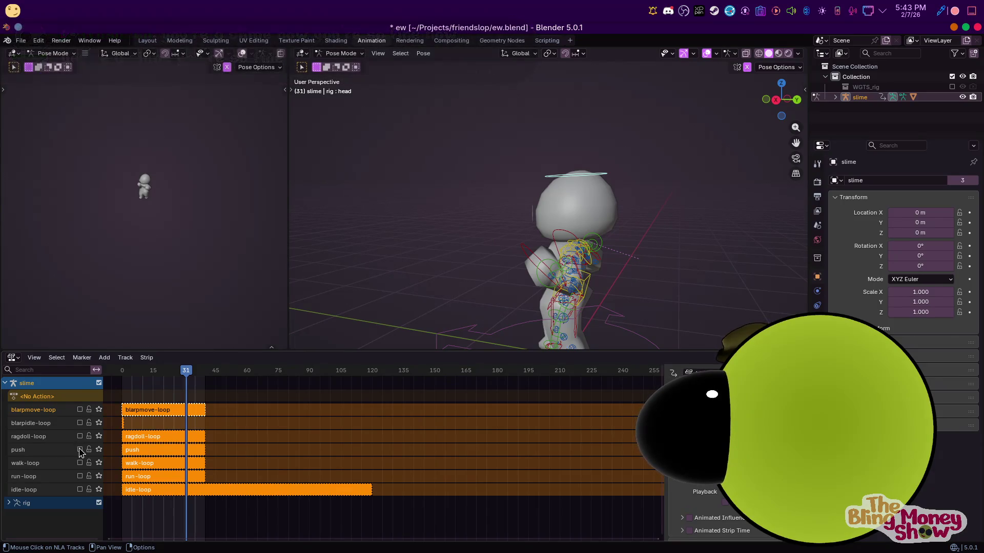
{"action": "left_click", "coordinate": [81, 490]}
{"action": "middle_click_drag", "start_coordinate": [402, 238], "coordinate": [615, 264]}
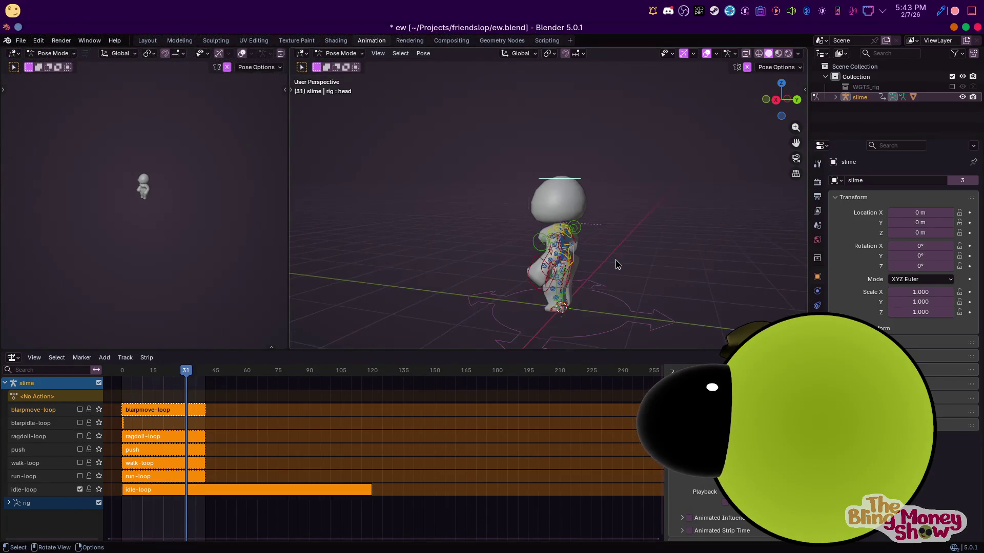
{"action": "key", "text": "ctrl+s"}
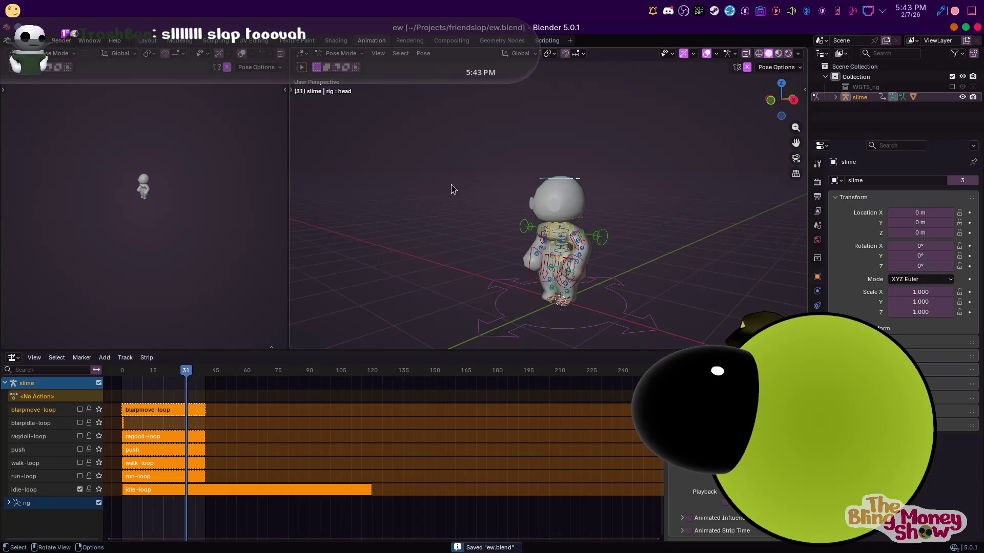
Edit the Body mesh, unhide all its geometry and make Basis the active shape key
{"action": "left_click", "coordinate": [340, 53]}
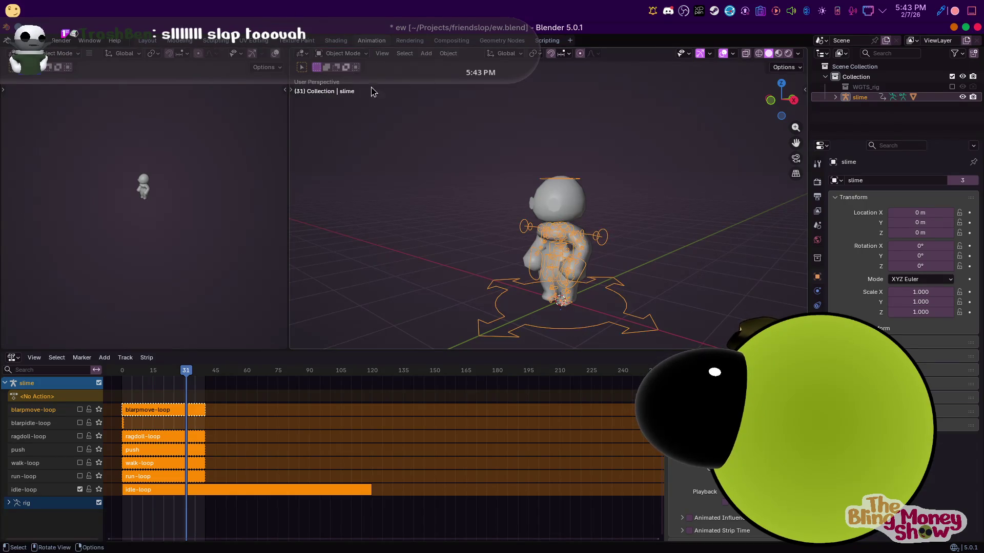
{"action": "left_click", "coordinate": [356, 54]}
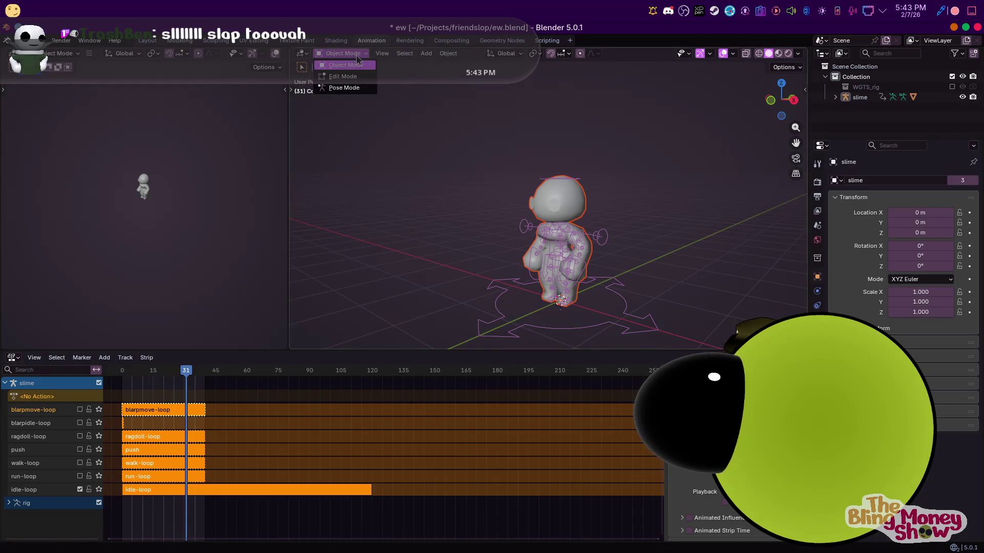
{"action": "left_click", "coordinate": [344, 88]}
{"action": "left_click", "coordinate": [343, 54]}
{"action": "left_click", "coordinate": [343, 77]}
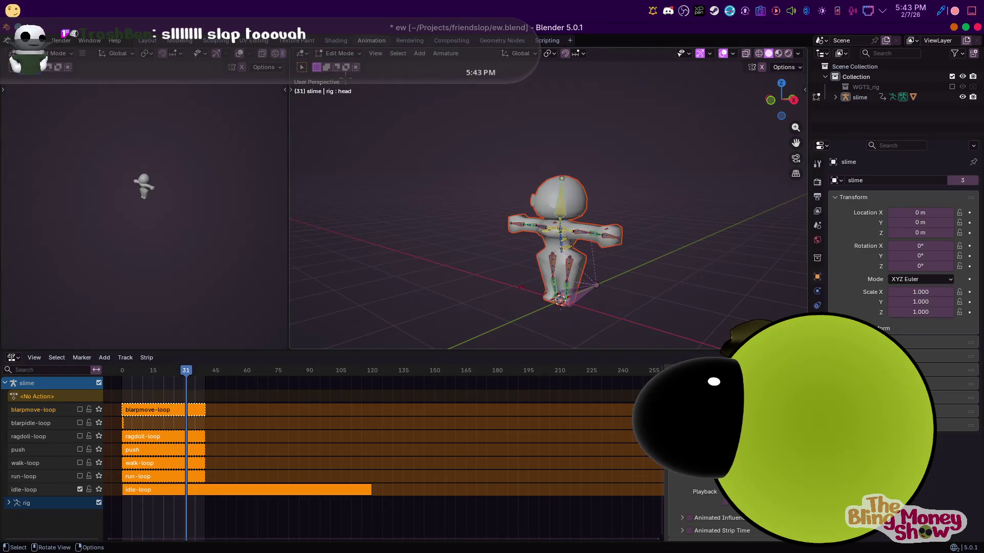
{"action": "left_click", "coordinate": [342, 53]}
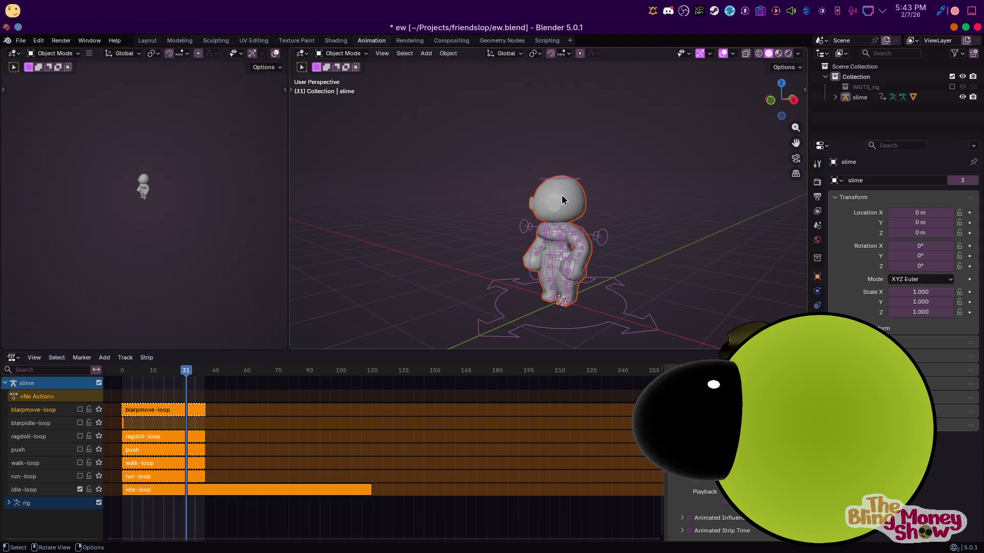
{"action": "left_click", "coordinate": [575, 206]}
{"action": "key", "text": "Tab"}
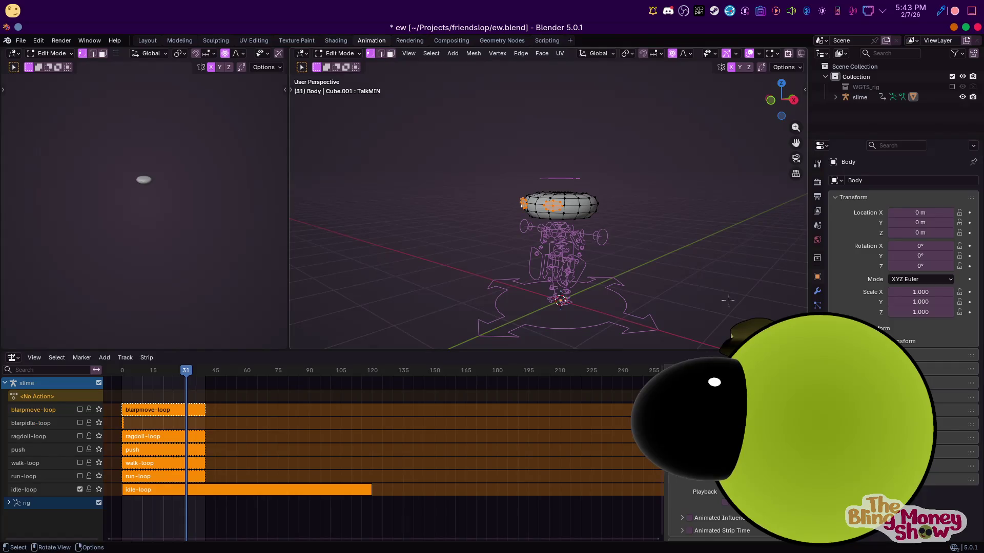
{"action": "key", "text": "alt+h"}
{"action": "left_click", "coordinate": [817, 349]}
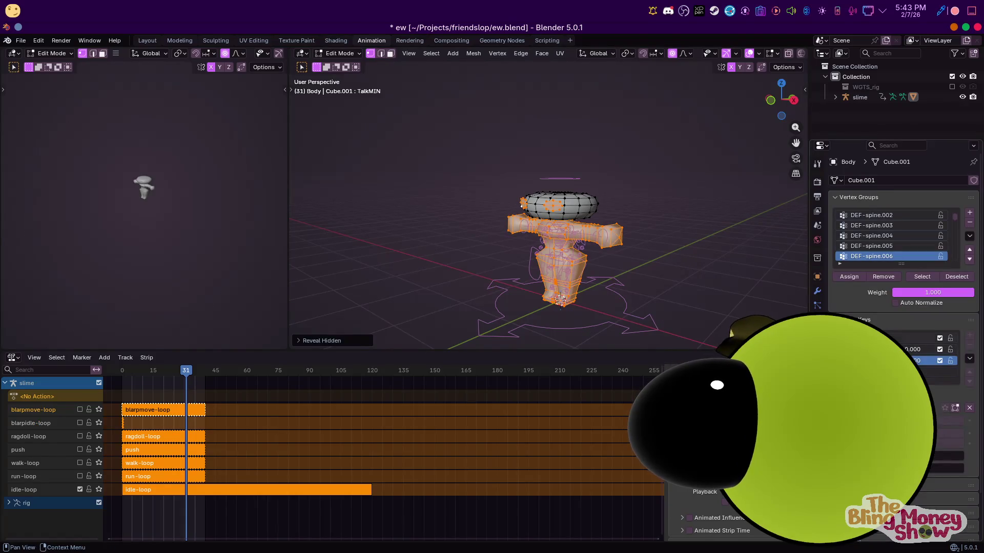
{"action": "left_click", "coordinate": [915, 337]}
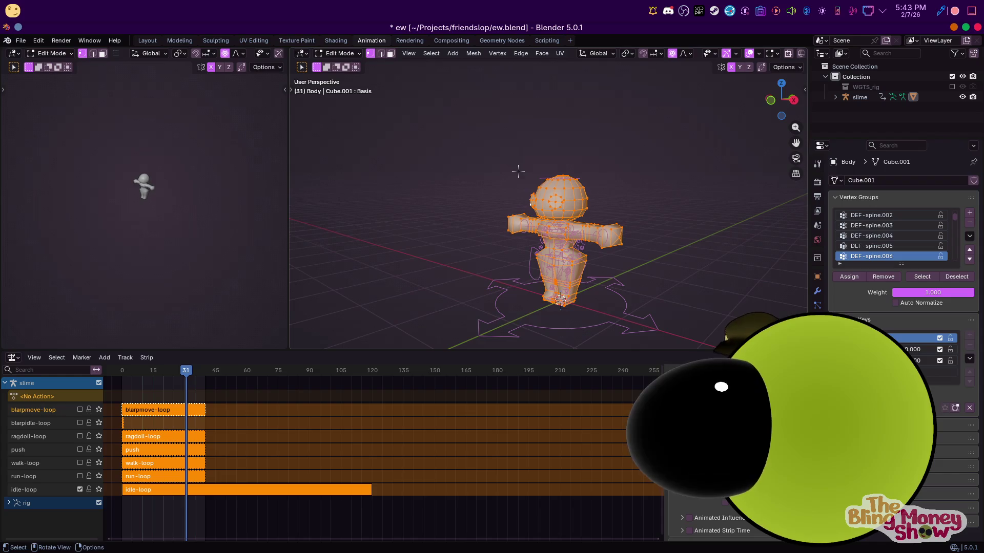
Unwrap the Body mesh, then redo it with Smart UV Project
{"action": "key", "text": "u"}
{"action": "left_click", "coordinate": [471, 196]}
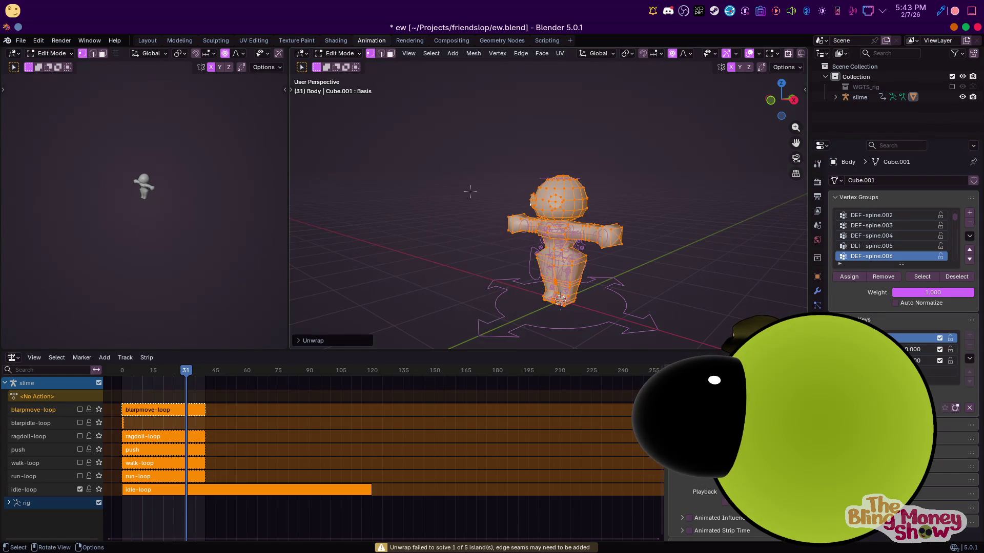
{"action": "key", "text": "u"}
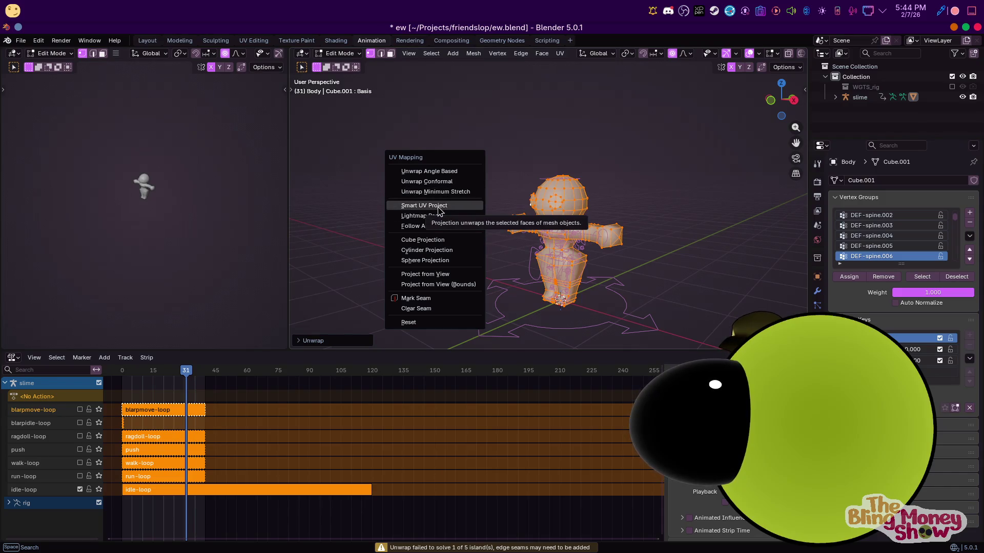
{"action": "left_click", "coordinate": [440, 206]}
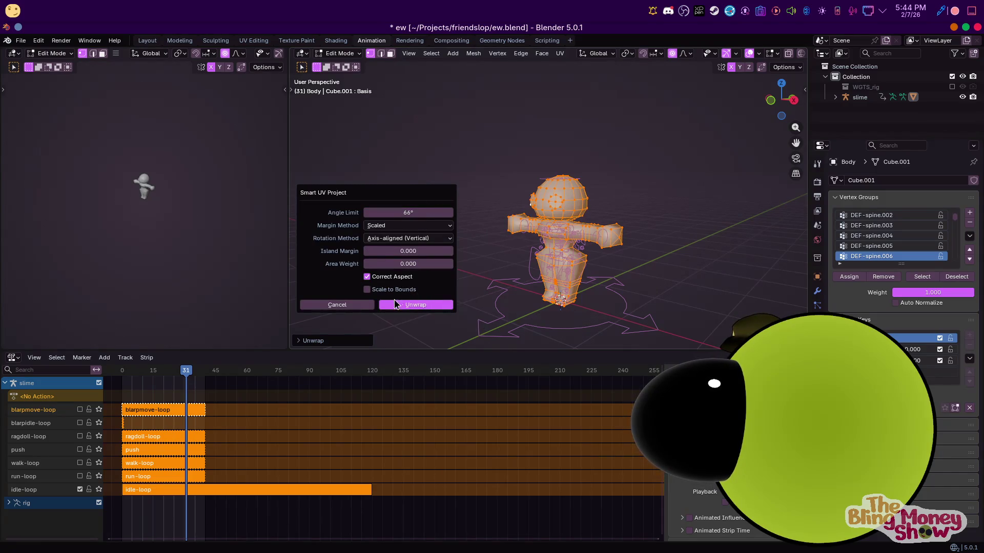
{"action": "left_click", "coordinate": [366, 306]}
{"action": "scroll", "coordinate": [366, 307], "scroll_direction": "up", "scroll_amount": 5}
{"action": "mouse_move", "coordinate": [366, 307]}
{"action": "middle_mouse_down"}
{"action": "mouse_move", "coordinate": [535, 129]}
{"action": "mouse_move", "coordinate": [724, 189]}
{"action": "mouse_move", "coordinate": [627, 223]}
{"action": "middle_mouse_up"}
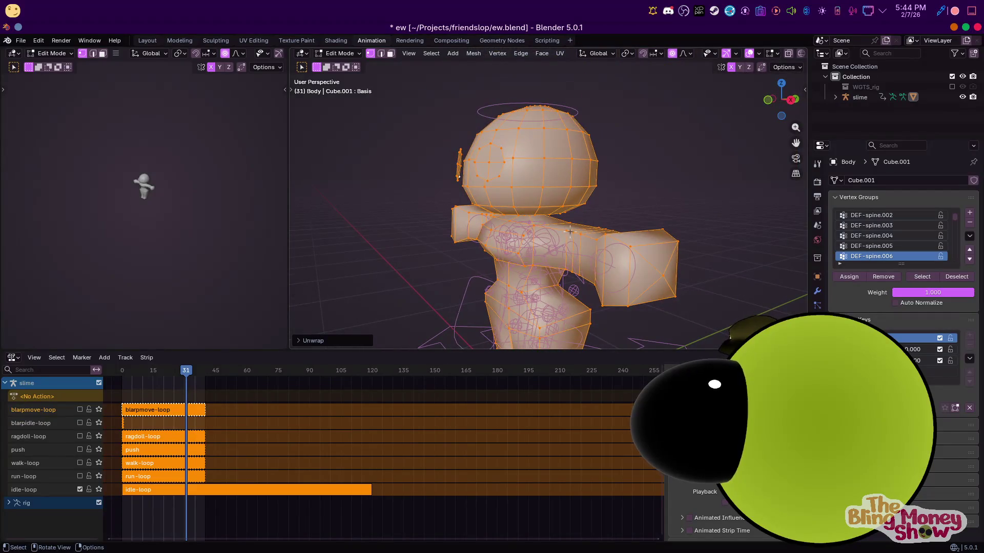
Retry conformal and standard unwraps on the Body mesh, then reselect the whole mesh
{"action": "key", "text": "u"}
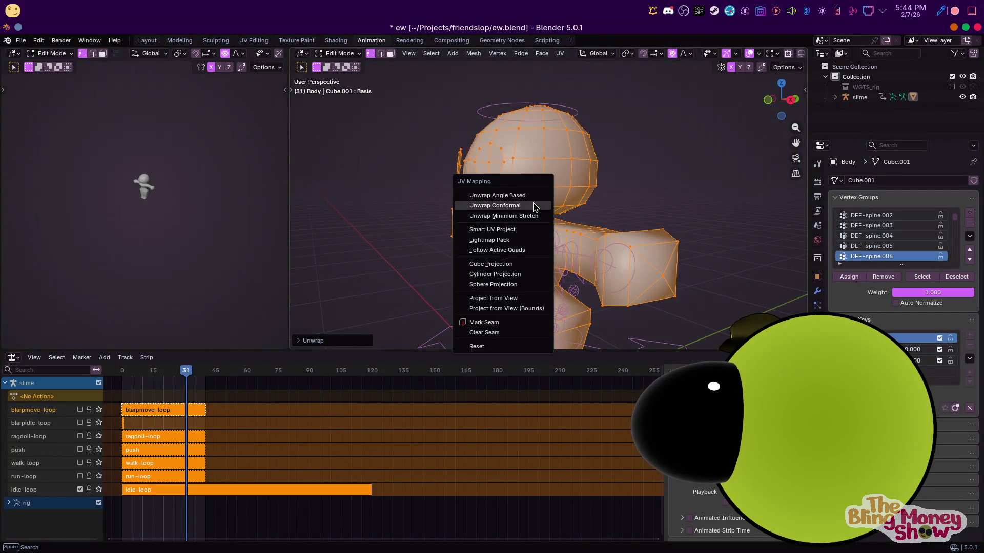
{"action": "left_click", "coordinate": [534, 207]}
{"action": "key", "text": "u"}
{"action": "left_click", "coordinate": [525, 193]}
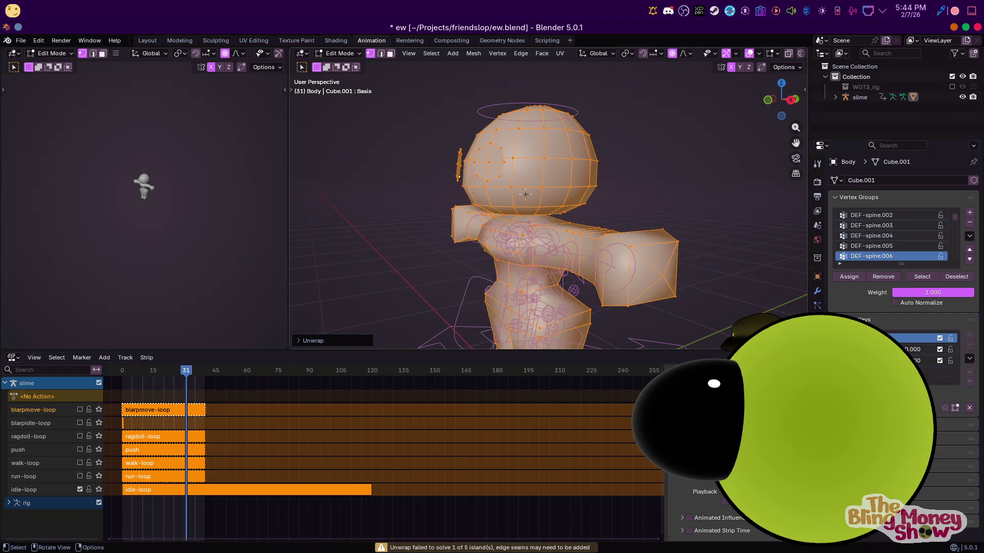
{"action": "middle_click_drag", "start_coordinate": [521, 195], "coordinate": [604, 231]}
{"action": "scroll", "coordinate": [605, 232], "scroll_direction": "up", "scroll_amount": 3}
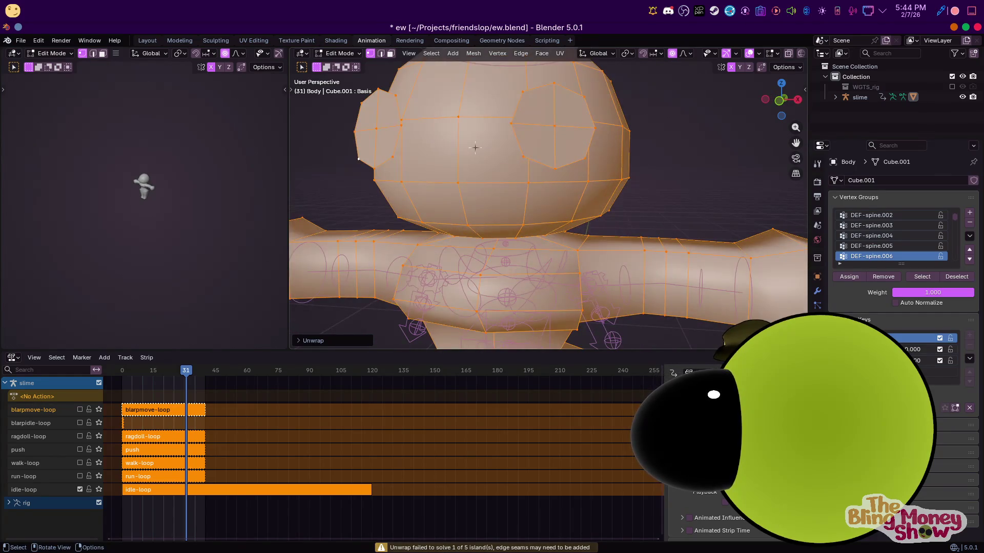
{"action": "key", "text": "alt+a"}
{"action": "mouse_move", "coordinate": [475, 146]}
{"action": "middle_mouse_down"}
{"action": "mouse_move", "coordinate": [549, 219]}
{"action": "mouse_move", "coordinate": [561, 257]}
{"action": "middle_mouse_up"}
{"action": "key", "text": "a"}
Apply Smart UV Project again and view the islands in the UV Editing workspace
{"action": "key", "text": "u"}
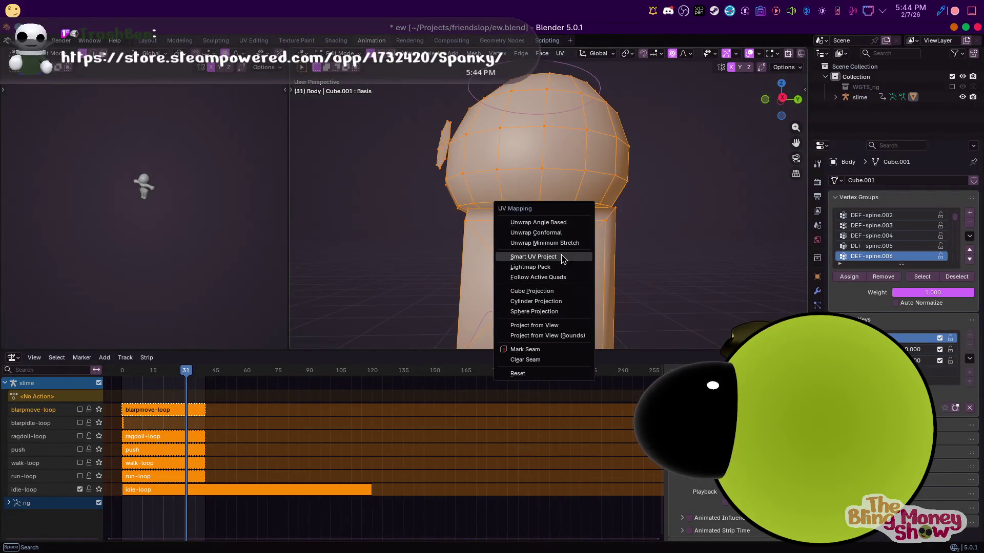
{"action": "left_click", "coordinate": [555, 259]}
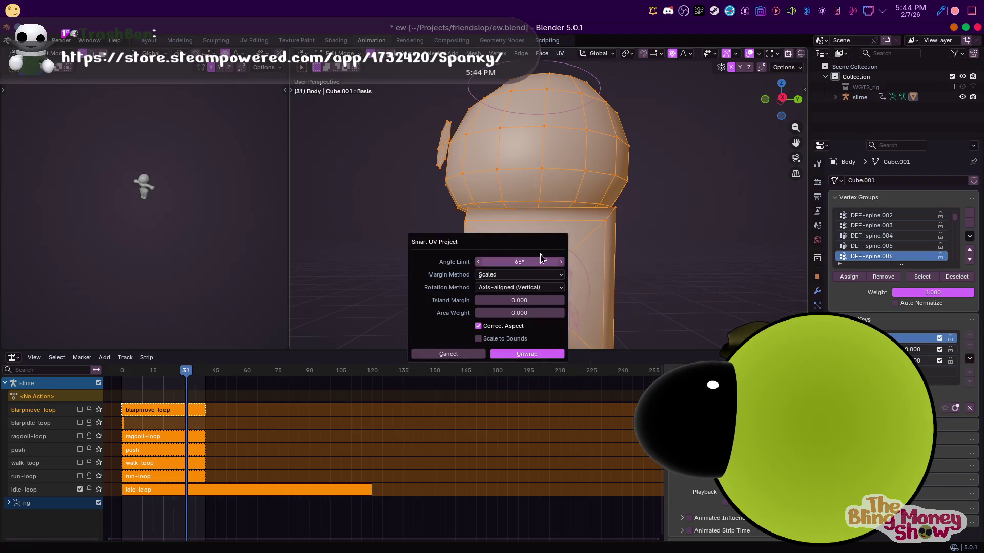
{"action": "left_click", "coordinate": [527, 355]}
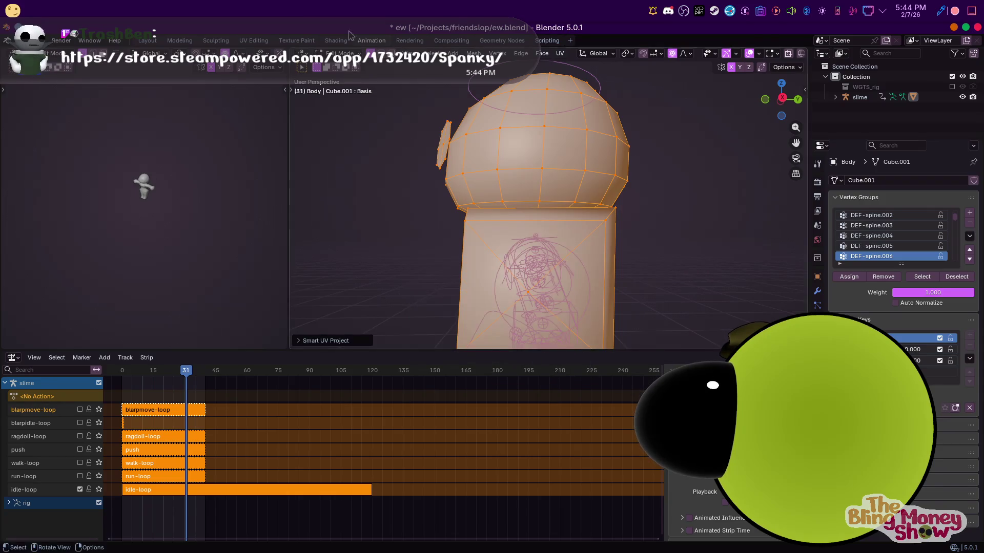
{"action": "left_click", "coordinate": [253, 40]}
{"action": "scroll", "coordinate": [257, 336], "scroll_direction": "up", "scroll_amount": 3}
{"action": "scroll", "coordinate": [258, 336], "scroll_direction": "up", "scroll_amount": 2}
{"action": "scroll", "coordinate": [257, 336], "scroll_direction": "up", "scroll_amount": 2}
{"action": "scroll", "coordinate": [258, 336], "scroll_direction": "down", "scroll_amount": 3}
{"action": "scroll", "coordinate": [253, 331], "scroll_direction": "up", "scroll_amount": 3}
{"action": "scroll", "coordinate": [247, 292], "scroll_direction": "down", "scroll_amount": 2}
{"action": "scroll", "coordinate": [258, 310], "scroll_direction": "down", "scroll_amount": 1}
{"action": "scroll", "coordinate": [308, 323], "scroll_direction": "up", "scroll_amount": 2}
{"action": "middle_click_drag", "start_coordinate": [645, 336], "coordinate": [653, 307]}
{"action": "scroll", "coordinate": [653, 308], "scroll_direction": "up", "scroll_amount": 3}
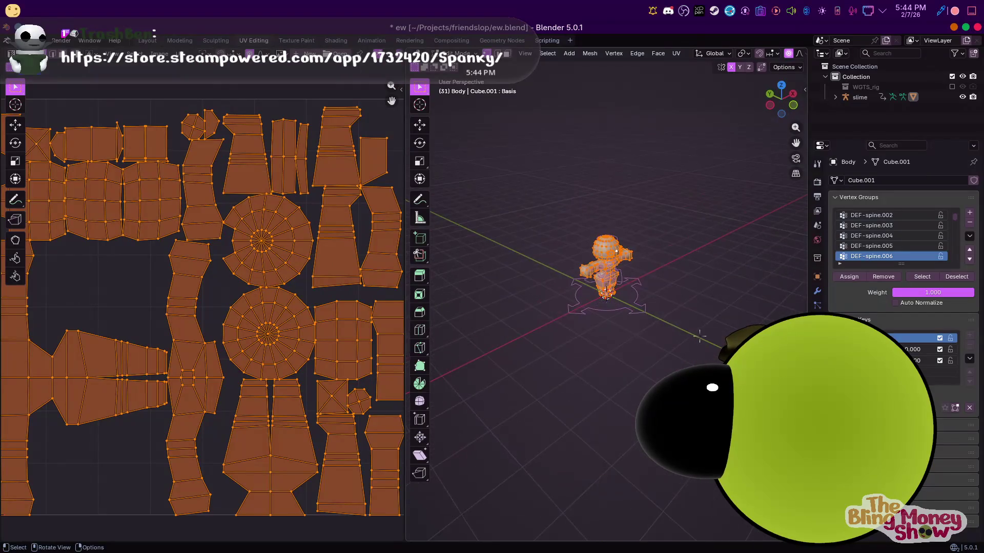
{"action": "scroll", "coordinate": [665, 203], "scroll_direction": "up", "scroll_amount": 3}
Return to Object Mode in the Layout workspace with a frontal view of the slime, briefly checking the browser
{"action": "middle_click_drag", "start_coordinate": [664, 204], "coordinate": [630, 215]}
{"action": "scroll", "coordinate": [338, 240], "scroll_direction": "up", "scroll_amount": 2}
{"action": "scroll", "coordinate": [297, 236], "scroll_direction": "down", "scroll_amount": 2}
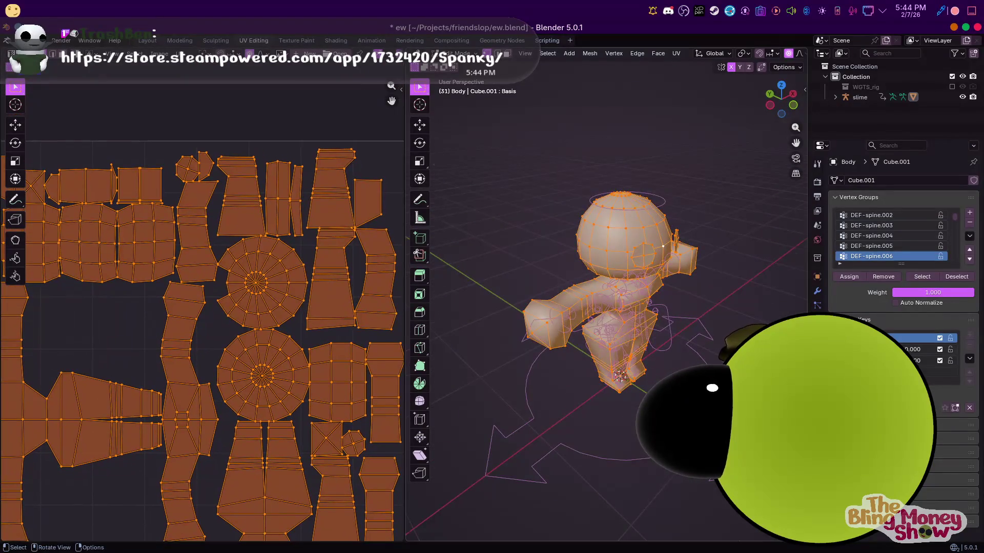
{"action": "scroll", "coordinate": [235, 316], "scroll_direction": "down", "scroll_amount": 2}
{"action": "middle_click_drag", "start_coordinate": [234, 315], "coordinate": [250, 317]}
{"action": "scroll", "coordinate": [285, 330], "scroll_direction": "up", "scroll_amount": 1}
{"action": "scroll", "coordinate": [285, 329], "scroll_direction": "down", "scroll_amount": 1}
{"action": "mouse_move", "coordinate": [439, 369]}
{"action": "middle_mouse_down"}
{"action": "mouse_move", "coordinate": [476, 354]}
{"action": "mouse_move", "coordinate": [469, 295]}
{"action": "middle_mouse_up"}
{"action": "key", "text": "Tab"}
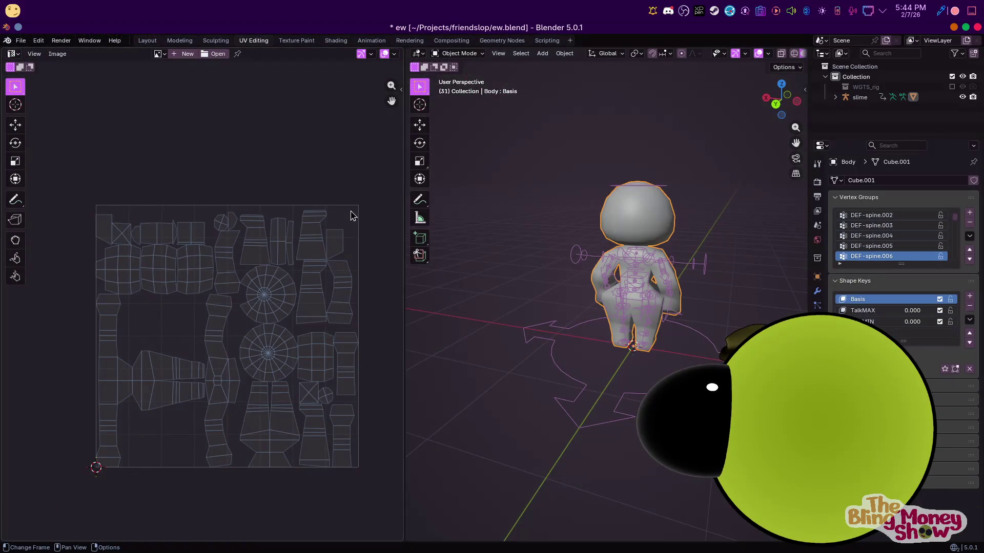
{"action": "left_click", "coordinate": [147, 40]}
{"action": "scroll", "coordinate": [284, 132], "scroll_direction": "up", "scroll_amount": 3}
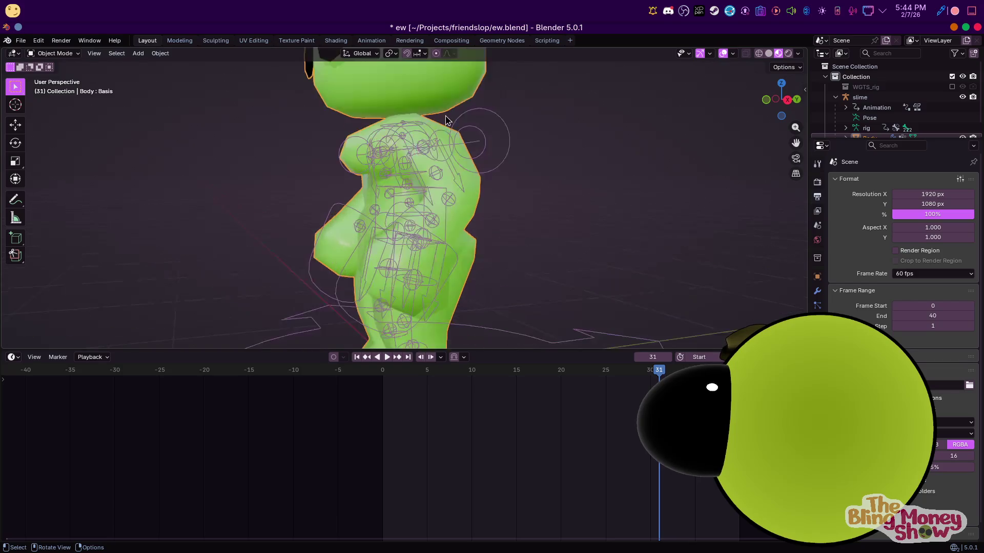
{"action": "mouse_move", "coordinate": [284, 131]}
{"action": "middle_mouse_down"}
{"action": "mouse_move", "coordinate": [527, 187]}
{"action": "mouse_move", "coordinate": [504, 186]}
{"action": "middle_mouse_up"}
{"action": "scroll", "coordinate": [504, 186], "scroll_direction": "down", "scroll_amount": 3}
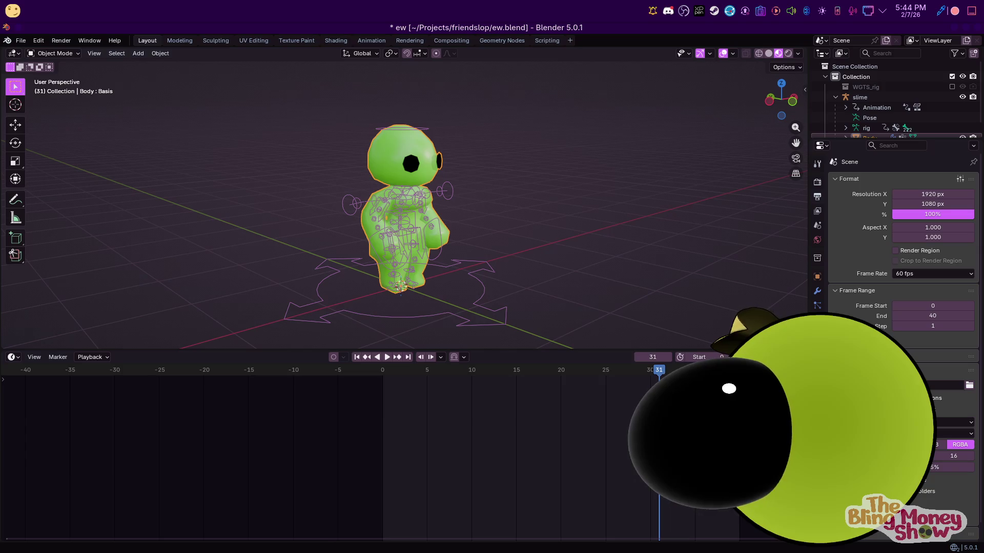
{"action": "key", "text": "alt+Tab"}
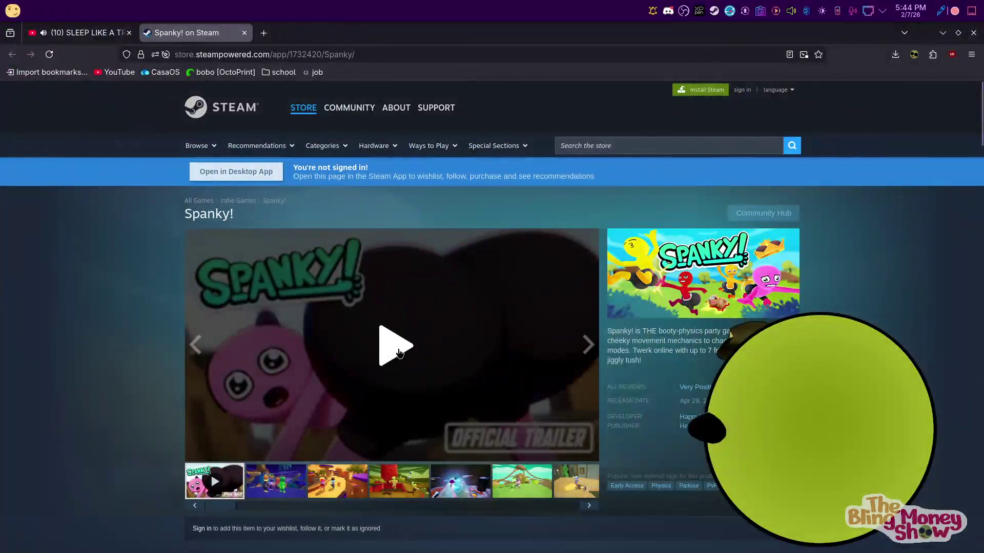
{"action": "key", "text": "ctrl+Tab"}
{"action": "key", "text": "alt+Tab"}
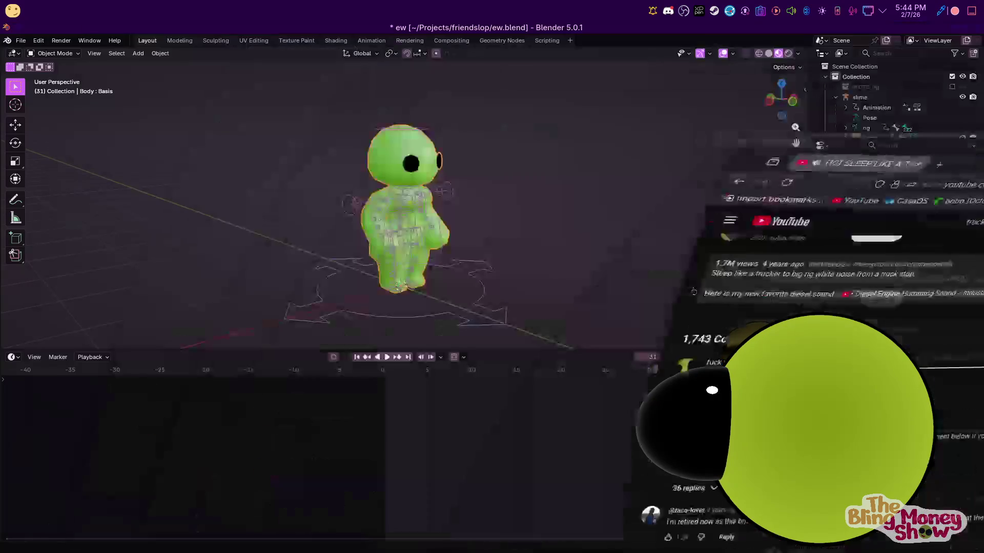
{"action": "scroll", "coordinate": [496, 226], "scroll_direction": "down", "scroll_amount": 3}
{"action": "scroll", "coordinate": [496, 226], "scroll_direction": "up", "scroll_amount": 5}
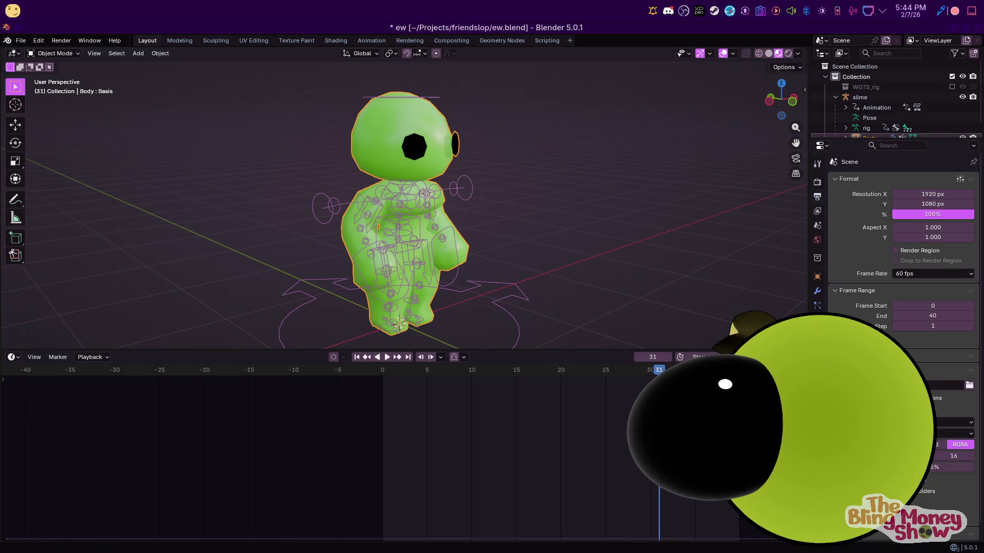
Enlarge the Outliner and collapse the Body object's details
{"action": "left_click", "coordinate": [846, 356]}
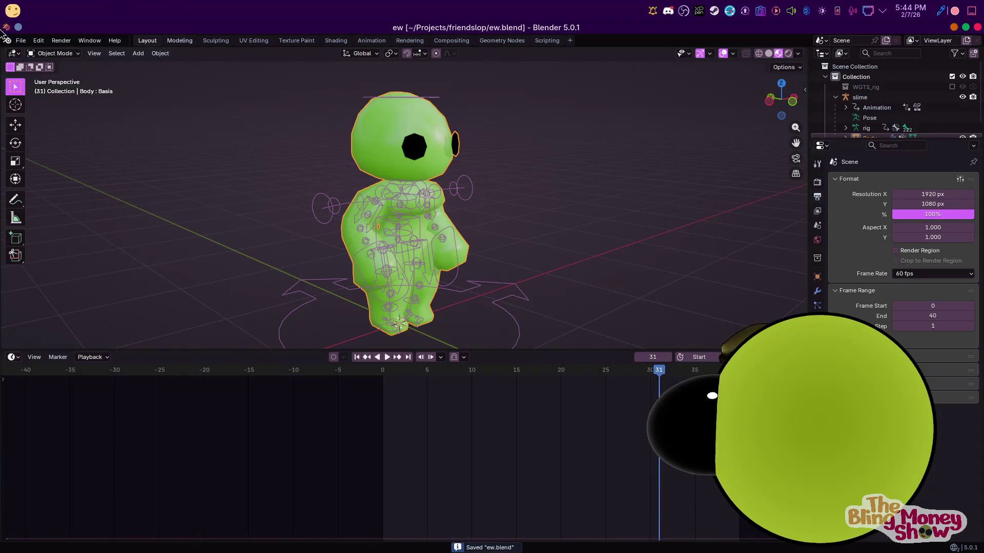
{"action": "left_click_drag", "start_coordinate": [876, 138], "coordinate": [872, 257]}
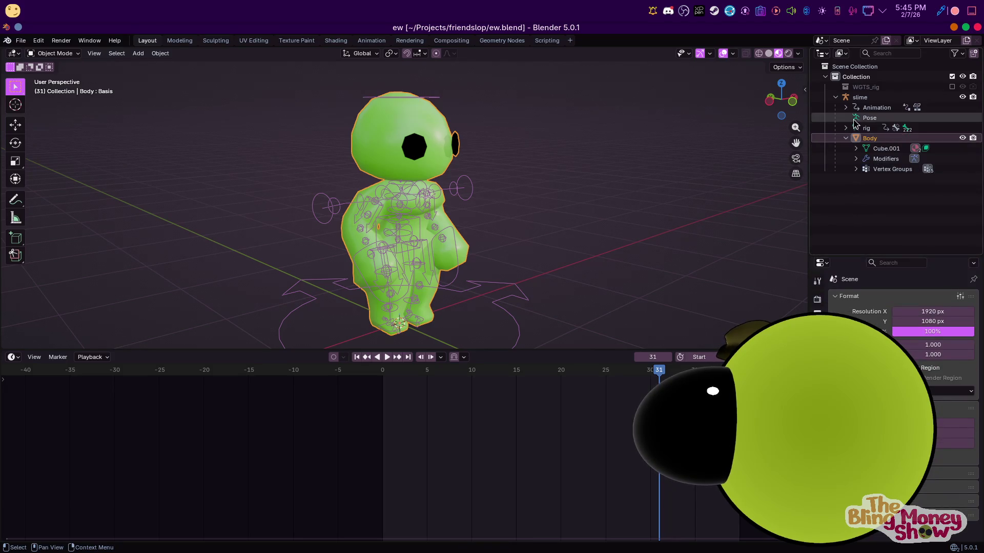
{"action": "left_click", "coordinate": [846, 139]}
Include the WGTS_rig collection in the view layer so its widget objects are listed
{"action": "left_click", "coordinate": [861, 91]}
{"action": "right_click", "coordinate": [862, 92]}
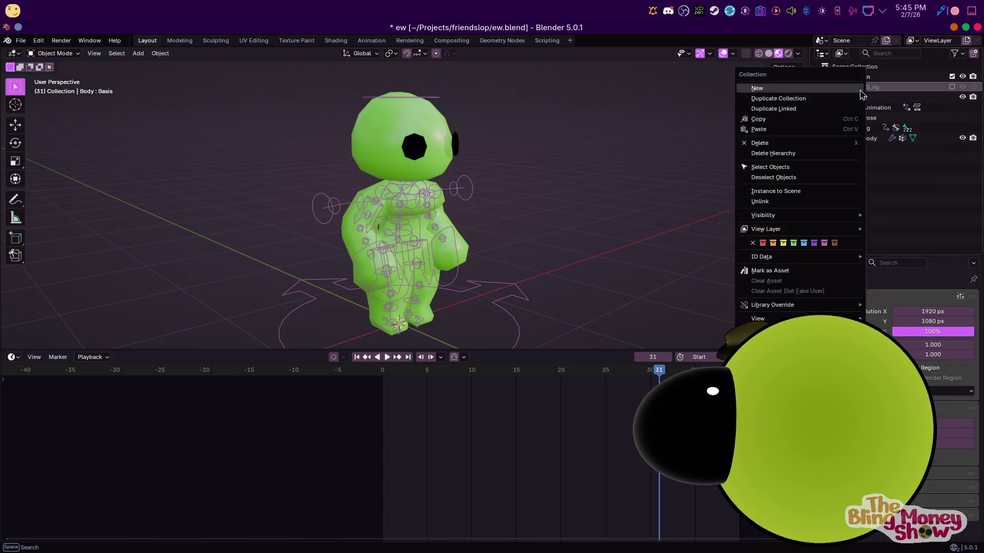
{"action": "left_click", "coordinate": [772, 167]}
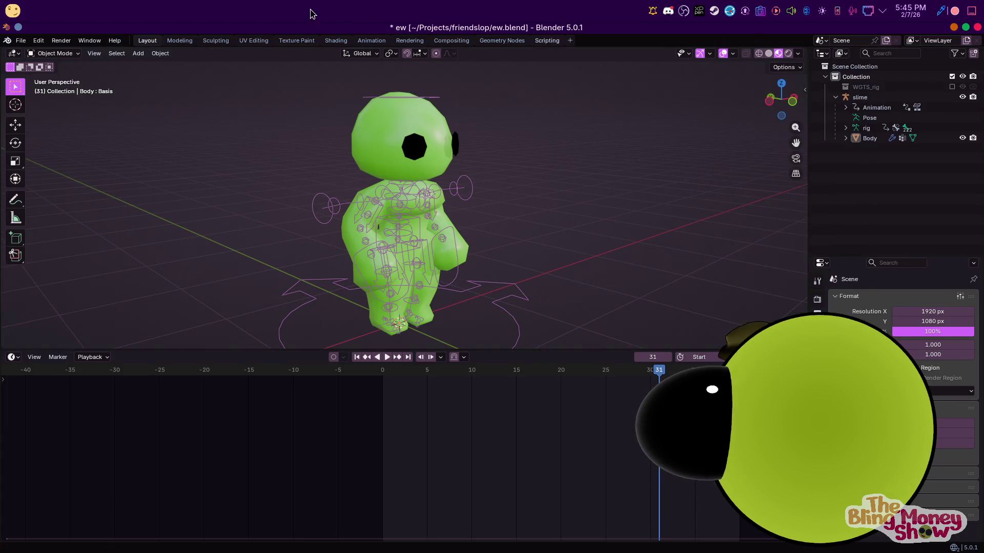
{"action": "left_click", "coordinate": [952, 87]}
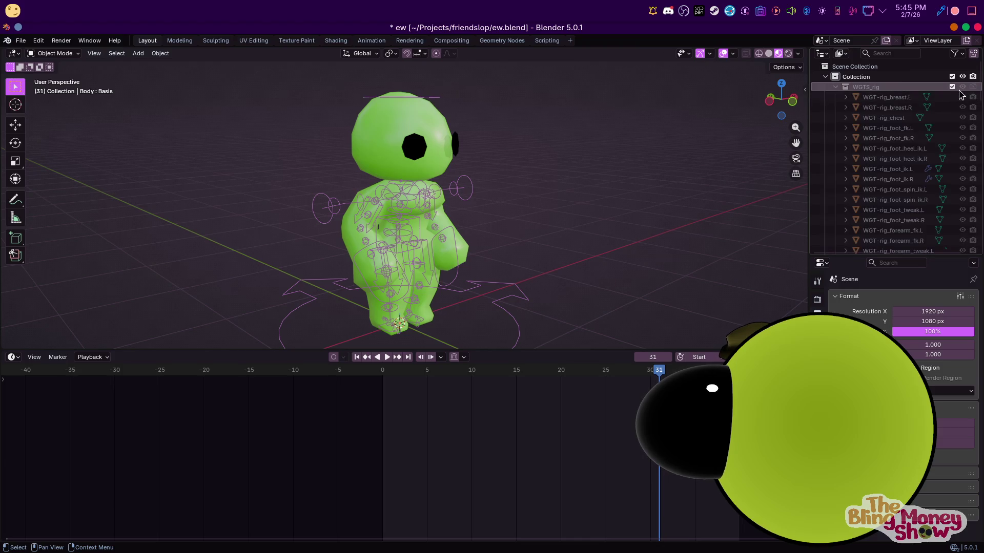
{"action": "right_click", "coordinate": [921, 90]}
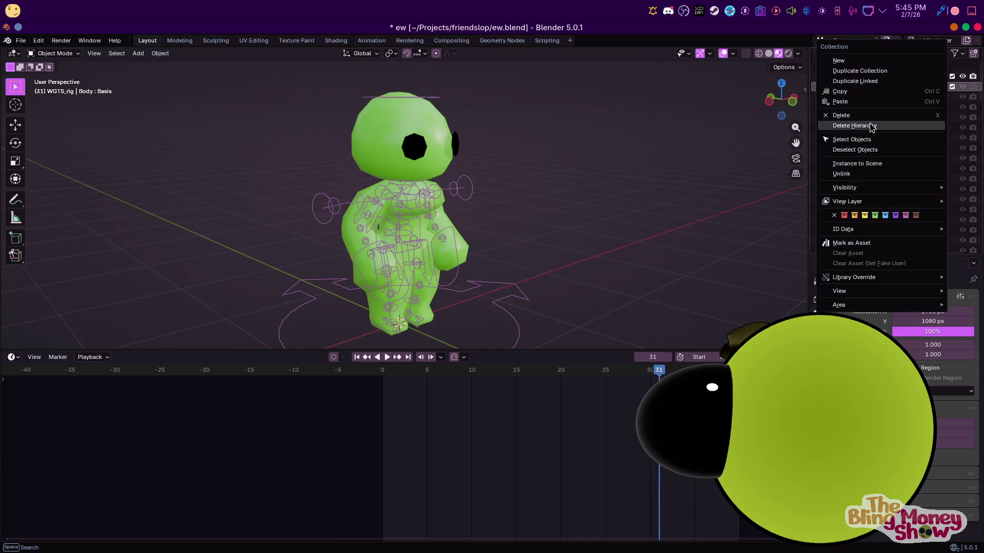
{"action": "left_click", "coordinate": [871, 142]}
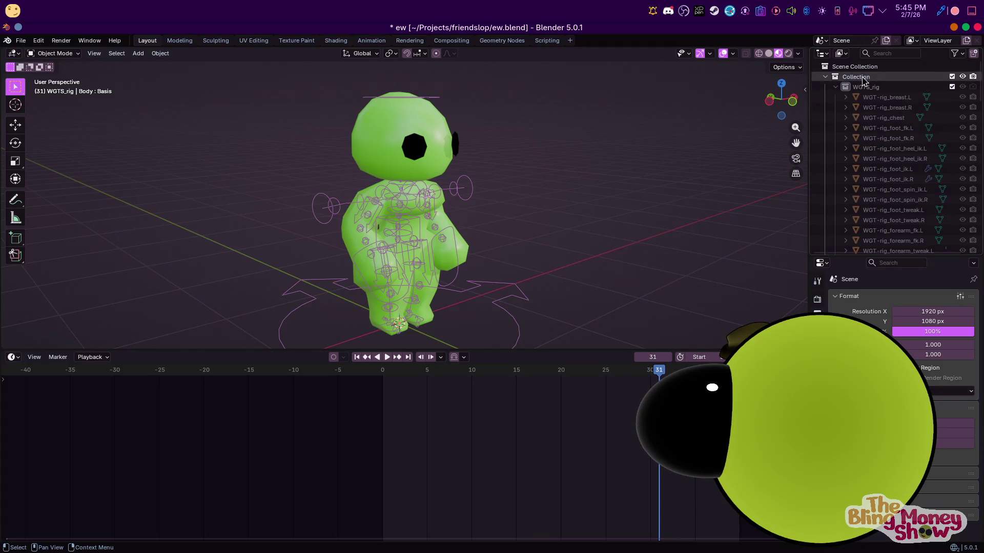
Select the WGT-rig widget objects from WGT-rig_breast.R through the last one in the Outliner
{"action": "key", "text": "a"}
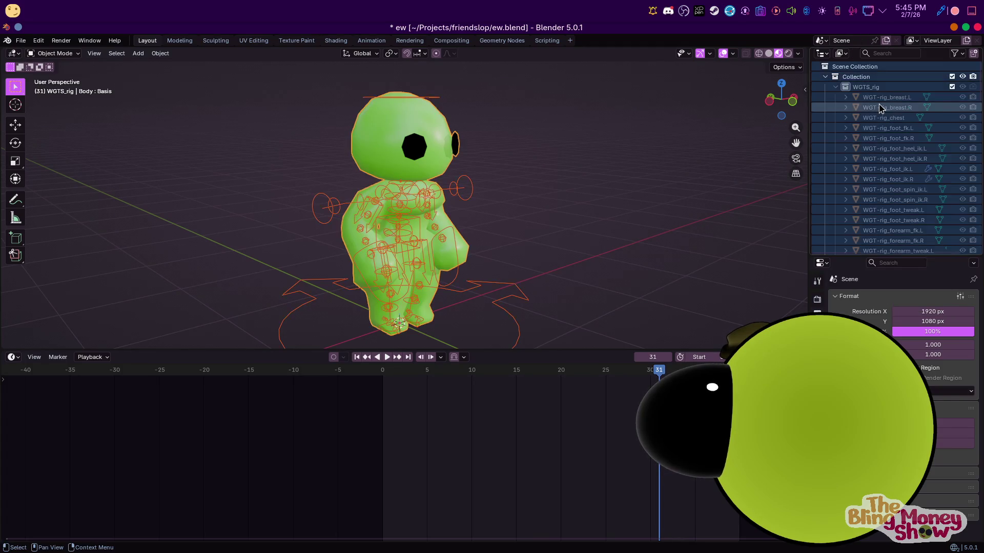
{"action": "left_click", "coordinate": [882, 107]}
{"action": "scroll", "coordinate": [876, 127], "scroll_direction": "down", "scroll_amount": 7}
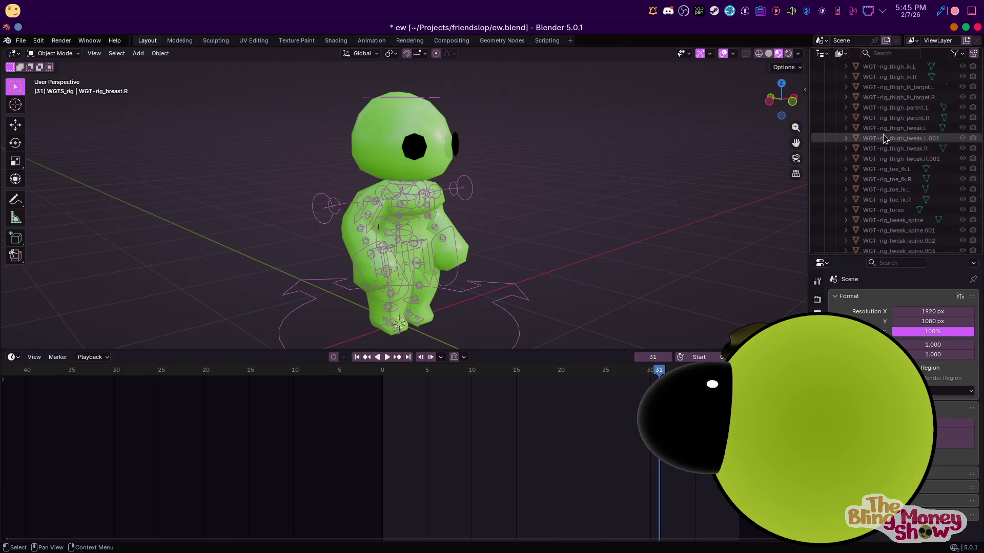
{"action": "scroll", "coordinate": [876, 155], "scroll_direction": "down", "scroll_amount": 10}
{"action": "left_click", "coordinate": [874, 193], "text": "ctrl"}
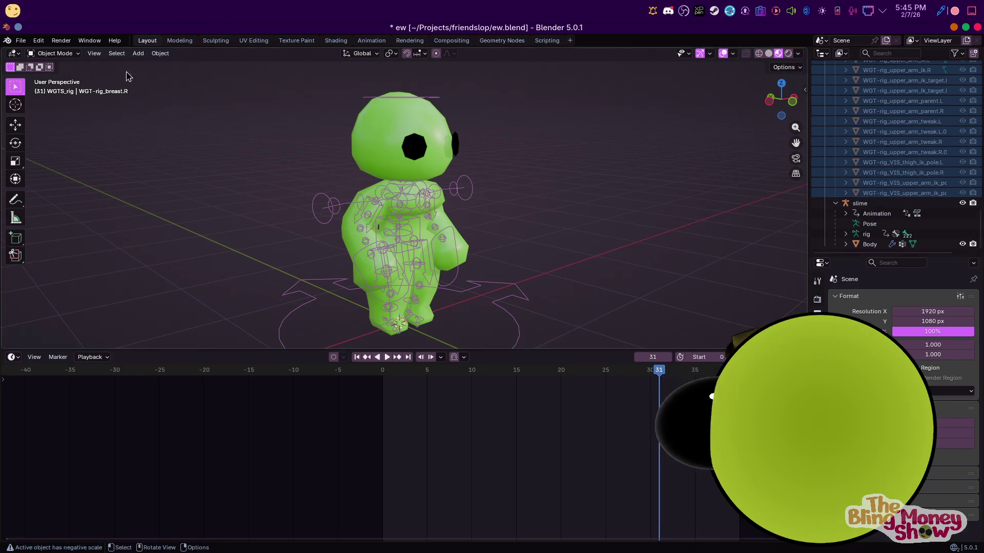
{"action": "left_click", "coordinate": [60, 41]}
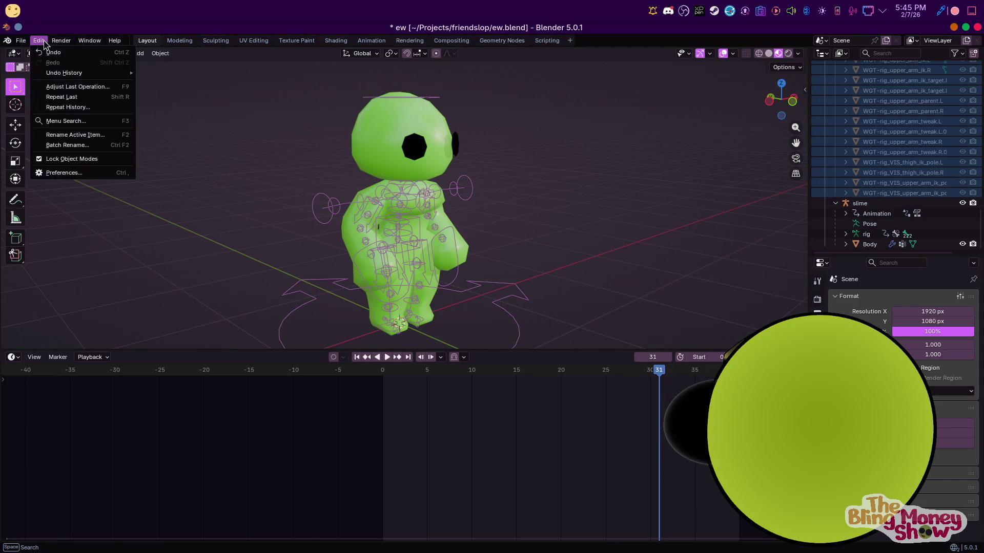
Run Batch Rename with Set Name, Suffix '-noimp' on the WGT-rig objects, which renames none
{"action": "left_click", "coordinate": [93, 146]}
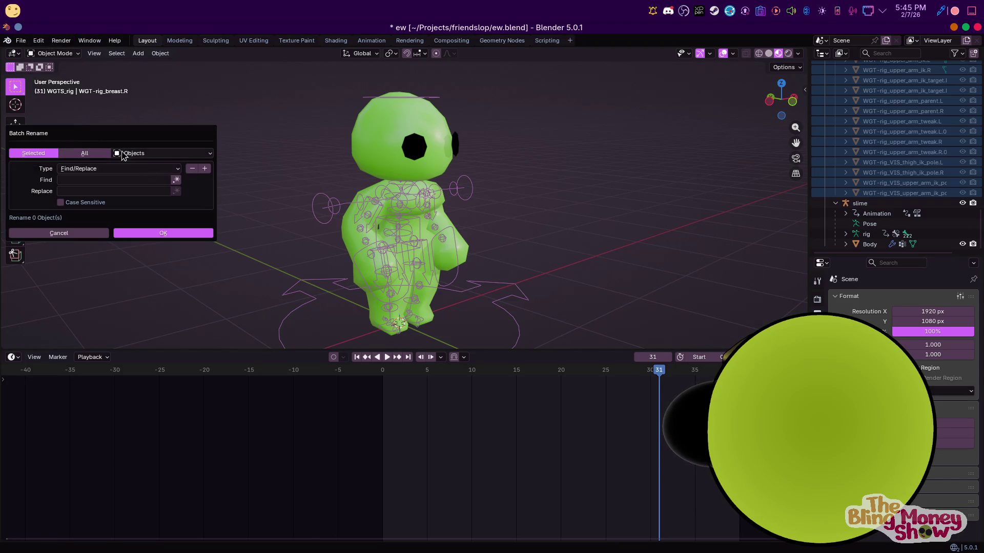
{"action": "left_click", "coordinate": [122, 173]}
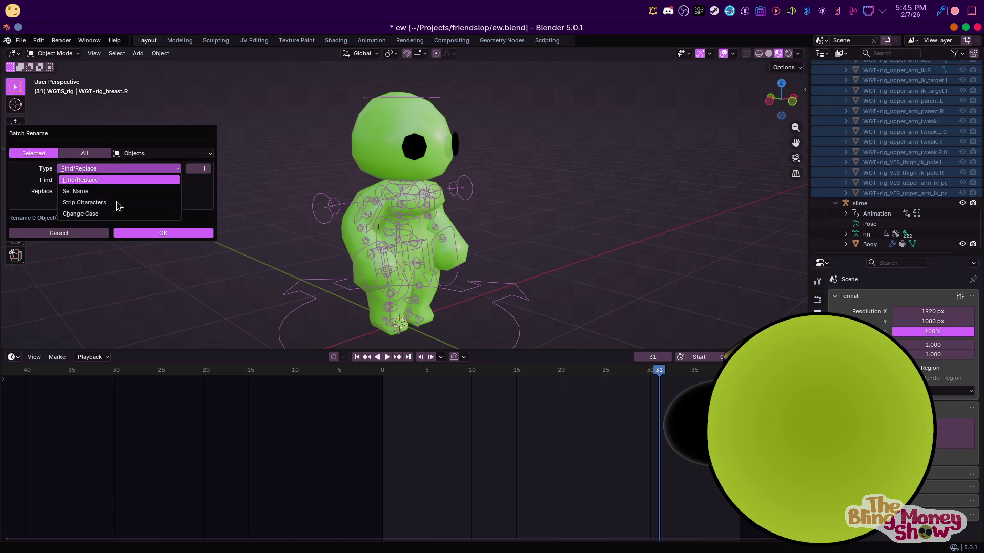
{"action": "left_click", "coordinate": [96, 171]}
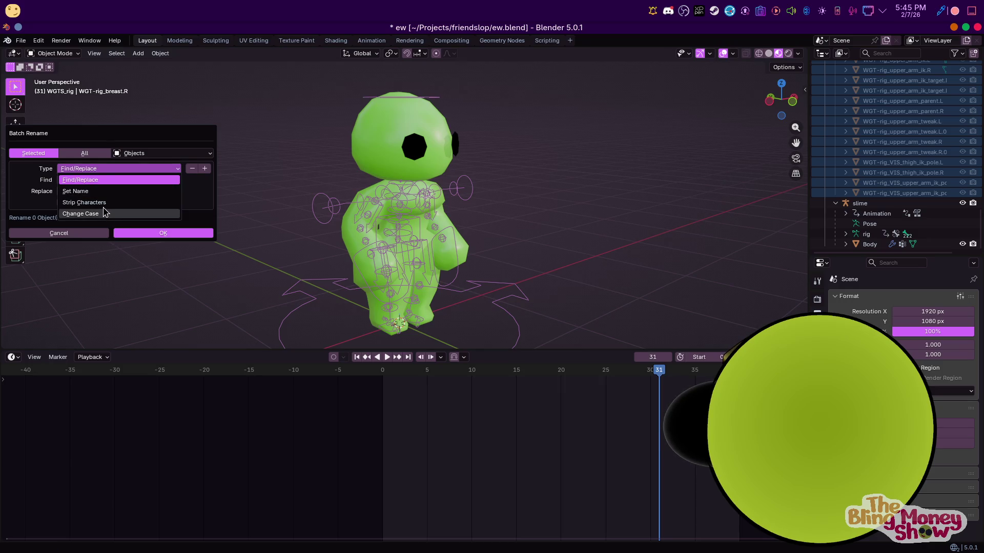
{"action": "left_click", "coordinate": [102, 191]}
{"action": "left_click", "coordinate": [150, 194]}
{"action": "type", "text": "-noimp"}
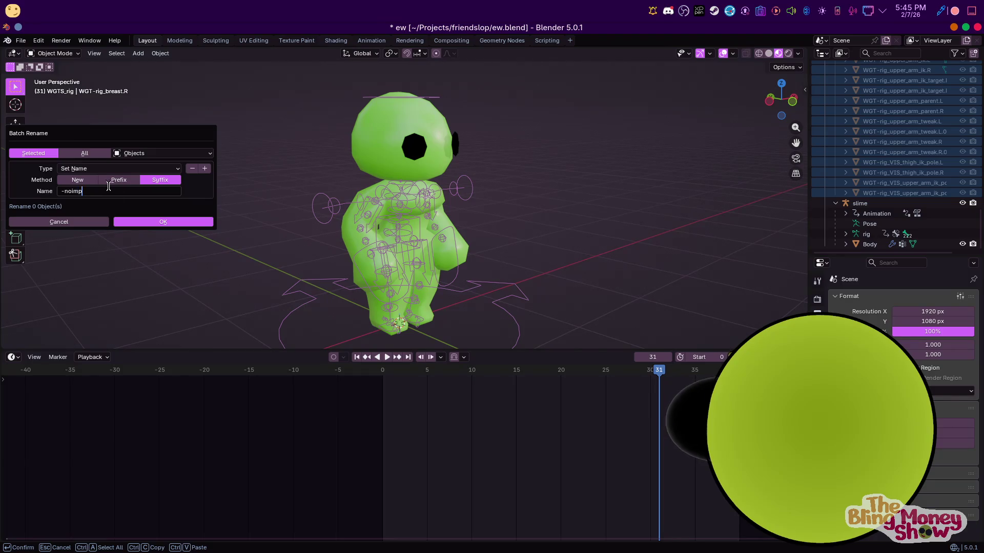
{"action": "key", "text": "Return"}
{"action": "left_click", "coordinate": [160, 222]}
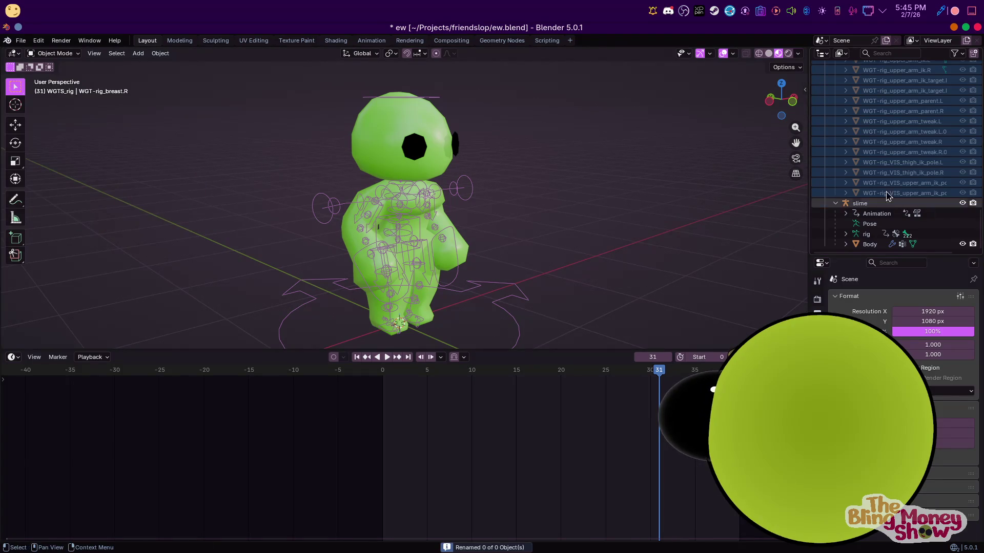
{"action": "left_click", "coordinate": [811, 150]}
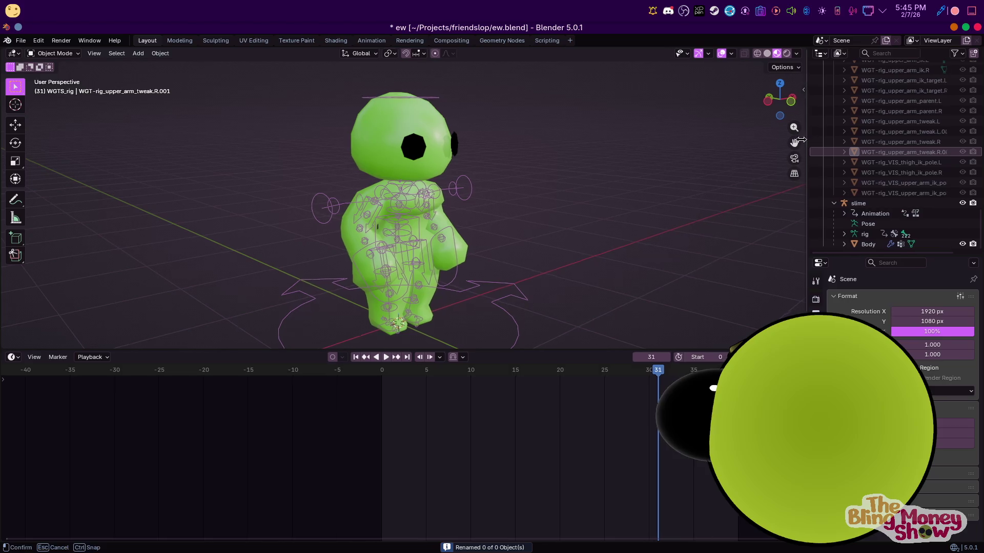
Widen the Outliner and review actions for all its selected items
{"action": "left_click_drag", "start_coordinate": [805, 142], "coordinate": [498, 146]}
{"action": "scroll", "coordinate": [626, 165], "scroll_direction": "up", "scroll_amount": 5}
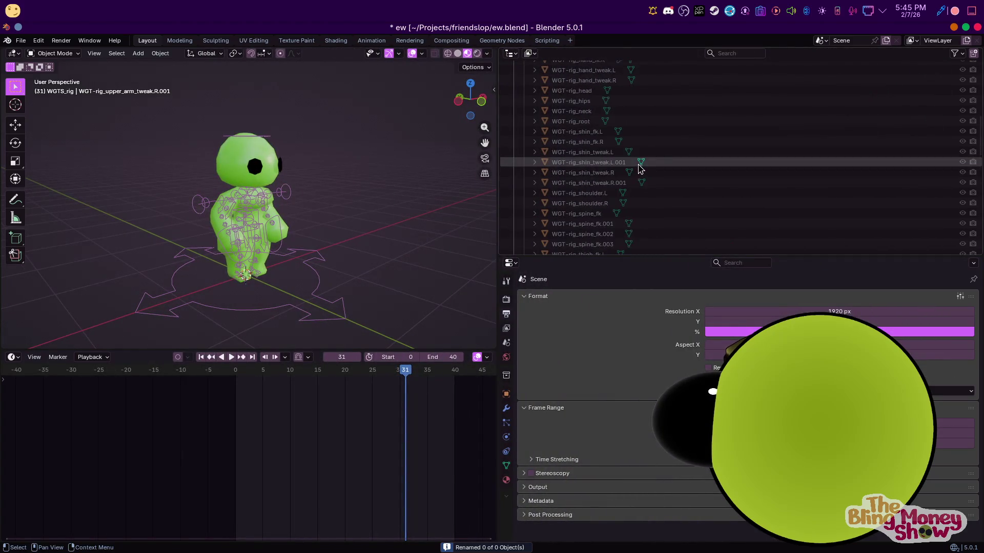
{"action": "scroll", "coordinate": [637, 169], "scroll_direction": "up", "scroll_amount": 10}
{"action": "scroll", "coordinate": [576, 107], "scroll_direction": "down", "scroll_amount": 10}
{"action": "scroll", "coordinate": [587, 122], "scroll_direction": "down", "scroll_amount": 5}
{"action": "scroll", "coordinate": [586, 123], "scroll_direction": "down", "scroll_amount": 3}
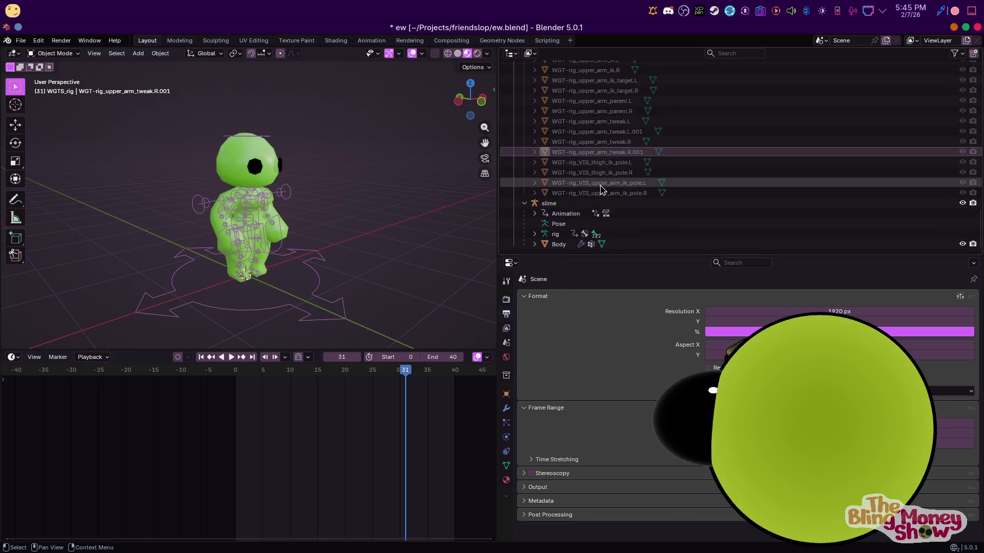
{"action": "scroll", "coordinate": [592, 193], "scroll_direction": "up", "scroll_amount": 15}
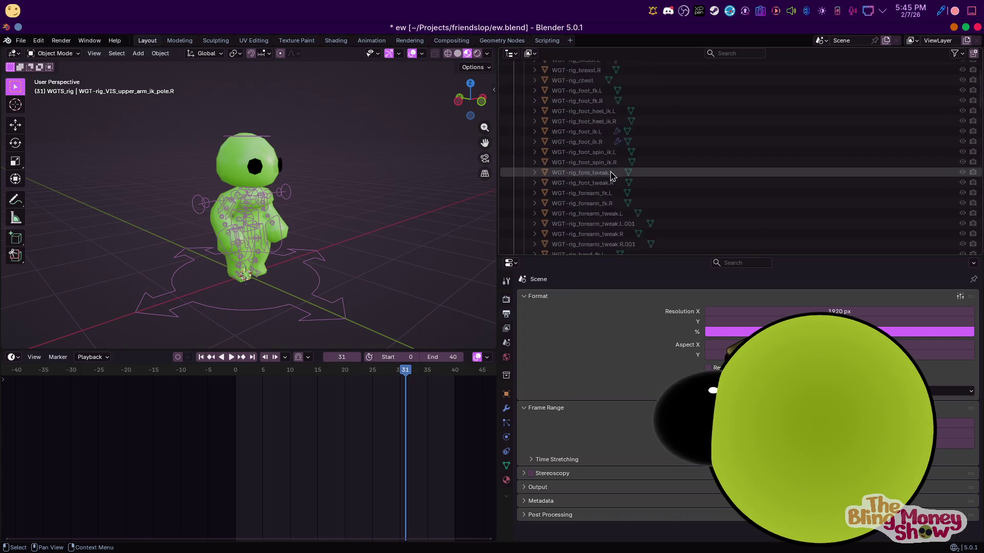
{"action": "left_click", "coordinate": [958, 54]}
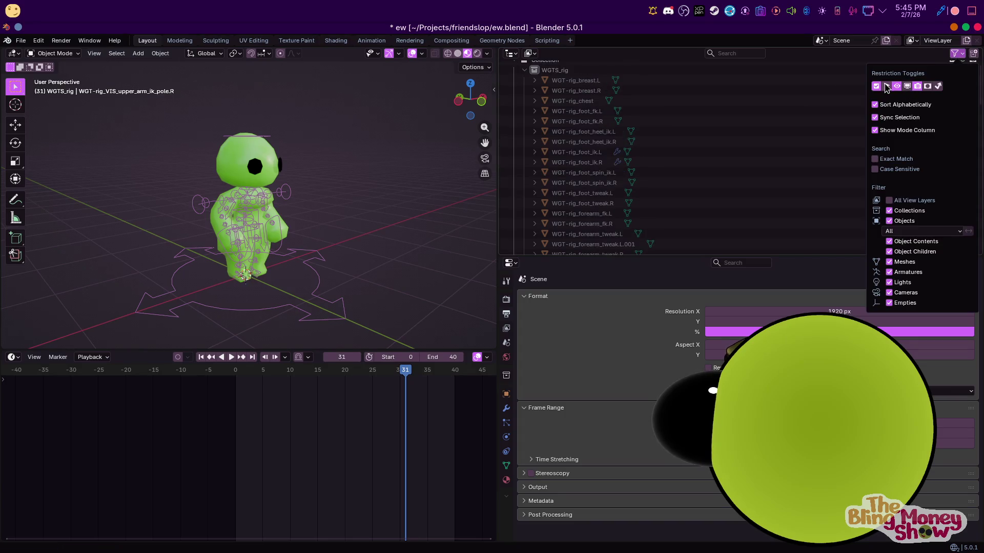
{"action": "key", "text": "a"}
{"action": "right_click", "coordinate": [566, 71]}
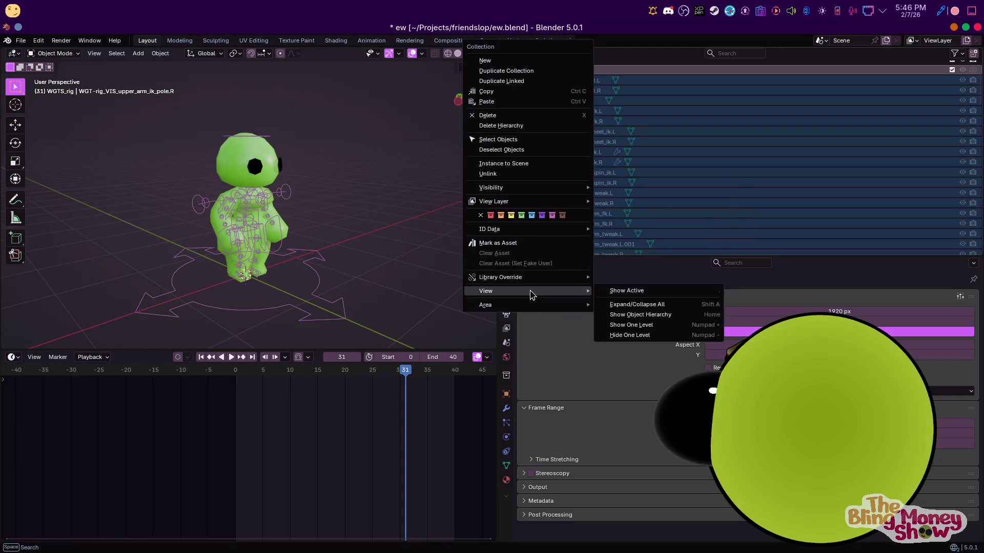
Save ew.blend via File > Save and close Blender
{"action": "left_click", "coordinate": [21, 40]}
{"action": "left_click", "coordinate": [36, 107]}
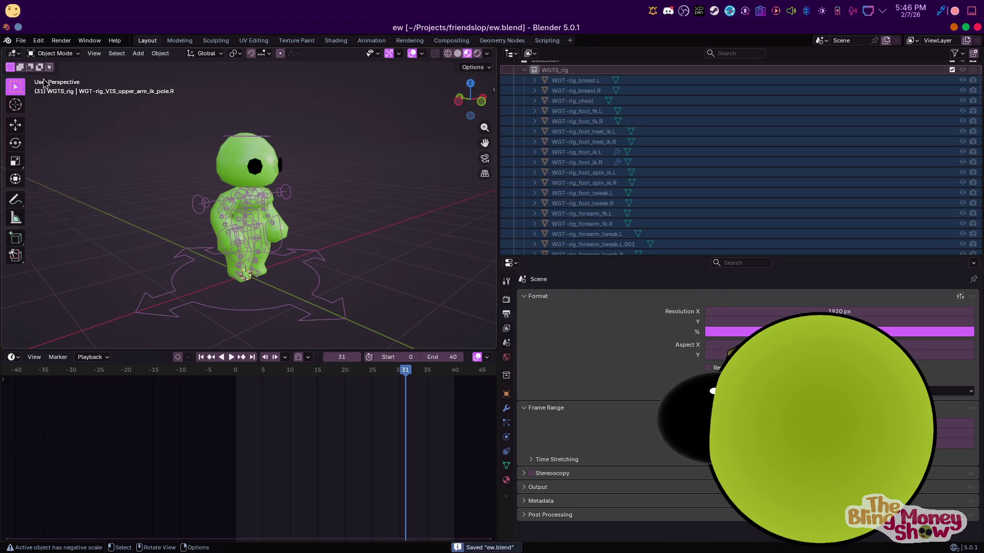
{"action": "left_click", "coordinate": [976, 28]}
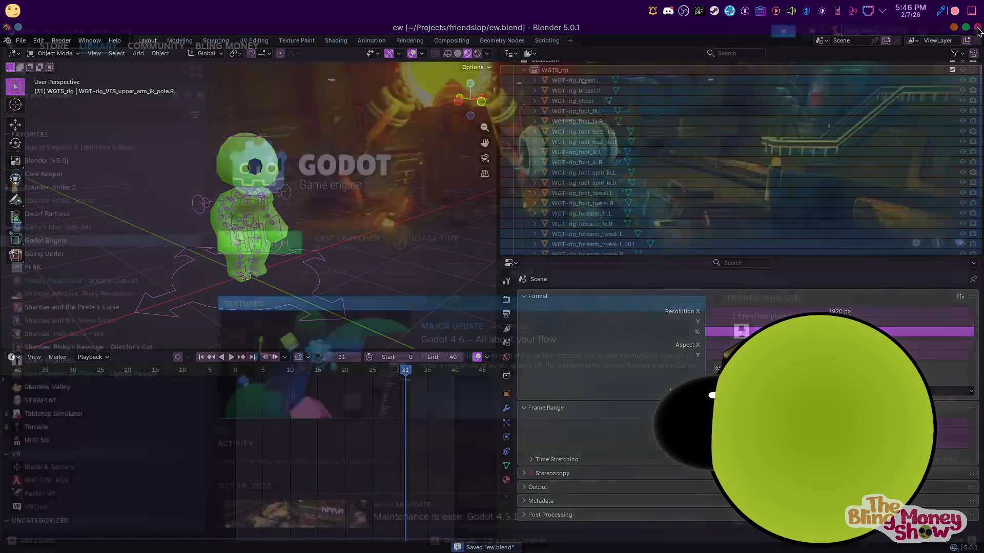
Create Models, Sounds and Scripts folders in the Godot project's FileSystem dock
{"action": "left_click", "coordinate": [541, 535]}
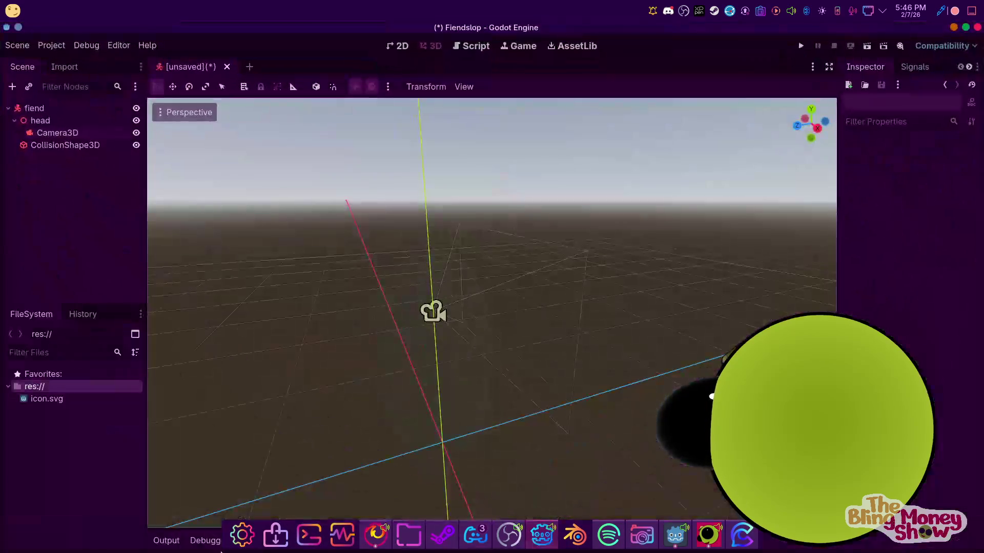
{"action": "right_click", "coordinate": [137, 472]}
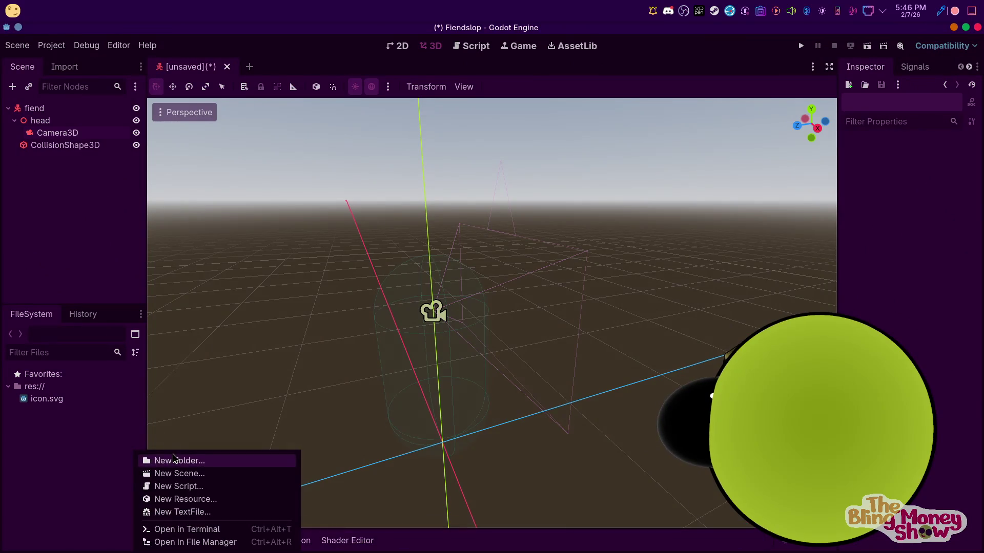
{"action": "left_click", "coordinate": [158, 459]}
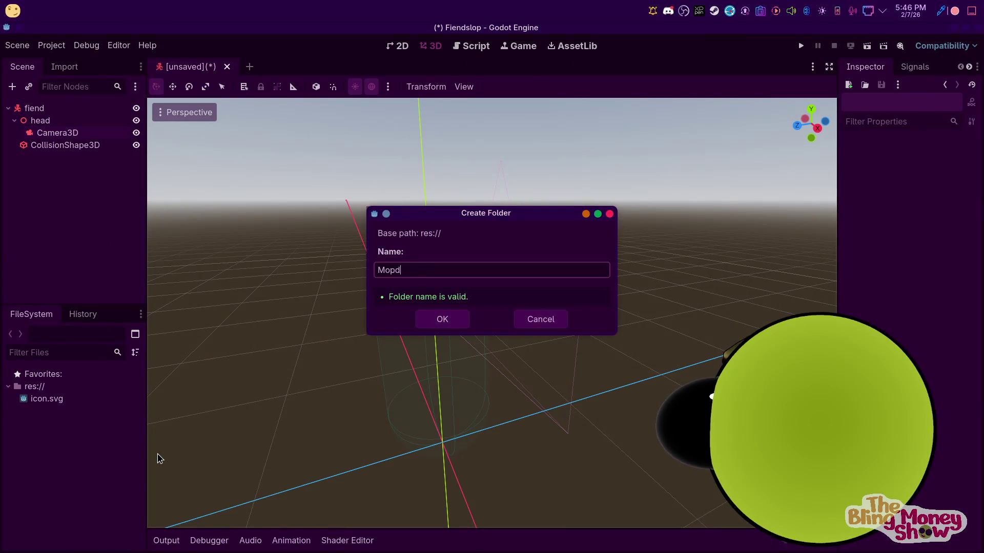
{"action": "type", "text": "s"}
{"action": "key", "text": "Return"}
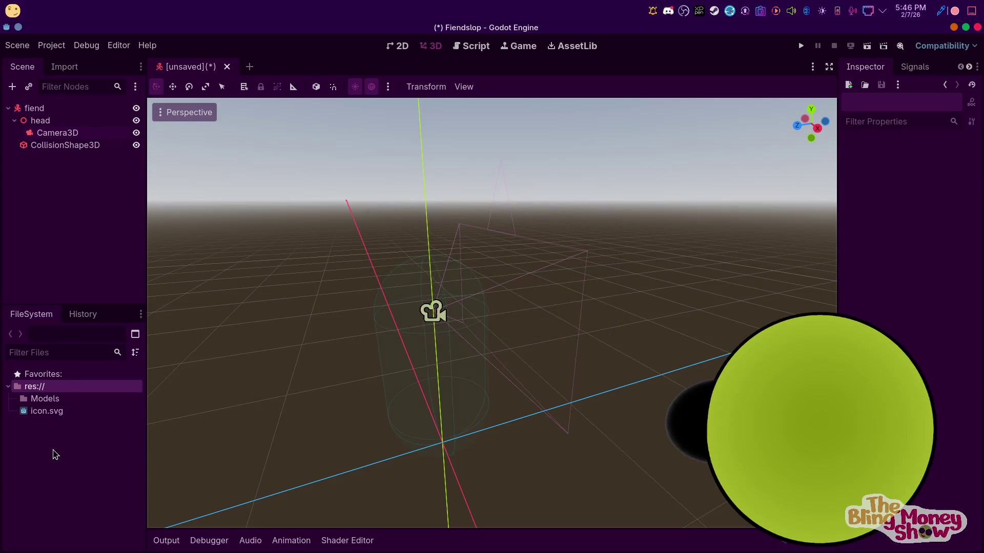
{"action": "right_click", "coordinate": [53, 457]}
{"action": "left_click", "coordinate": [105, 458]}
{"action": "type", "text": "so"}
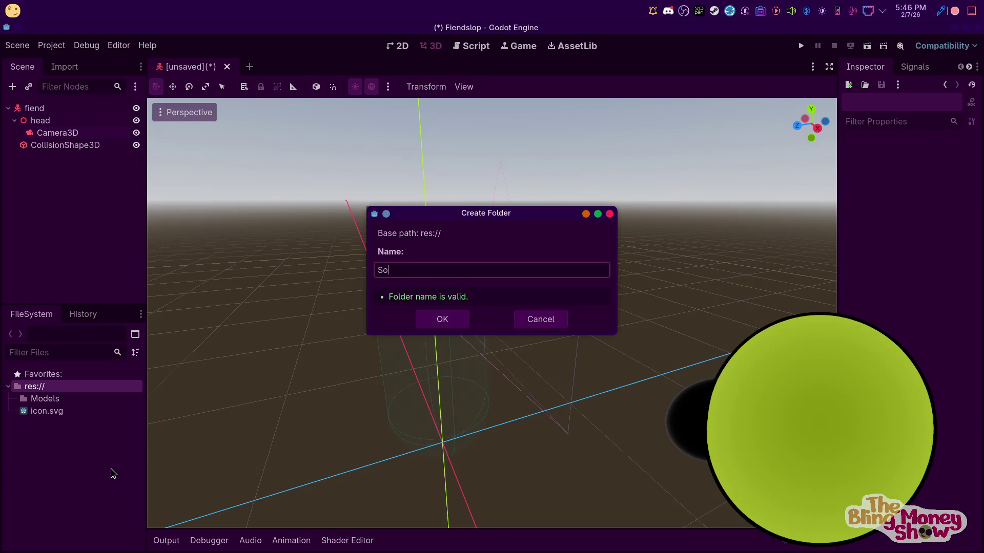
{"action": "key", "text": "Return"}
{"action": "right_click", "coordinate": [111, 470]}
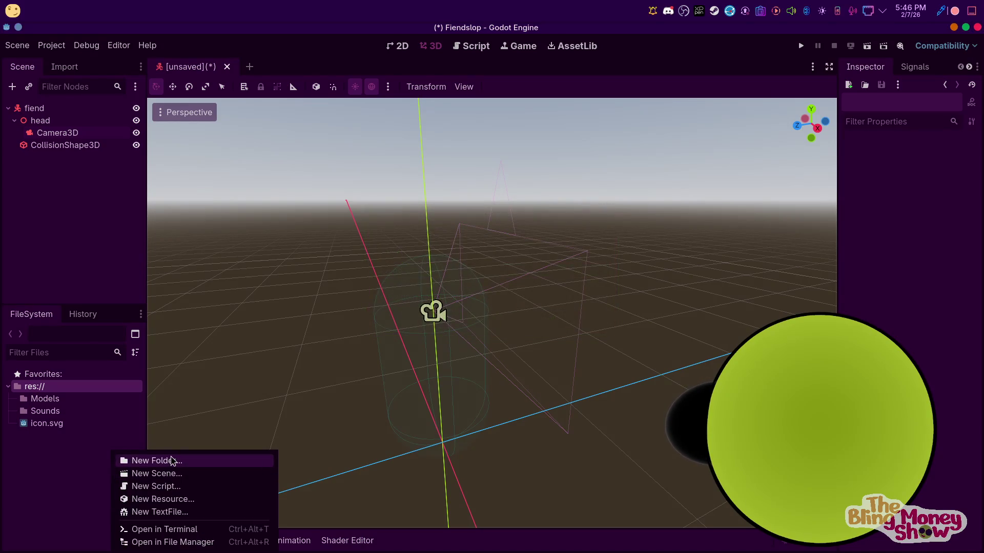
{"action": "left_click", "coordinate": [175, 461]}
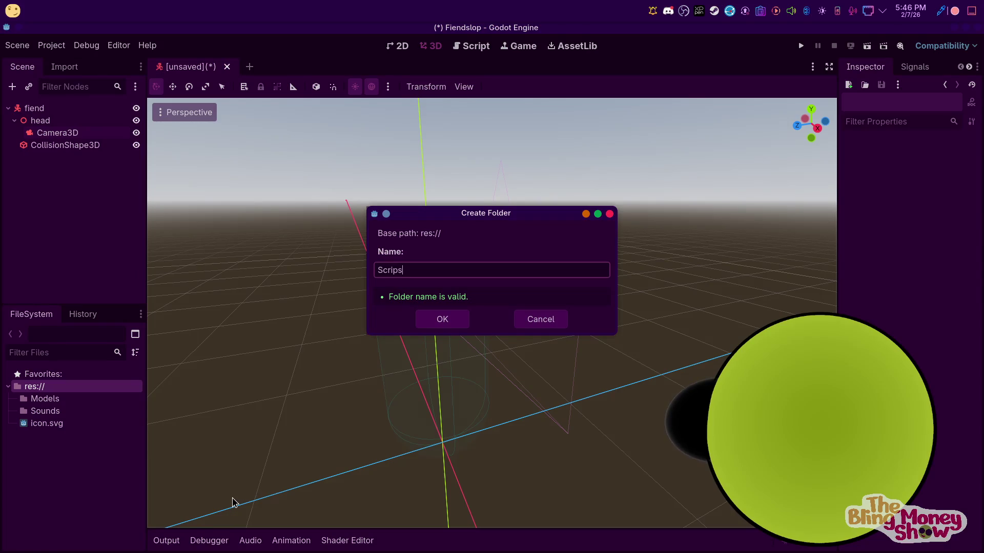
{"action": "key", "text": "Return"}
Add a subfolder inside Scripts and show the Models folder in the file manager
{"action": "right_click", "coordinate": [52, 411]}
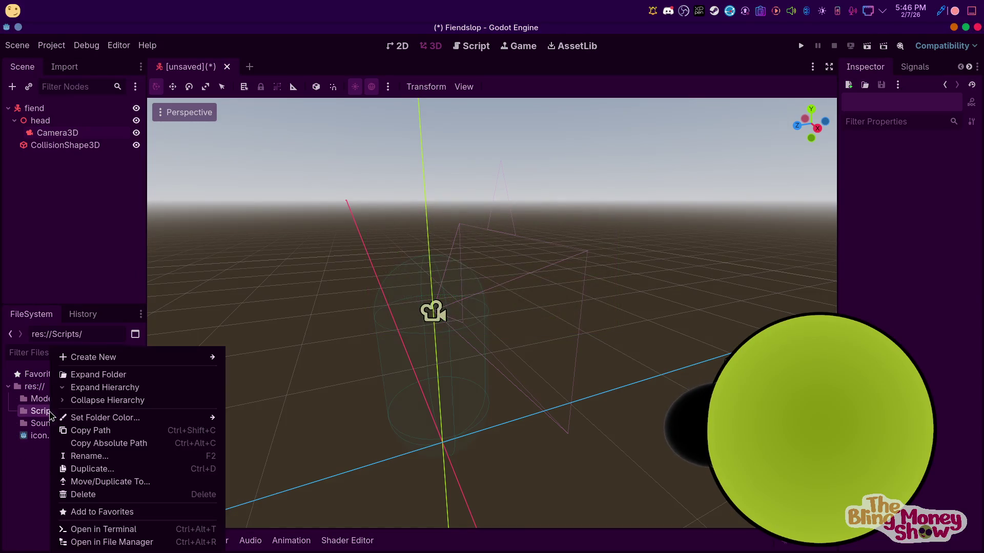
{"action": "mouse_move", "coordinate": [93, 357]}
{"action": "left_click", "coordinate": [250, 357]}
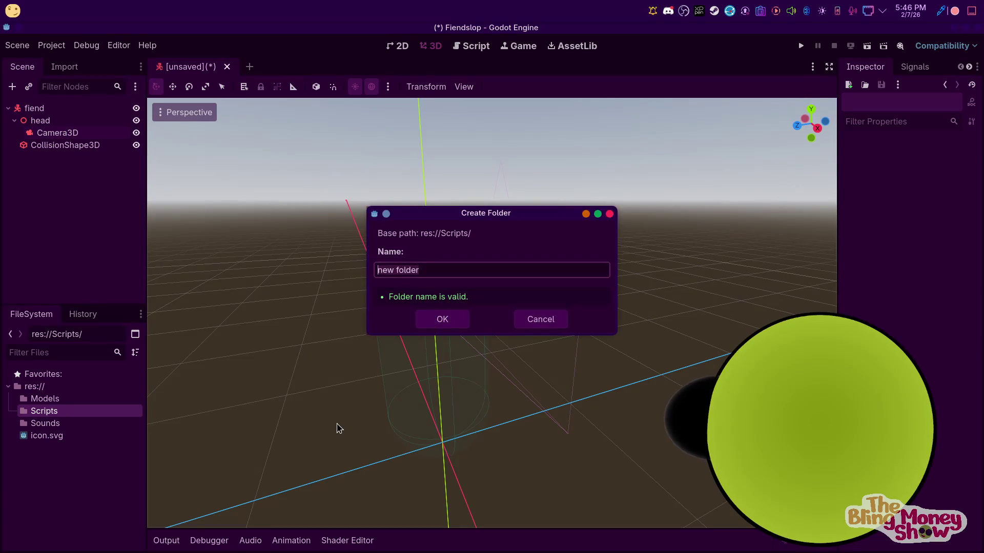
{"action": "key", "text": "Return"}
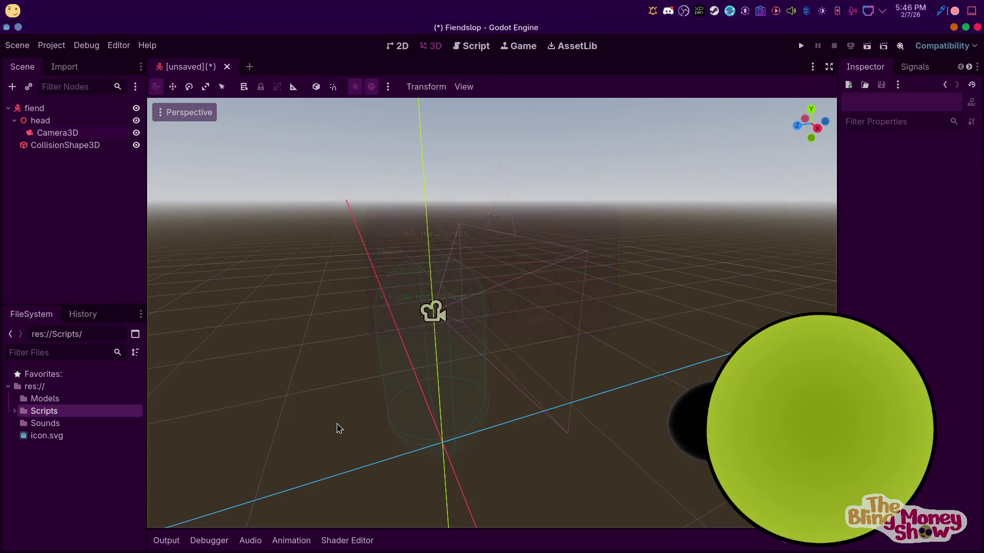
{"action": "right_click", "coordinate": [43, 398]}
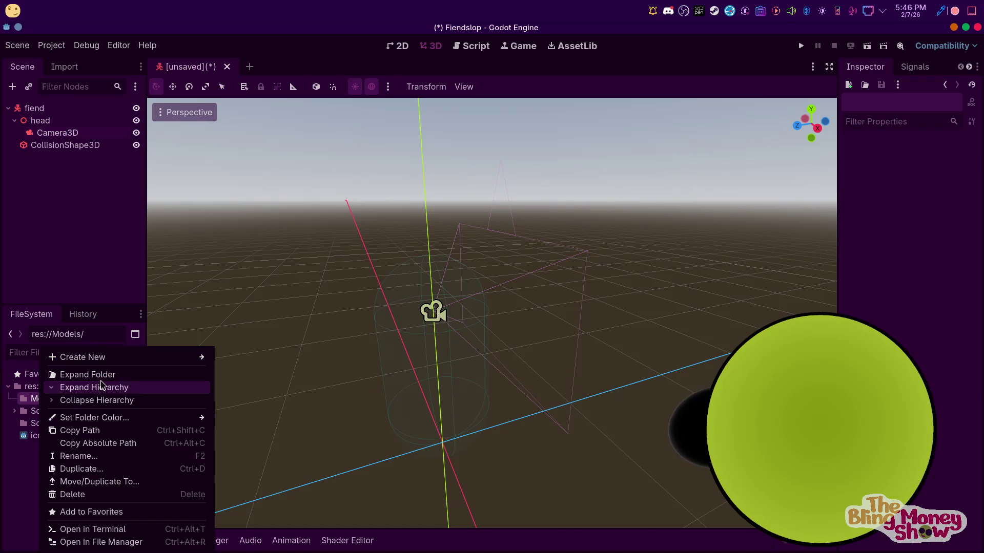
{"action": "left_click", "coordinate": [100, 542]}
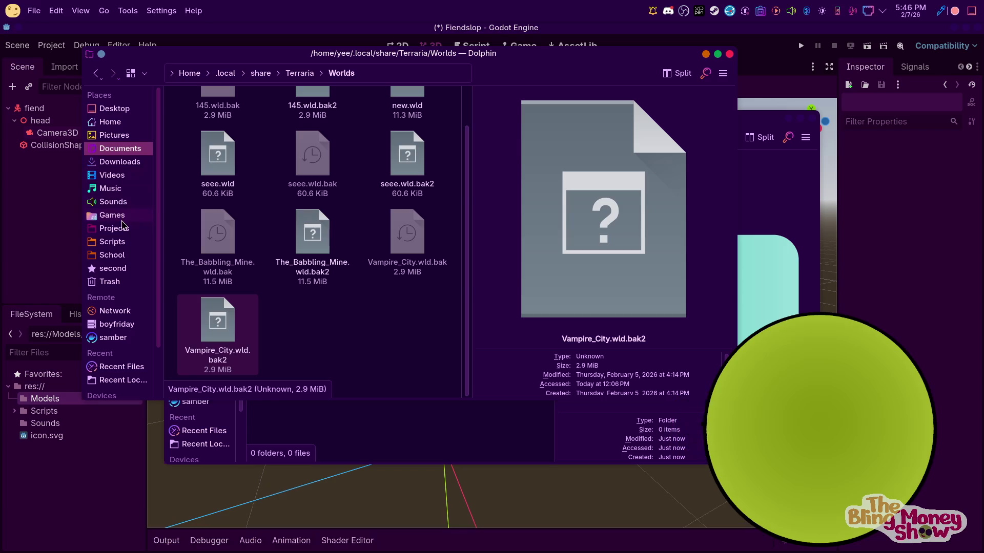
Copy ew.blend from Projects/friendslop into the Fiendslop Models folder via Copy Here, then return to Godot
{"action": "left_click", "coordinate": [115, 229]}
{"action": "scroll", "coordinate": [378, 308], "scroll_direction": "down", "scroll_amount": 5}
{"action": "scroll", "coordinate": [377, 309], "scroll_direction": "down", "scroll_amount": 2}
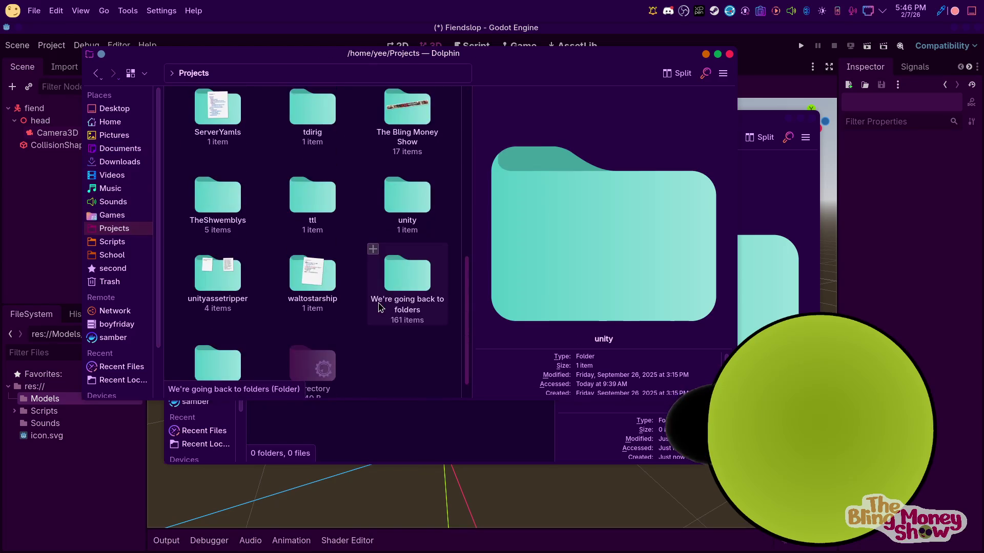
{"action": "scroll", "coordinate": [377, 309], "scroll_direction": "down", "scroll_amount": 1}
{"action": "scroll", "coordinate": [302, 247], "scroll_direction": "up", "scroll_amount": 8}
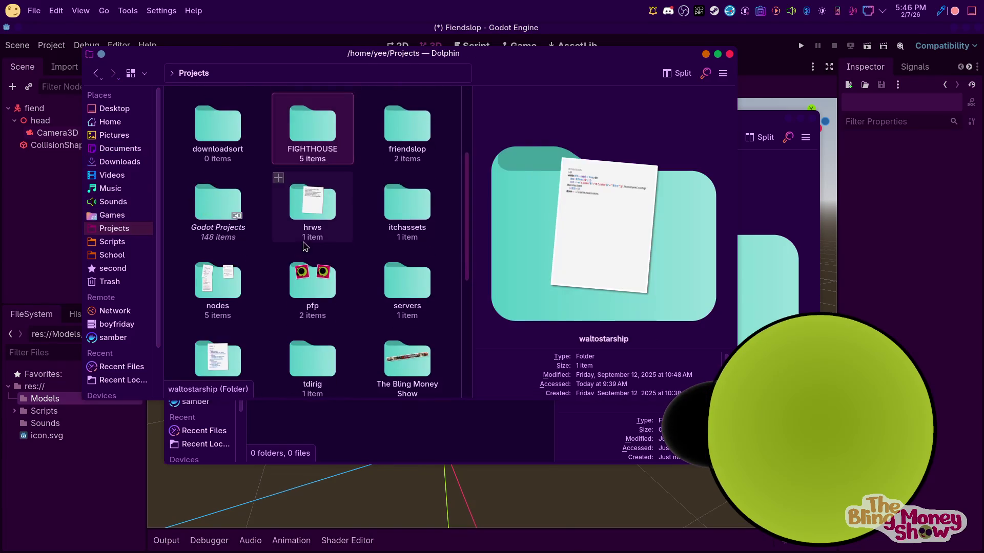
{"action": "left_click", "coordinate": [385, 100]}
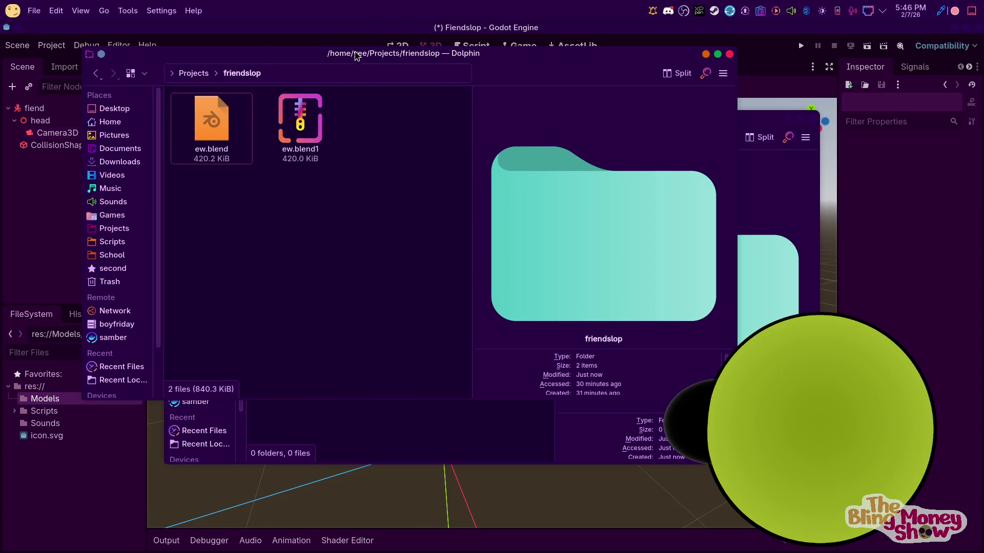
{"action": "left_click_drag", "start_coordinate": [359, 59], "coordinate": [862, 136]}
{"action": "left_click_drag", "start_coordinate": [717, 199], "coordinate": [409, 283]}
{"action": "left_click", "coordinate": [446, 306]}
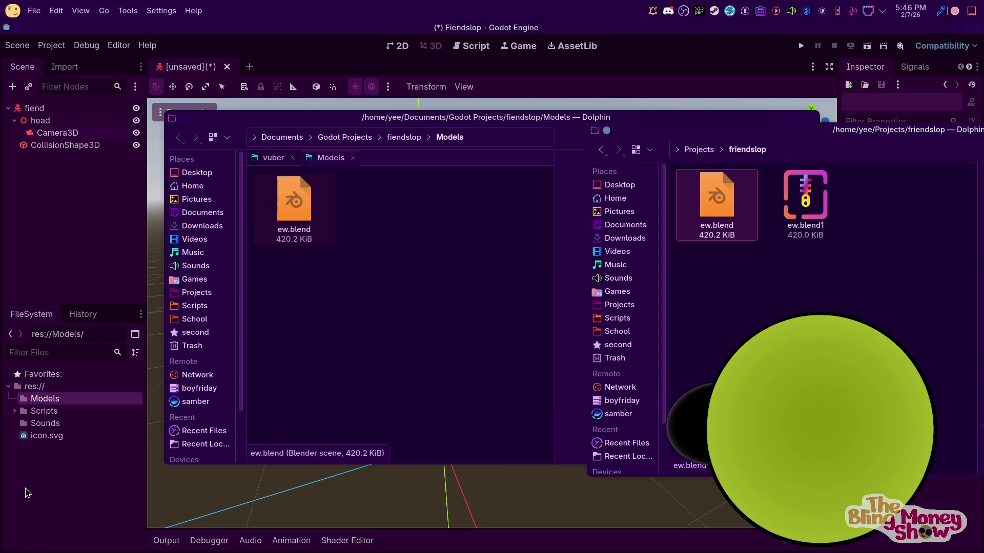
{"action": "left_click", "coordinate": [23, 436]}
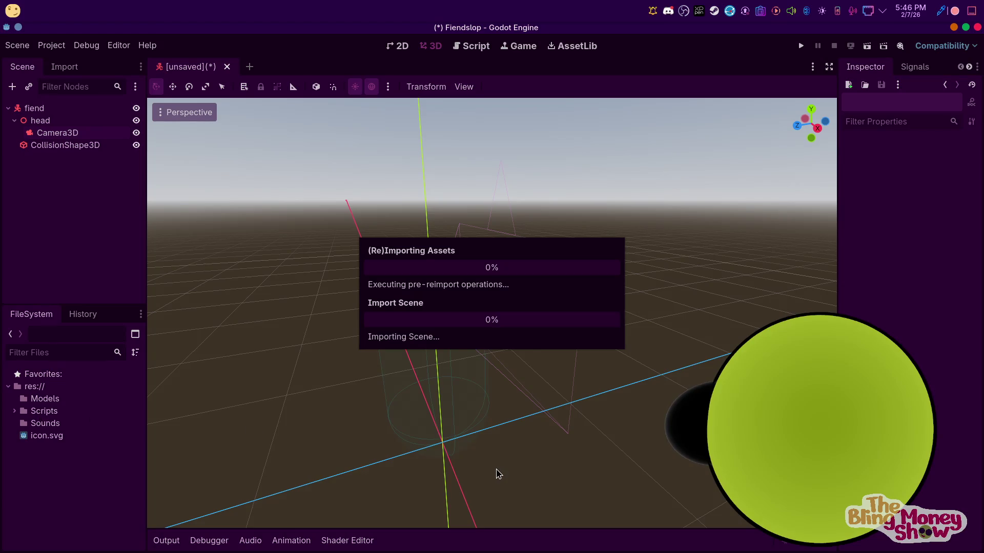
Rename Models/ew.blend to slime.blend and start a New Inherited Scene from it
{"action": "left_click", "coordinate": [15, 398]}
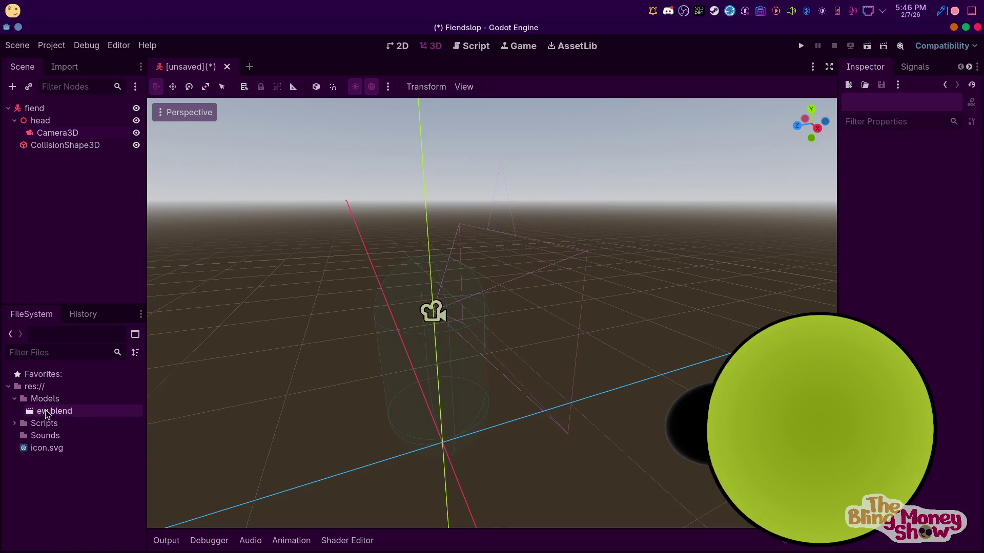
{"action": "right_click", "coordinate": [43, 411]}
{"action": "left_click", "coordinate": [112, 444]}
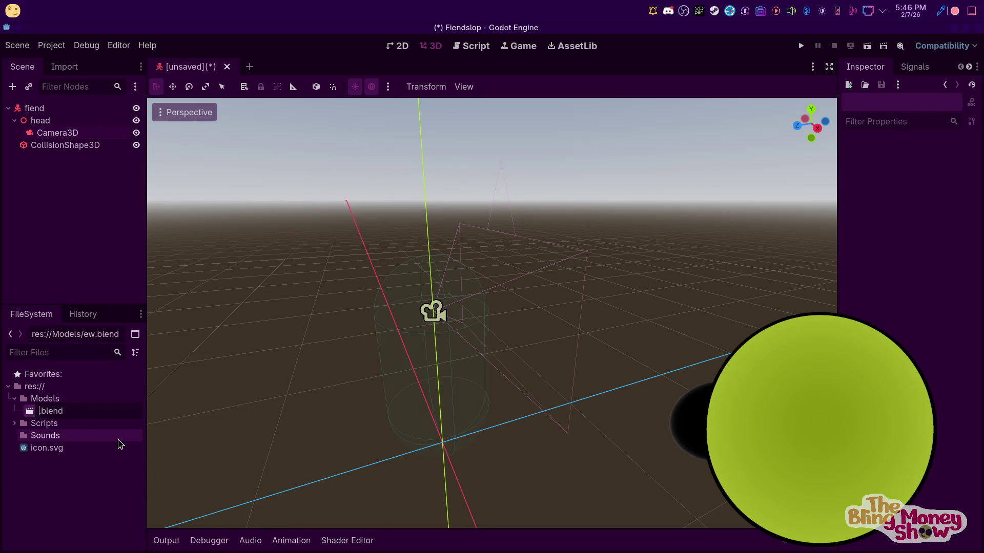
{"action": "type", "text": "slime"}
{"action": "key", "text": "Return"}
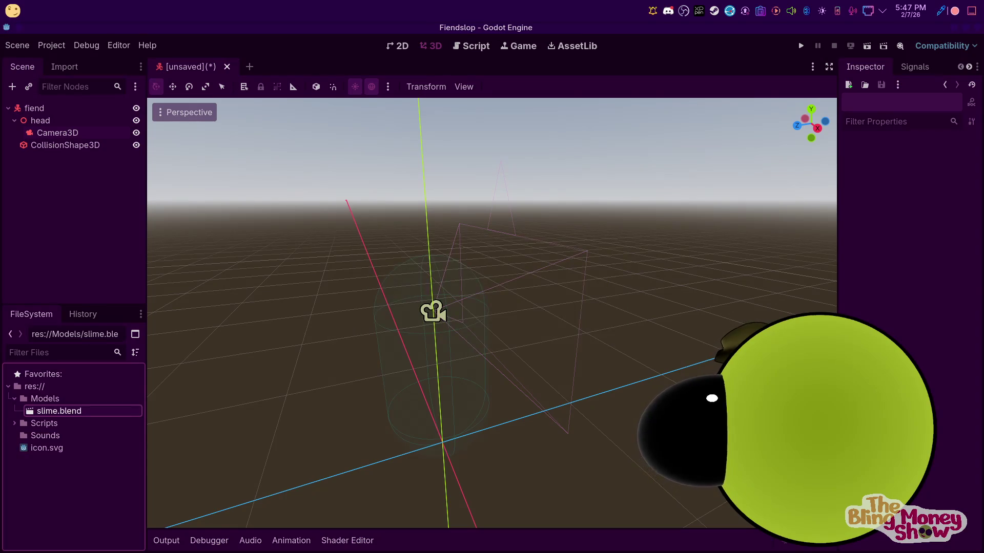
{"action": "right_click", "coordinate": [72, 413]}
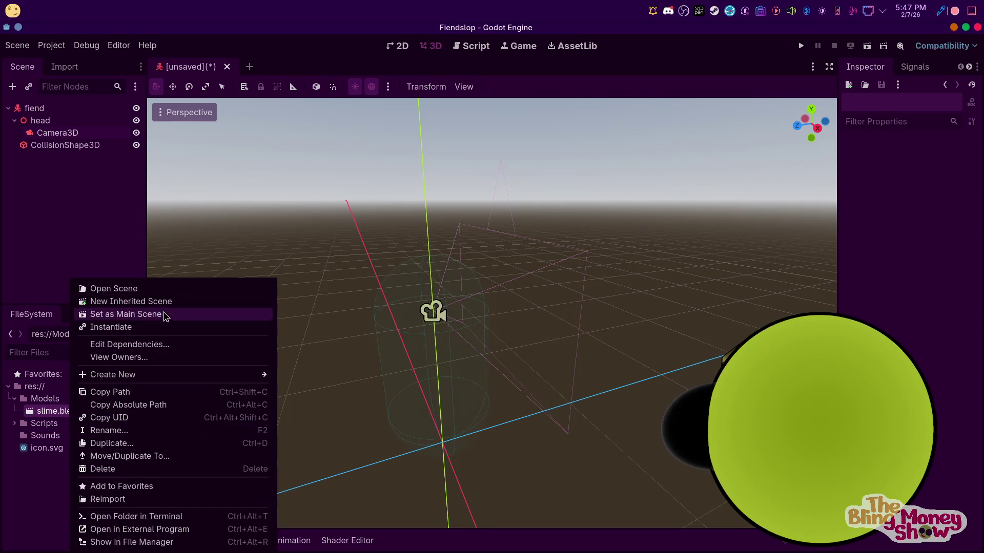
{"action": "left_click", "coordinate": [170, 302]}
{"action": "scroll", "coordinate": [300, 316], "scroll_direction": "up", "scroll_amount": 5}
{"action": "left_click", "coordinate": [54, 157]}
{"action": "scroll", "coordinate": [61, 196], "scroll_direction": "down", "scroll_amount": 5}
{"action": "scroll", "coordinate": [62, 195], "scroll_direction": "down", "scroll_amount": 10}
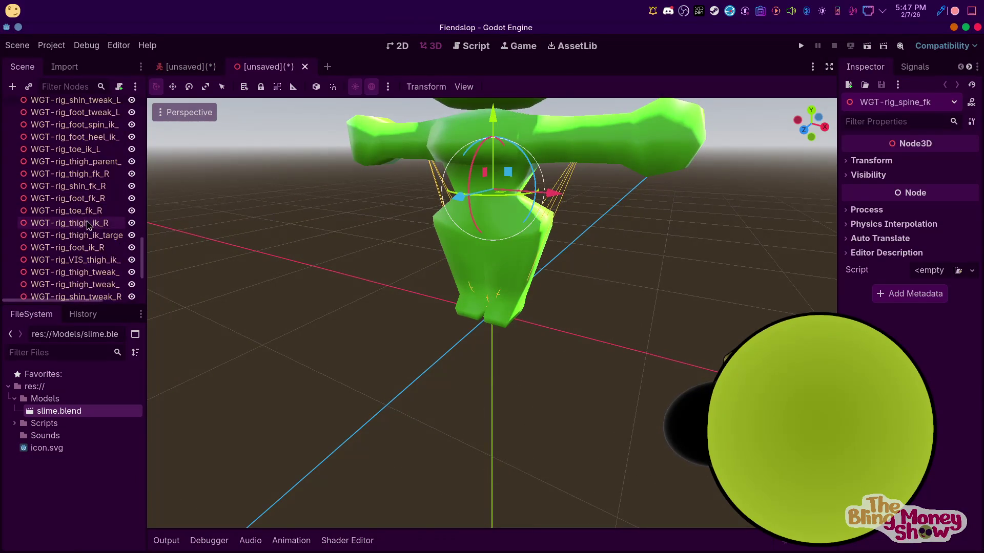
{"action": "left_click", "coordinate": [83, 274], "text": "shift"}
{"action": "right_click", "coordinate": [83, 275]}
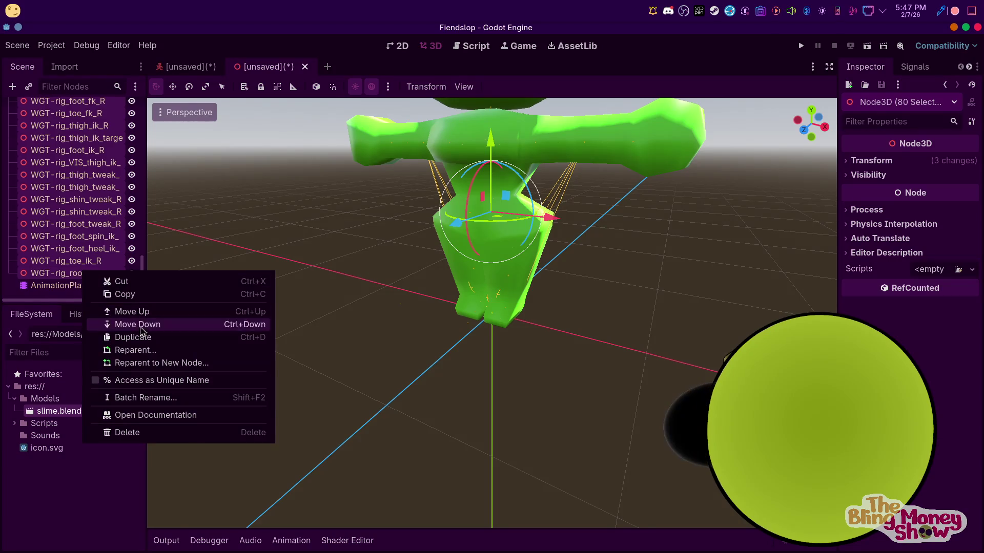
{"action": "left_click", "coordinate": [160, 435]}
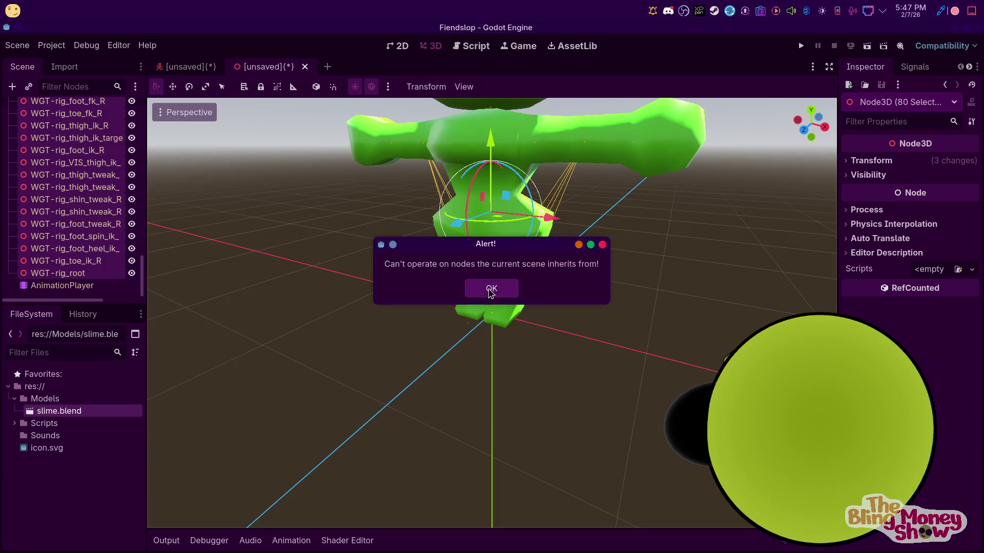
{"action": "left_click", "coordinate": [490, 290]}
{"action": "scroll", "coordinate": [69, 185], "scroll_direction": "up", "scroll_amount": 5}
{"action": "scroll", "coordinate": [69, 185], "scroll_direction": "up", "scroll_amount": 5}
{"action": "scroll", "coordinate": [61, 181], "scroll_direction": "up", "scroll_amount": 5}
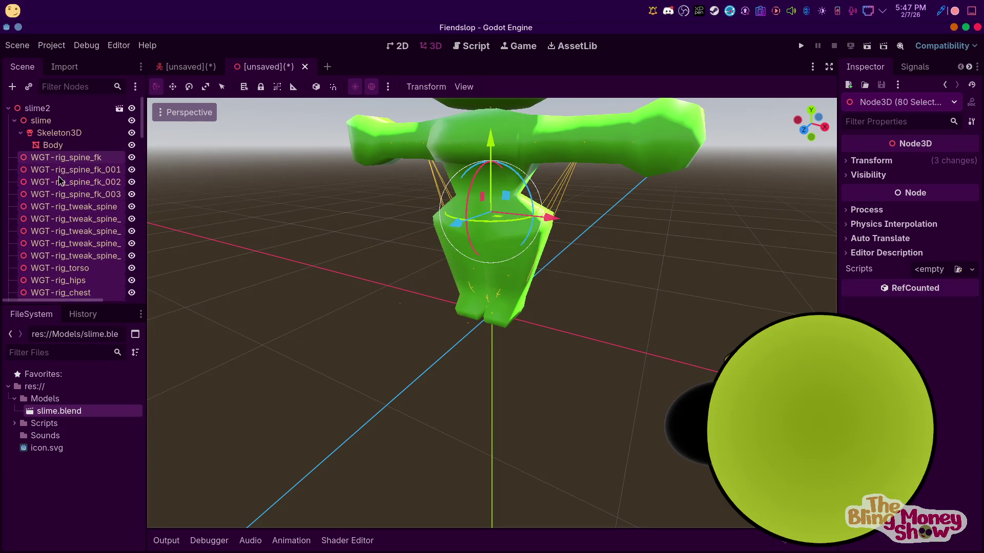
{"action": "left_click", "coordinate": [40, 121]}
{"action": "right_click", "coordinate": [51, 113]}
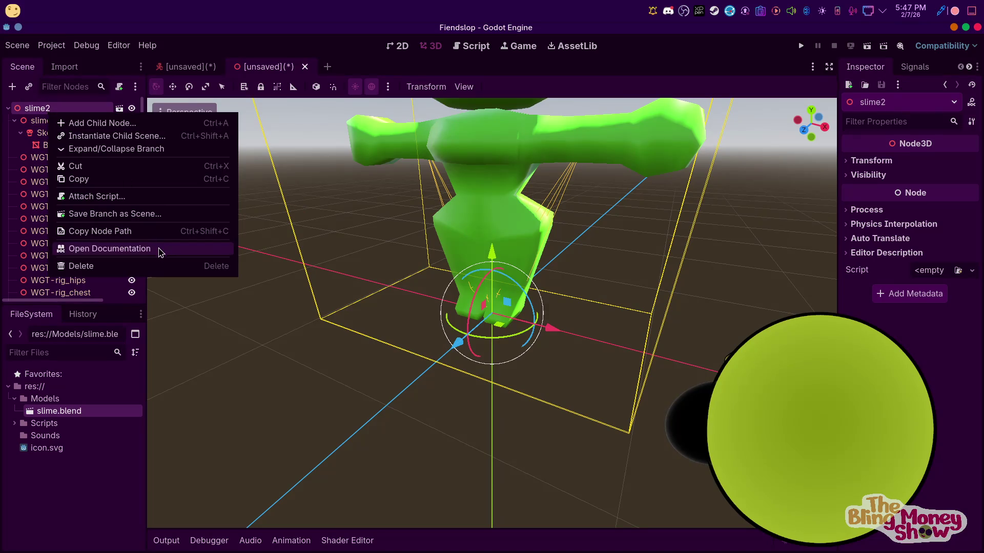
{"action": "left_click", "coordinate": [40, 123]}
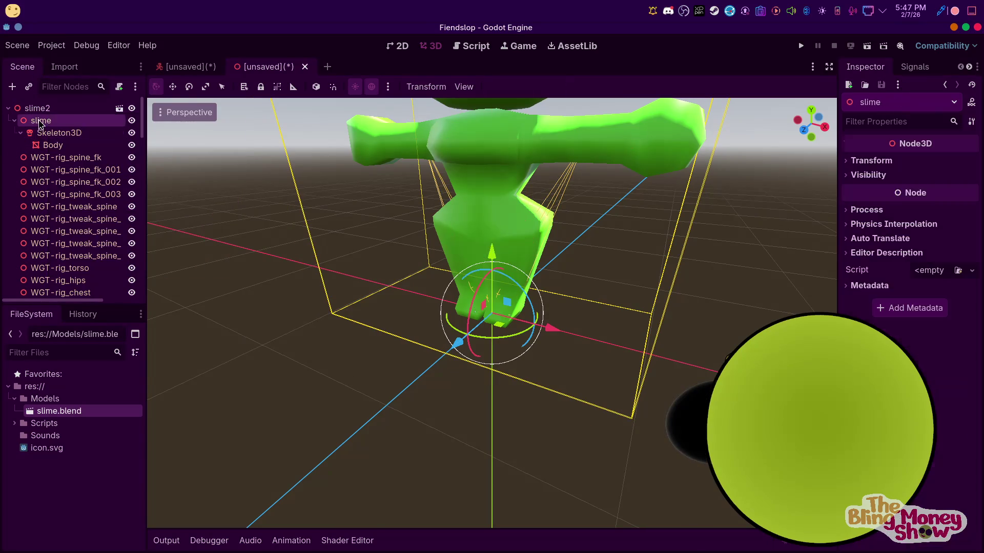
Rename slime.blend to slimegir.blend in the FileSystem dock and close the unsaved slime scene tab
{"action": "right_click", "coordinate": [41, 123]}
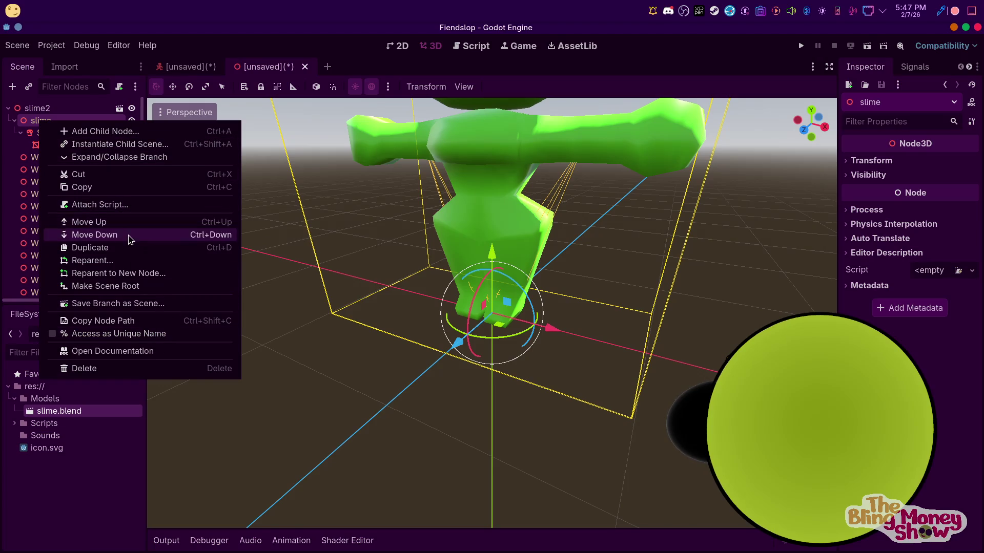
{"action": "left_click", "coordinate": [57, 530]}
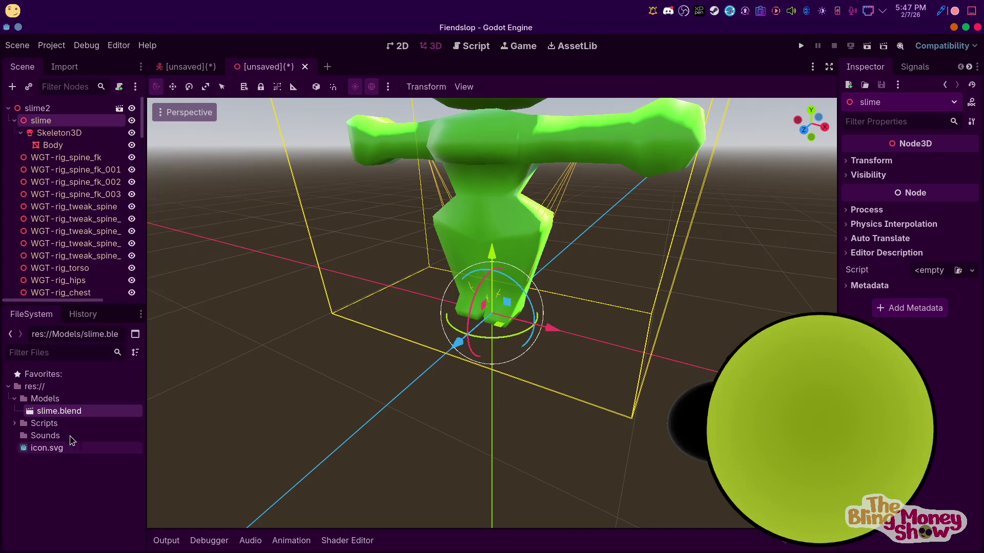
{"action": "right_click", "coordinate": [60, 411]}
{"action": "left_click", "coordinate": [111, 421]}
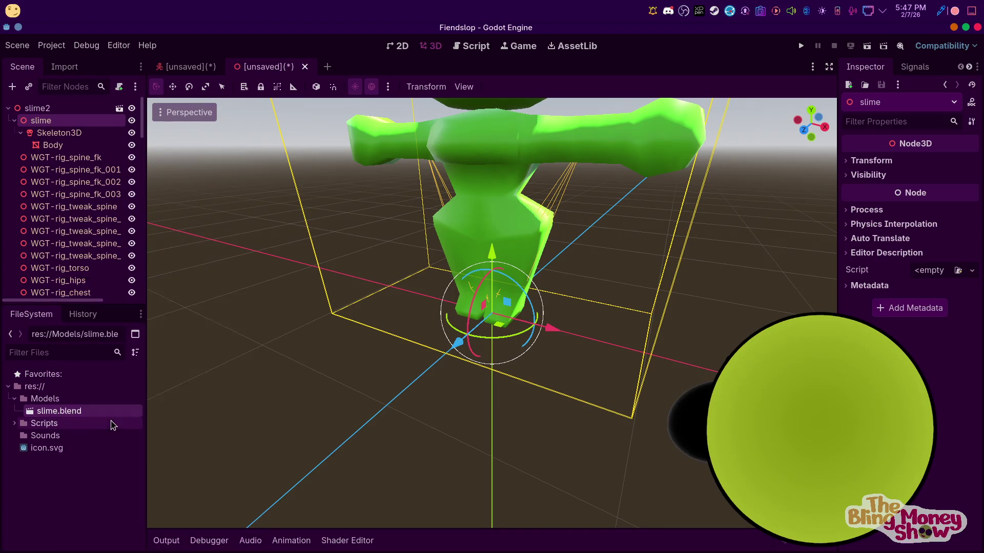
{"action": "right_click", "coordinate": [86, 411]}
{"action": "left_click", "coordinate": [123, 430]}
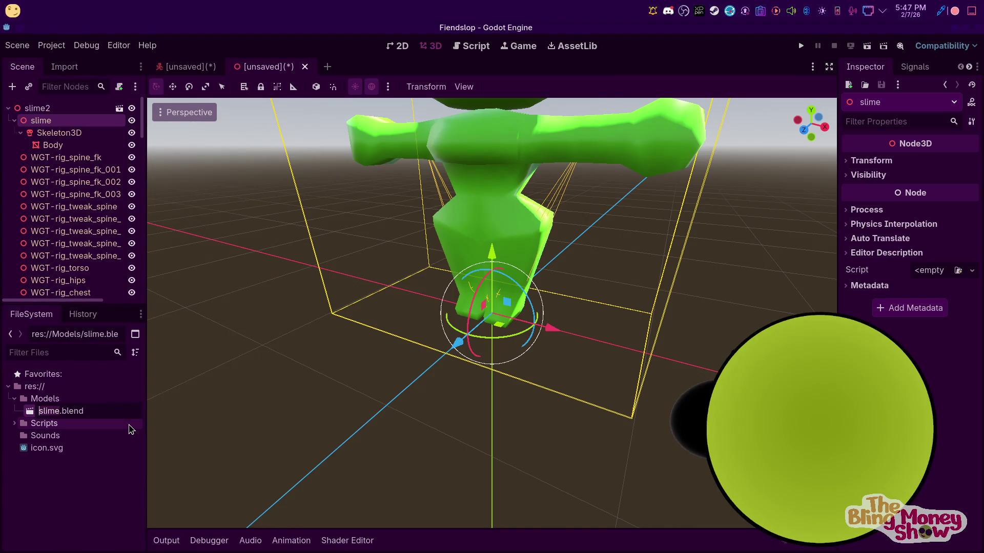
{"action": "type", "text": "gir"}
{"action": "key", "text": "Return"}
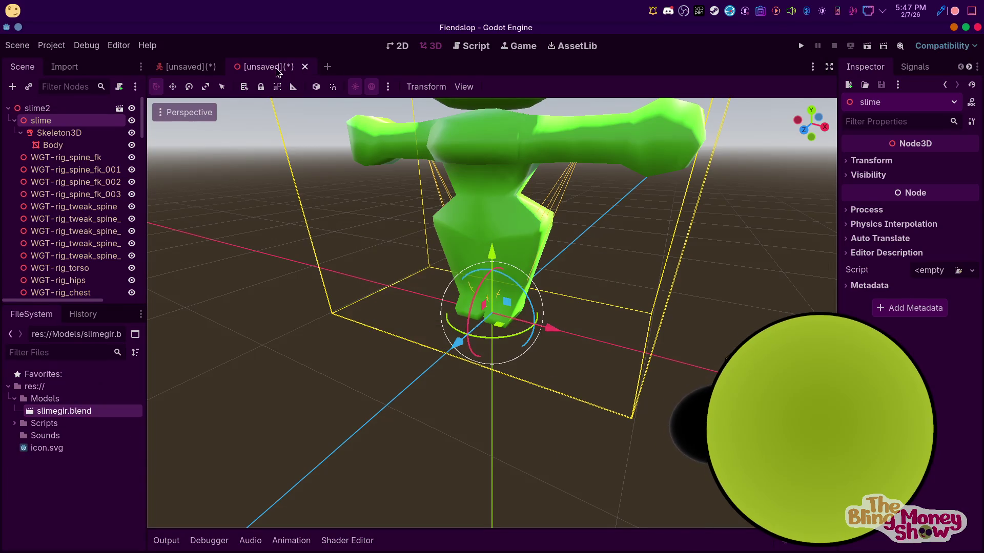
{"action": "left_click", "coordinate": [305, 67]}
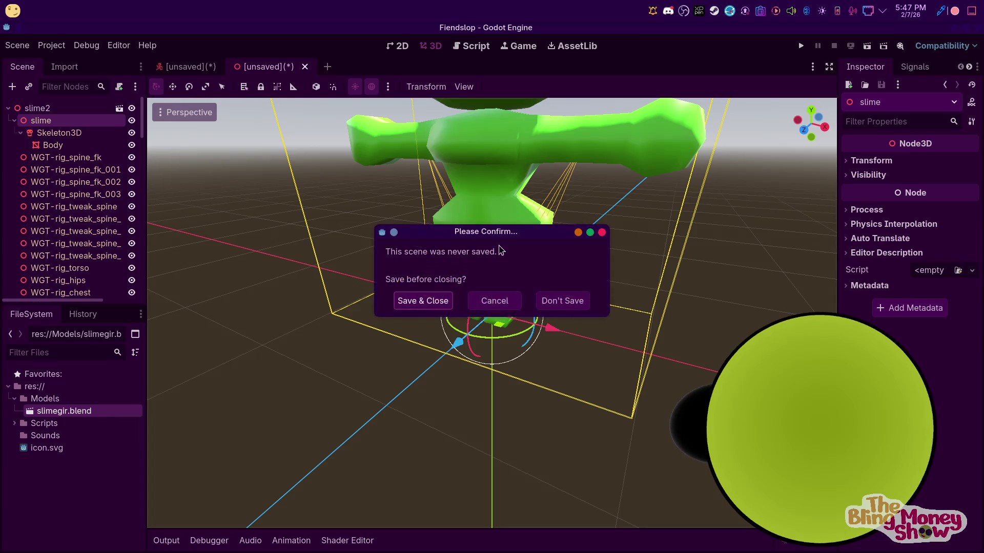
Discard the slime scene, start saving the fiend scene and create a Scenes folder in the project root
{"action": "left_click", "coordinate": [557, 300]}
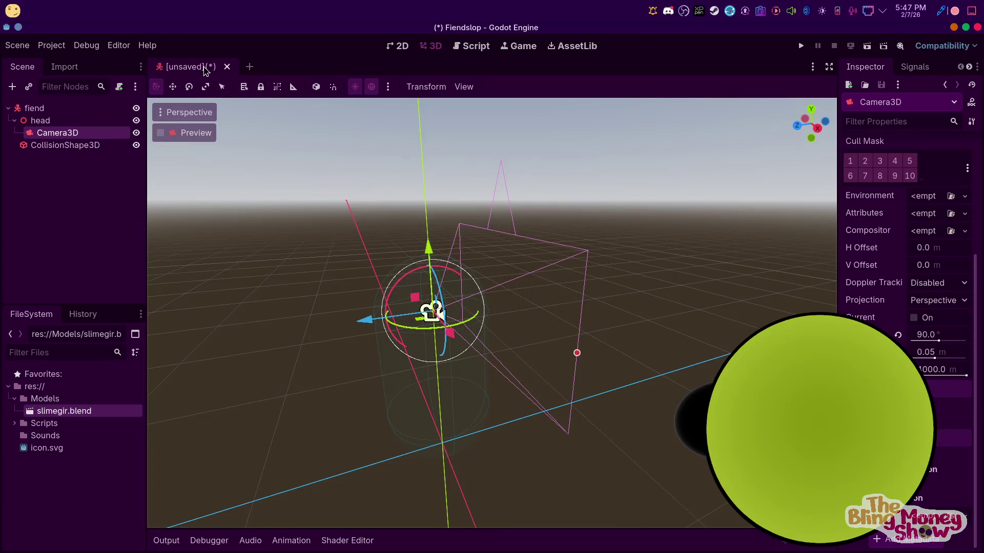
{"action": "key", "text": "ctrl+s"}
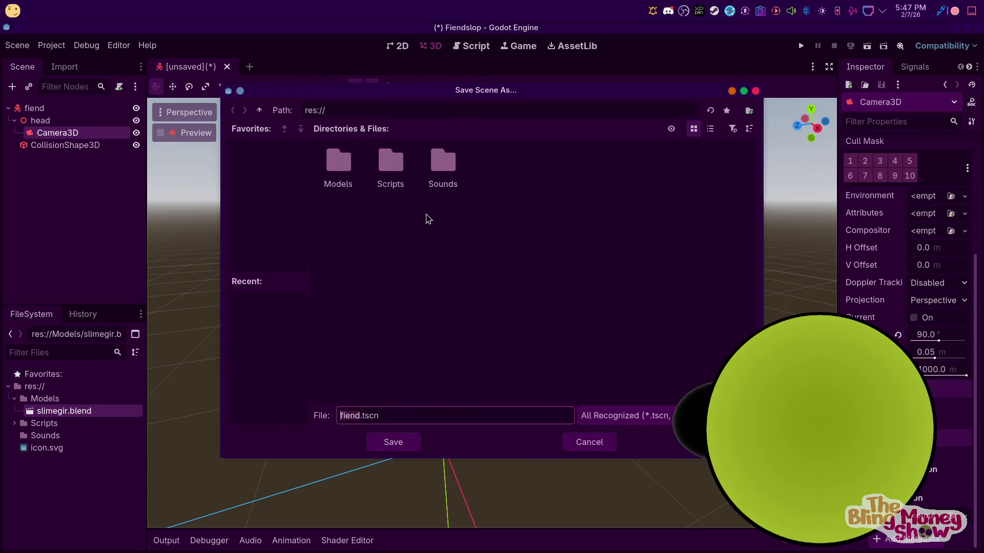
{"action": "right_click", "coordinate": [483, 227]}
{"action": "left_click", "coordinate": [527, 236]}
{"action": "type", "text": "Scenes"}
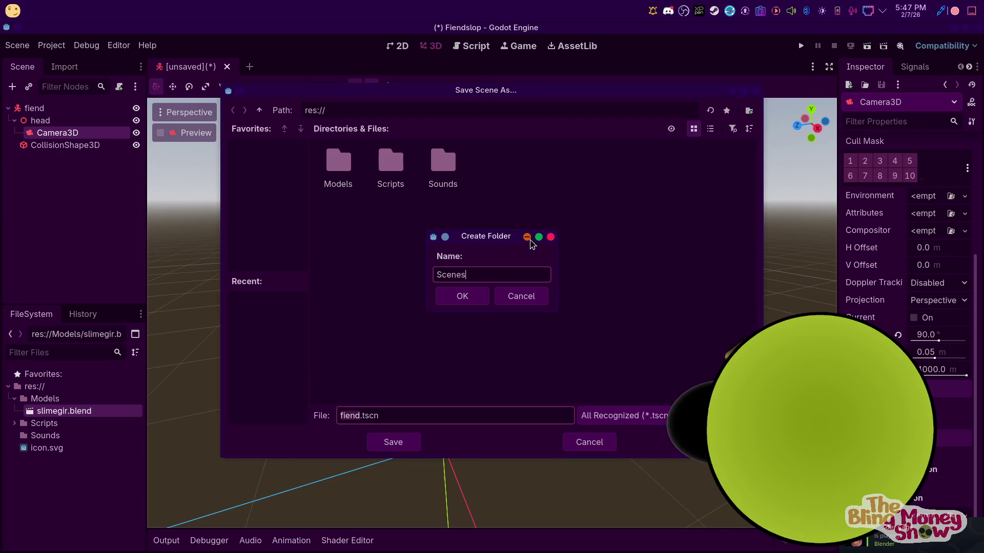
{"action": "key", "text": "Return"}
Create Levels and Entitys folders inside Scenes
{"action": "right_click", "coordinate": [529, 244]}
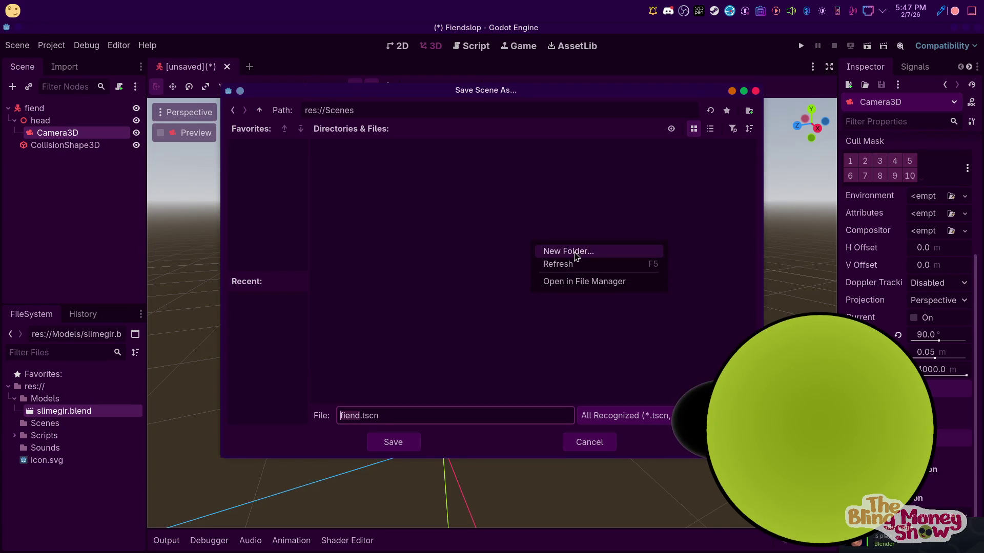
{"action": "left_click", "coordinate": [575, 256]}
{"action": "type", "text": "Levels"}
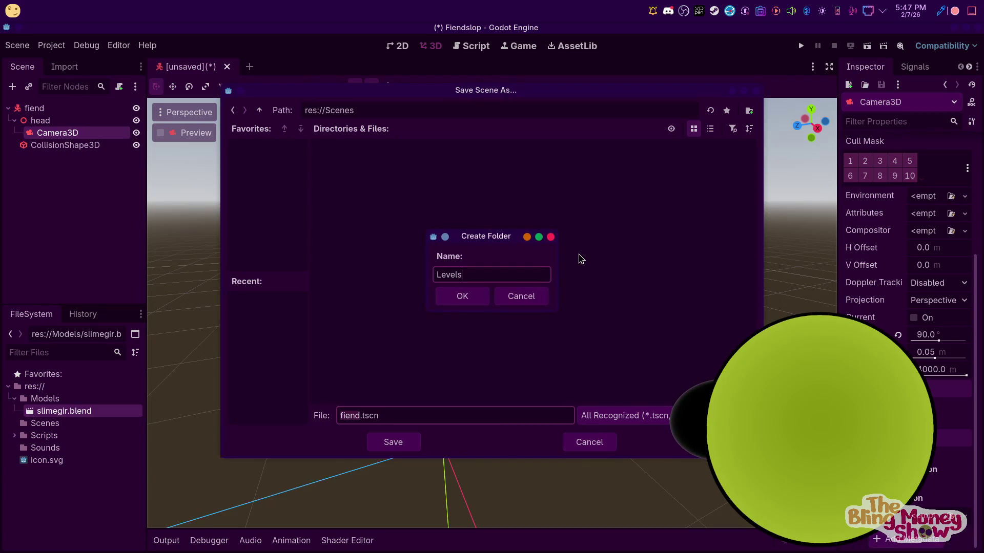
{"action": "key", "text": "Return"}
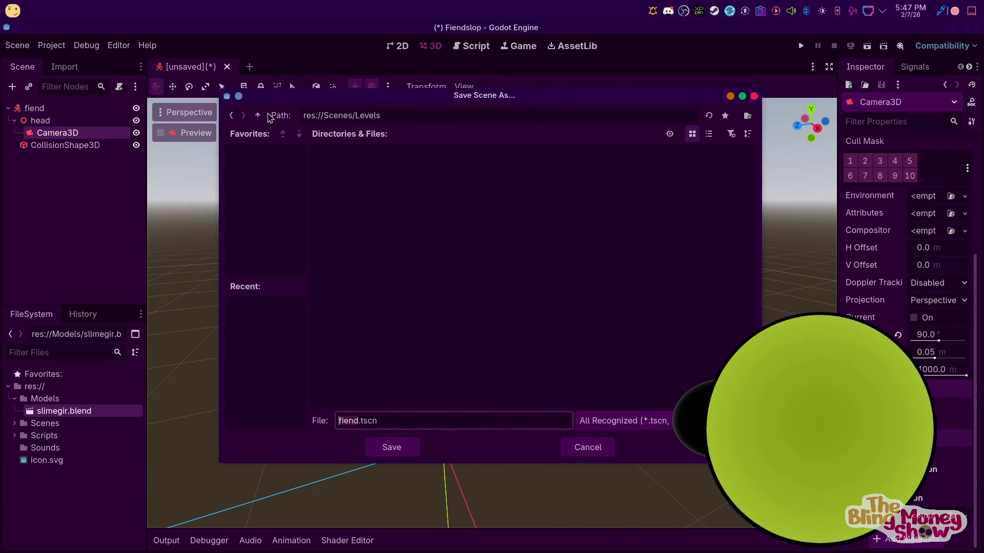
{"action": "left_click", "coordinate": [259, 110]}
{"action": "right_click", "coordinate": [439, 219]}
{"action": "left_click", "coordinate": [471, 224]}
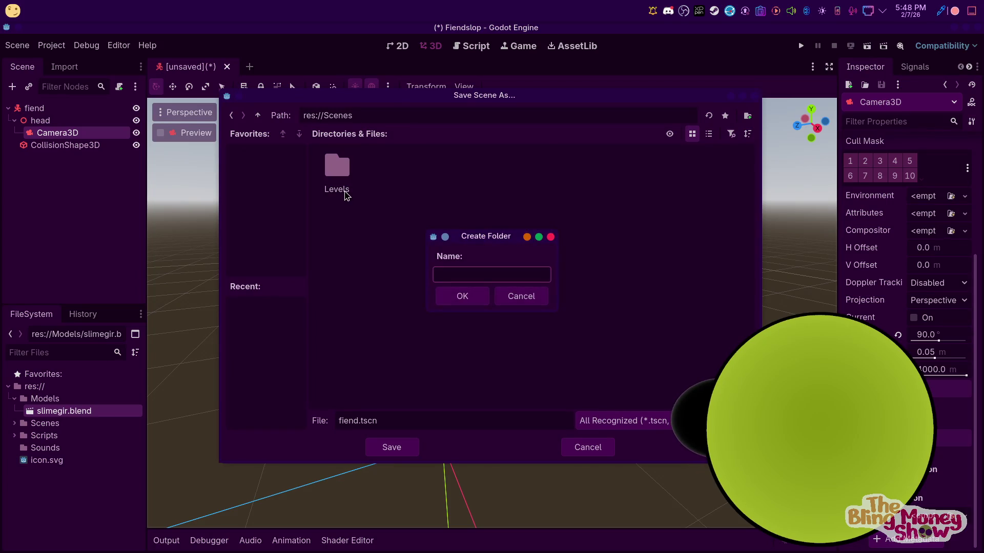
{"action": "type", "text": "Entitys"}
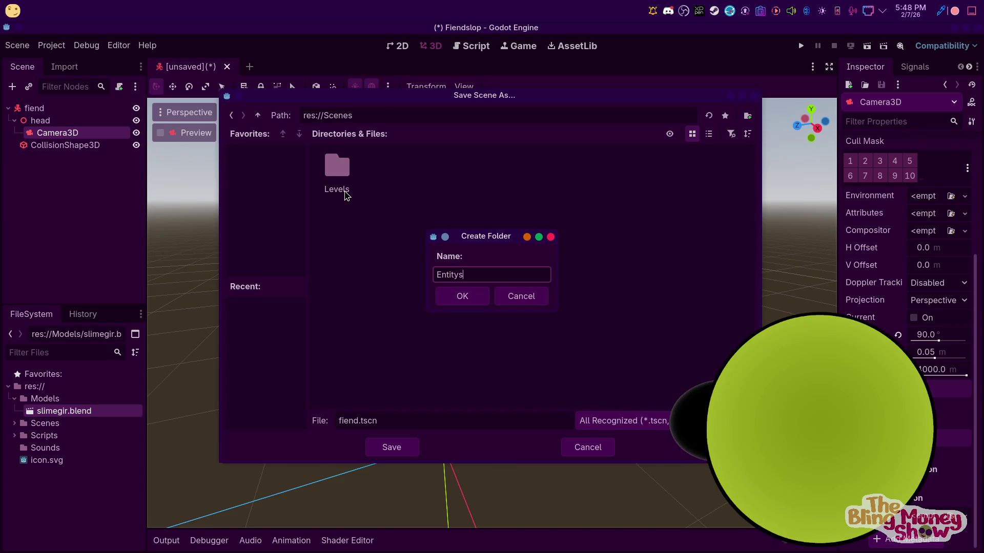
{"action": "key", "text": "Return"}
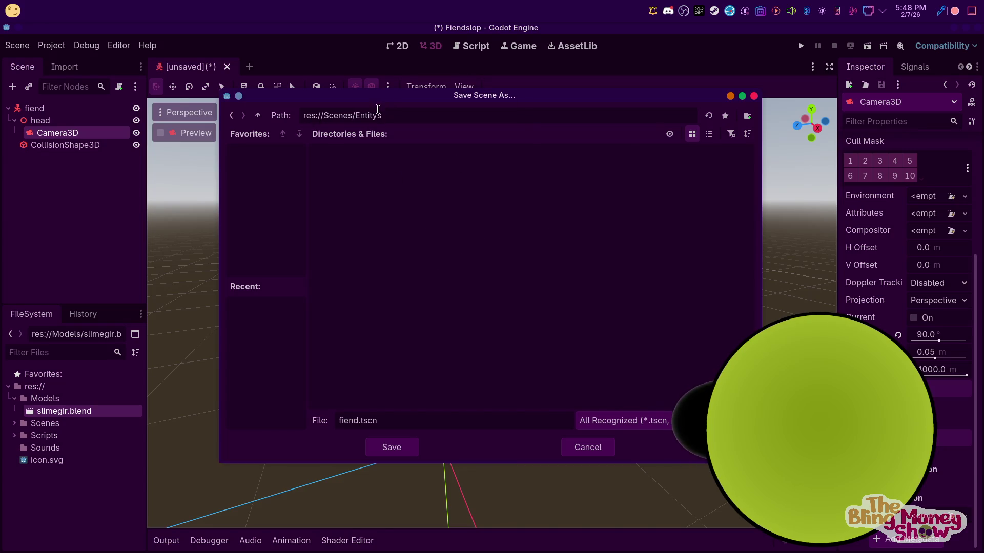
Save the scene as fiend.tscn inside Scenes/Entitys
{"action": "left_click", "coordinate": [259, 116]}
{"action": "right_click", "coordinate": [390, 166]}
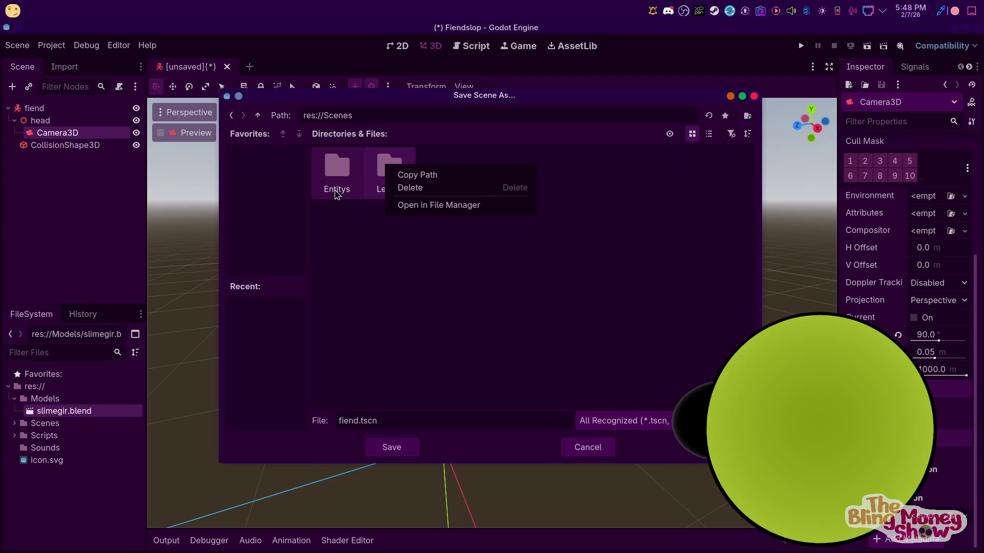
{"action": "right_click", "coordinate": [343, 189]}
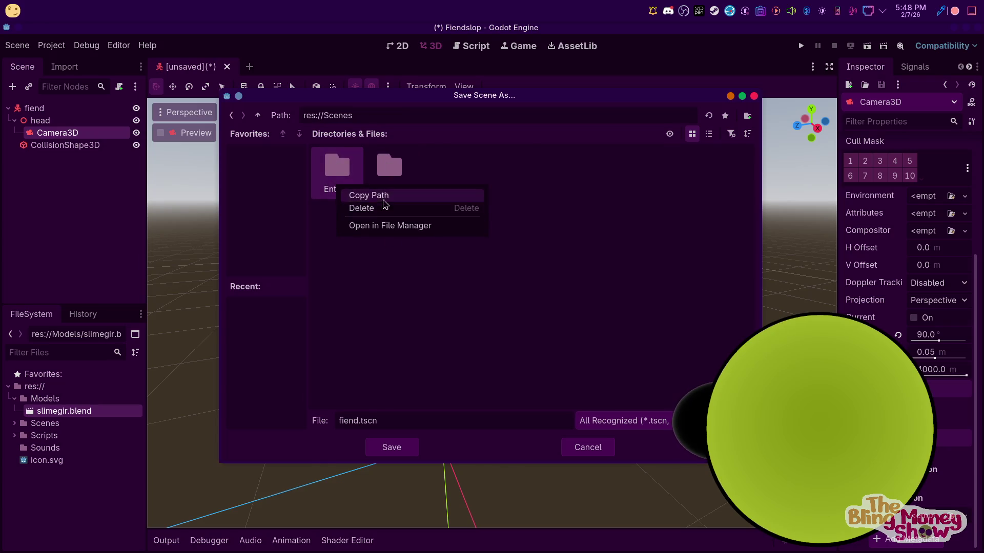
{"action": "left_click", "coordinate": [413, 302]}
{"action": "double_click", "coordinate": [350, 165]}
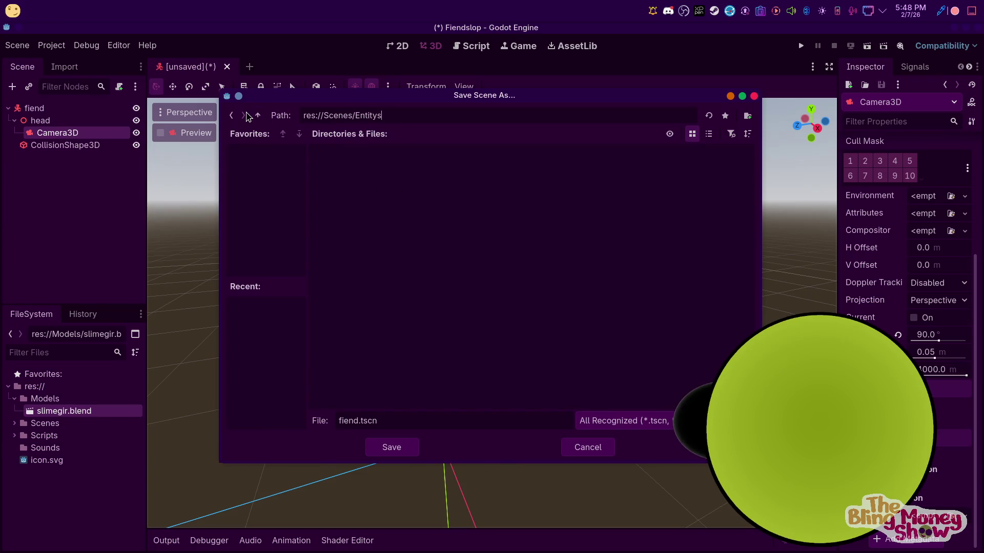
{"action": "left_click", "coordinate": [257, 115]}
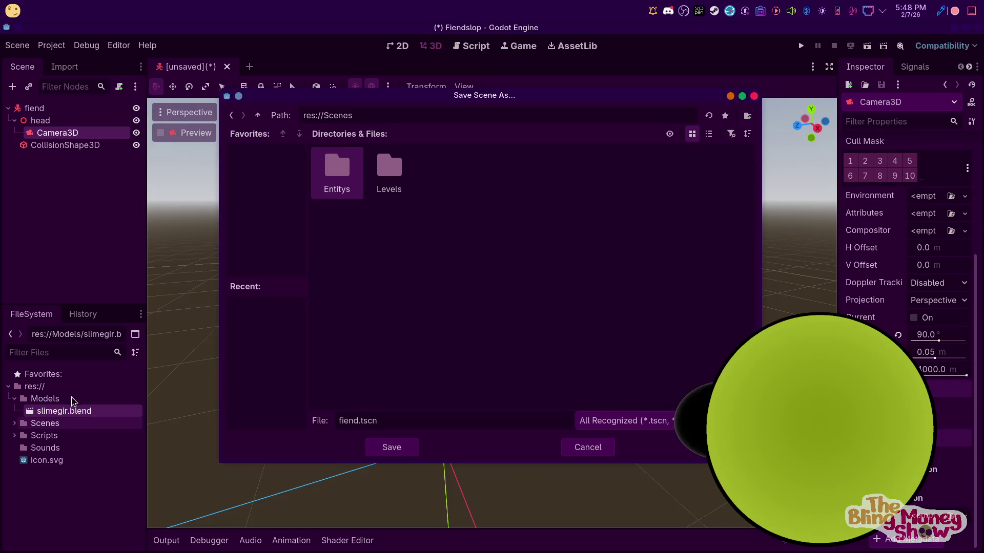
{"action": "double_click", "coordinate": [335, 185]}
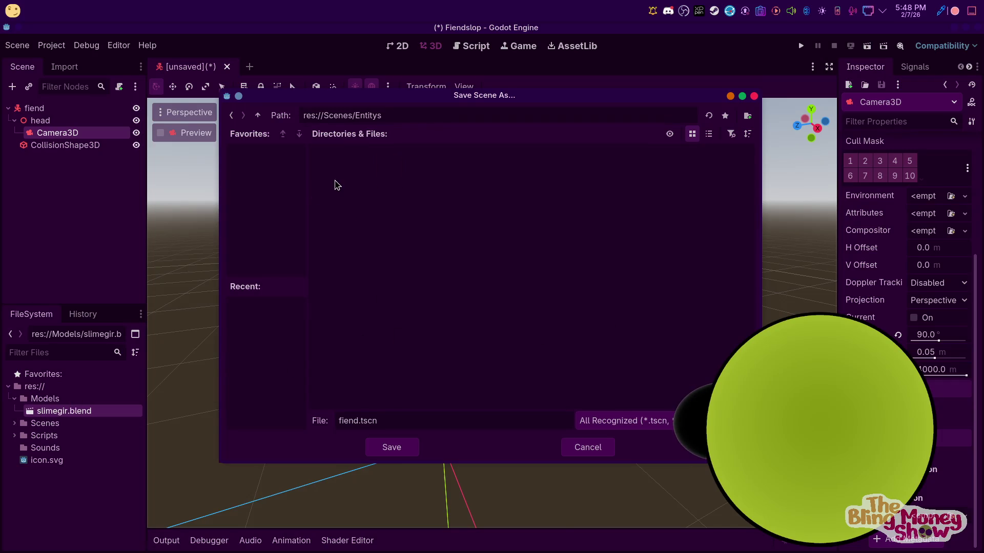
{"action": "left_click", "coordinate": [388, 448]}
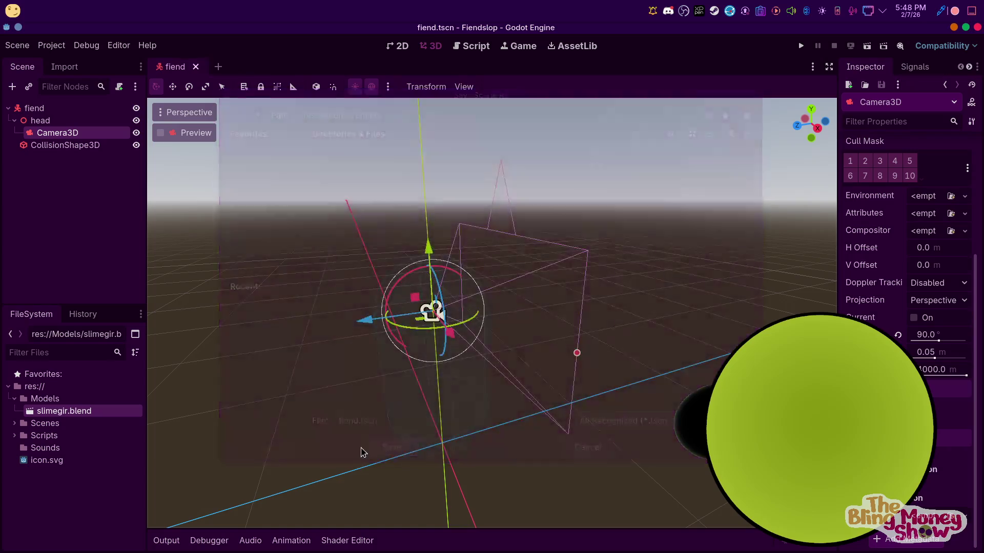
Rename the Scenes/Entitys folder to Entities in the FileSystem dock
{"action": "left_click", "coordinate": [12, 425]}
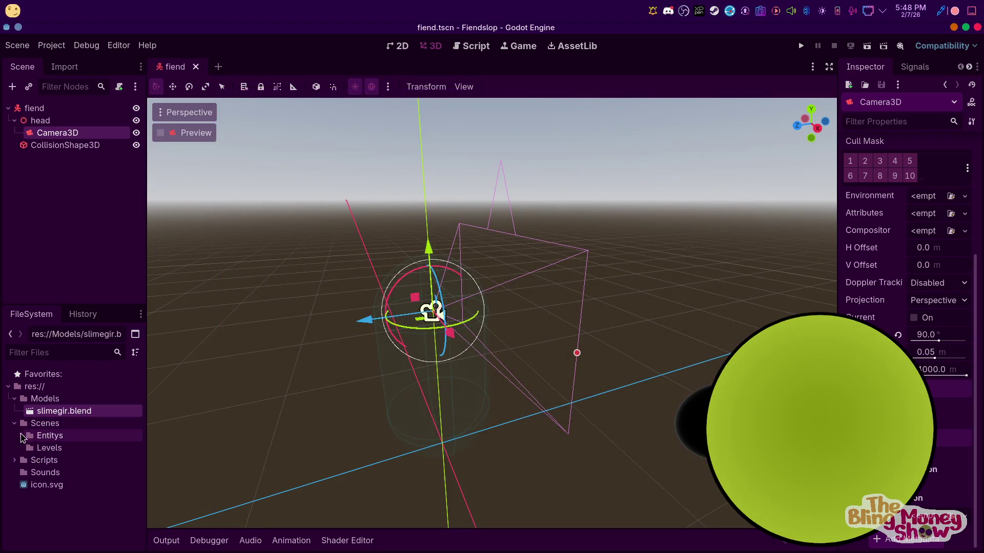
{"action": "right_click", "coordinate": [23, 436]}
{"action": "key", "text": "Escape"}
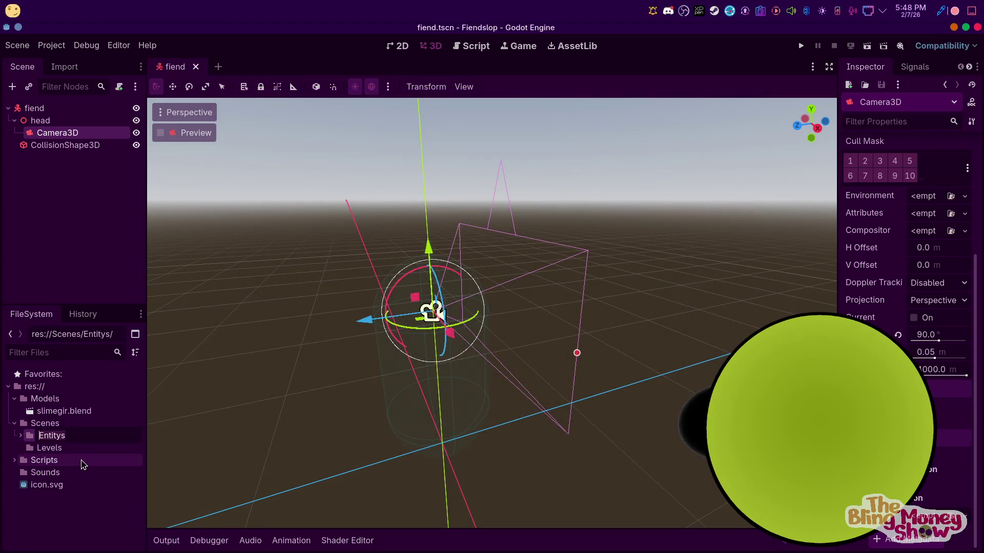
{"action": "type", "text": "ies"}
{"action": "key", "text": "Return"}
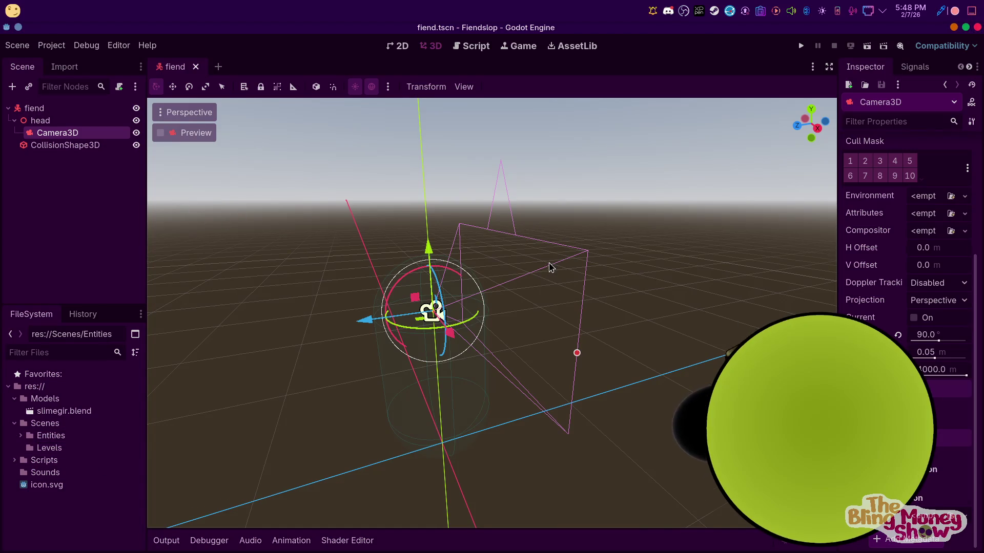
{"action": "scroll", "coordinate": [551, 274], "scroll_direction": "down", "scroll_amount": 3}
Check fiend.tscn sits in Entities, then start a New Inherited Scene from slimegir.blend
{"action": "mouse_move", "coordinate": [551, 274]}
{"action": "middle_mouse_down"}
{"action": "mouse_move", "coordinate": [736, 272]}
{"action": "mouse_move", "coordinate": [579, 259]}
{"action": "mouse_move", "coordinate": [746, 285]}
{"action": "mouse_move", "coordinate": [638, 235]}
{"action": "middle_mouse_up"}
{"action": "scroll", "coordinate": [638, 235], "scroll_direction": "down", "scroll_amount": 3}
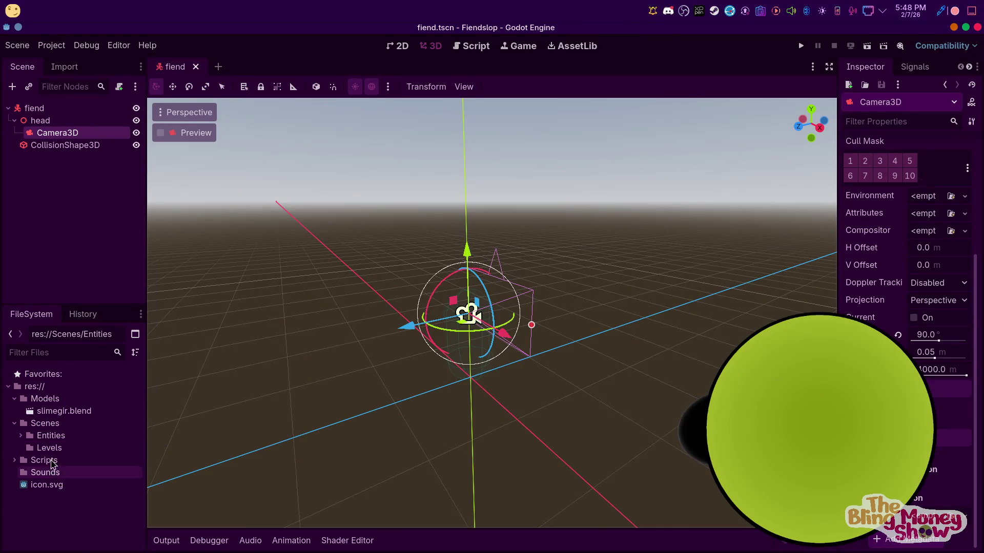
{"action": "left_click", "coordinate": [48, 414]}
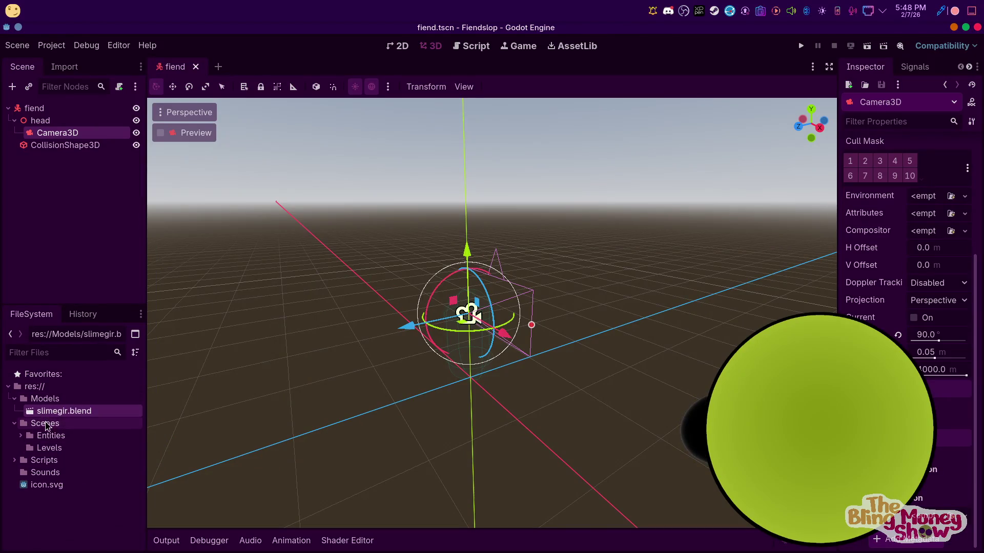
{"action": "left_click", "coordinate": [20, 436]}
{"action": "left_click", "coordinate": [61, 448]}
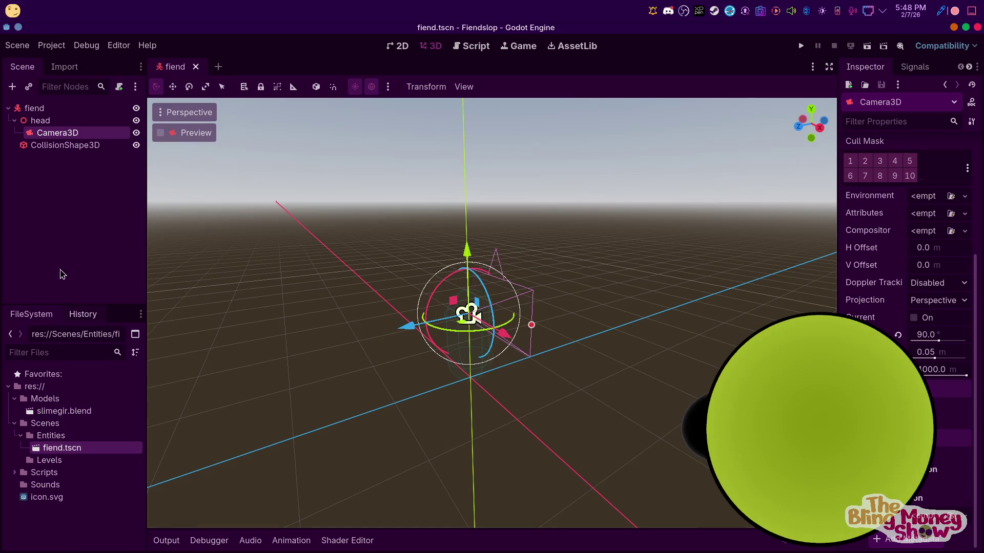
{"action": "right_click", "coordinate": [61, 412]}
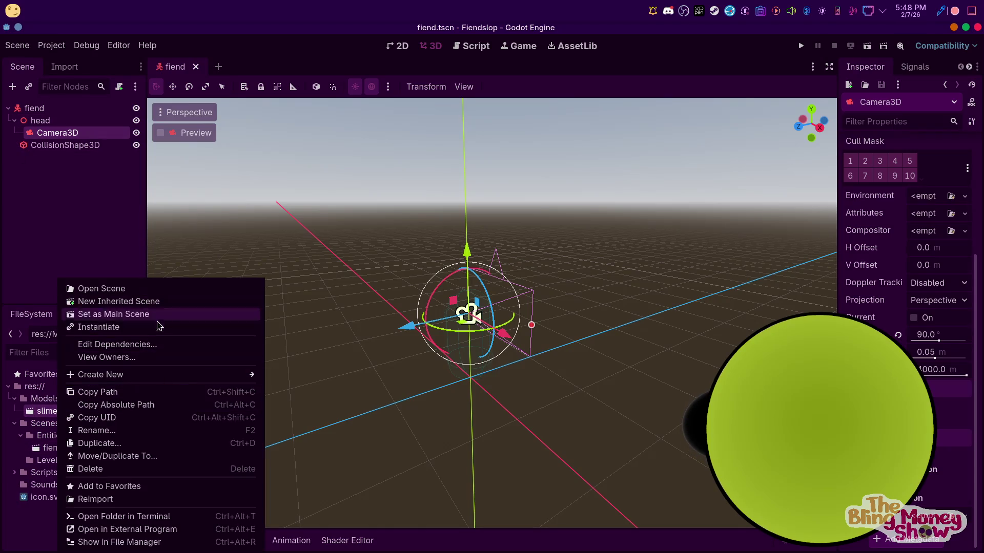
{"action": "left_click", "coordinate": [152, 305]}
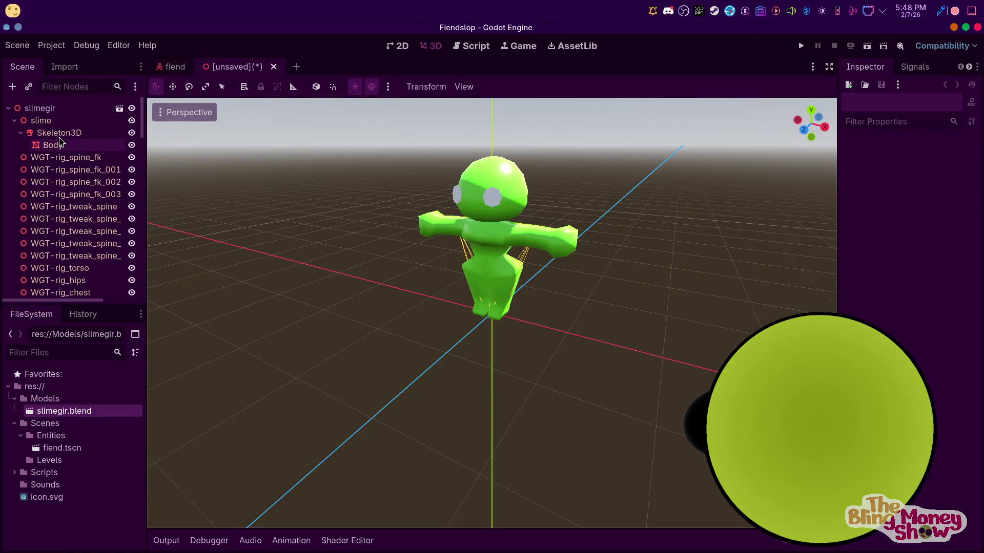
Review the slimegir, slime and Skeleton3D node menus, then begin saving the inherited scene (Ctrl+S)
{"action": "right_click", "coordinate": [59, 110]}
{"action": "left_click", "coordinate": [37, 124]}
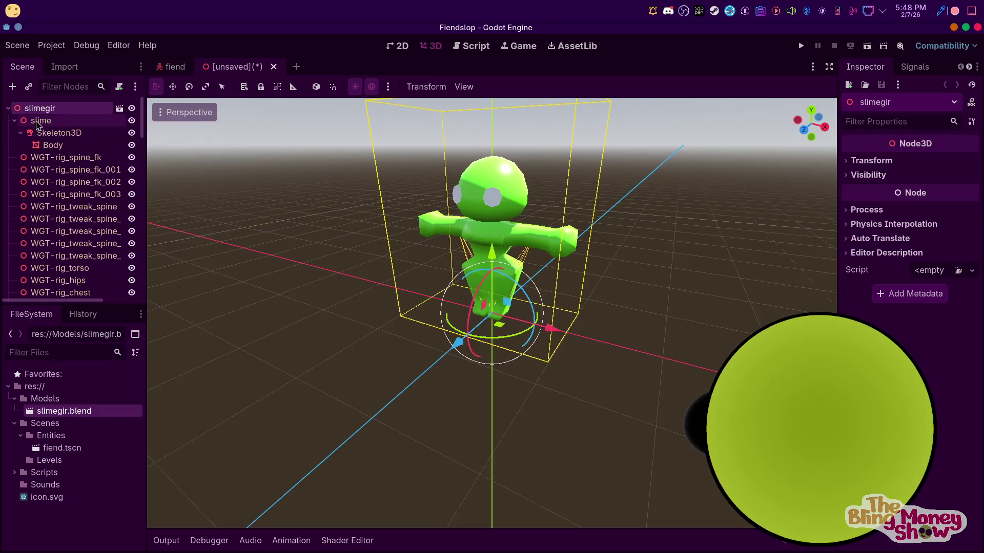
{"action": "right_click", "coordinate": [38, 123]}
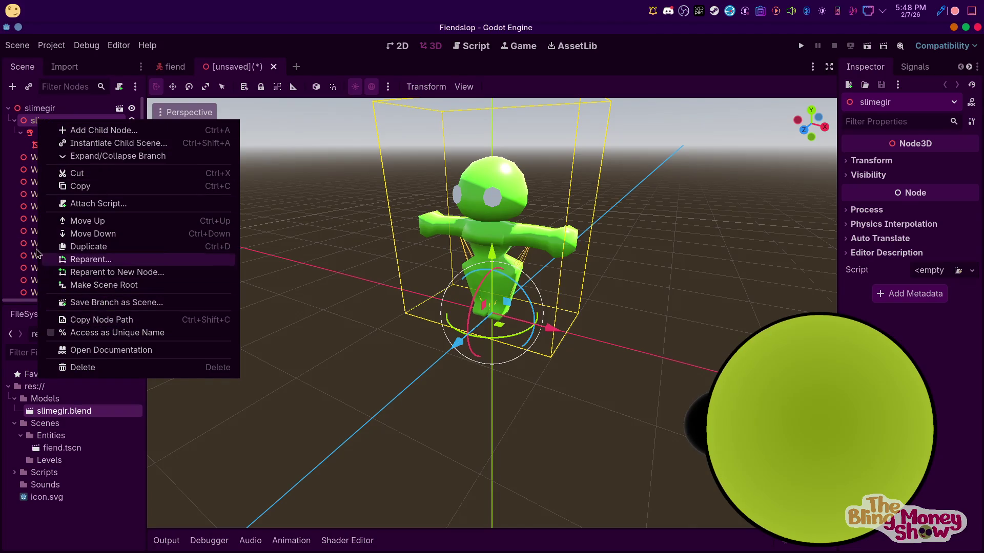
{"action": "left_click", "coordinate": [4, 149]}
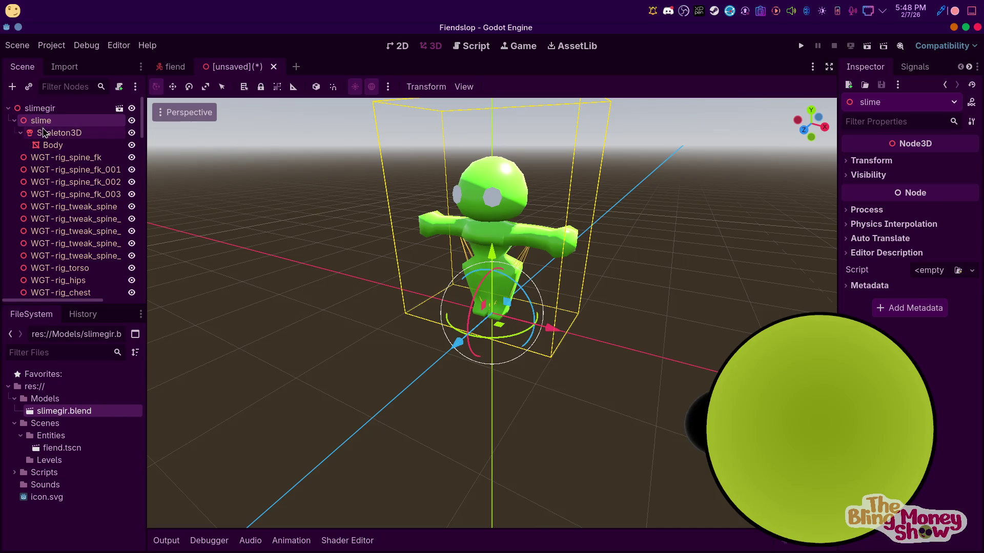
{"action": "right_click", "coordinate": [58, 134]}
{"action": "left_click", "coordinate": [44, 121]}
{"action": "right_click", "coordinate": [47, 109]}
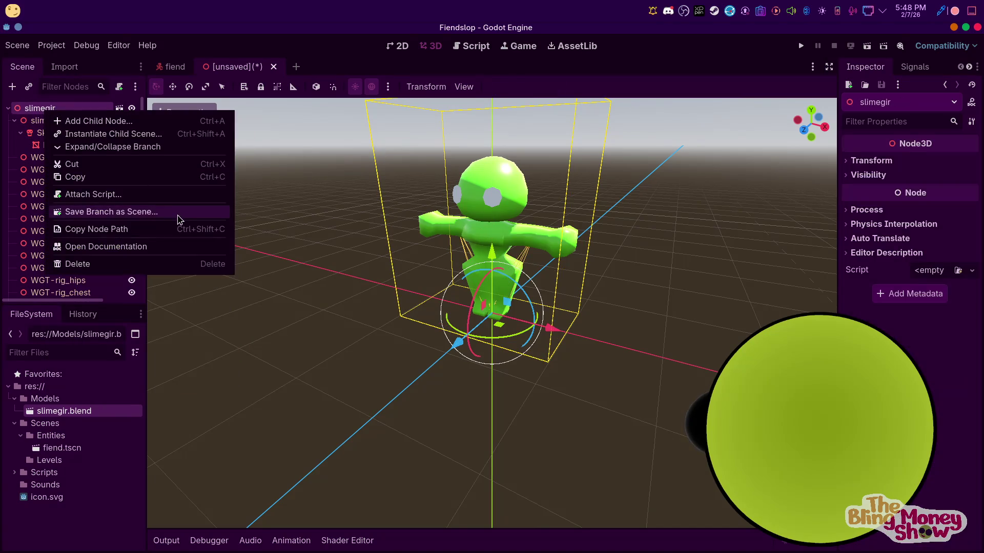
{"action": "left_click", "coordinate": [43, 122]}
{"action": "right_click", "coordinate": [47, 123]}
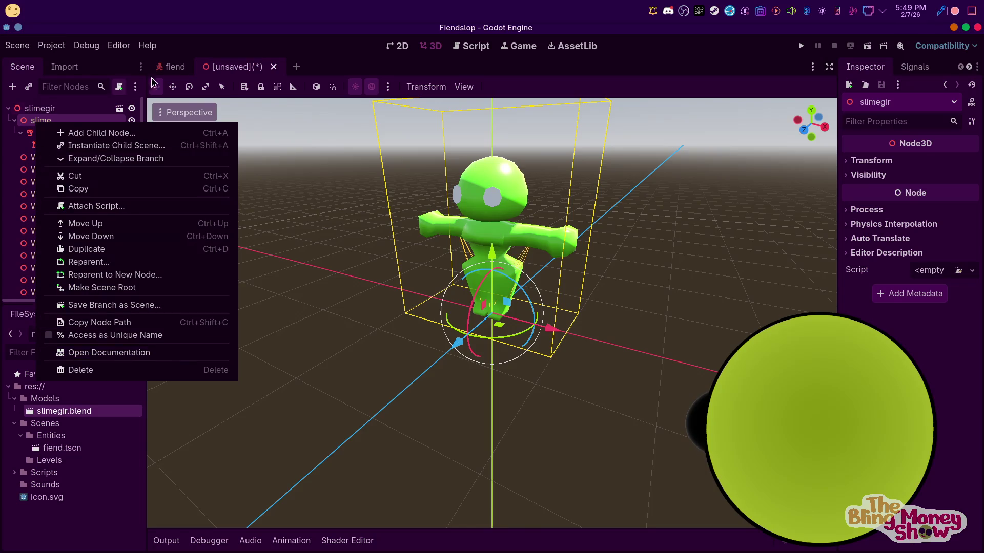
{"action": "left_click", "coordinate": [227, 71]}
{"action": "key", "text": "ctrl+s"}
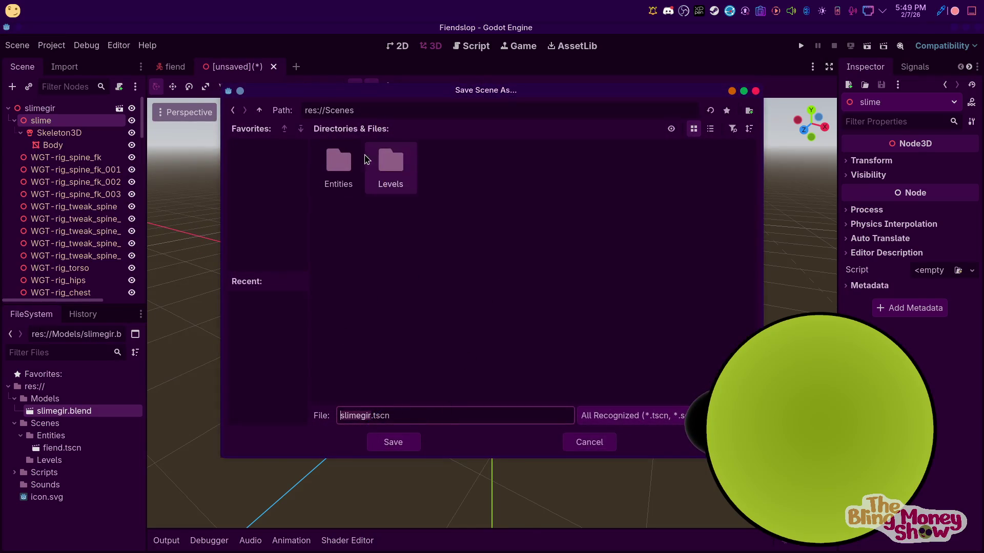
Save the scene as slimegir.tscn in a new Models/player folder and move slimegir.blend into it
{"action": "left_click", "coordinate": [261, 110]}
{"action": "double_click", "coordinate": [342, 168]}
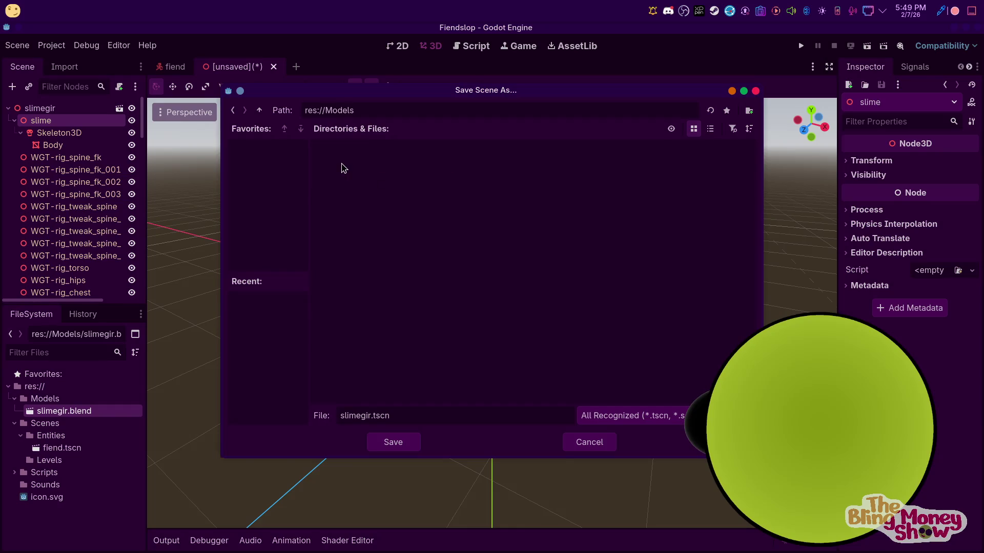
{"action": "left_click", "coordinate": [748, 112]}
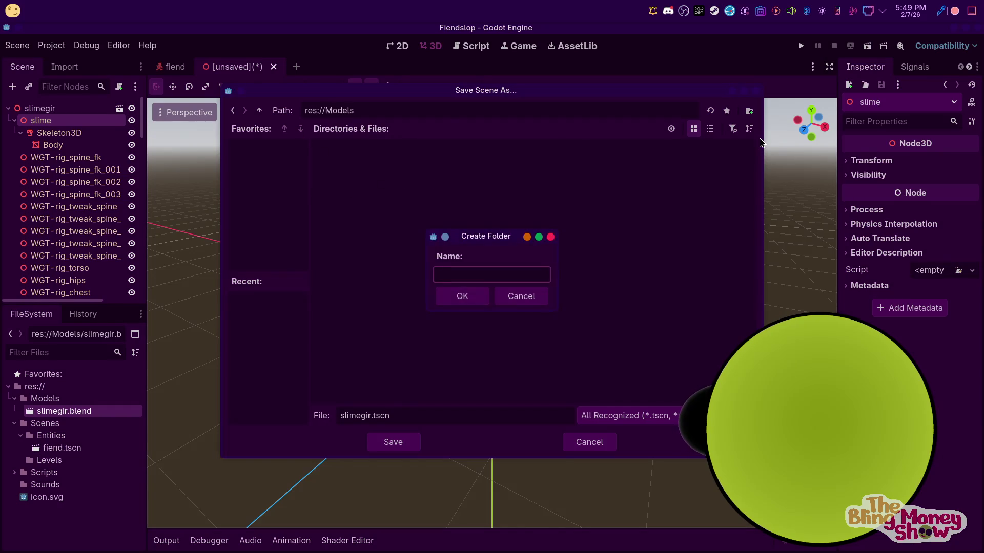
{"action": "type", "text": "player"}
{"action": "key", "text": "Return"}
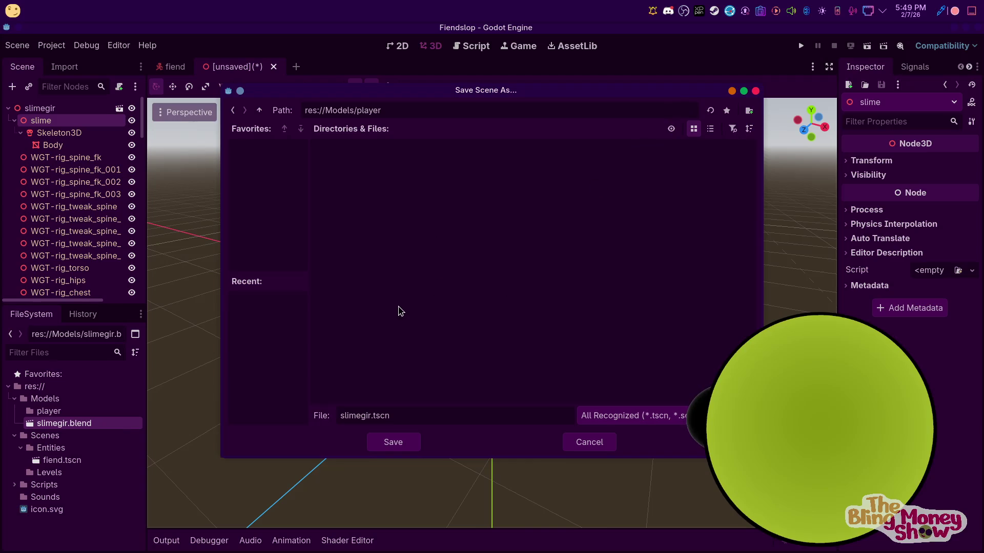
{"action": "left_click", "coordinate": [393, 442]}
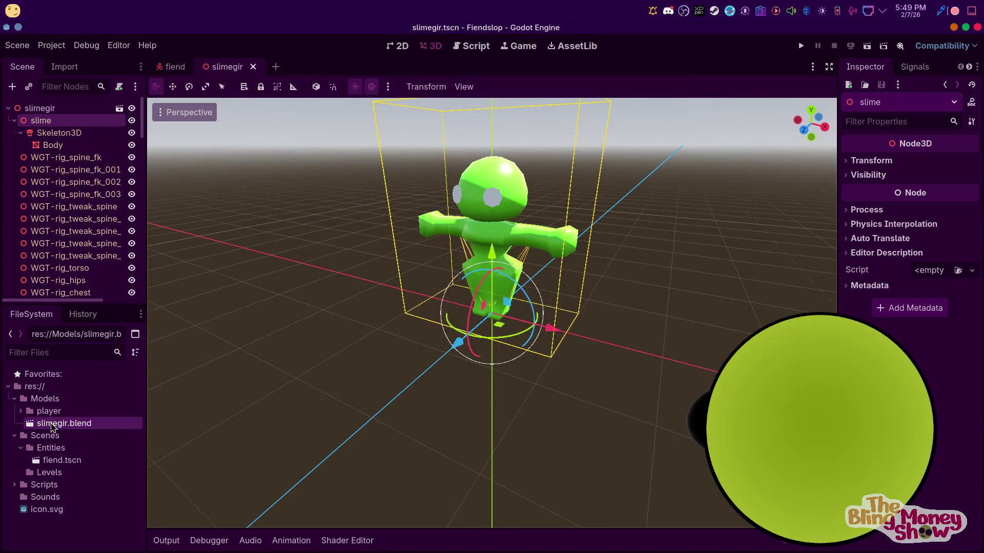
{"action": "left_click_drag", "start_coordinate": [52, 426], "coordinate": [48, 411]}
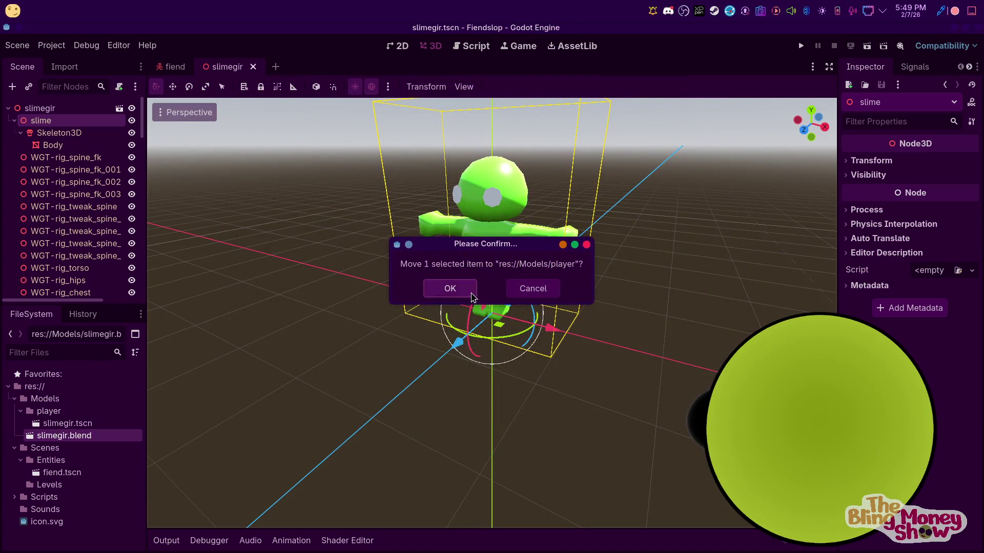
{"action": "left_click", "coordinate": [455, 293]}
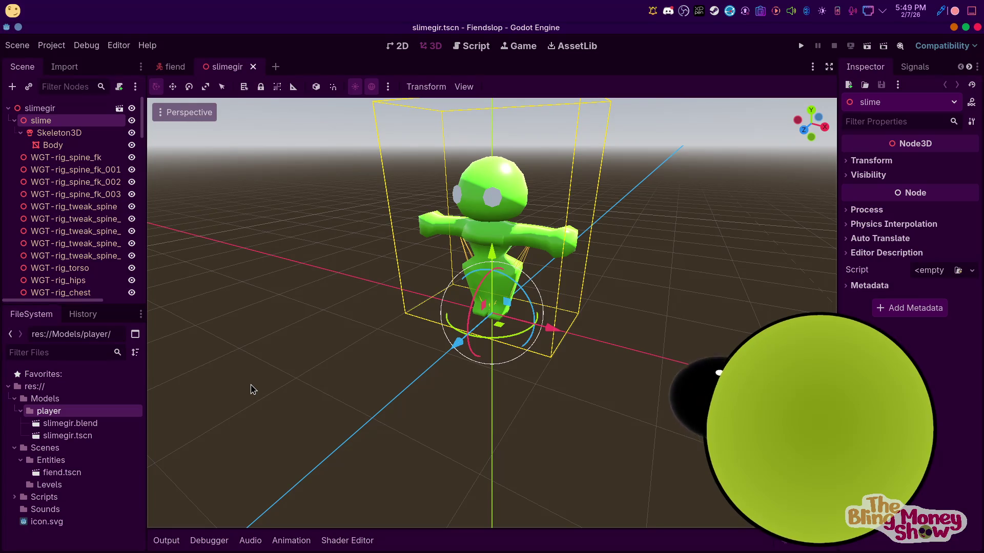
Inspect the menus of the WGT-rig_spine_fk, slimegir, Skeleton3D and slime nodes in the inherited scene
{"action": "left_click", "coordinate": [46, 157]}
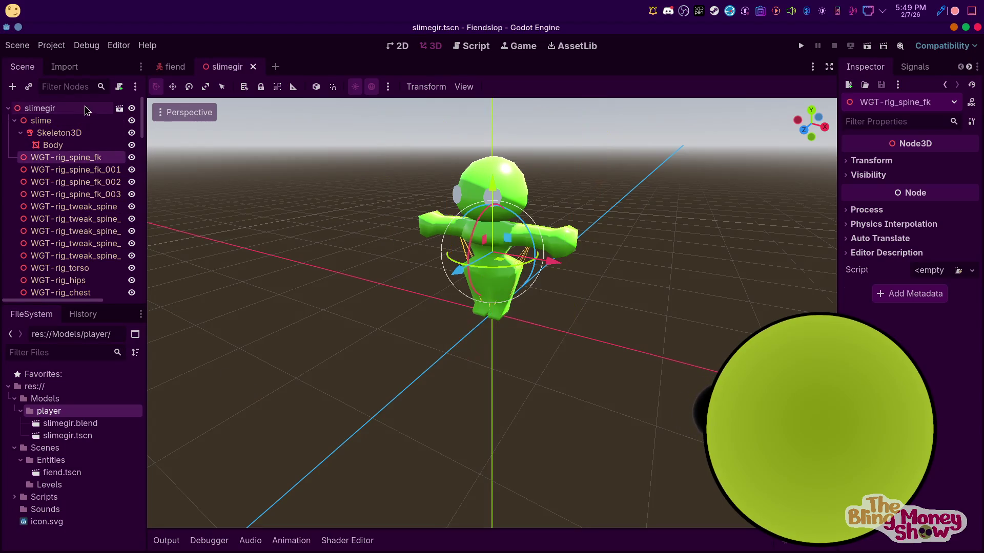
{"action": "right_click", "coordinate": [68, 109]}
{"action": "right_click", "coordinate": [43, 134]}
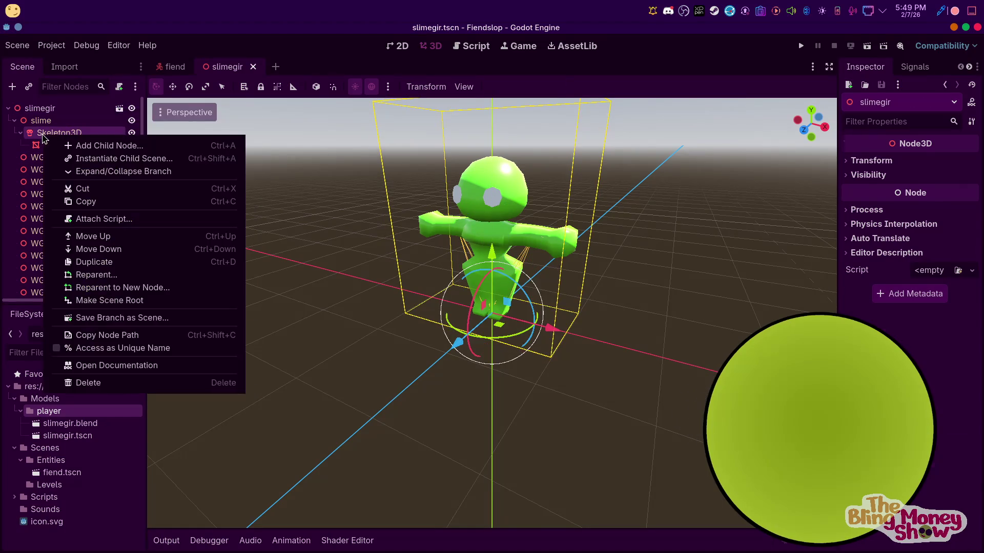
{"action": "right_click", "coordinate": [44, 130]}
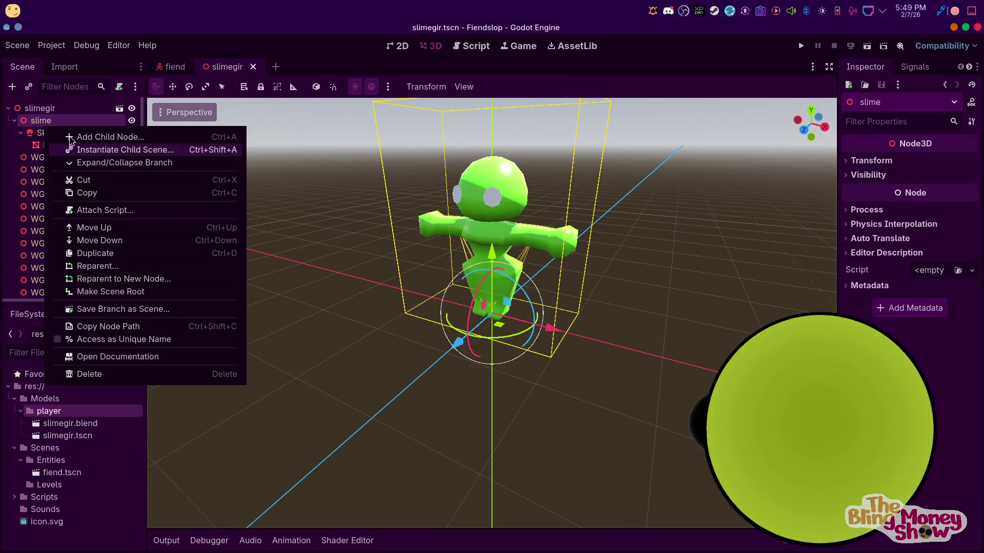
{"action": "left_click", "coordinate": [46, 108]}
{"action": "right_click", "coordinate": [49, 108]}
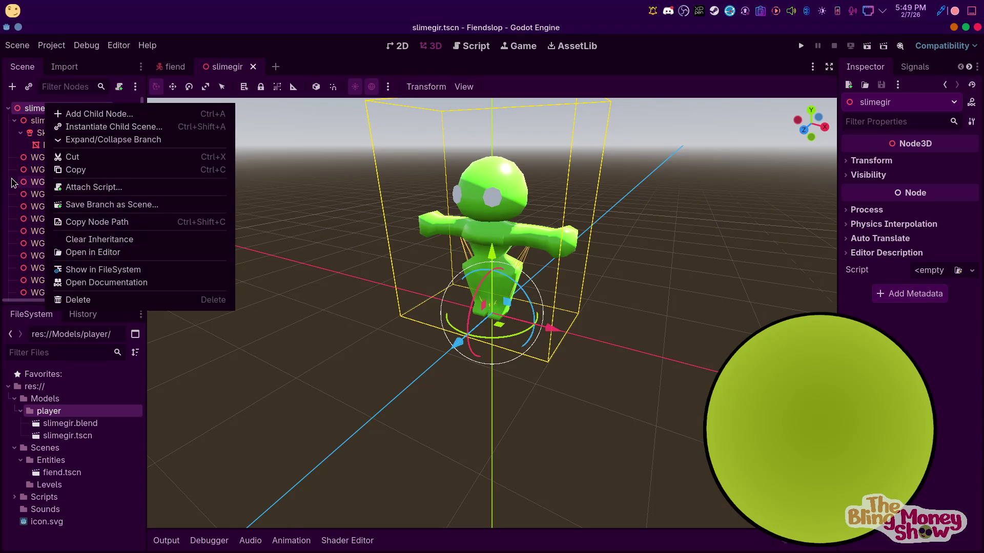
{"action": "left_click", "coordinate": [28, 182]}
Try rearranging an inherited rig node, accept the can't-operate alert, and reopen fiend.tscn
{"action": "left_click_drag", "start_coordinate": [56, 157], "coordinate": [120, 197]}
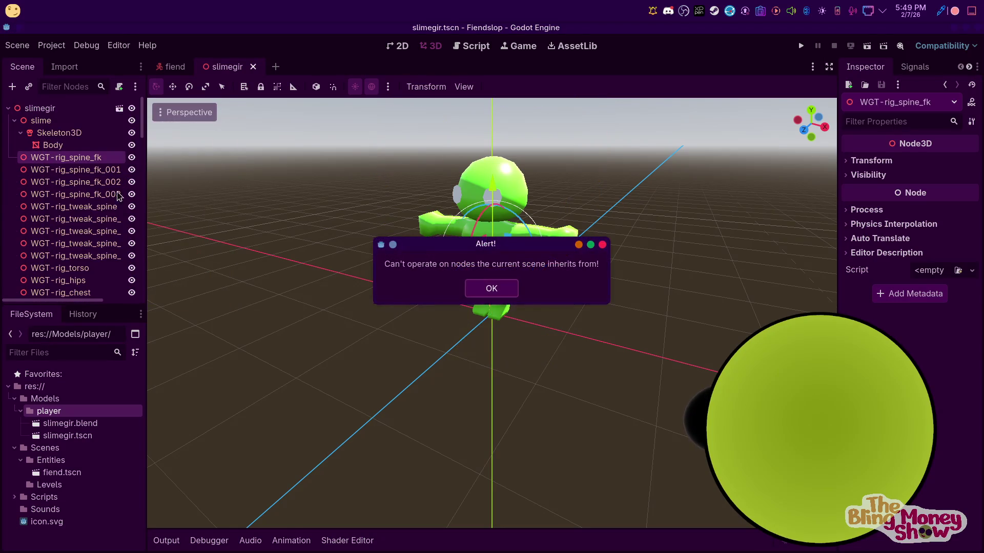
{"action": "left_click", "coordinate": [487, 294]}
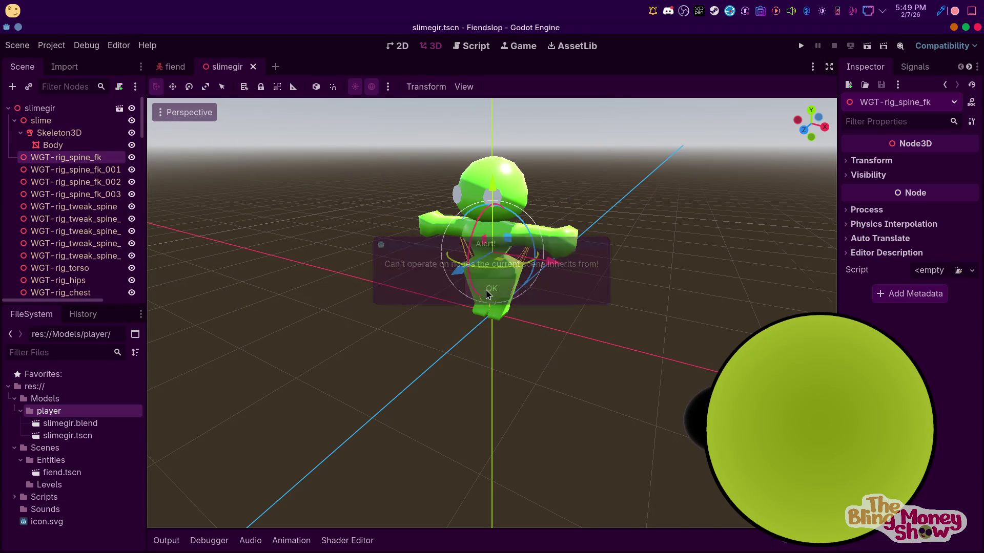
{"action": "double_click", "coordinate": [62, 472]}
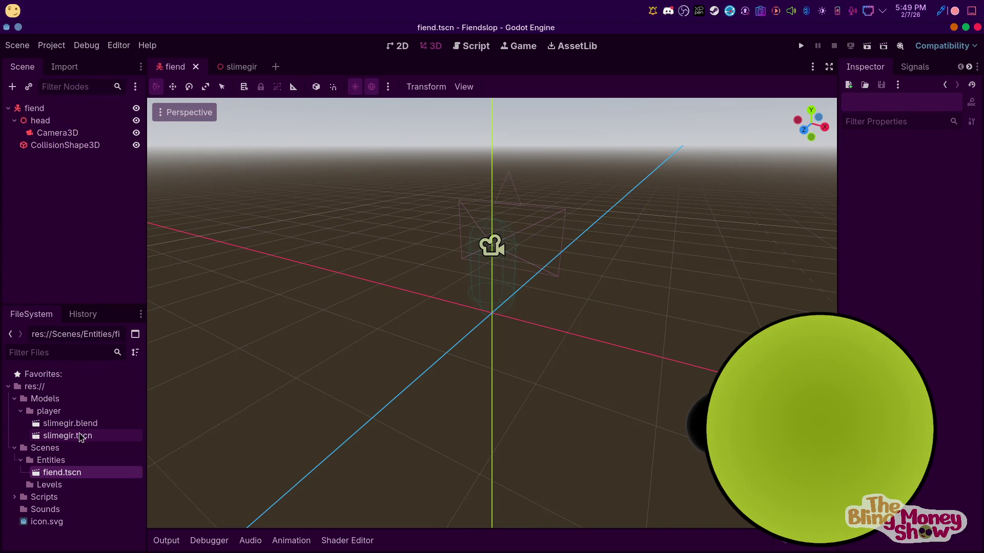
Instance slimegir.tscn into the fiend scene and reset its position to the origin
{"action": "left_click_drag", "start_coordinate": [80, 437], "coordinate": [590, 306]}
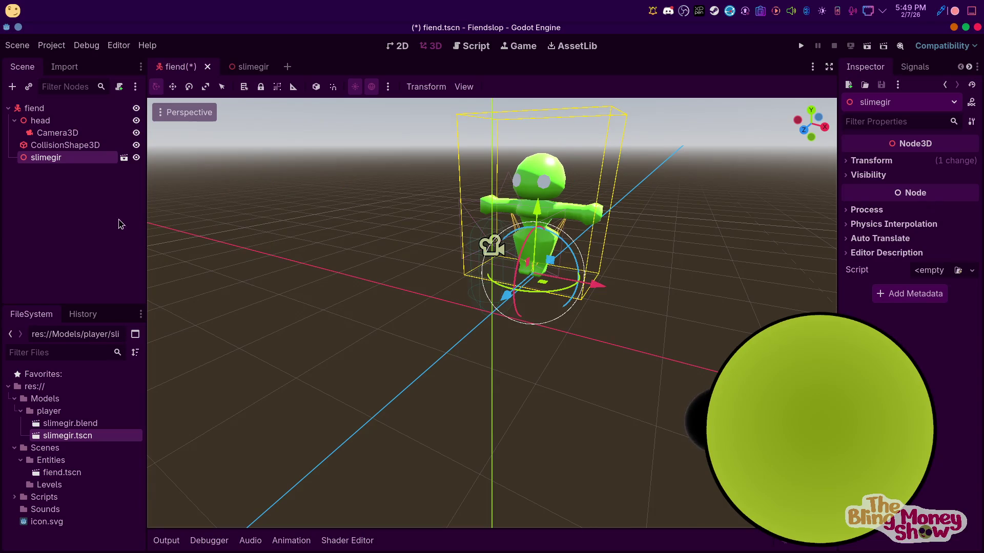
{"action": "left_click", "coordinate": [871, 160]}
{"action": "left_click", "coordinate": [970, 176]}
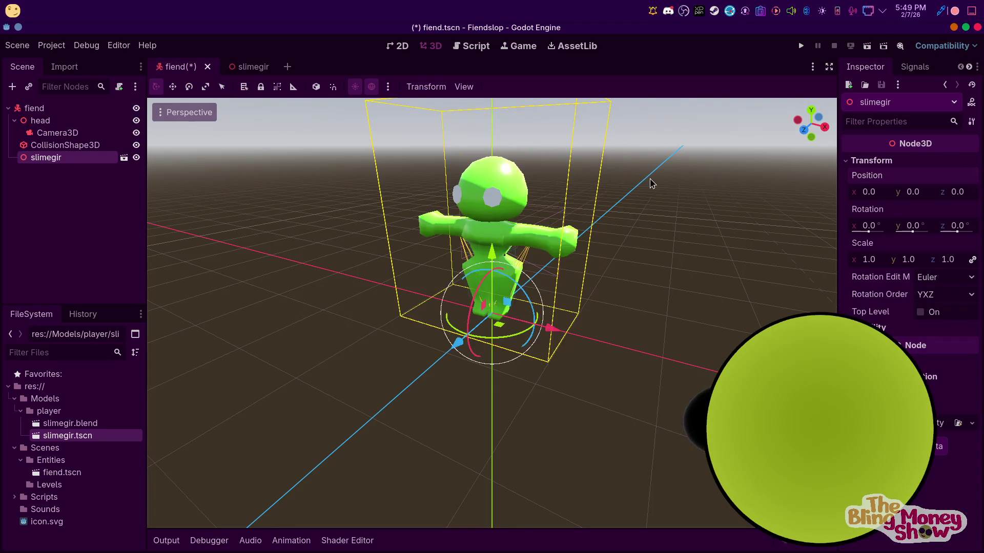
On CollisionShape3D, try a cylinder shape and settle back on a new capsule shape
{"action": "left_click", "coordinate": [42, 121]}
{"action": "left_click", "coordinate": [76, 145]}
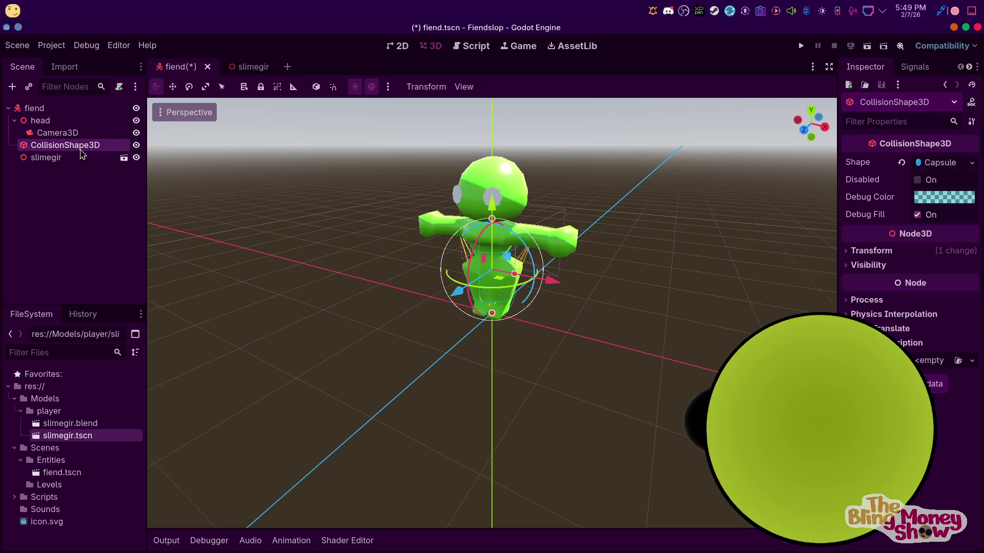
{"action": "left_click", "coordinate": [932, 163]}
{"action": "left_click", "coordinate": [902, 162]}
{"action": "left_click", "coordinate": [934, 163]}
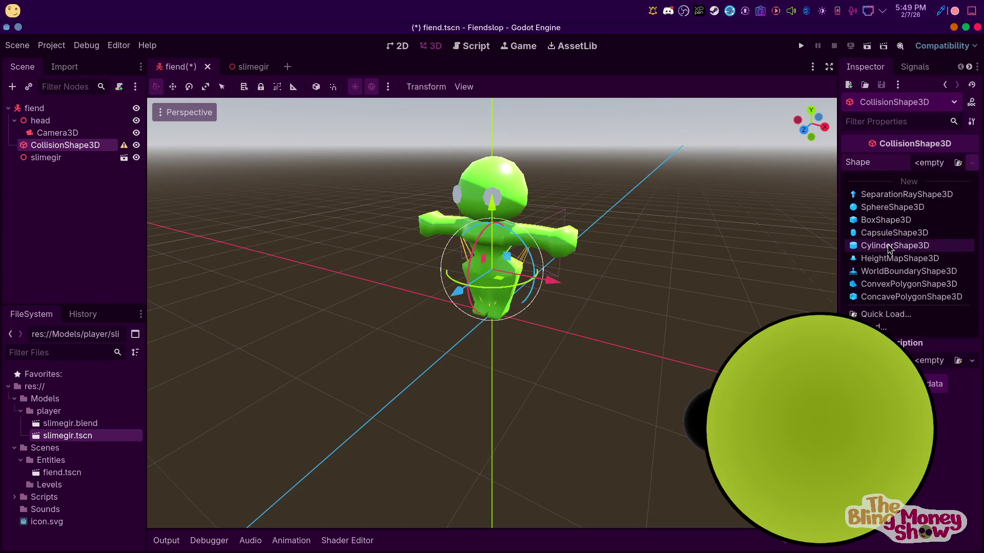
{"action": "left_click", "coordinate": [893, 244]}
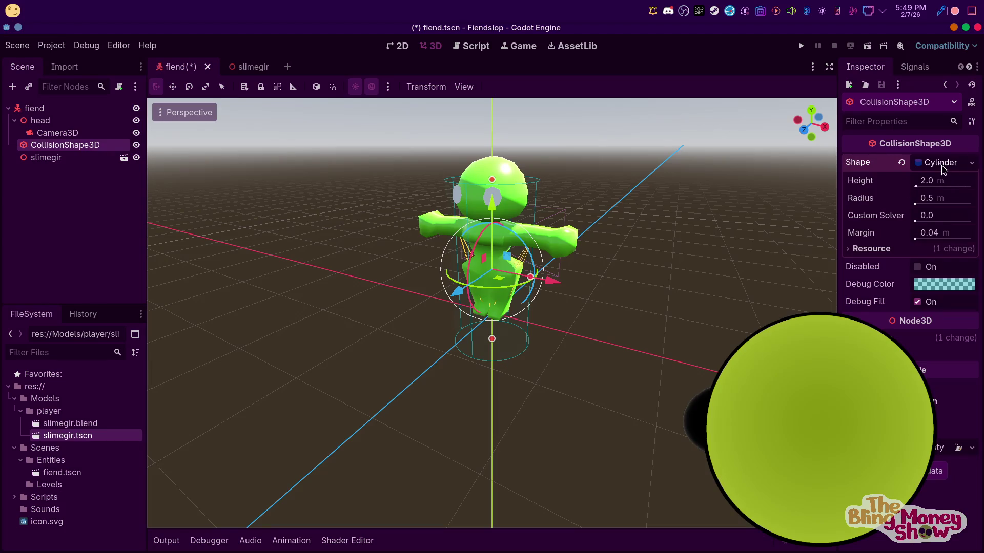
{"action": "left_click", "coordinate": [900, 162]}
{"action": "left_click", "coordinate": [934, 163]}
{"action": "left_click", "coordinate": [891, 232]}
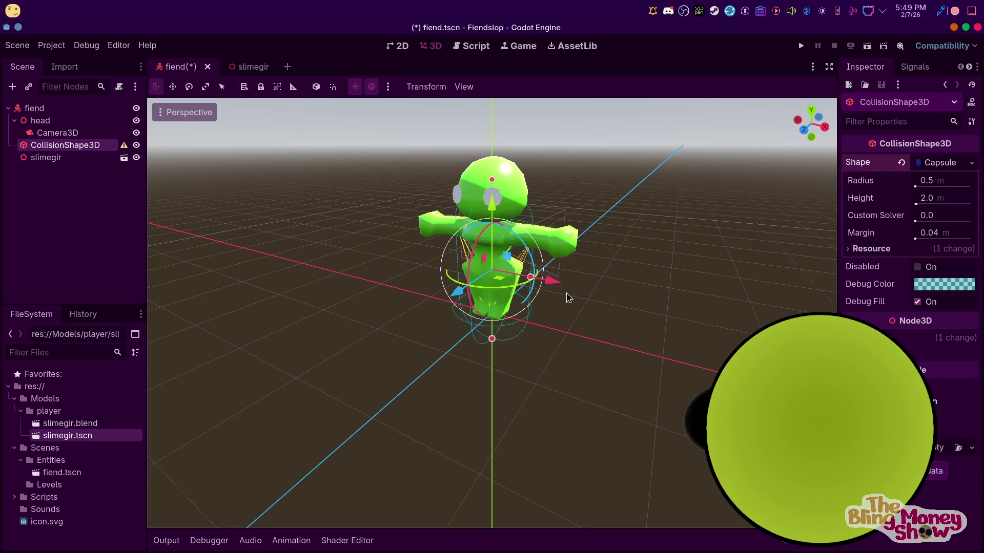
In front view, resize the capsule to about 0.32 radius by 1.75 height to fit the slime
{"action": "key", "text": "KP_1"}
{"action": "left_click_drag", "start_coordinate": [492, 346], "coordinate": [495, 313]}
{"action": "left_click_drag", "start_coordinate": [493, 191], "coordinate": [492, 183]}
{"action": "left_click_drag", "start_coordinate": [531, 248], "coordinate": [530, 249]}
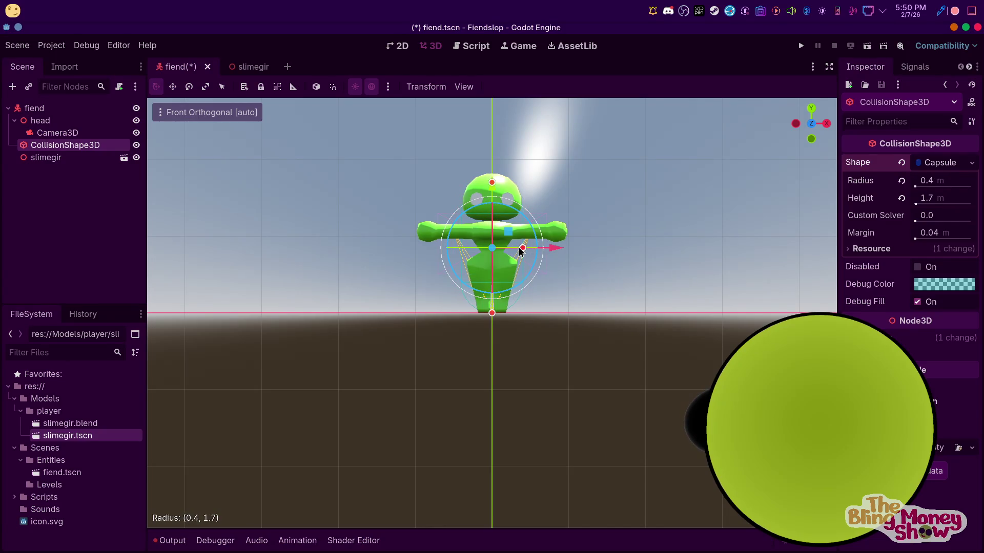
{"action": "left_click_drag", "start_coordinate": [492, 182], "coordinate": [492, 179]}
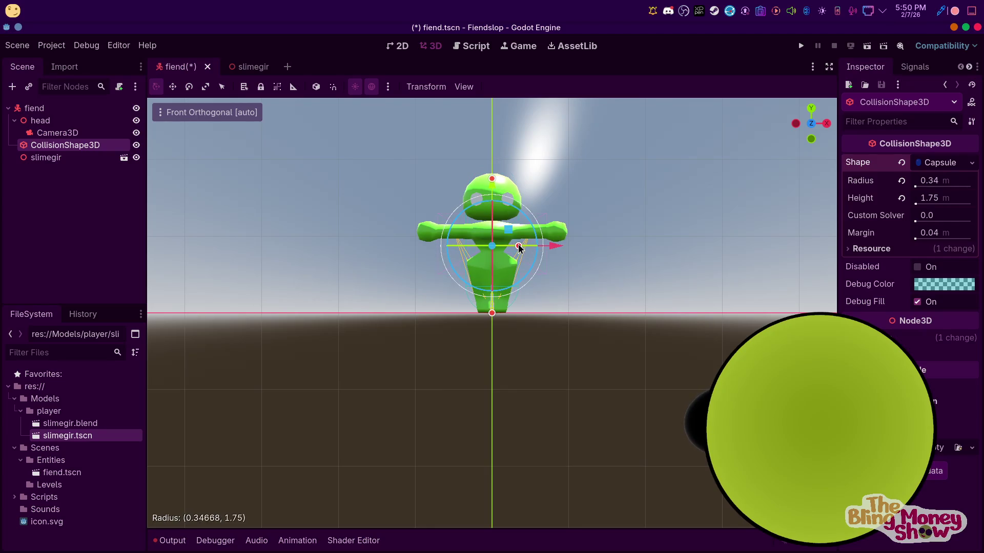
{"action": "scroll", "coordinate": [611, 187], "scroll_direction": "up", "scroll_amount": 3}
{"action": "key", "text": "KP_3"}
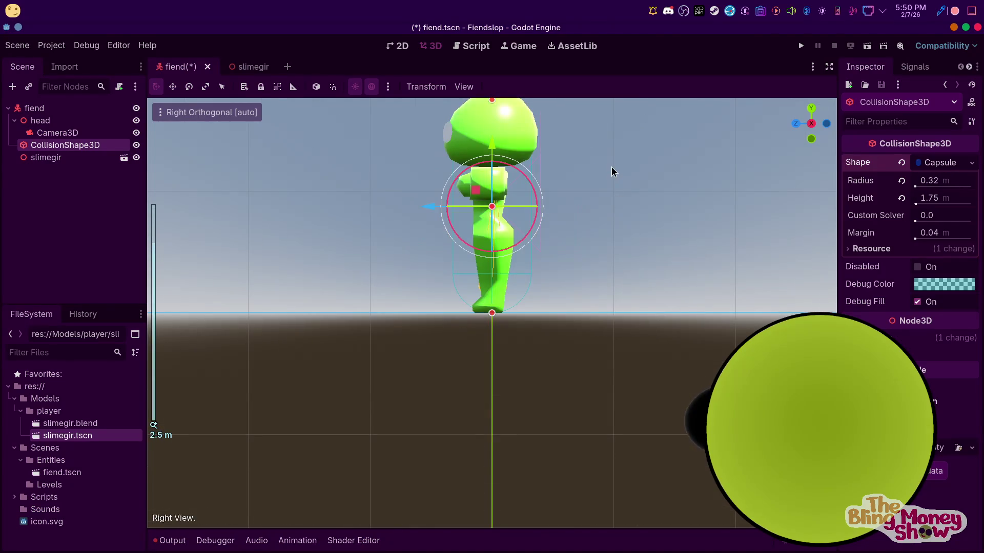
{"action": "key", "text": "KP_1"}
{"action": "key", "text": "KP_3"}
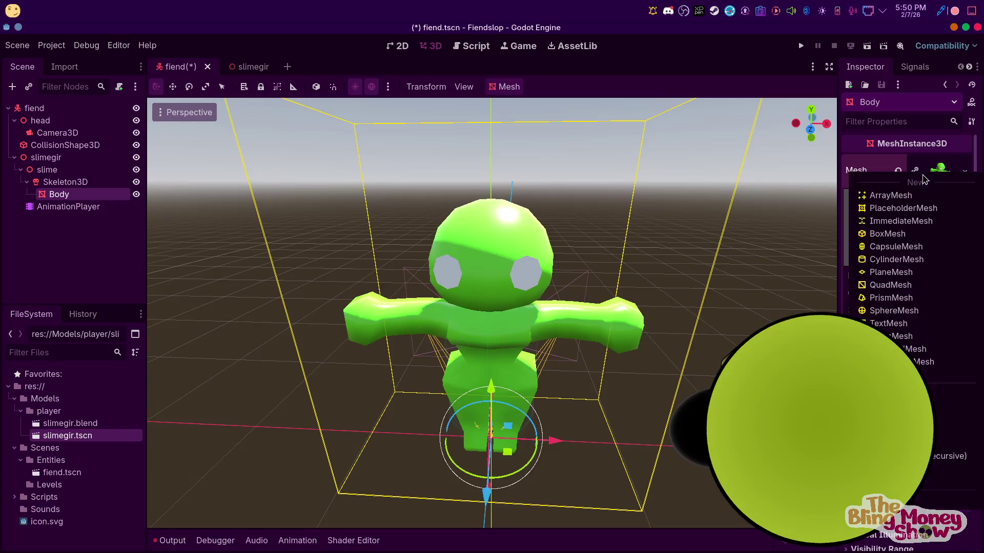
Make the Body mesh unique (recursive) and give the eye surface a new StandardMaterial3D
{"action": "left_click", "coordinate": [946, 456]}
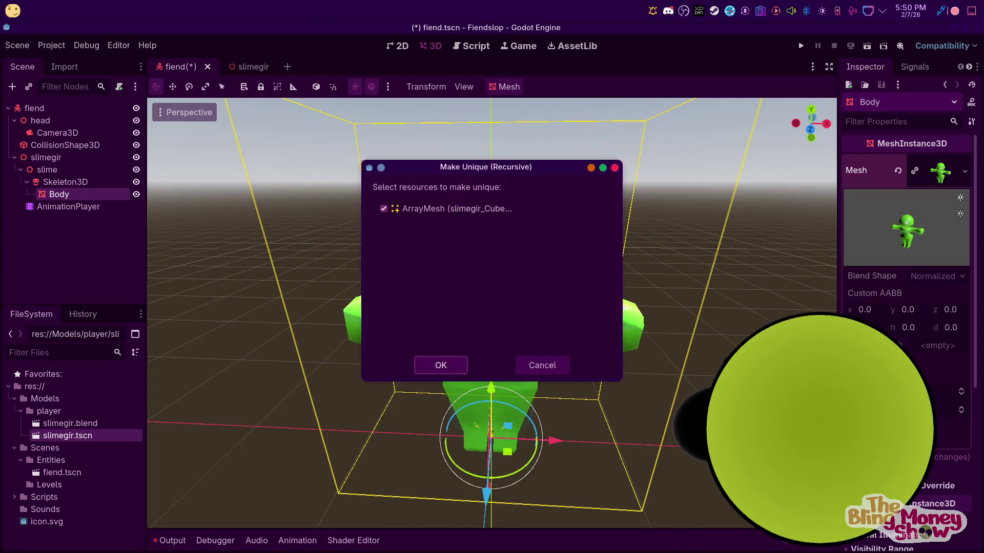
{"action": "left_click", "coordinate": [441, 365]}
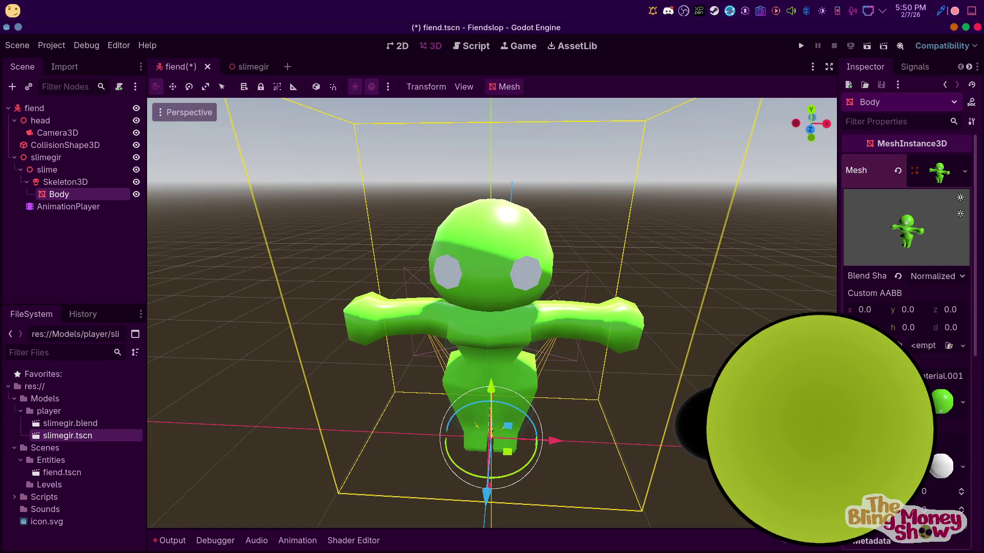
{"action": "left_click", "coordinate": [940, 466]}
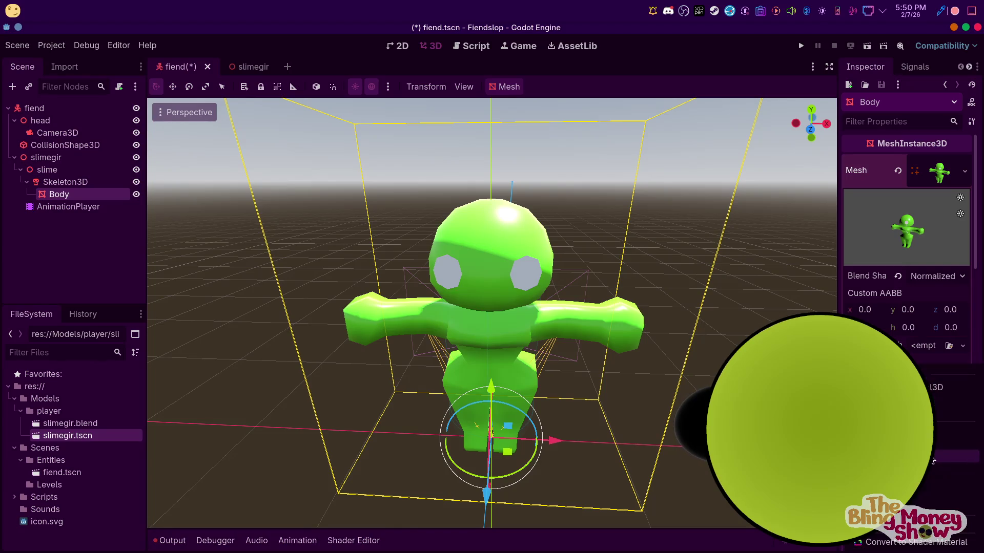
{"action": "scroll", "coordinate": [938, 473], "scroll_direction": "down", "scroll_amount": 5}
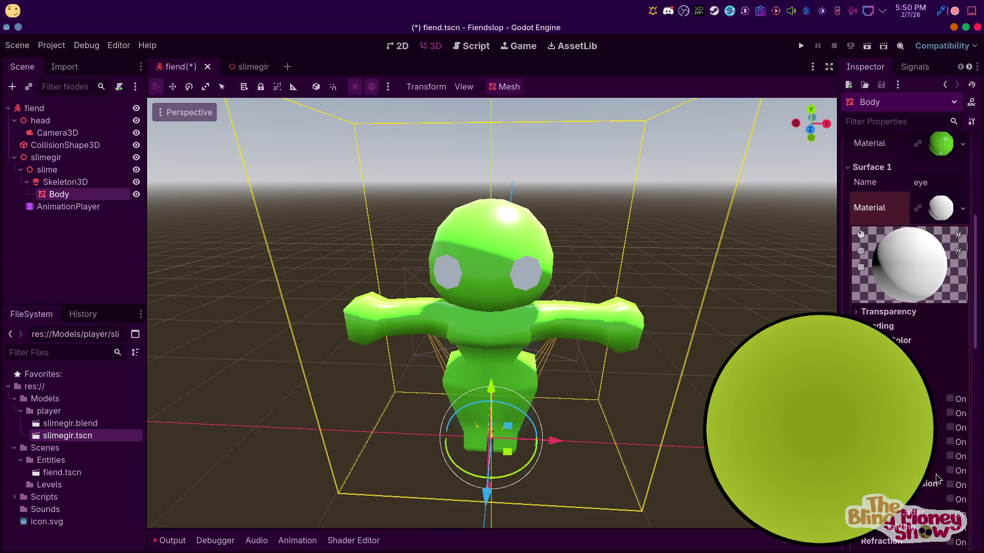
{"action": "left_click", "coordinate": [903, 327]}
{"action": "right_click", "coordinate": [945, 210]}
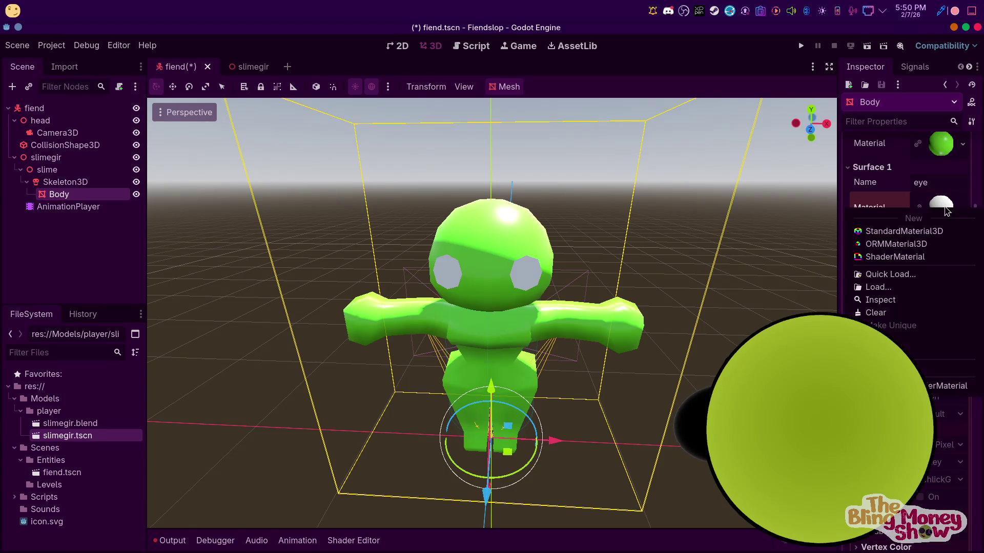
{"action": "scroll", "coordinate": [914, 175], "scroll_direction": "up", "scroll_amount": 4}
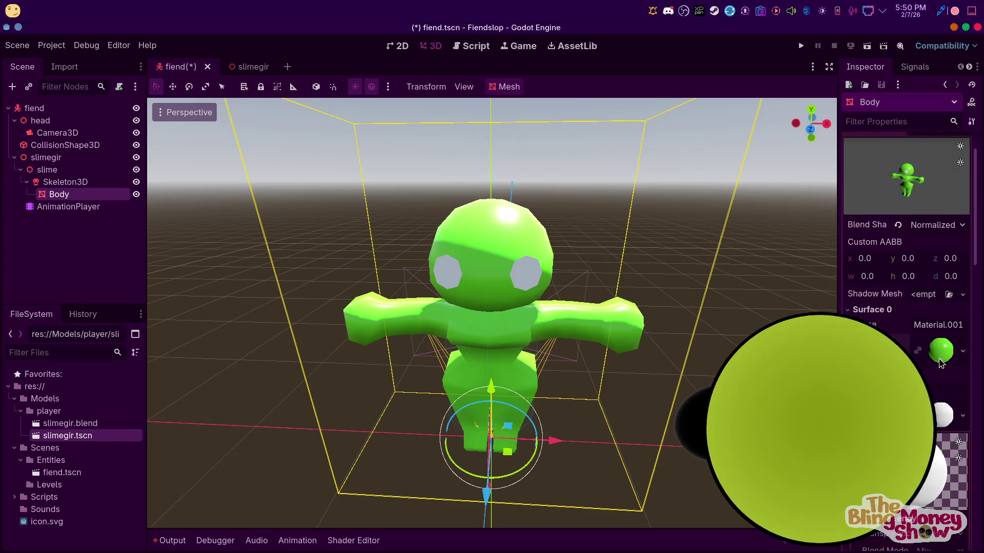
{"action": "right_click", "coordinate": [944, 419]}
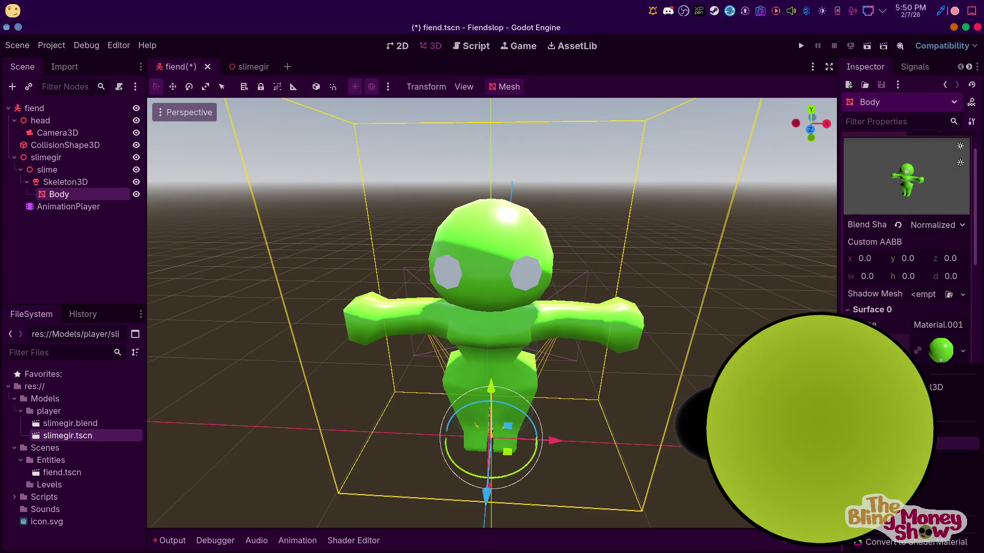
{"action": "left_click", "coordinate": [922, 387]}
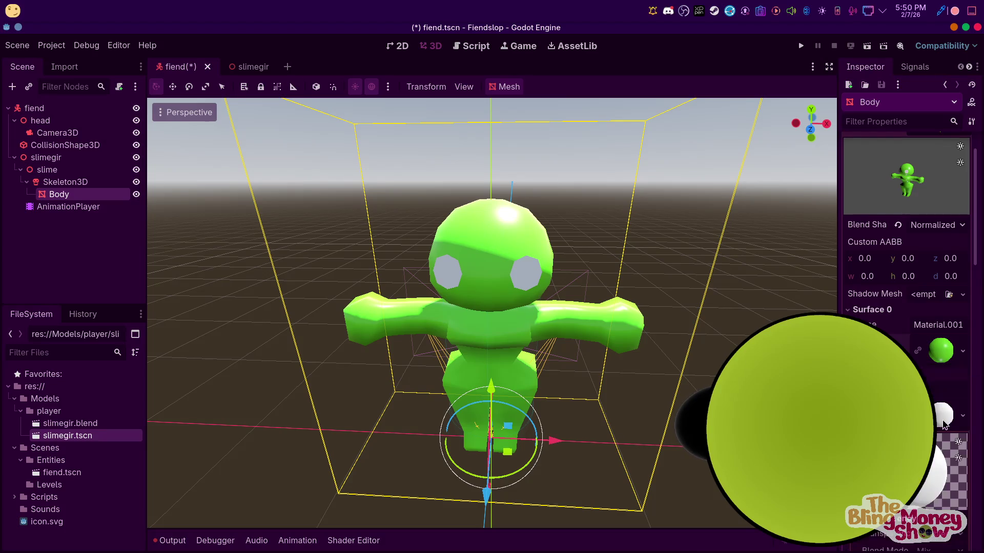
Set the eye material to Per-Vertex shading, Toon diffuse and Disabled specular
{"action": "left_click", "coordinate": [884, 209]}
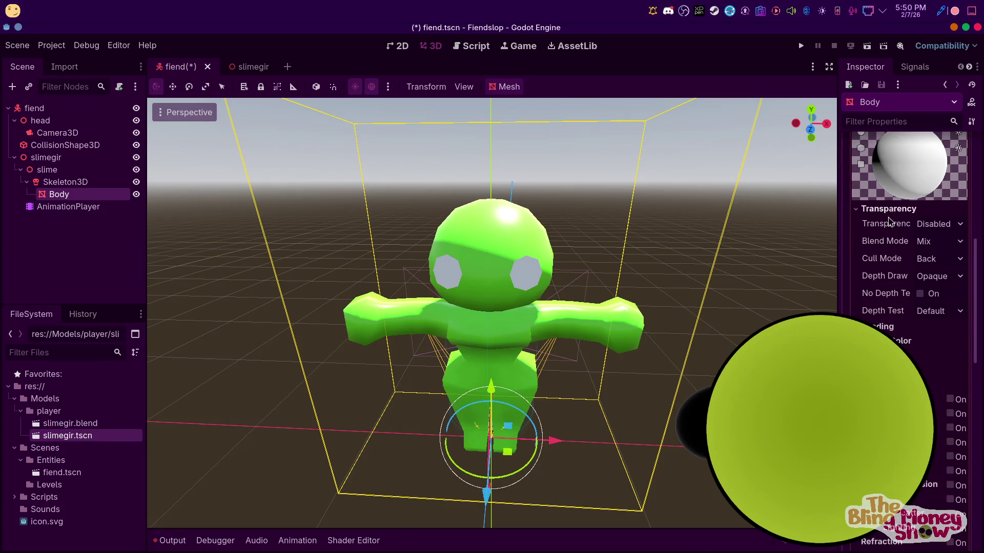
{"action": "left_click", "coordinate": [888, 209]}
{"action": "left_click", "coordinate": [937, 239]}
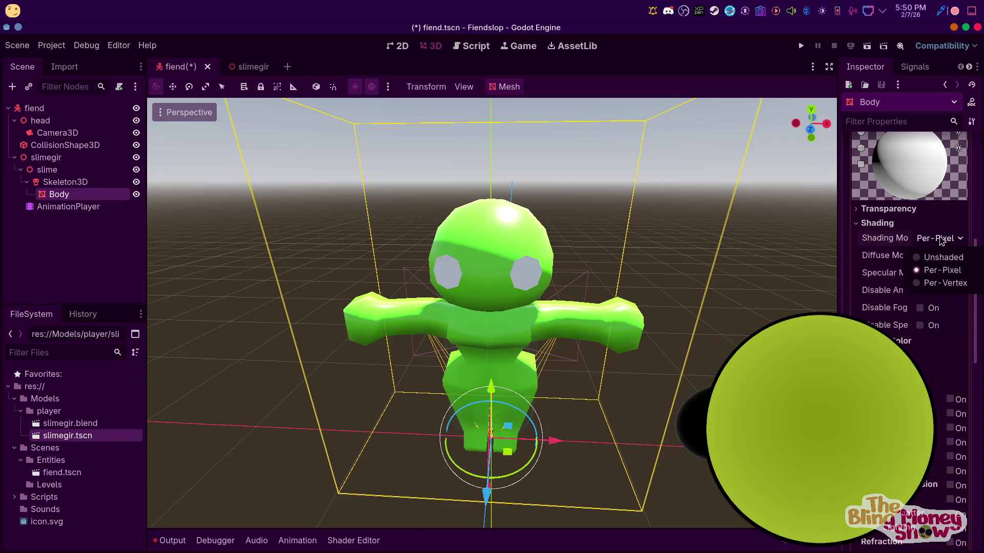
{"action": "left_click", "coordinate": [946, 283]}
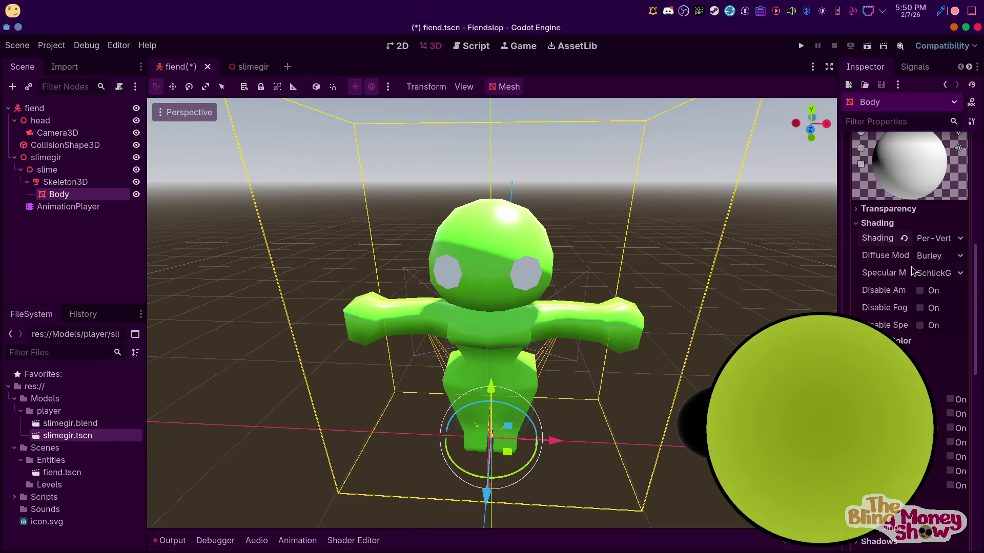
{"action": "left_click", "coordinate": [950, 255]}
{"action": "left_click", "coordinate": [934, 311]}
{"action": "left_click", "coordinate": [945, 274]}
{"action": "left_click", "coordinate": [933, 321]}
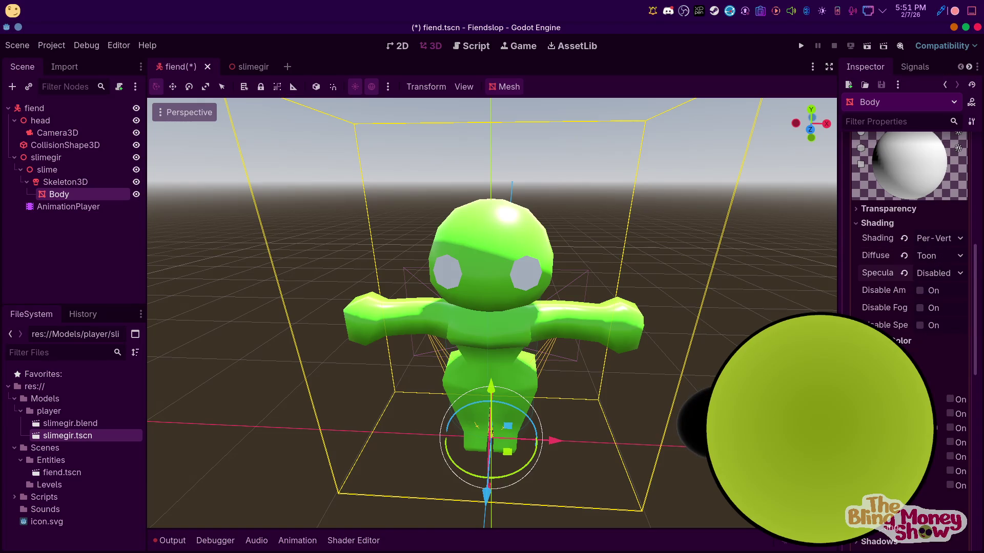
Set the eye albedo to black, then expand the body material's albedo settings
{"action": "left_click", "coordinate": [939, 370]}
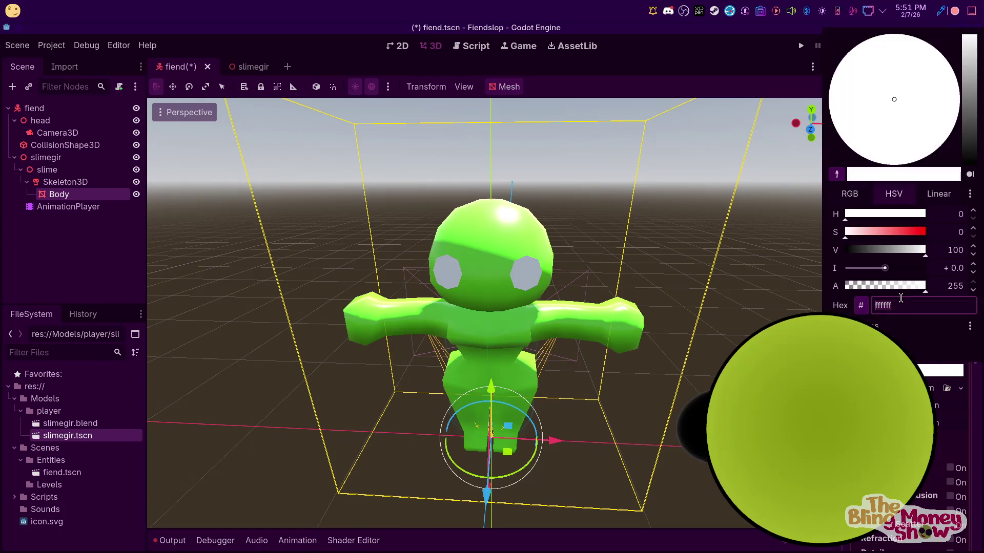
{"action": "left_click_drag", "start_coordinate": [869, 251], "coordinate": [792, 257]}
{"action": "left_click", "coordinate": [731, 321]}
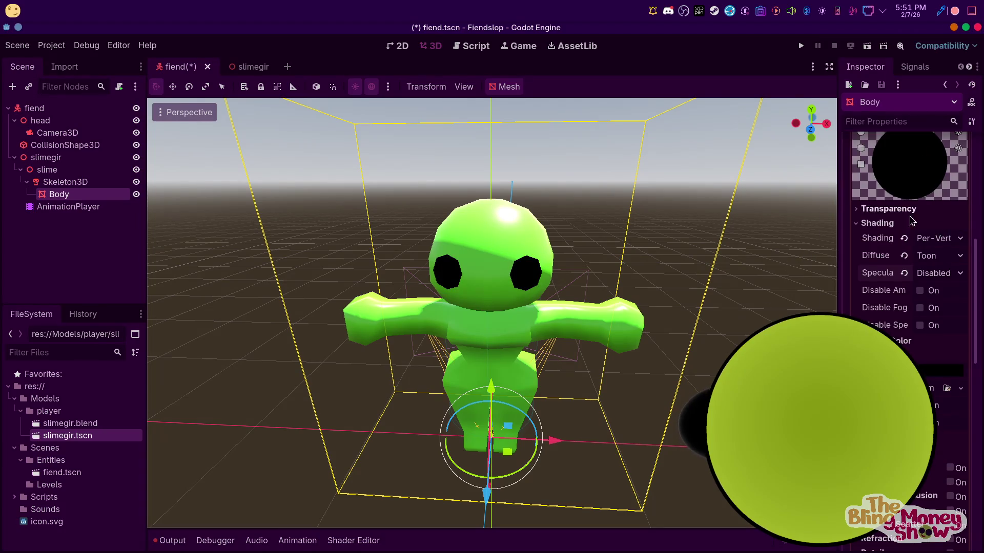
{"action": "scroll", "coordinate": [910, 222], "scroll_direction": "up", "scroll_amount": 5}
{"action": "scroll", "coordinate": [907, 192], "scroll_direction": "up", "scroll_amount": 1}
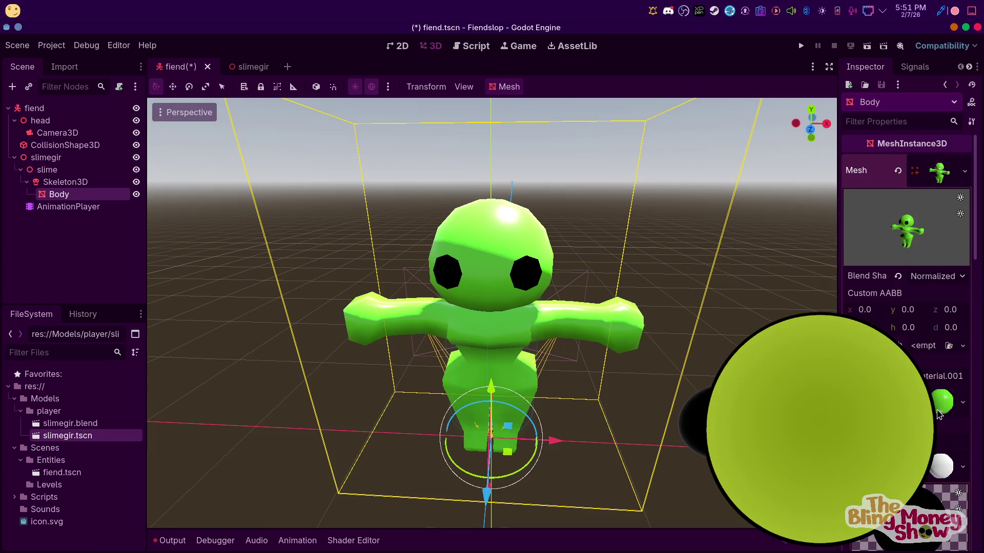
{"action": "left_click", "coordinate": [930, 376]}
{"action": "scroll", "coordinate": [874, 213], "scroll_direction": "down", "scroll_amount": 5}
{"action": "left_click", "coordinate": [883, 238]}
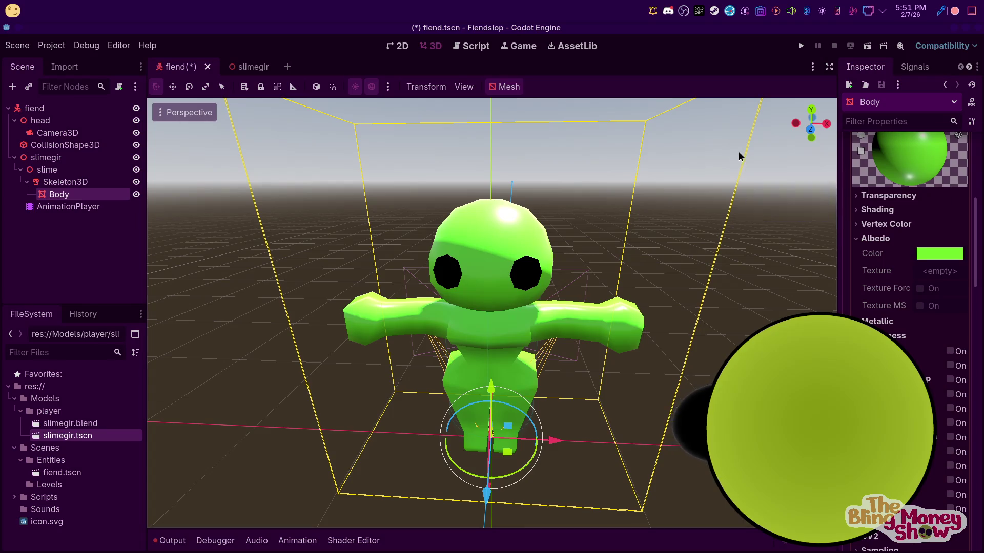
Switch to Firefox, go to godotshaders.com and search the shader library for "slime"
{"action": "key", "text": "alt+Tab"}
{"action": "type", "text": "godo"}
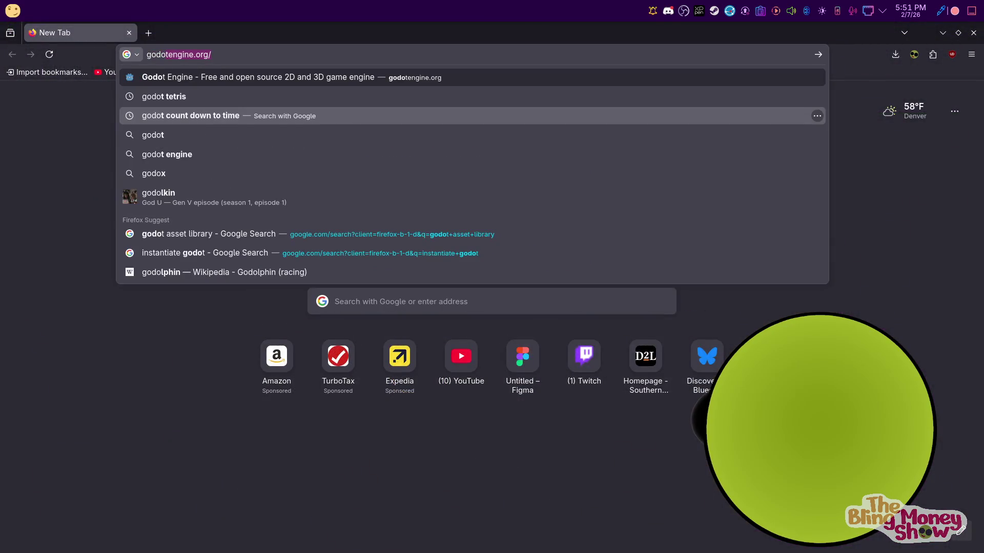
{"action": "type", "text": "tsha"}
{"action": "key", "text": "Return"}
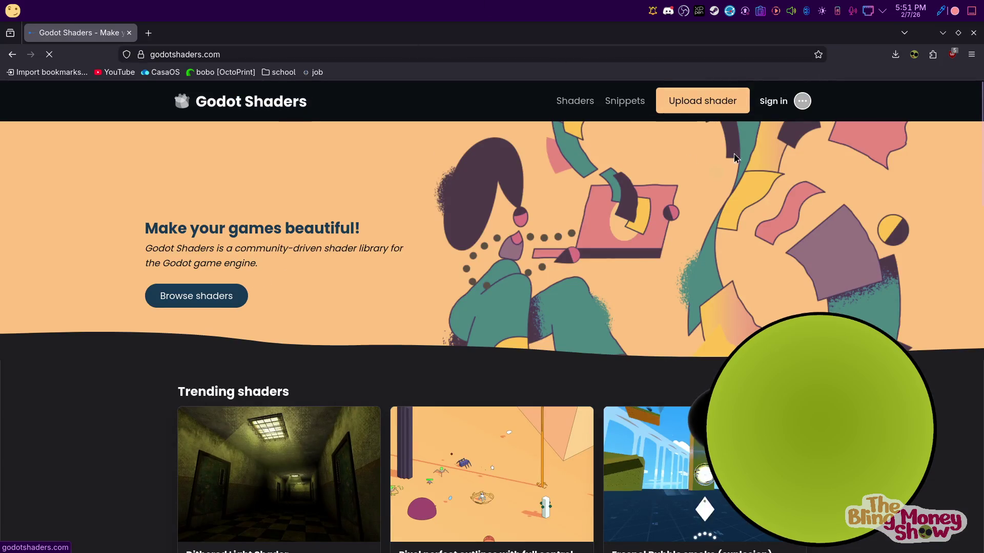
{"action": "left_click", "coordinate": [219, 296]}
{"action": "left_click", "coordinate": [459, 197]}
{"action": "type", "text": "slime"}
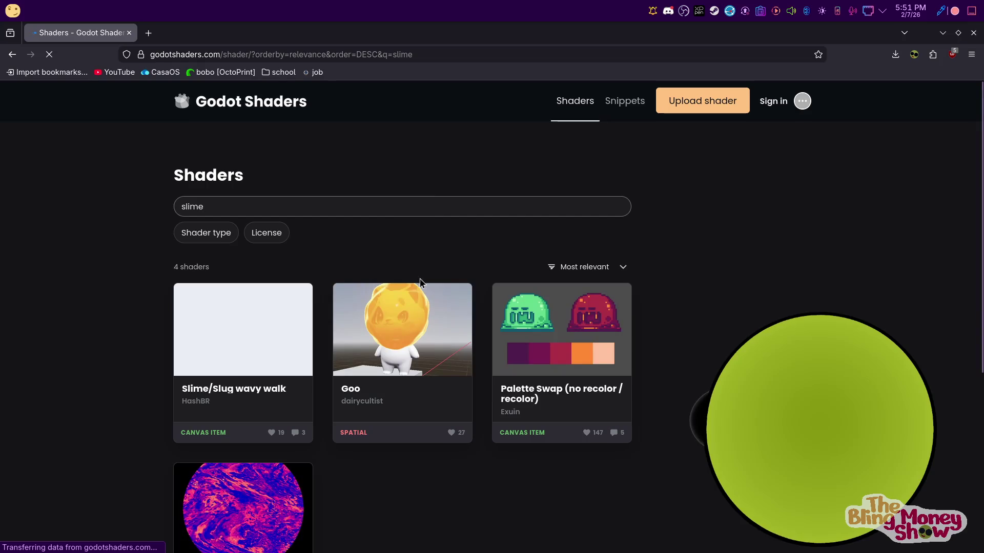
Open the Goo shader's page to view its code, then return to the Godot editor
{"action": "left_click", "coordinate": [391, 407]}
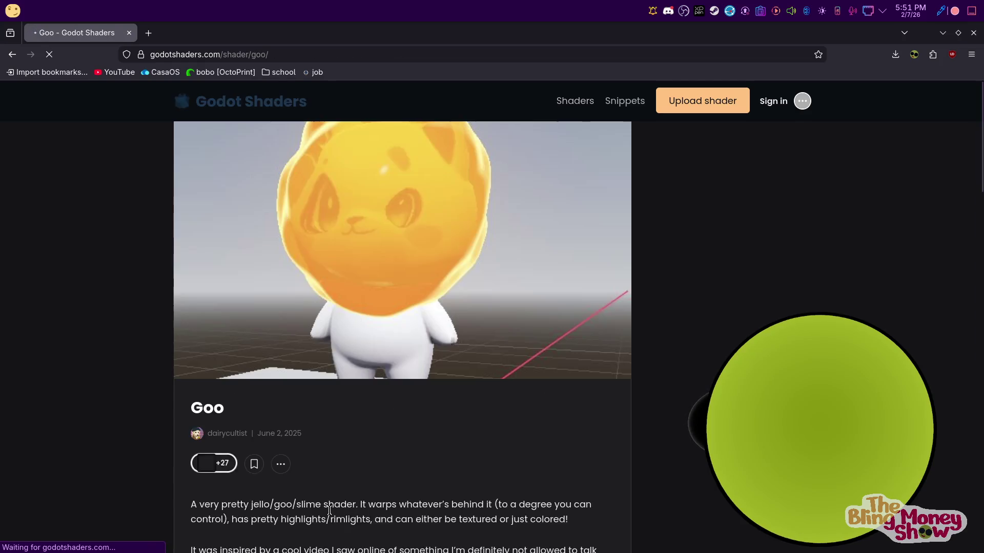
{"action": "scroll", "coordinate": [323, 462], "scroll_direction": "down", "scroll_amount": 10}
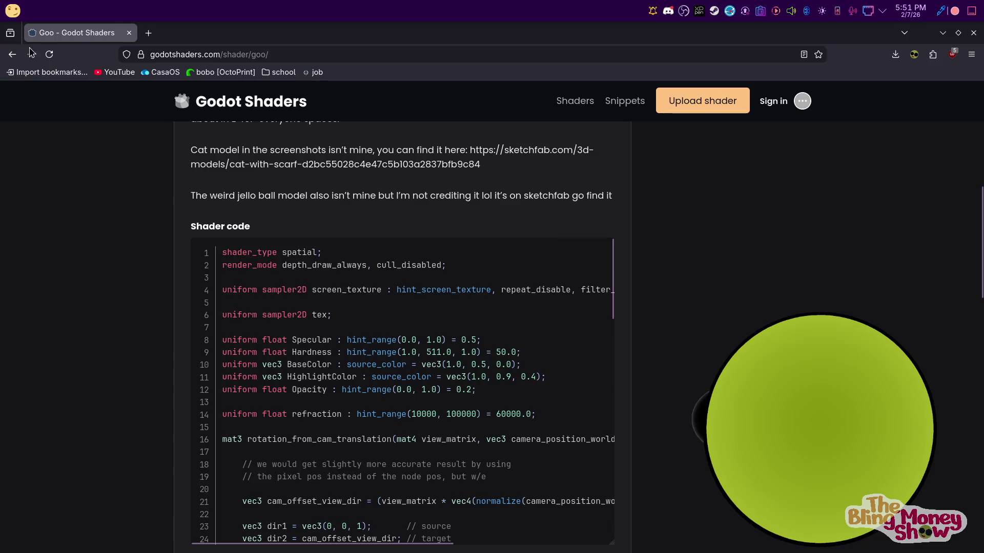
{"action": "mouse_move", "coordinate": [609, 547]}
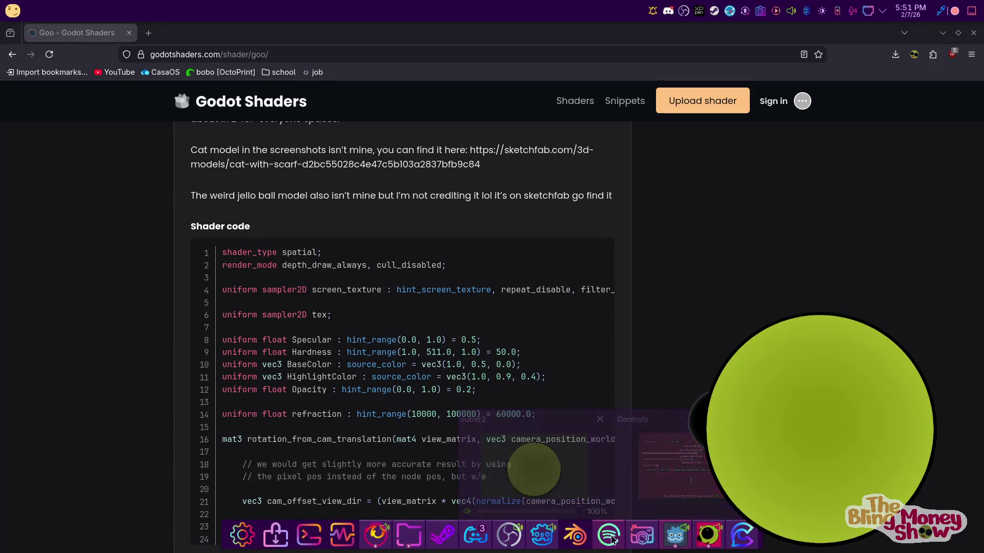
{"action": "left_click", "coordinate": [704, 542]}
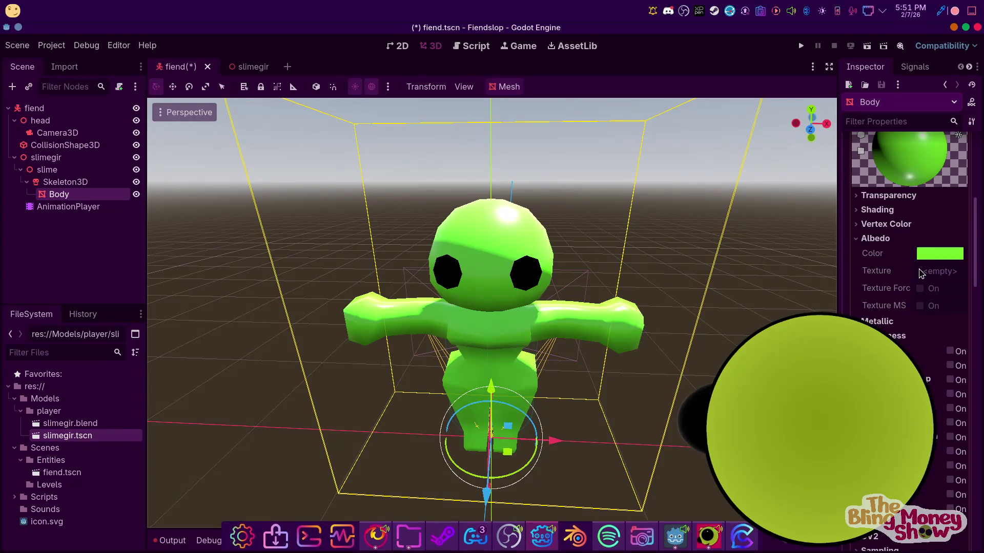
{"action": "scroll", "coordinate": [937, 243], "scroll_direction": "up", "scroll_amount": 3}
Replace the Body material with a new ShaderMaterial and create a slime.gdshader for it
{"action": "right_click", "coordinate": [941, 246]}
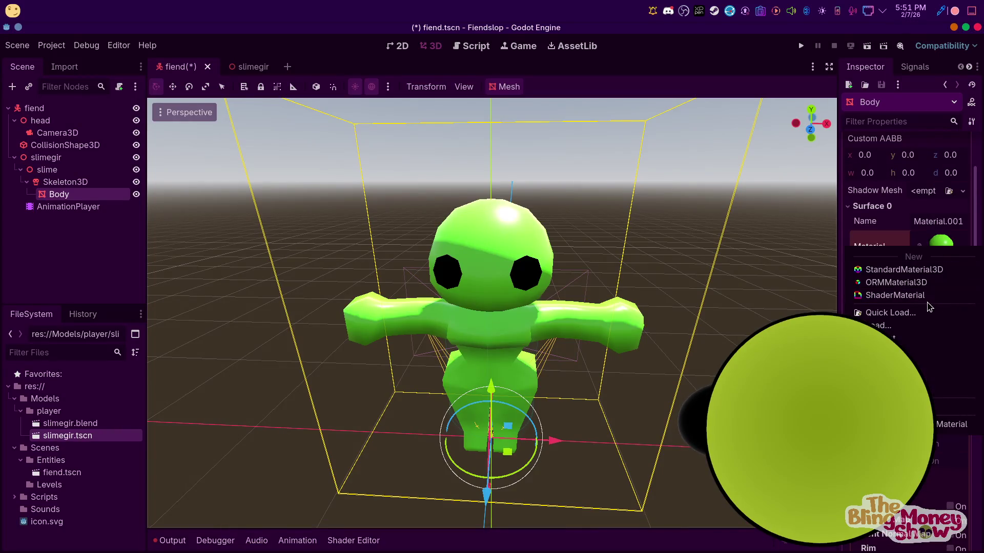
{"action": "left_click", "coordinate": [922, 294]}
{"action": "scroll", "coordinate": [907, 276], "scroll_direction": "down", "scroll_amount": 2}
{"action": "scroll", "coordinate": [914, 255], "scroll_direction": "up", "scroll_amount": 2}
{"action": "left_click", "coordinate": [939, 247]}
{"action": "left_click", "coordinate": [929, 354]}
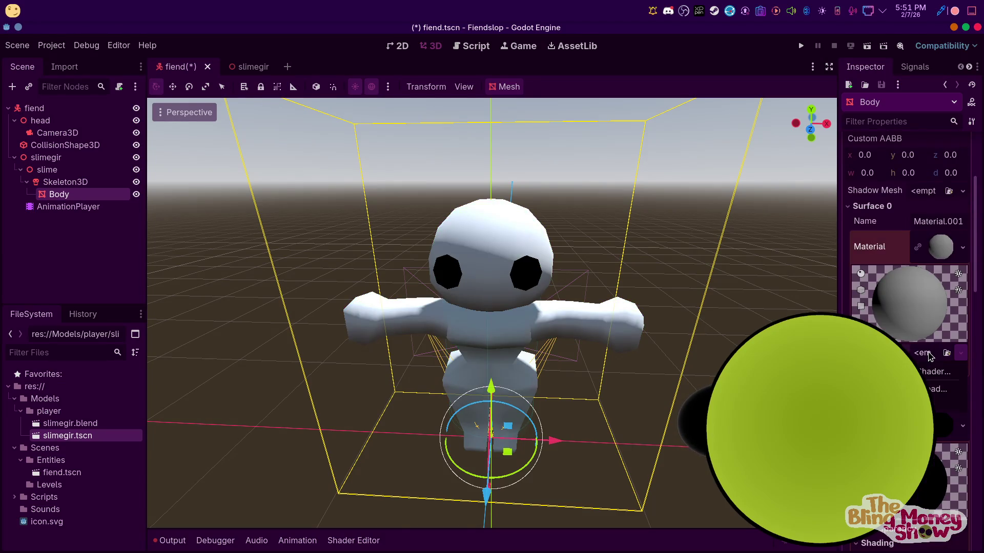
{"action": "left_click", "coordinate": [931, 371]}
{"action": "type", "text": "s/Entities/s.gdshad"}
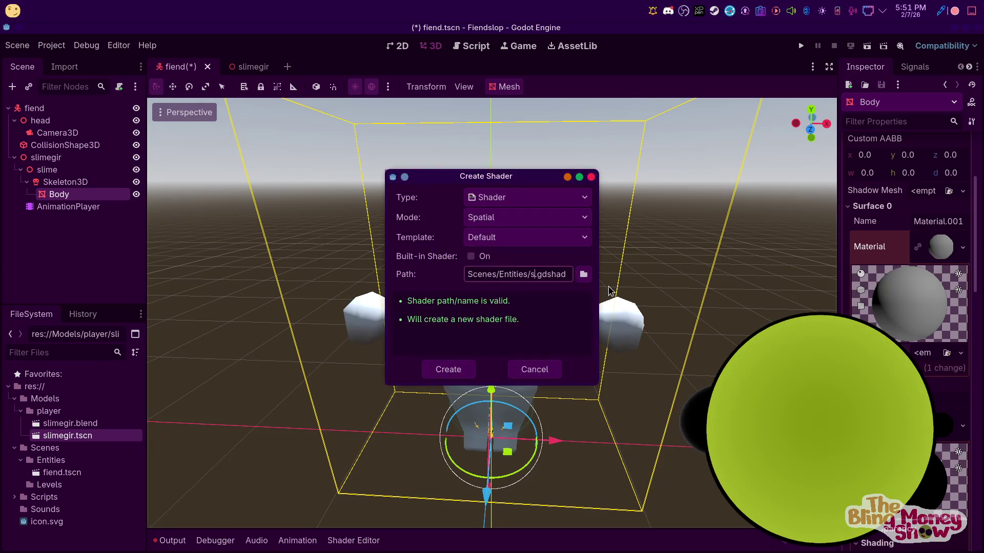
{"action": "type", "text": "e"}
{"action": "key", "text": "Return"}
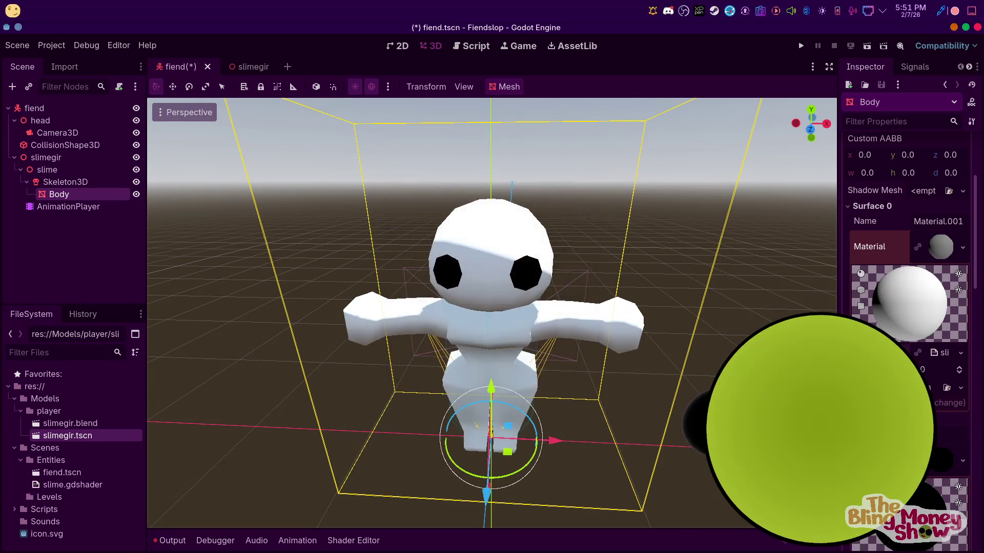
Paste the copied Goo shader code over the template and select the slime's Body mesh
{"action": "key", "text": "ctrl+a"}
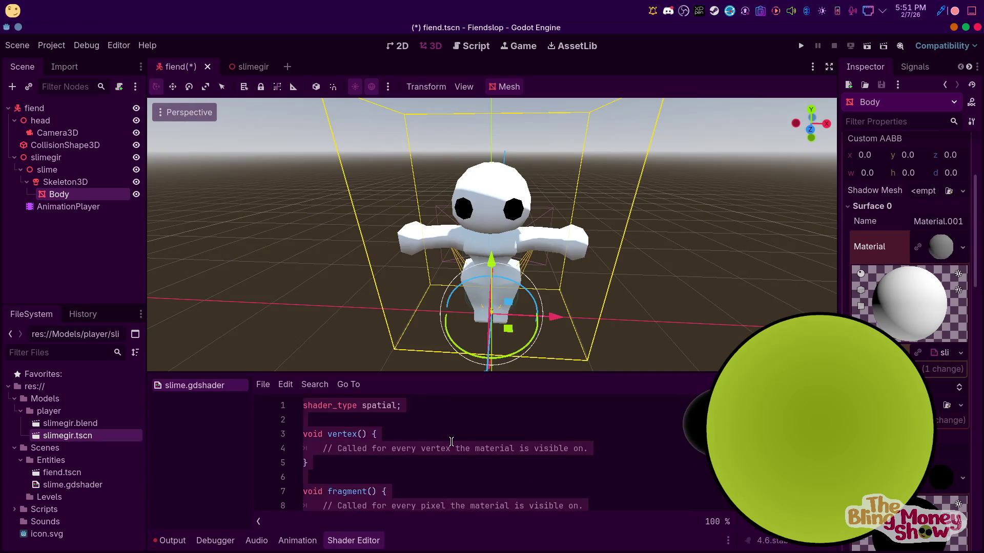
{"action": "key", "text": "ctrl+v"}
{"action": "left_click", "coordinate": [637, 290]}
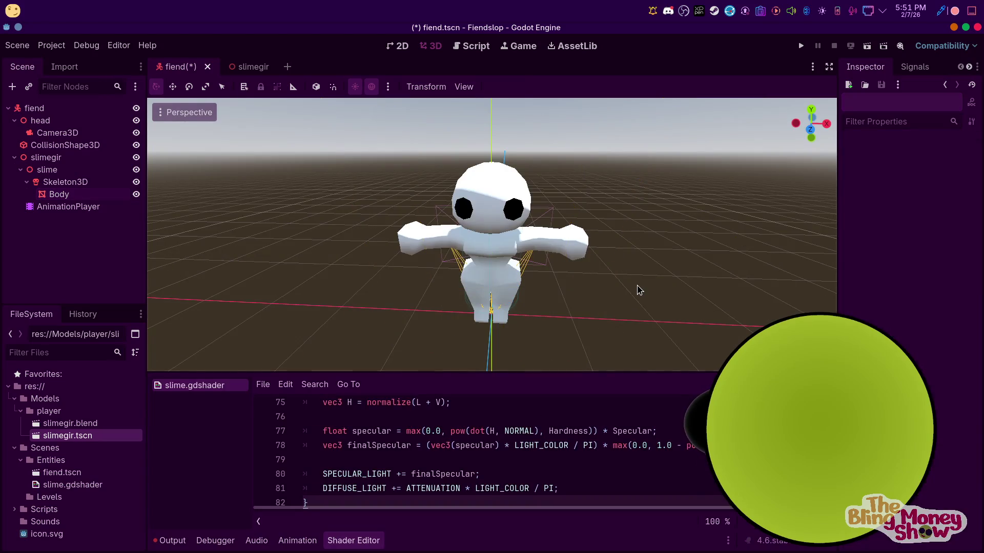
{"action": "left_click", "coordinate": [533, 224]}
{"action": "mouse_move", "coordinate": [631, 254]}
{"action": "middle_mouse_down"}
{"action": "mouse_move", "coordinate": [585, 242]}
{"action": "mouse_move", "coordinate": [709, 274]}
{"action": "middle_mouse_up"}
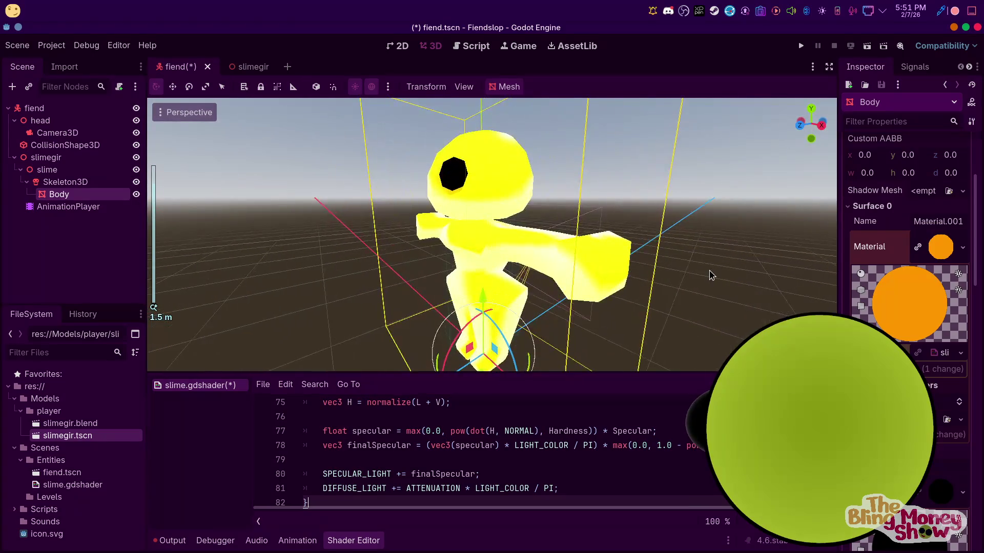
{"action": "scroll", "coordinate": [803, 262], "scroll_direction": "up", "scroll_amount": 3}
{"action": "middle_click_drag", "start_coordinate": [804, 262], "coordinate": [837, 292]}
{"action": "scroll", "coordinate": [916, 330], "scroll_direction": "down", "scroll_amount": 2}
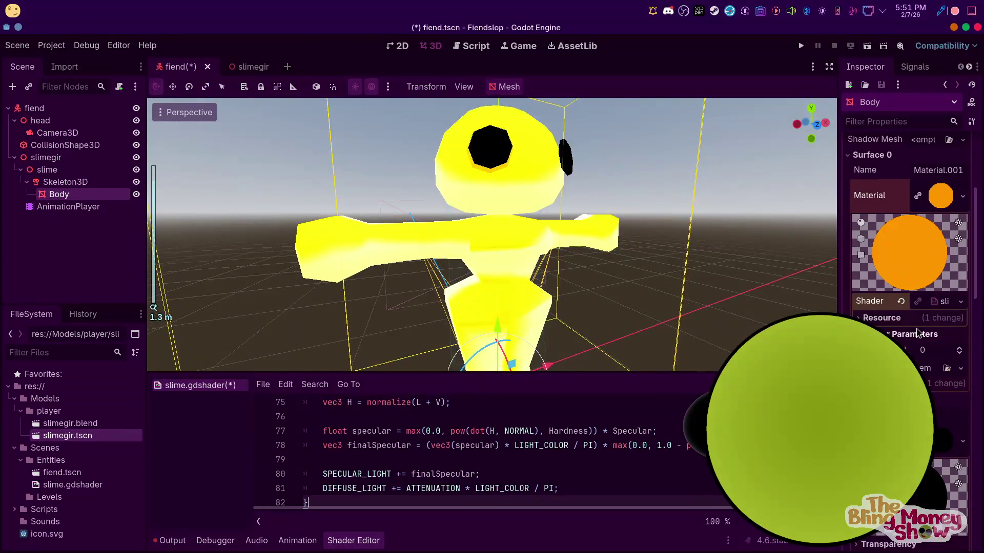
Change the shader's yellow colour parameter to dark green in the colour picker
{"action": "left_click", "coordinate": [901, 335]}
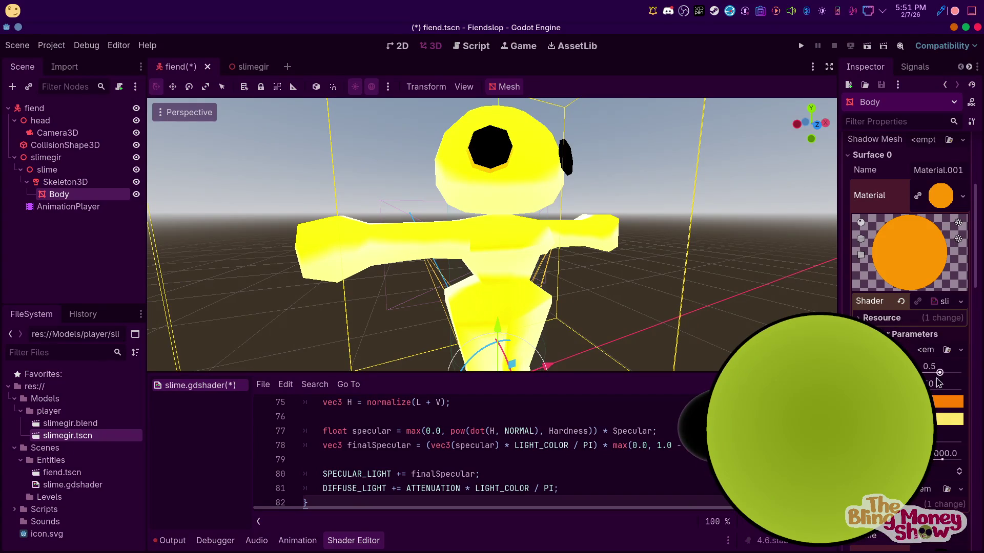
{"action": "left_click", "coordinate": [936, 416]}
{"action": "left_click_drag", "start_coordinate": [872, 200], "coordinate": [854, 218]}
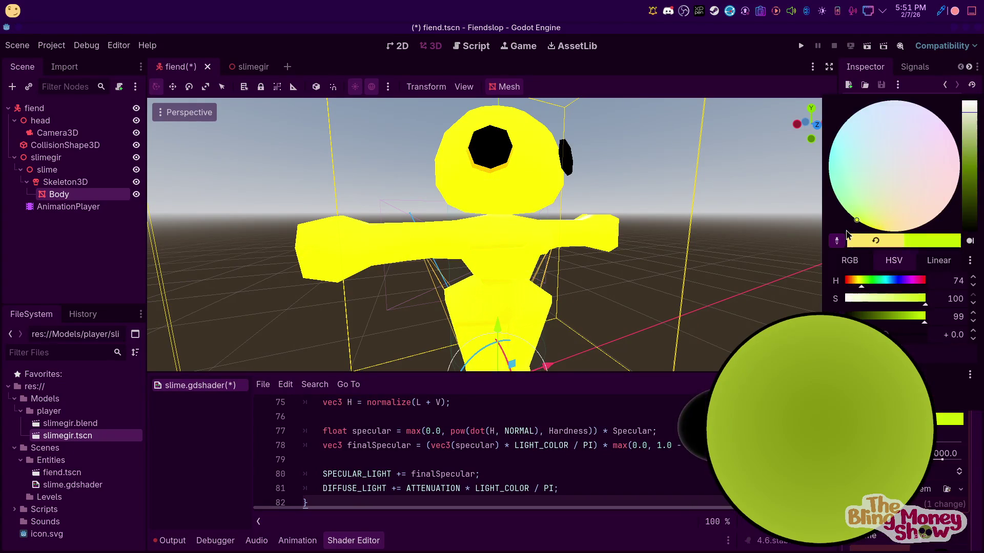
{"action": "left_click_drag", "start_coordinate": [972, 212], "coordinate": [969, 192]}
{"action": "left_click", "coordinate": [948, 417]}
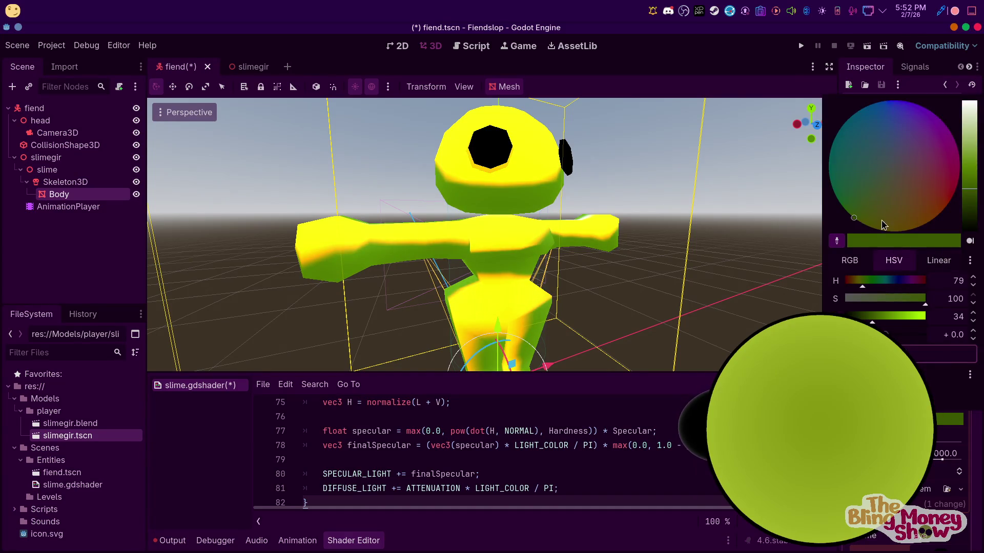
{"action": "left_click_drag", "start_coordinate": [883, 224], "coordinate": [910, 247]}
{"action": "left_click_drag", "start_coordinate": [883, 208], "coordinate": [842, 216]}
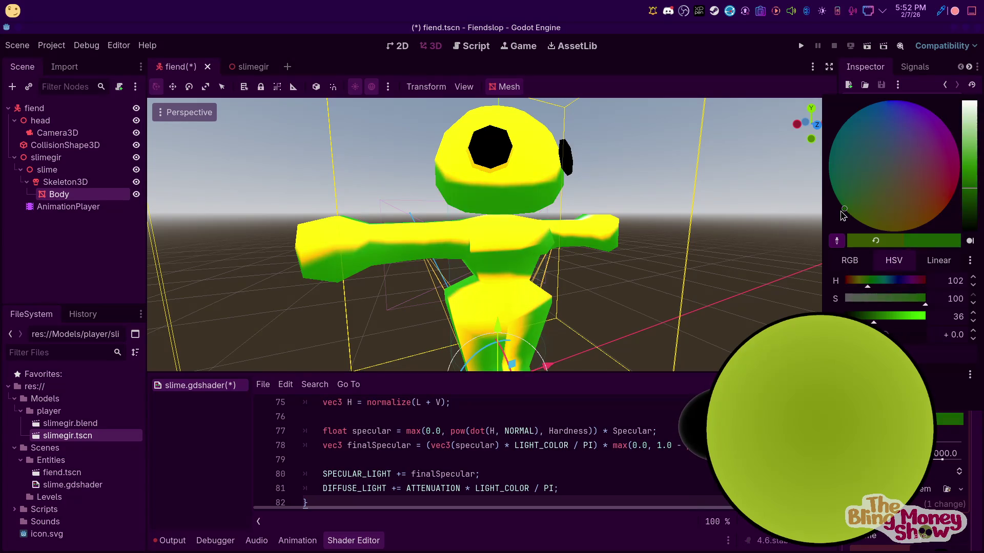
{"action": "left_click_drag", "start_coordinate": [975, 173], "coordinate": [966, 187]}
{"action": "key", "text": "Escape"}
Lower two numeric shader parameters, removing the orange rim highlight on the eye
{"action": "left_click_drag", "start_coordinate": [946, 462], "coordinate": [931, 470]}
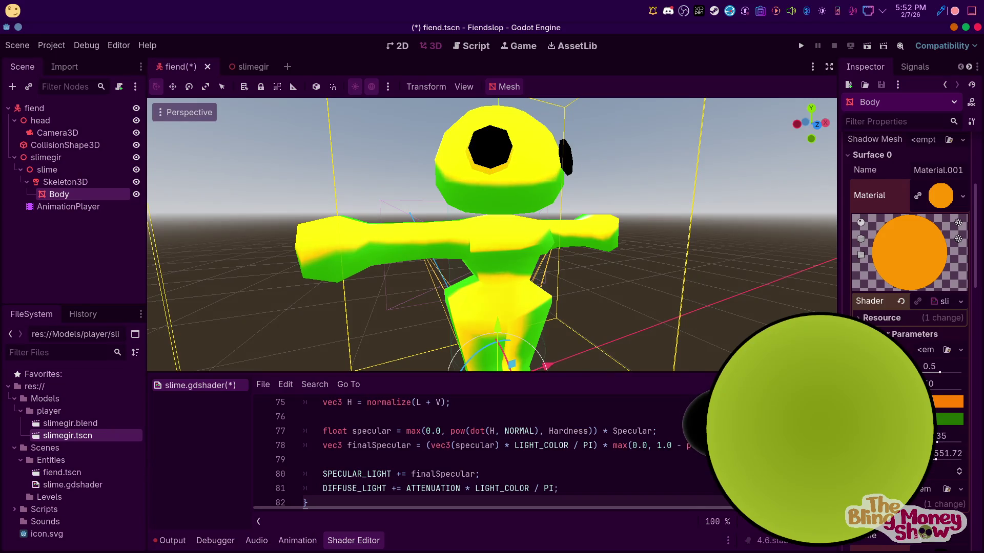
{"action": "left_click_drag", "start_coordinate": [938, 436], "coordinate": [930, 436]}
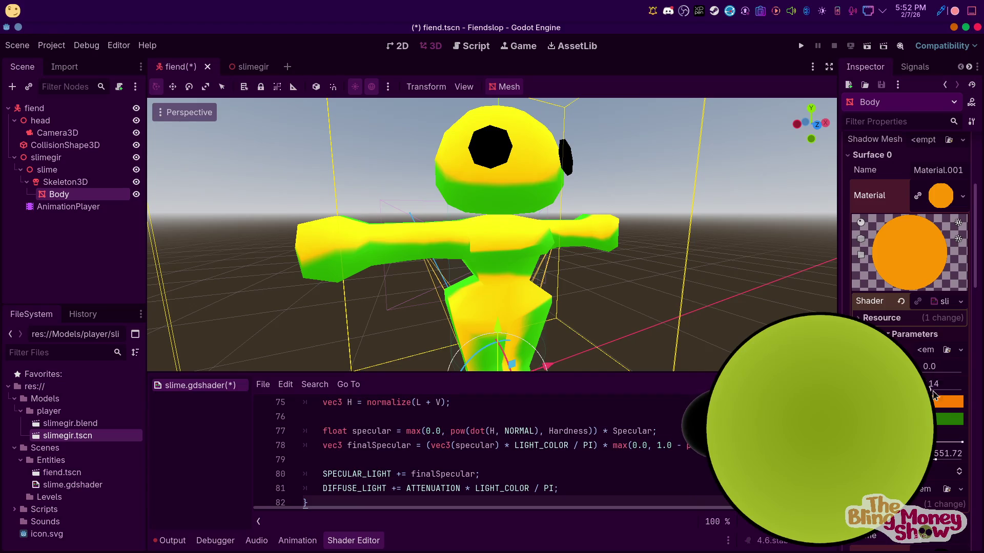
{"action": "middle_click_drag", "start_coordinate": [516, 220], "coordinate": [555, 281]}
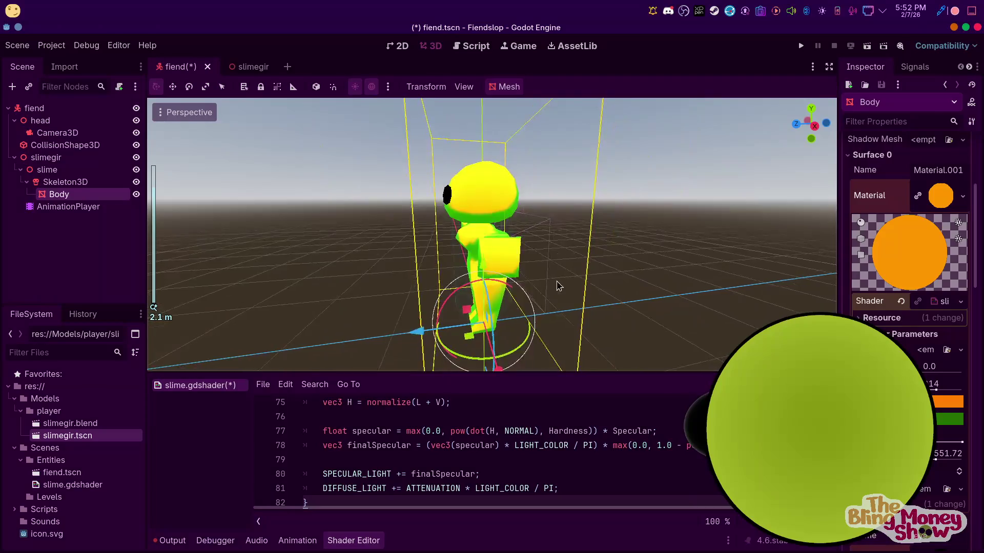
{"action": "scroll", "coordinate": [556, 281], "scroll_direction": "down", "scroll_amount": 3}
Change the shader's orange colour parameter to dark green as well
{"action": "left_click", "coordinate": [946, 401]}
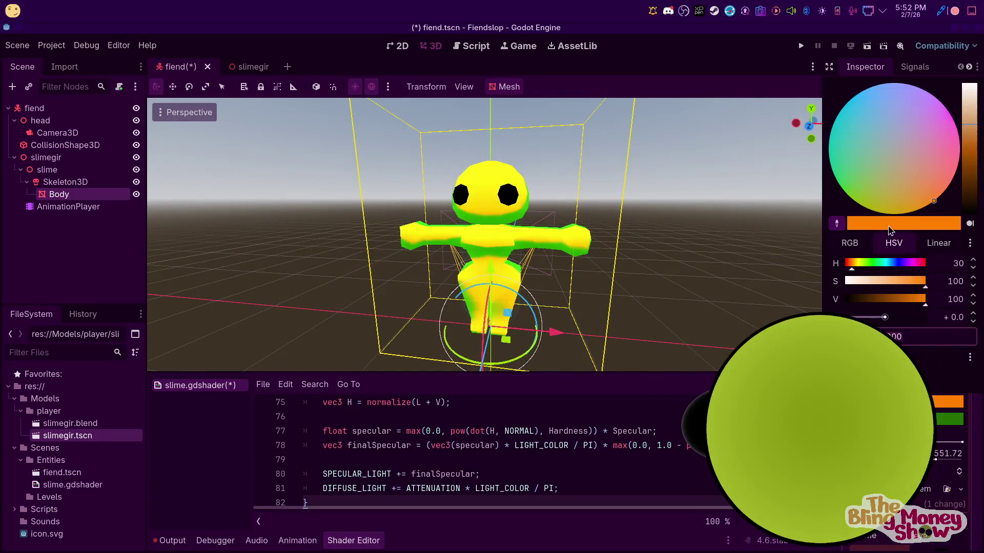
{"action": "left_click", "coordinate": [849, 196]}
{"action": "left_click_drag", "start_coordinate": [970, 181], "coordinate": [970, 180]}
{"action": "left_click", "coordinate": [738, 252]}
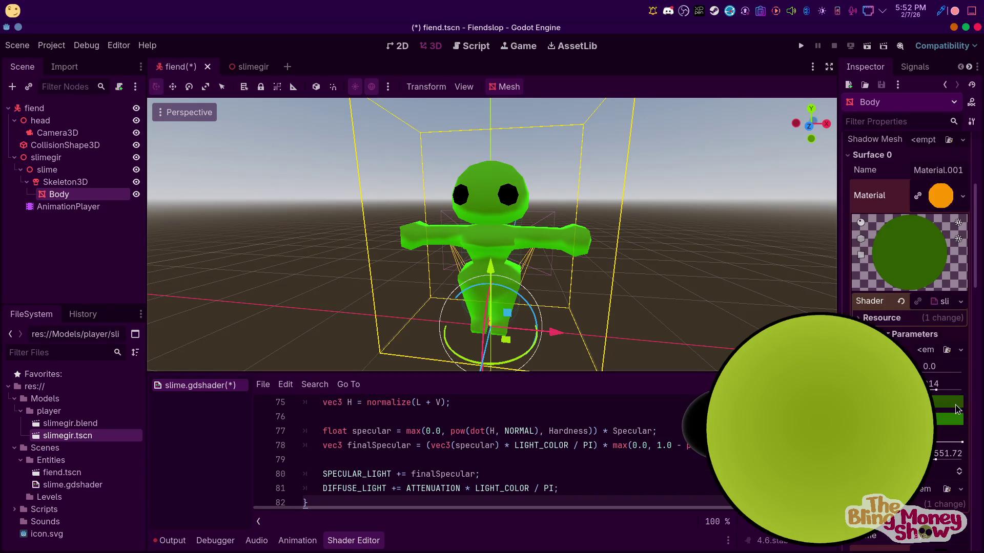
{"action": "left_click", "coordinate": [953, 350]}
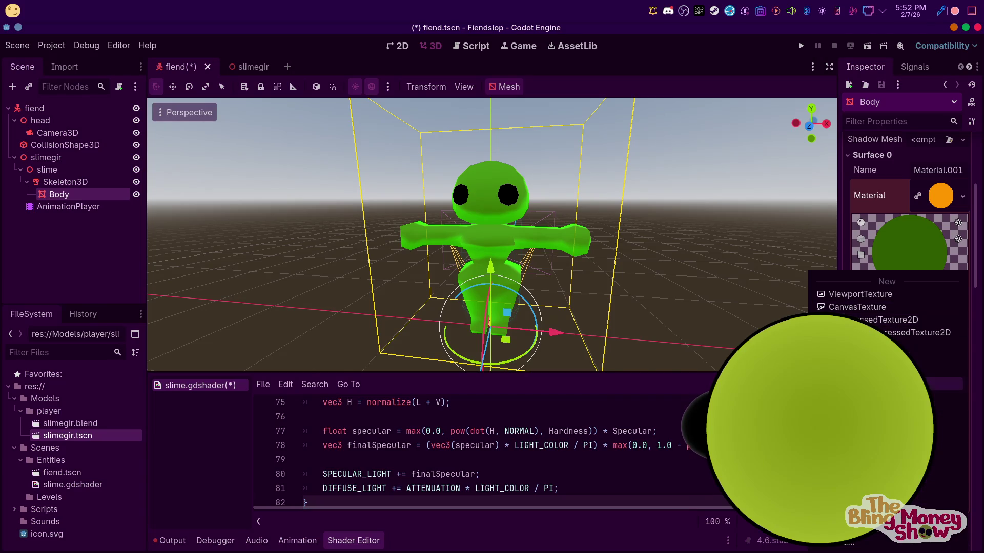
Create a new NoiseTexture2D for the shader and lower its frequency to 0.0071
{"action": "key", "text": "Escape"}
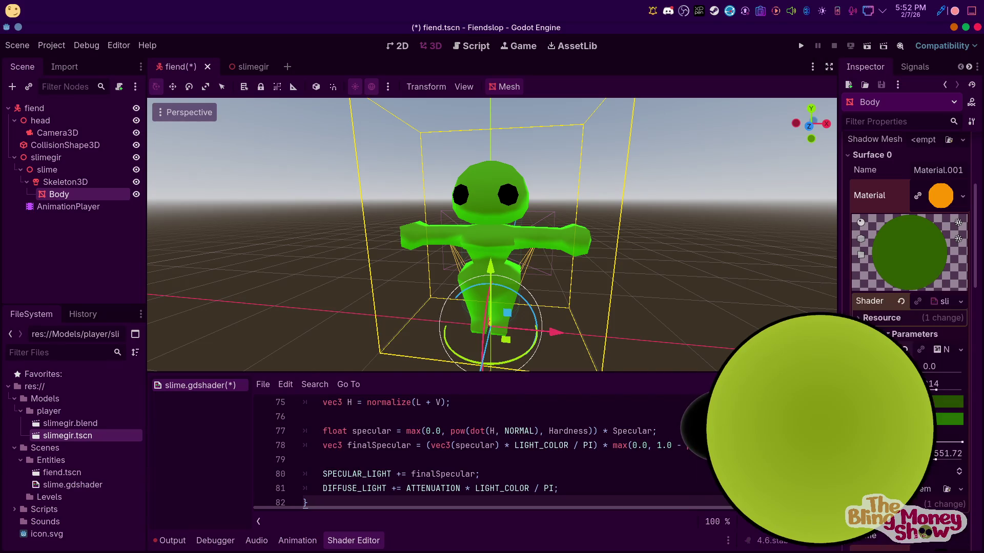
{"action": "left_click", "coordinate": [938, 352]}
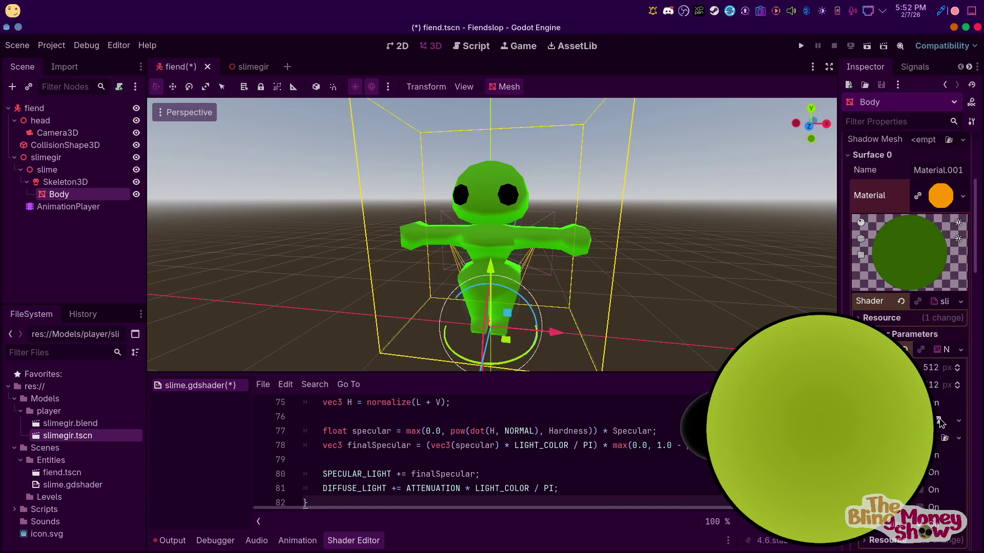
{"action": "scroll", "coordinate": [940, 421], "scroll_direction": "down", "scroll_amount": 5}
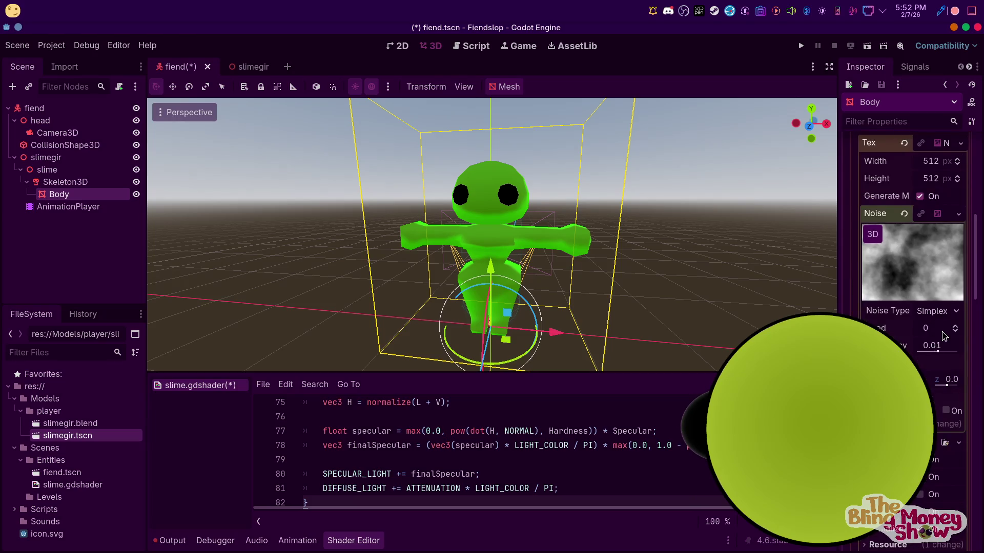
{"action": "mouse_move", "coordinate": [938, 351]}
{"action": "left_mouse_down"}
{"action": "mouse_move", "coordinate": [919, 356]}
{"action": "mouse_move", "coordinate": [937, 352]}
{"action": "left_mouse_up"}
{"action": "scroll", "coordinate": [589, 285], "scroll_direction": "up", "scroll_amount": 3}
Enable domain warp on the noise and set its fractal type to Ping-Pong
{"action": "left_click", "coordinate": [947, 411]}
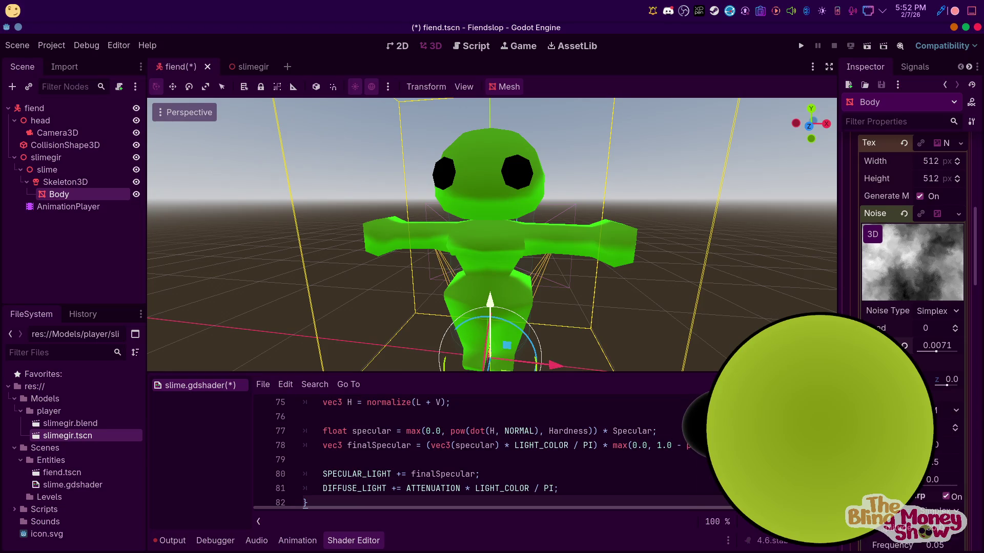
{"action": "left_click", "coordinate": [936, 410]}
{"action": "left_click", "coordinate": [945, 467]}
{"action": "scroll", "coordinate": [941, 464], "scroll_direction": "down", "scroll_amount": 5}
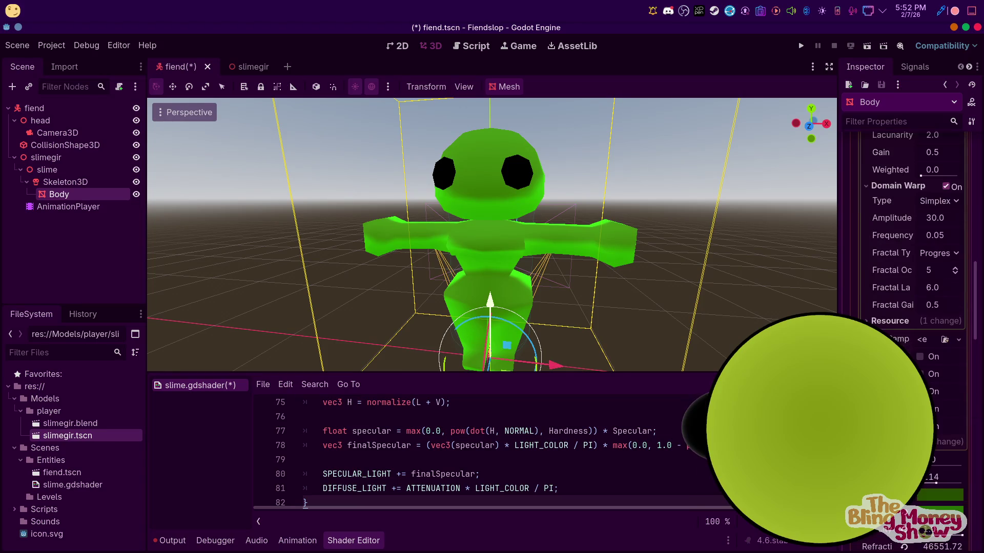
{"action": "scroll", "coordinate": [907, 345], "scroll_direction": "down", "scroll_amount": 3}
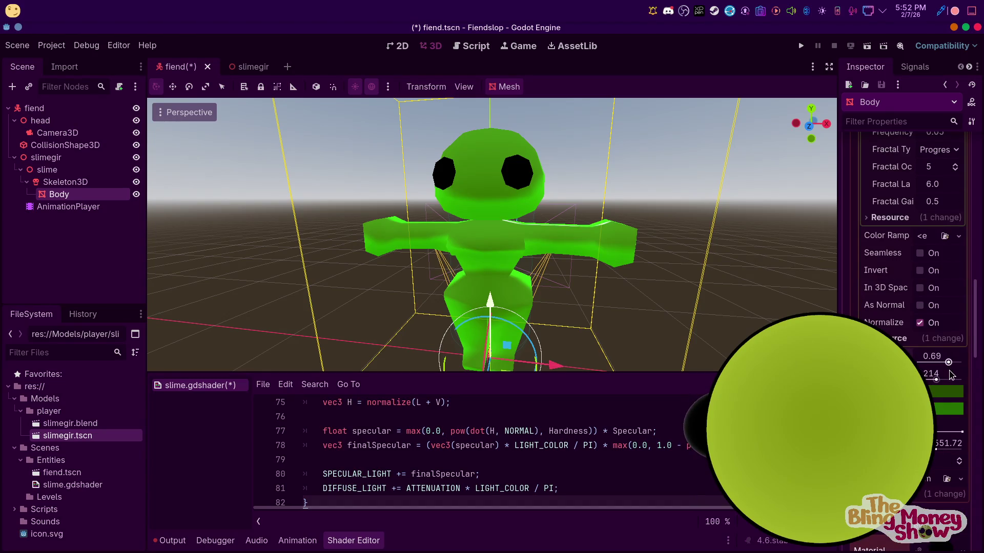
{"action": "double_click", "coordinate": [936, 403]}
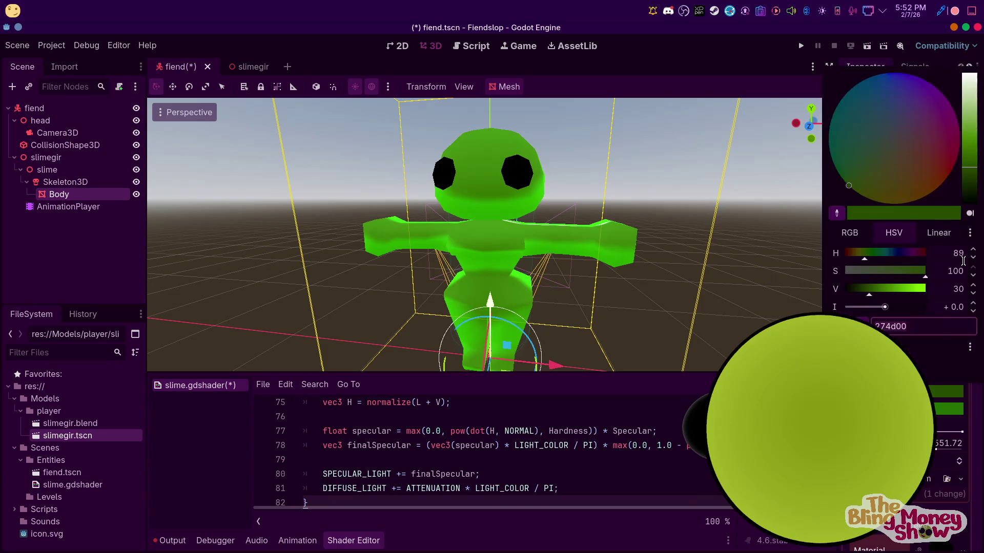
Brighten the first green shade slightly and darken the second green shade
{"action": "left_click_drag", "start_coordinate": [966, 190], "coordinate": [978, 147]}
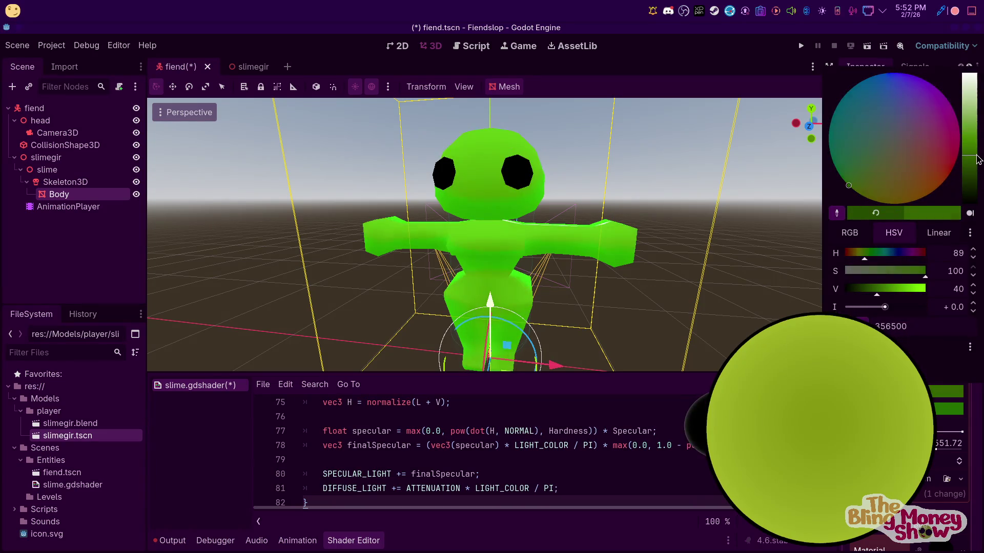
{"action": "left_click", "coordinate": [938, 417]}
{"action": "double_click", "coordinate": [938, 416]}
{"action": "left_click_drag", "start_coordinate": [971, 182], "coordinate": [974, 192]}
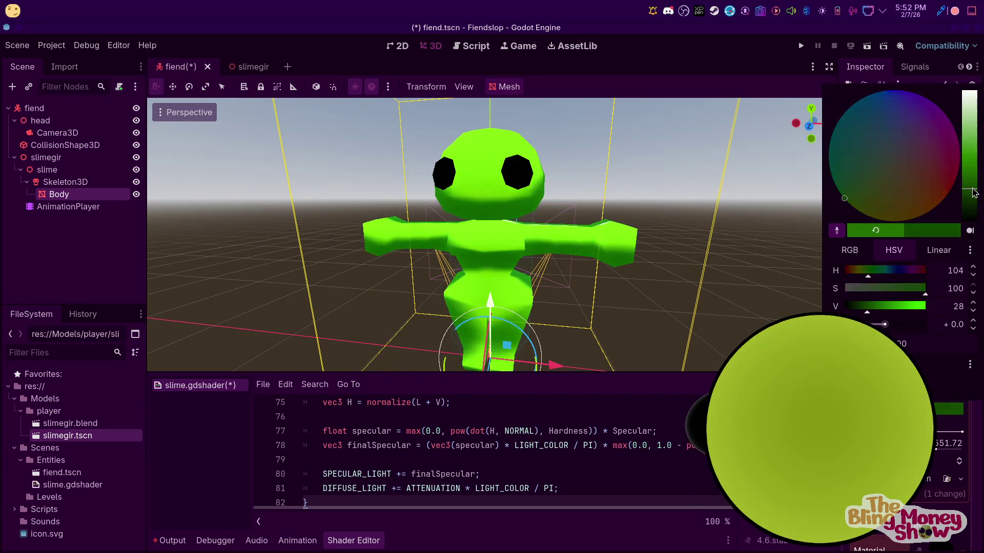
Reduce a shader value from 1.0 toward 0 so the noise mottles the slime
{"action": "middle_click_drag", "start_coordinate": [459, 233], "coordinate": [230, 240]}
{"action": "scroll", "coordinate": [355, 240], "scroll_direction": "up", "scroll_amount": 2}
{"action": "scroll", "coordinate": [355, 239], "scroll_direction": "down", "scroll_amount": 2}
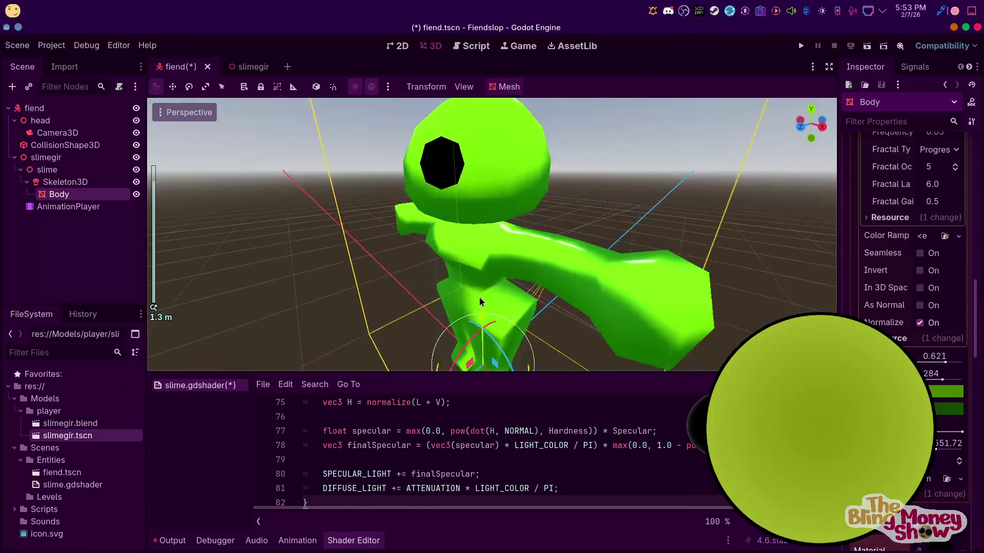
{"action": "scroll", "coordinate": [907, 307], "scroll_direction": "down", "scroll_amount": 2}
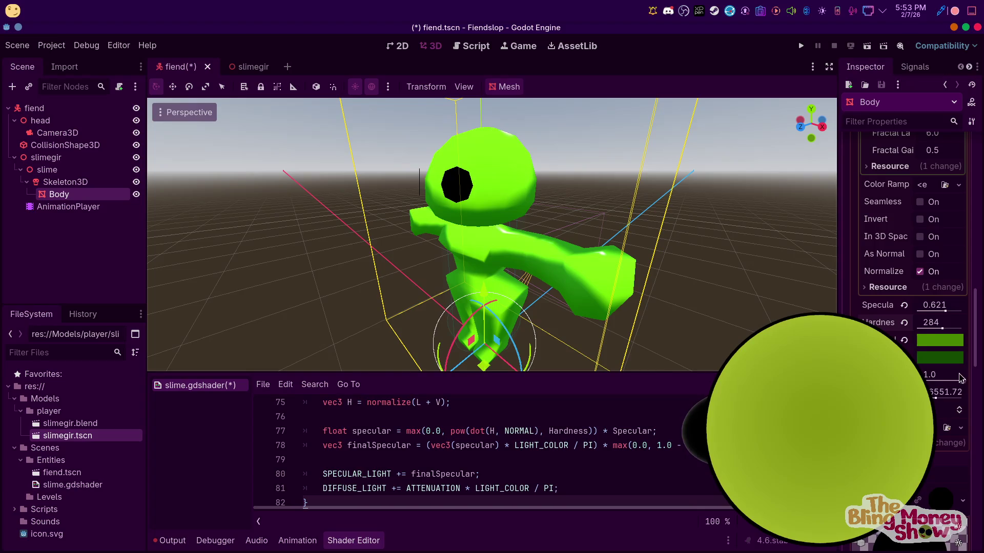
{"action": "left_click_drag", "start_coordinate": [959, 379], "coordinate": [930, 378]}
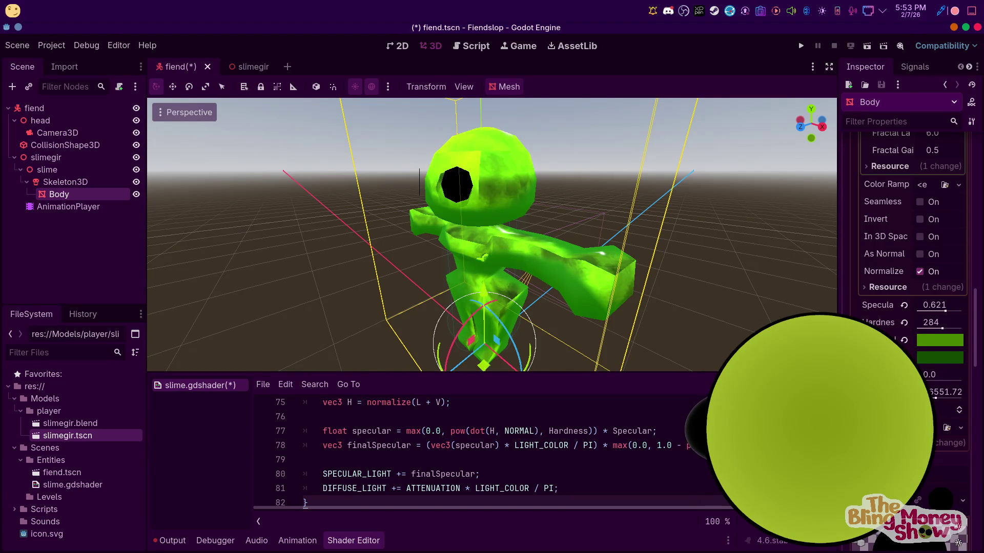
{"action": "scroll", "coordinate": [468, 238], "scroll_direction": "up", "scroll_amount": 5}
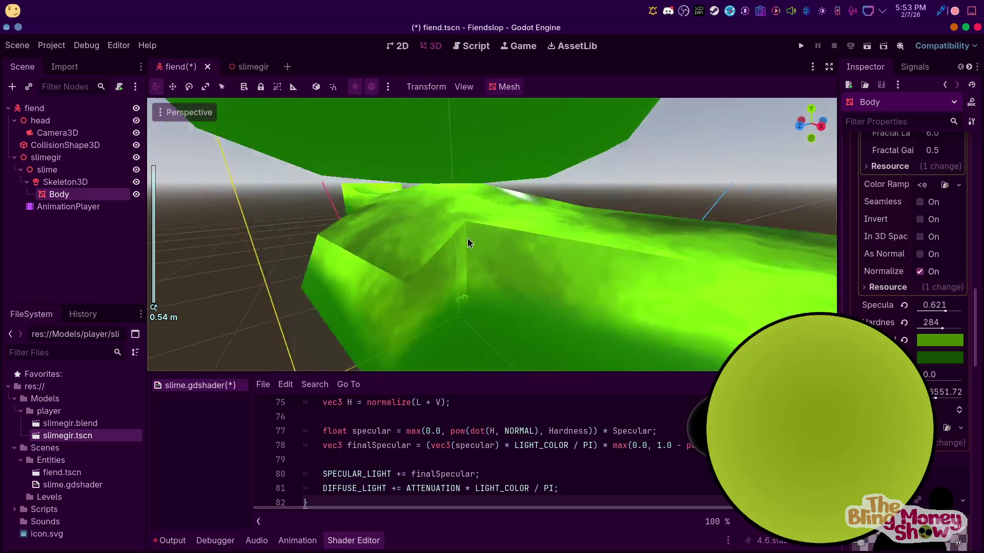
Raise the shader's Refraction parameter to 100000 and inspect the slime's surface
{"action": "middle_click_drag", "start_coordinate": [468, 237], "coordinate": [342, 219]}
{"action": "scroll", "coordinate": [342, 219], "scroll_direction": "down", "scroll_amount": 5}
{"action": "middle_click_drag", "start_coordinate": [341, 253], "coordinate": [623, 294]}
{"action": "scroll", "coordinate": [907, 361], "scroll_direction": "up", "scroll_amount": 5}
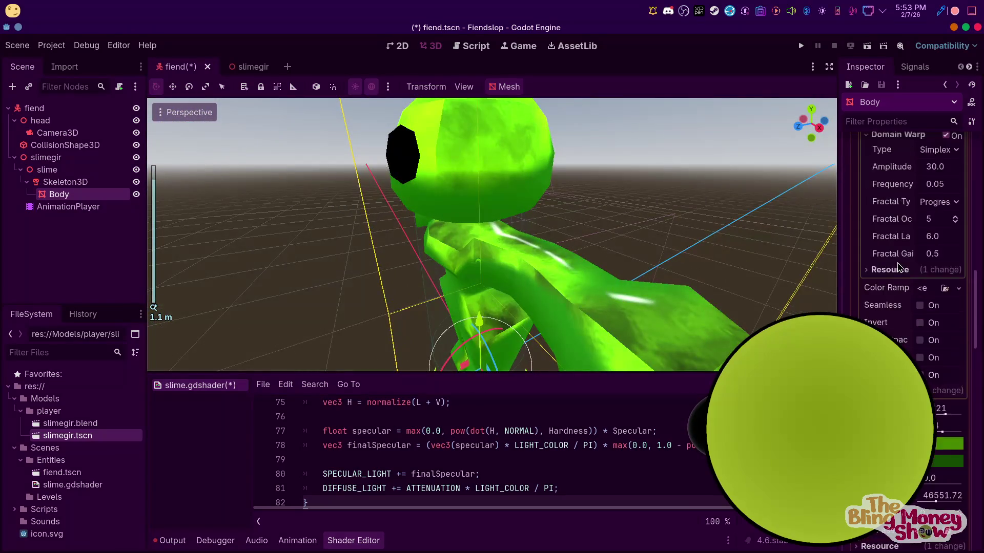
{"action": "scroll", "coordinate": [907, 231], "scroll_direction": "down", "scroll_amount": 5}
{"action": "scroll", "coordinate": [907, 231], "scroll_direction": "down", "scroll_amount": 5}
{"action": "scroll", "coordinate": [907, 231], "scroll_direction": "down", "scroll_amount": 3}
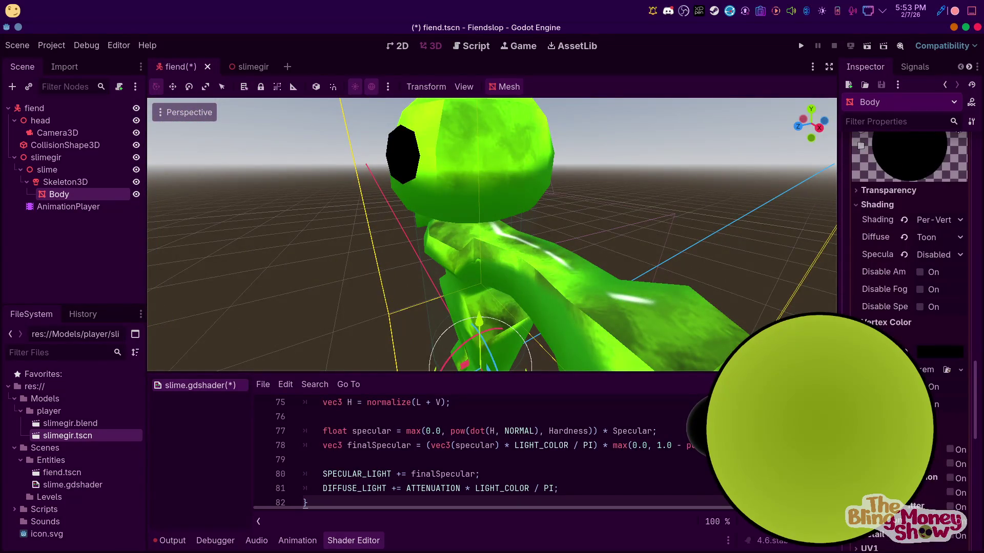
{"action": "scroll", "coordinate": [907, 231], "scroll_direction": "down", "scroll_amount": 5}
{"action": "scroll", "coordinate": [939, 360], "scroll_direction": "up", "scroll_amount": 5}
{"action": "scroll", "coordinate": [939, 360], "scroll_direction": "up", "scroll_amount": 5}
{"action": "scroll", "coordinate": [939, 360], "scroll_direction": "up", "scroll_amount": 3}
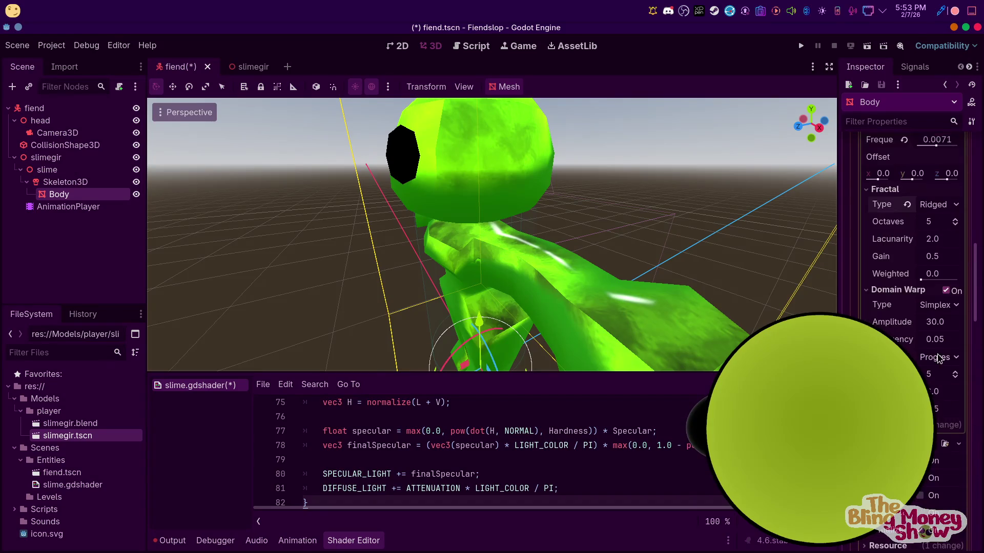
{"action": "scroll", "coordinate": [939, 364], "scroll_direction": "down", "scroll_amount": 2}
{"action": "scroll", "coordinate": [939, 365], "scroll_direction": "down", "scroll_amount": 3}
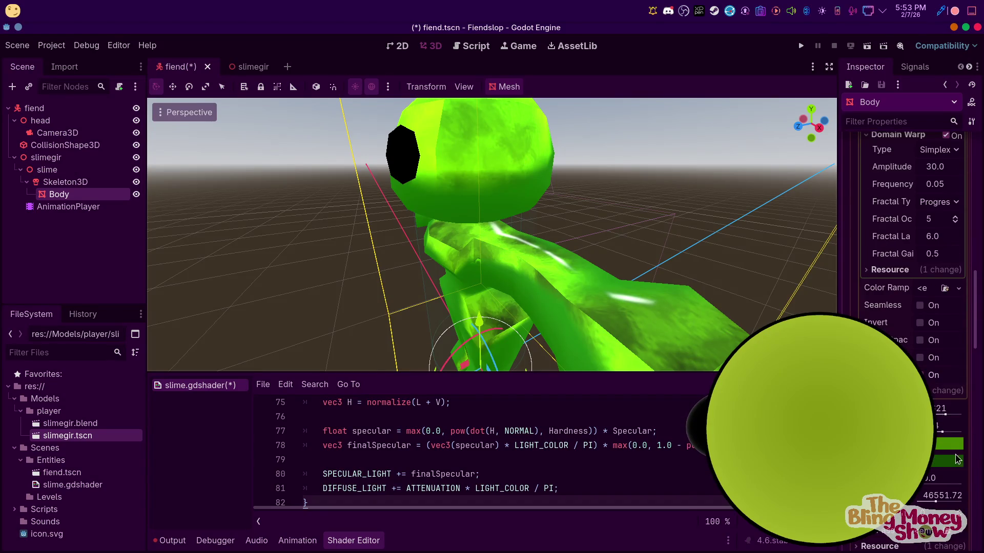
{"action": "scroll", "coordinate": [957, 459], "scroll_direction": "down", "scroll_amount": 5}
{"action": "scroll", "coordinate": [929, 372], "scroll_direction": "up", "scroll_amount": 2}
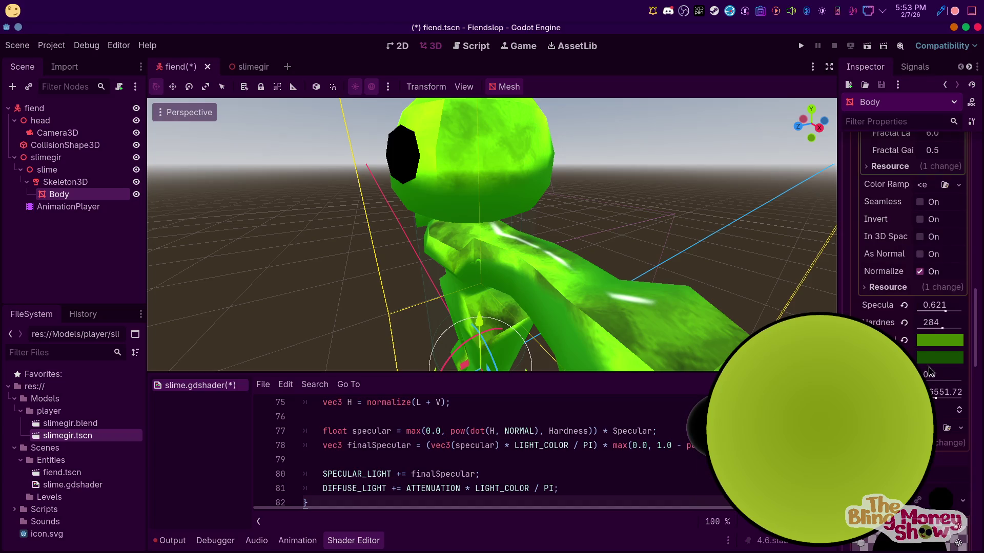
{"action": "mouse_move", "coordinate": [934, 396]}
{"action": "left_mouse_down"}
{"action": "mouse_move", "coordinate": [970, 381]}
{"action": "mouse_move", "coordinate": [928, 374]}
{"action": "left_mouse_up"}
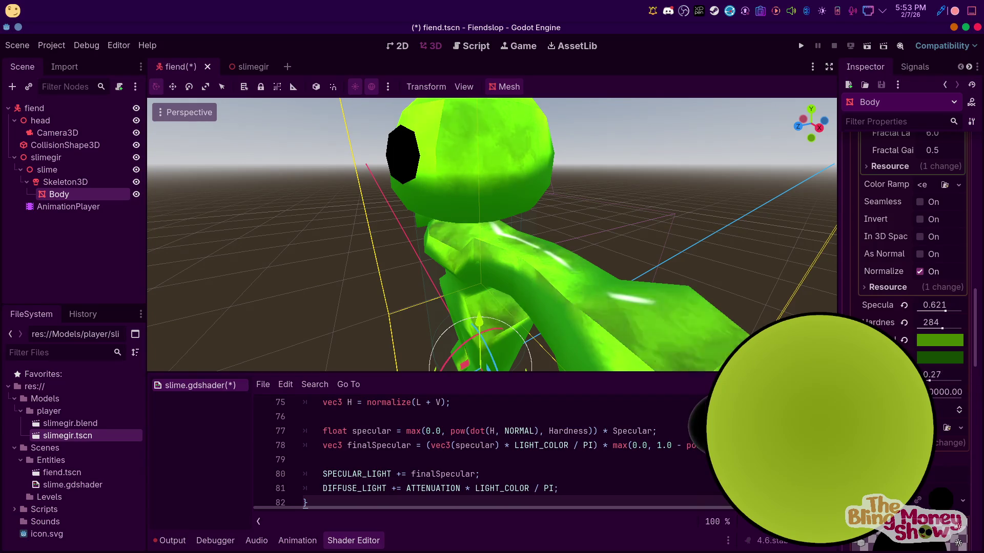
{"action": "mouse_move", "coordinate": [436, 196]}
{"action": "middle_mouse_down"}
{"action": "mouse_move", "coordinate": [476, 124]}
{"action": "mouse_move", "coordinate": [493, 231]}
{"action": "mouse_move", "coordinate": [597, 242]}
{"action": "middle_mouse_up"}
{"action": "scroll", "coordinate": [911, 230], "scroll_direction": "up", "scroll_amount": 5}
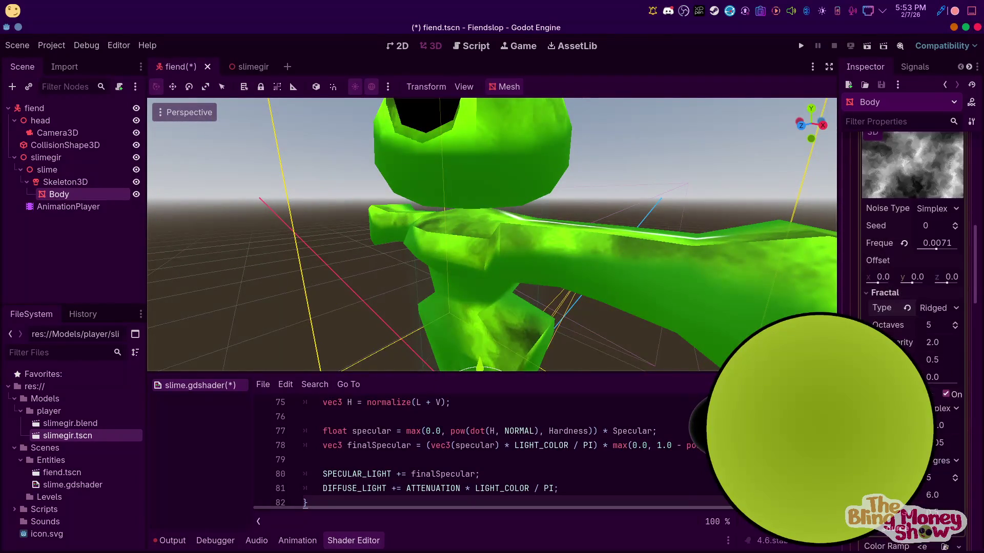
{"action": "scroll", "coordinate": [911, 231], "scroll_direction": "up", "scroll_amount": 4}
{"action": "scroll", "coordinate": [909, 329], "scroll_direction": "up", "scroll_amount": 2}
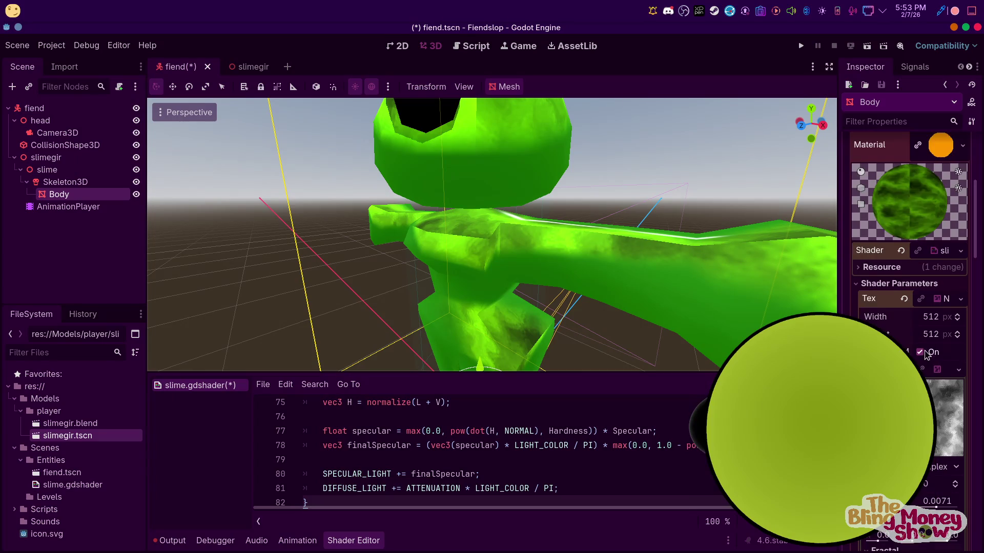
{"action": "scroll", "coordinate": [927, 329], "scroll_direction": "up", "scroll_amount": 3}
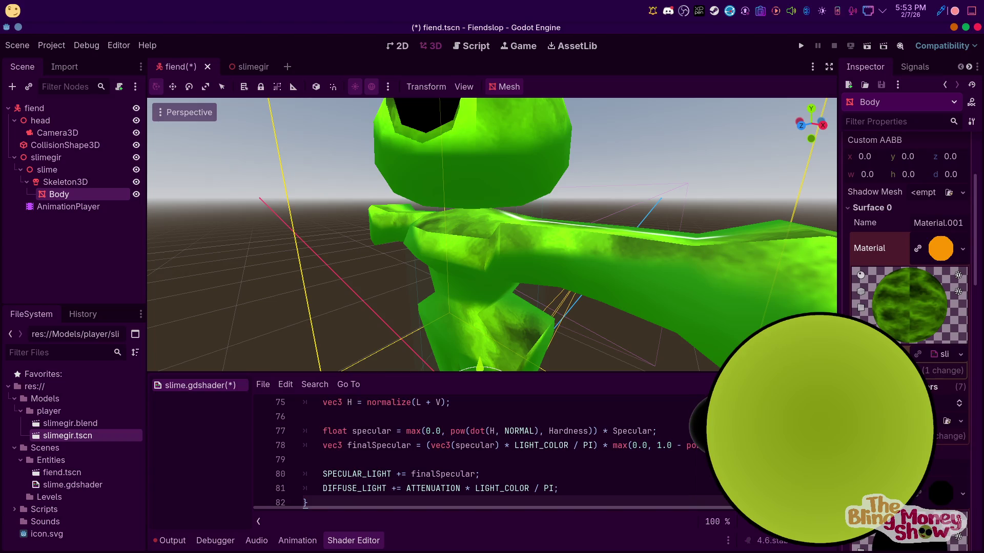
{"action": "scroll", "coordinate": [908, 329], "scroll_direction": "down", "scroll_amount": 5}
{"action": "scroll", "coordinate": [910, 329], "scroll_direction": "down", "scroll_amount": 5}
{"action": "scroll", "coordinate": [908, 329], "scroll_direction": "down", "scroll_amount": 3}
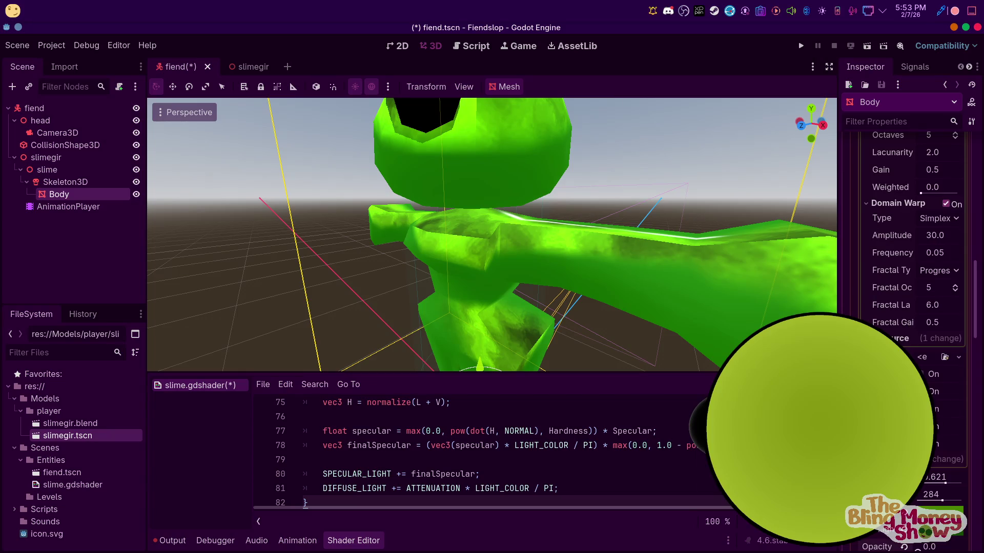
{"action": "scroll", "coordinate": [879, 238], "scroll_direction": "down", "scroll_amount": 3}
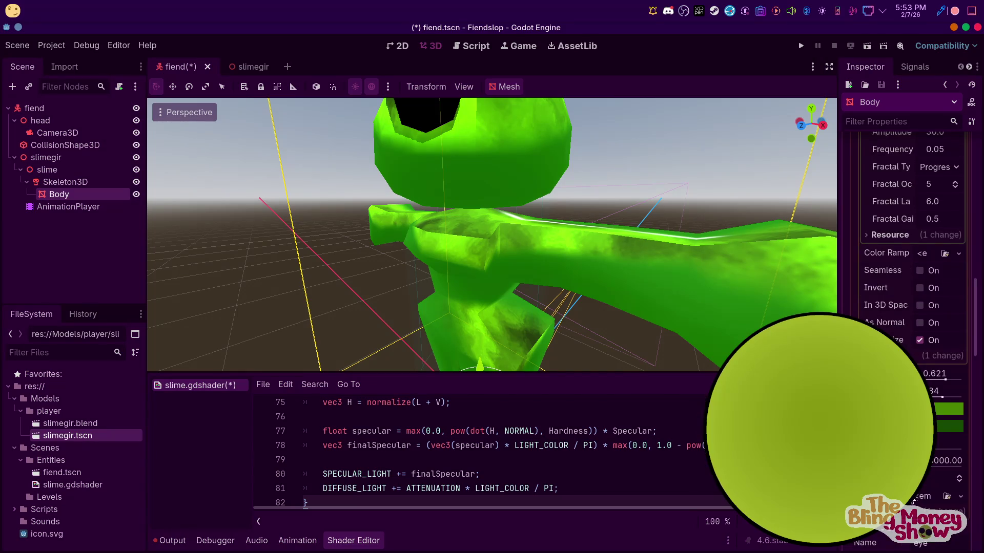
{"action": "scroll", "coordinate": [907, 230], "scroll_direction": "down", "scroll_amount": 2}
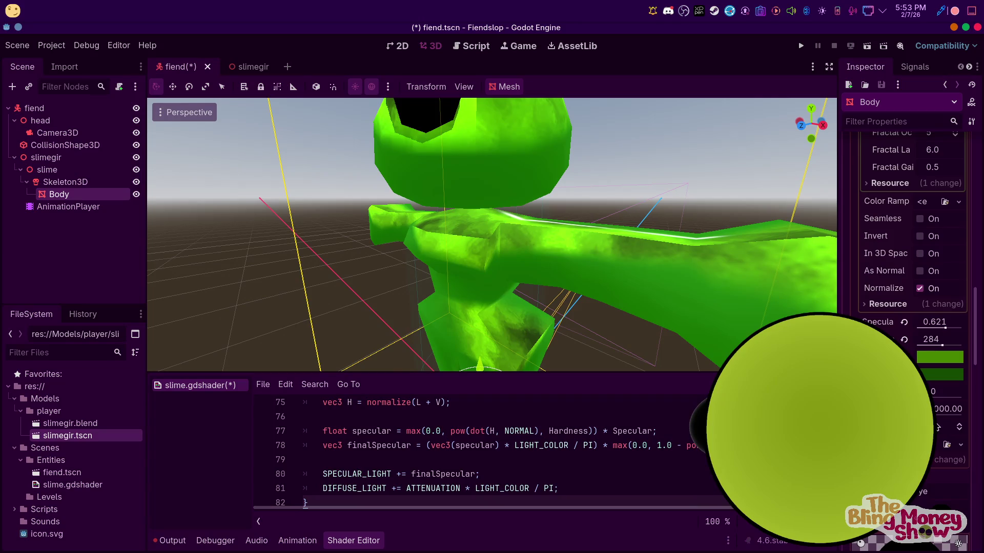
{"action": "scroll", "coordinate": [456, 322], "scroll_direction": "up", "scroll_amount": 5}
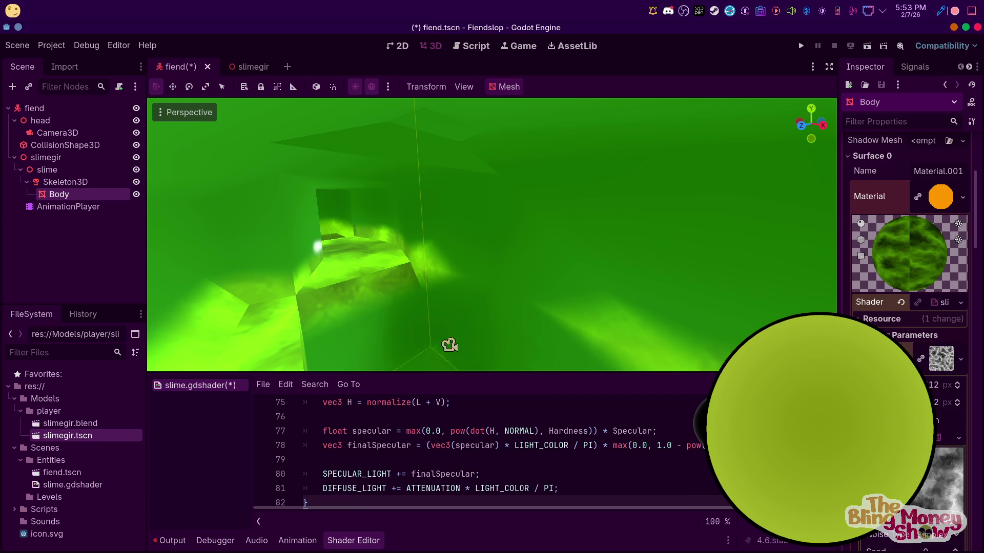
Clear the shader from Body's material and switch back to the Goo shader page
{"action": "left_click", "coordinate": [900, 305]}
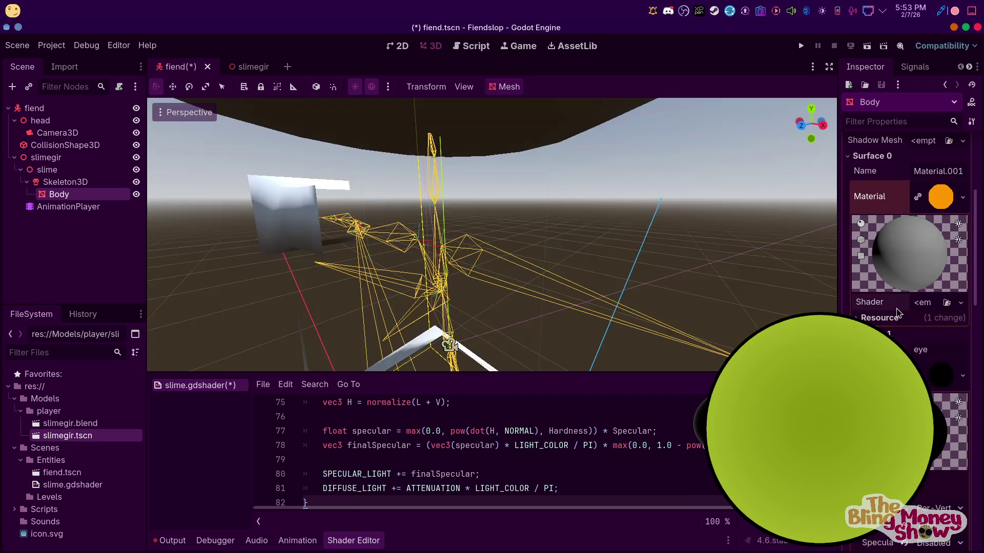
{"action": "left_click", "coordinate": [377, 534]}
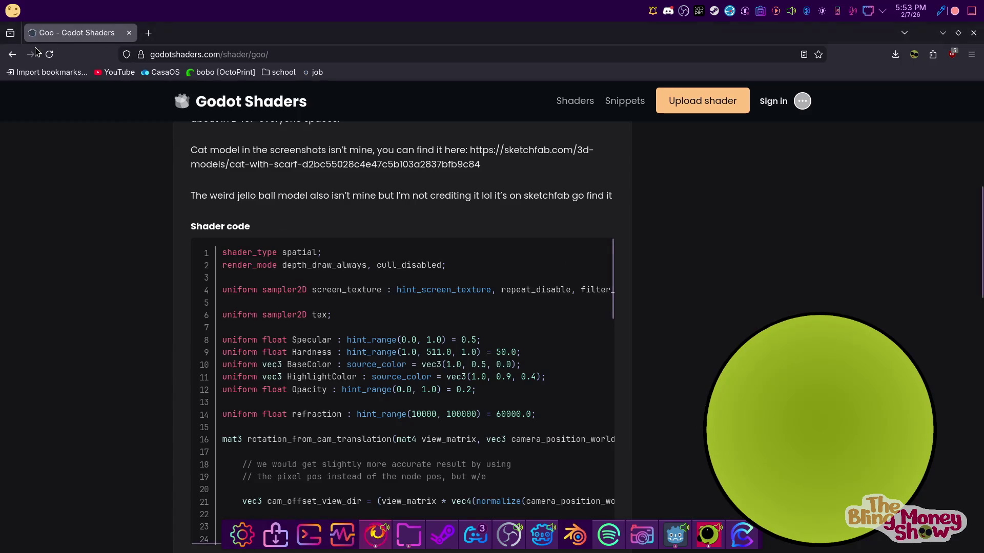
Go back to the results, open the Synty Refractive_Transparent crystal shader page, then return to Godot
{"action": "key", "text": "alt+Left"}
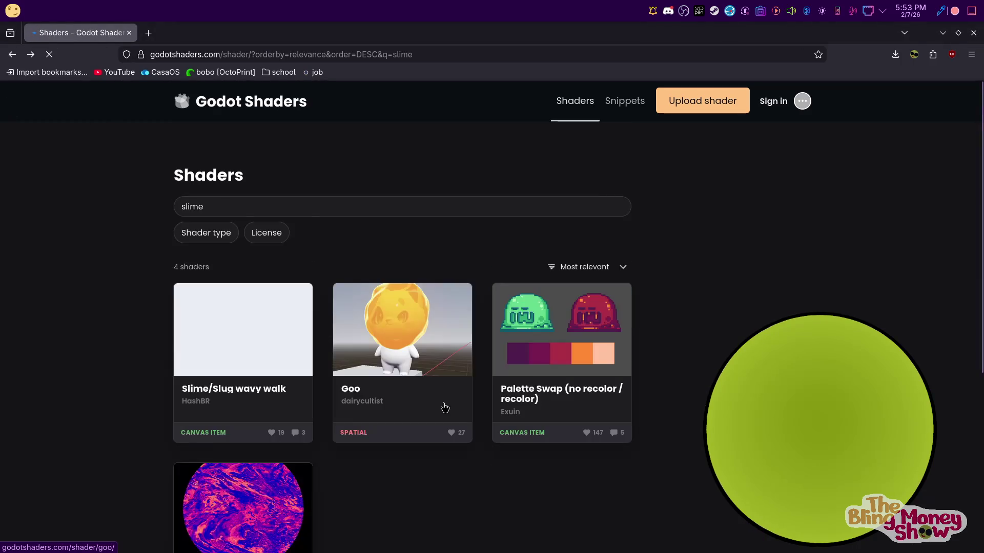
{"action": "scroll", "coordinate": [234, 399], "scroll_direction": "down", "scroll_amount": 2}
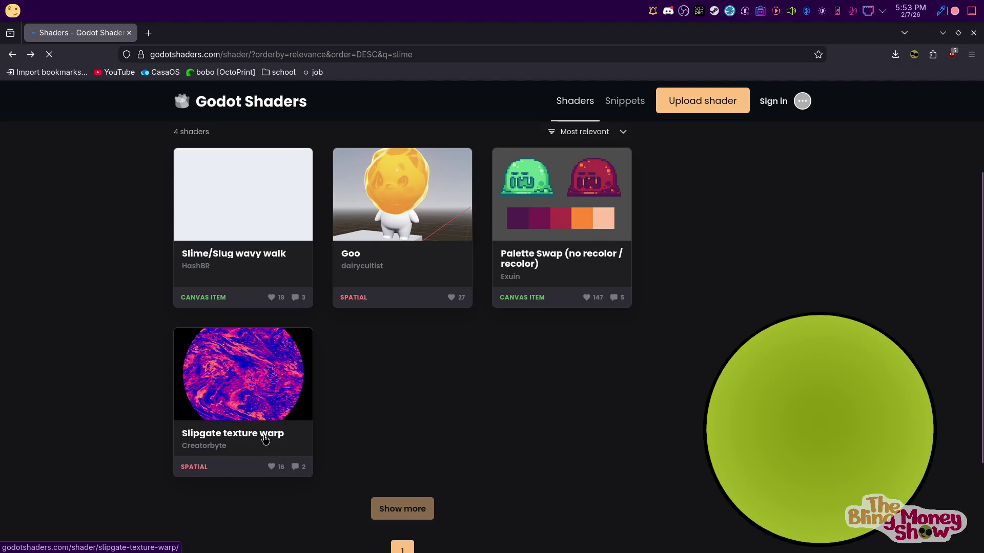
{"action": "scroll", "coordinate": [348, 206], "scroll_direction": "up", "scroll_amount": 2}
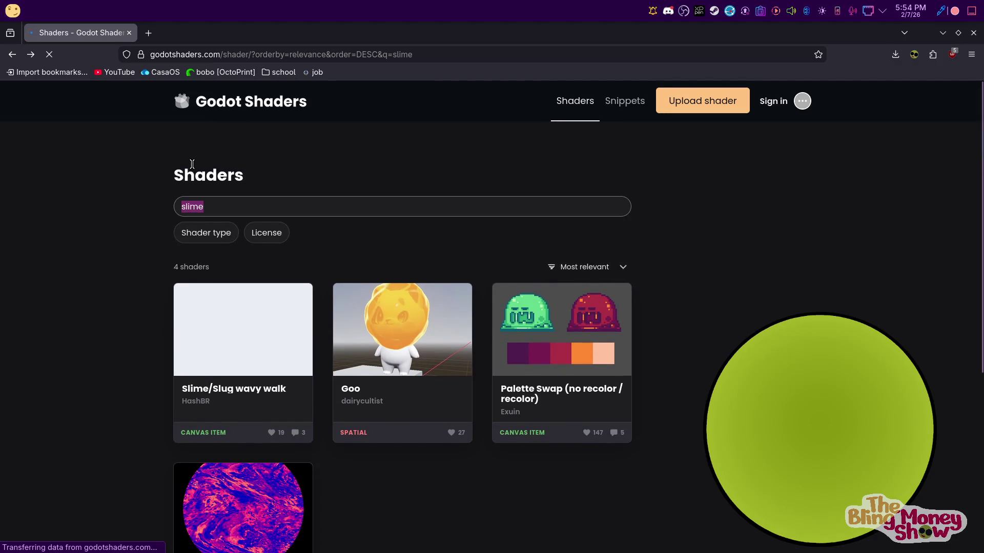
{"action": "type", "text": "goo"}
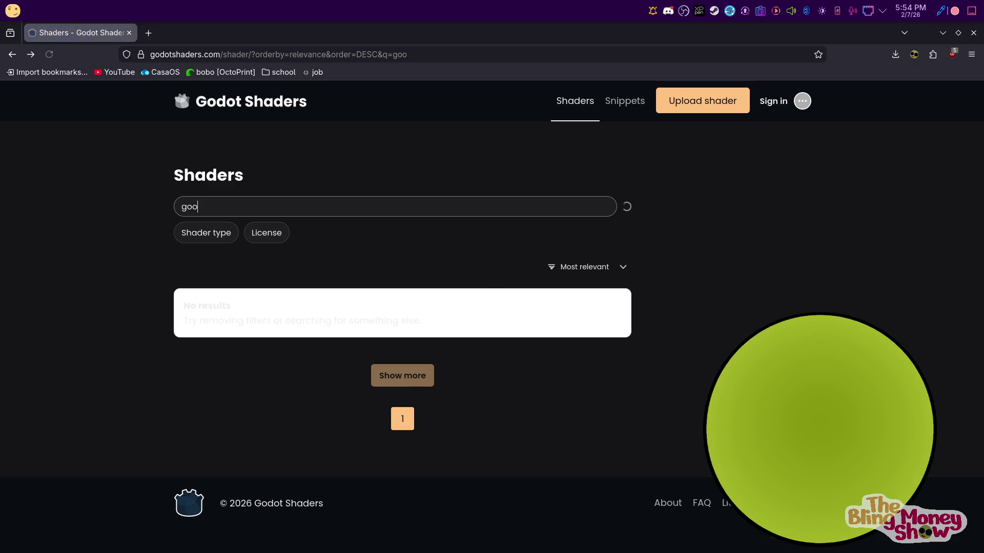
{"action": "scroll", "coordinate": [494, 453], "scroll_direction": "down", "scroll_amount": 3}
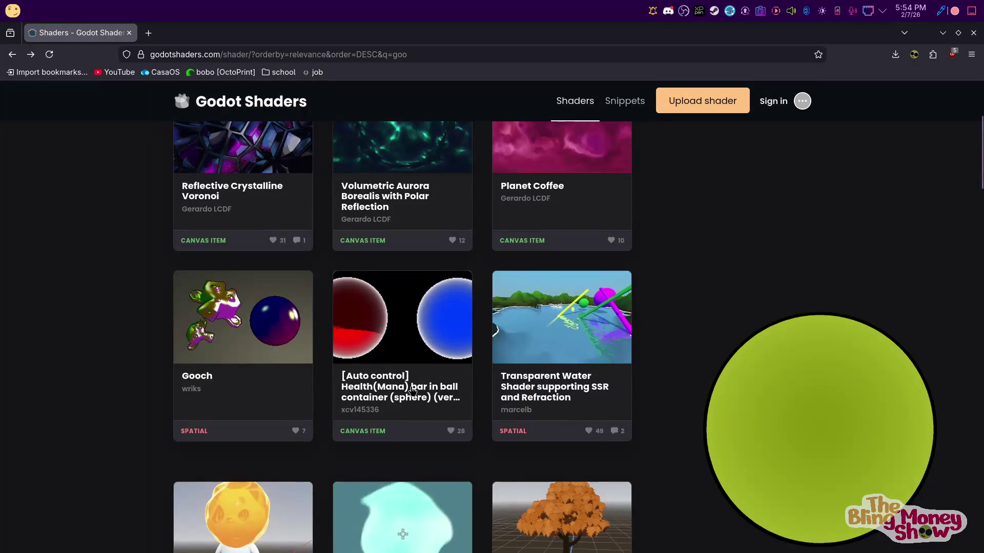
{"action": "scroll", "coordinate": [494, 452], "scroll_direction": "down", "scroll_amount": 3}
{"action": "scroll", "coordinate": [495, 452], "scroll_direction": "down", "scroll_amount": 2}
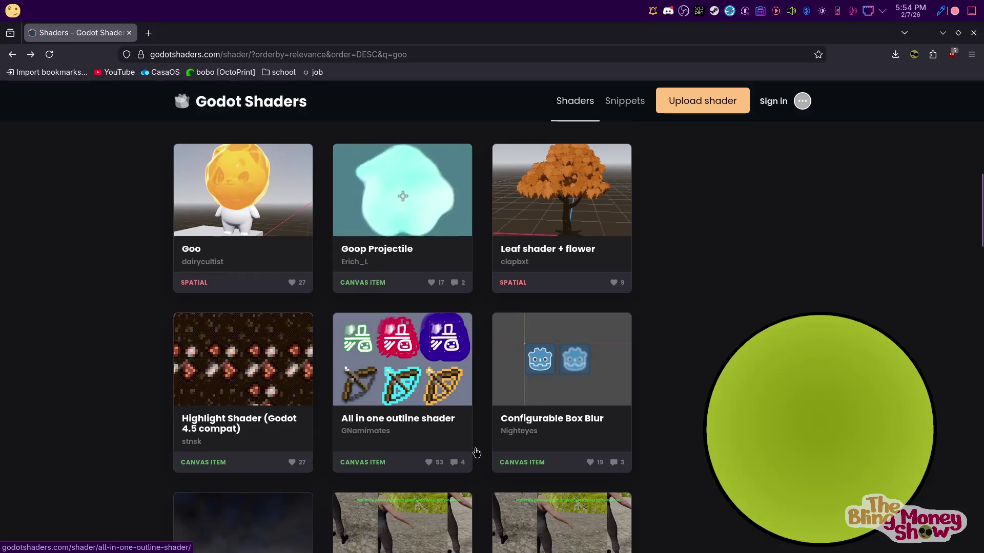
{"action": "scroll", "coordinate": [461, 385], "scroll_direction": "down", "scroll_amount": 3}
{"action": "scroll", "coordinate": [431, 388], "scroll_direction": "down", "scroll_amount": 3}
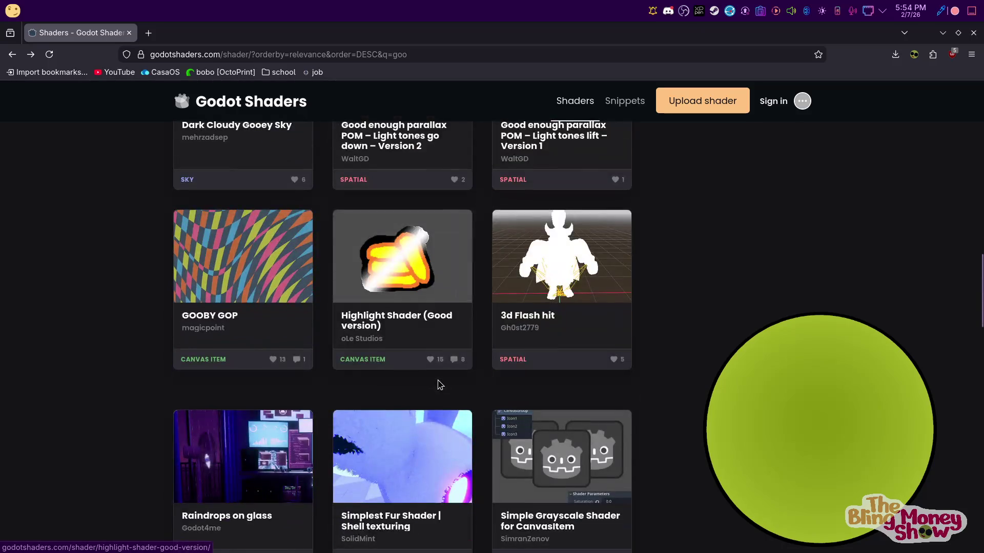
{"action": "scroll", "coordinate": [431, 388], "scroll_direction": "down", "scroll_amount": 4}
{"action": "scroll", "coordinate": [431, 388], "scroll_direction": "down", "scroll_amount": 2}
{"action": "scroll", "coordinate": [392, 343], "scroll_direction": "down", "scroll_amount": 2}
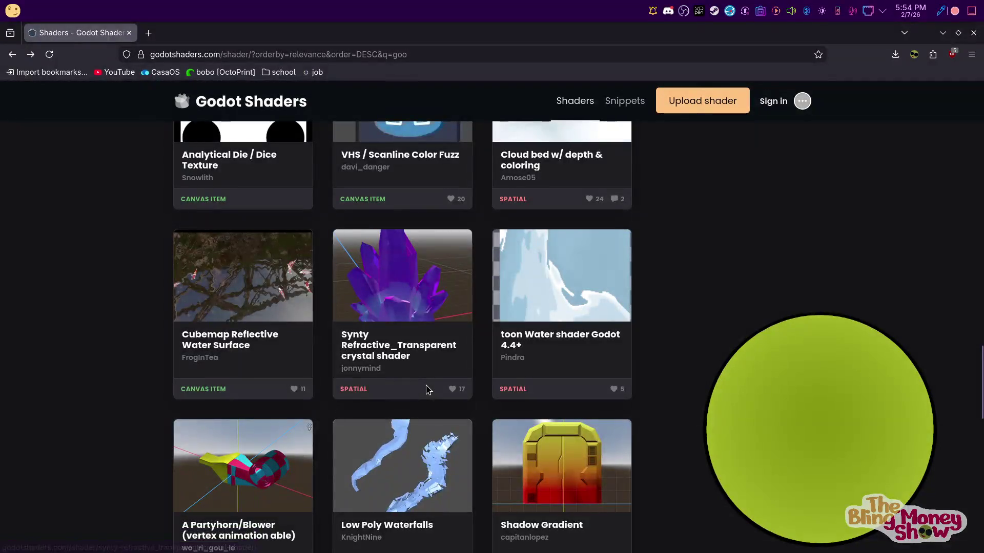
{"action": "left_click", "coordinate": [458, 308]}
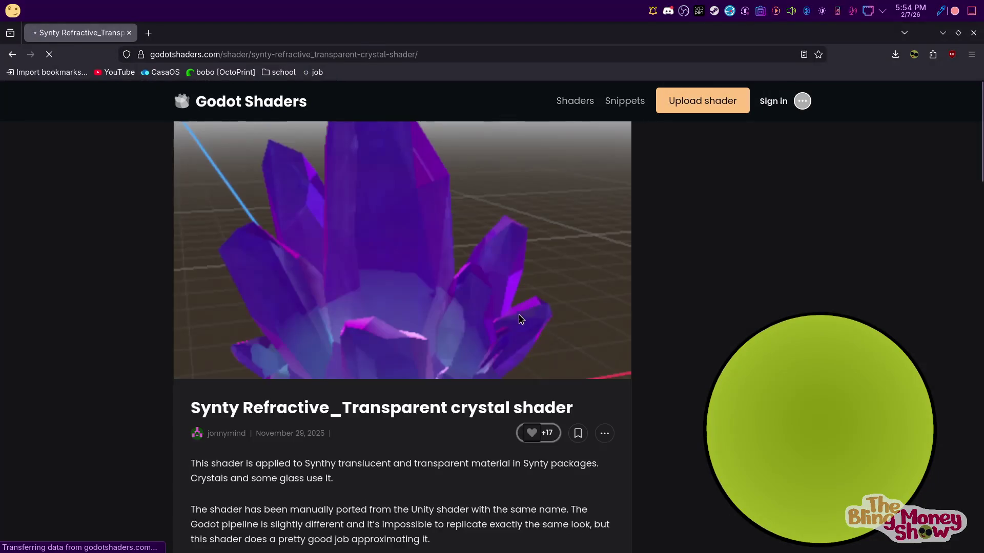
{"action": "scroll", "coordinate": [527, 325], "scroll_direction": "down", "scroll_amount": 5}
{"action": "scroll", "coordinate": [515, 328], "scroll_direction": "down", "scroll_amount": 4}
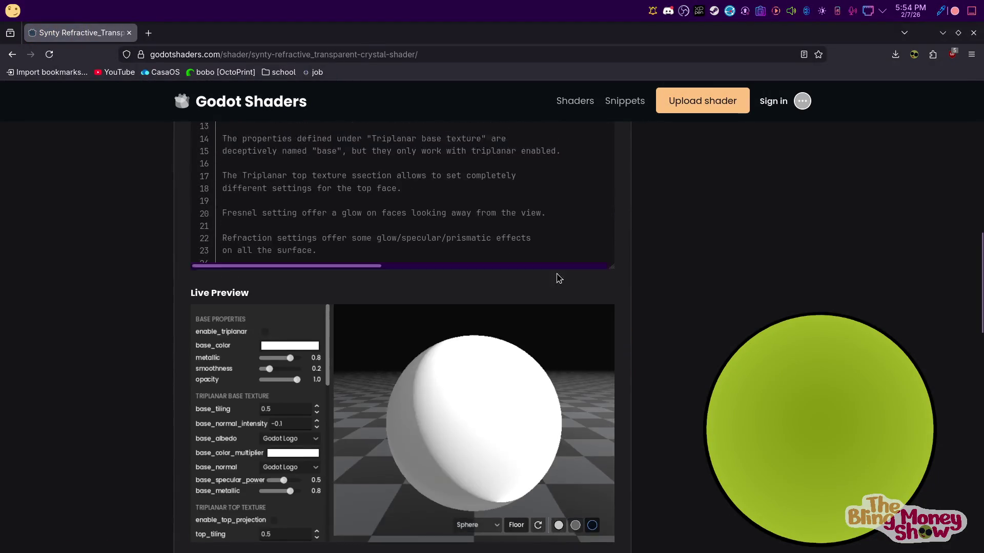
{"action": "scroll", "coordinate": [547, 246], "scroll_direction": "up", "scroll_amount": 3}
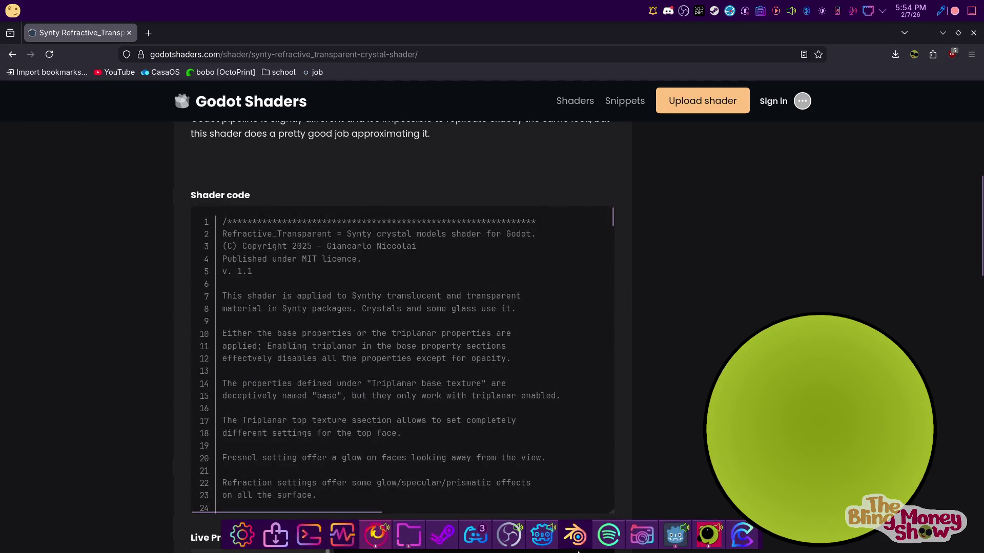
{"action": "mouse_move", "coordinate": [675, 536]}
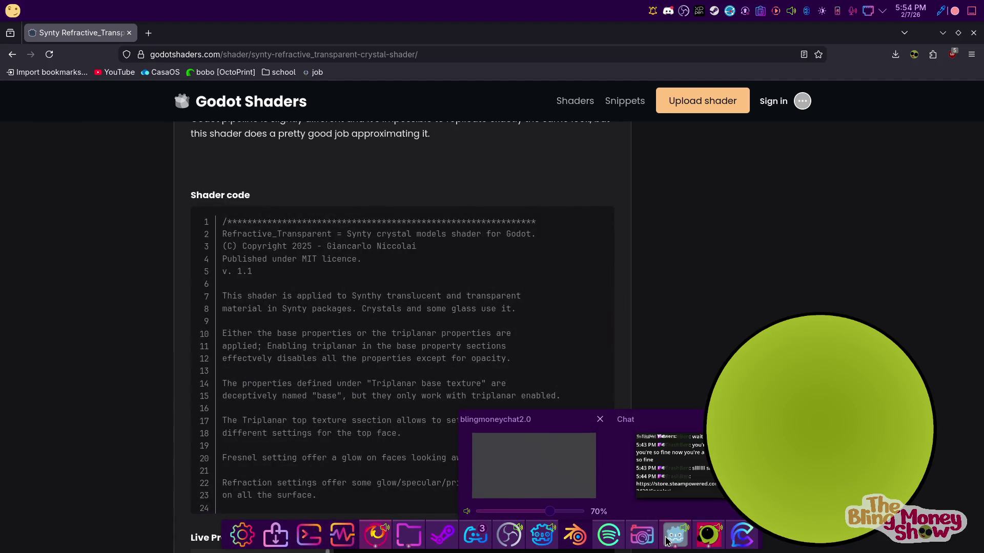
{"action": "left_click", "coordinate": [543, 536]}
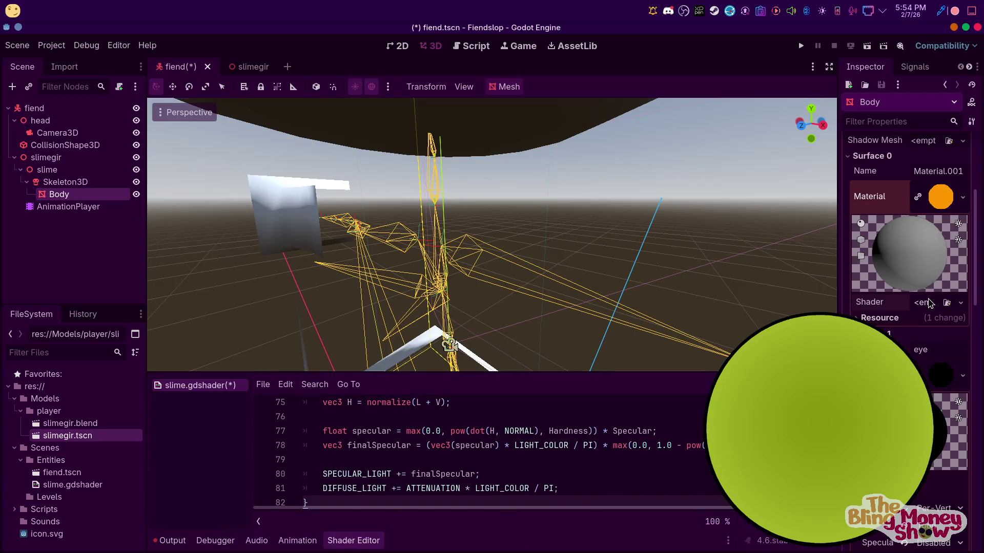
Create a goo.gdshader for Body's material, paste the crystal shader code and save the scene
{"action": "left_click", "coordinate": [922, 322]}
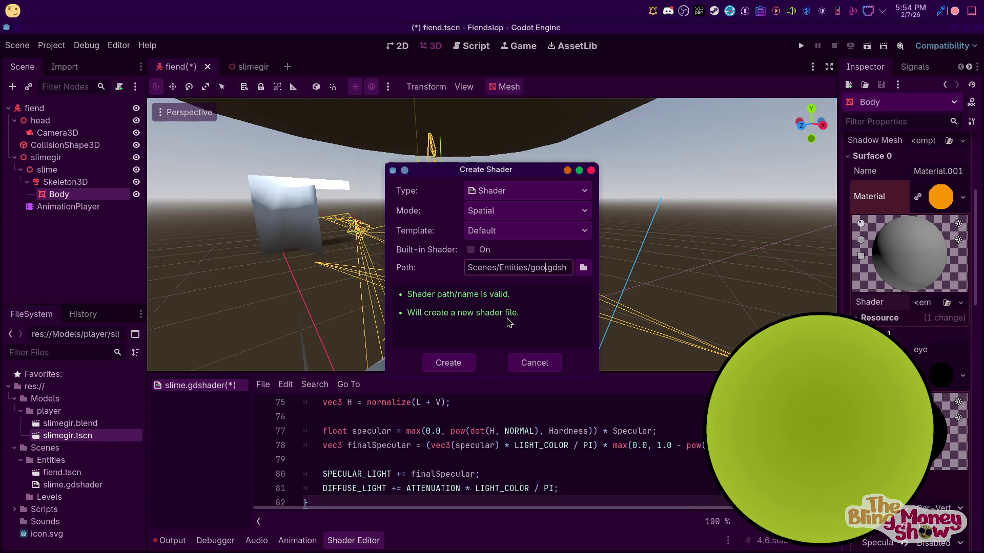
{"action": "left_click", "coordinate": [448, 363]}
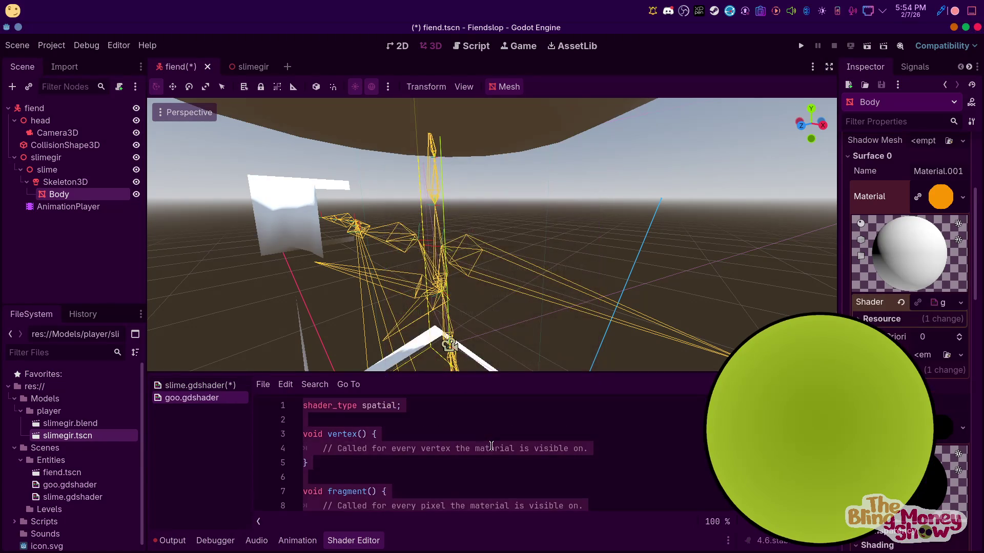
{"action": "key", "text": "ctrl+a"}
{"action": "key", "text": "ctrl+v"}
{"action": "key", "text": "ctrl+s"}
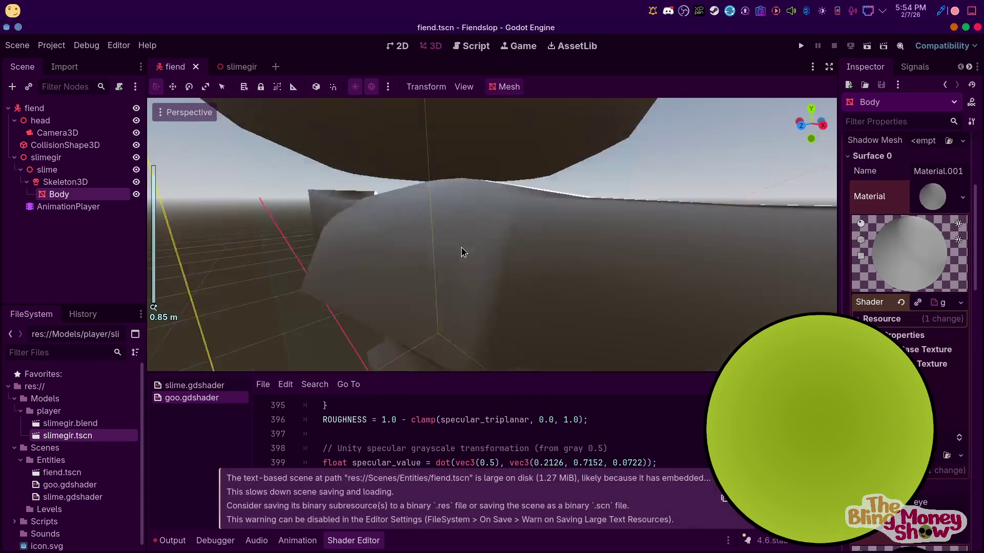
{"action": "scroll", "coordinate": [576, 203], "scroll_direction": "down", "scroll_amount": 5}
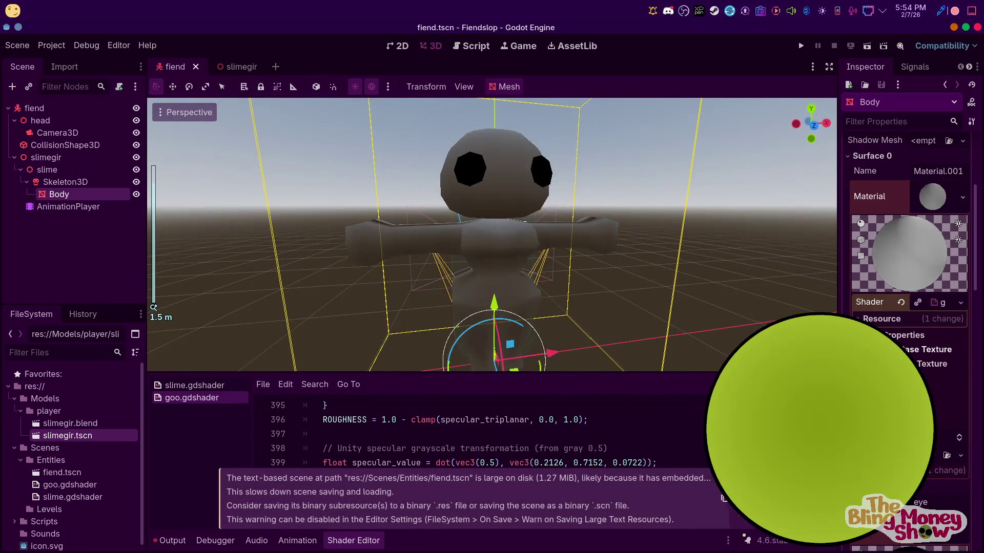
{"action": "scroll", "coordinate": [551, 307], "scroll_direction": "down", "scroll_amount": 2}
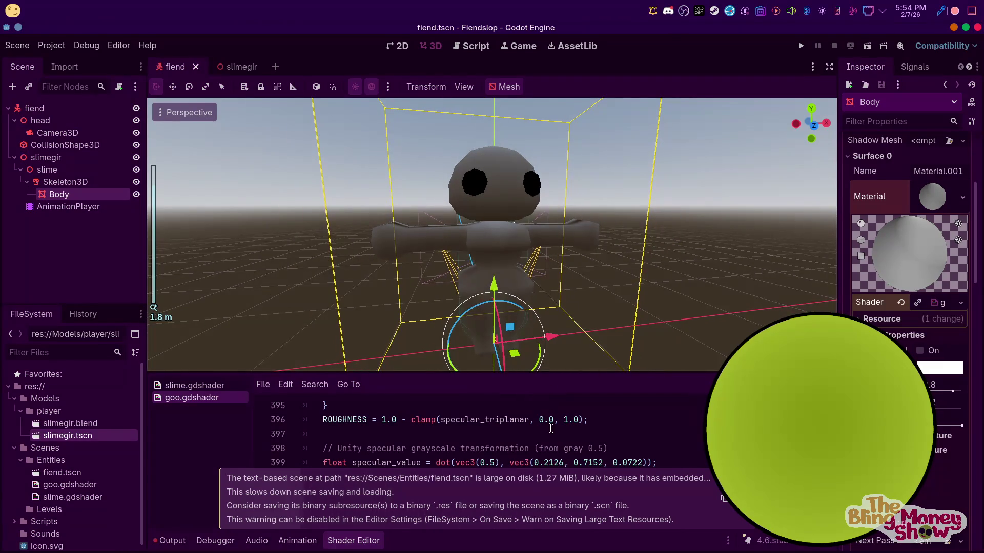
View the slime from behind and switch to the browser with the shader site
{"action": "mouse_move", "coordinate": [523, 230]}
{"action": "middle_mouse_down"}
{"action": "mouse_move", "coordinate": [379, 234]}
{"action": "mouse_move", "coordinate": [242, 263]}
{"action": "middle_mouse_up"}
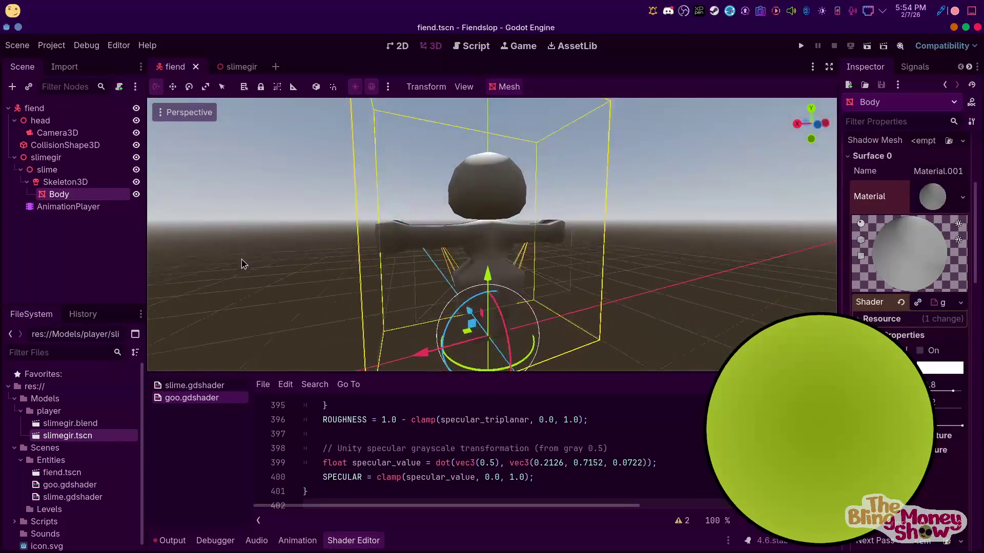
{"action": "left_click", "coordinate": [376, 534]}
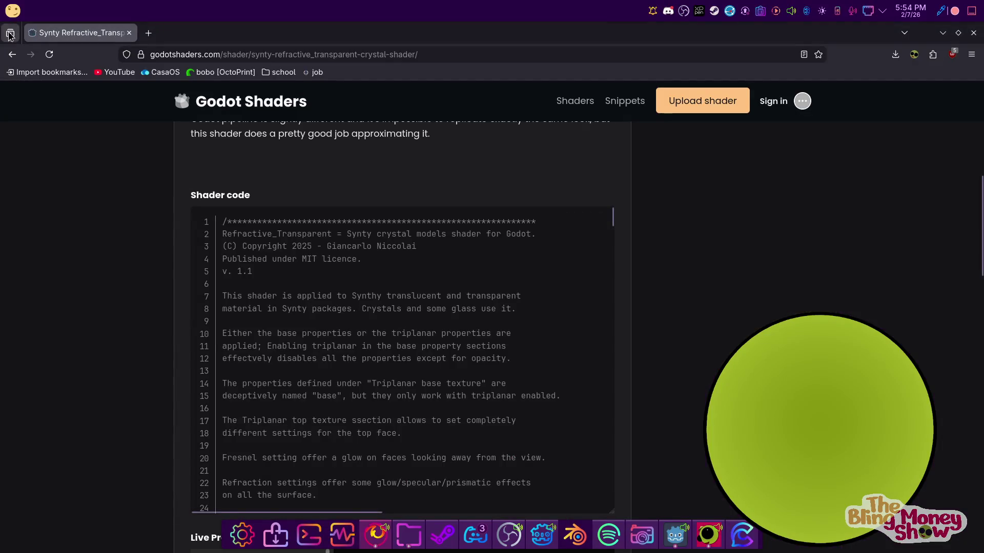
Page through the goo search results on pages 2 and 3, then return to the Godot editor
{"action": "left_click", "coordinate": [11, 54]}
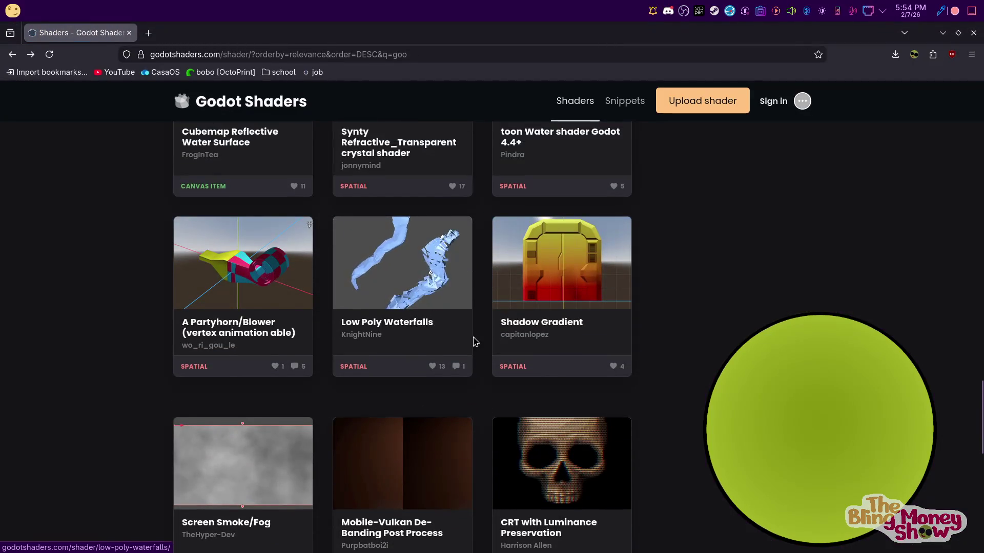
{"action": "scroll", "coordinate": [474, 342], "scroll_direction": "down", "scroll_amount": 3}
{"action": "scroll", "coordinate": [474, 345], "scroll_direction": "down", "scroll_amount": 5}
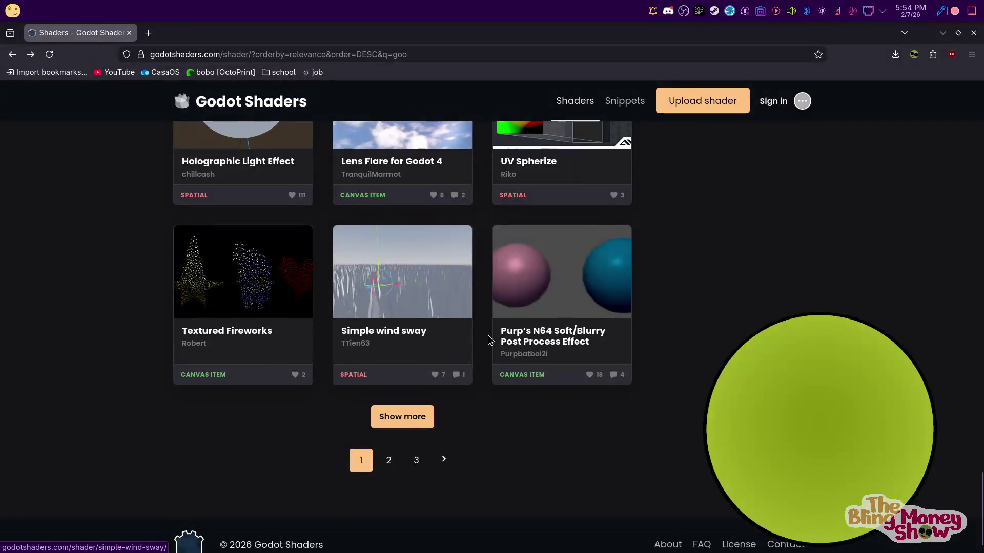
{"action": "scroll", "coordinate": [305, 277], "scroll_direction": "up", "scroll_amount": 3}
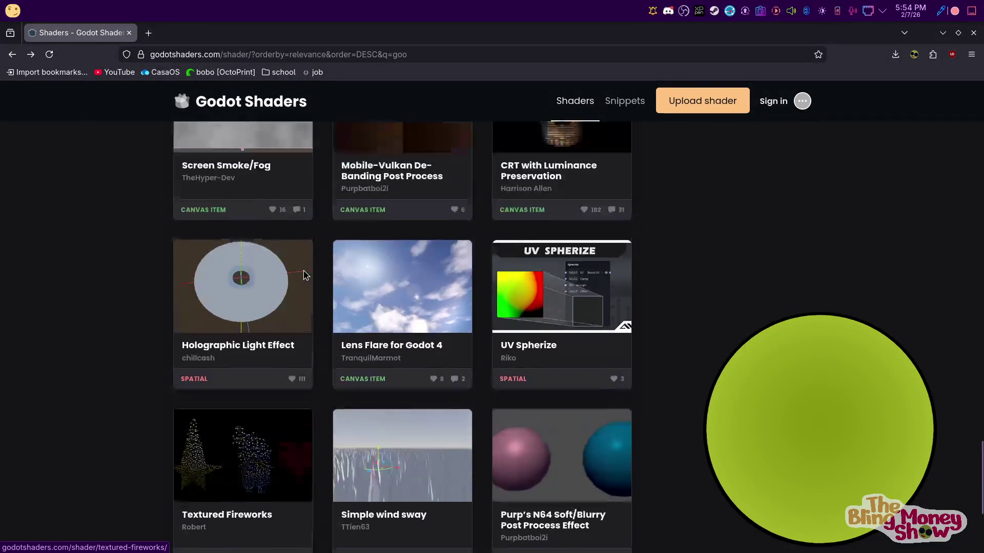
{"action": "scroll", "coordinate": [307, 286], "scroll_direction": "down", "scroll_amount": 3}
{"action": "left_click", "coordinate": [389, 416]}
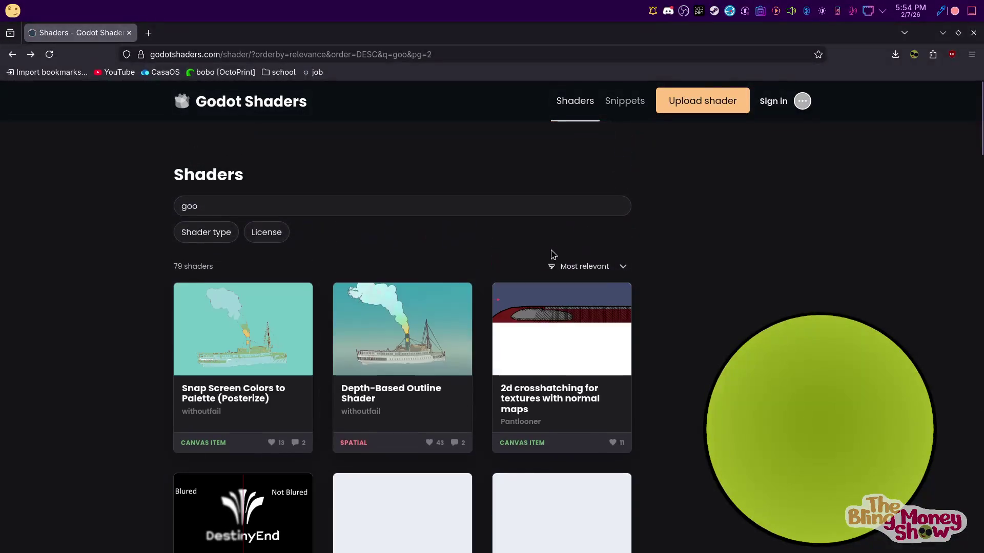
{"action": "scroll", "coordinate": [520, 281], "scroll_direction": "down", "scroll_amount": 5}
{"action": "scroll", "coordinate": [513, 316], "scroll_direction": "down", "scroll_amount": 4}
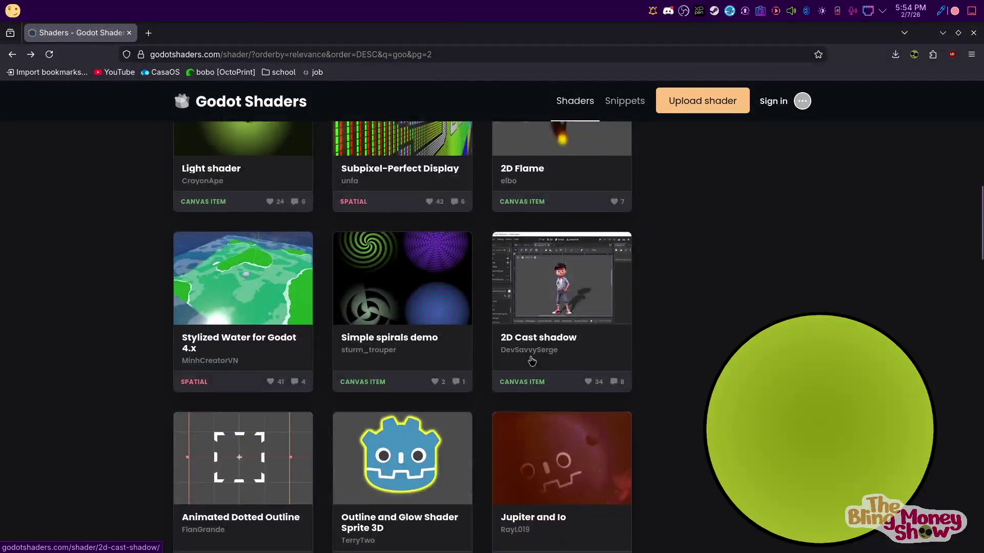
{"action": "scroll", "coordinate": [519, 346], "scroll_direction": "down", "scroll_amount": 8}
{"action": "scroll", "coordinate": [523, 366], "scroll_direction": "down", "scroll_amount": 3}
{"action": "scroll", "coordinate": [510, 370], "scroll_direction": "down", "scroll_amount": 1}
{"action": "scroll", "coordinate": [509, 371], "scroll_direction": "down", "scroll_amount": 4}
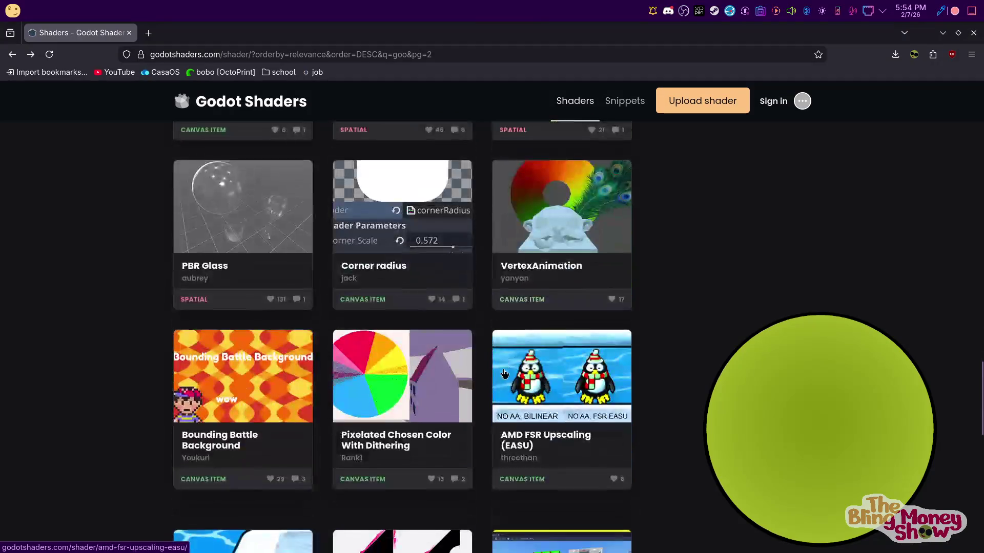
{"action": "scroll", "coordinate": [504, 372], "scroll_direction": "down", "scroll_amount": 5}
{"action": "scroll", "coordinate": [496, 374], "scroll_direction": "down", "scroll_amount": 3}
{"action": "scroll", "coordinate": [496, 374], "scroll_direction": "up", "scroll_amount": 3}
{"action": "scroll", "coordinate": [461, 393], "scroll_direction": "down", "scroll_amount": 2}
{"action": "scroll", "coordinate": [438, 412], "scroll_direction": "down", "scroll_amount": 2}
{"action": "left_click", "coordinate": [431, 420]}
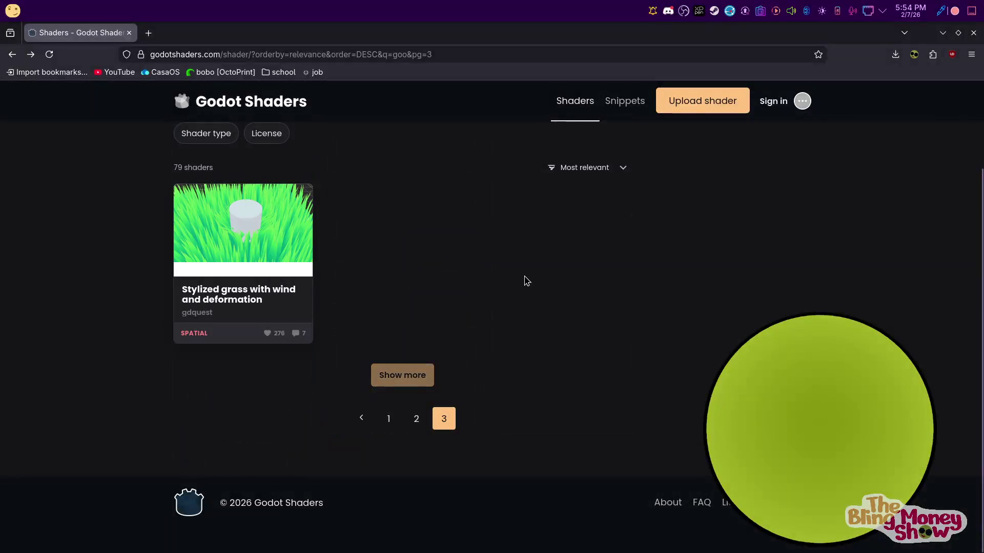
{"action": "left_click", "coordinate": [386, 417]}
{"action": "scroll", "coordinate": [494, 446], "scroll_direction": "down", "scroll_amount": 4}
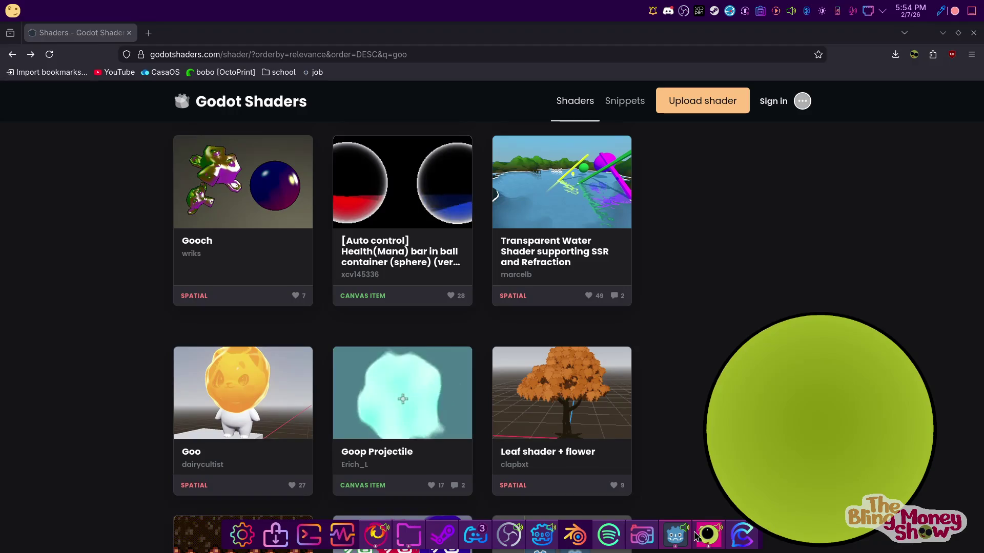
{"action": "left_click", "coordinate": [542, 536]}
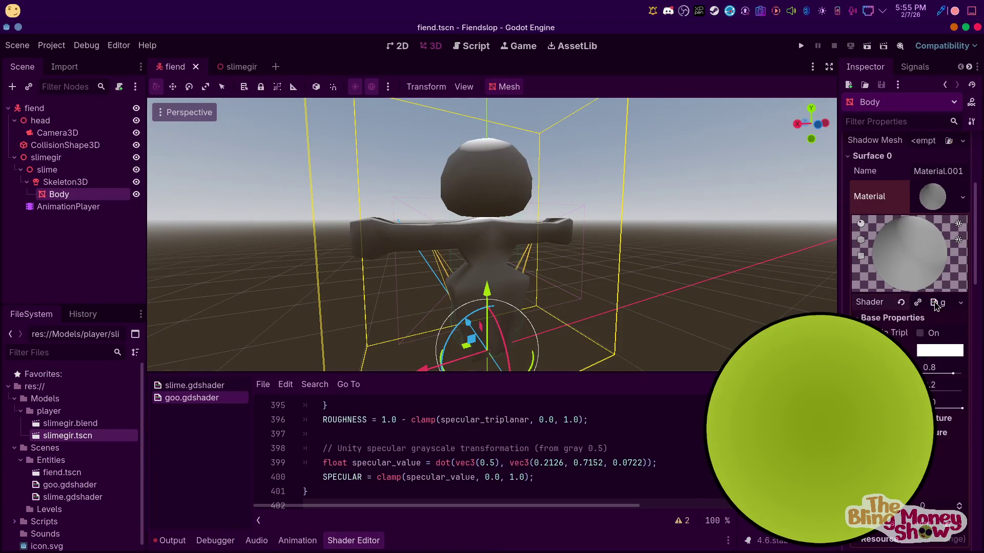
Clear the goo shader and give Body a new StandardMaterial3D
{"action": "left_click", "coordinate": [901, 302]}
{"action": "left_click", "coordinate": [932, 270]}
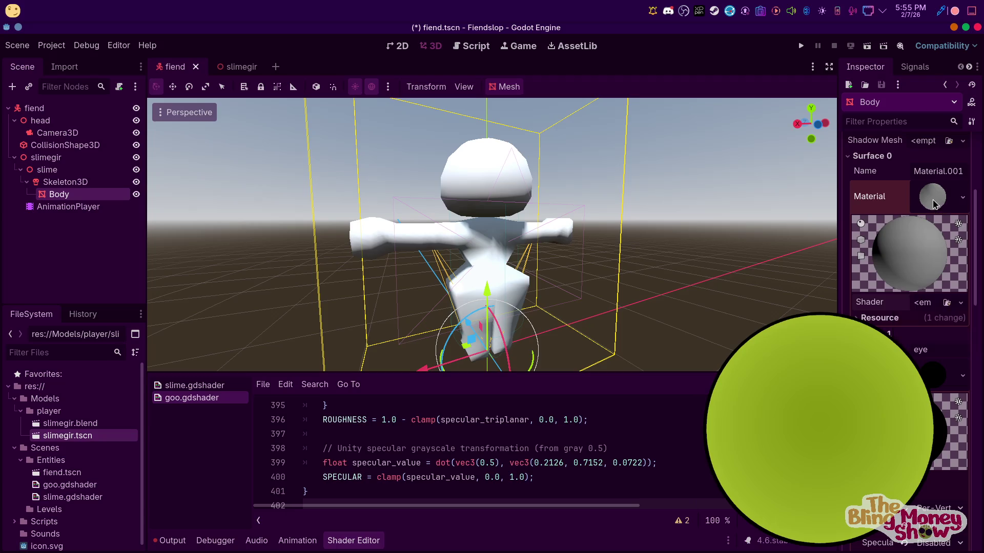
{"action": "left_click", "coordinate": [932, 198]}
{"action": "left_click", "coordinate": [930, 223]}
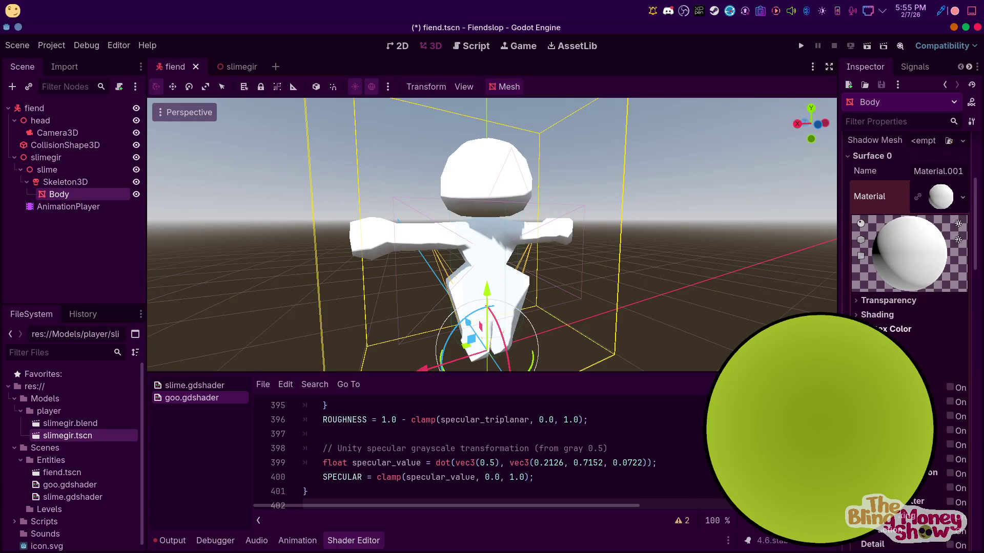
{"action": "scroll", "coordinate": [913, 347], "scroll_direction": "down", "scroll_amount": 5}
{"action": "scroll", "coordinate": [914, 346], "scroll_direction": "down", "scroll_amount": 4}
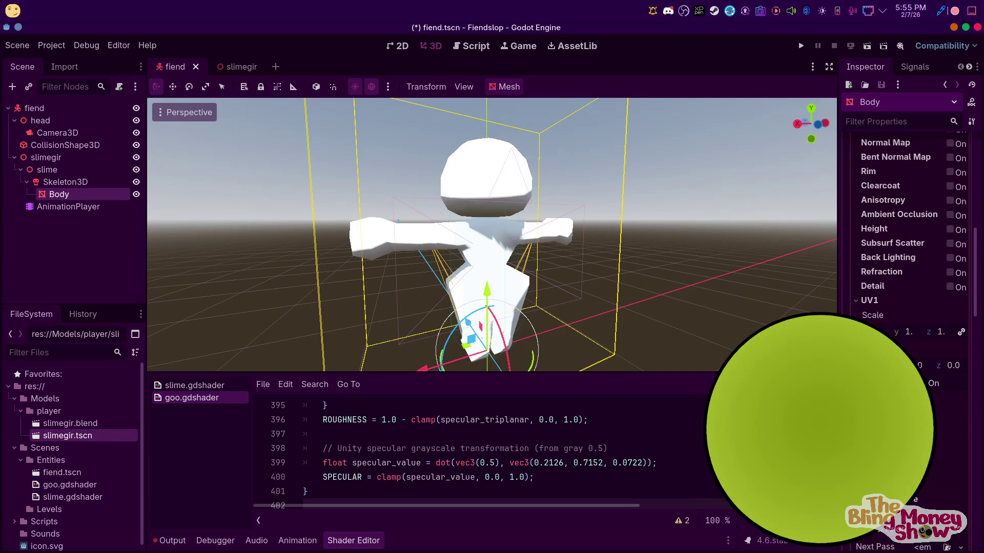
{"action": "scroll", "coordinate": [924, 371], "scroll_direction": "up", "scroll_amount": 8}
{"action": "left_click", "coordinate": [876, 368]}
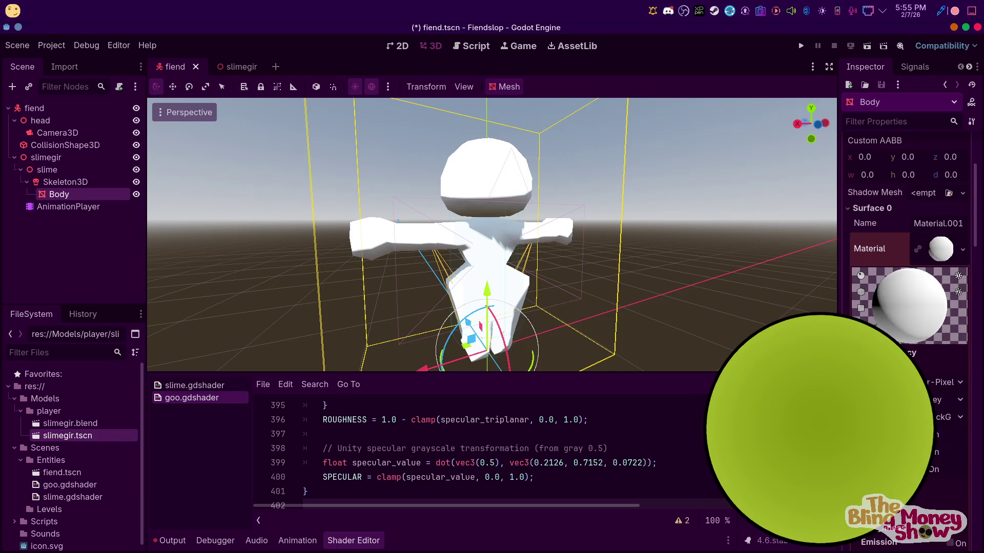
{"action": "left_click", "coordinate": [876, 367]}
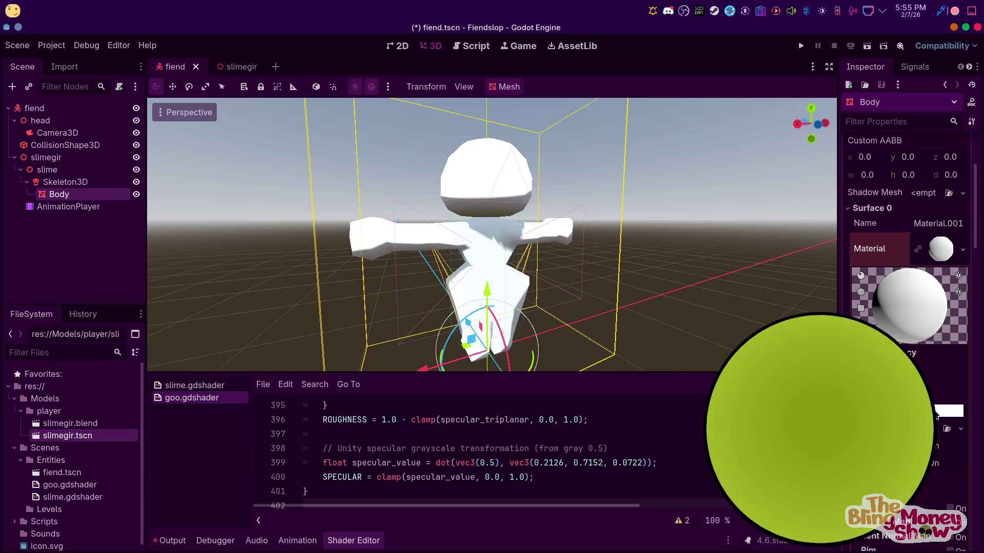
Set the material's albedo colour to a saturated dark green
{"action": "left_click", "coordinate": [948, 411]}
{"action": "left_click", "coordinate": [896, 276]}
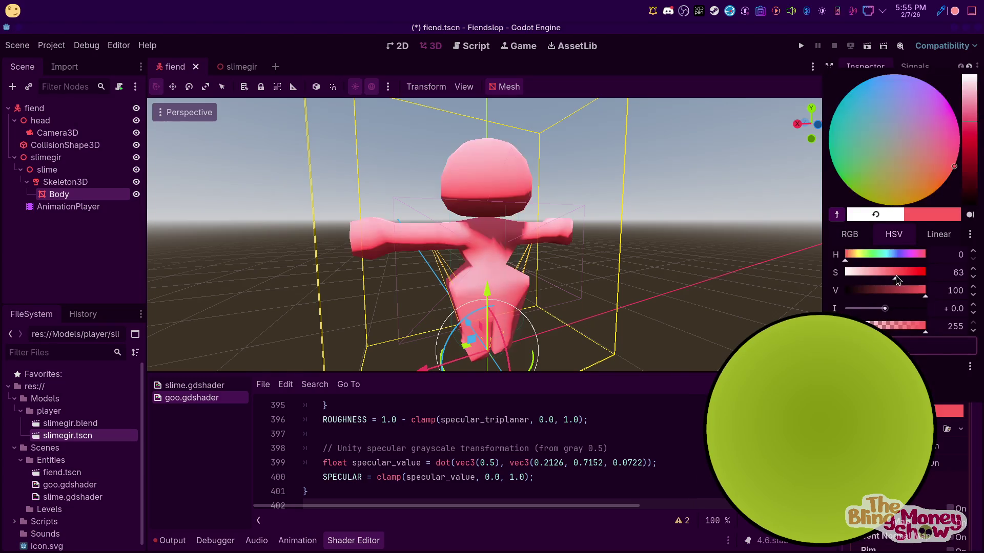
{"action": "left_click_drag", "start_coordinate": [867, 182], "coordinate": [845, 185]}
{"action": "left_click_drag", "start_coordinate": [898, 308], "coordinate": [862, 308]}
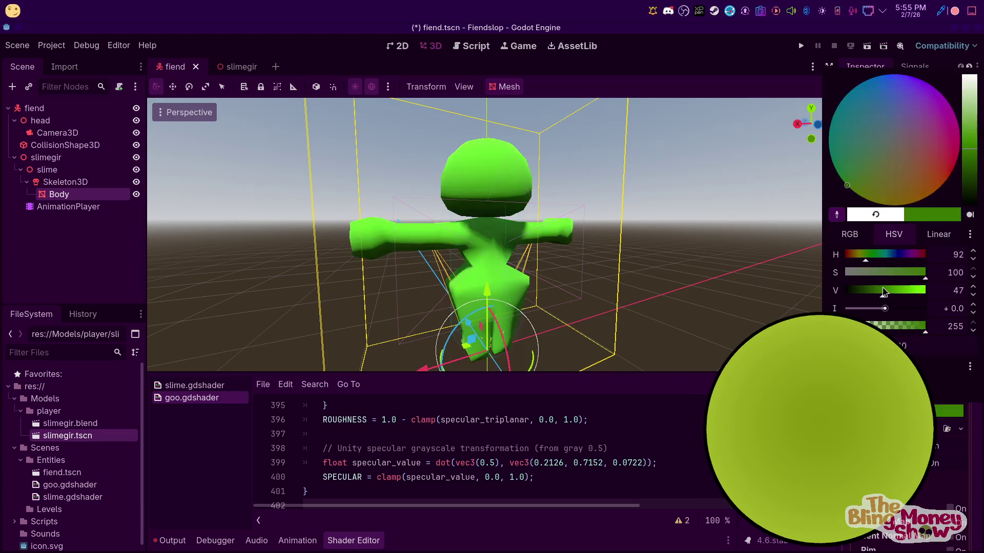
{"action": "left_click", "coordinate": [581, 216]}
{"action": "scroll", "coordinate": [582, 215], "scroll_direction": "up", "scroll_amount": 3}
{"action": "mouse_move", "coordinate": [538, 216]}
{"action": "middle_mouse_down"}
{"action": "mouse_move", "coordinate": [581, 215]}
{"action": "mouse_move", "coordinate": [769, 269]}
{"action": "middle_mouse_up"}
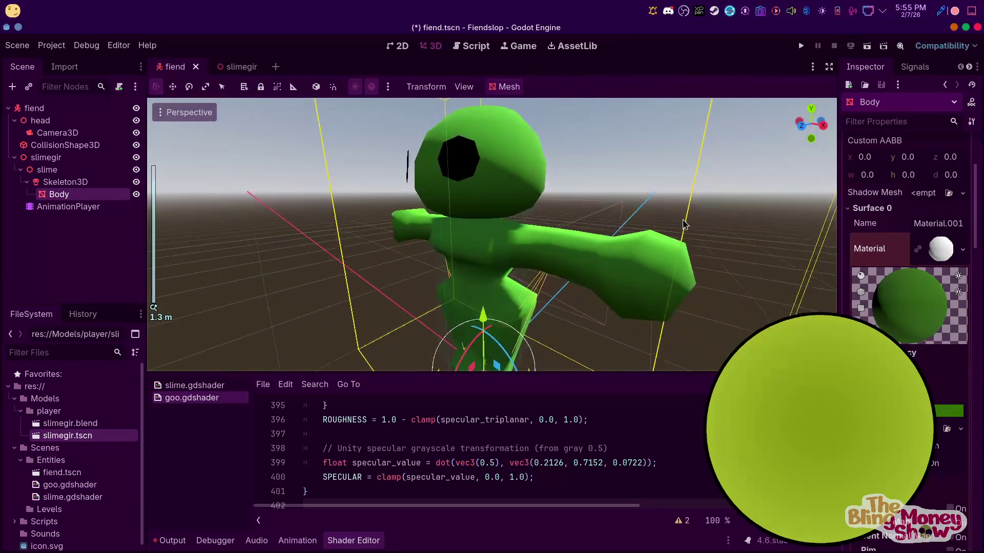
{"action": "scroll", "coordinate": [943, 331], "scroll_direction": "down", "scroll_amount": 3}
{"action": "left_click", "coordinate": [883, 338]}
Lower the slime material's roughness and raise metallic for a darker glossy look, expanding Vertex Color
{"action": "mouse_move", "coordinate": [946, 353]}
{"action": "left_mouse_down"}
{"action": "mouse_move", "coordinate": [918, 353]}
{"action": "mouse_move", "coordinate": [949, 353]}
{"action": "left_mouse_up"}
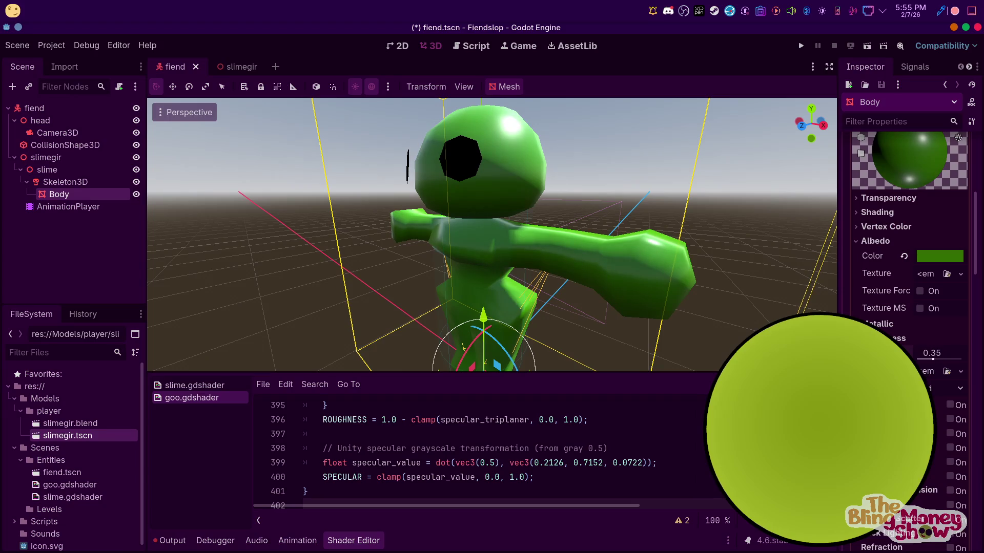
{"action": "scroll", "coordinate": [930, 361], "scroll_direction": "up", "scroll_amount": 2}
{"action": "left_click", "coordinate": [953, 377]}
{"action": "mouse_move", "coordinate": [922, 397]}
{"action": "left_mouse_down"}
{"action": "mouse_move", "coordinate": [956, 399]}
{"action": "mouse_move", "coordinate": [927, 399]}
{"action": "left_mouse_up"}
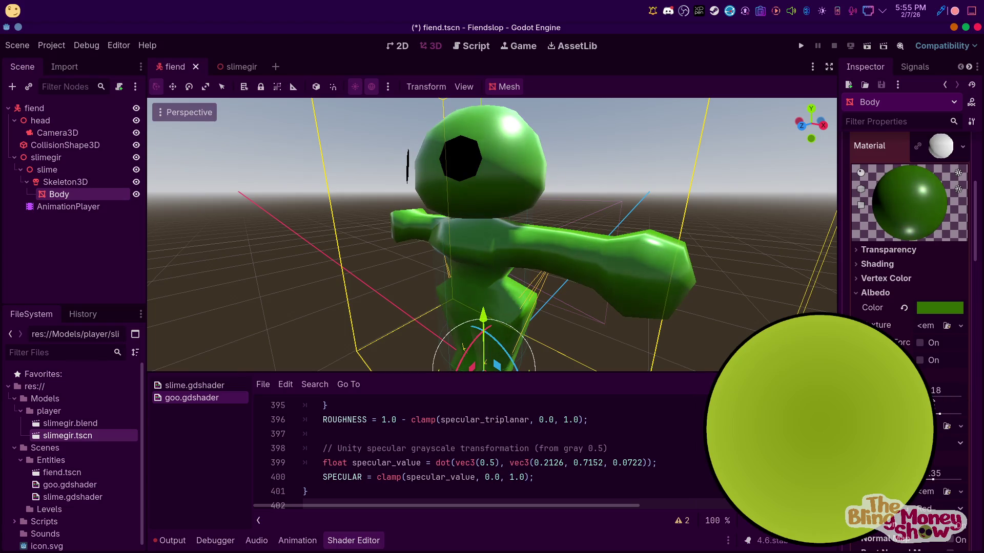
{"action": "left_click", "coordinate": [883, 279]}
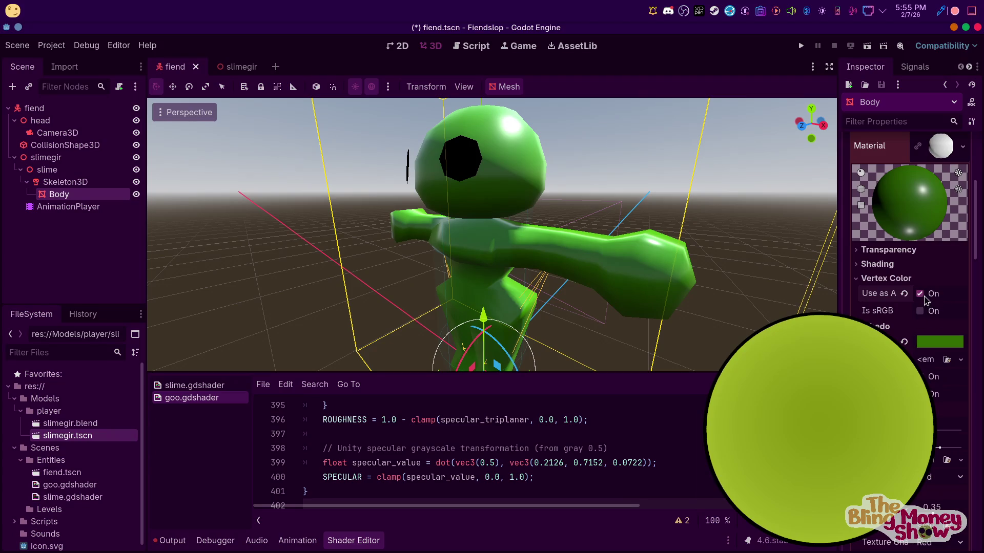
Set the material's Shading Mode to Per-Vertex, then change it to Per-Pixel
{"action": "left_click", "coordinate": [864, 263]}
{"action": "left_click", "coordinate": [864, 263]}
{"action": "left_click", "coordinate": [941, 279]}
{"action": "left_click", "coordinate": [944, 323]}
{"action": "mouse_move", "coordinate": [692, 254]}
{"action": "middle_mouse_down"}
{"action": "mouse_move", "coordinate": [550, 250]}
{"action": "mouse_move", "coordinate": [647, 178]}
{"action": "mouse_move", "coordinate": [834, 300]}
{"action": "middle_mouse_up"}
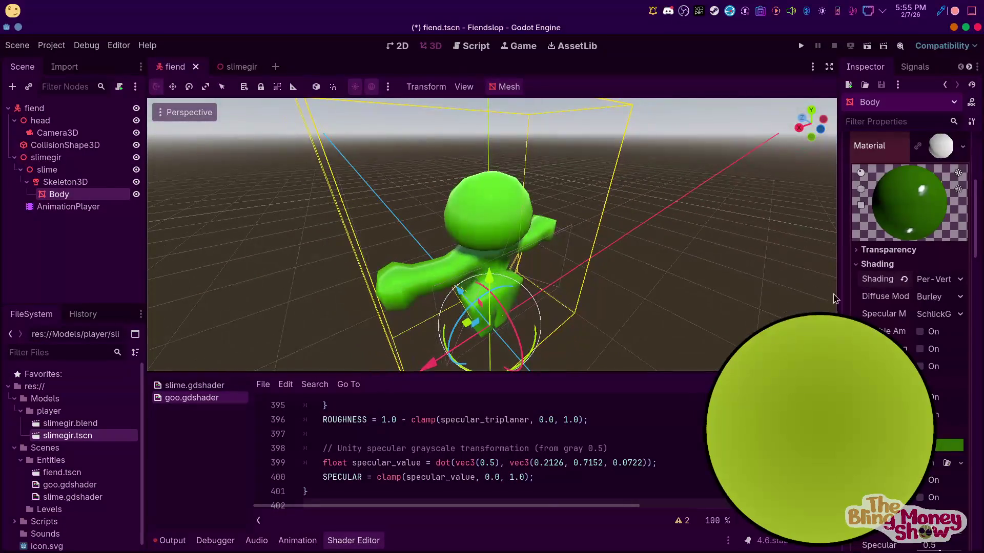
{"action": "left_click", "coordinate": [953, 283]}
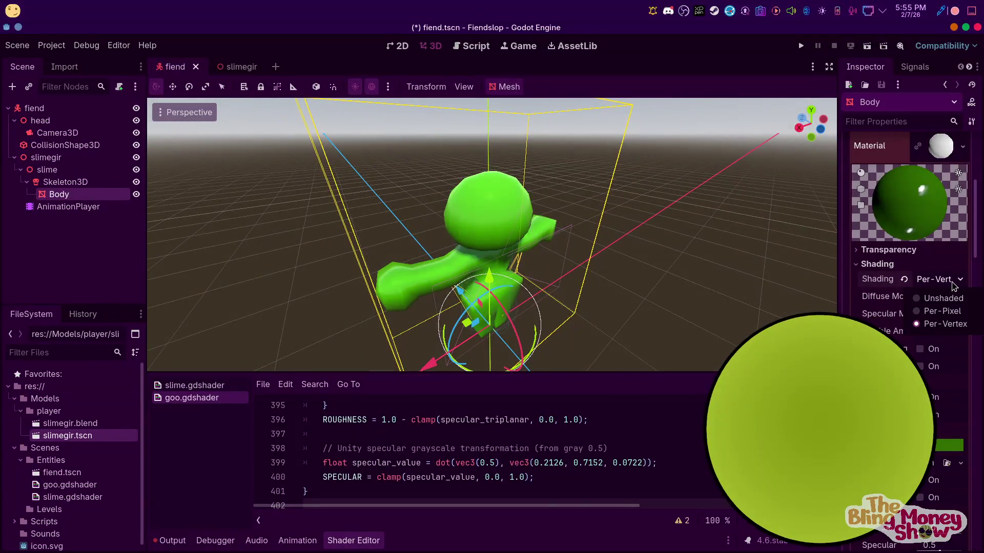
{"action": "left_click", "coordinate": [944, 311]}
{"action": "scroll", "coordinate": [927, 381], "scroll_direction": "down", "scroll_amount": 5}
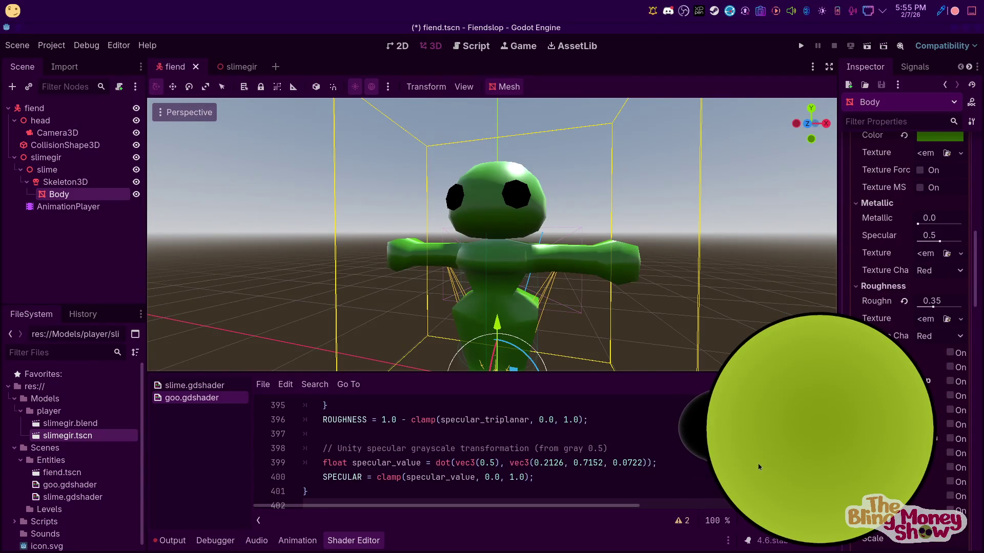
{"action": "scroll", "coordinate": [932, 387], "scroll_direction": "down", "scroll_amount": 2}
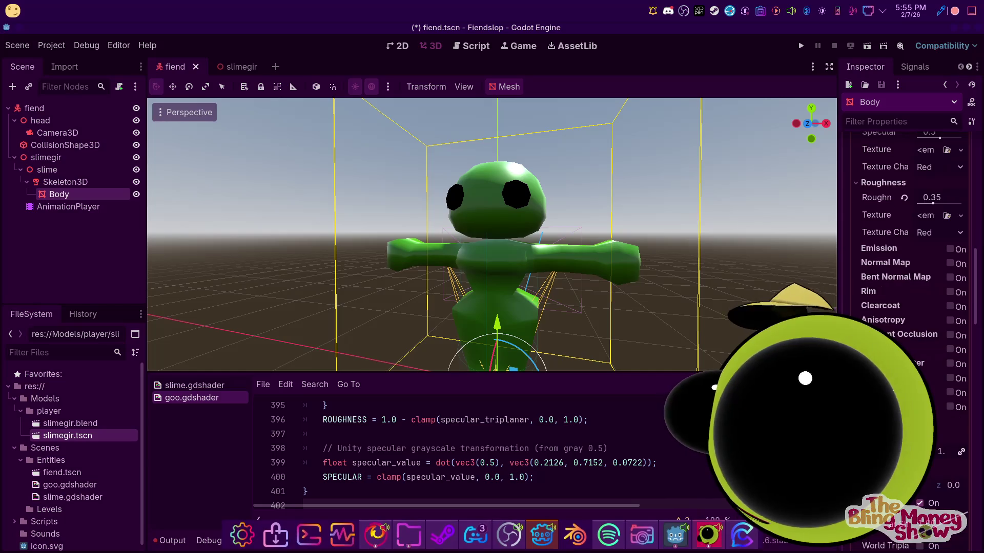
{"action": "scroll", "coordinate": [907, 307], "scroll_direction": "up", "scroll_amount": 5}
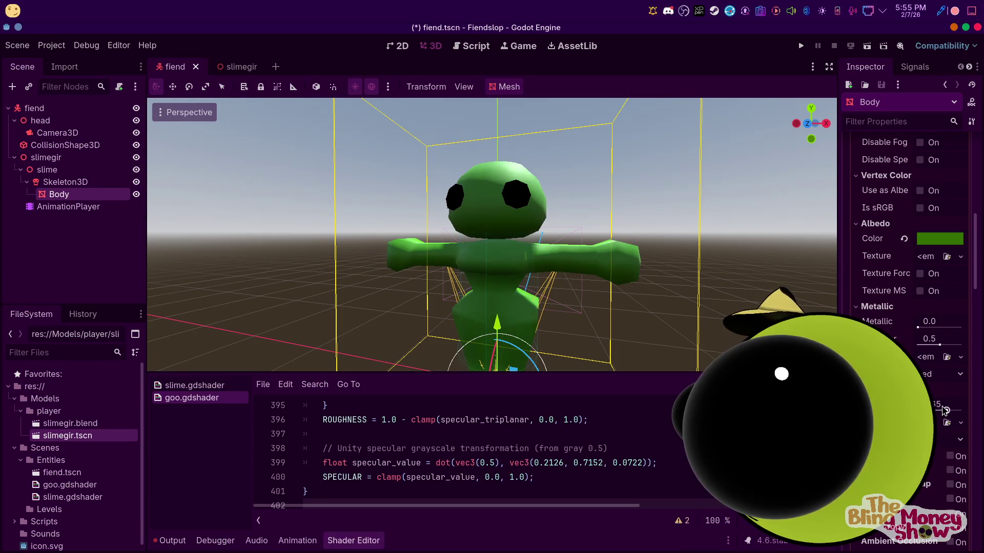
{"action": "middle_click_drag", "start_coordinate": [540, 182], "coordinate": [417, 122]}
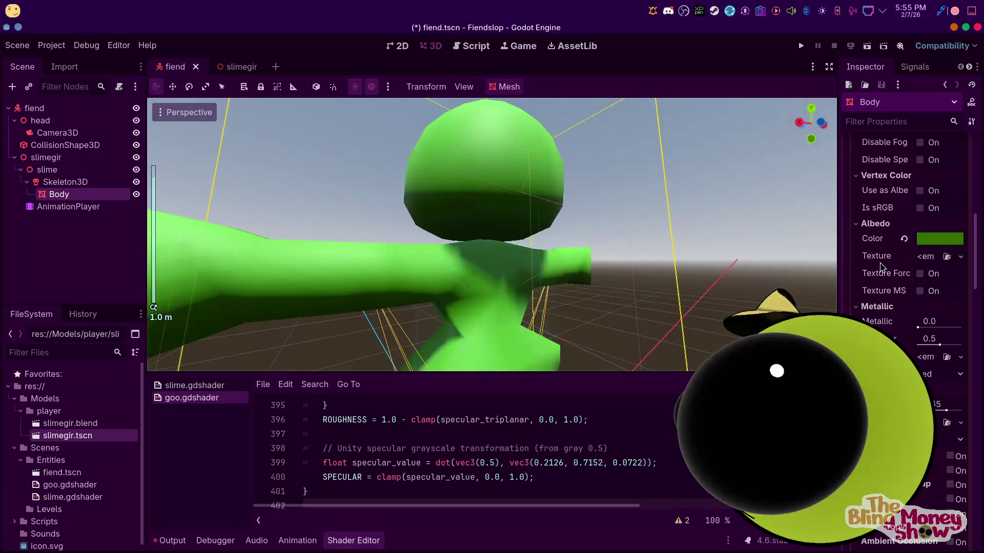
{"action": "scroll", "coordinate": [957, 364], "scroll_direction": "up", "scroll_amount": 10}
{"action": "scroll", "coordinate": [957, 364], "scroll_direction": "down", "scroll_amount": 3}
{"action": "scroll", "coordinate": [938, 447], "scroll_direction": "down", "scroll_amount": 3}
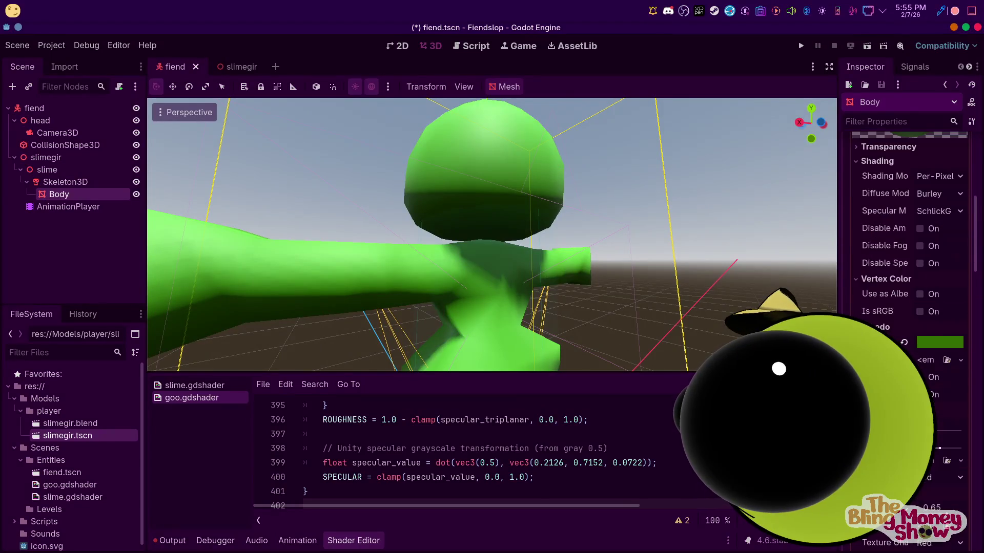
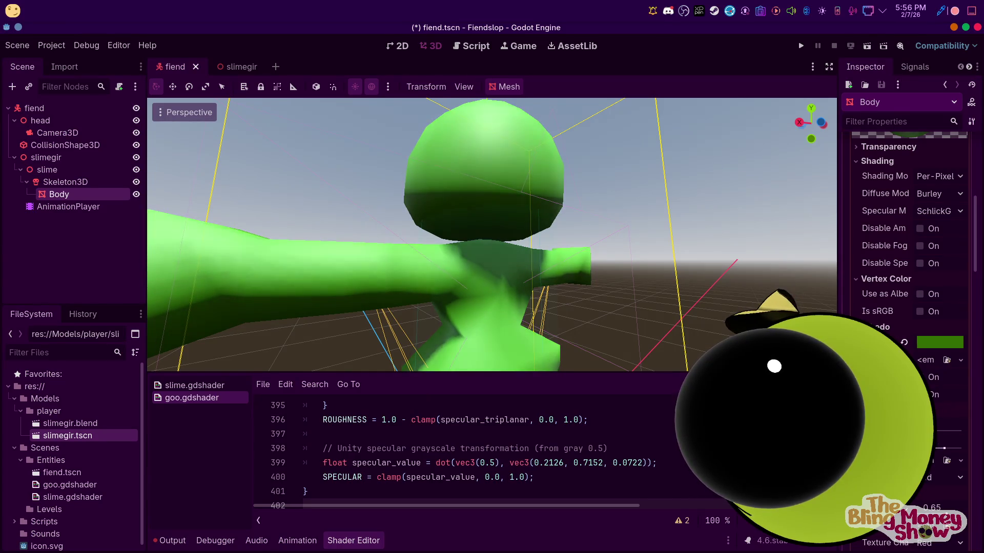
{"action": "scroll", "coordinate": [929, 319], "scroll_direction": "up", "scroll_amount": 3}
Set the slime body material's Specular Mode to Toon
{"action": "left_click", "coordinate": [933, 314]}
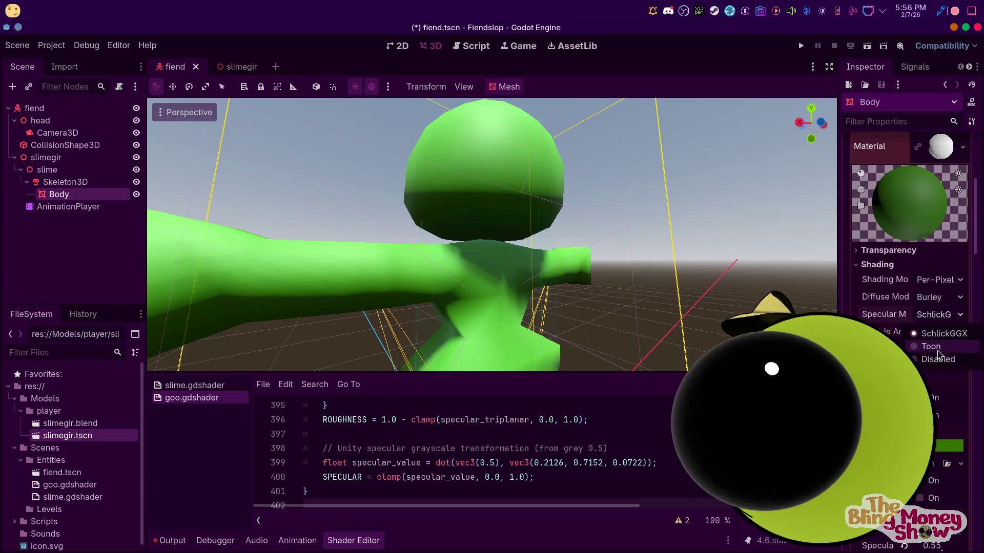
{"action": "left_click", "coordinate": [941, 349]}
{"action": "scroll", "coordinate": [653, 343], "scroll_direction": "down", "scroll_amount": 3}
{"action": "middle_click_drag", "start_coordinate": [653, 343], "coordinate": [646, 290]}
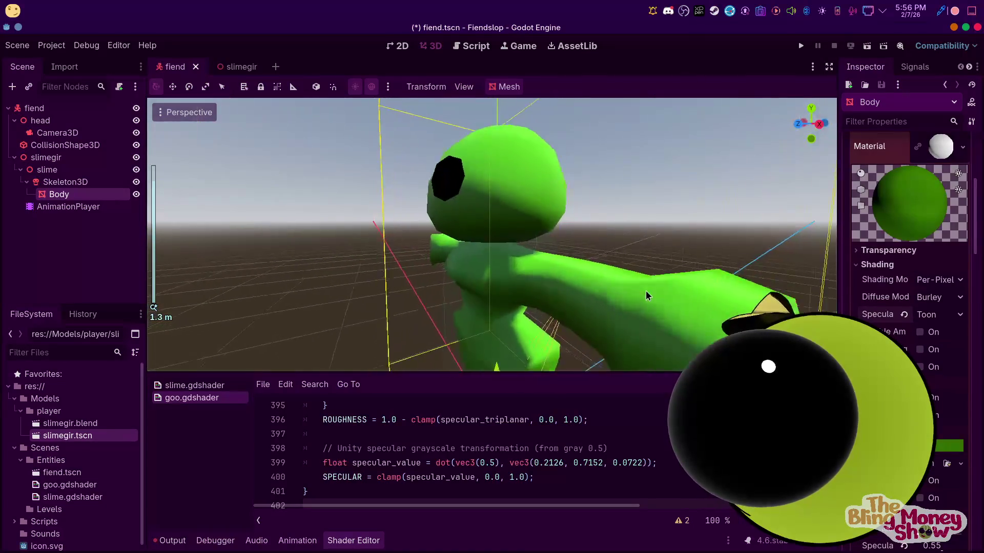
Try Per-Vertex shading on the material, then return it to Per-Pixel
{"action": "left_click", "coordinate": [937, 280]}
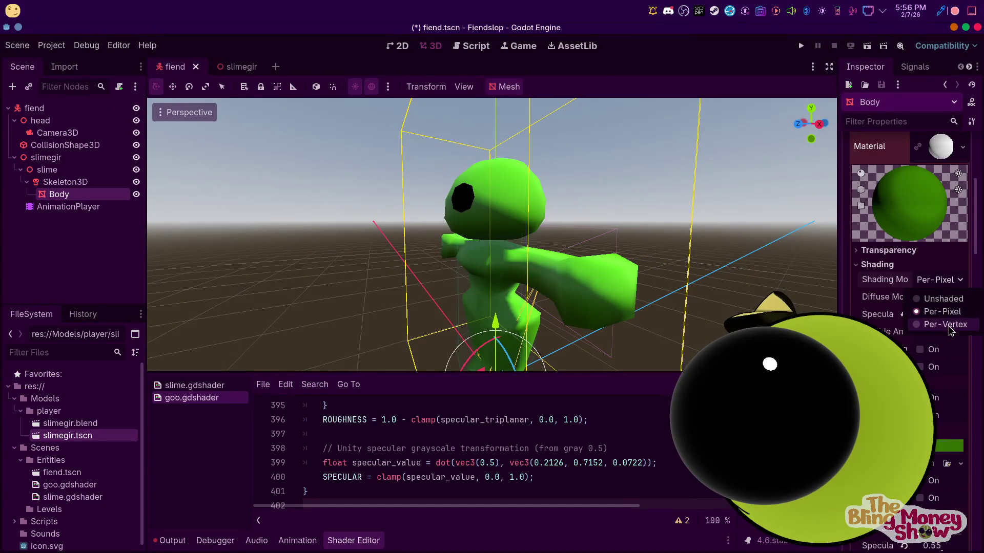
{"action": "left_click", "coordinate": [934, 324]}
{"action": "mouse_move", "coordinate": [609, 287]}
{"action": "middle_mouse_down"}
{"action": "mouse_move", "coordinate": [411, 255]}
{"action": "mouse_move", "coordinate": [276, 217]}
{"action": "mouse_move", "coordinate": [692, 302]}
{"action": "middle_mouse_up"}
{"action": "left_click", "coordinate": [917, 283]}
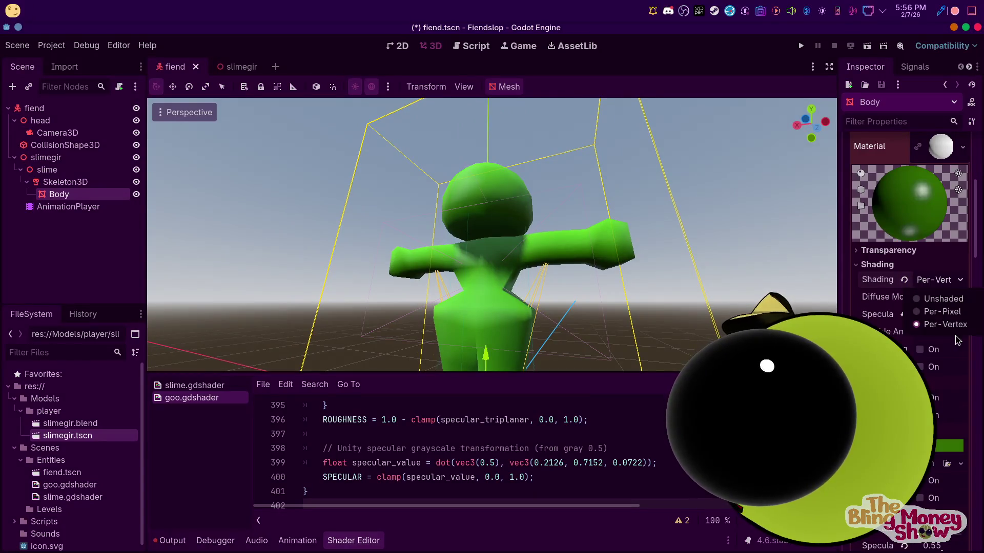
{"action": "left_click", "coordinate": [953, 315]}
{"action": "scroll", "coordinate": [953, 346], "scroll_direction": "down", "scroll_amount": 5}
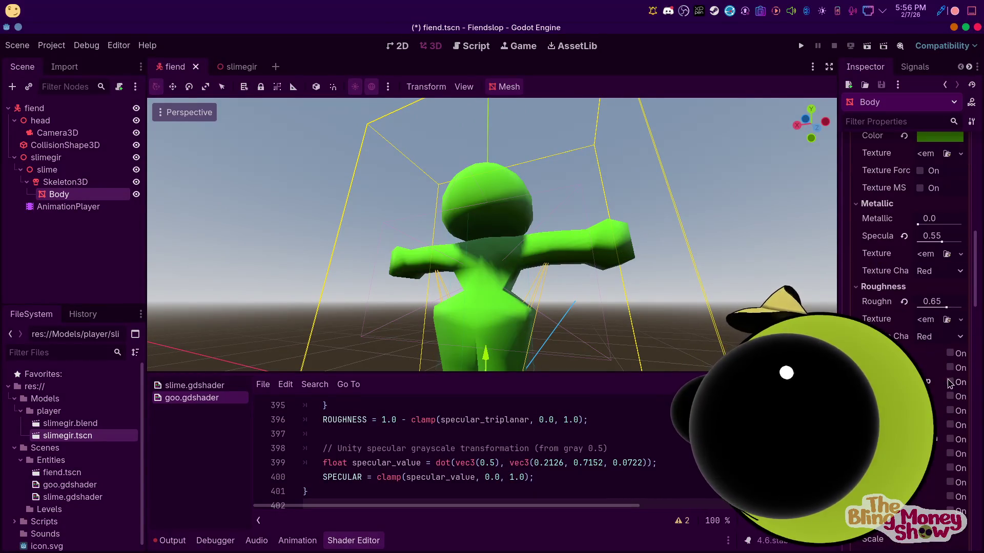
Enable rim lighting on the body material and adjust its rim value while previewing
{"action": "left_click", "coordinate": [953, 397]}
{"action": "middle_click_drag", "start_coordinate": [538, 270], "coordinate": [174, 321]}
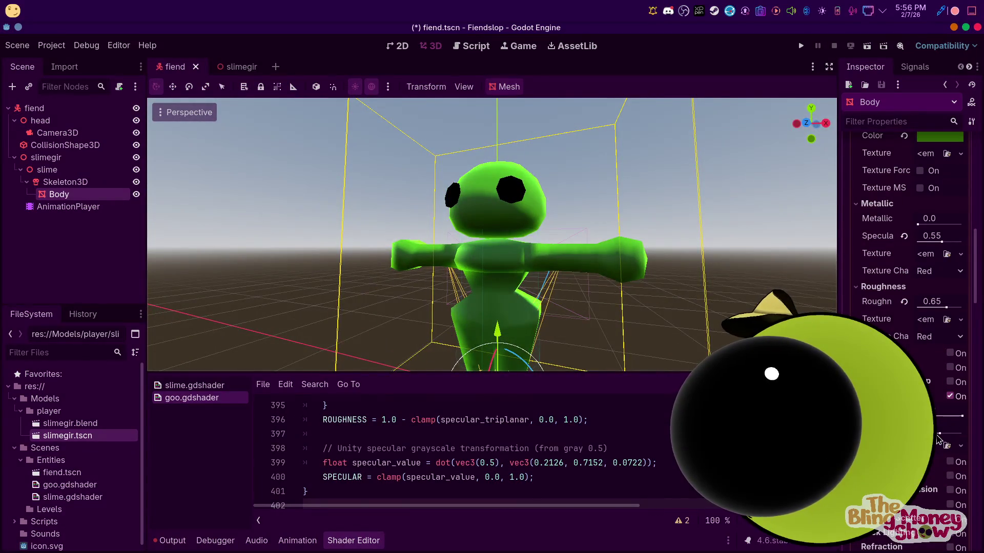
{"action": "left_click_drag", "start_coordinate": [938, 439], "coordinate": [938, 439]}
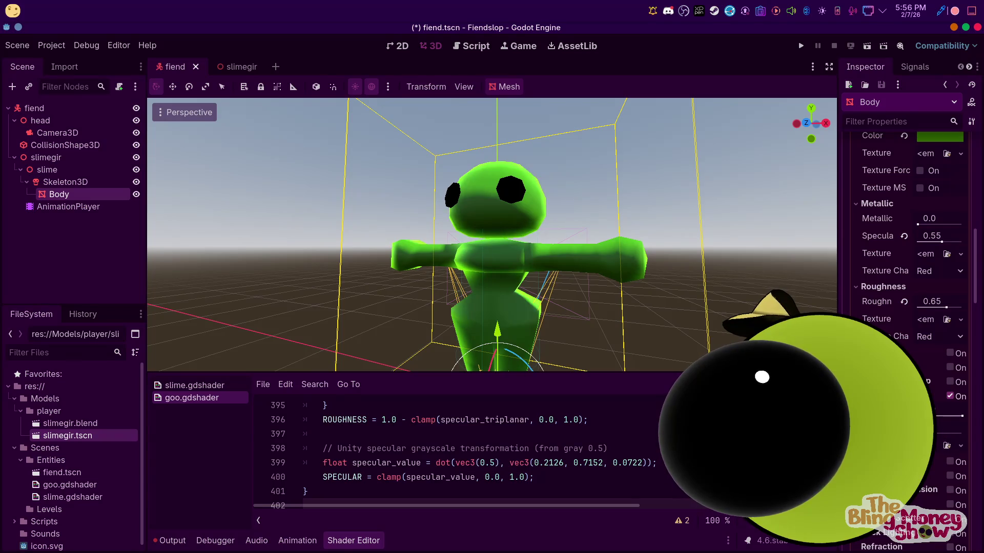
{"action": "mouse_move", "coordinate": [692, 307]}
{"action": "middle_mouse_down"}
{"action": "mouse_move", "coordinate": [398, 308]}
{"action": "mouse_move", "coordinate": [165, 347]}
{"action": "mouse_move", "coordinate": [633, 475]}
{"action": "middle_mouse_up"}
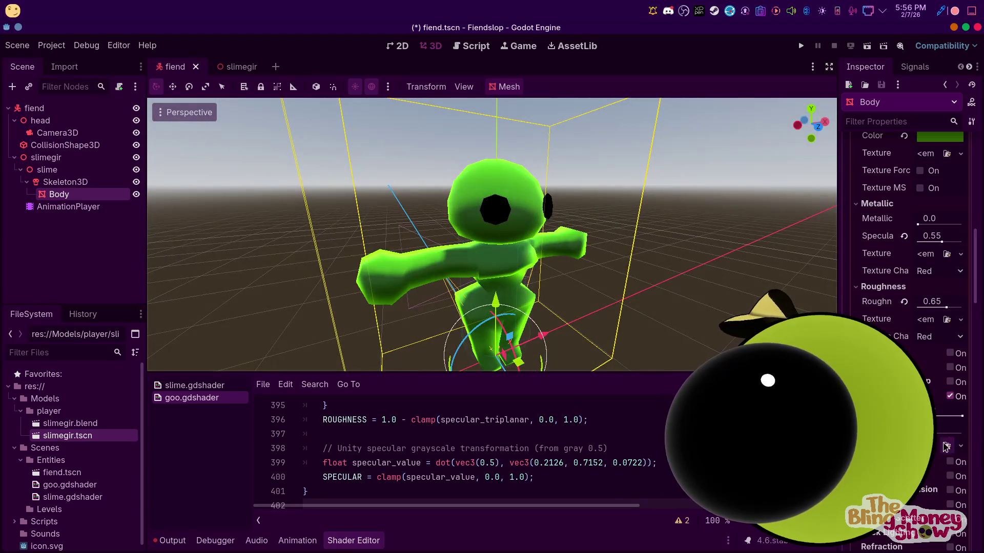
Dismiss the metallic texture menu and expand the rim's NoiseTexture settings
{"action": "left_click", "coordinate": [959, 253]}
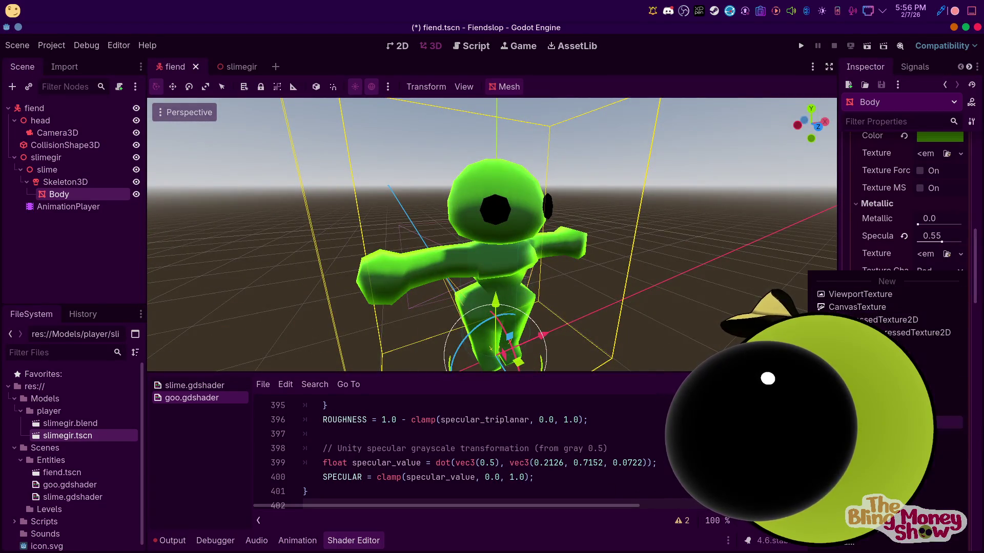
{"action": "key", "text": "Escape"}
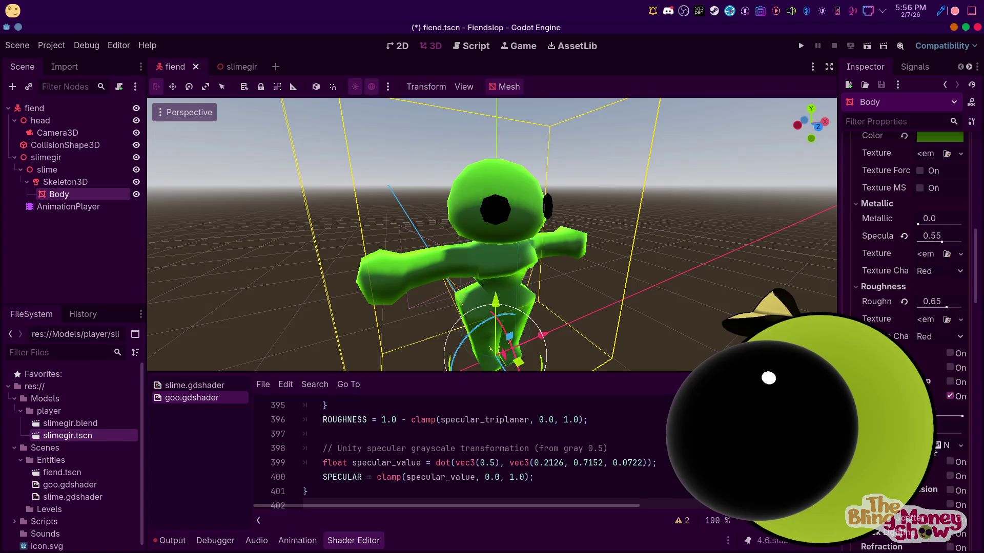
{"action": "left_click", "coordinate": [945, 448]}
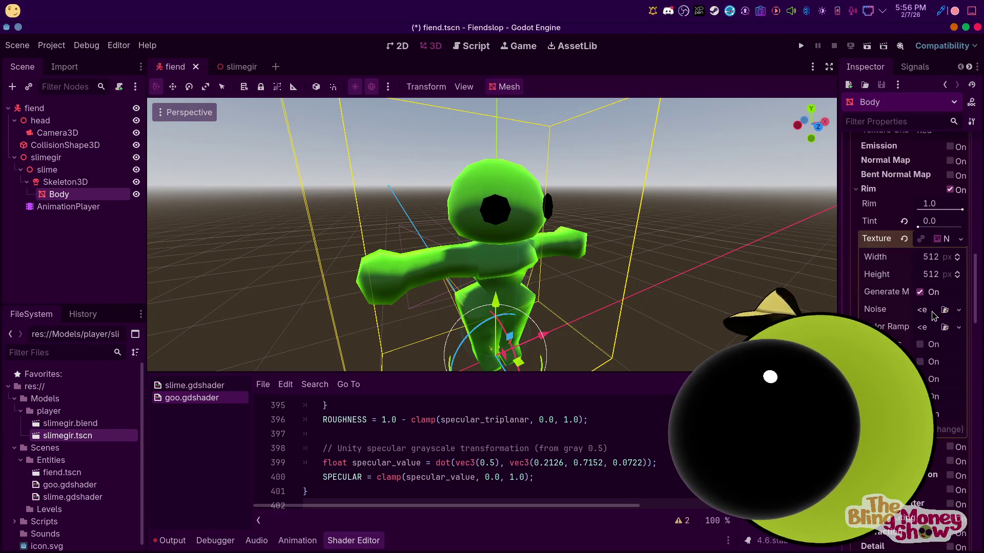
Assign a new FastNoiseLite to the rim texture and raise its frequency to 0.0226
{"action": "left_click", "coordinate": [919, 341]}
{"action": "scroll", "coordinate": [907, 231], "scroll_direction": "up", "scroll_amount": 3}
{"action": "mouse_move", "coordinate": [681, 330]}
{"action": "middle_mouse_down"}
{"action": "mouse_move", "coordinate": [597, 292]}
{"action": "mouse_move", "coordinate": [920, 355]}
{"action": "middle_mouse_up"}
{"action": "scroll", "coordinate": [597, 292], "scroll_direction": "up", "scroll_amount": 4}
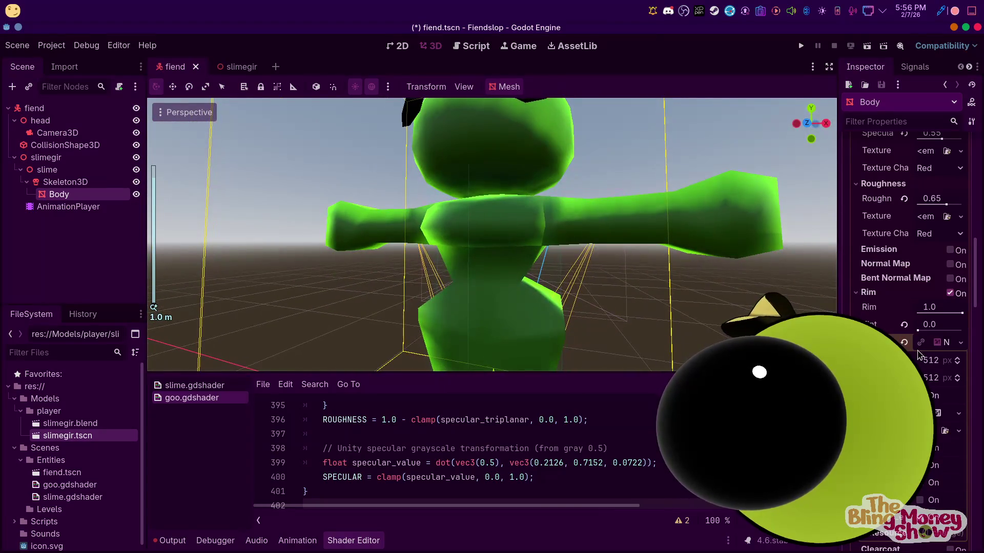
{"action": "scroll", "coordinate": [923, 506], "scroll_direction": "down", "scroll_amount": 2}
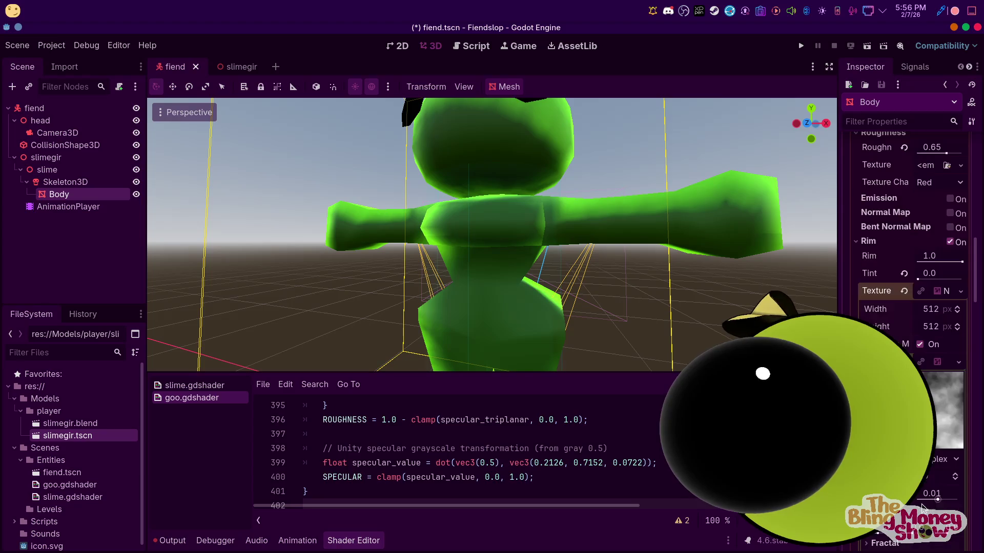
{"action": "mouse_move", "coordinate": [930, 486]}
{"action": "left_mouse_down"}
{"action": "mouse_move", "coordinate": [943, 496]}
{"action": "mouse_move", "coordinate": [933, 501]}
{"action": "mouse_move", "coordinate": [945, 502]}
{"action": "left_mouse_up"}
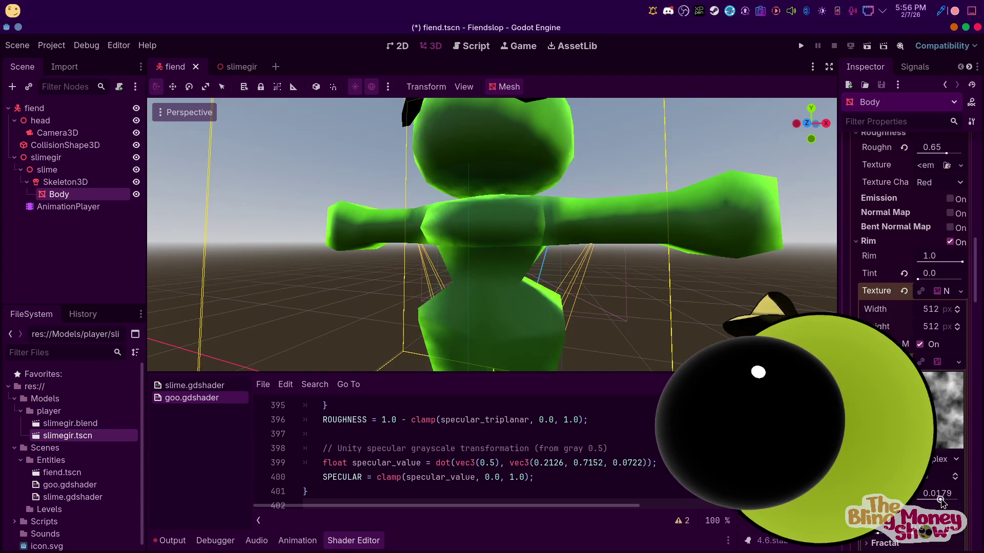
{"action": "scroll", "coordinate": [574, 235], "scroll_direction": "down", "scroll_amount": 5}
{"action": "middle_click_drag", "start_coordinate": [573, 235], "coordinate": [262, 268]}
{"action": "scroll", "coordinate": [569, 230], "scroll_direction": "up", "scroll_amount": 4}
{"action": "mouse_move", "coordinate": [569, 231]}
{"action": "middle_mouse_down"}
{"action": "mouse_move", "coordinate": [455, 211]}
{"action": "mouse_move", "coordinate": [546, 225]}
{"action": "mouse_move", "coordinate": [493, 231]}
{"action": "middle_mouse_up"}
{"action": "scroll", "coordinate": [547, 226], "scroll_direction": "down", "scroll_amount": 5}
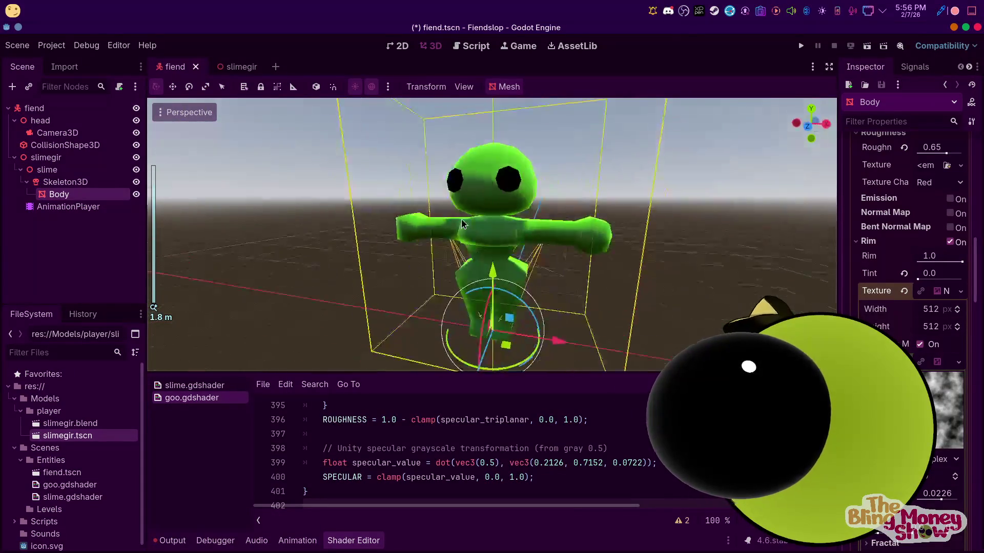
{"action": "scroll", "coordinate": [959, 536], "scroll_direction": "down", "scroll_amount": 5}
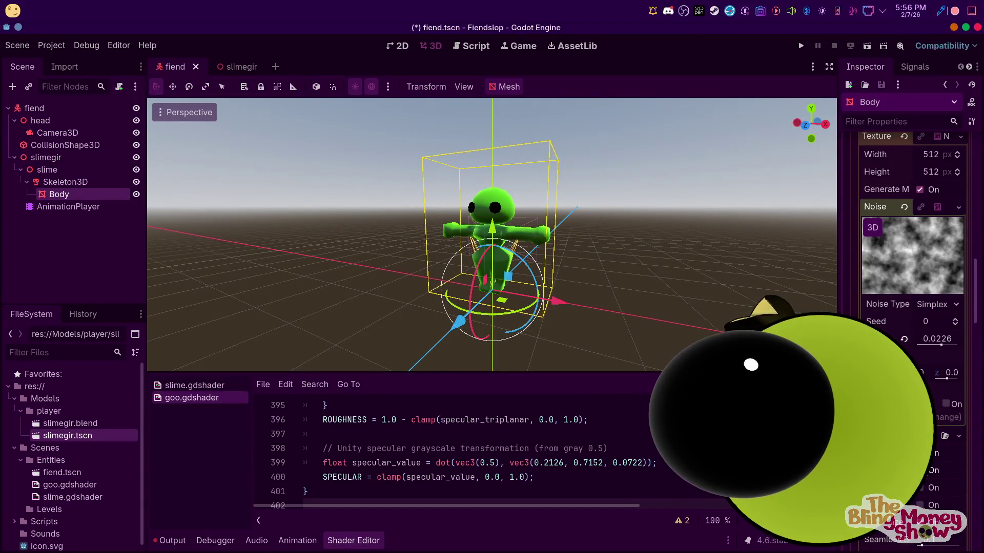
{"action": "left_click", "coordinate": [920, 505]}
{"action": "scroll", "coordinate": [911, 269], "scroll_direction": "up", "scroll_amount": 2}
Switch the rim noise type to Cellular
{"action": "left_click", "coordinate": [943, 356]}
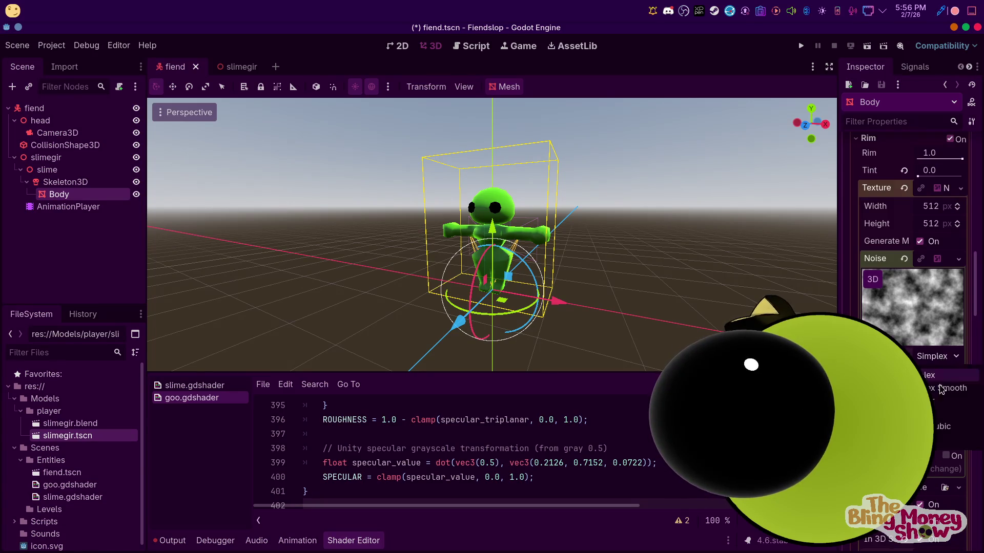
{"action": "left_click", "coordinate": [937, 405]}
{"action": "scroll", "coordinate": [476, 246], "scroll_direction": "up", "scroll_amount": 3}
{"action": "scroll", "coordinate": [462, 246], "scroll_direction": "up", "scroll_amount": 3}
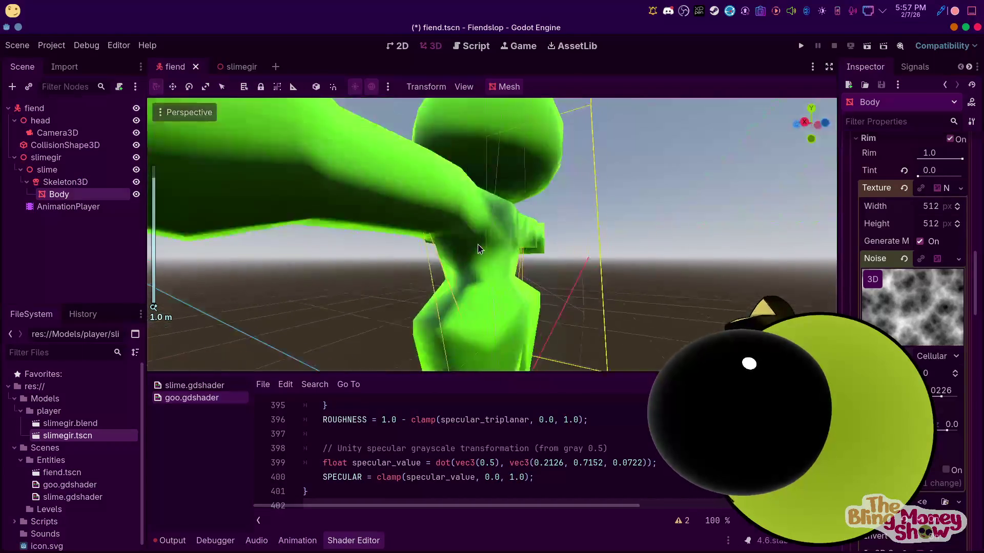
{"action": "mouse_move", "coordinate": [414, 248]}
{"action": "middle_mouse_down"}
{"action": "mouse_move", "coordinate": [576, 246]}
{"action": "mouse_move", "coordinate": [650, 268]}
{"action": "mouse_move", "coordinate": [494, 169]}
{"action": "mouse_move", "coordinate": [659, 197]}
{"action": "middle_mouse_up"}
{"action": "scroll", "coordinate": [650, 268], "scroll_direction": "down", "scroll_amount": 2}
{"action": "scroll", "coordinate": [915, 300], "scroll_direction": "up", "scroll_amount": 5}
{"action": "scroll", "coordinate": [921, 309], "scroll_direction": "up", "scroll_amount": 3}
{"action": "scroll", "coordinate": [911, 300], "scroll_direction": "down", "scroll_amount": 3}
{"action": "scroll", "coordinate": [911, 300], "scroll_direction": "down", "scroll_amount": 5}
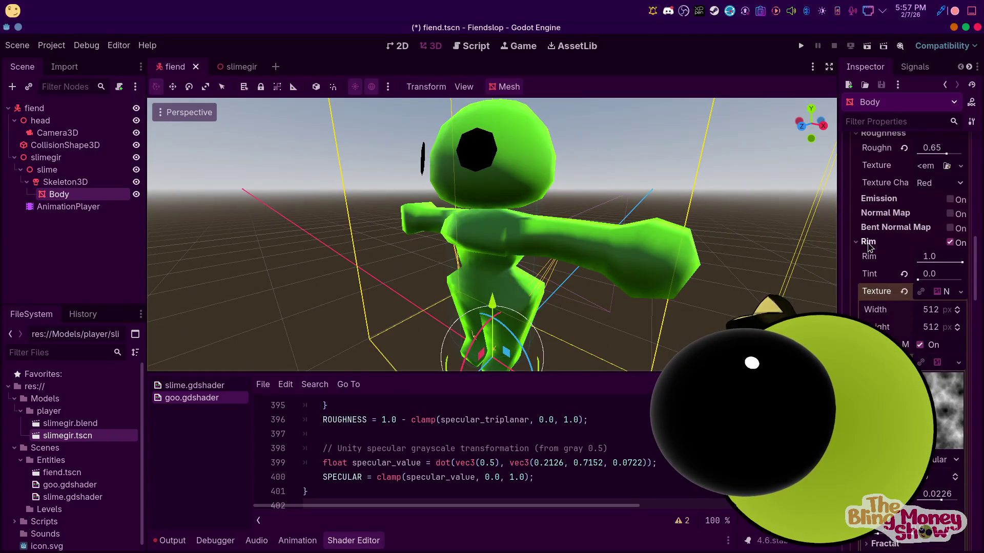
{"action": "scroll", "coordinate": [869, 246], "scroll_direction": "up", "scroll_amount": 5}
{"action": "scroll", "coordinate": [924, 328], "scroll_direction": "up", "scroll_amount": 2}
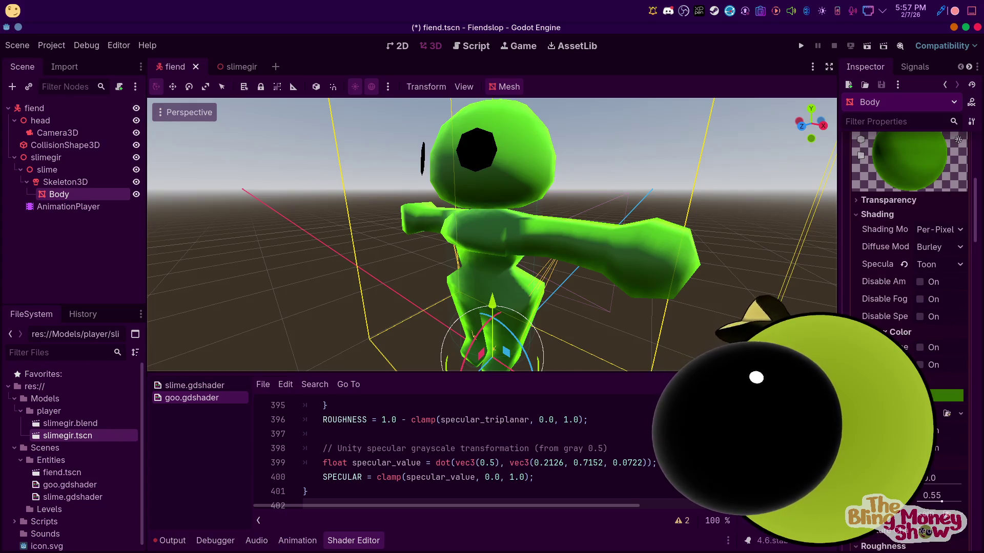
{"action": "scroll", "coordinate": [915, 308], "scroll_direction": "down", "scroll_amount": 2}
{"action": "scroll", "coordinate": [911, 230], "scroll_direction": "down", "scroll_amount": 4}
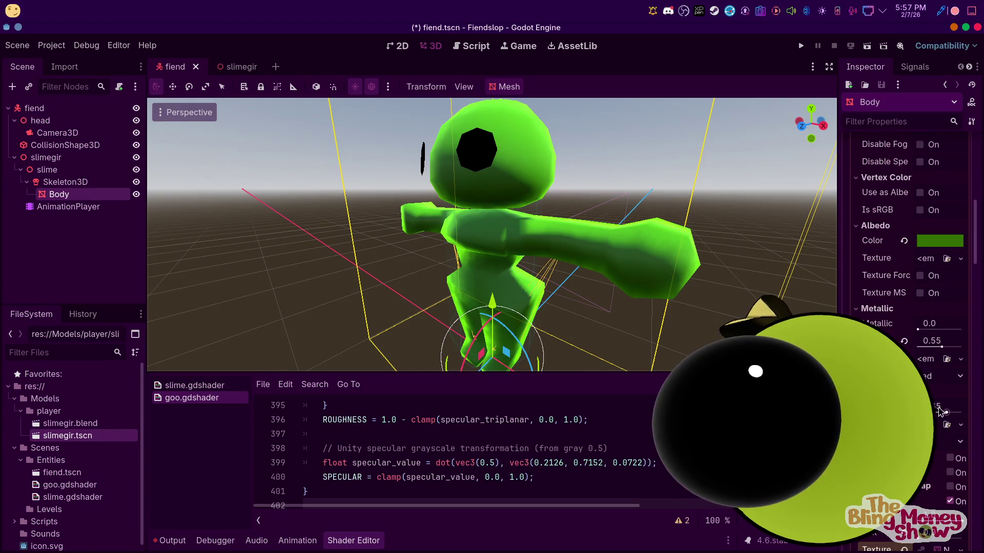
Fine-tune the body material's metallic-area slider values
{"action": "left_click_drag", "start_coordinate": [947, 415], "coordinate": [958, 431]}
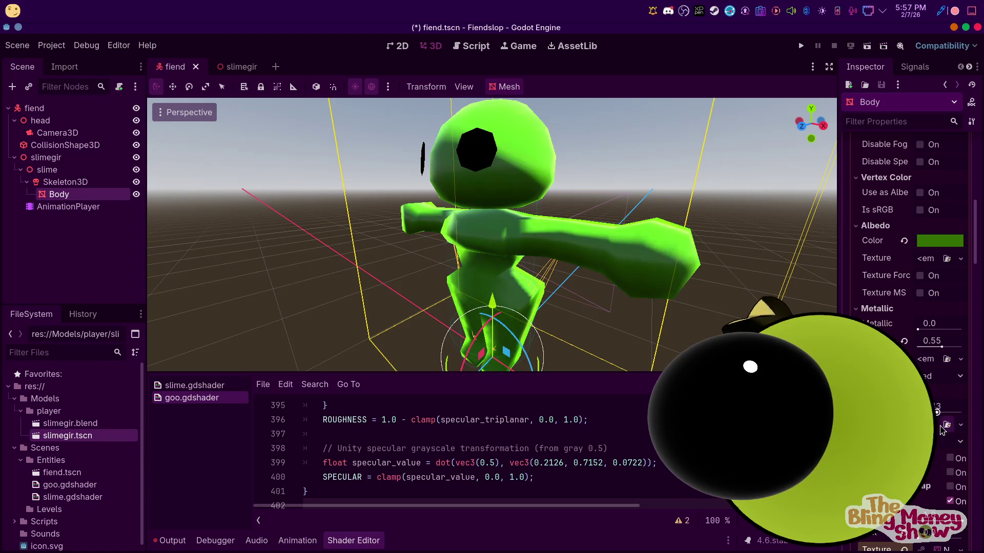
{"action": "left_click_drag", "start_coordinate": [958, 431], "coordinate": [937, 431]}
{"action": "mouse_move", "coordinate": [537, 215]}
{"action": "middle_mouse_down"}
{"action": "mouse_move", "coordinate": [700, 216]}
{"action": "mouse_move", "coordinate": [251, 228]}
{"action": "middle_mouse_up"}
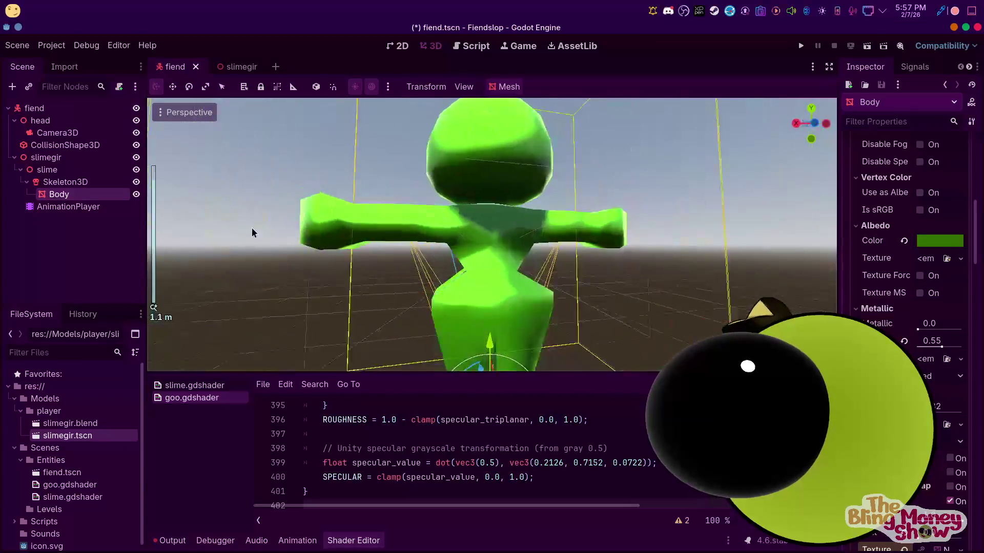
{"action": "scroll", "coordinate": [213, 247], "scroll_direction": "up", "scroll_amount": 2}
{"action": "scroll", "coordinate": [213, 246], "scroll_direction": "down", "scroll_amount": 1}
{"action": "scroll", "coordinate": [907, 269], "scroll_direction": "down", "scroll_amount": 3}
{"action": "scroll", "coordinate": [907, 269], "scroll_direction": "down", "scroll_amount": 3}
{"action": "scroll", "coordinate": [907, 269], "scroll_direction": "down", "scroll_amount": 3}
{"action": "scroll", "coordinate": [907, 269], "scroll_direction": "down", "scroll_amount": 4}
Set the body material's texture filter to Linear and enable the first option in the group below sampling
{"action": "left_click", "coordinate": [874, 290]}
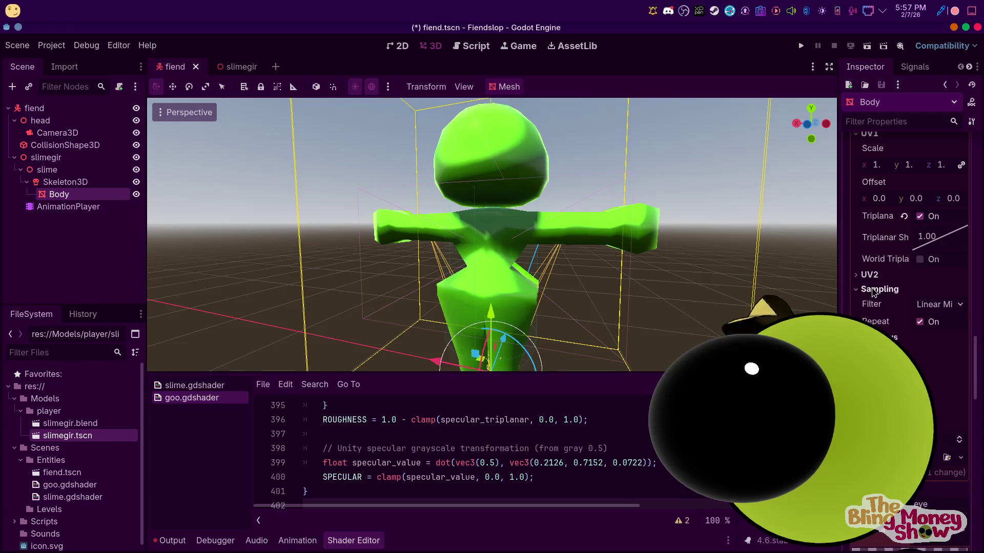
{"action": "left_click", "coordinate": [934, 304]}
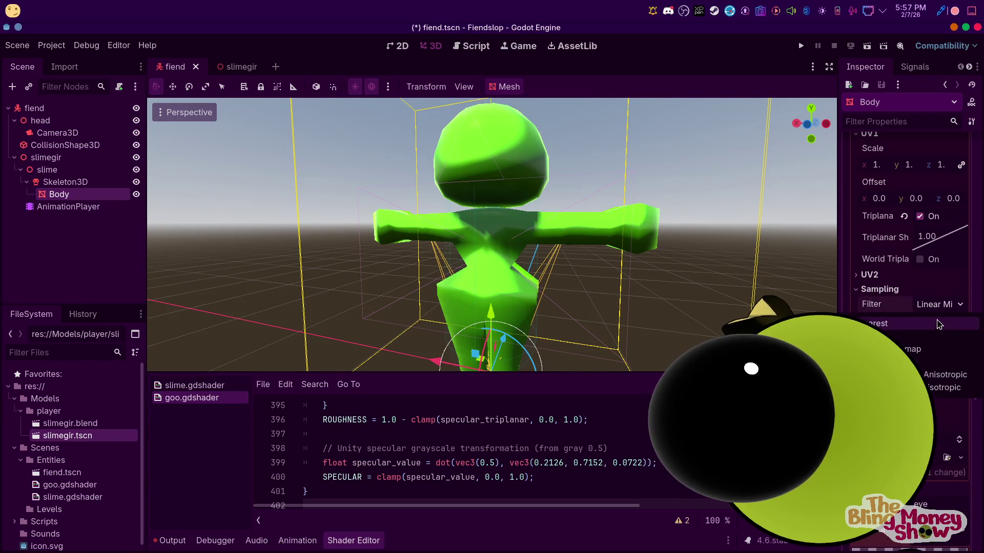
{"action": "left_click", "coordinate": [895, 339]}
{"action": "left_click", "coordinate": [895, 339]}
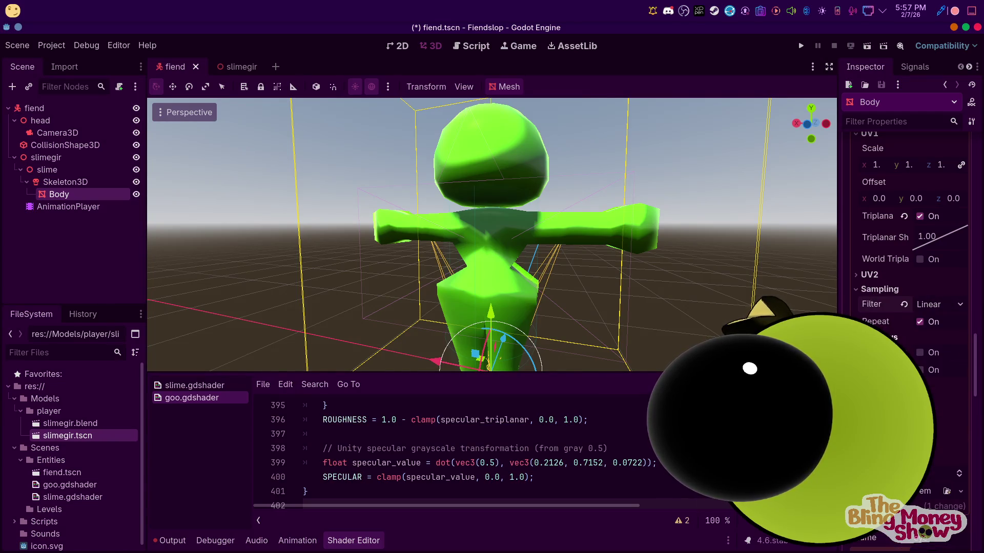
{"action": "left_click", "coordinate": [920, 354]}
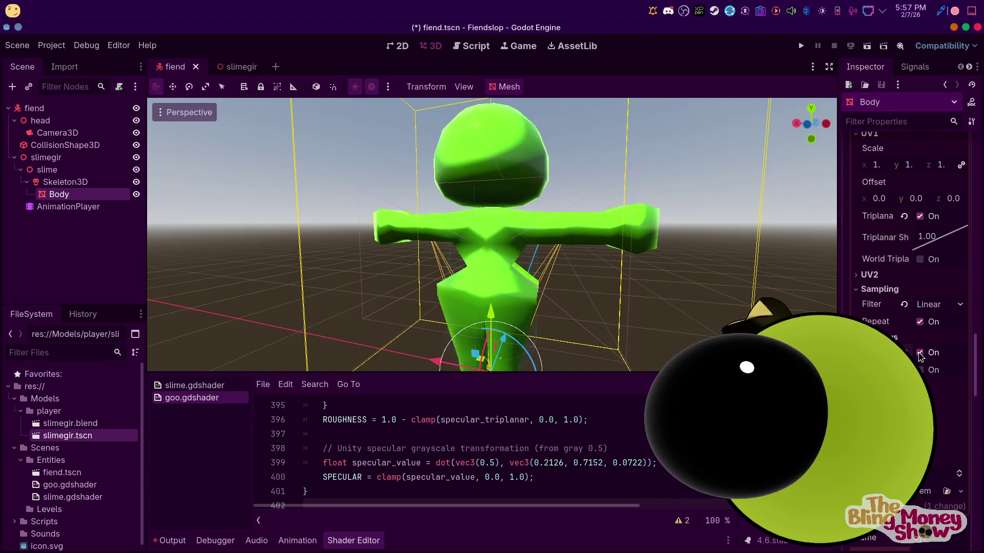
{"action": "scroll", "coordinate": [906, 308], "scroll_direction": "up", "scroll_amount": 1}
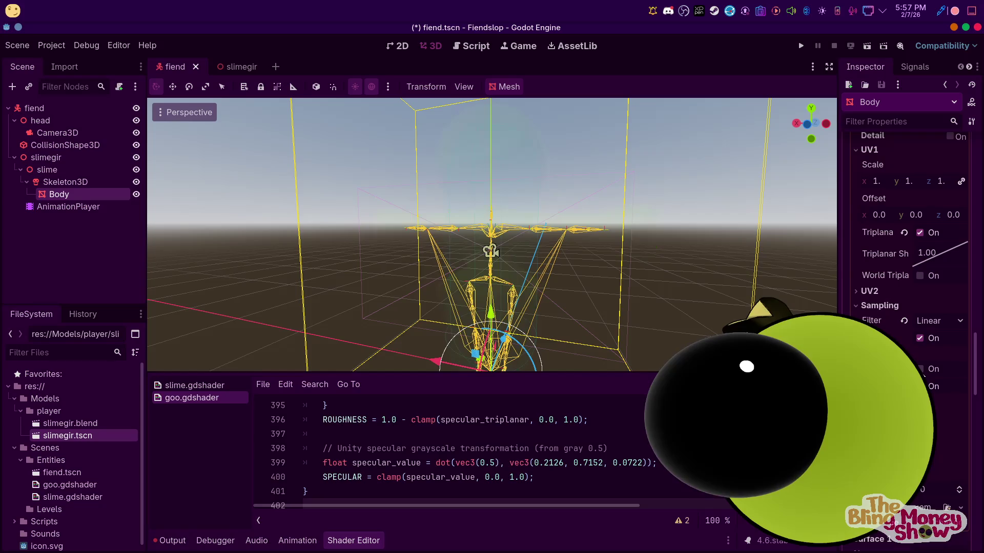
{"action": "middle_click_drag", "start_coordinate": [404, 241], "coordinate": [814, 300]}
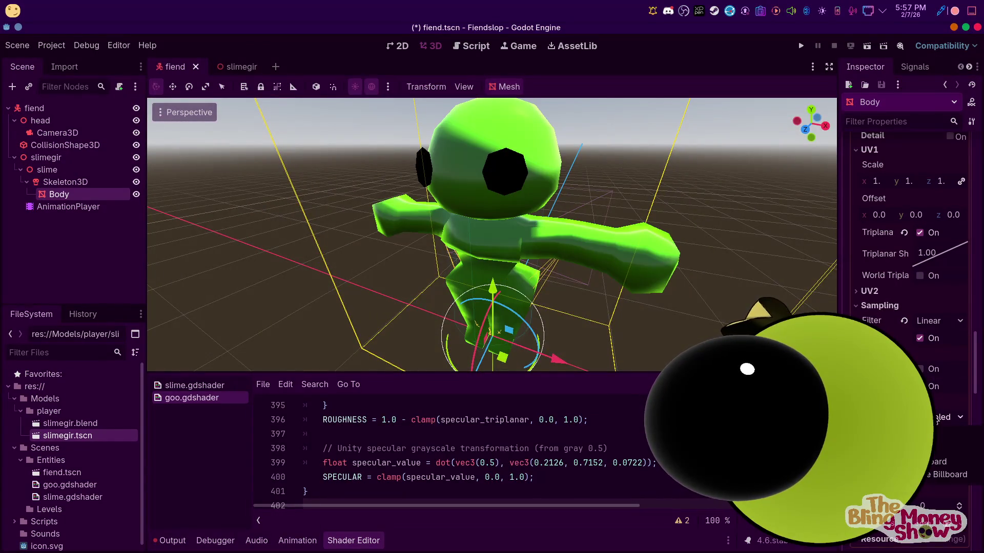
{"action": "middle_click_drag", "start_coordinate": [374, 264], "coordinate": [492, 292]}
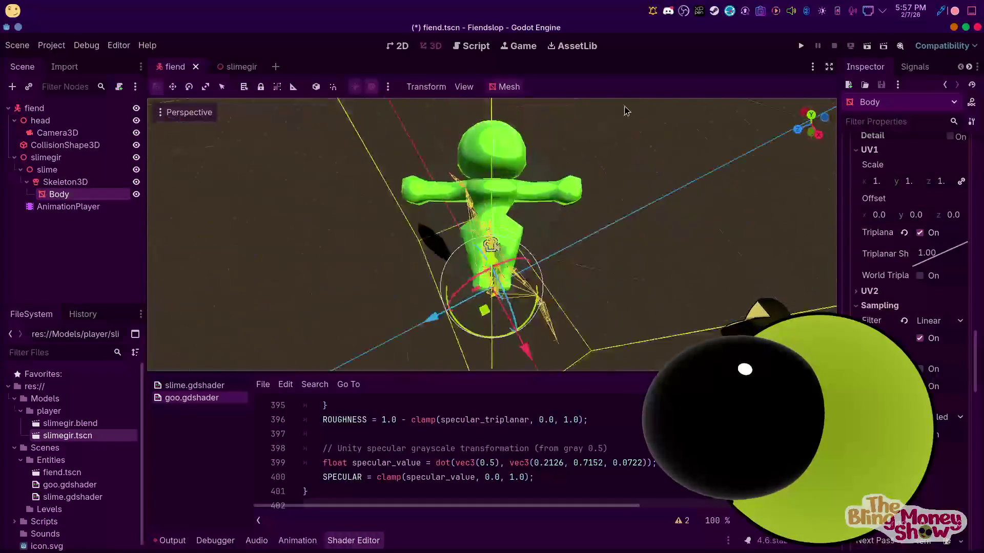
{"action": "scroll", "coordinate": [491, 292], "scroll_direction": "up", "scroll_amount": 5}
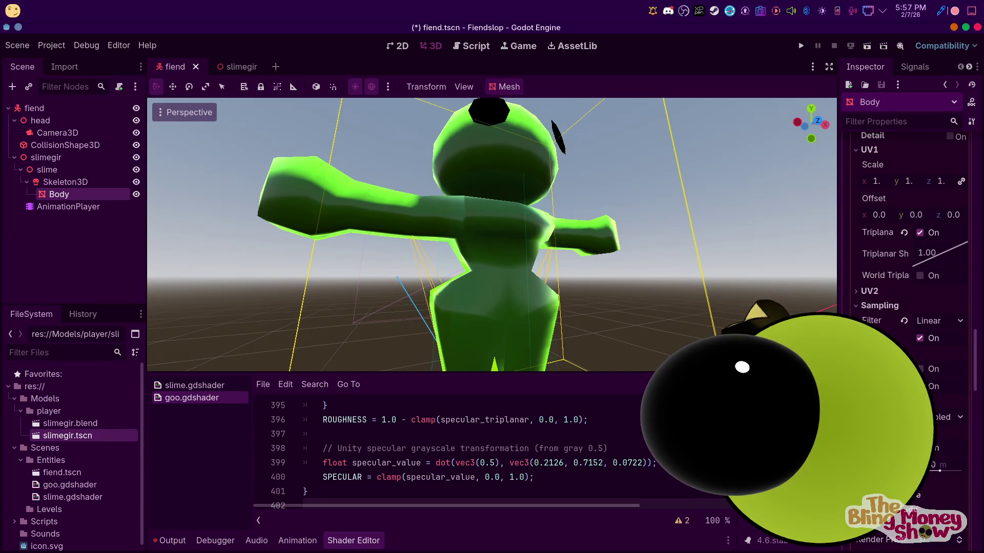
{"action": "left_click_drag", "start_coordinate": [941, 472], "coordinate": [939, 470]}
{"action": "scroll", "coordinate": [943, 467], "scroll_direction": "down", "scroll_amount": 2}
{"action": "scroll", "coordinate": [944, 488], "scroll_direction": "up", "scroll_amount": 2}
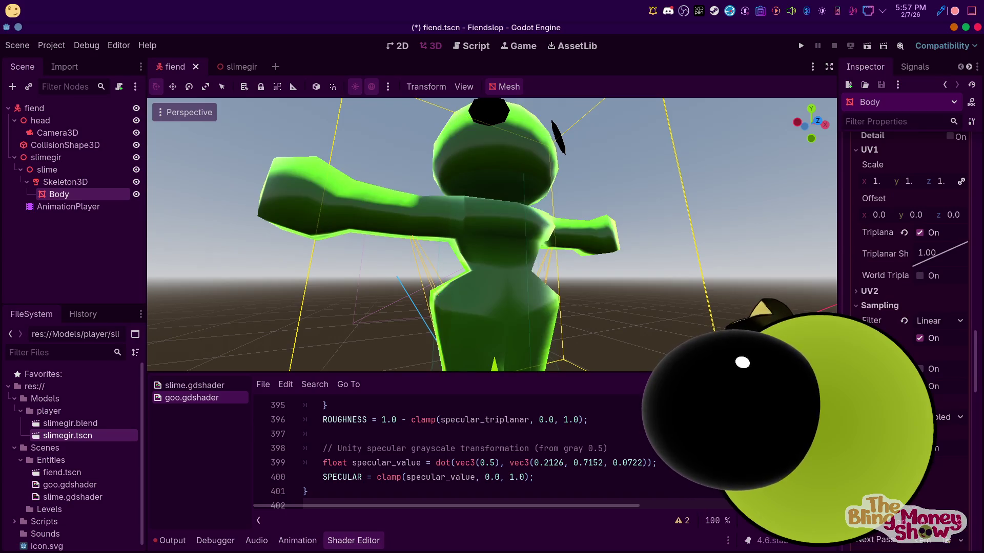
{"action": "scroll", "coordinate": [929, 483], "scroll_direction": "down", "scroll_amount": 4}
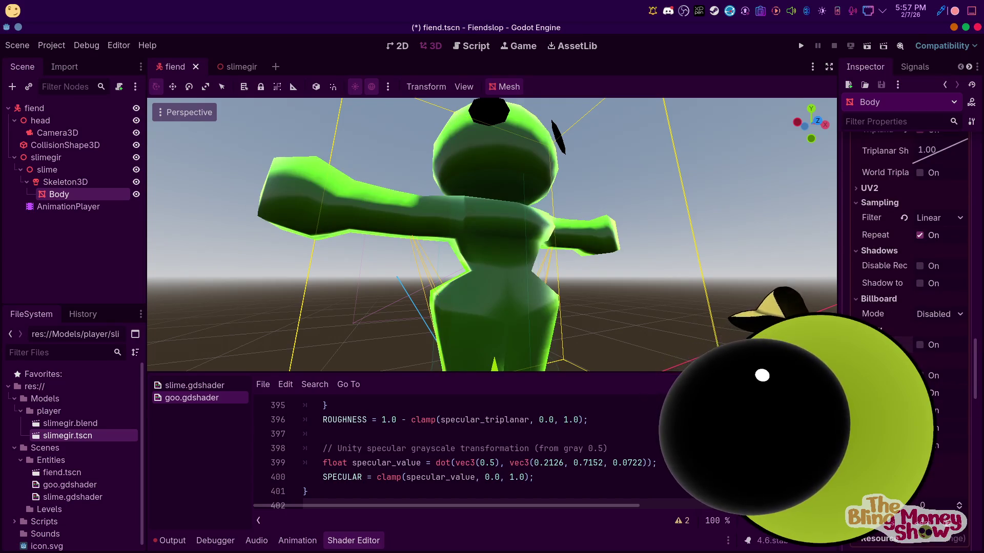
{"action": "scroll", "coordinate": [907, 322], "scroll_direction": "down", "scroll_amount": 4}
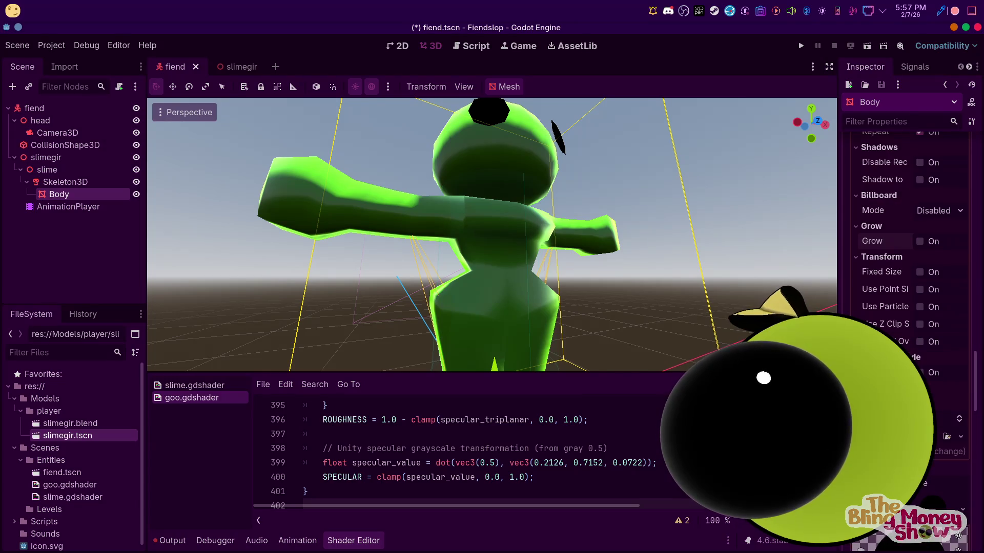
{"action": "scroll", "coordinate": [637, 271], "scroll_direction": "down", "scroll_amount": 3}
{"action": "scroll", "coordinate": [627, 265], "scroll_direction": "down", "scroll_amount": 4}
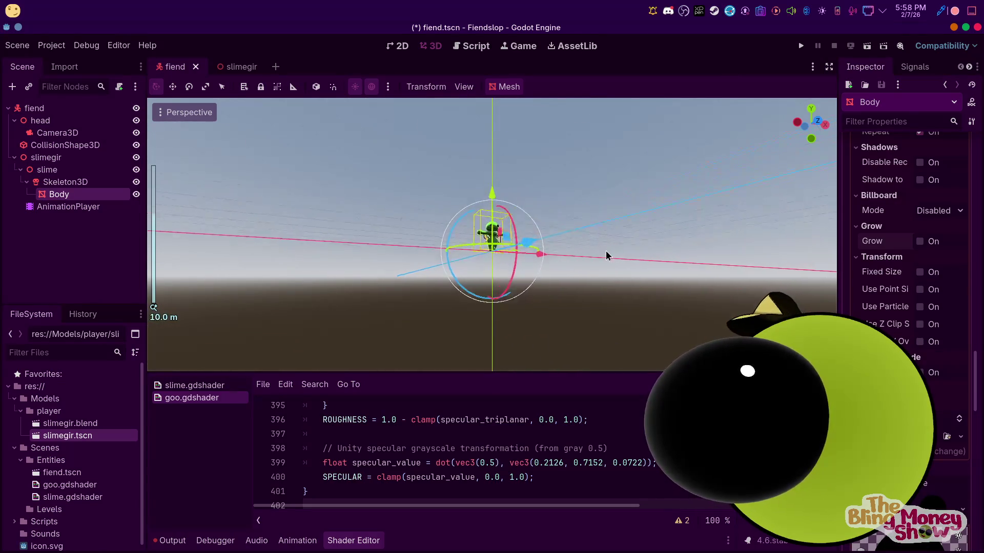
{"action": "scroll", "coordinate": [615, 247], "scroll_direction": "up", "scroll_amount": 3}
{"action": "mouse_move", "coordinate": [626, 248]}
{"action": "middle_mouse_down"}
{"action": "mouse_move", "coordinate": [648, 204]}
{"action": "mouse_move", "coordinate": [377, 219]}
{"action": "mouse_move", "coordinate": [230, 215]}
{"action": "middle_mouse_up"}
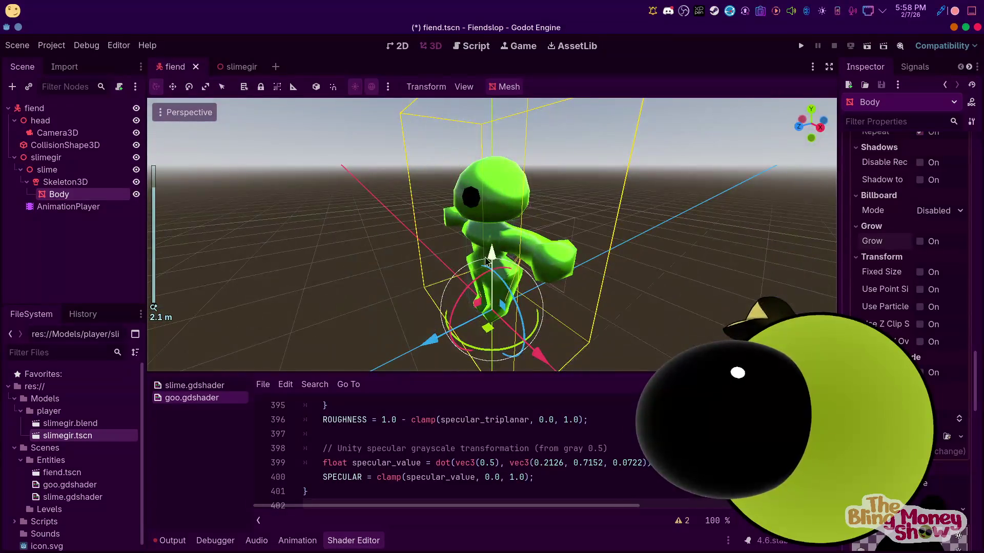
{"action": "scroll", "coordinate": [908, 269], "scroll_direction": "up", "scroll_amount": 3}
{"action": "scroll", "coordinate": [907, 269], "scroll_direction": "up", "scroll_amount": 3}
{"action": "scroll", "coordinate": [906, 269], "scroll_direction": "up", "scroll_amount": 5}
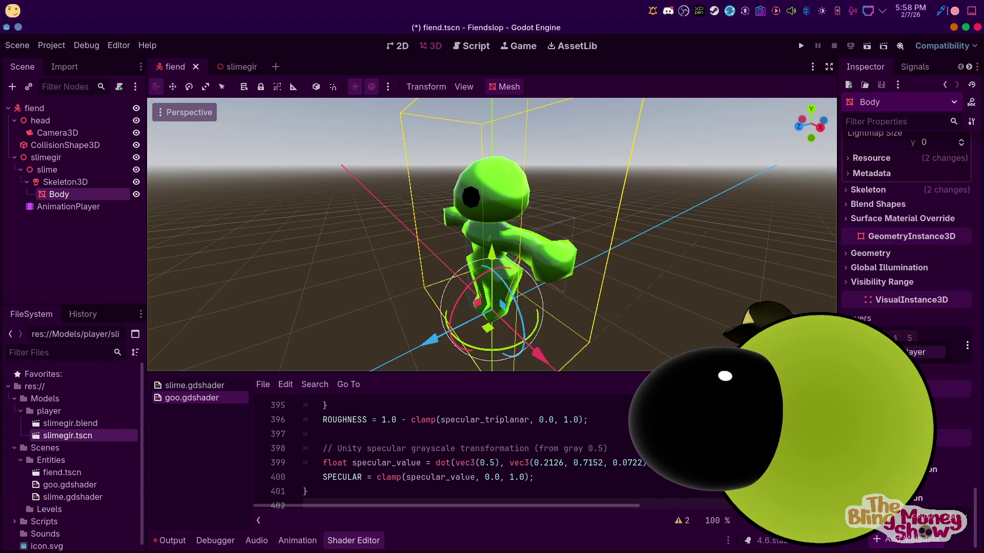
{"action": "scroll", "coordinate": [626, 283], "scroll_direction": "down", "scroll_amount": 3}
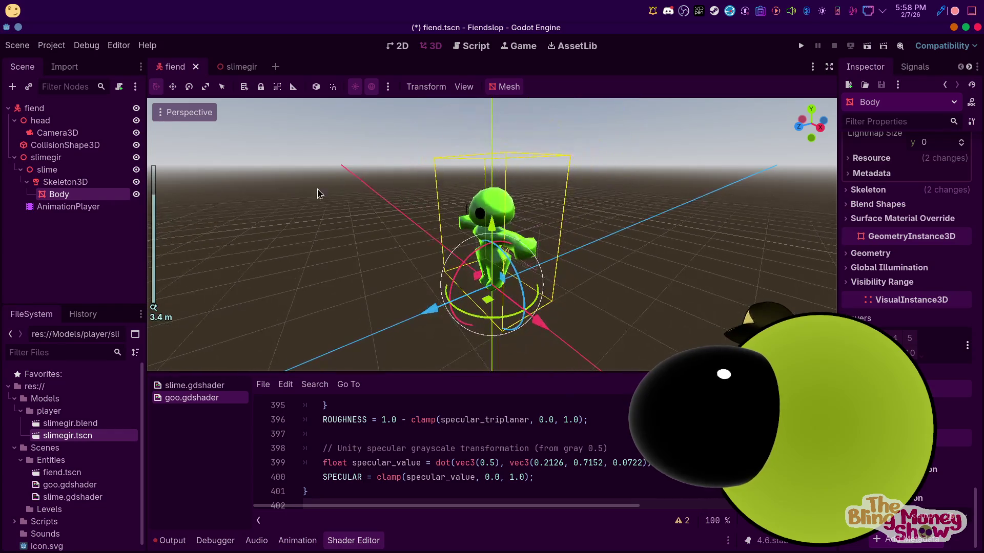
{"action": "left_click", "coordinate": [57, 132]}
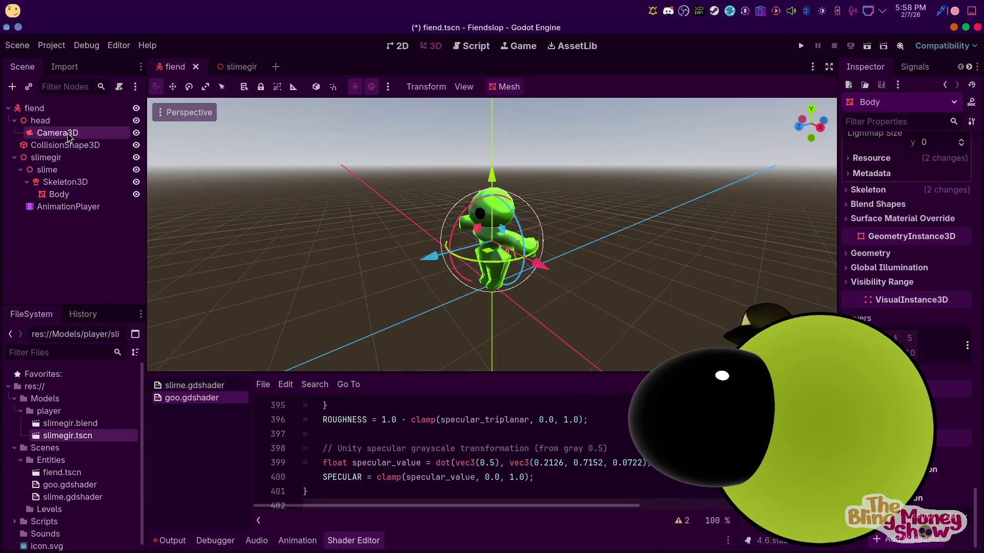
Rotate the head's Camera3D about 180 degrees around the fiend using its rotation gizmo
{"action": "mouse_move", "coordinate": [615, 246]}
{"action": "middle_mouse_down"}
{"action": "mouse_move", "coordinate": [816, 259]}
{"action": "mouse_move", "coordinate": [187, 264]}
{"action": "mouse_move", "coordinate": [836, 266]}
{"action": "middle_mouse_up"}
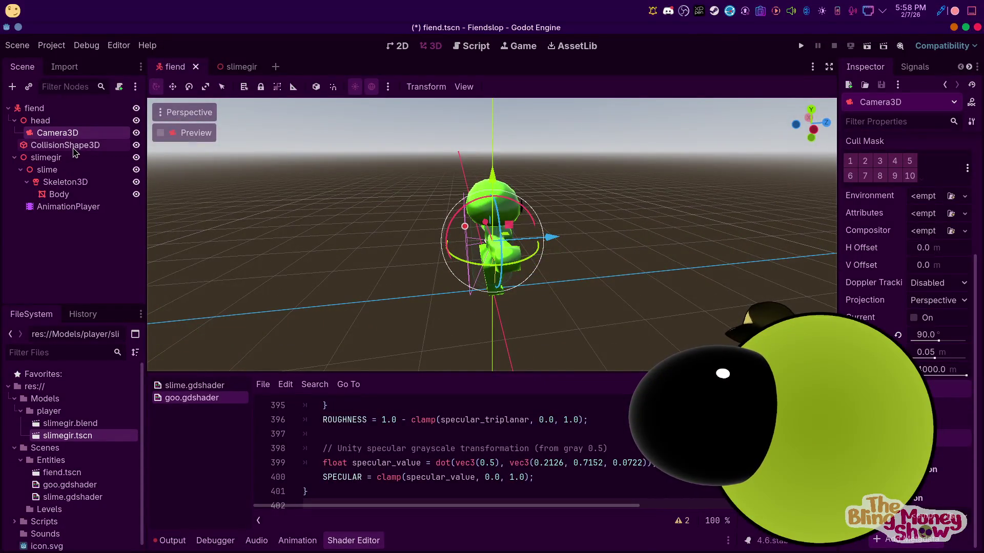
{"action": "key", "text": "KP_1"}
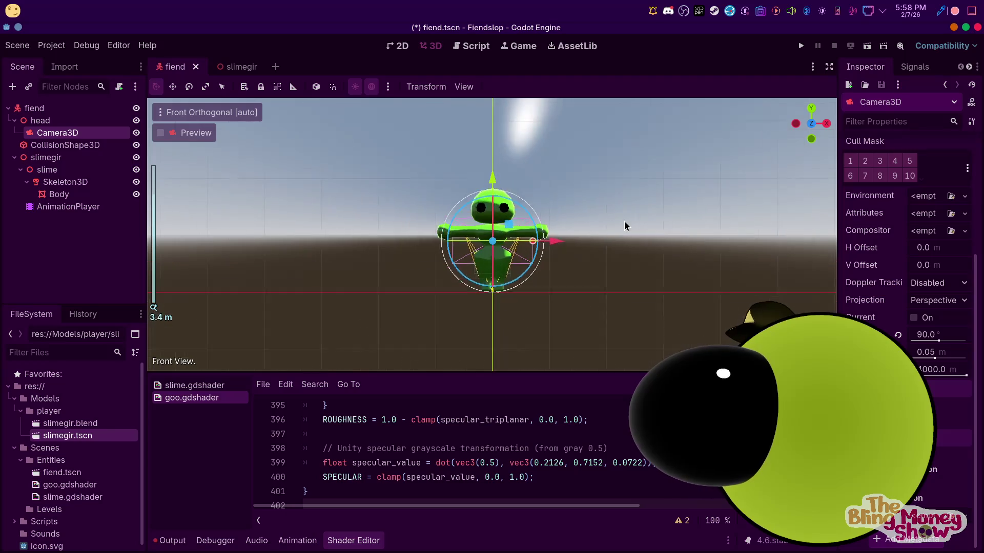
{"action": "mouse_move", "coordinate": [610, 223]}
{"action": "middle_mouse_down"}
{"action": "mouse_move", "coordinate": [411, 231]}
{"action": "mouse_move", "coordinate": [514, 275]}
{"action": "middle_mouse_up"}
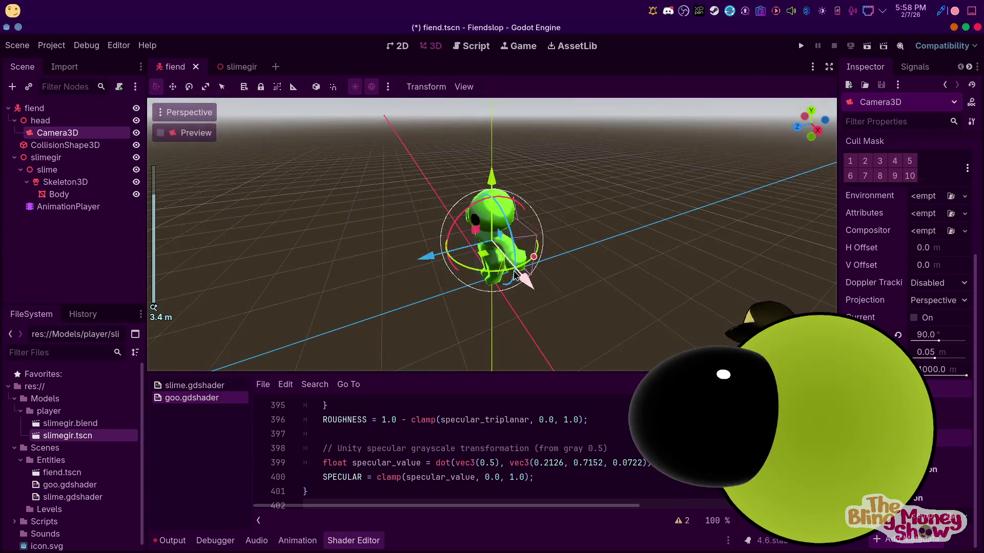
{"action": "mouse_move", "coordinate": [483, 272]}
{"action": "left_mouse_down"}
{"action": "mouse_move", "coordinate": [548, 215]}
{"action": "mouse_move", "coordinate": [507, 206]}
{"action": "left_mouse_up"}
{"action": "mouse_move", "coordinate": [508, 206]}
{"action": "middle_mouse_down"}
{"action": "mouse_move", "coordinate": [685, 217]}
{"action": "mouse_move", "coordinate": [171, 259]}
{"action": "mouse_move", "coordinate": [814, 212]}
{"action": "mouse_move", "coordinate": [599, 239]}
{"action": "mouse_move", "coordinate": [352, 248]}
{"action": "mouse_move", "coordinate": [733, 226]}
{"action": "mouse_move", "coordinate": [467, 262]}
{"action": "middle_mouse_up"}
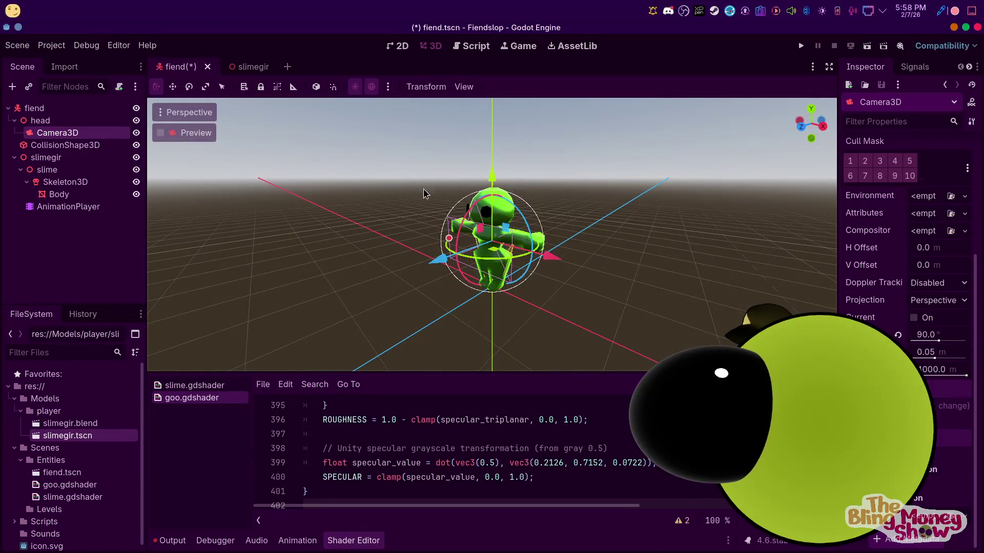
{"action": "right_click", "coordinate": [58, 123]}
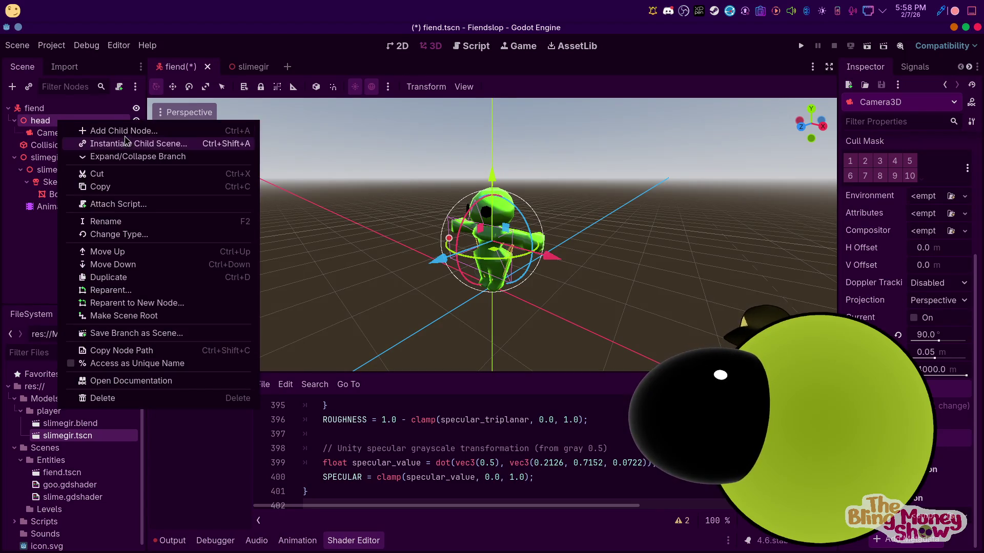
{"action": "left_click", "coordinate": [102, 398]}
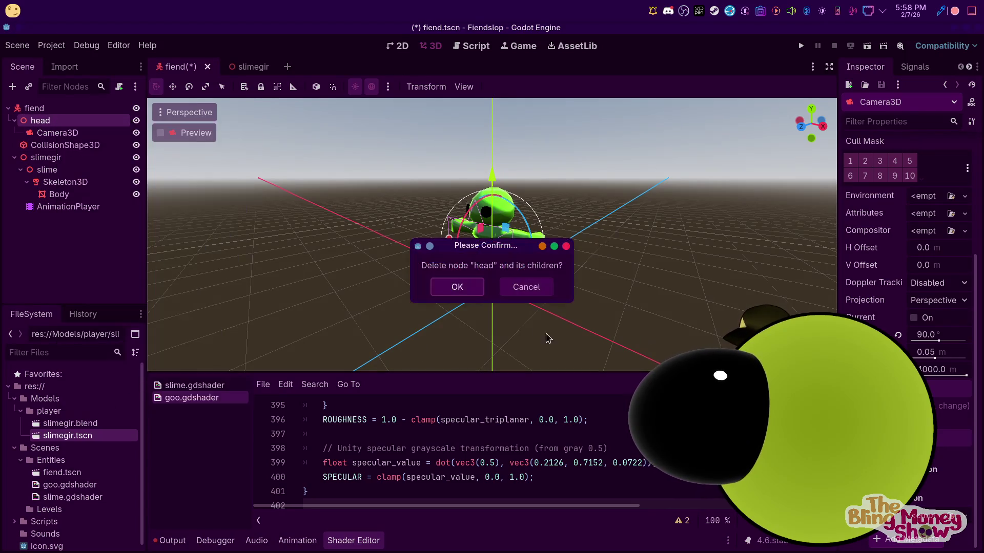
{"action": "left_click", "coordinate": [456, 285]}
{"action": "right_click", "coordinate": [44, 107]}
{"action": "left_click", "coordinate": [85, 117]}
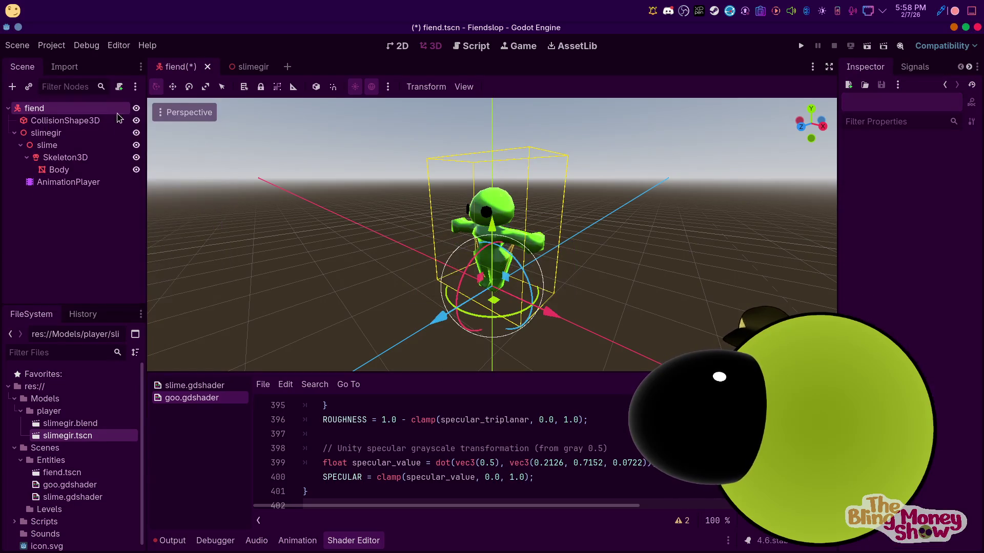
{"action": "type", "text": "ca"}
{"action": "key", "text": "BackSpace"}
{"action": "key", "text": "BackSpace"}
{"action": "type", "text": "sp"}
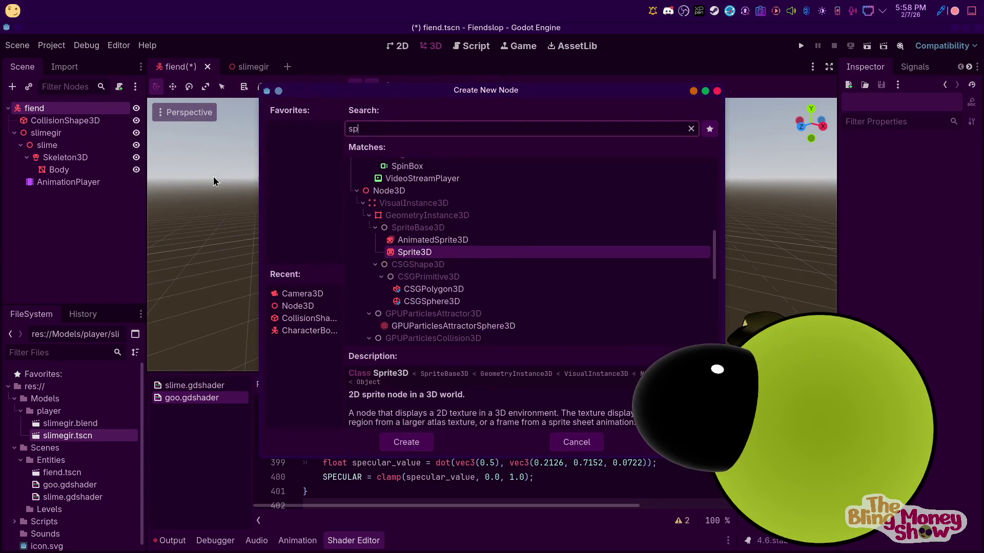
{"action": "type", "text": "ringa"}
{"action": "key", "text": "Return"}
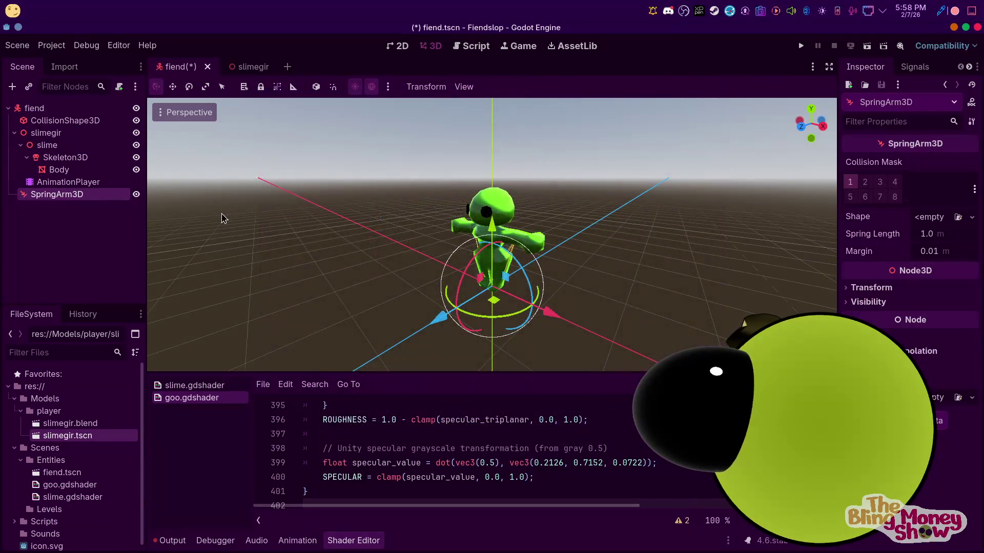
{"action": "right_click", "coordinate": [55, 196]}
{"action": "left_click", "coordinate": [115, 204]}
{"action": "type", "text": "ca"}
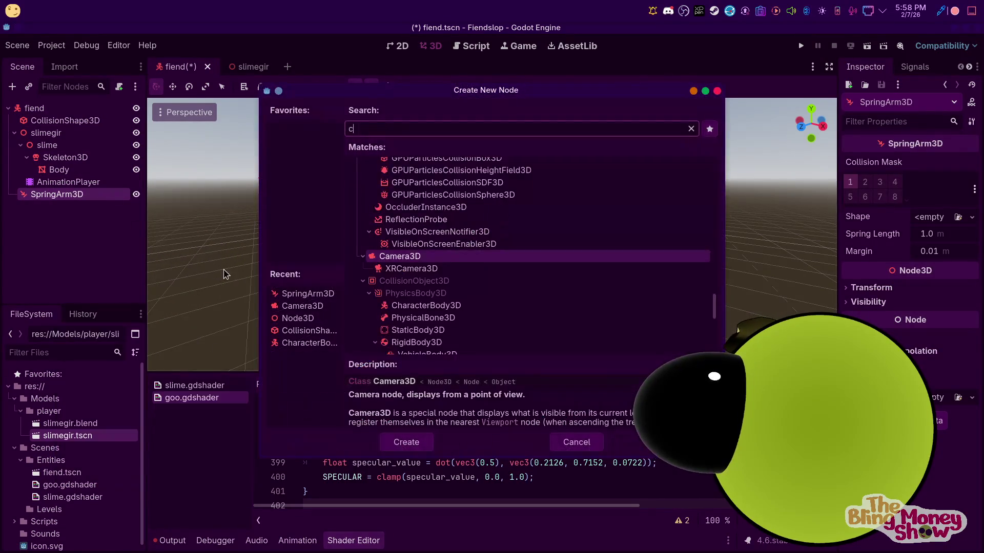
{"action": "left_click", "coordinate": [430, 439]}
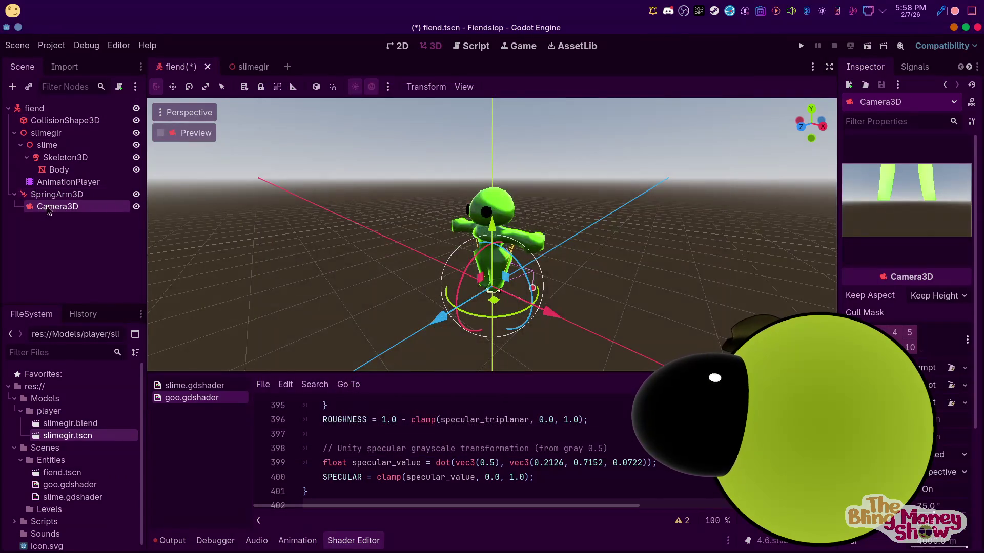
{"action": "left_click", "coordinate": [57, 194]}
{"action": "left_click_drag", "start_coordinate": [498, 228], "coordinate": [482, 163]}
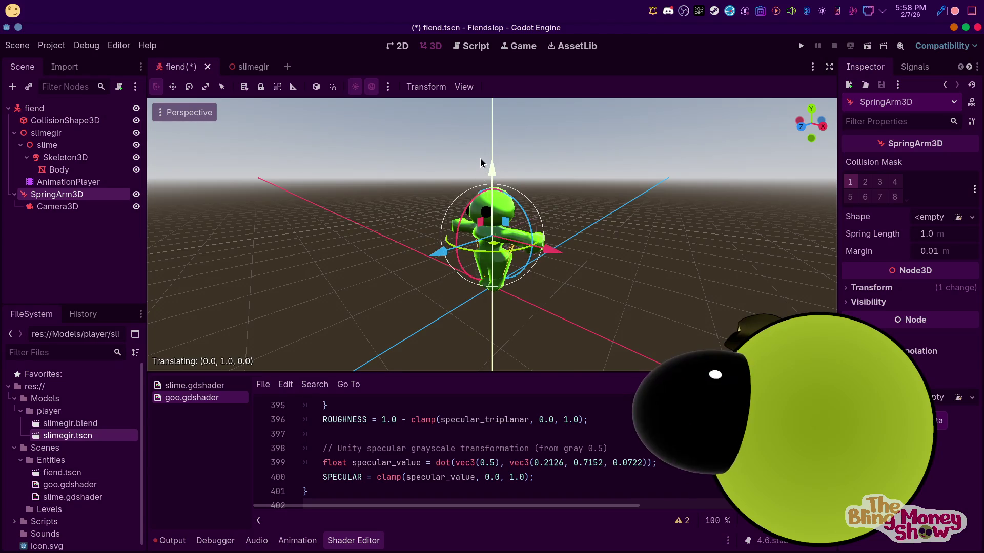
{"action": "middle_click_drag", "start_coordinate": [485, 233], "coordinate": [383, 252]}
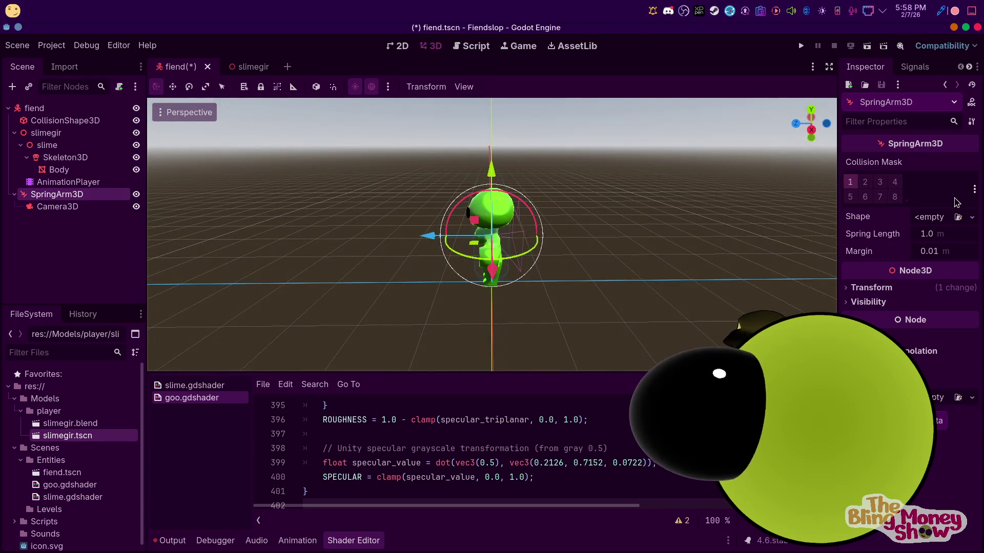
{"action": "type", "text": "5"}
{"action": "key", "text": "Return"}
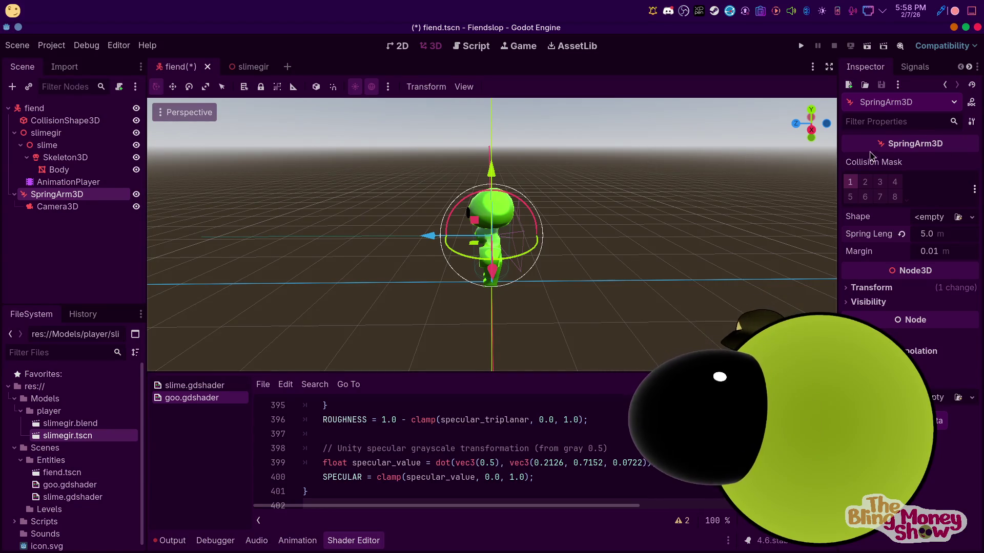
{"action": "middle_click_drag", "start_coordinate": [397, 218], "coordinate": [454, 205]}
{"action": "key", "text": "KP_1"}
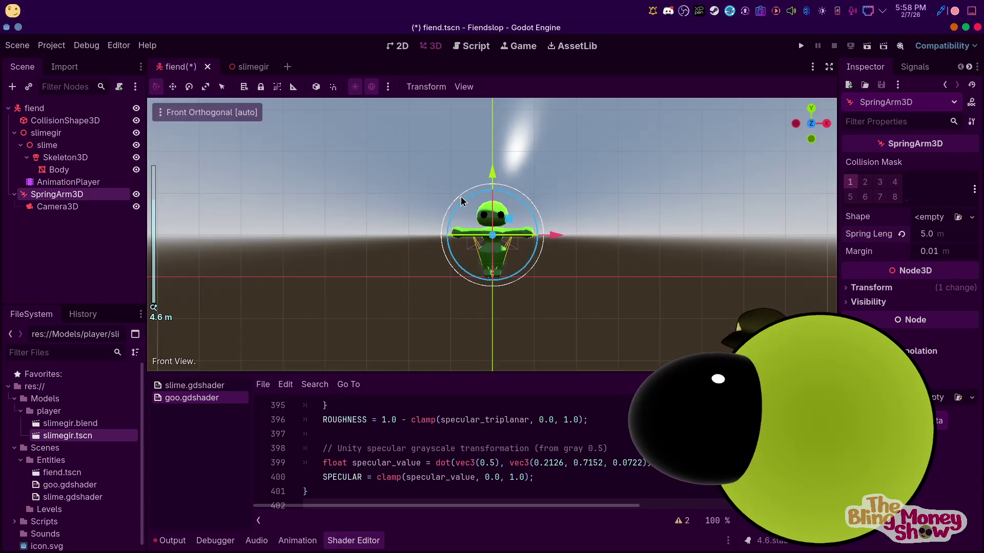
{"action": "middle_click_drag", "start_coordinate": [535, 190], "coordinate": [408, 204]}
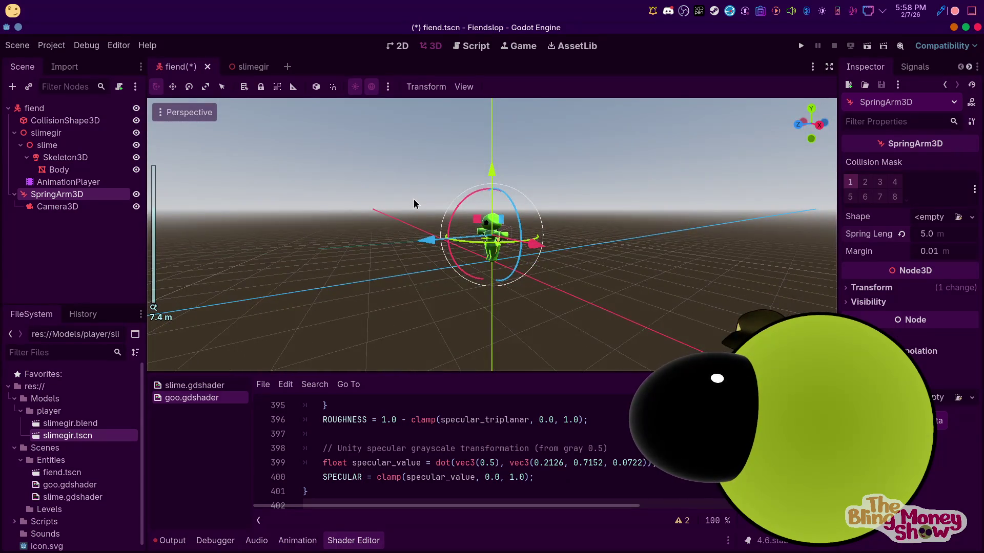
{"action": "key", "text": "KP_1"}
{"action": "mouse_move", "coordinate": [415, 198]}
{"action": "middle_mouse_down"}
{"action": "mouse_move", "coordinate": [561, 214]}
{"action": "mouse_move", "coordinate": [480, 193]}
{"action": "middle_mouse_up"}
{"action": "left_click_drag", "start_coordinate": [480, 192], "coordinate": [483, 206]}
{"action": "mouse_move", "coordinate": [453, 211]}
{"action": "middle_mouse_down"}
{"action": "mouse_move", "coordinate": [699, 248]}
{"action": "mouse_move", "coordinate": [630, 314]}
{"action": "mouse_move", "coordinate": [555, 265]}
{"action": "mouse_move", "coordinate": [500, 246]}
{"action": "middle_mouse_up"}
{"action": "scroll", "coordinate": [499, 247], "scroll_direction": "up", "scroll_amount": 3}
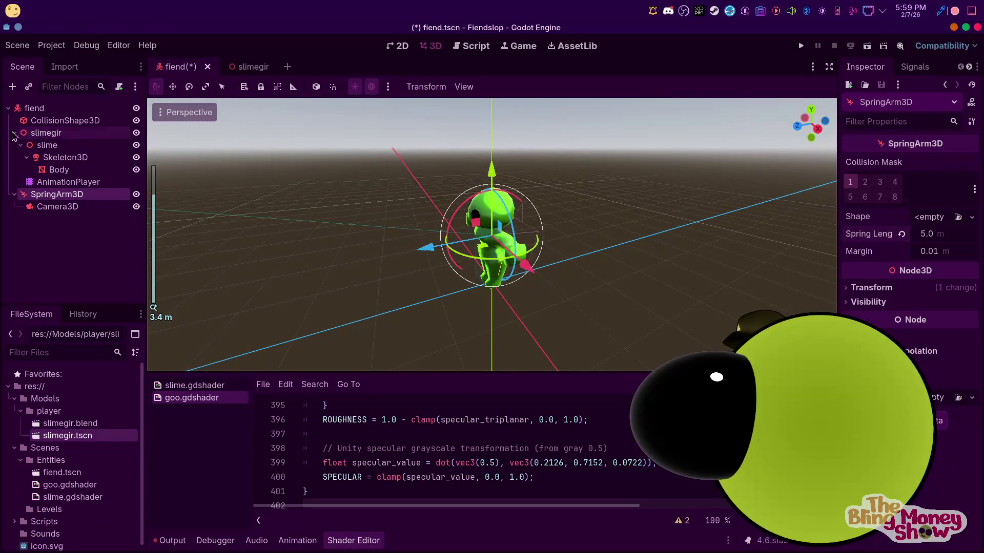
{"action": "left_click", "coordinate": [55, 184]}
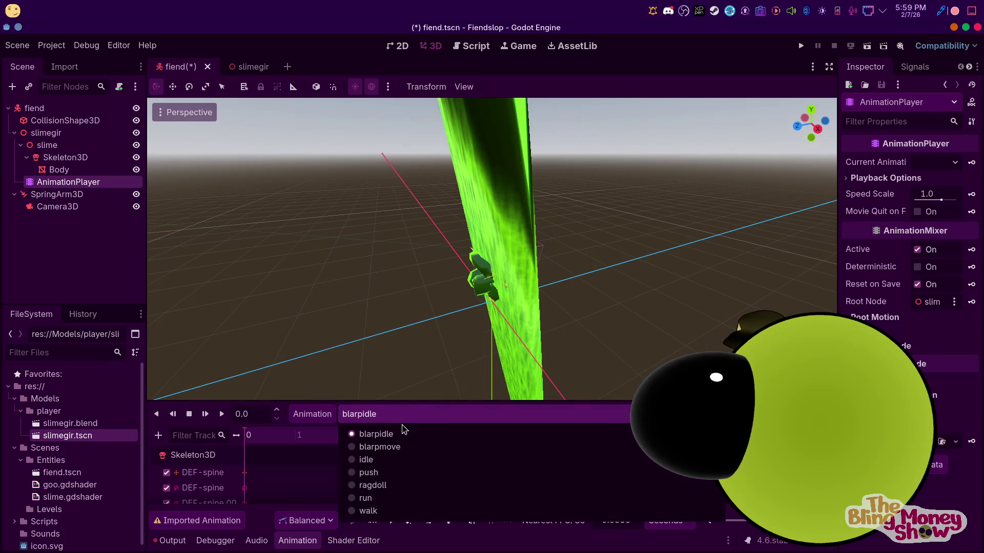
Switch the AnimationPlayer's previewed animation to blarpmove
{"action": "left_click", "coordinate": [380, 447]}
{"action": "left_click", "coordinate": [384, 413]}
{"action": "scroll", "coordinate": [481, 235], "scroll_direction": "down", "scroll_amount": 2}
{"action": "mouse_move", "coordinate": [482, 234]}
{"action": "middle_mouse_down"}
{"action": "mouse_move", "coordinate": [174, 192]}
{"action": "mouse_move", "coordinate": [335, 253]}
{"action": "middle_mouse_up"}
{"action": "scroll", "coordinate": [336, 253], "scroll_direction": "down", "scroll_amount": 4}
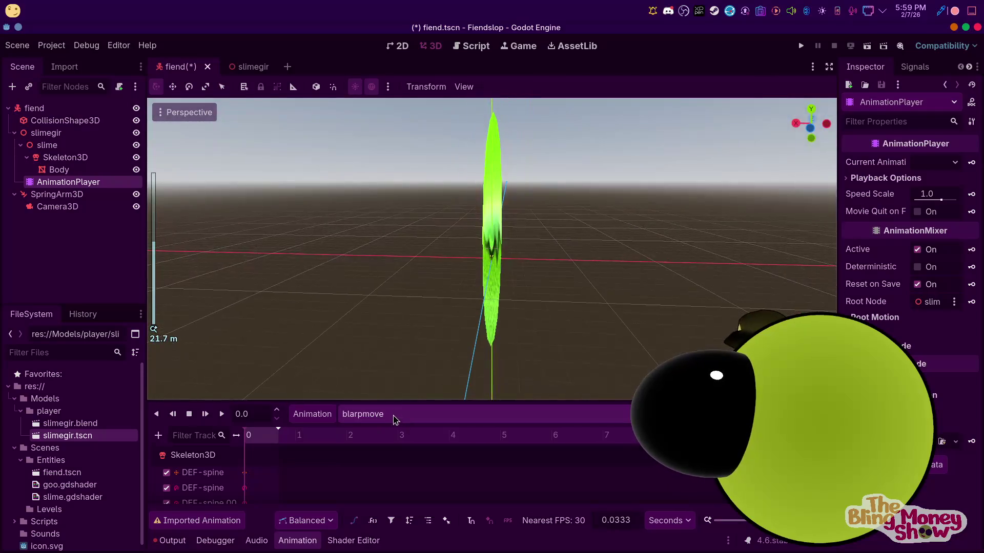
Select the idle animation and play it while viewing the character at an angle
{"action": "left_click", "coordinate": [361, 419]}
{"action": "left_click", "coordinate": [376, 459]}
{"action": "scroll", "coordinate": [498, 303], "scroll_direction": "up", "scroll_amount": 5}
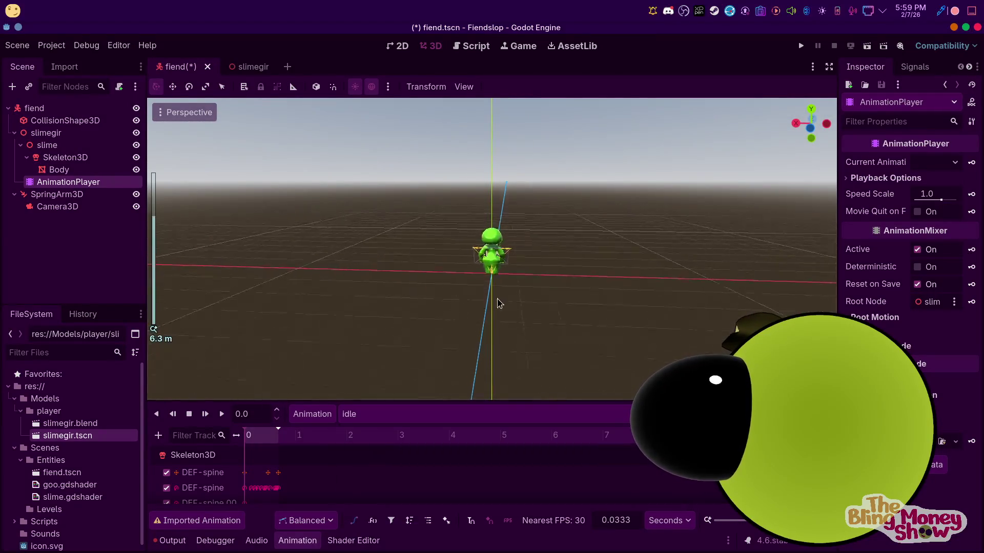
{"action": "scroll", "coordinate": [498, 303], "scroll_direction": "up", "scroll_amount": 3}
{"action": "left_click", "coordinate": [223, 416]}
{"action": "middle_click_drag", "start_coordinate": [531, 323], "coordinate": [333, 380]}
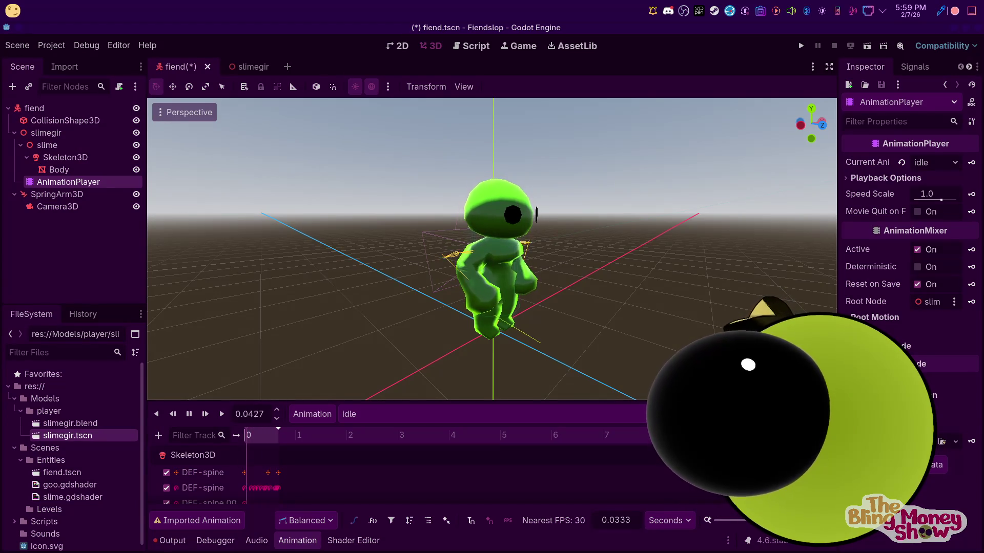
Show the player models folder in Dolphin and delete the old slimegir.blend
{"action": "right_click", "coordinate": [60, 410]}
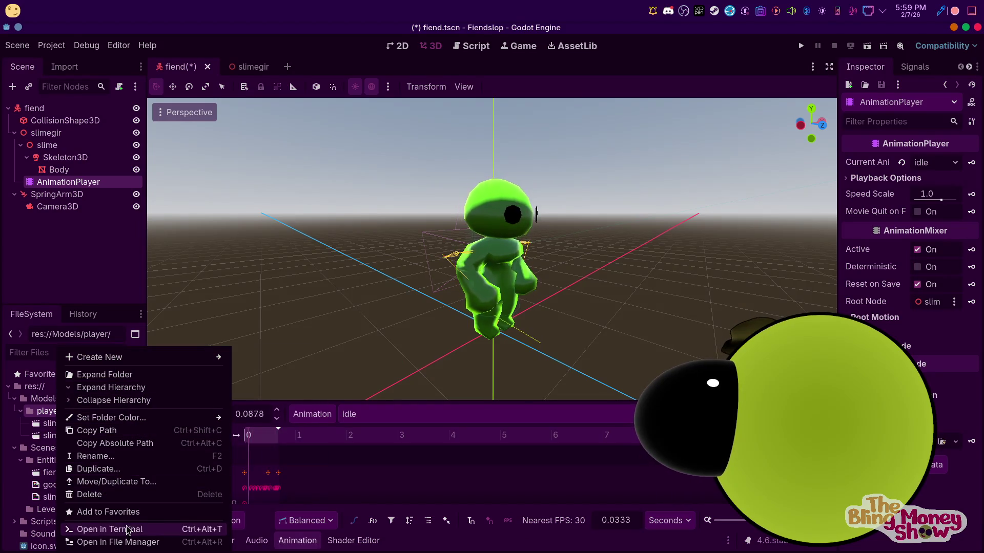
{"action": "left_click", "coordinate": [119, 542]}
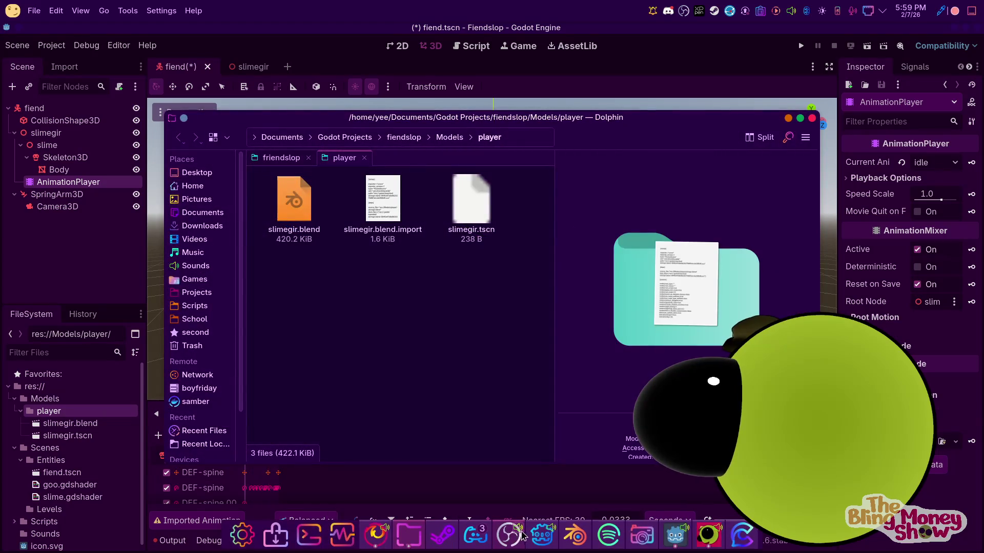
{"action": "left_click", "coordinate": [292, 224]}
{"action": "right_click", "coordinate": [288, 226]}
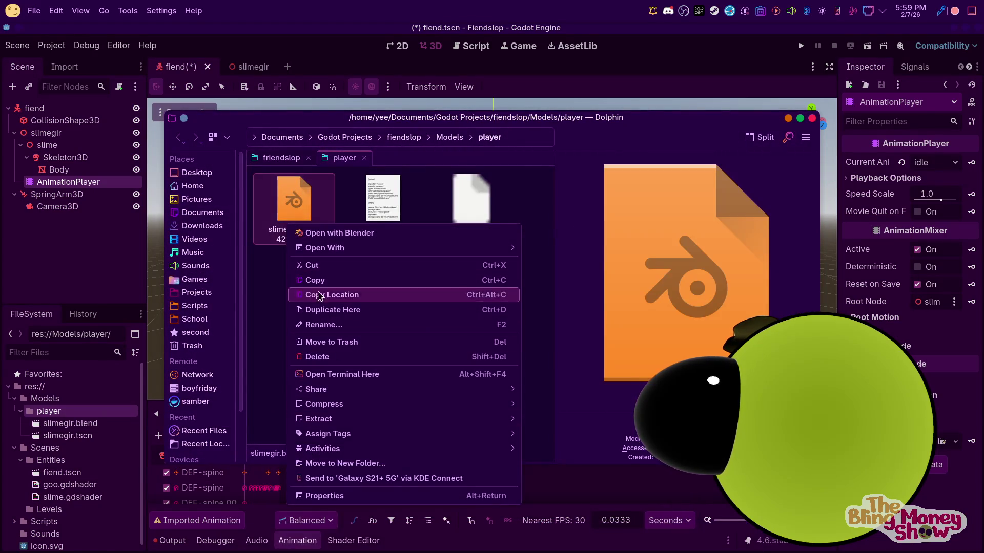
{"action": "left_click", "coordinate": [342, 357]}
Move ew.blend from Projects/friendslop into the player folder and return to Godot to reimport
{"action": "left_click", "coordinate": [409, 539]}
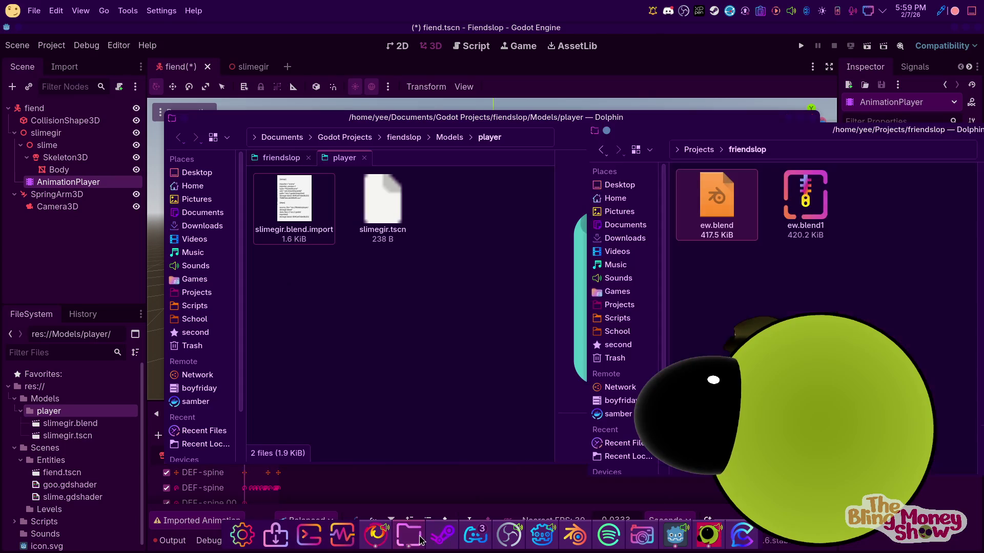
{"action": "right_click", "coordinate": [717, 202]}
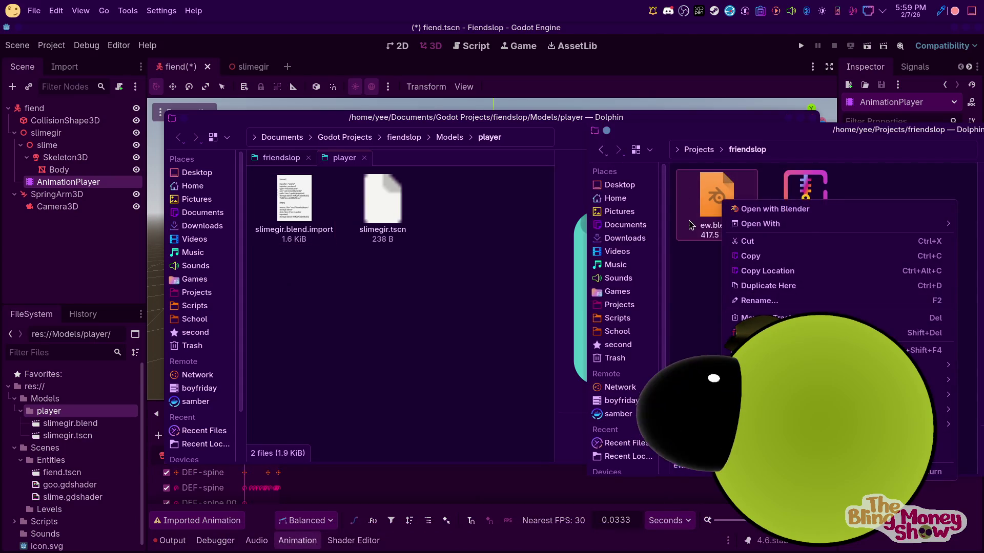
{"action": "left_click", "coordinate": [757, 255]}
{"action": "left_click_drag", "start_coordinate": [686, 213], "coordinate": [413, 313]}
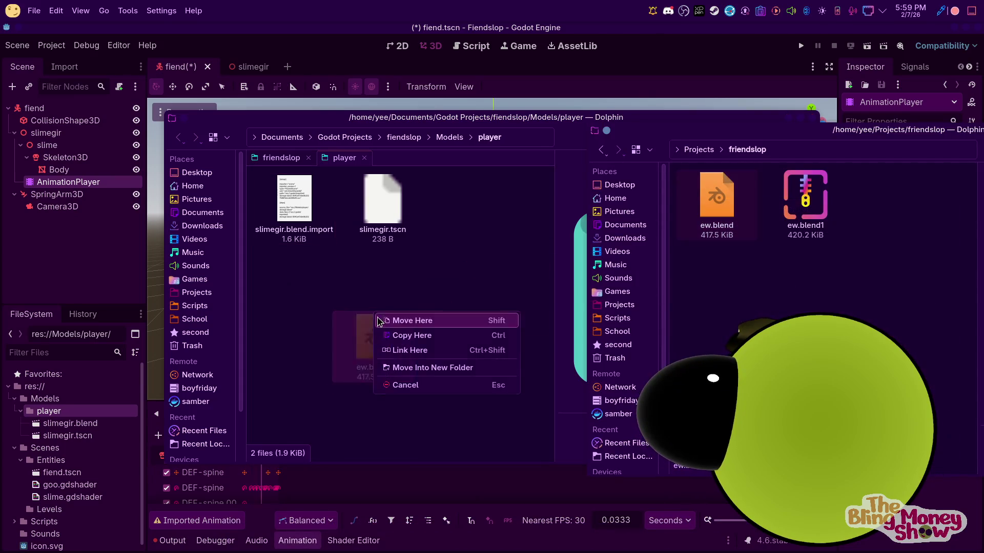
{"action": "left_click", "coordinate": [420, 323]}
{"action": "right_click", "coordinate": [314, 203]}
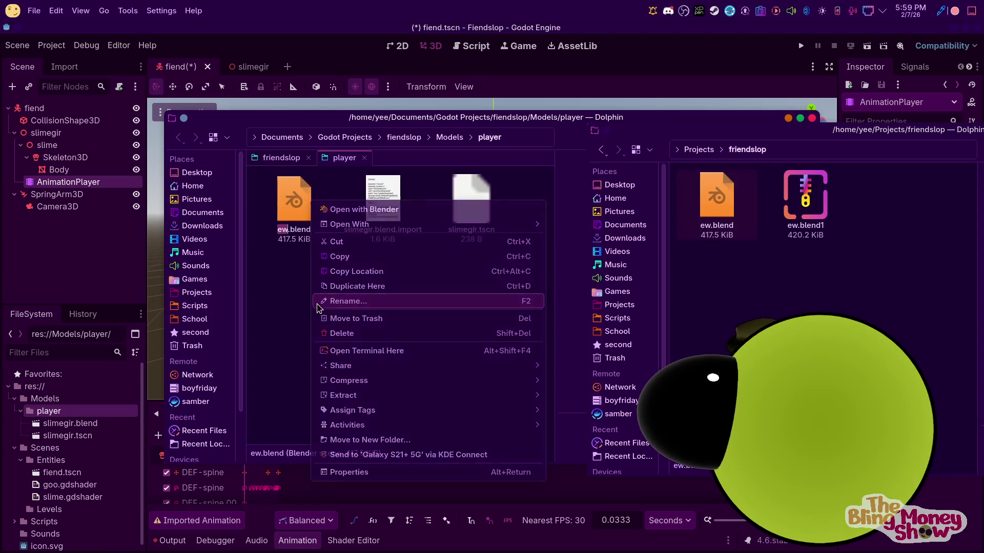
{"action": "type", "text": "slimegir"}
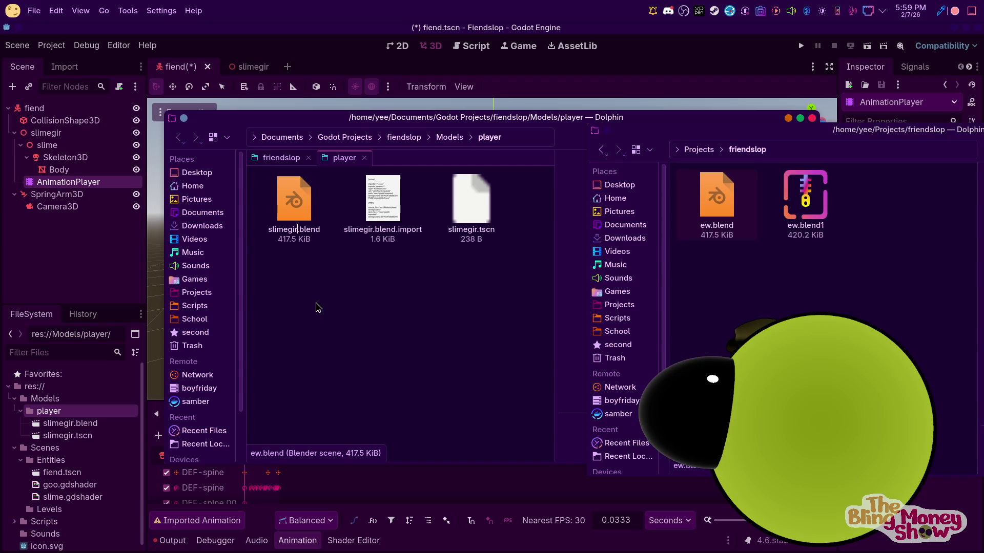
{"action": "left_click", "coordinate": [79, 253]}
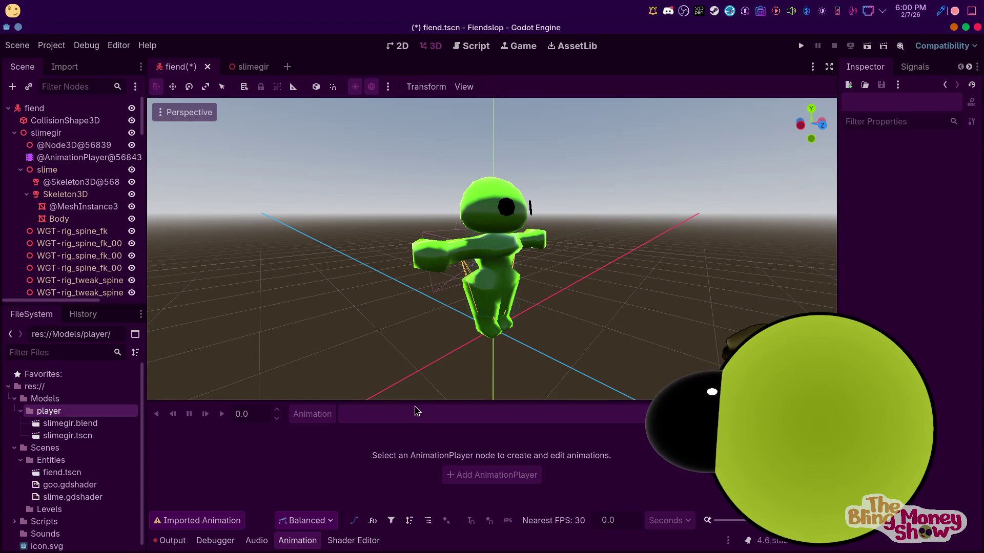
Play and stop the reimported AnimationPlayer's idle clip, then select slimegir.tscn in the FileSystem dock
{"action": "left_click", "coordinate": [85, 157]}
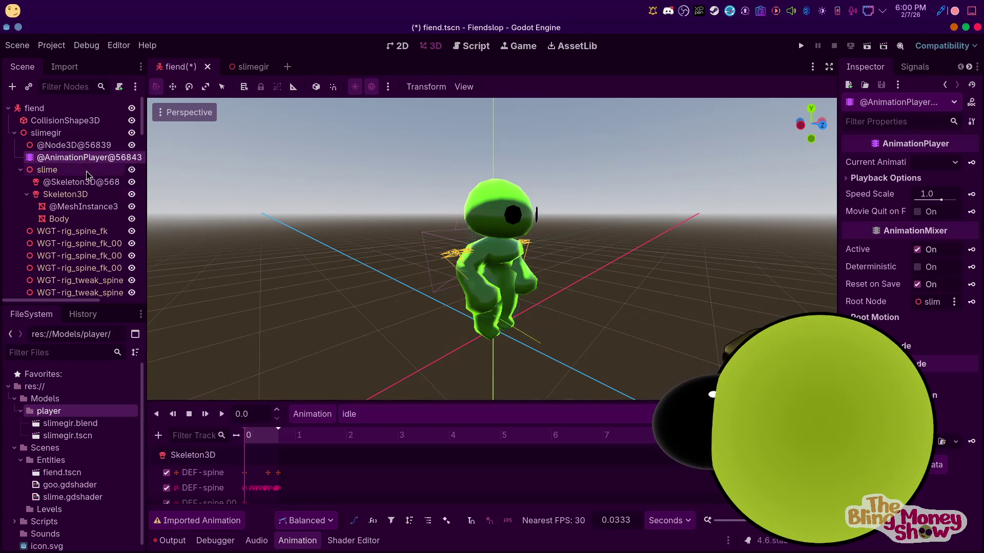
{"action": "left_click", "coordinate": [348, 414]}
{"action": "left_click", "coordinate": [288, 416]}
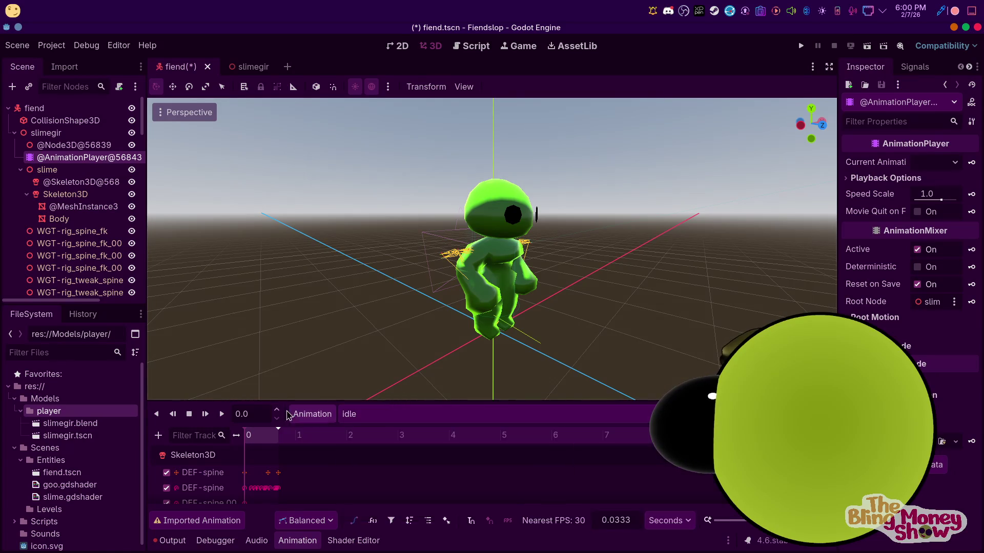
{"action": "left_click", "coordinate": [205, 415]}
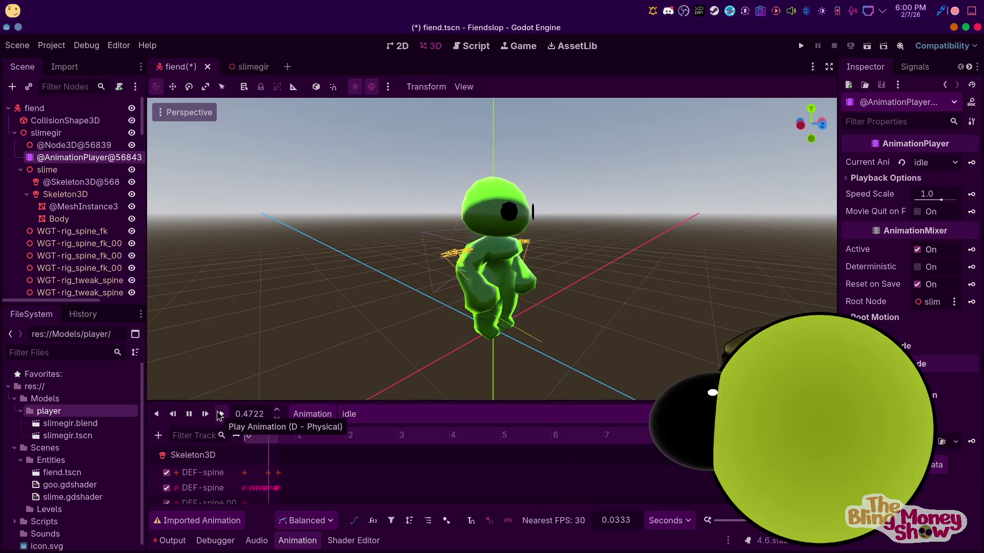
{"action": "left_click", "coordinate": [189, 415]}
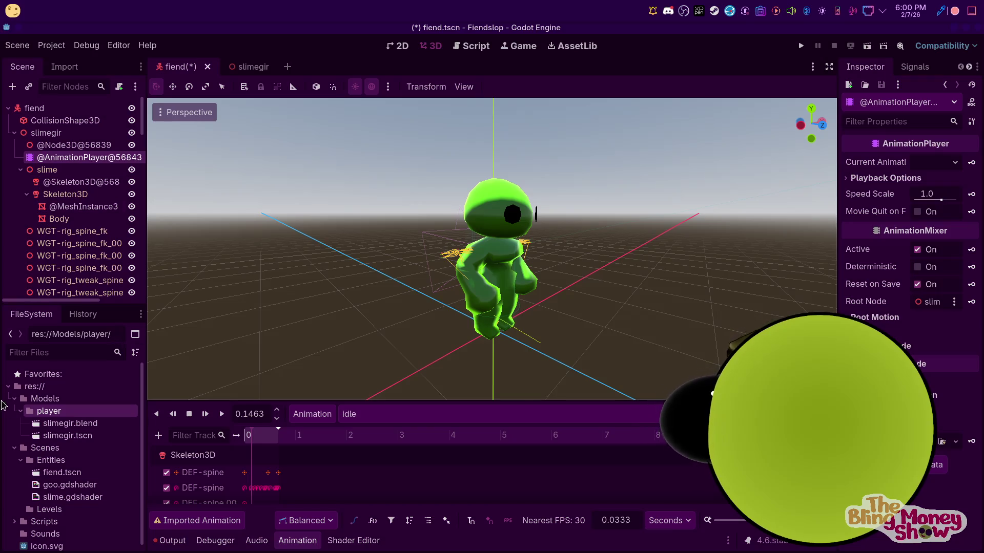
{"action": "left_click", "coordinate": [69, 435]}
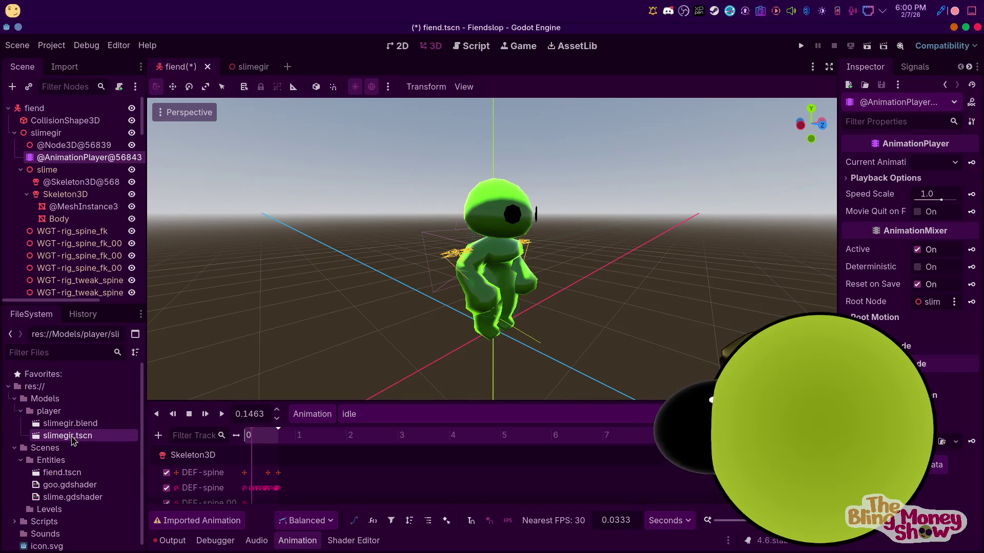
Cancel deleting the slimegir node, then select the Body mesh and inspect its material options
{"action": "left_click", "coordinate": [42, 133]}
{"action": "key", "text": "Delete"}
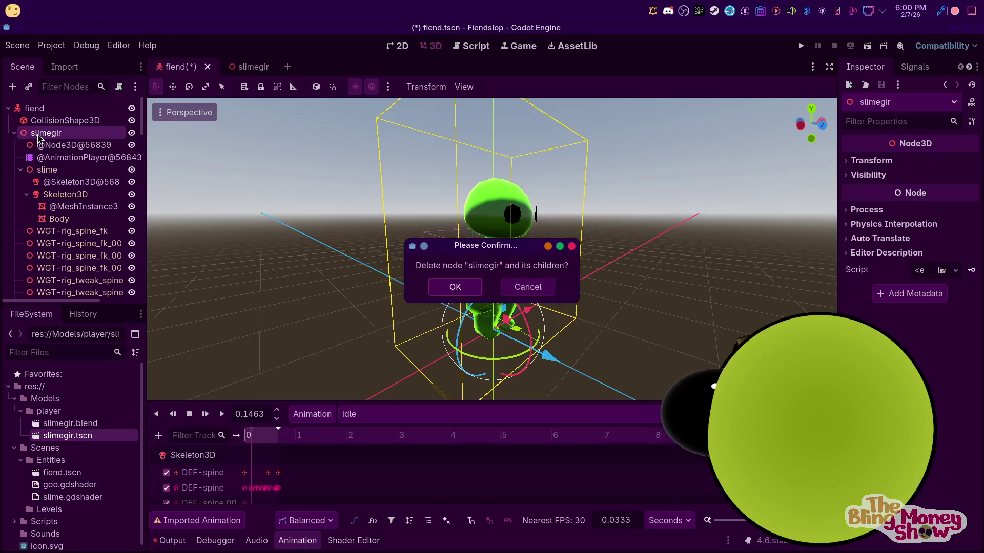
{"action": "left_click", "coordinate": [528, 287]}
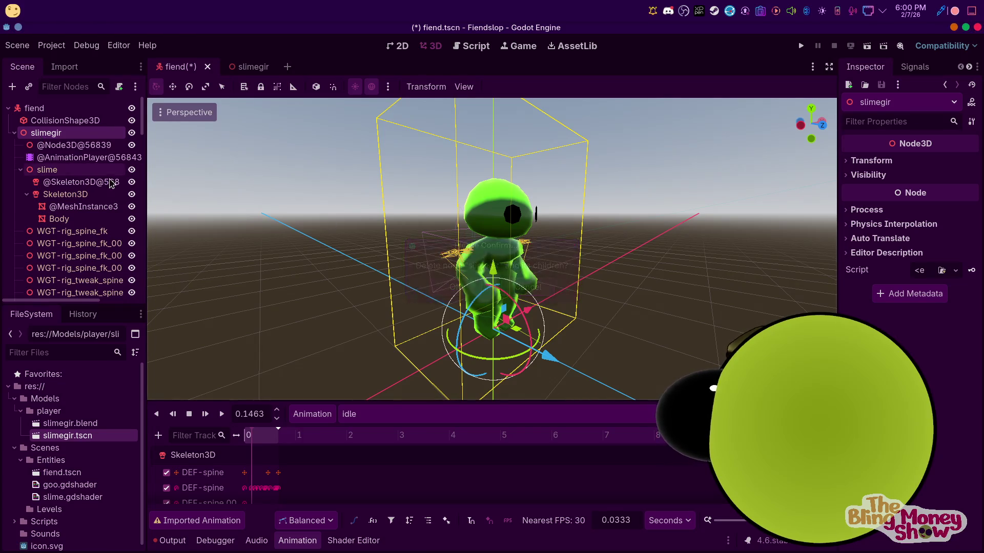
{"action": "left_click", "coordinate": [61, 219]}
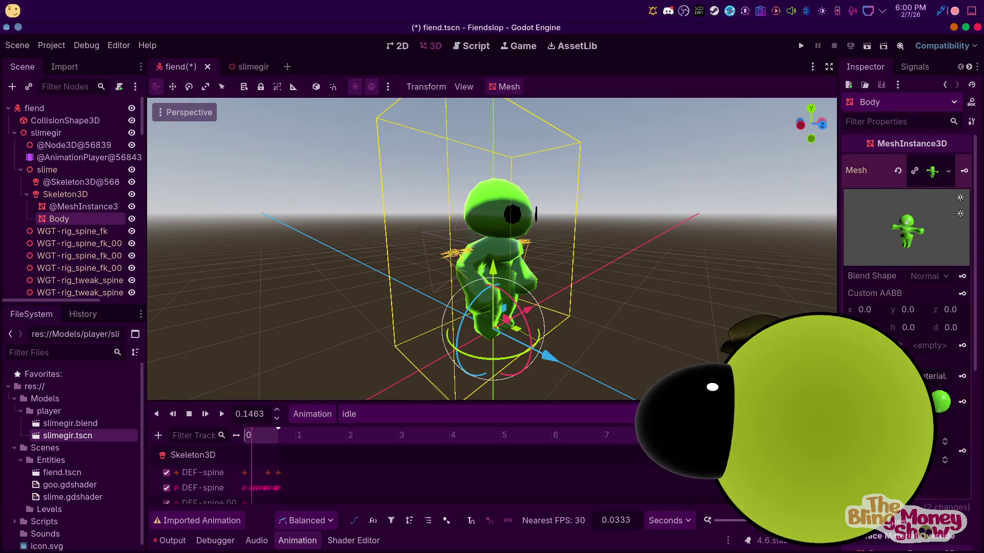
{"action": "left_click", "coordinate": [941, 403]}
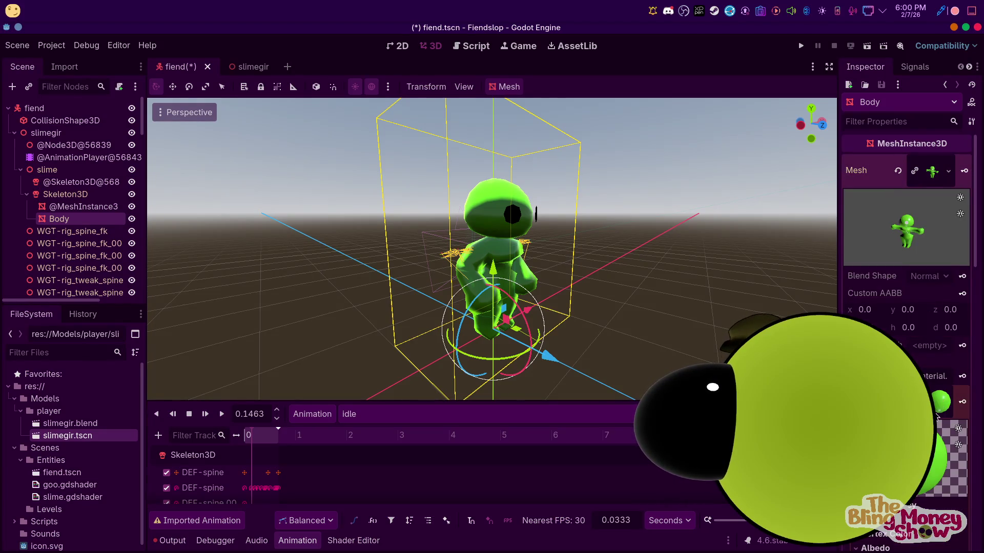
{"action": "right_click", "coordinate": [930, 395]}
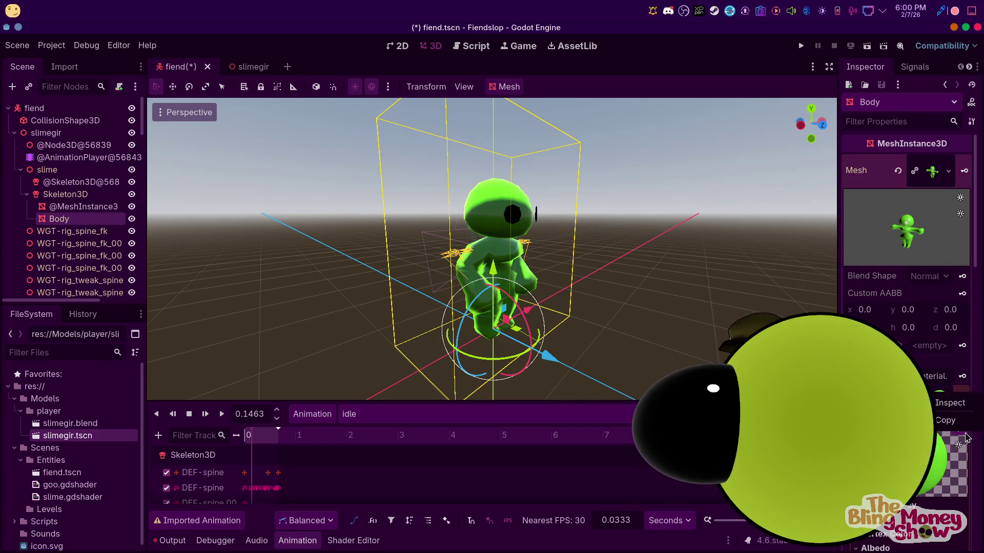
{"action": "right_click", "coordinate": [934, 170]}
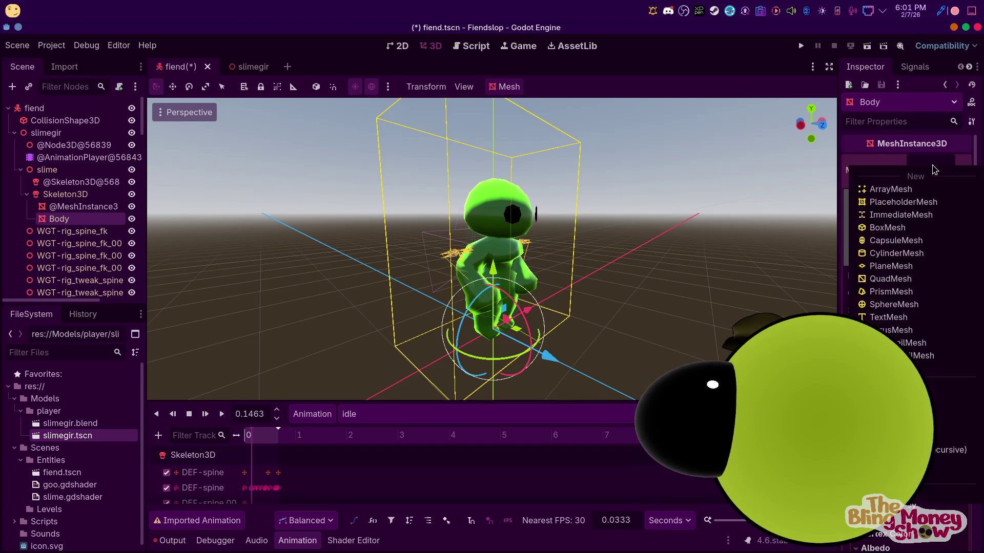
{"action": "left_click", "coordinate": [935, 160]}
{"action": "scroll", "coordinate": [938, 231], "scroll_direction": "down", "scroll_amount": 5}
{"action": "scroll", "coordinate": [953, 235], "scroll_direction": "up", "scroll_amount": 3}
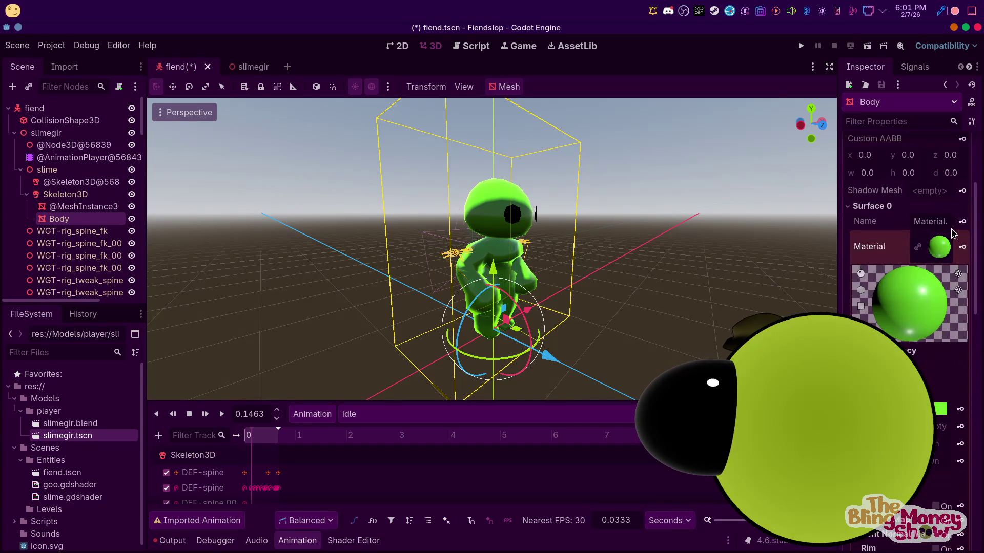
Inspect the read-only Surface 1 eye material, then go back to the Body node's properties
{"action": "left_click", "coordinate": [945, 247]}
{"action": "left_click", "coordinate": [934, 239]}
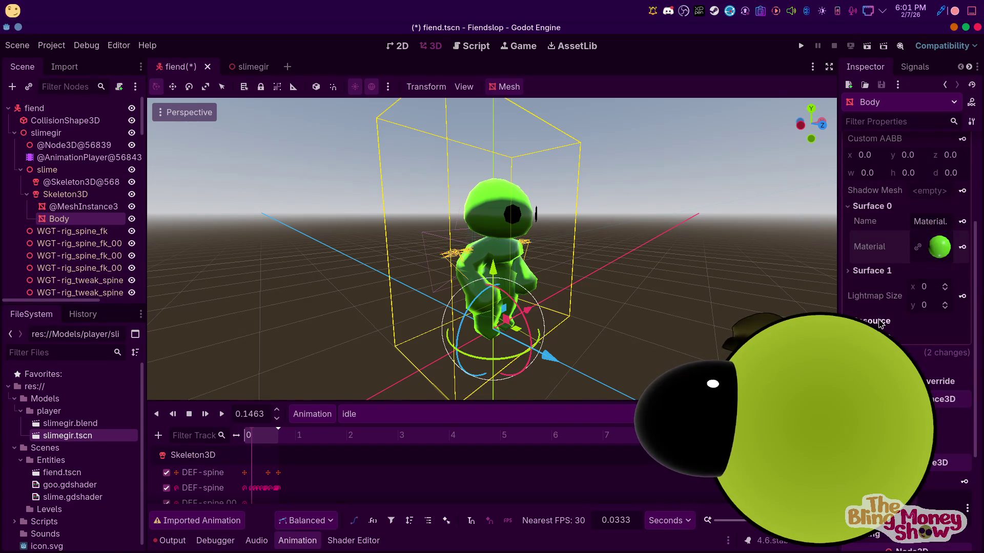
{"action": "left_click", "coordinate": [864, 271]}
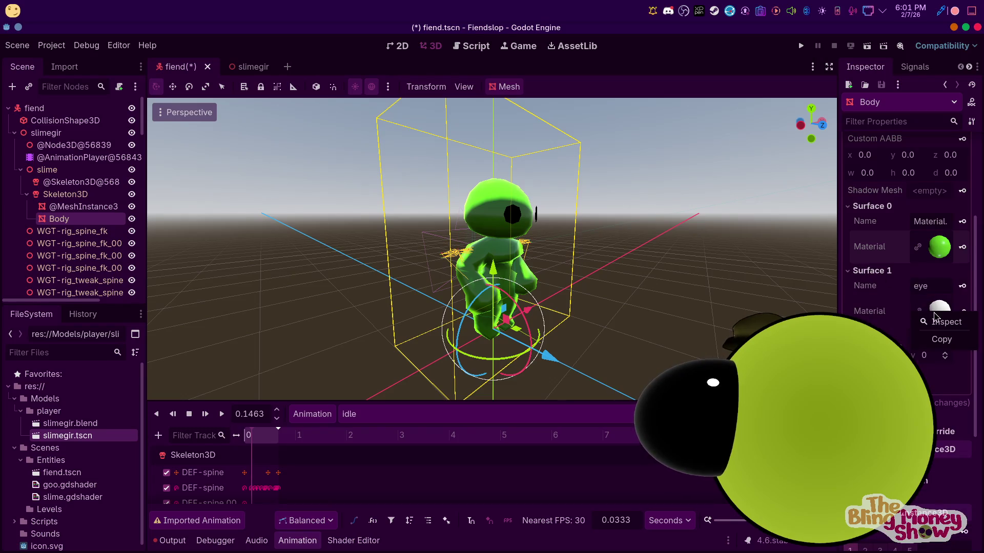
{"action": "left_click", "coordinate": [944, 321]}
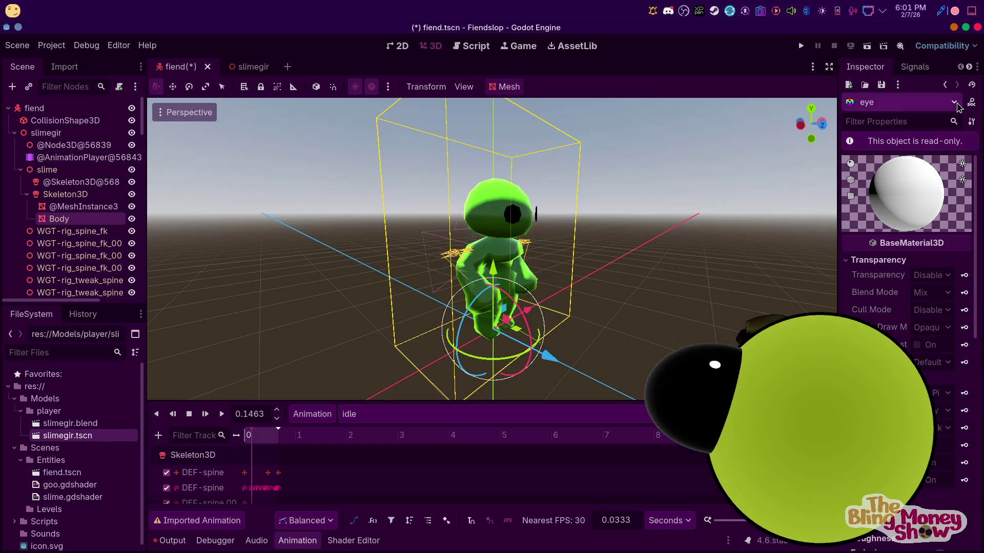
{"action": "left_click", "coordinate": [956, 108]}
{"action": "scroll", "coordinate": [911, 293], "scroll_direction": "down", "scroll_amount": 5}
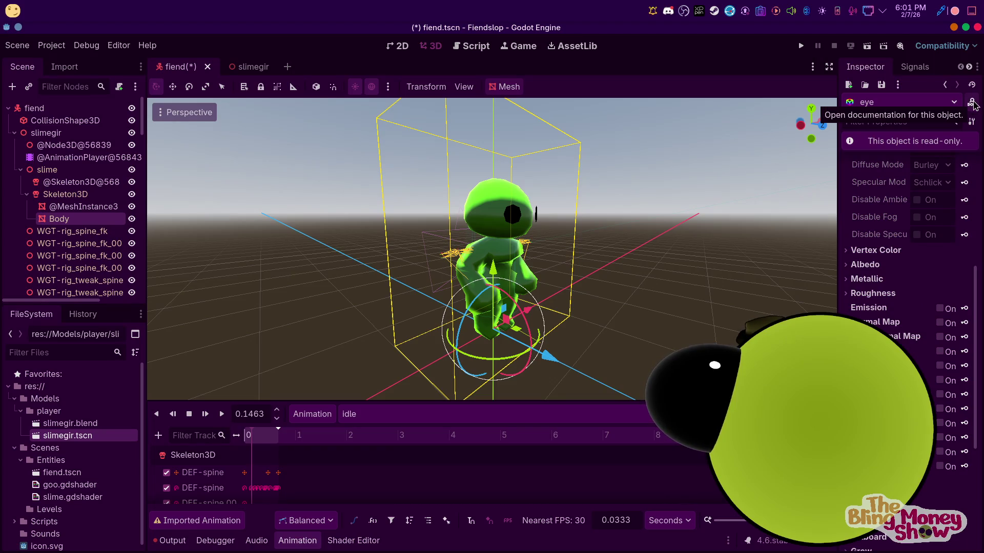
{"action": "left_click", "coordinate": [948, 106]}
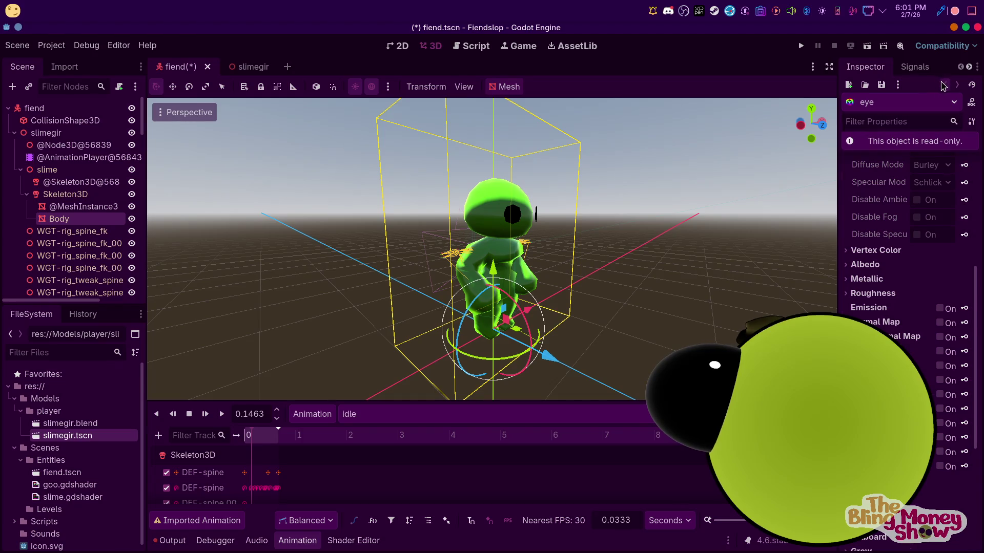
{"action": "left_click", "coordinate": [944, 85]}
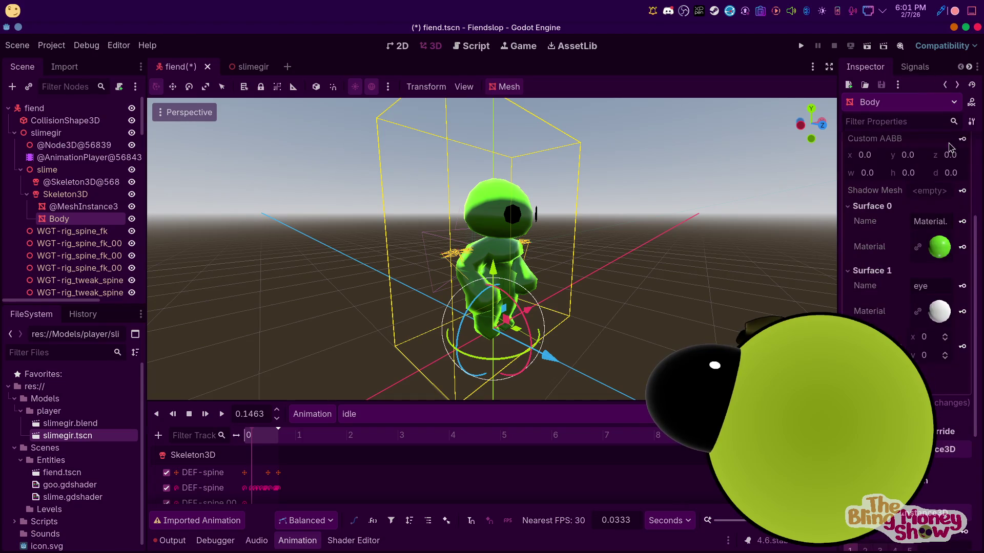
{"action": "right_click", "coordinate": [77, 222]}
{"action": "left_click", "coordinate": [47, 150]}
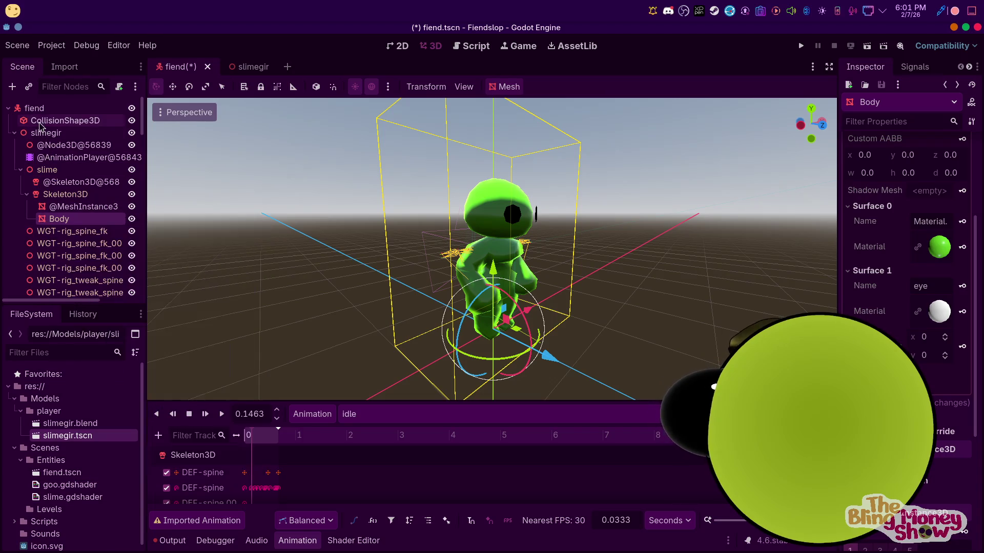
{"action": "right_click", "coordinate": [48, 173]}
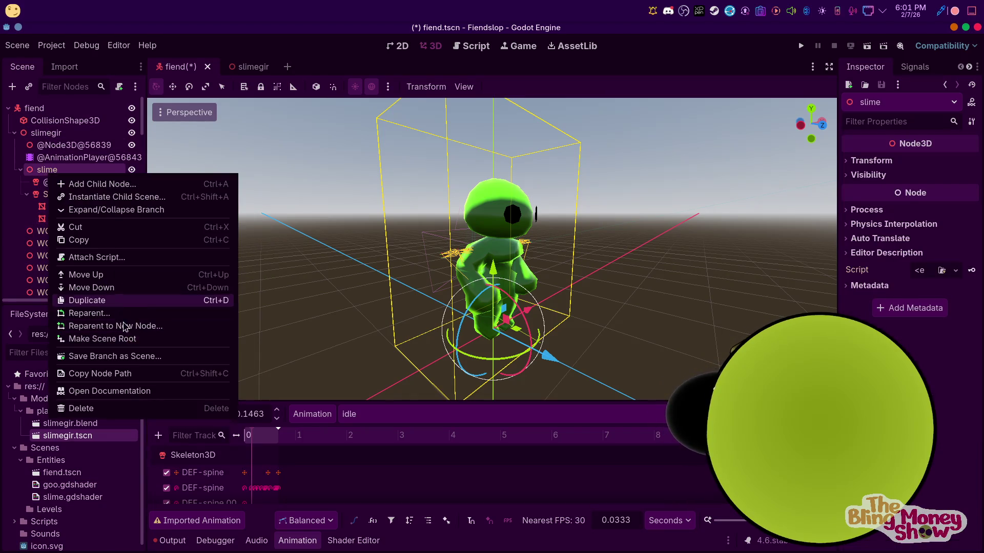
{"action": "left_click", "coordinate": [42, 216]}
{"action": "right_click", "coordinate": [65, 194]}
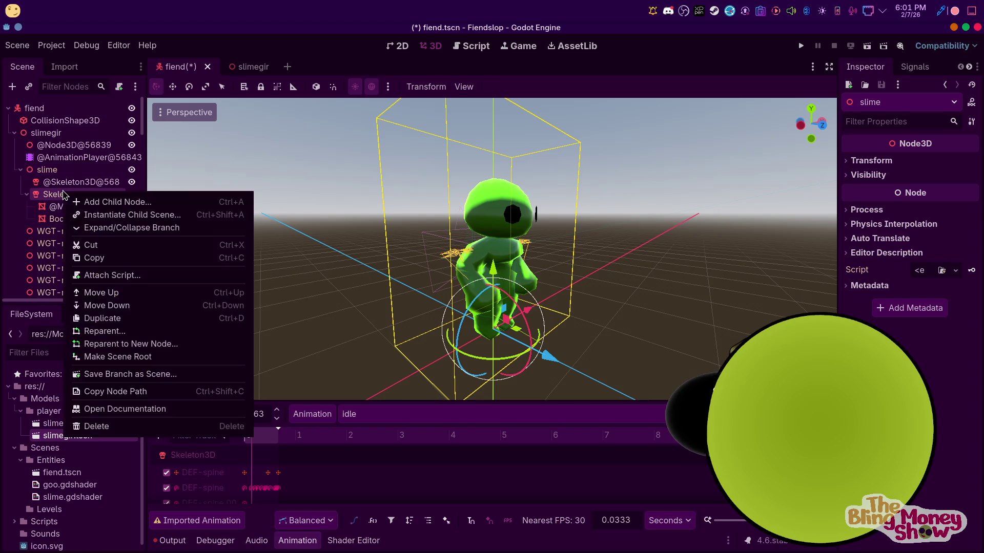
{"action": "left_click", "coordinate": [47, 256]}
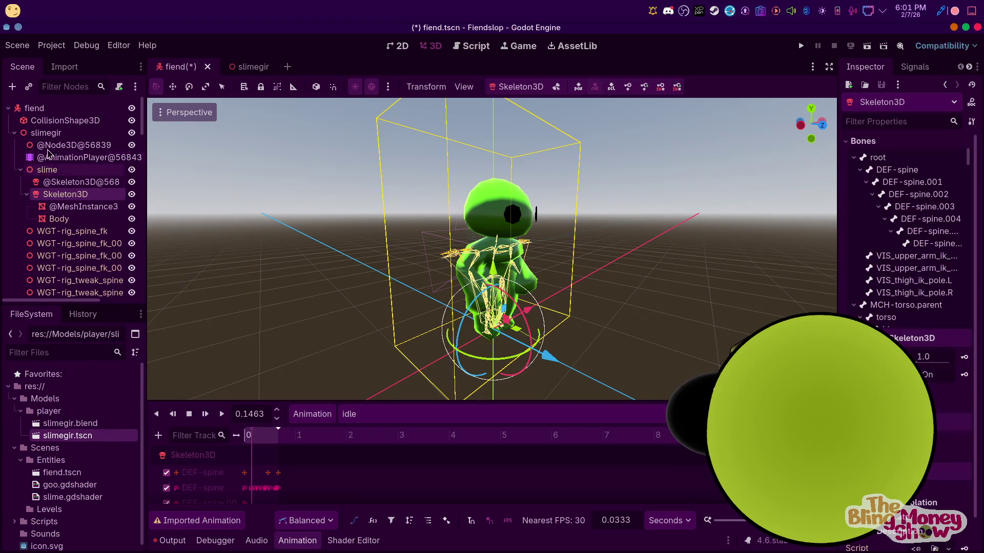
{"action": "right_click", "coordinate": [44, 171]}
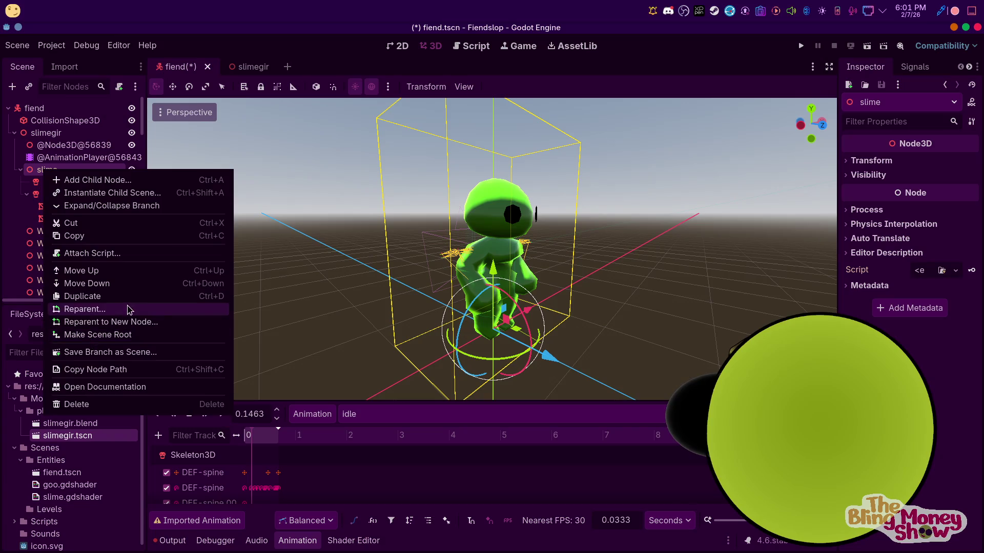
{"action": "left_click", "coordinate": [27, 175]}
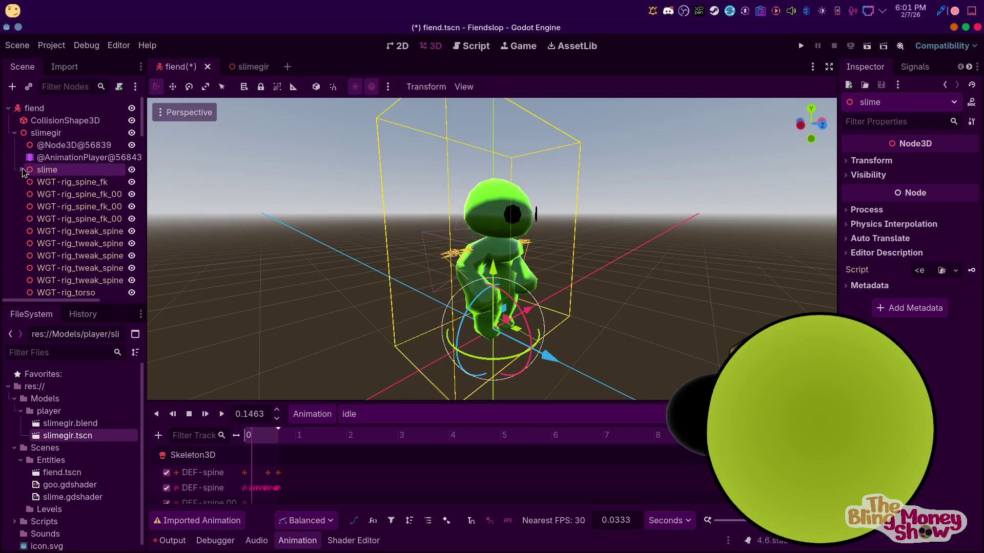
{"action": "right_click", "coordinate": [47, 175]}
{"action": "left_click", "coordinate": [47, 124]}
{"action": "right_click", "coordinate": [45, 123]}
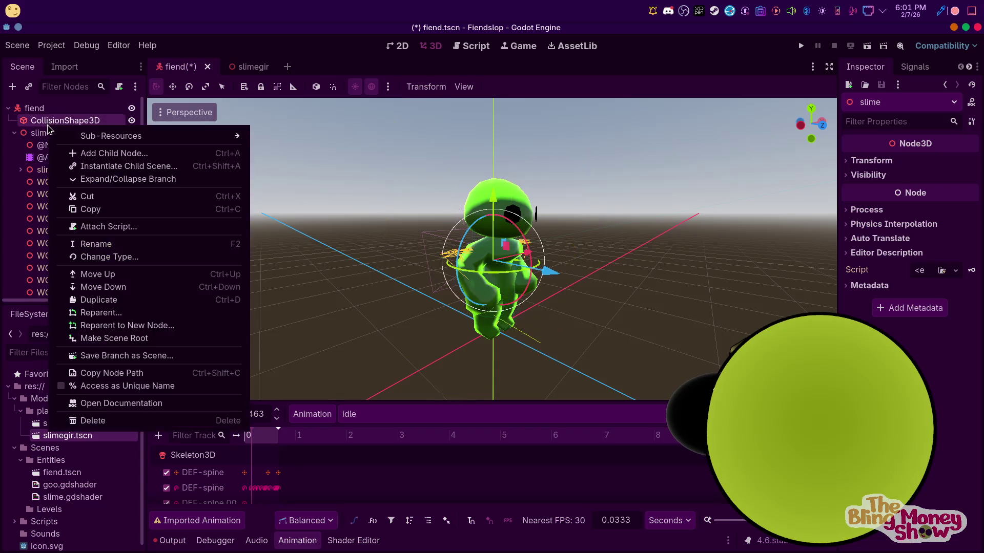
{"action": "left_click", "coordinate": [38, 126]}
{"action": "right_click", "coordinate": [38, 133]}
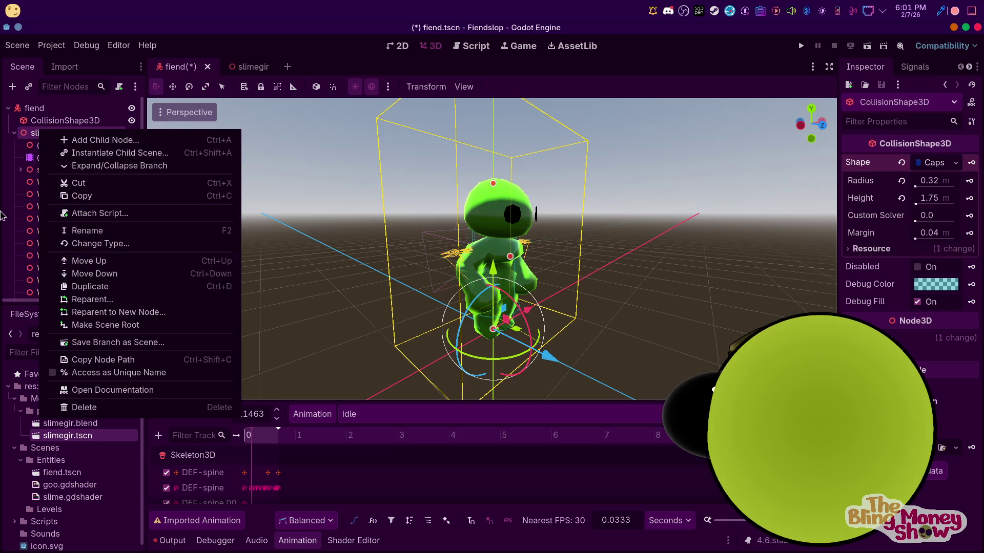
{"action": "left_click", "coordinate": [24, 175]}
{"action": "left_click", "coordinate": [59, 219]}
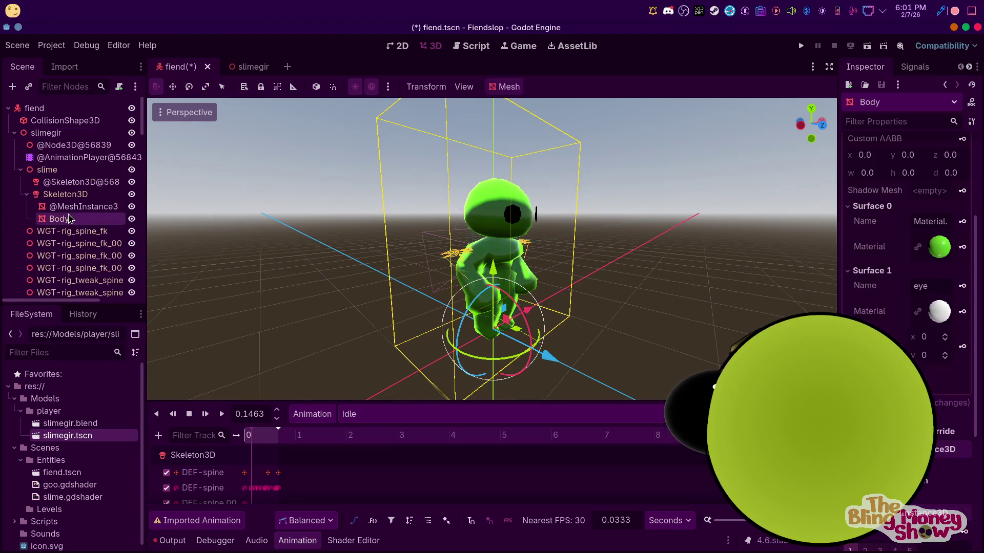
Save the mesh's green surface material as slime.tres in res://Models/player
{"action": "left_click", "coordinate": [79, 208]}
{"action": "scroll", "coordinate": [905, 171], "scroll_direction": "up", "scroll_amount": 5}
{"action": "scroll", "coordinate": [915, 231], "scroll_direction": "up", "scroll_amount": 5}
{"action": "scroll", "coordinate": [922, 292], "scroll_direction": "up", "scroll_amount": 3}
{"action": "scroll", "coordinate": [932, 337], "scroll_direction": "down", "scroll_amount": 5}
{"action": "scroll", "coordinate": [933, 337], "scroll_direction": "up", "scroll_amount": 5}
{"action": "scroll", "coordinate": [931, 334], "scroll_direction": "up", "scroll_amount": 3}
{"action": "scroll", "coordinate": [930, 331], "scroll_direction": "up", "scroll_amount": 3}
{"action": "scroll", "coordinate": [929, 326], "scroll_direction": "up", "scroll_amount": 5}
{"action": "scroll", "coordinate": [929, 326], "scroll_direction": "up", "scroll_amount": 5}
{"action": "left_click", "coordinate": [941, 244]}
{"action": "left_click", "coordinate": [892, 397]}
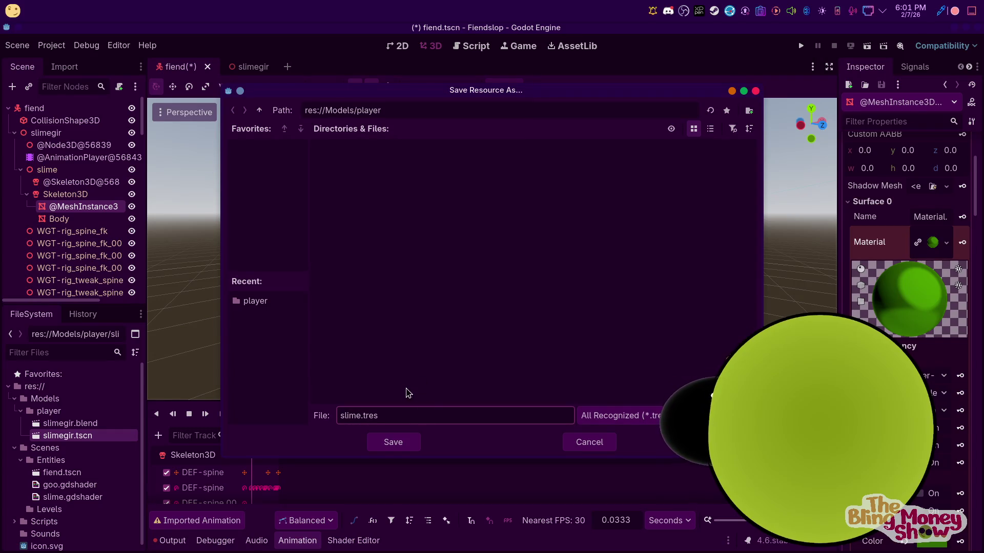
{"action": "left_click", "coordinate": [413, 449]}
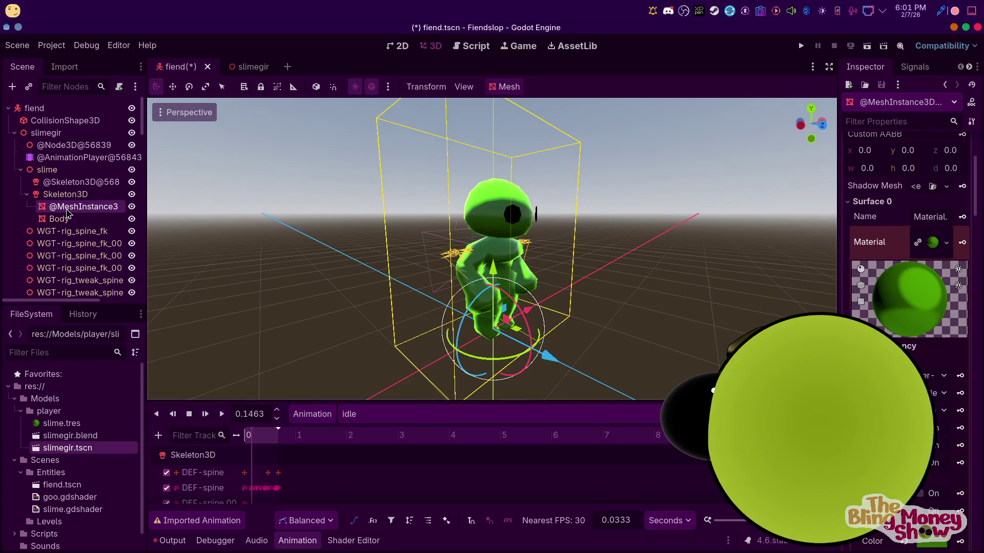
{"action": "scroll", "coordinate": [932, 352], "scroll_direction": "up", "scroll_amount": 3}
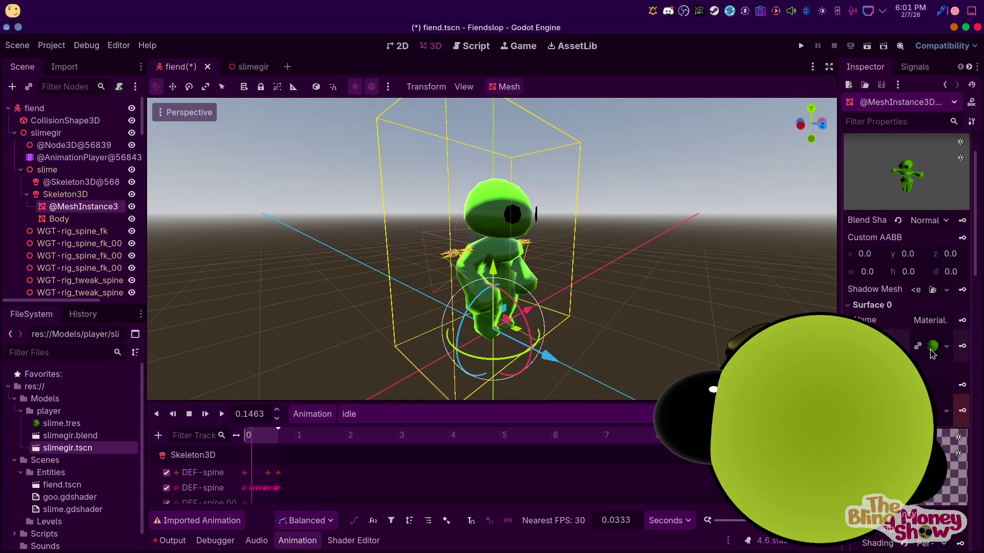
Save the second surface material as eye.tres in the same folder
{"action": "left_click", "coordinate": [945, 411]}
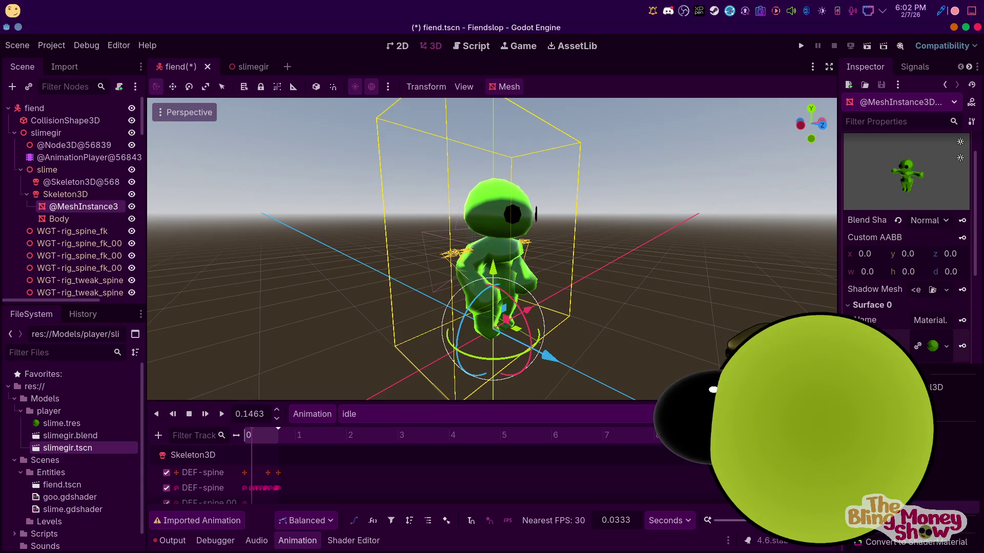
{"action": "left_click", "coordinate": [891, 477]}
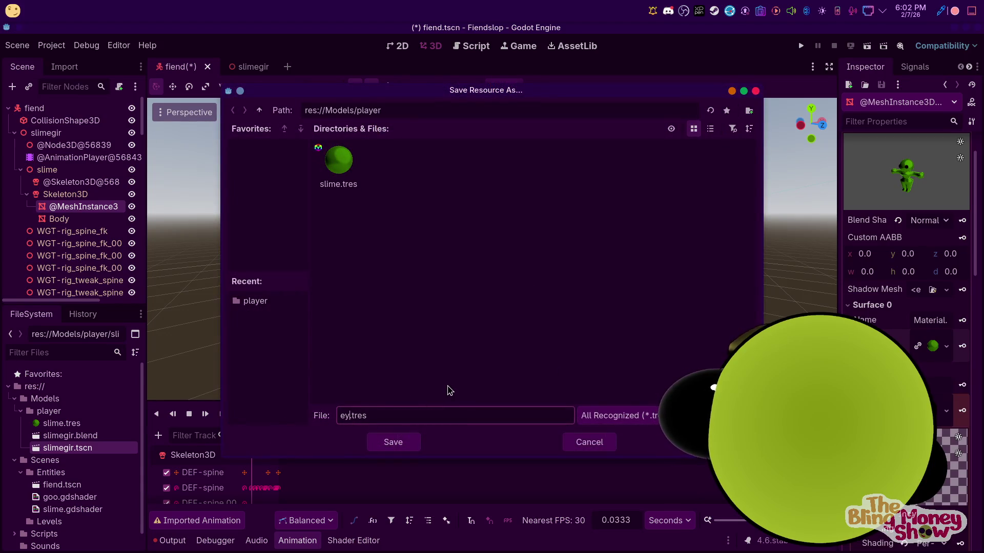
{"action": "left_click", "coordinate": [391, 443]}
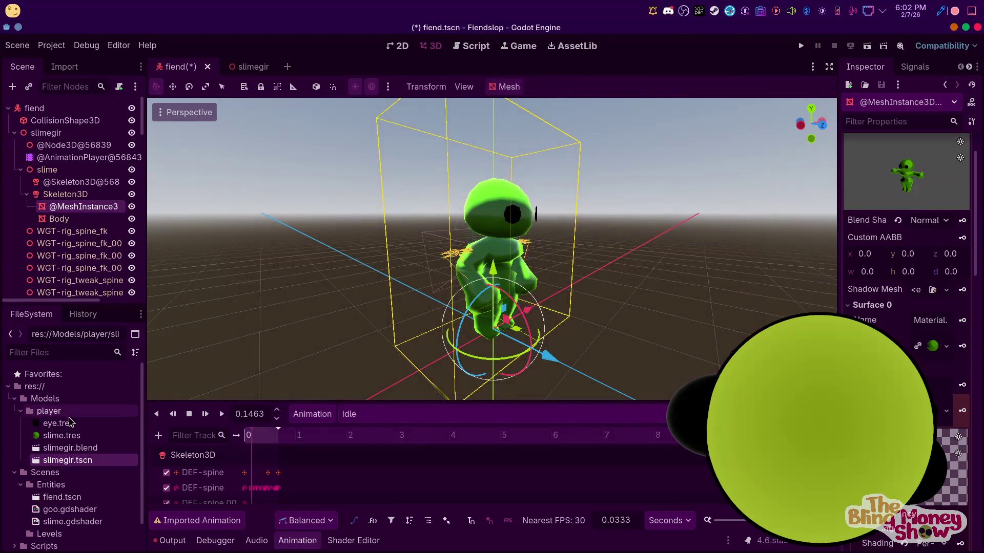
Delete the slimegir node and drop a fresh slimegir.tscn instance into the fiend scene
{"action": "right_click", "coordinate": [46, 133]}
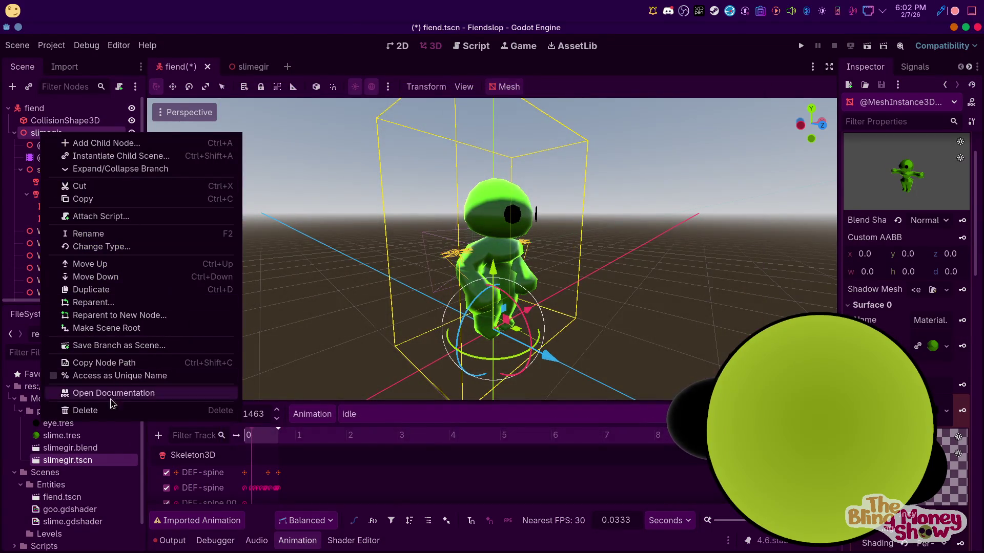
{"action": "left_click", "coordinate": [77, 408]}
{"action": "key", "text": "Return"}
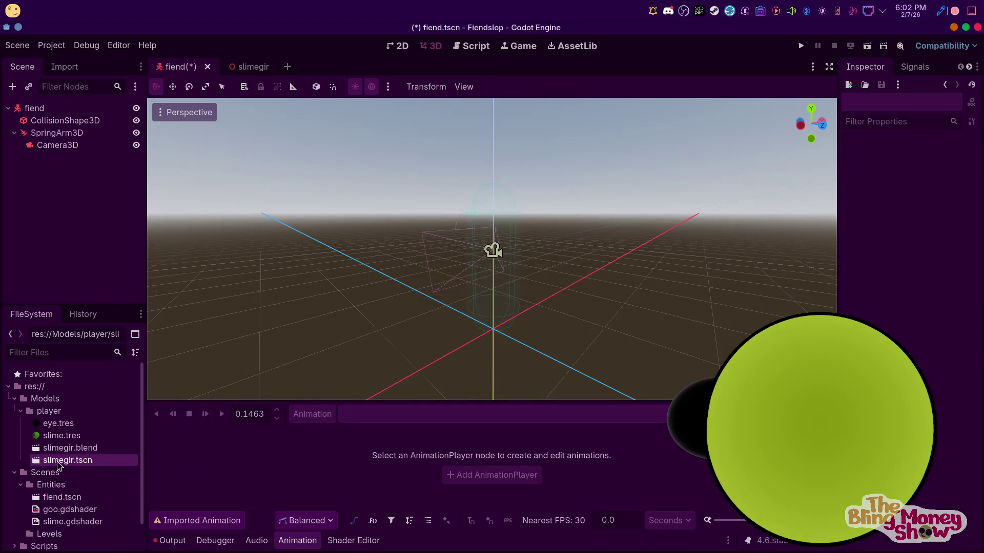
{"action": "left_click_drag", "start_coordinate": [68, 460], "coordinate": [503, 346]}
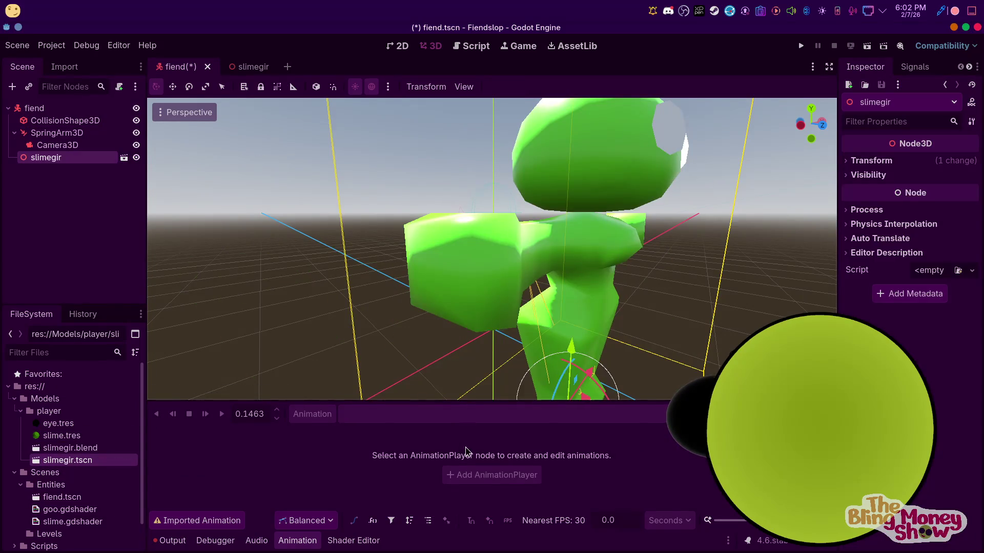
Reset the new slimegir's position to the origin and make the instance local
{"action": "right_click", "coordinate": [35, 161]}
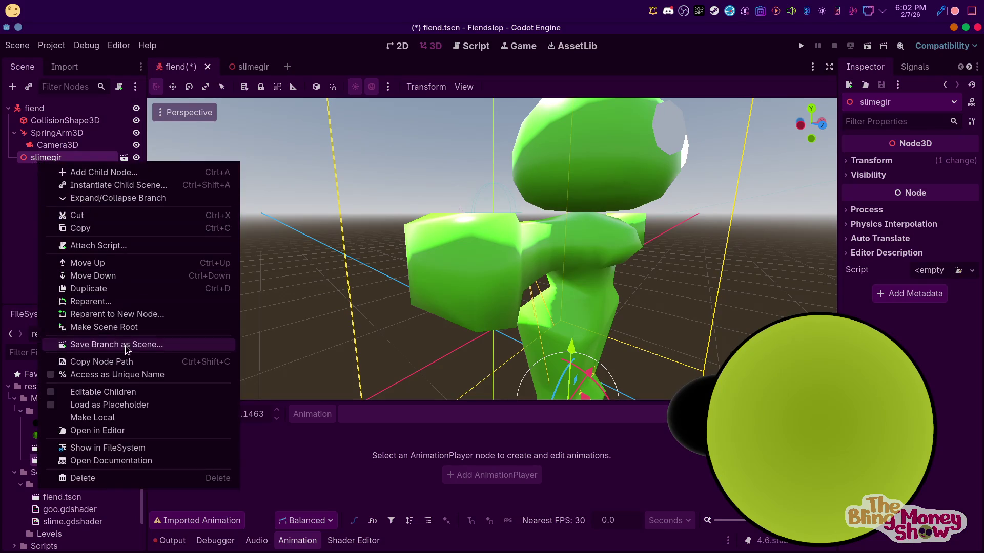
{"action": "left_click", "coordinate": [884, 173]}
{"action": "left_click", "coordinate": [972, 175]}
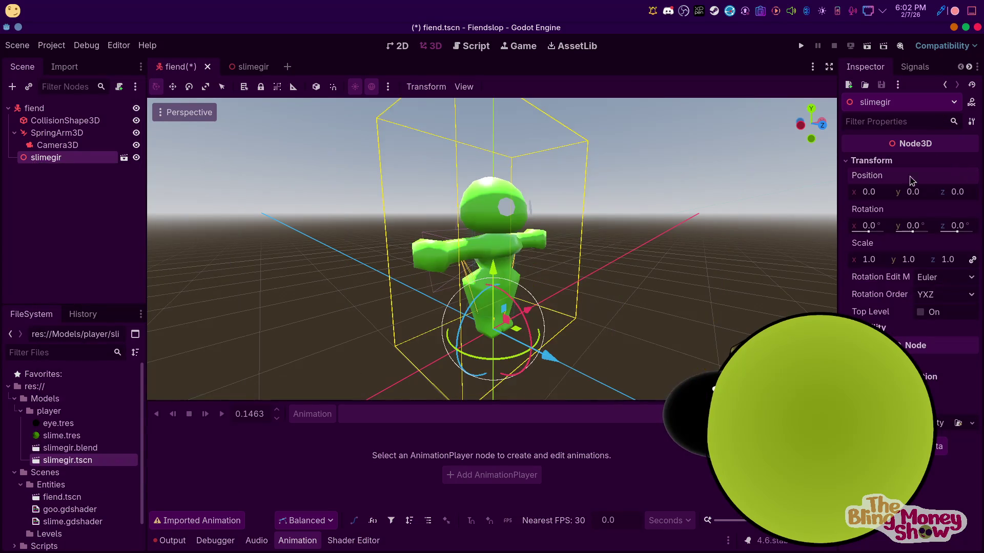
{"action": "right_click", "coordinate": [39, 164]}
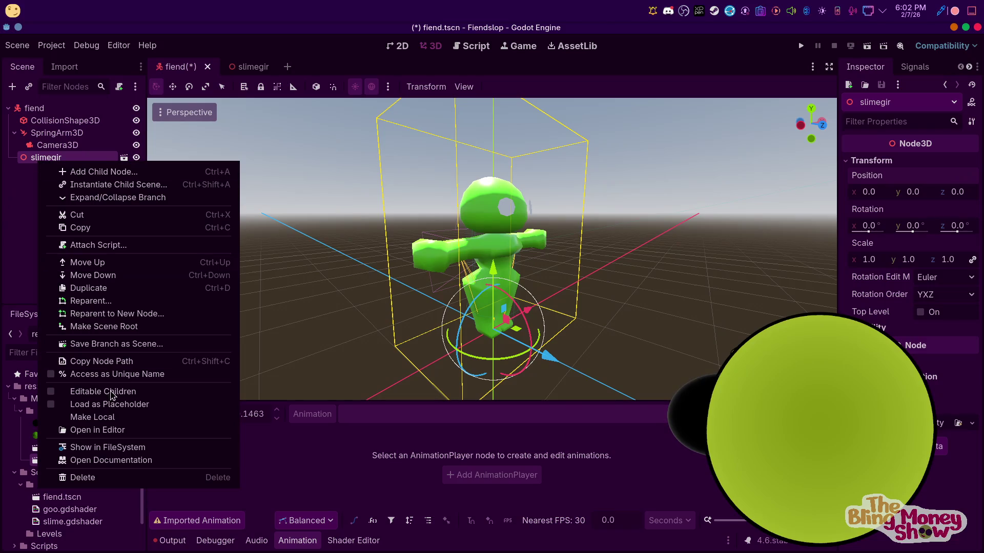
{"action": "left_click", "coordinate": [103, 419]}
{"action": "scroll", "coordinate": [66, 202], "scroll_direction": "down", "scroll_amount": 4}
{"action": "scroll", "coordinate": [66, 202], "scroll_direction": "up", "scroll_amount": 3}
Delete all 80 WGT rig nodes, leaving Skeleton3D, Body and AnimationPlayer
{"action": "left_click", "coordinate": [71, 136]}
{"action": "scroll", "coordinate": [77, 231], "scroll_direction": "down", "scroll_amount": 10}
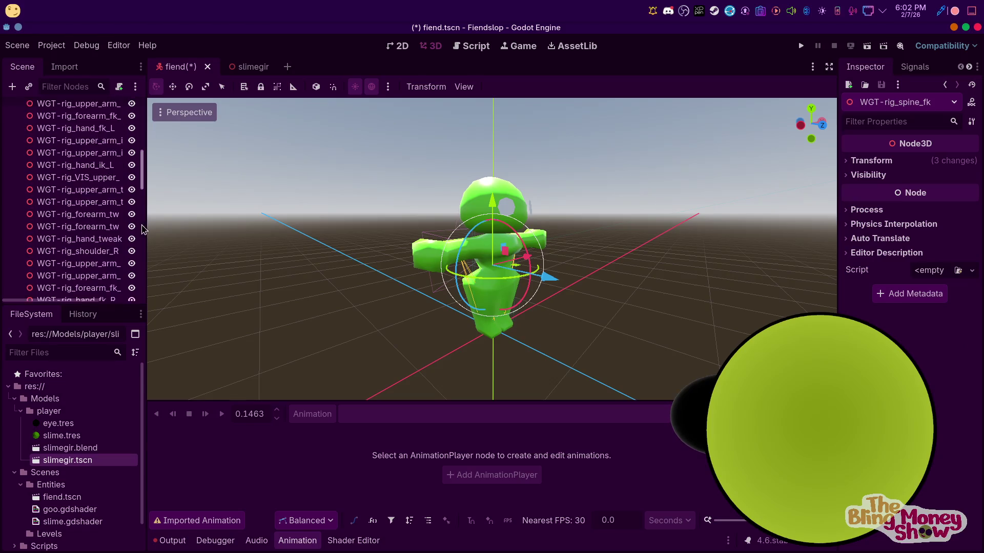
{"action": "left_click", "coordinate": [77, 272], "text": "shift"}
{"action": "key", "text": "Delete"}
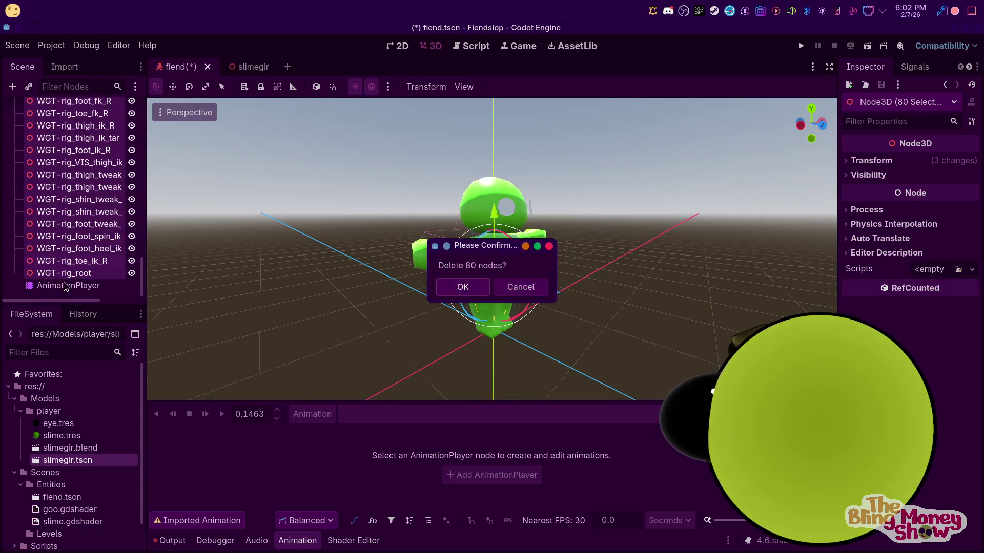
{"action": "key", "text": "Return"}
{"action": "left_click", "coordinate": [83, 206]}
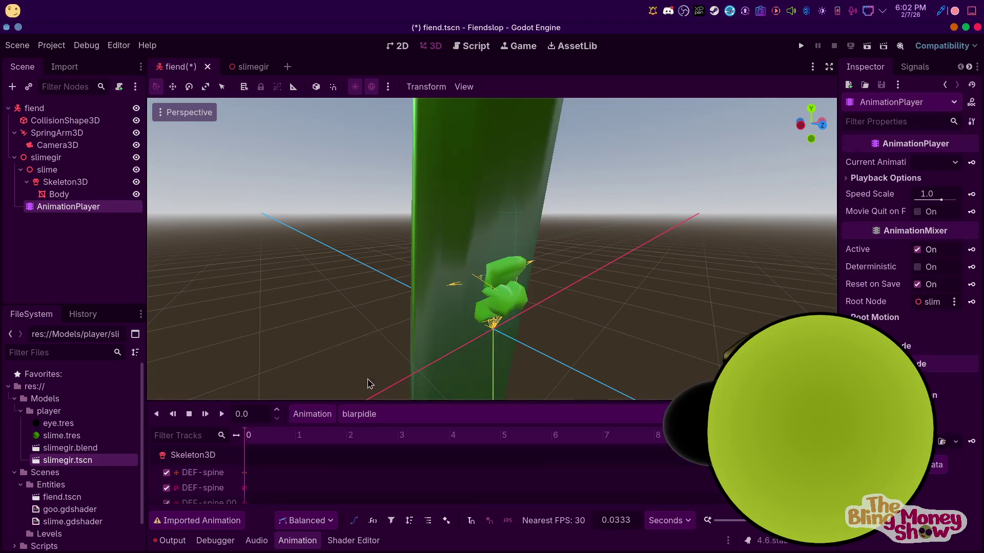
Play the idle animation on slimegir and expand the Body node's mesh resource
{"action": "left_click", "coordinate": [374, 413]}
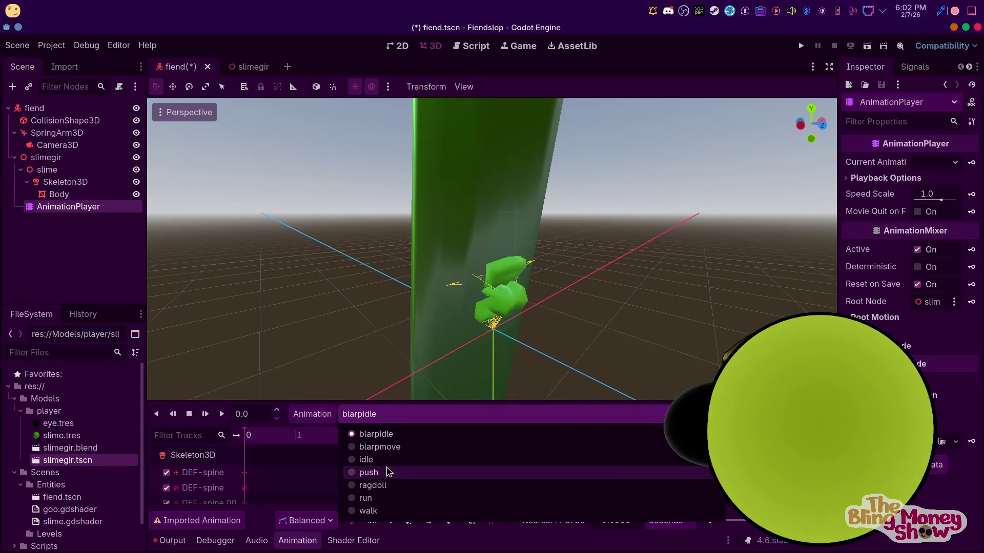
{"action": "left_click", "coordinate": [376, 460]}
{"action": "left_click", "coordinate": [224, 416]}
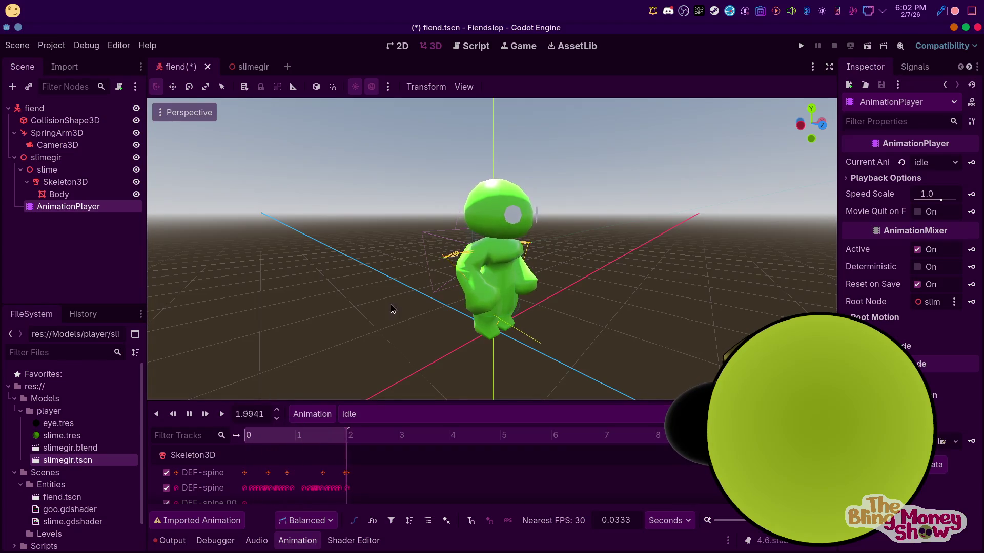
{"action": "middle_click_drag", "start_coordinate": [577, 257], "coordinate": [401, 232]}
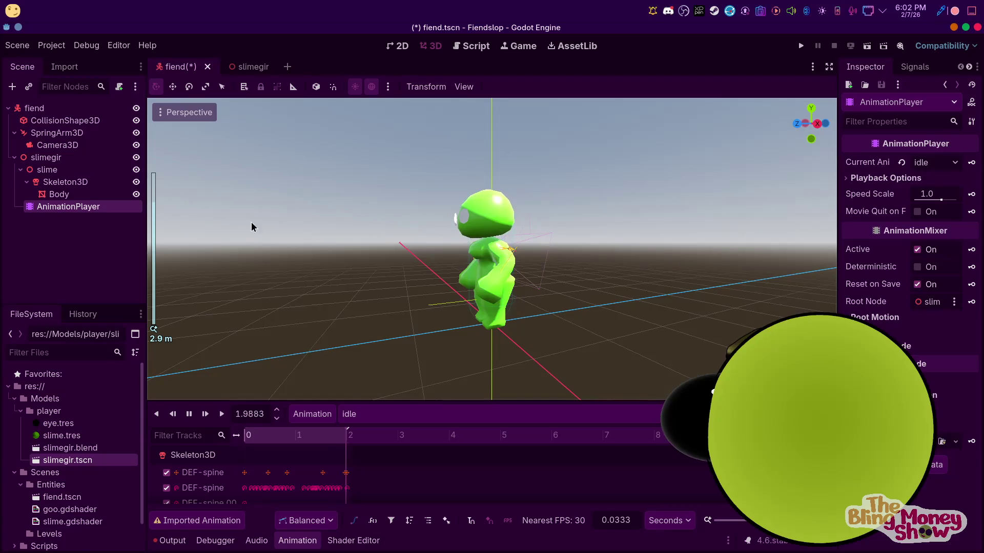
{"action": "left_click", "coordinate": [58, 193]}
{"action": "left_click", "coordinate": [932, 171]}
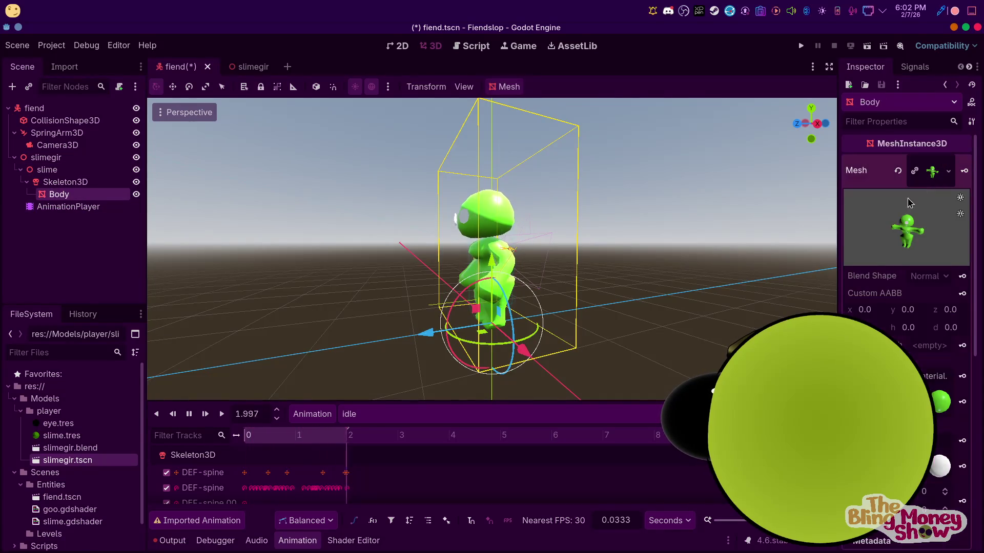
{"action": "scroll", "coordinate": [923, 231], "scroll_direction": "down", "scroll_amount": 5}
Make the Body mesh unique (recursive) after a first try at dropping slime.tres on it
{"action": "left_click_drag", "start_coordinate": [65, 438], "coordinate": [941, 238]}
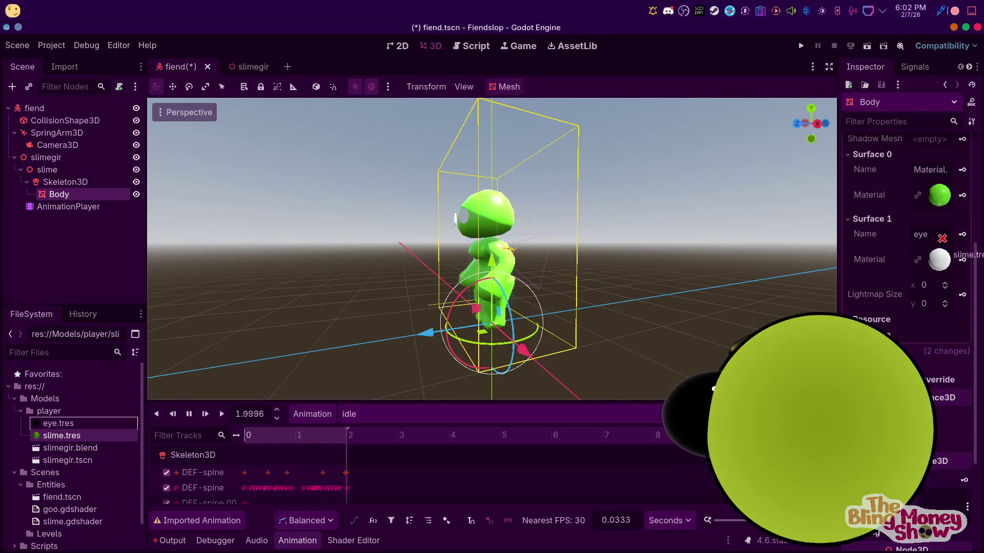
{"action": "left_click_drag", "start_coordinate": [939, 188], "coordinate": [932, 197]}
{"action": "left_click", "coordinate": [948, 171]}
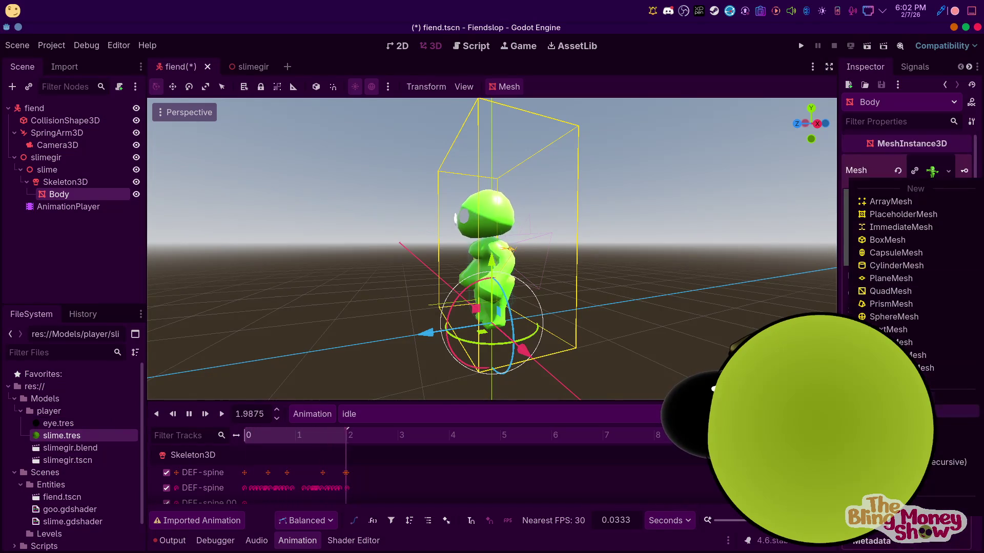
{"action": "left_click", "coordinate": [906, 461]}
{"action": "left_click", "coordinate": [441, 365]}
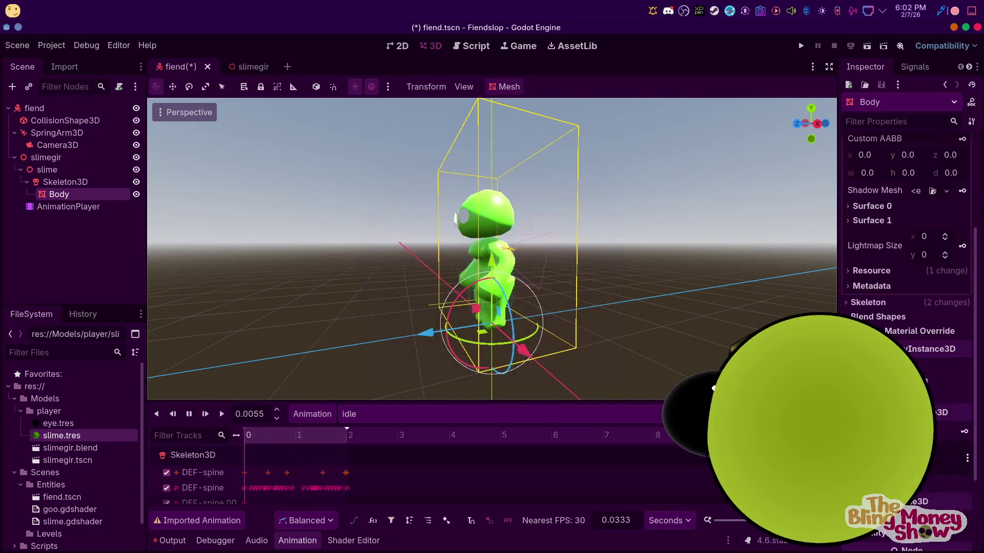
Assign slime.tres to Surface 0 and eye.tres to Surface 1 of the Body mesh
{"action": "left_click", "coordinate": [868, 208]}
{"action": "left_click", "coordinate": [876, 271]}
{"action": "left_click_drag", "start_coordinate": [62, 435], "coordinate": [897, 279]}
{"action": "left_click_drag", "start_coordinate": [933, 250], "coordinate": [933, 247]}
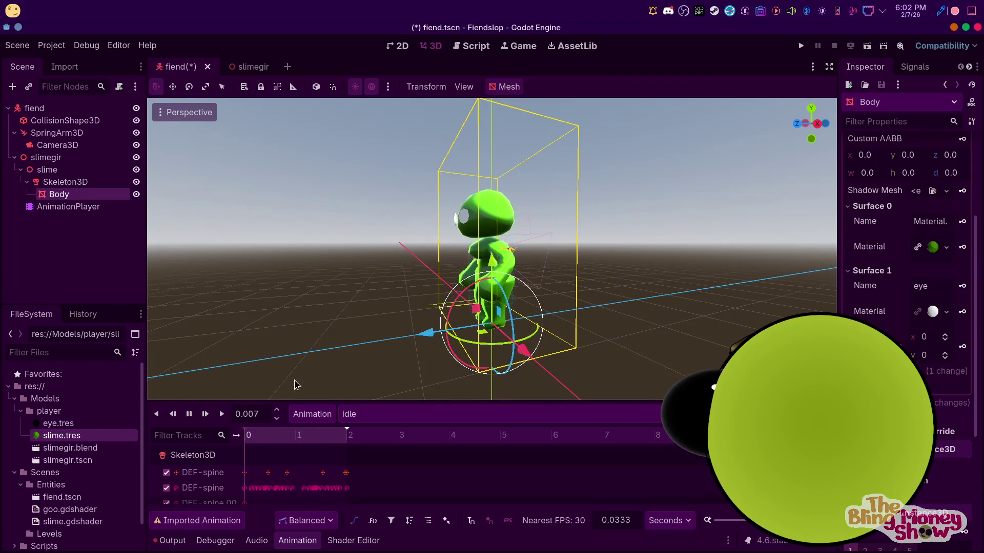
{"action": "mouse_move", "coordinate": [58, 423]}
{"action": "left_mouse_down"}
{"action": "mouse_move", "coordinate": [942, 314]}
{"action": "mouse_move", "coordinate": [933, 311]}
{"action": "left_mouse_up"}
{"action": "mouse_move", "coordinate": [653, 253]}
{"action": "middle_mouse_down"}
{"action": "mouse_move", "coordinate": [543, 265]}
{"action": "mouse_move", "coordinate": [652, 307]}
{"action": "mouse_move", "coordinate": [461, 307]}
{"action": "middle_mouse_up"}
{"action": "scroll", "coordinate": [543, 265], "scroll_direction": "up", "scroll_amount": 3}
{"action": "scroll", "coordinate": [599, 285], "scroll_direction": "down", "scroll_amount": 3}
{"action": "scroll", "coordinate": [266, 287], "scroll_direction": "up", "scroll_amount": 2}
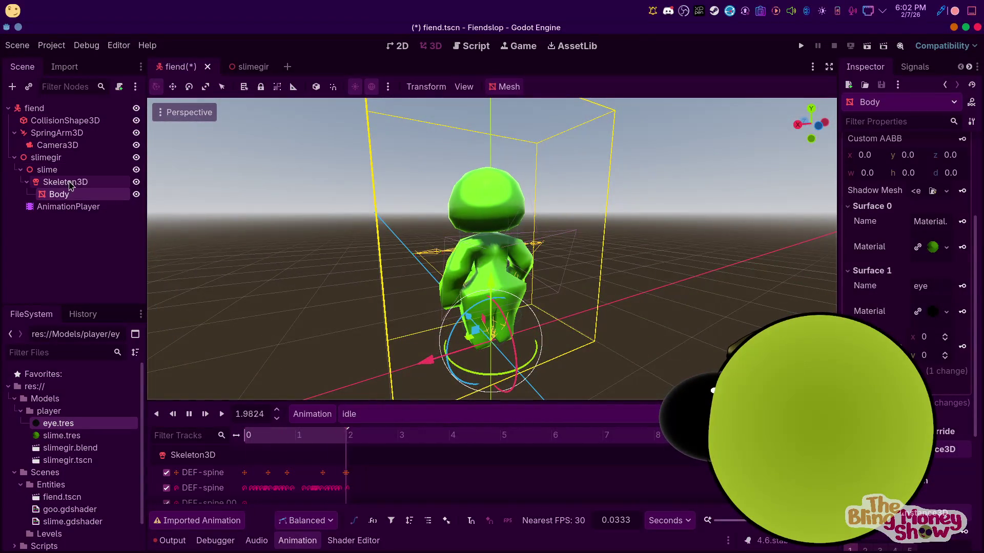
{"action": "scroll", "coordinate": [486, 235], "scroll_direction": "down", "scroll_amount": 4}
{"action": "middle_click_drag", "start_coordinate": [486, 234], "coordinate": [610, 260]}
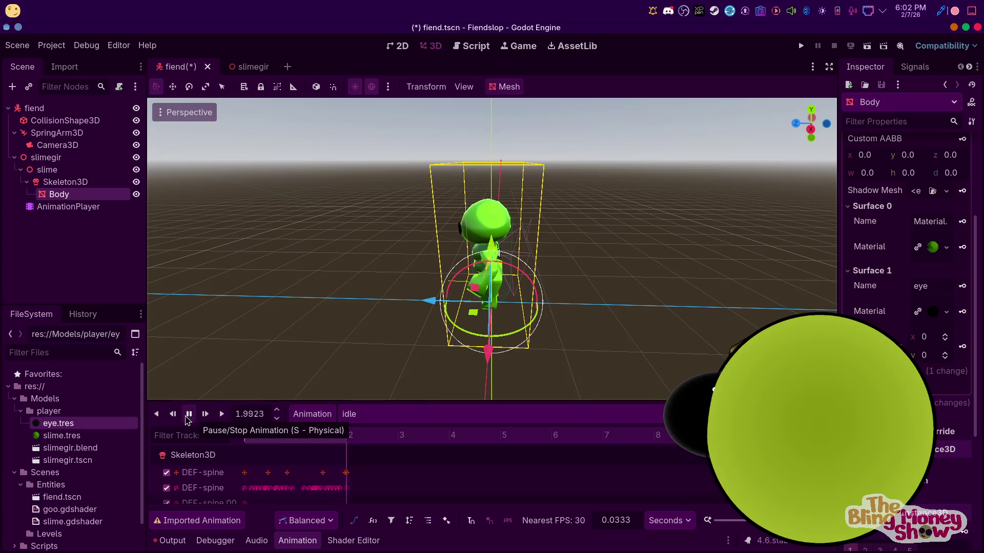
Stop the idle animation preview and start Attach Script on the fiend root node
{"action": "left_click", "coordinate": [184, 418]}
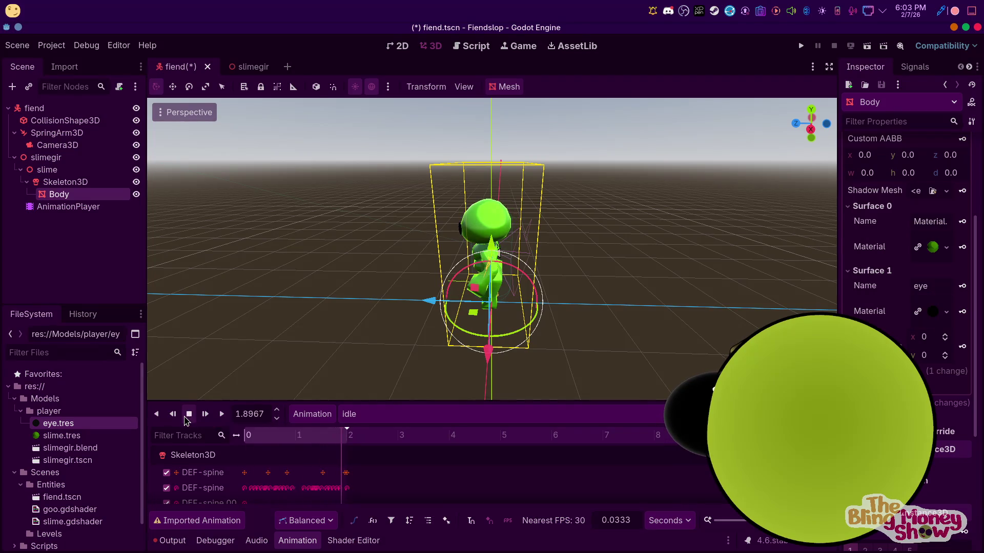
{"action": "left_click", "coordinate": [80, 207]}
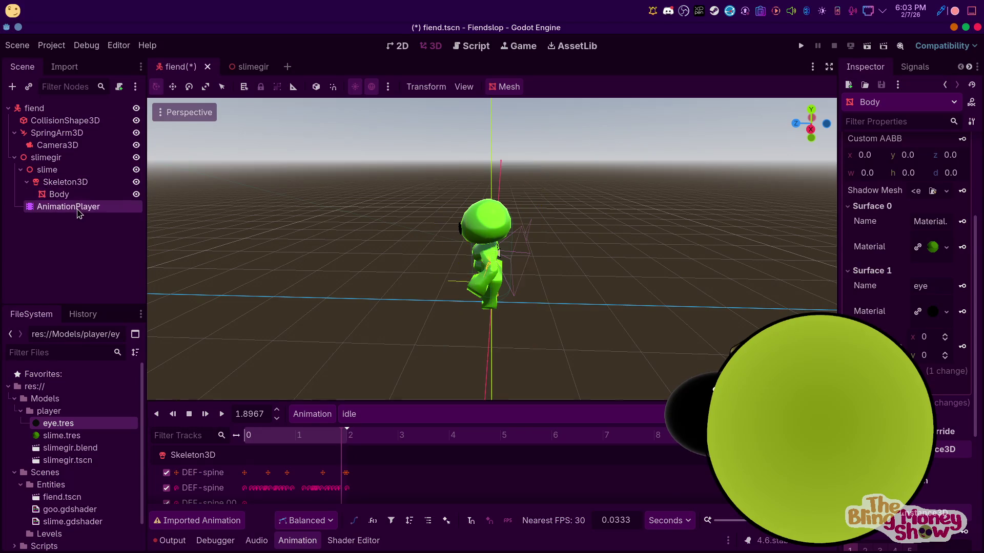
{"action": "left_click", "coordinate": [45, 157]}
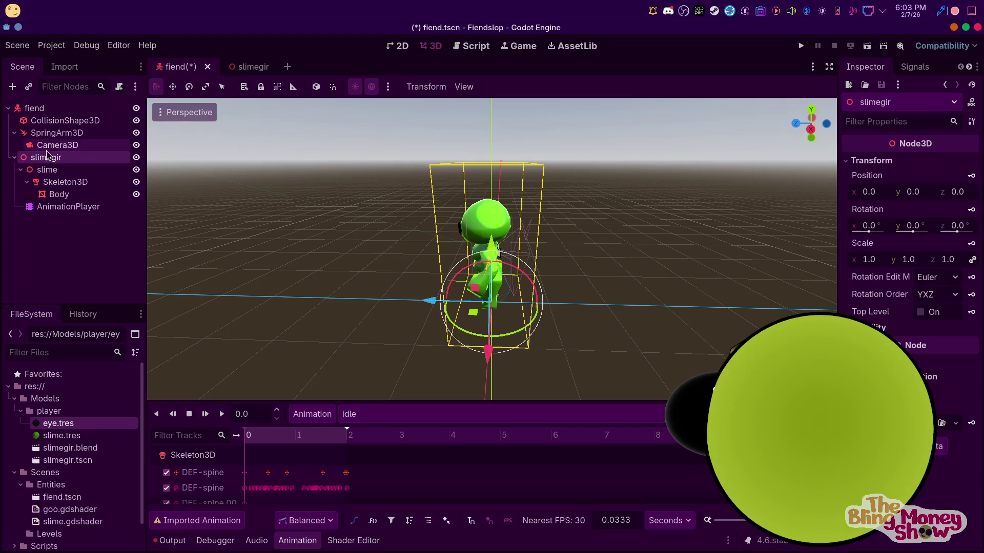
{"action": "right_click", "coordinate": [38, 109]}
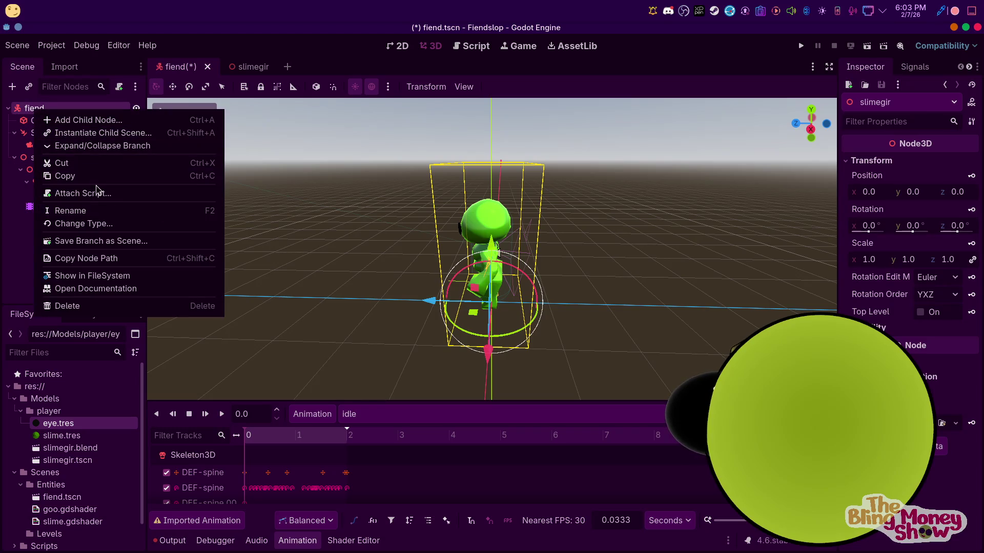
{"action": "left_click", "coordinate": [99, 193]}
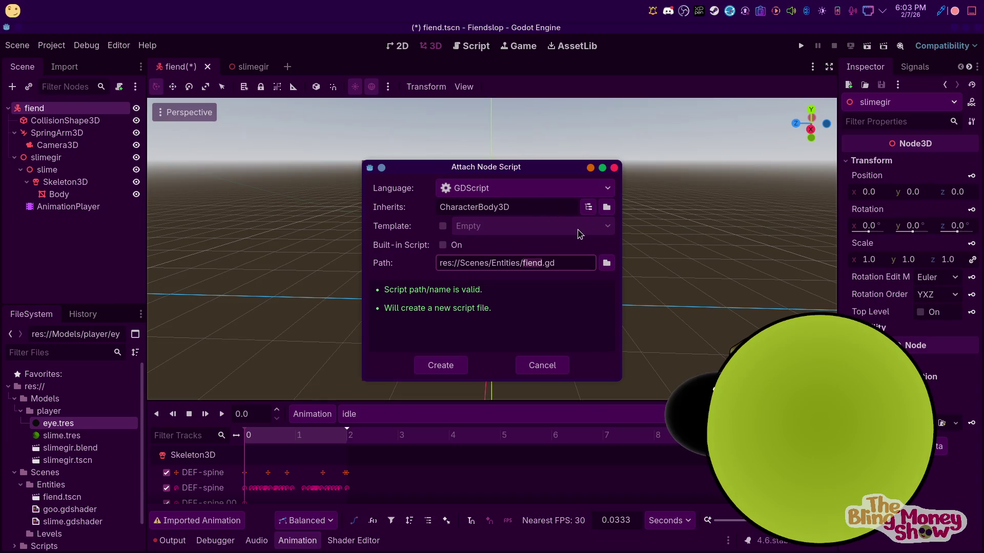
Create fiend.gd from the CharacterBody3D Basic Movement template
{"action": "left_click", "coordinate": [442, 226]}
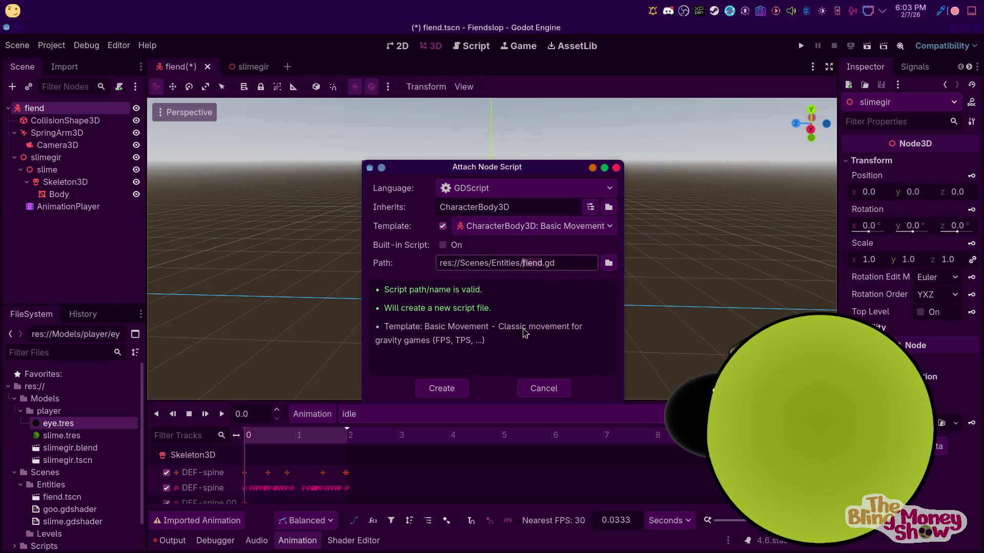
{"action": "left_click", "coordinate": [442, 388]}
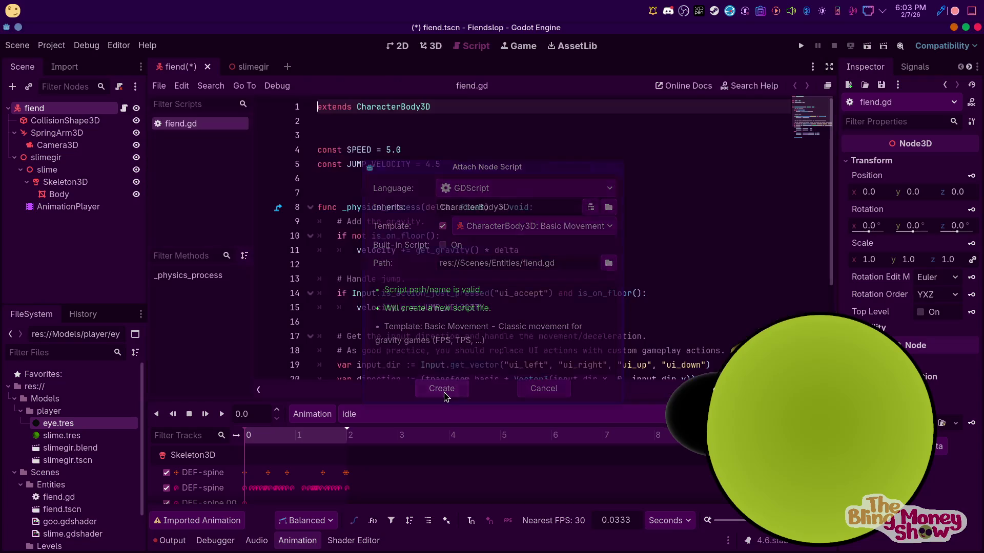
{"action": "scroll", "coordinate": [427, 256], "scroll_direction": "down", "scroll_amount": 2}
{"action": "scroll", "coordinate": [427, 256], "scroll_direction": "down", "scroll_amount": 1}
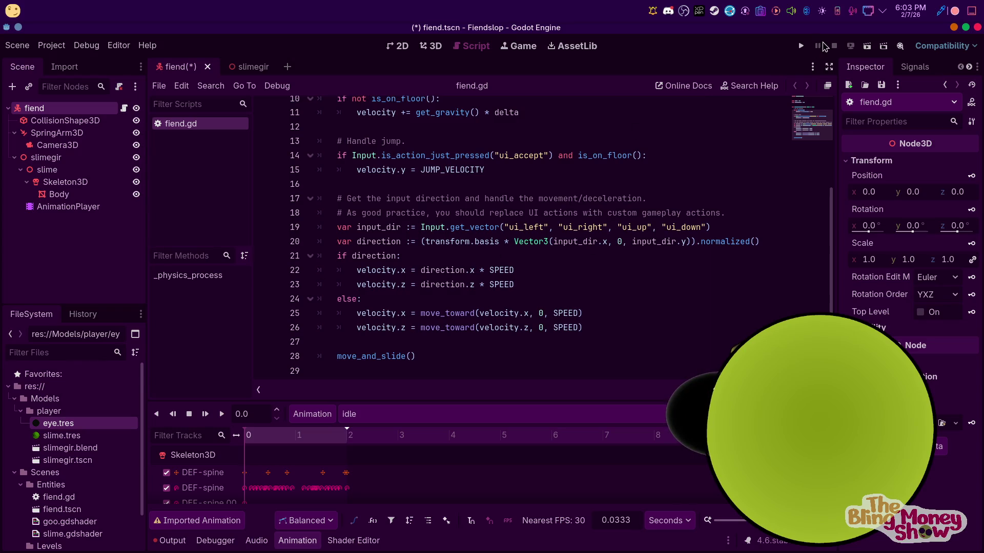
Save fiend.tscn with Ctrl+S, then close the slimegir and fiend scene tabs
{"action": "left_click", "coordinate": [246, 67]}
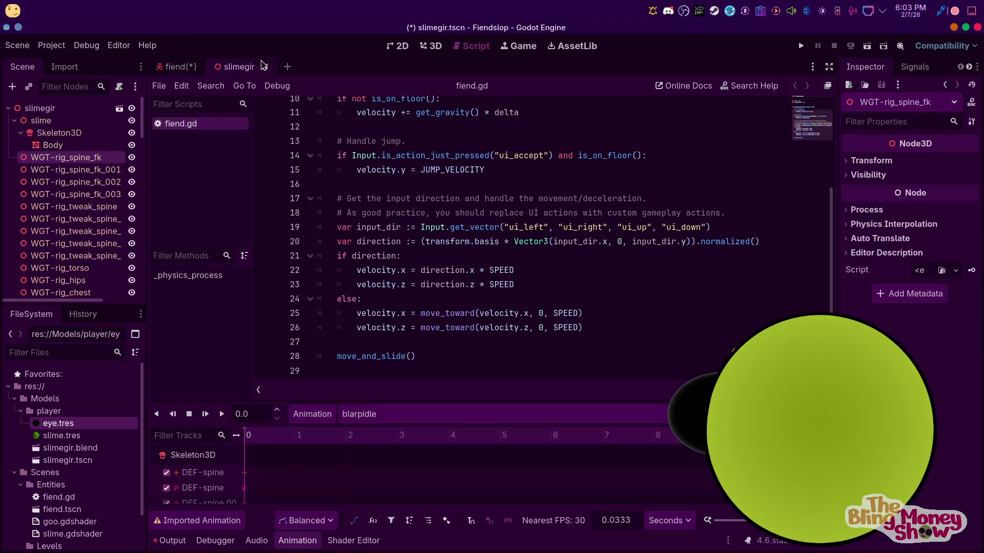
{"action": "left_click", "coordinate": [175, 67]}
{"action": "key", "text": "ctrl+s"}
{"action": "left_click", "coordinate": [238, 66]}
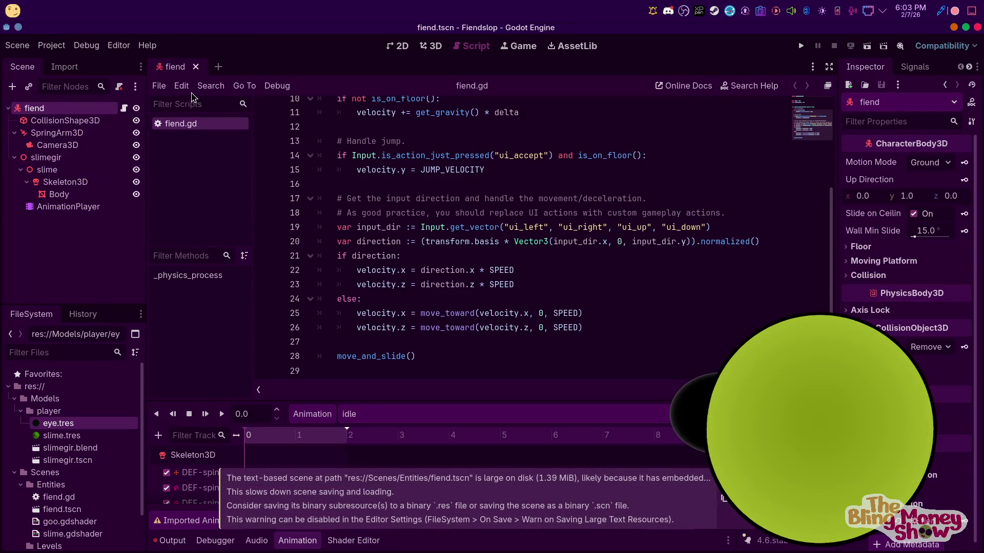
{"action": "left_click", "coordinate": [195, 66]}
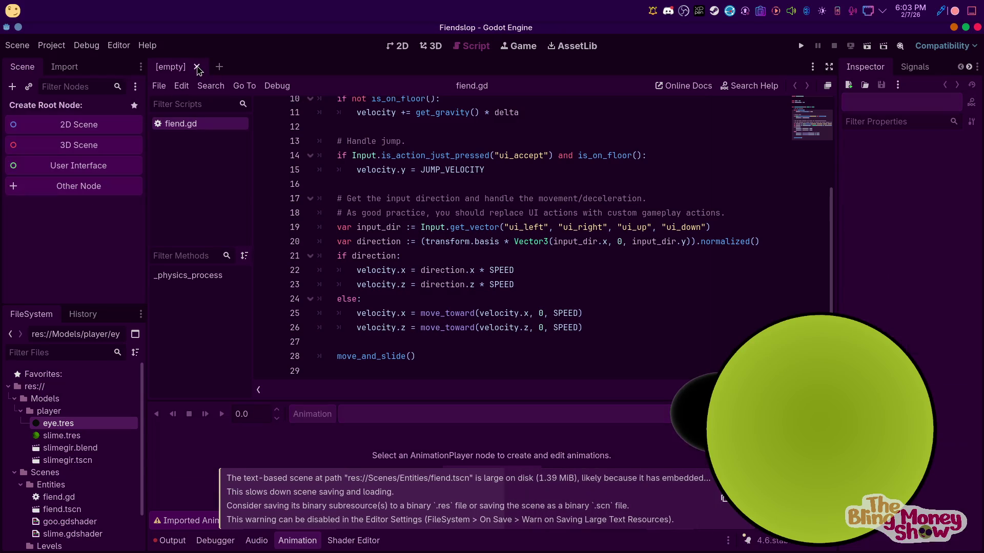
Create a new 3D scene with its root renamed World and switch to the 3D viewport
{"action": "left_click", "coordinate": [73, 144]}
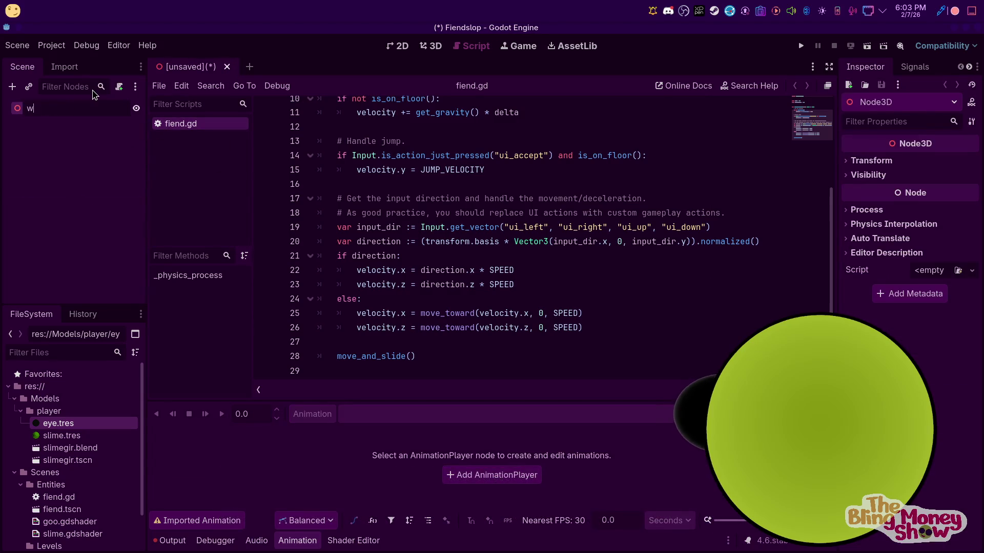
{"action": "type", "text": "World"}
{"action": "key", "text": "Return"}
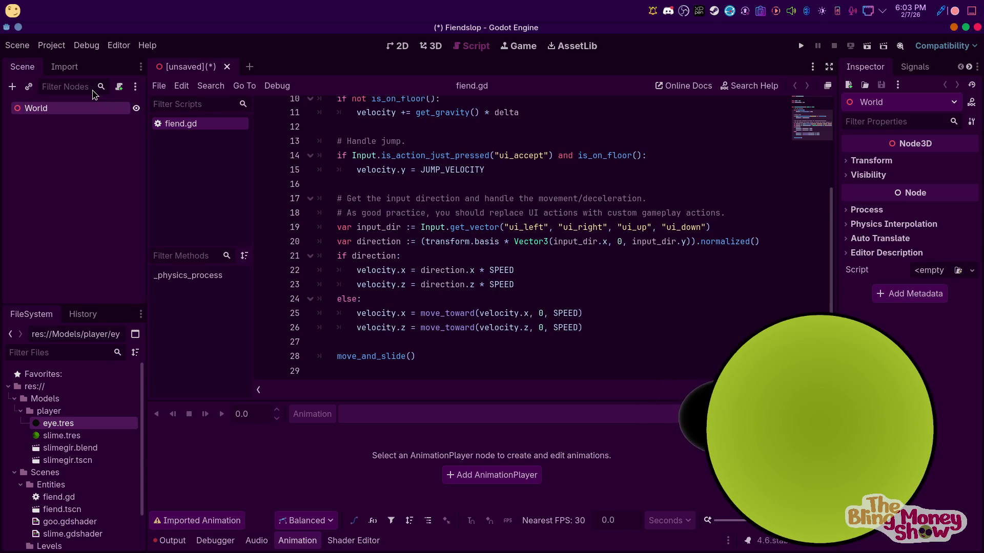
{"action": "left_click", "coordinate": [432, 48]}
Add a CSGMesh3D child under World and give it a box mesh
{"action": "right_click", "coordinate": [33, 100]}
{"action": "left_click", "coordinate": [55, 113]}
{"action": "type", "text": "ca"}
{"action": "scroll", "coordinate": [428, 330], "scroll_direction": "up", "scroll_amount": 2}
{"action": "scroll", "coordinate": [428, 331], "scroll_direction": "down", "scroll_amount": 2}
{"action": "scroll", "coordinate": [504, 303], "scroll_direction": "down", "scroll_amount": 4}
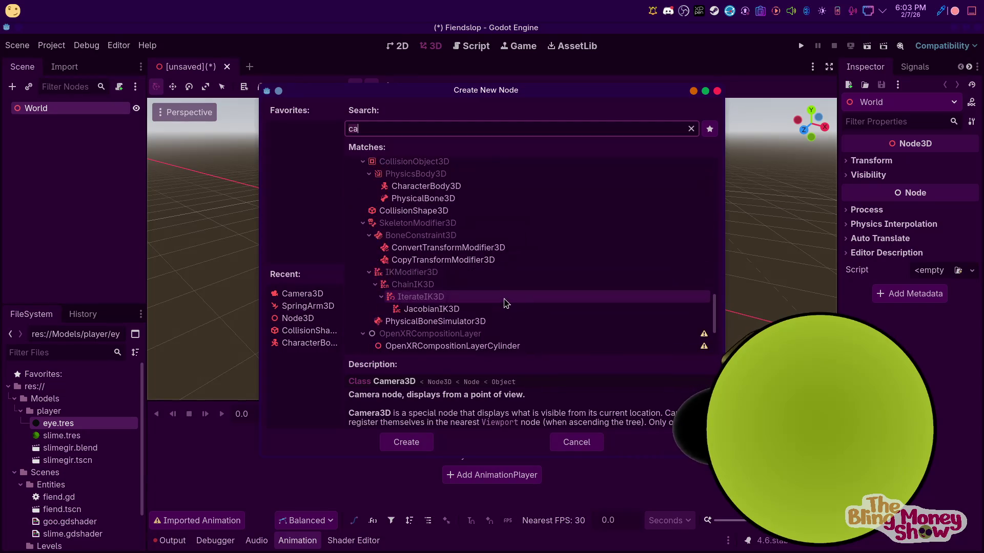
{"action": "scroll", "coordinate": [429, 192], "scroll_direction": "up", "scroll_amount": 1}
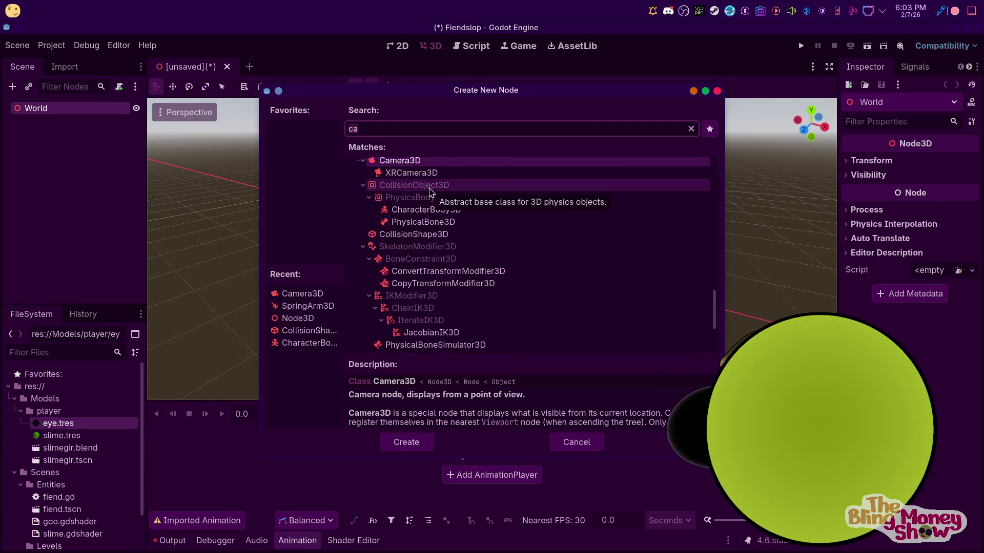
{"action": "scroll", "coordinate": [430, 191], "scroll_direction": "up", "scroll_amount": 2}
{"action": "key", "text": "BackSpace"}
{"action": "type", "text": "sgh"}
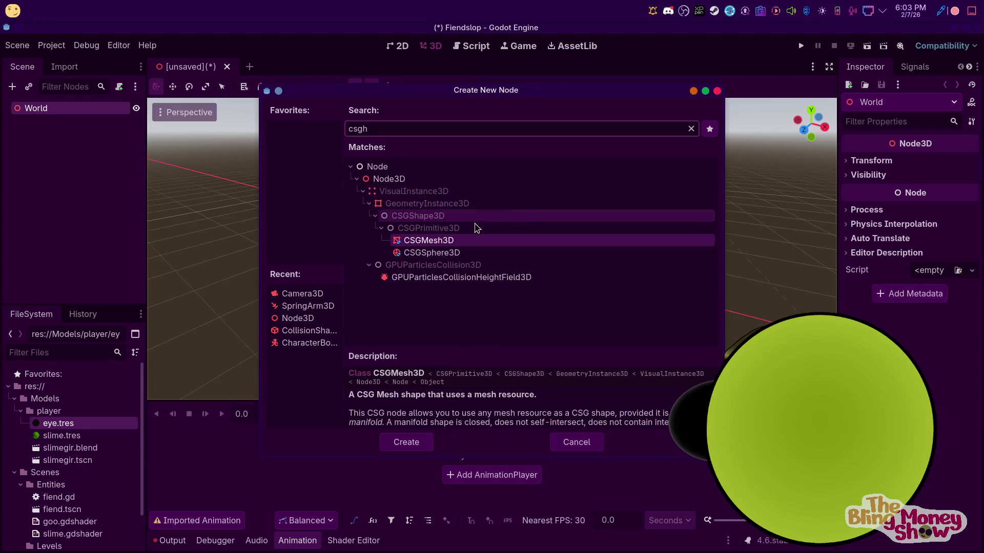
{"action": "left_click", "coordinate": [406, 442]}
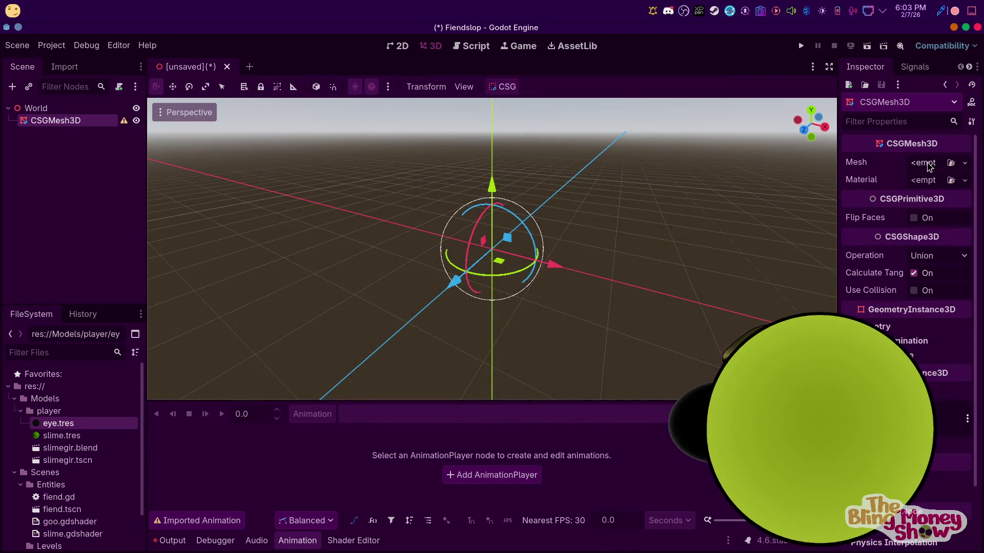
{"action": "left_click", "coordinate": [916, 168]}
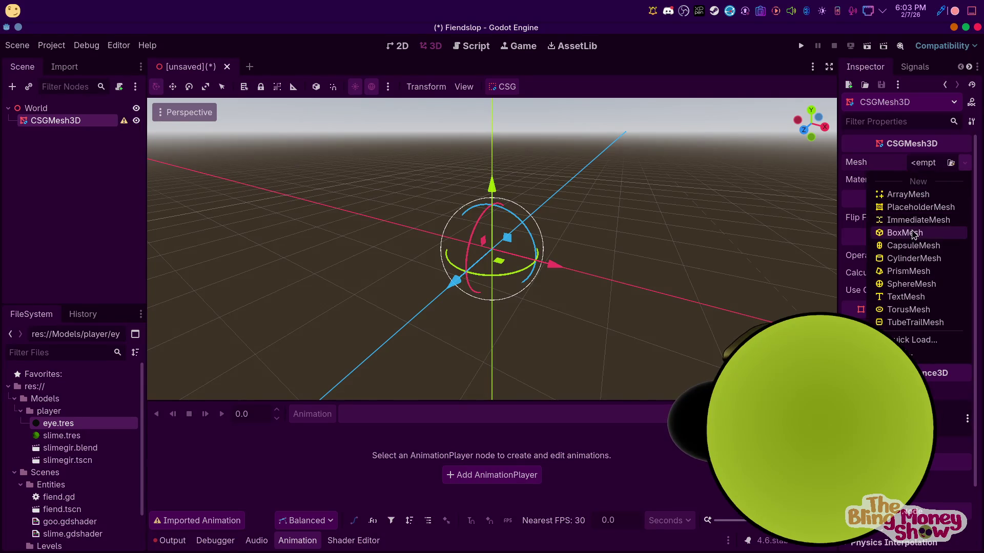
{"action": "left_click", "coordinate": [915, 231]}
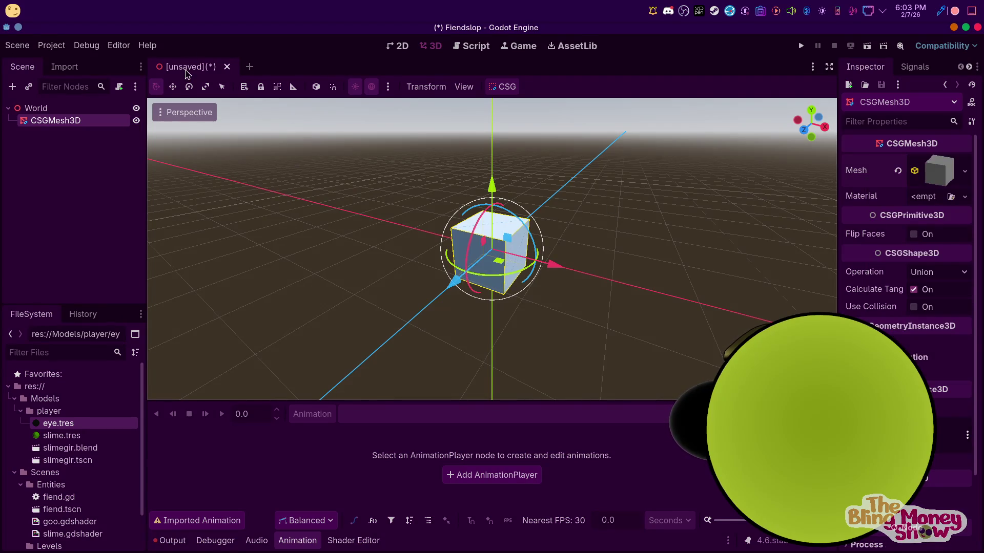
Delete the CSGMesh3D cube again and start adding another child node to World
{"action": "left_click", "coordinate": [173, 87]}
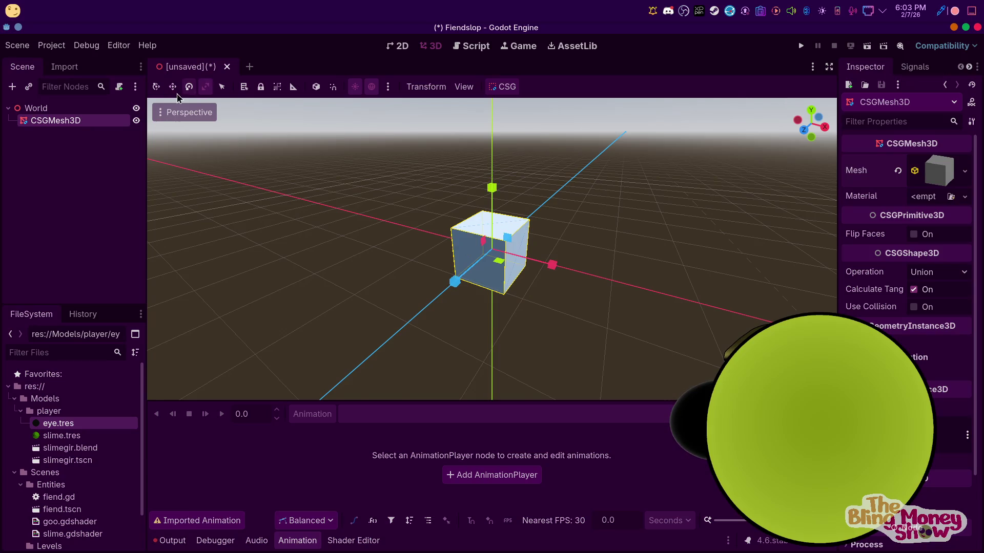
{"action": "left_click", "coordinate": [158, 88]}
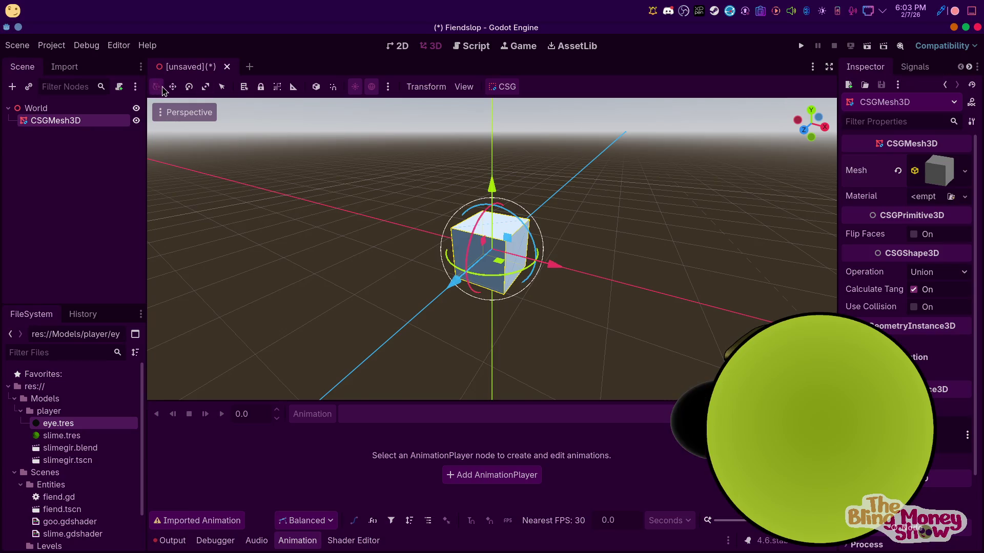
{"action": "left_click", "coordinate": [222, 87]}
{"action": "right_click", "coordinate": [53, 121]}
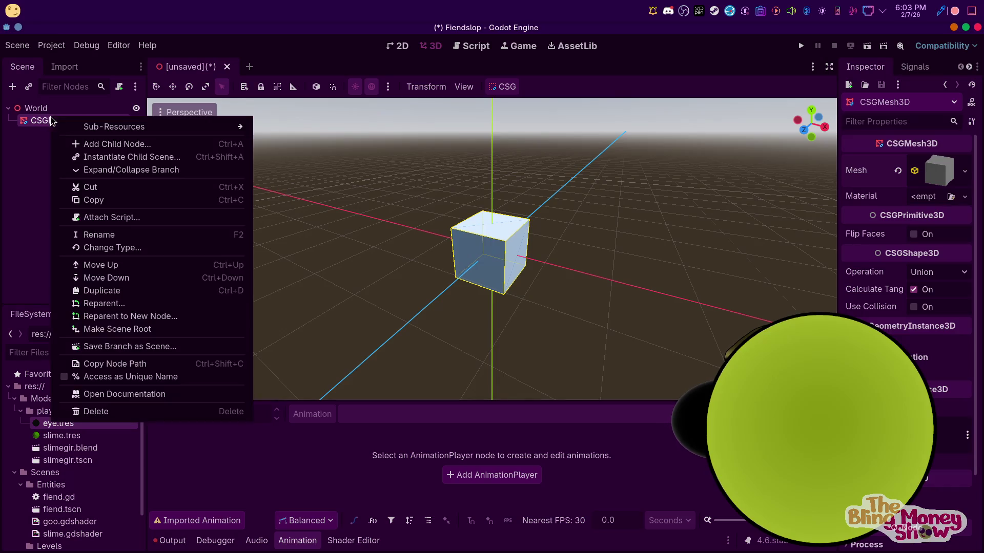
{"action": "left_click", "coordinate": [123, 407]}
{"action": "left_click", "coordinate": [477, 289]}
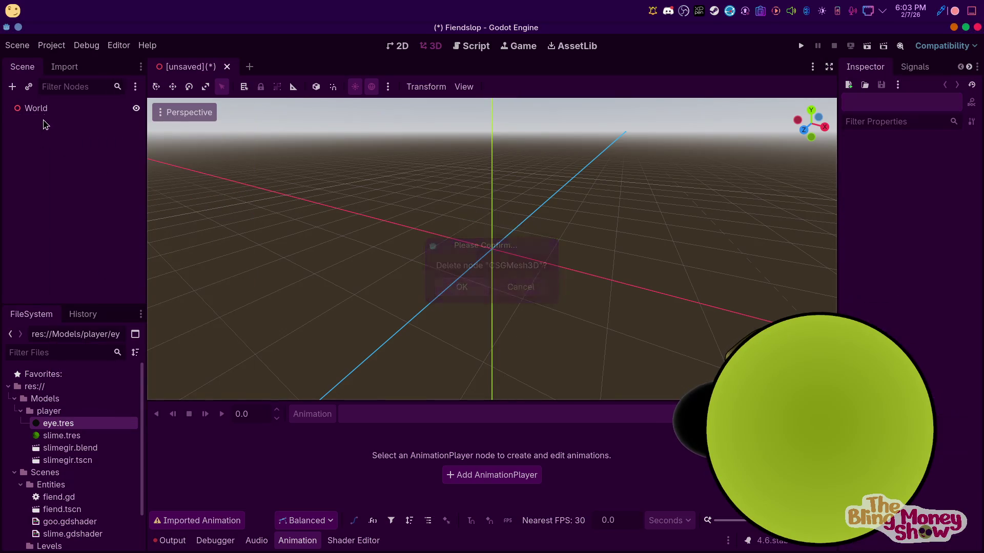
{"action": "right_click", "coordinate": [55, 113]}
{"action": "left_click", "coordinate": [98, 123]}
{"action": "type", "text": "csgh"}
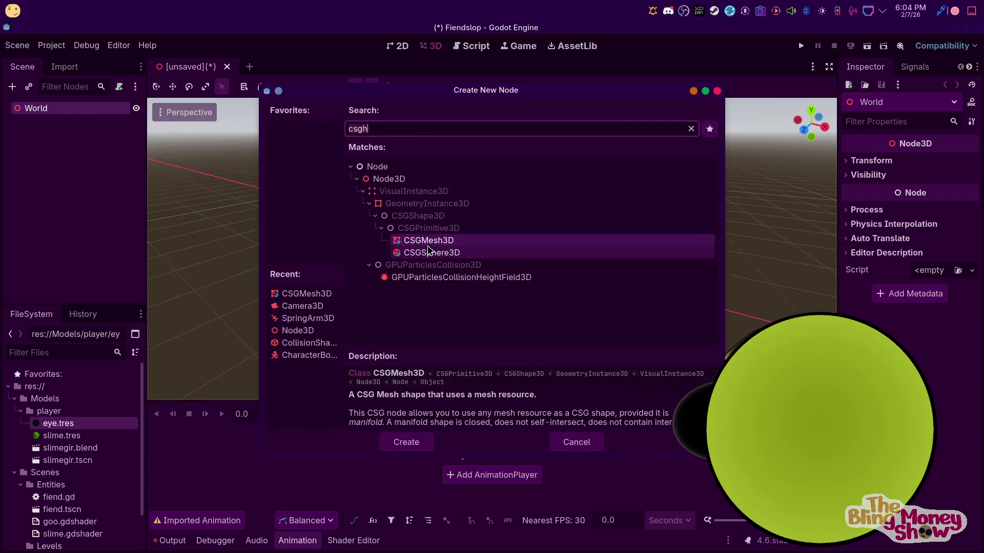
Create a CSGBox3D node under World from the 'csg' search
{"action": "key", "text": "BackSpace"}
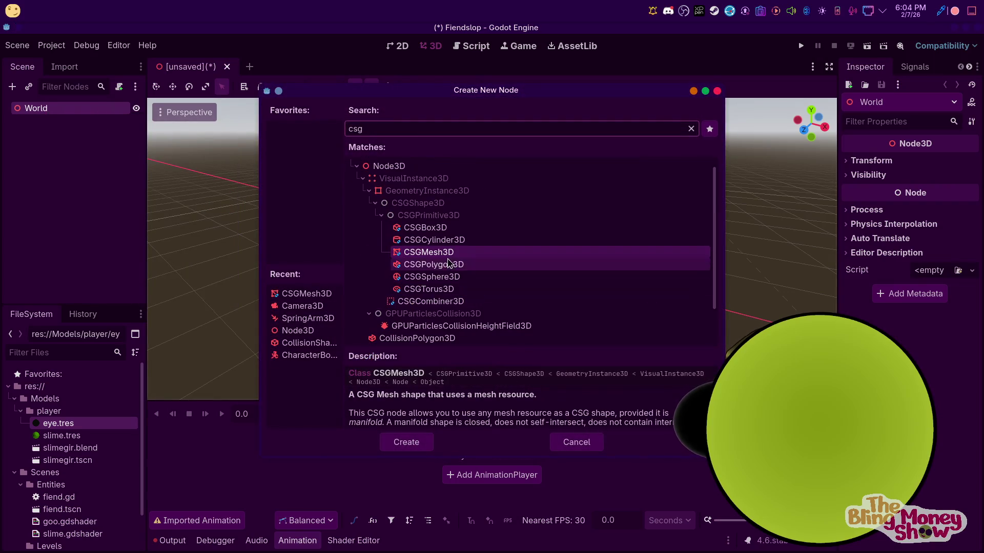
{"action": "left_click", "coordinate": [430, 228]}
{"action": "left_click", "coordinate": [421, 444]}
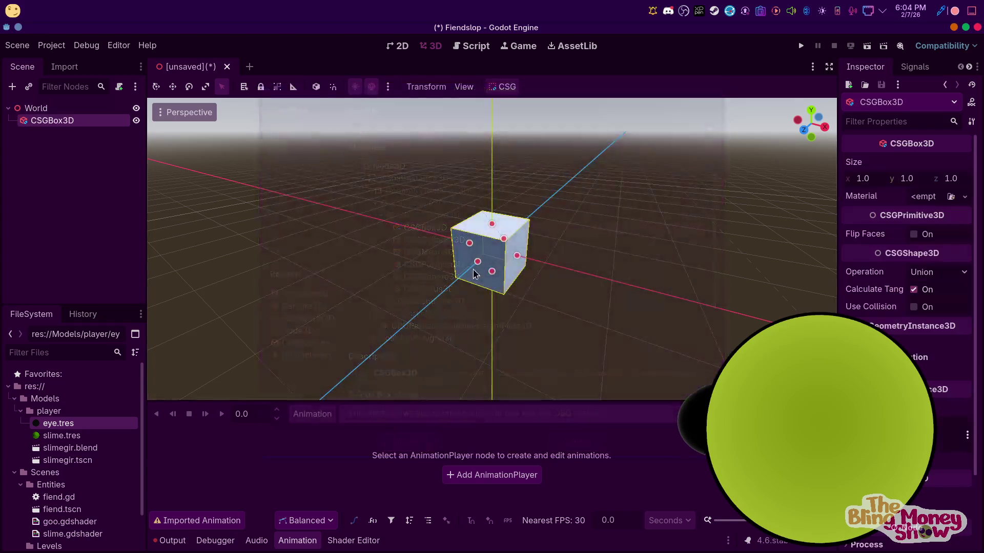
Drag the box handles to a 14 × 14 floor 0.4 thick and drop the fiend character onto it
{"action": "left_click_drag", "start_coordinate": [518, 261], "coordinate": [825, 330]}
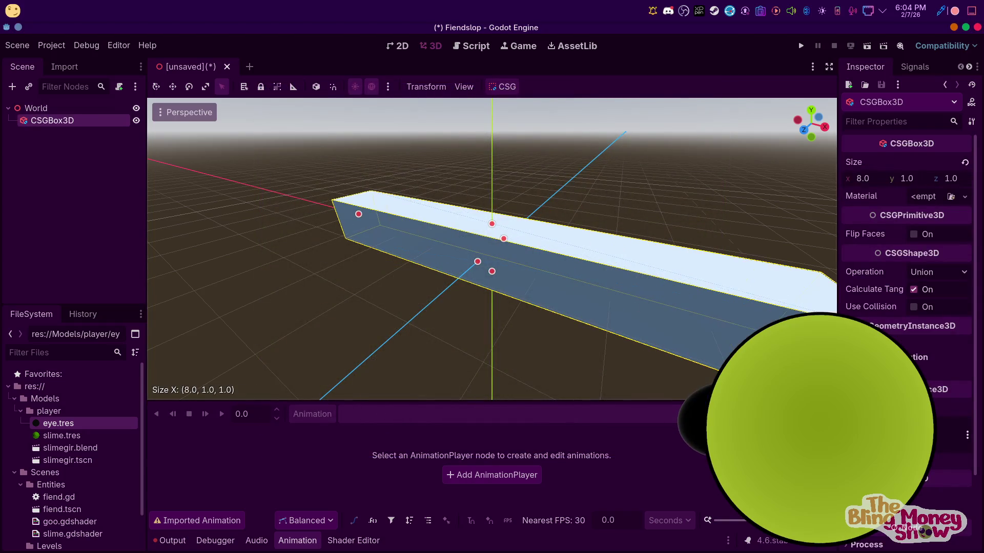
{"action": "mouse_move", "coordinate": [938, 453]}
{"action": "left_mouse_down"}
{"action": "mouse_move", "coordinate": [980, 483]}
{"action": "mouse_move", "coordinate": [983, 500]}
{"action": "left_mouse_up"}
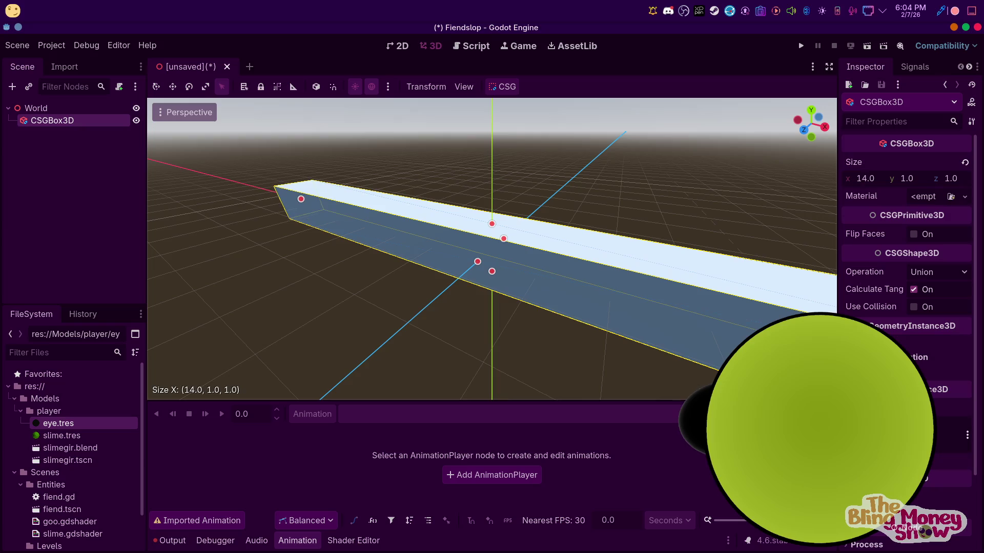
{"action": "left_click_drag", "start_coordinate": [477, 262], "coordinate": [148, 321]}
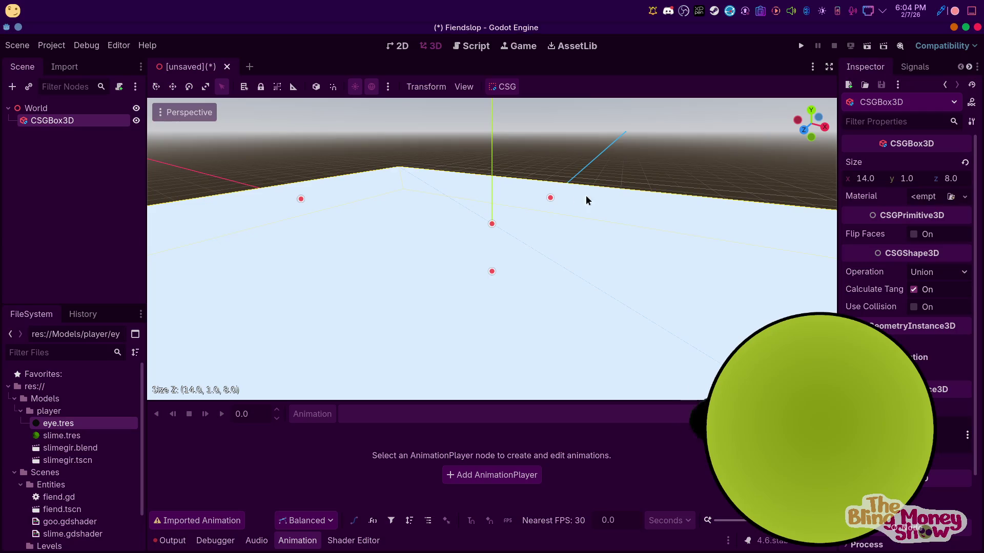
{"action": "left_click_drag", "start_coordinate": [550, 200], "coordinate": [572, 190]}
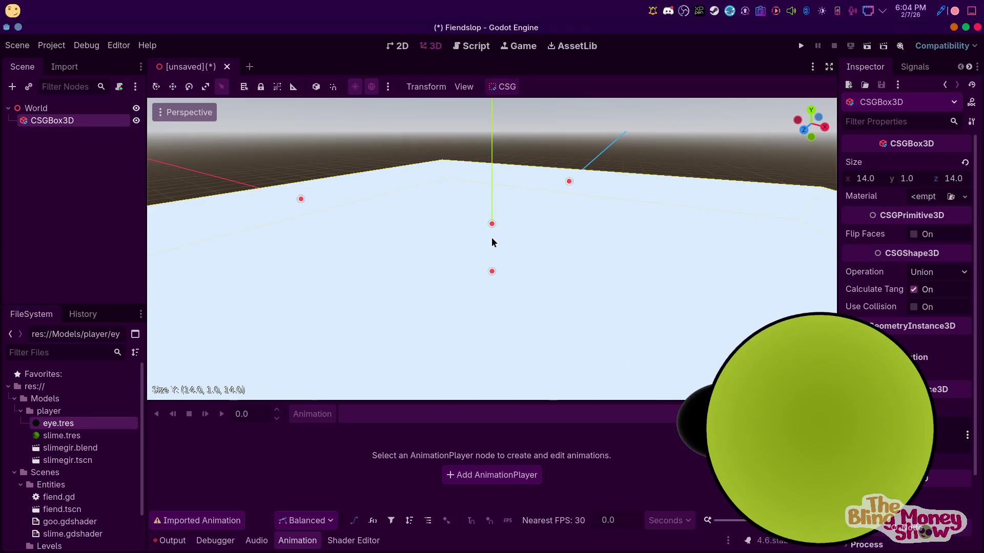
{"action": "left_click_drag", "start_coordinate": [492, 243], "coordinate": [491, 242]}
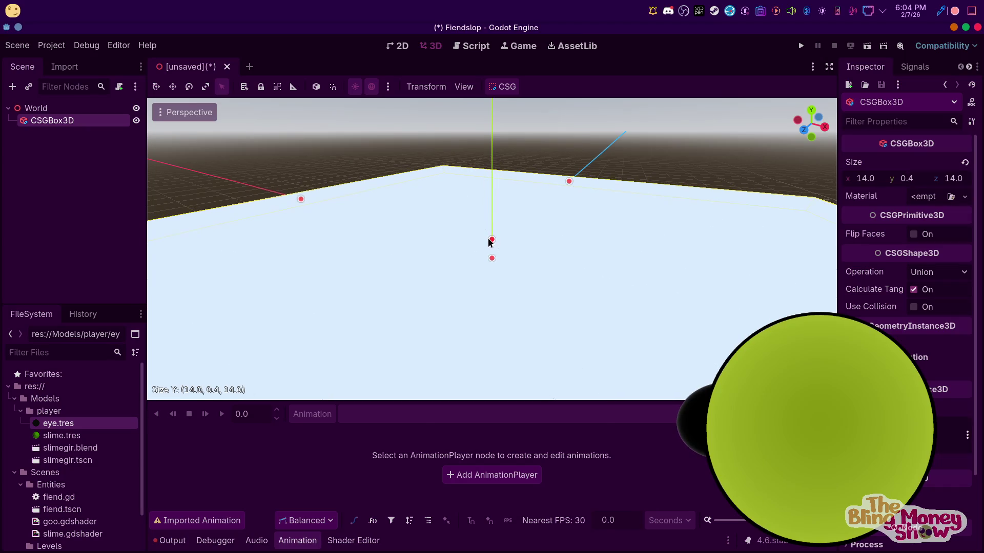
{"action": "scroll", "coordinate": [525, 161], "scroll_direction": "down", "scroll_amount": 5}
{"action": "left_click", "coordinate": [525, 161]}
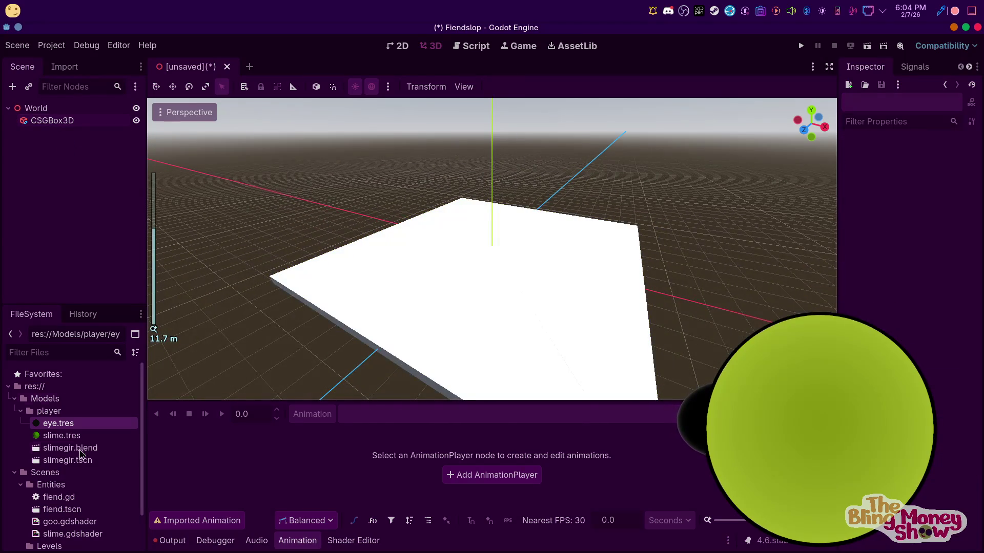
{"action": "mouse_move", "coordinate": [62, 509]}
{"action": "left_mouse_down"}
{"action": "mouse_move", "coordinate": [512, 252]}
{"action": "mouse_move", "coordinate": [493, 247]}
{"action": "left_mouse_up"}
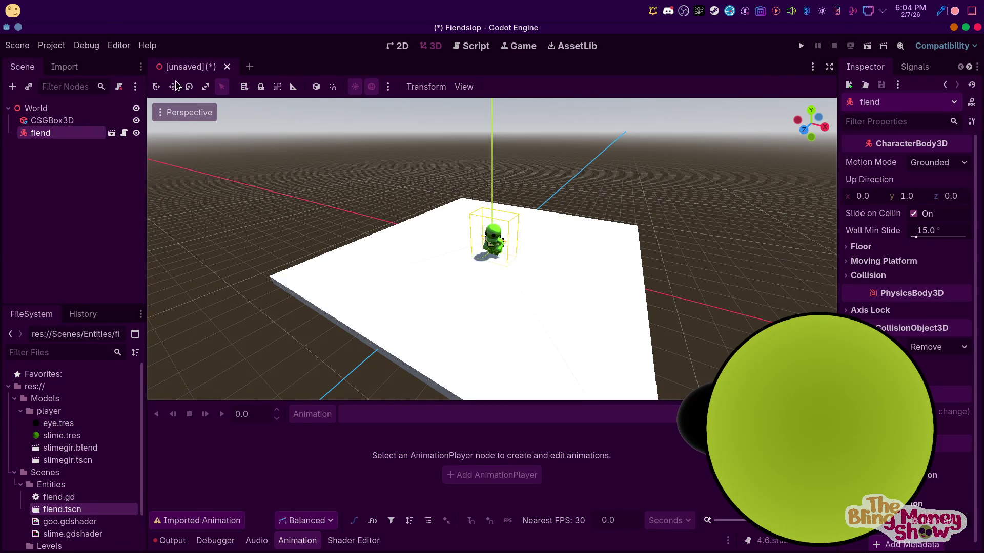
Raise the fiend one unit above the floor with the move tool
{"action": "key", "text": "w"}
{"action": "left_click_drag", "start_coordinate": [497, 198], "coordinate": [505, 164]}
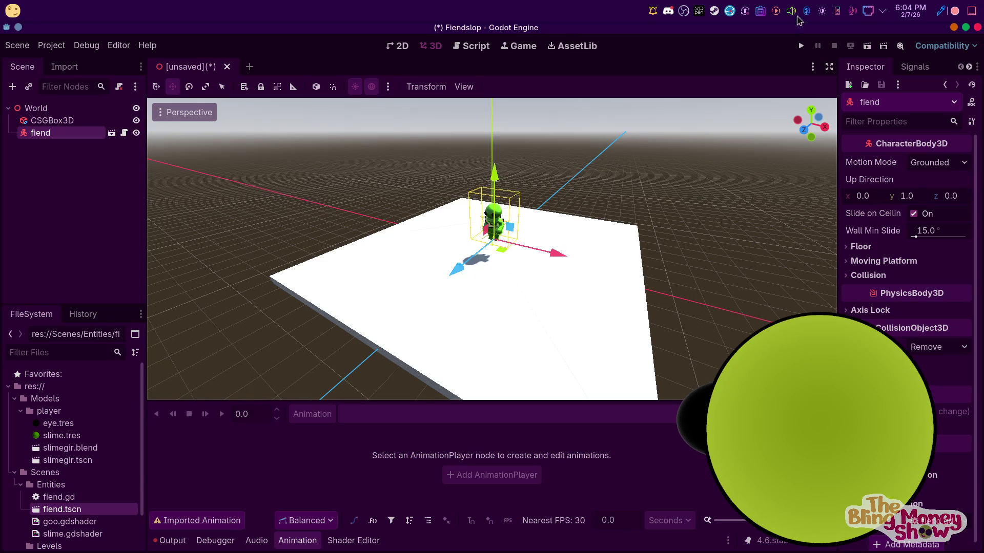
Run the project, saving the scene as world.tscn in Scenes/Levels as the main scene, then stop
{"action": "left_click", "coordinate": [802, 47]}
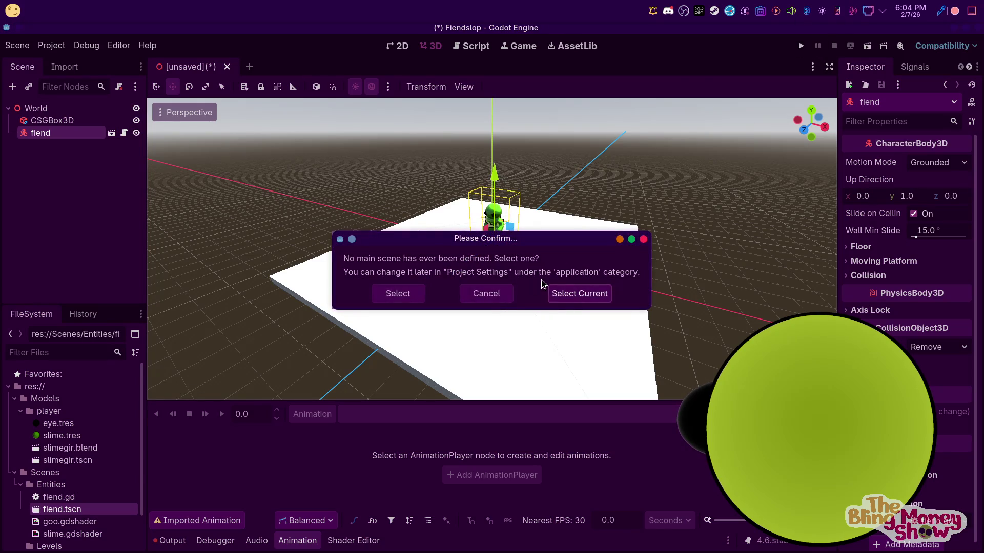
{"action": "left_click", "coordinate": [564, 301]}
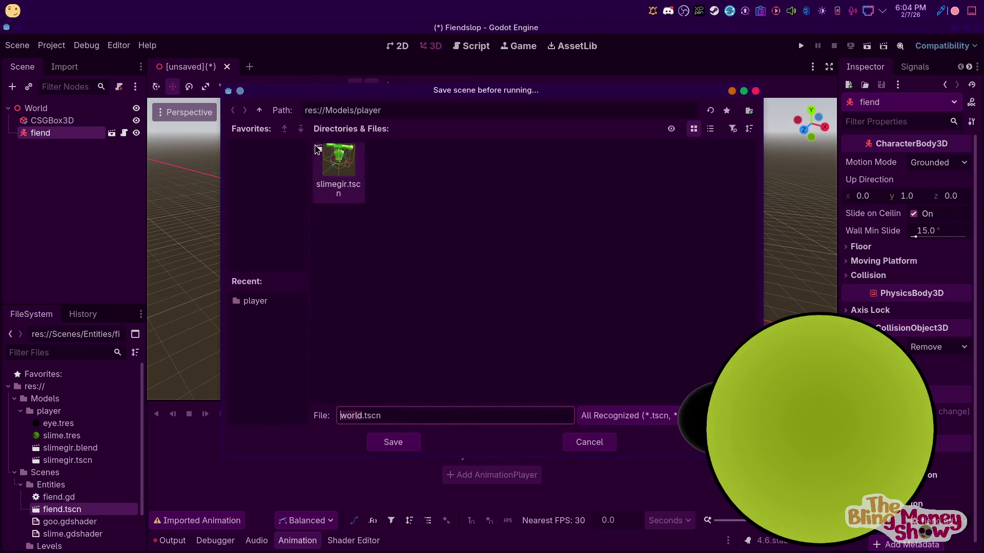
{"action": "left_click", "coordinate": [260, 111]}
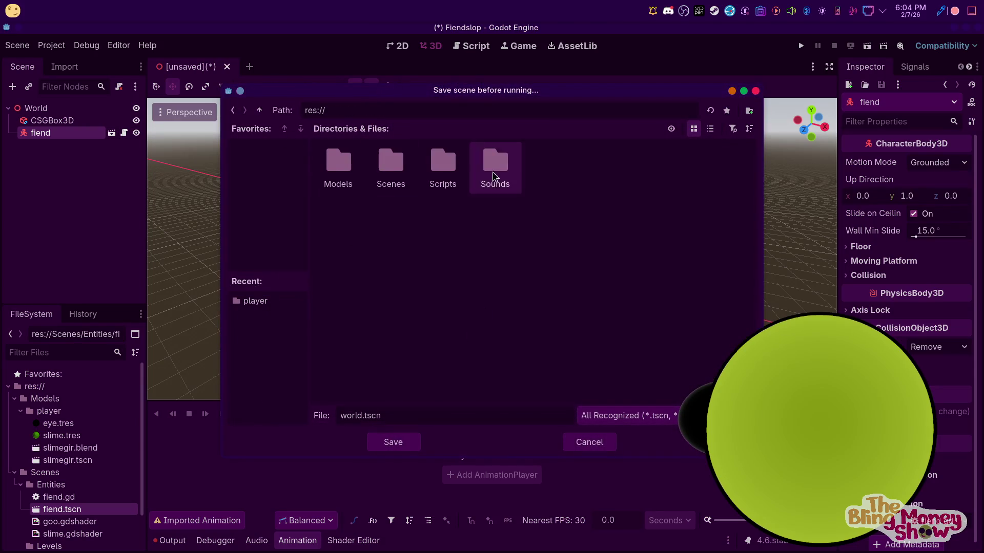
{"action": "double_click", "coordinate": [388, 165]}
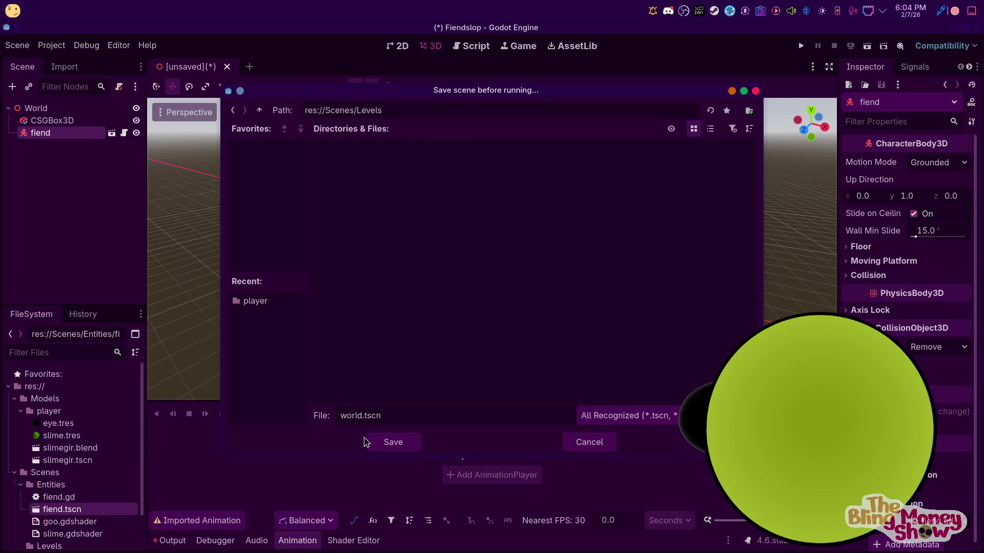
{"action": "left_click", "coordinate": [367, 442]}
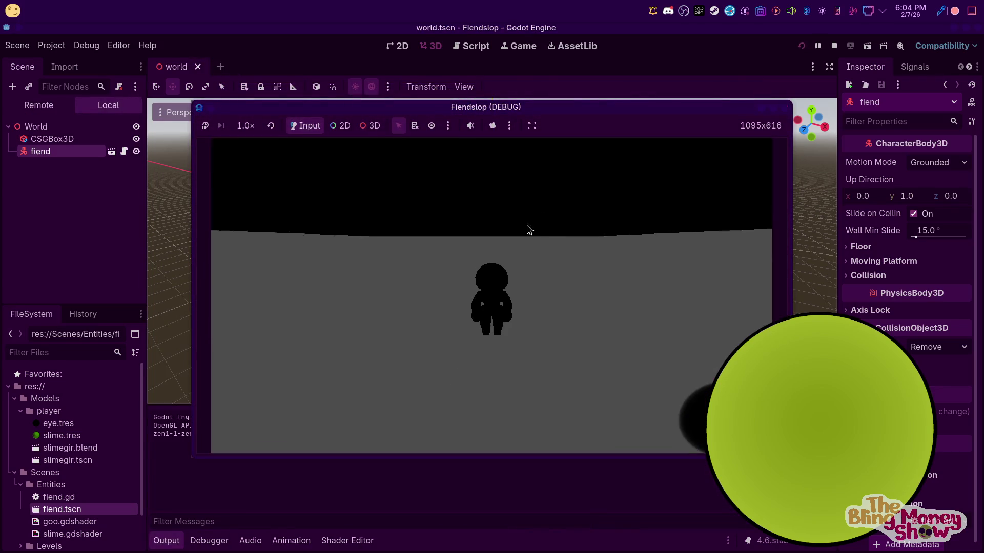
{"action": "left_click", "coordinate": [836, 48]}
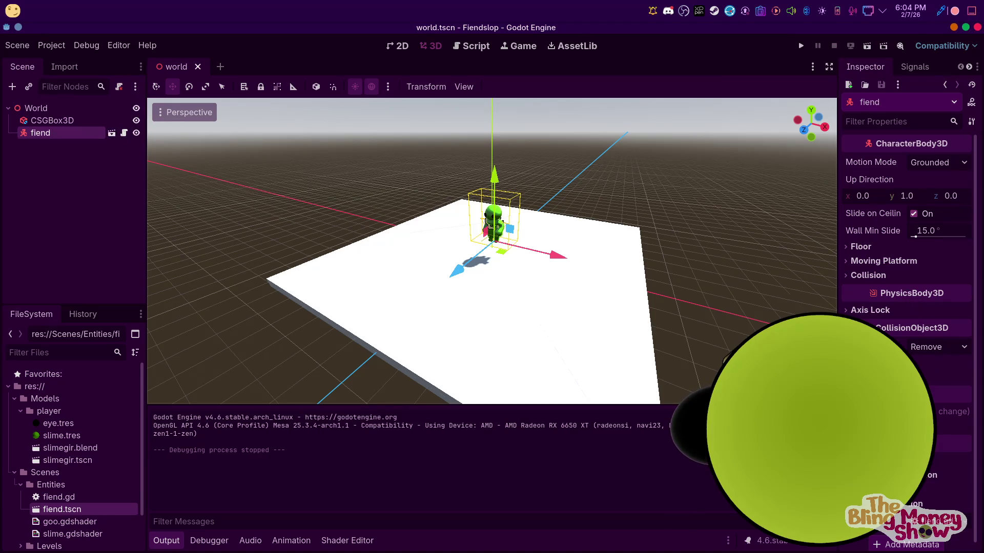
Enable Use Collision on the CSGBox3D floor and start adding a child node under World
{"action": "left_click", "coordinate": [542, 340]}
{"action": "left_click", "coordinate": [914, 308]}
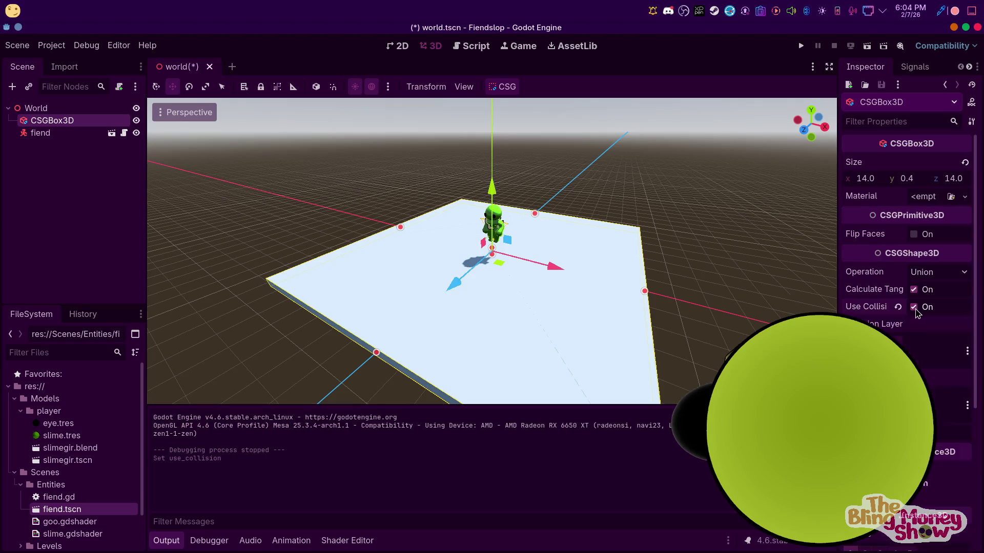
{"action": "right_click", "coordinate": [58, 108]}
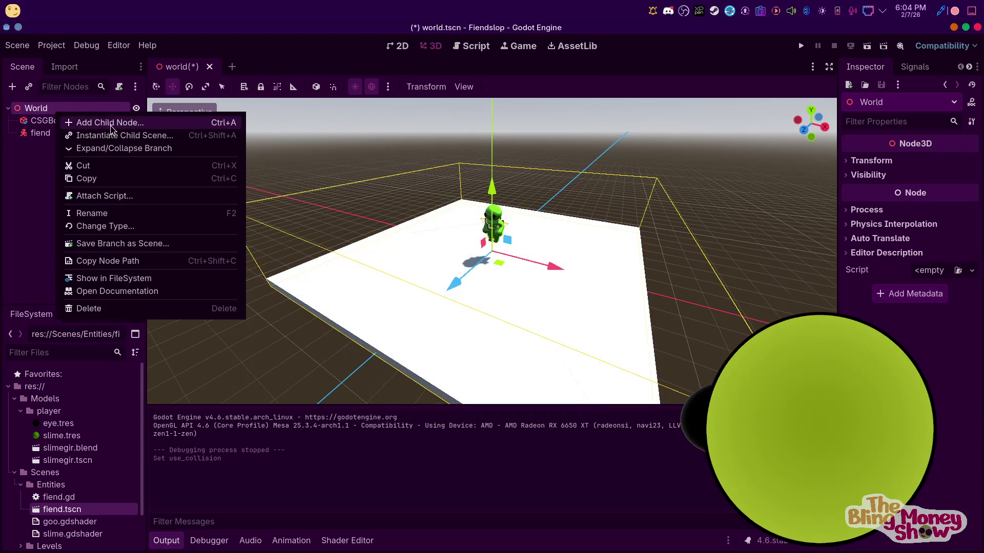
{"action": "left_click", "coordinate": [84, 120]}
{"action": "mouse_move", "coordinate": [428, 265]}
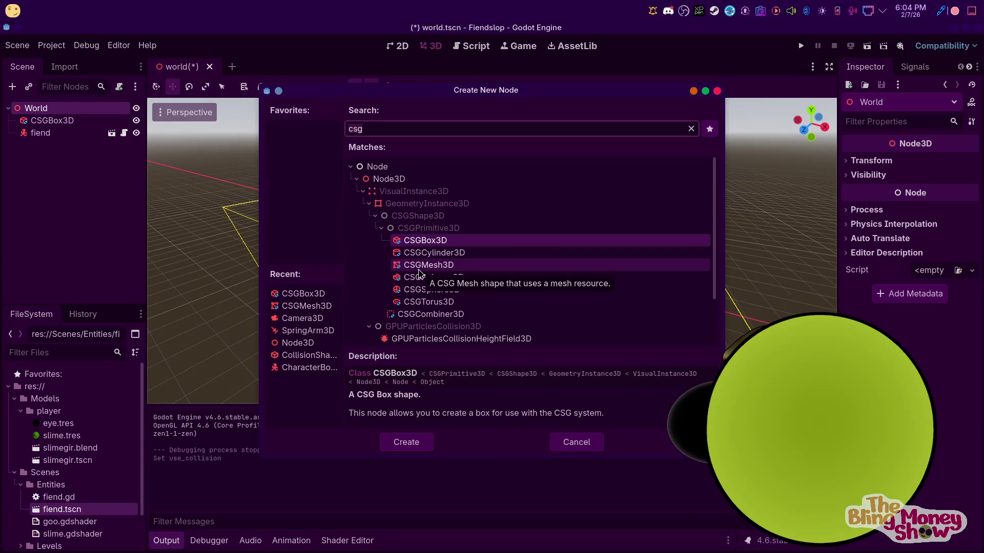
{"action": "type", "text": "world"}
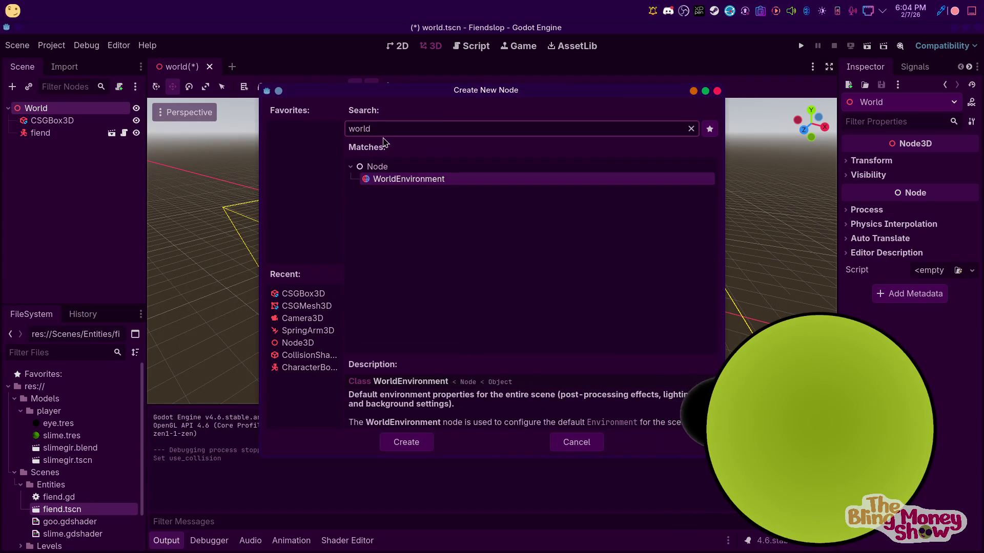